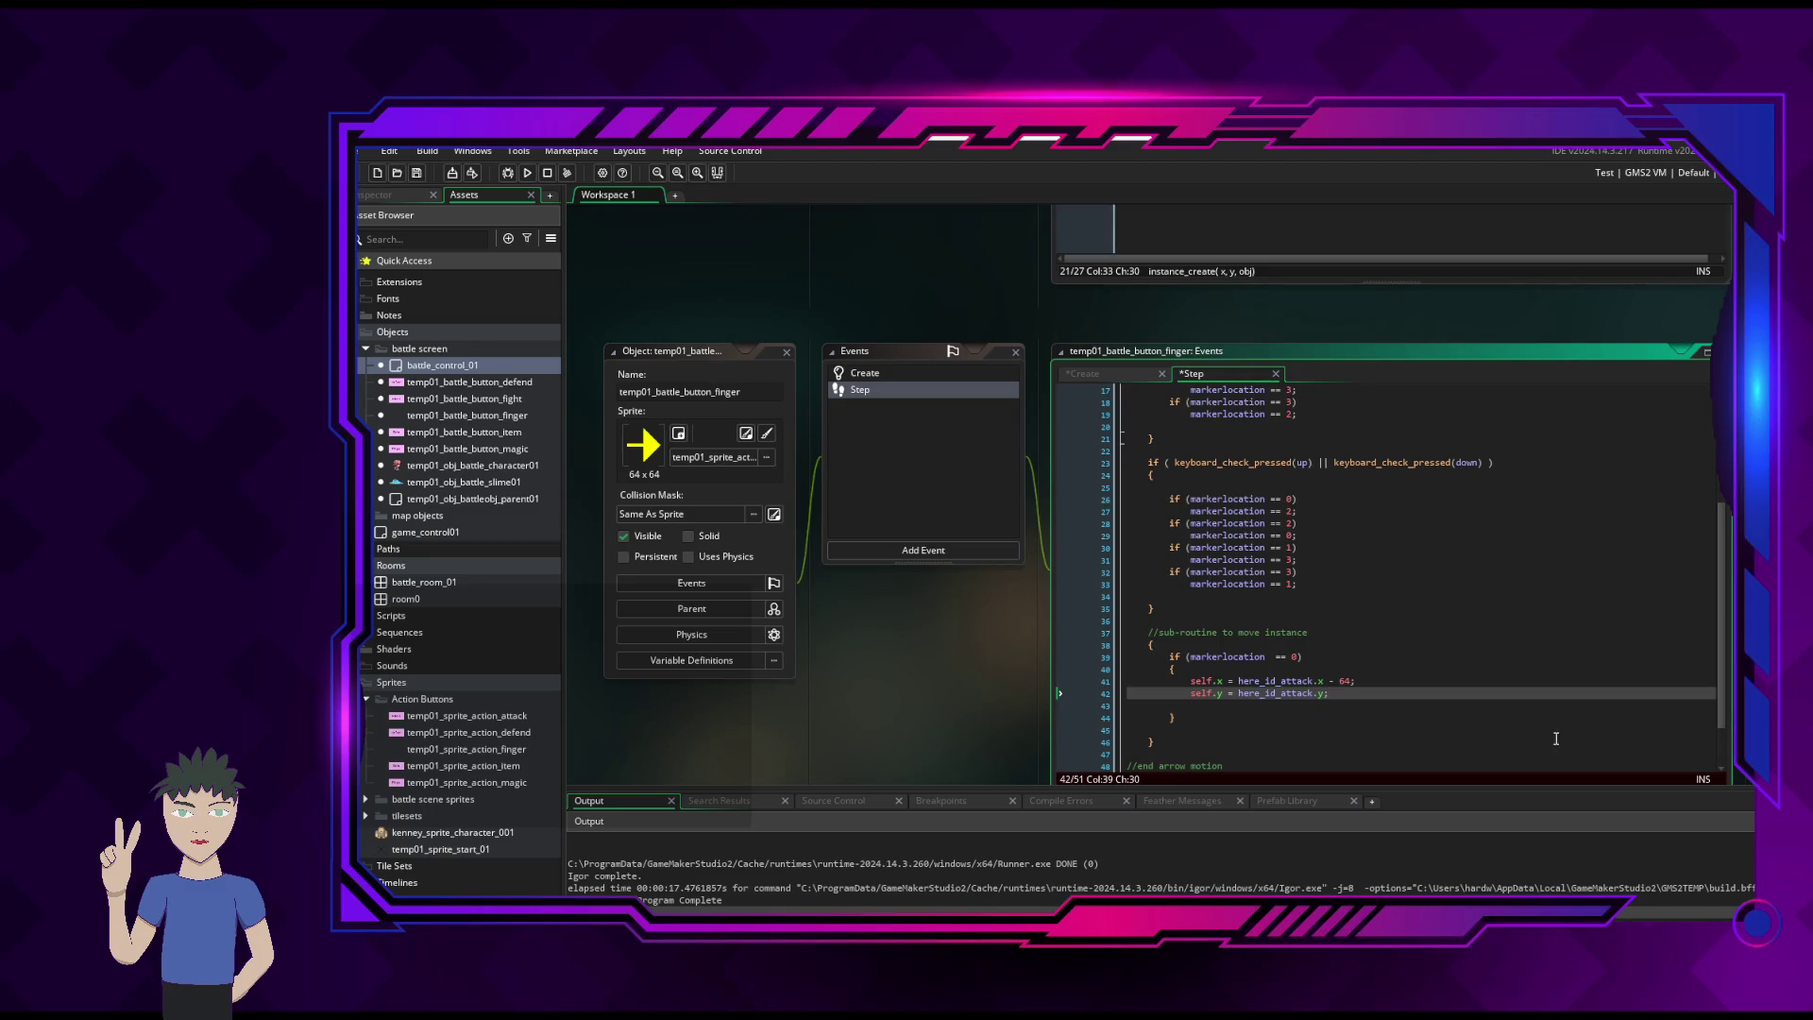
# - Remove the blank line after the markerlocation == 0 block and select and copy that block
pyautogui.press('Down')
pyautogui.press('Down')
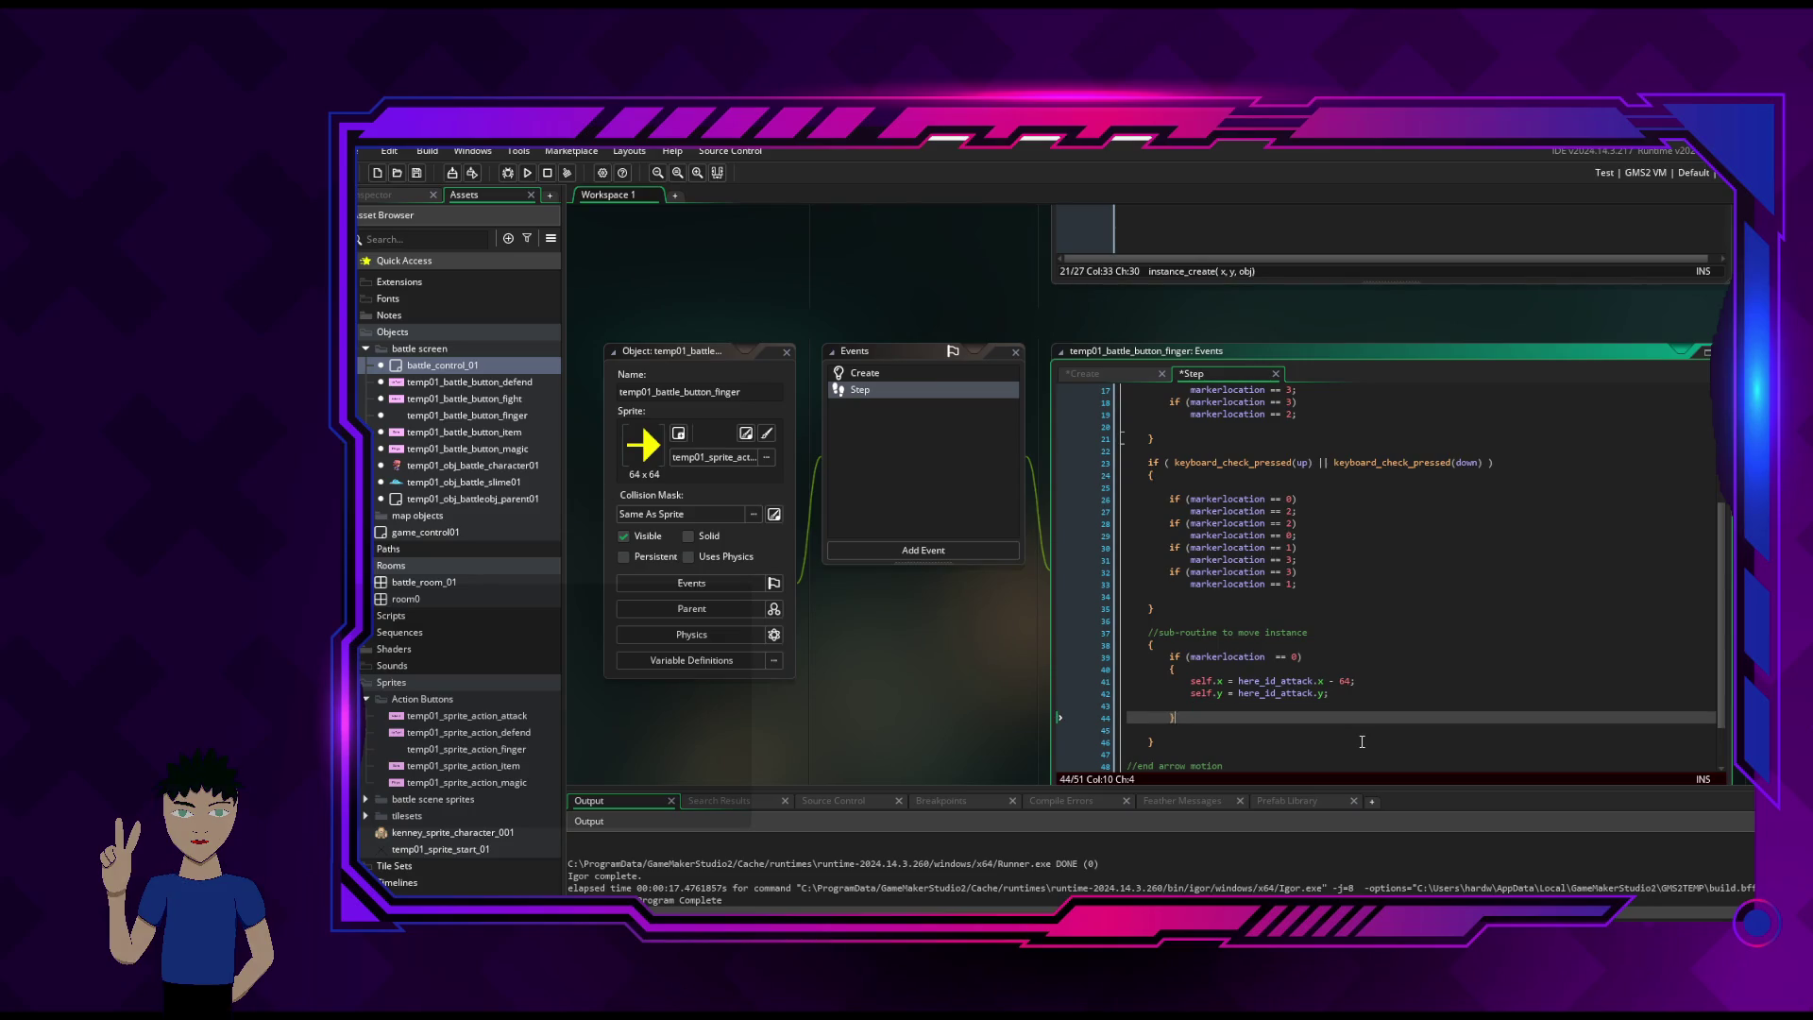
pyautogui.press('Up')
pyautogui.press('BackSpace')
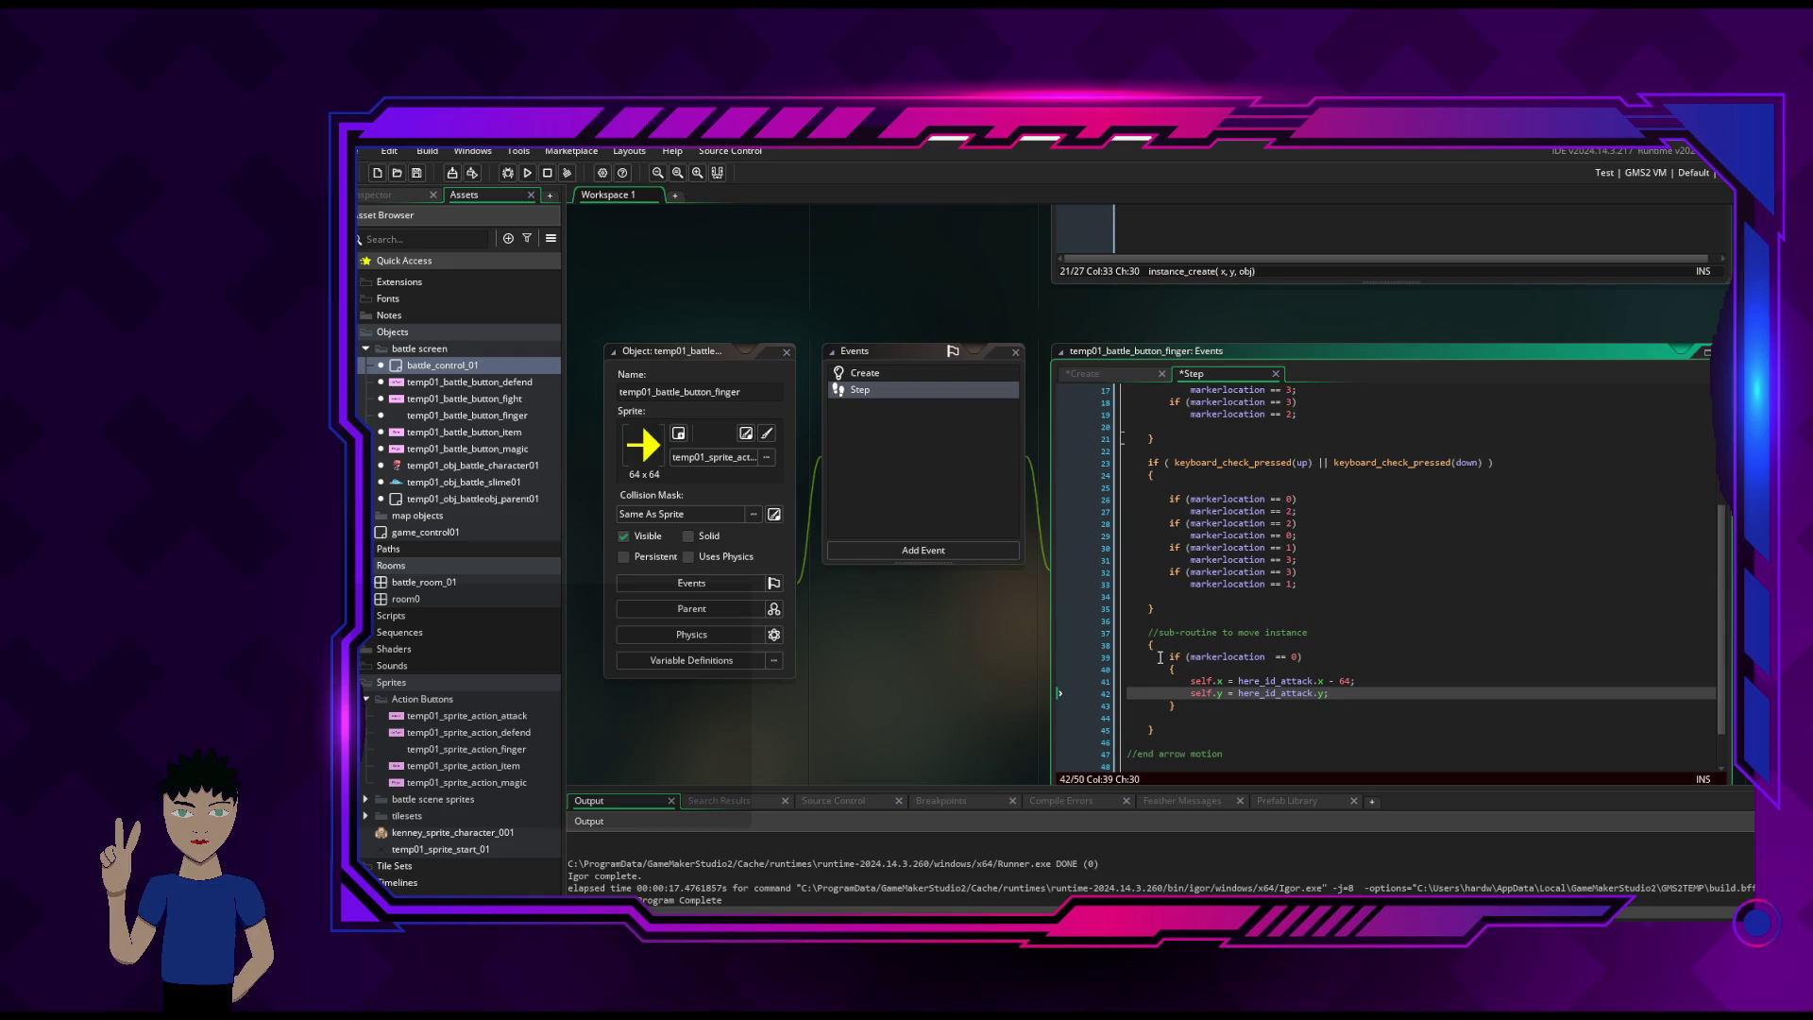
pyautogui.moveTo(1169, 658); pyautogui.dragTo(1178, 704)
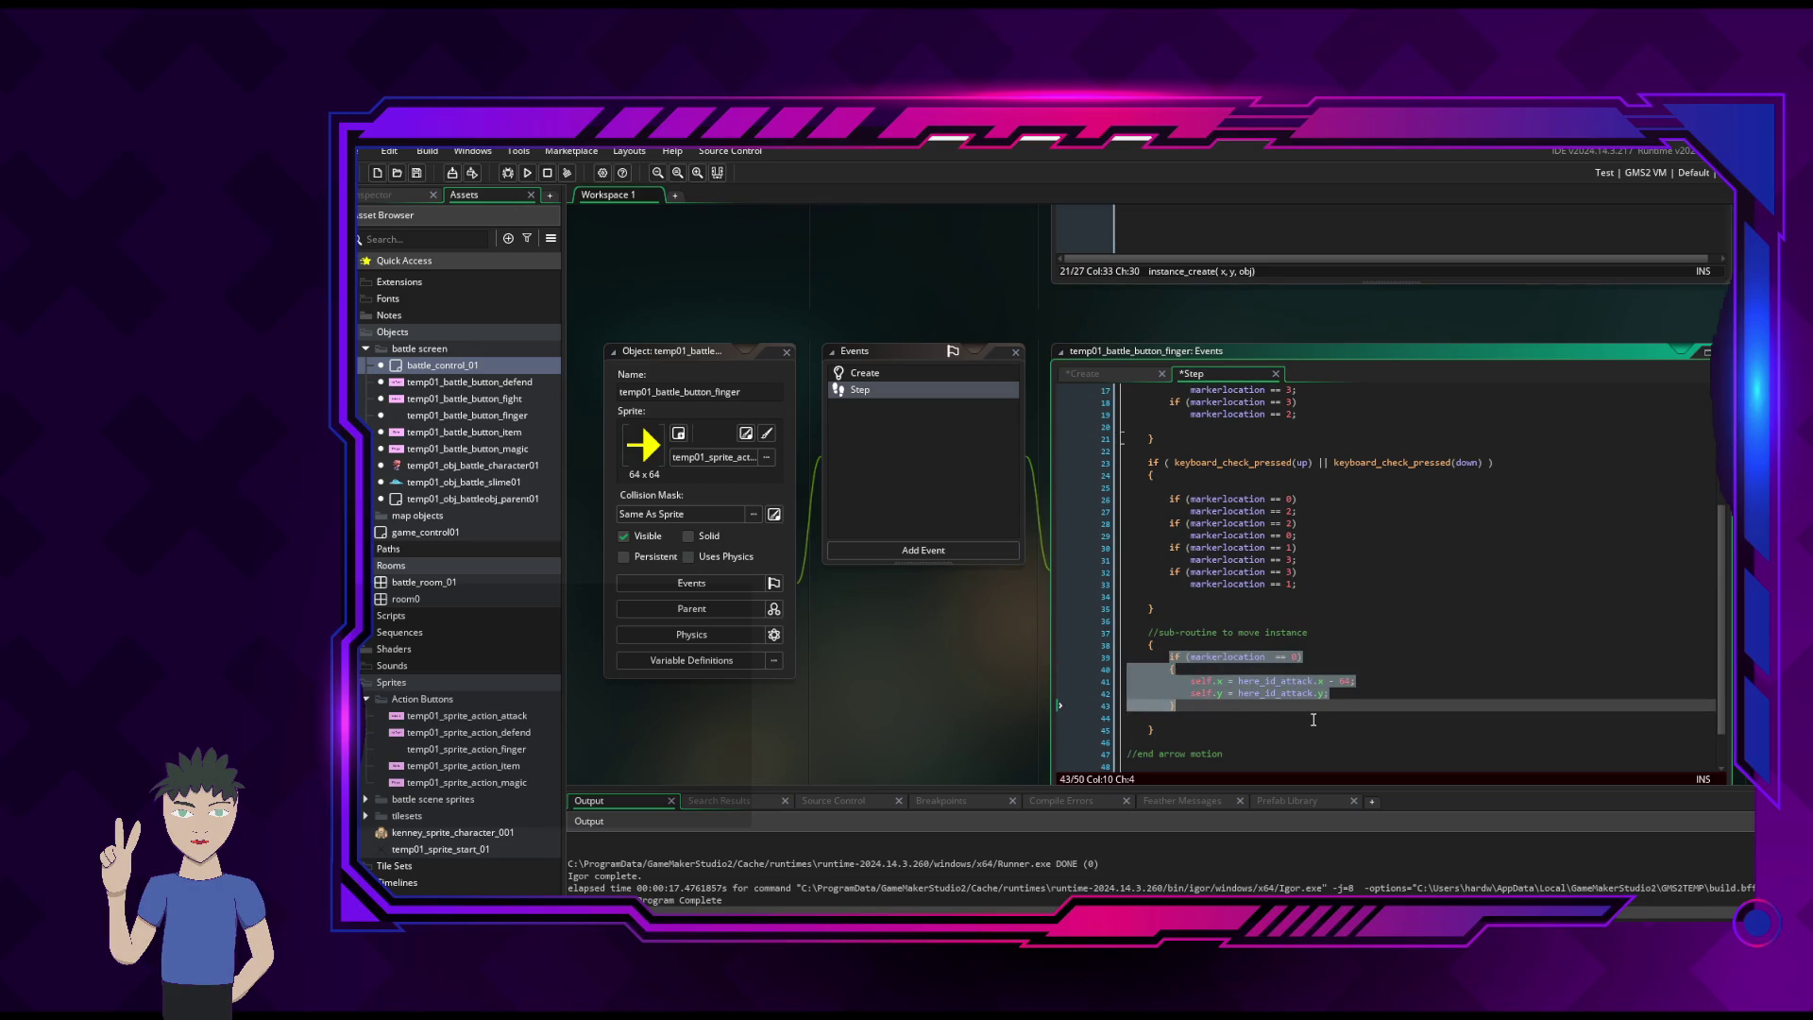
pyautogui.press('Right')
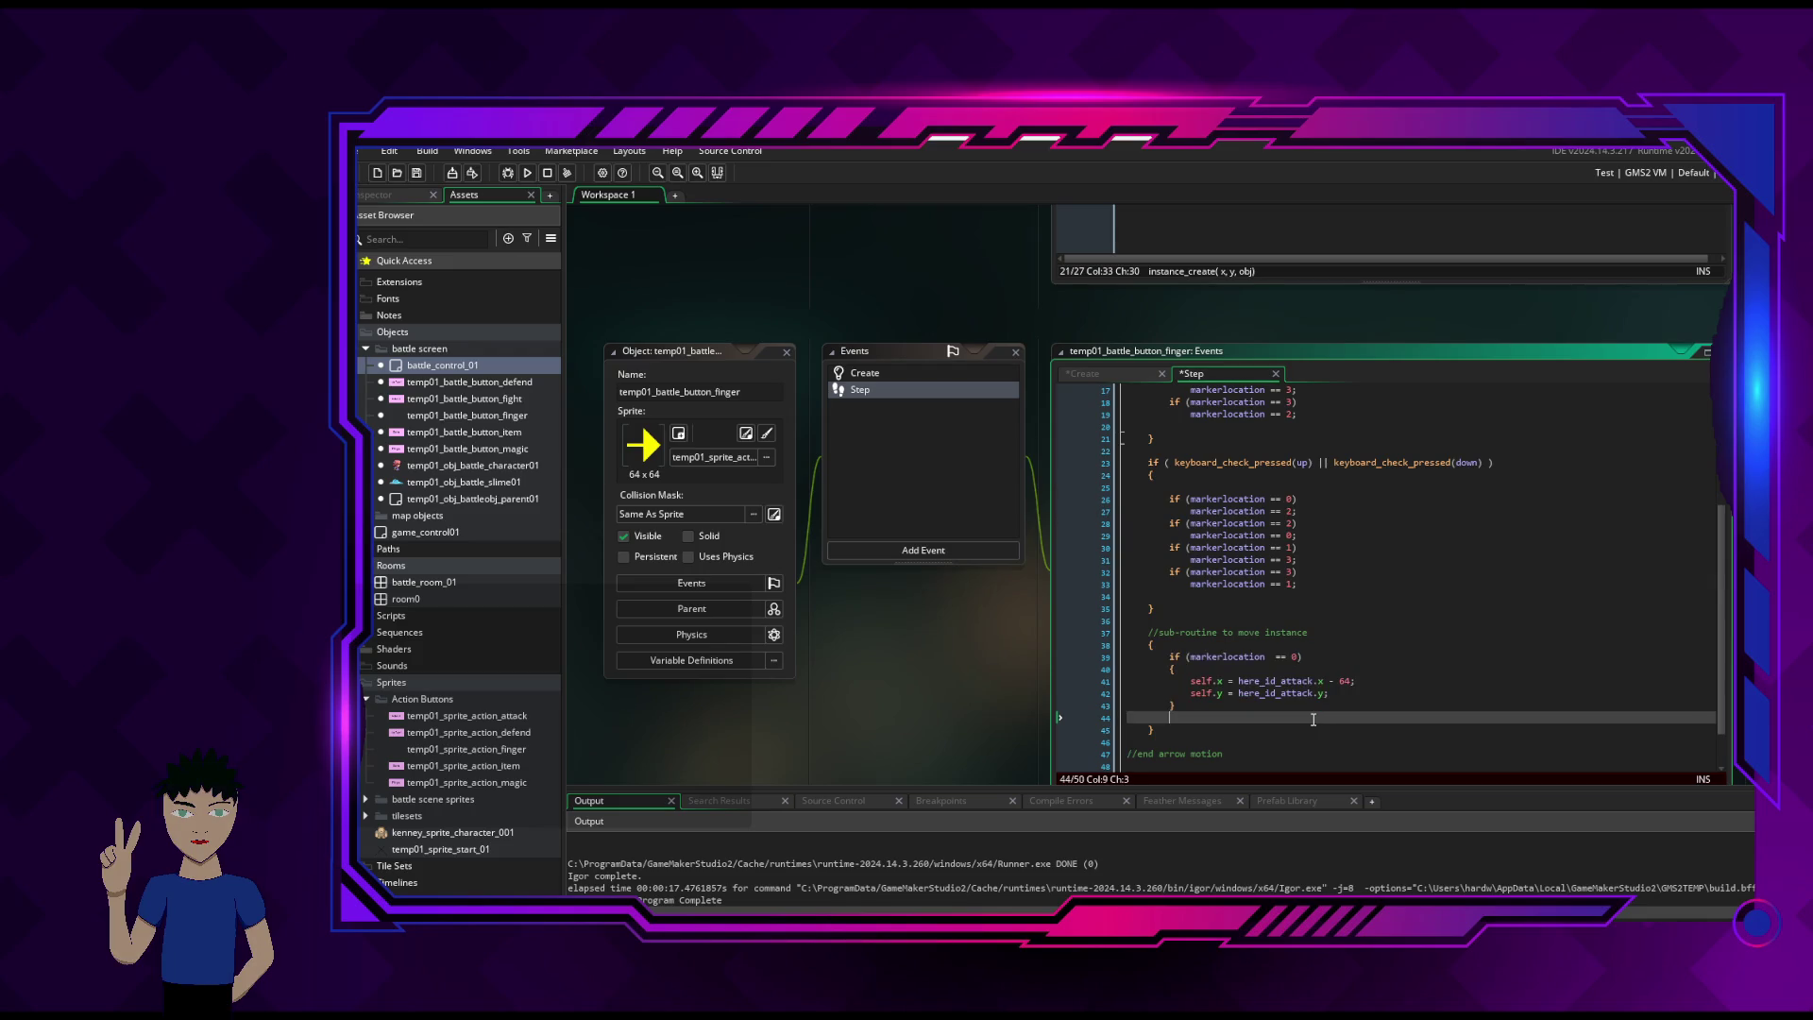
# - Paste three copies of the positioning block one after another below the original
pyautogui.press('Return')
pyautogui.press('Return')
pyautogui.write('if (markerlocation  == 0) \t\t{ \t\t\tself.x = here_id_attack.x - 64; \t\t\tself.y = here_id_attack.y; \t\t}')
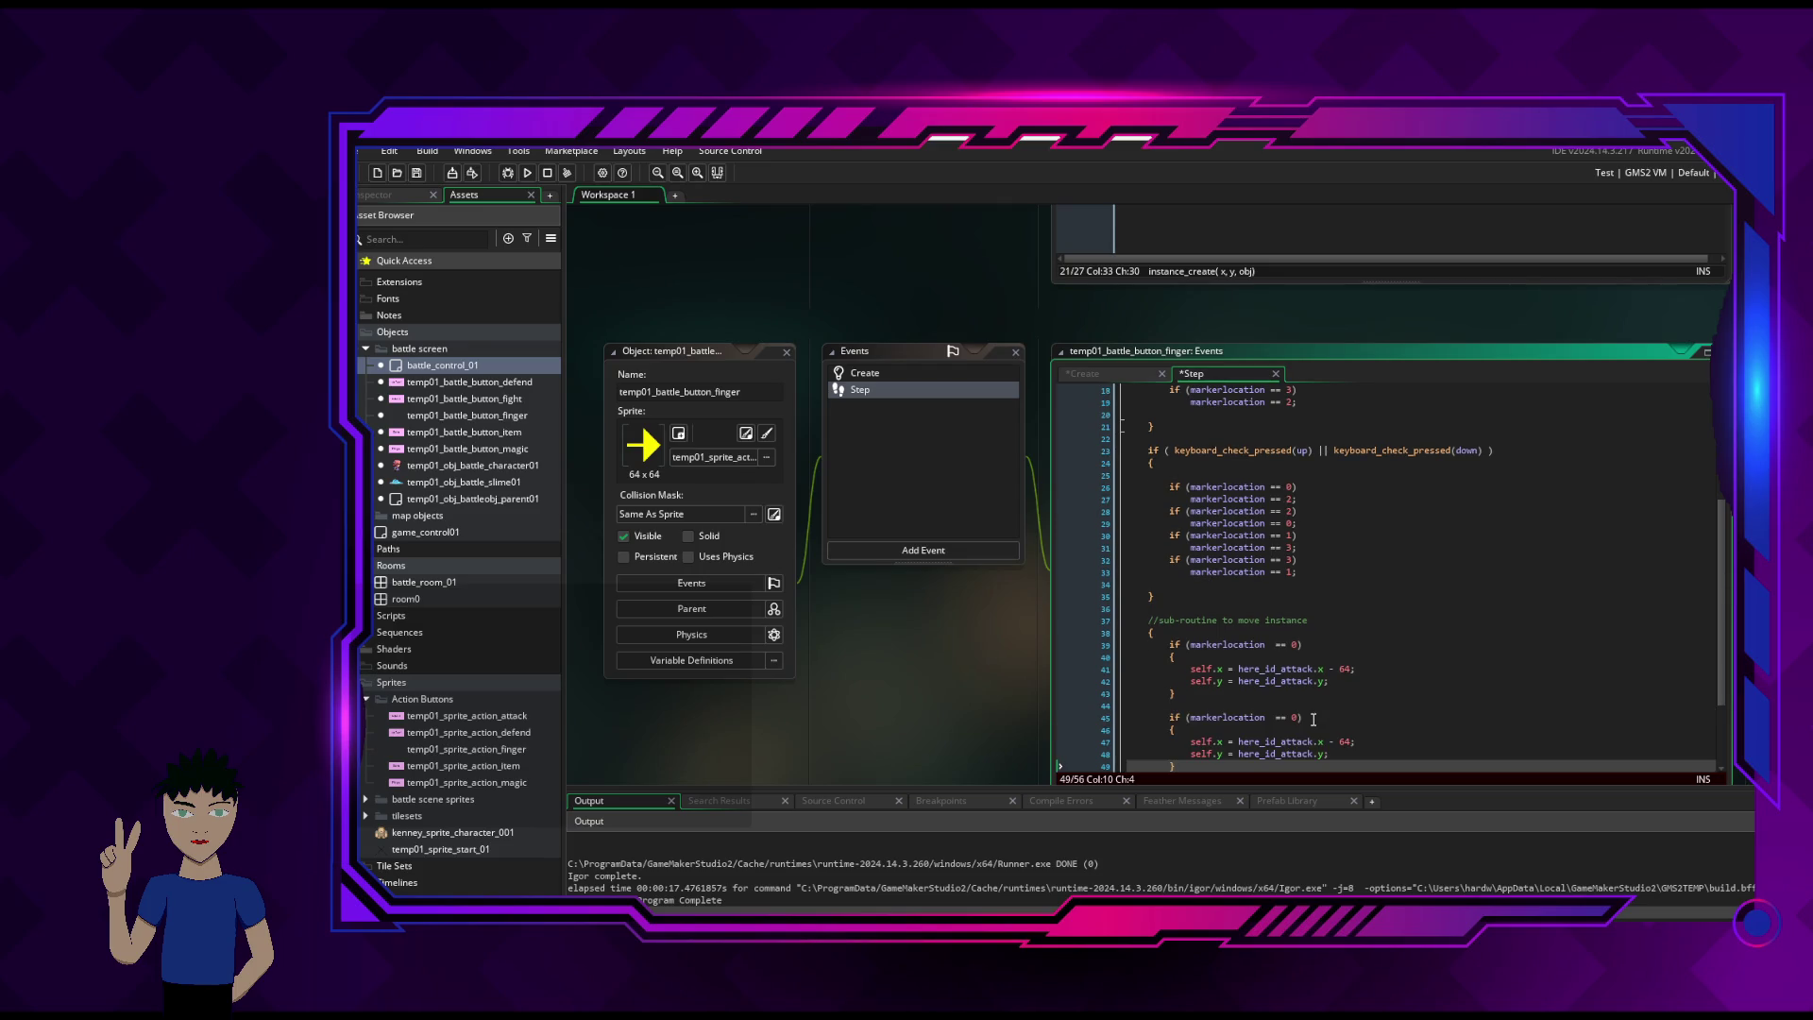
pyautogui.press('Return')
pyautogui.press('Return')
pyautogui.write('if (markerlocation  == 0) \t\t{ \t\t\tself.x = here_id_attack.x - 64; \t\t\tself.y = here_id_attack.y; \t\t}')
pyautogui.press('Return')
pyautogui.press('Return')
pyautogui.write('if (markerlocation  == 0) \t\t{ \t\t\tself.x = here_id_attack.x - 64; \t\t\tself.y = here_id_attack.y; \t\t}')
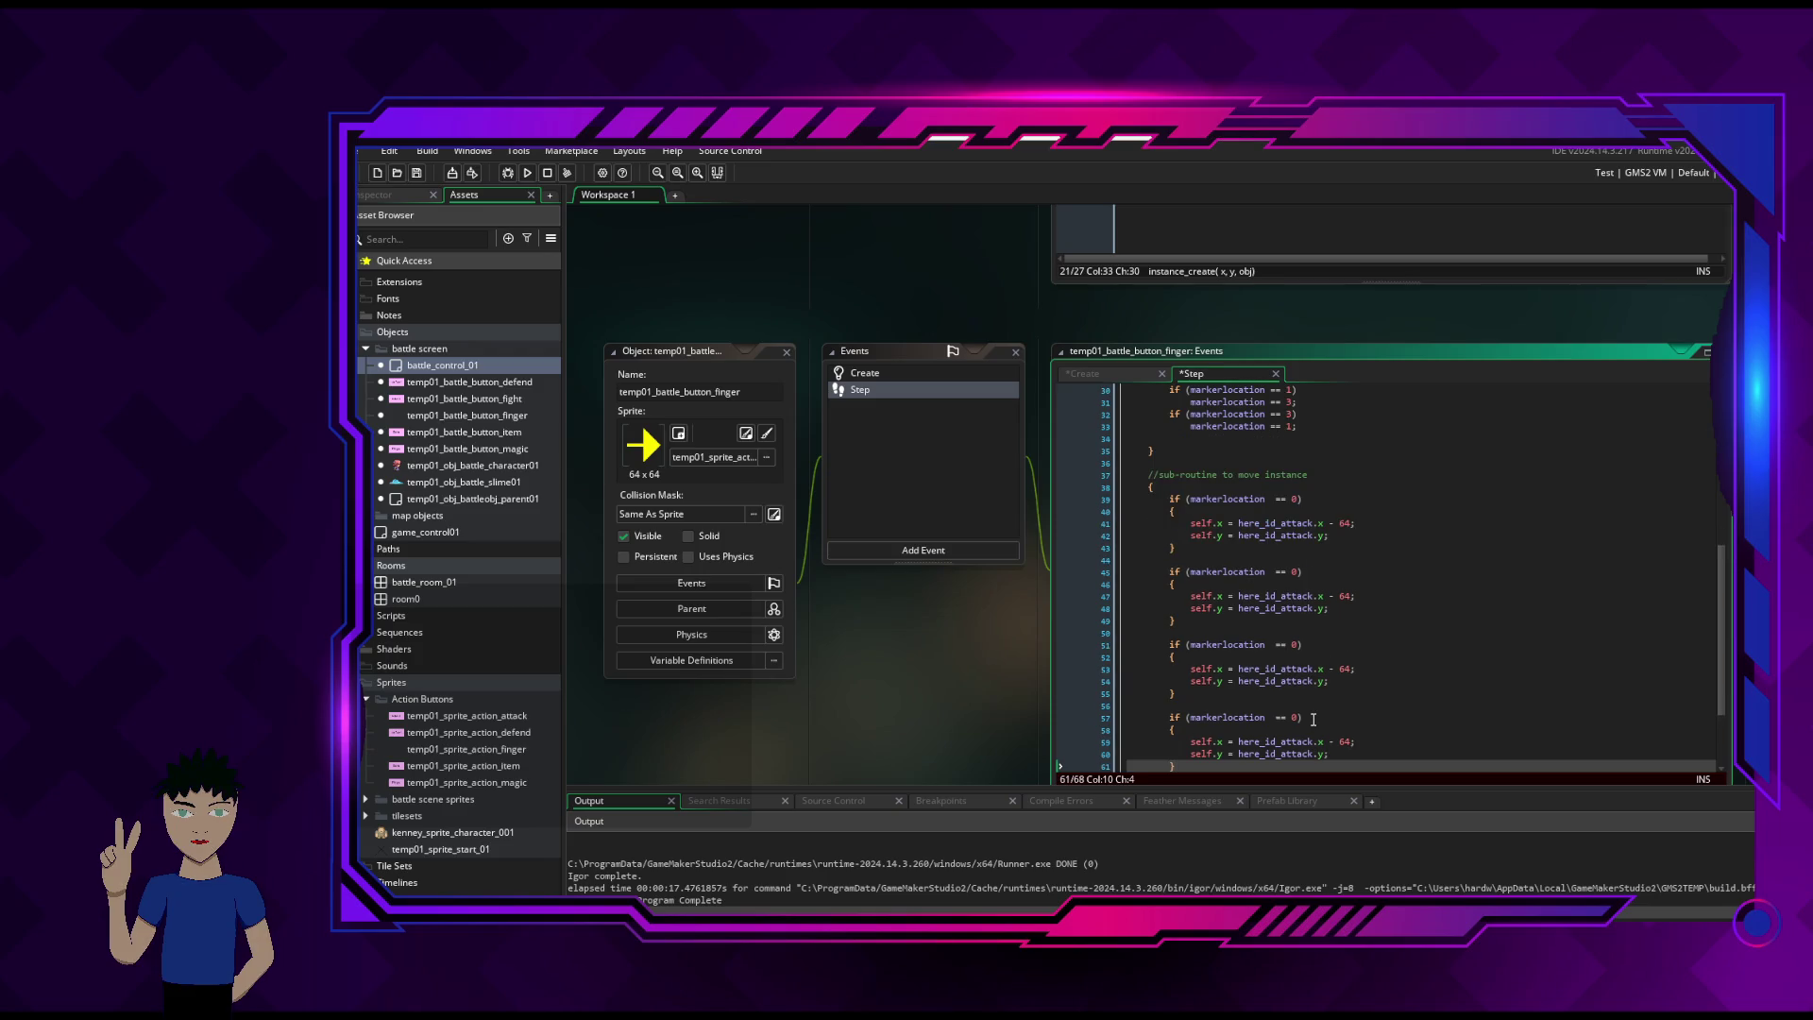
# - Change the second block's x reference from here_id_attack to here_id_defend
pyautogui.click(1298, 572)
pyautogui.write('1')
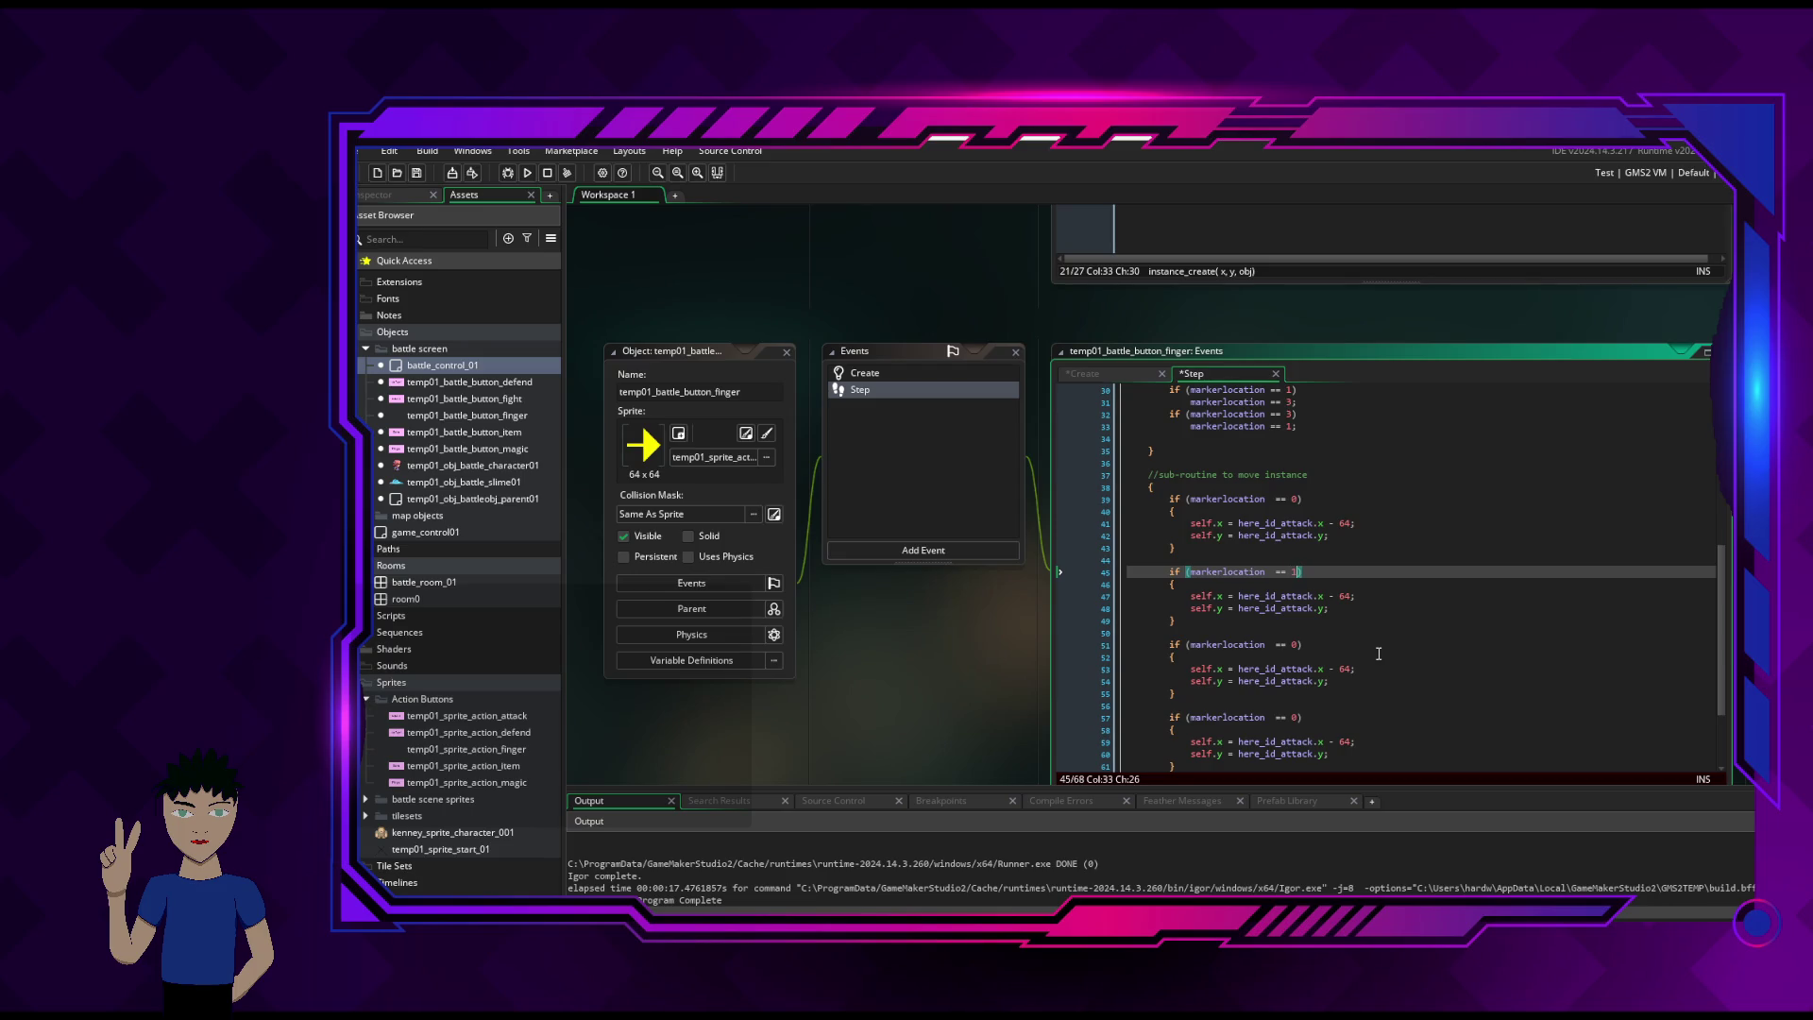
pyautogui.doubleClick(1277, 596)
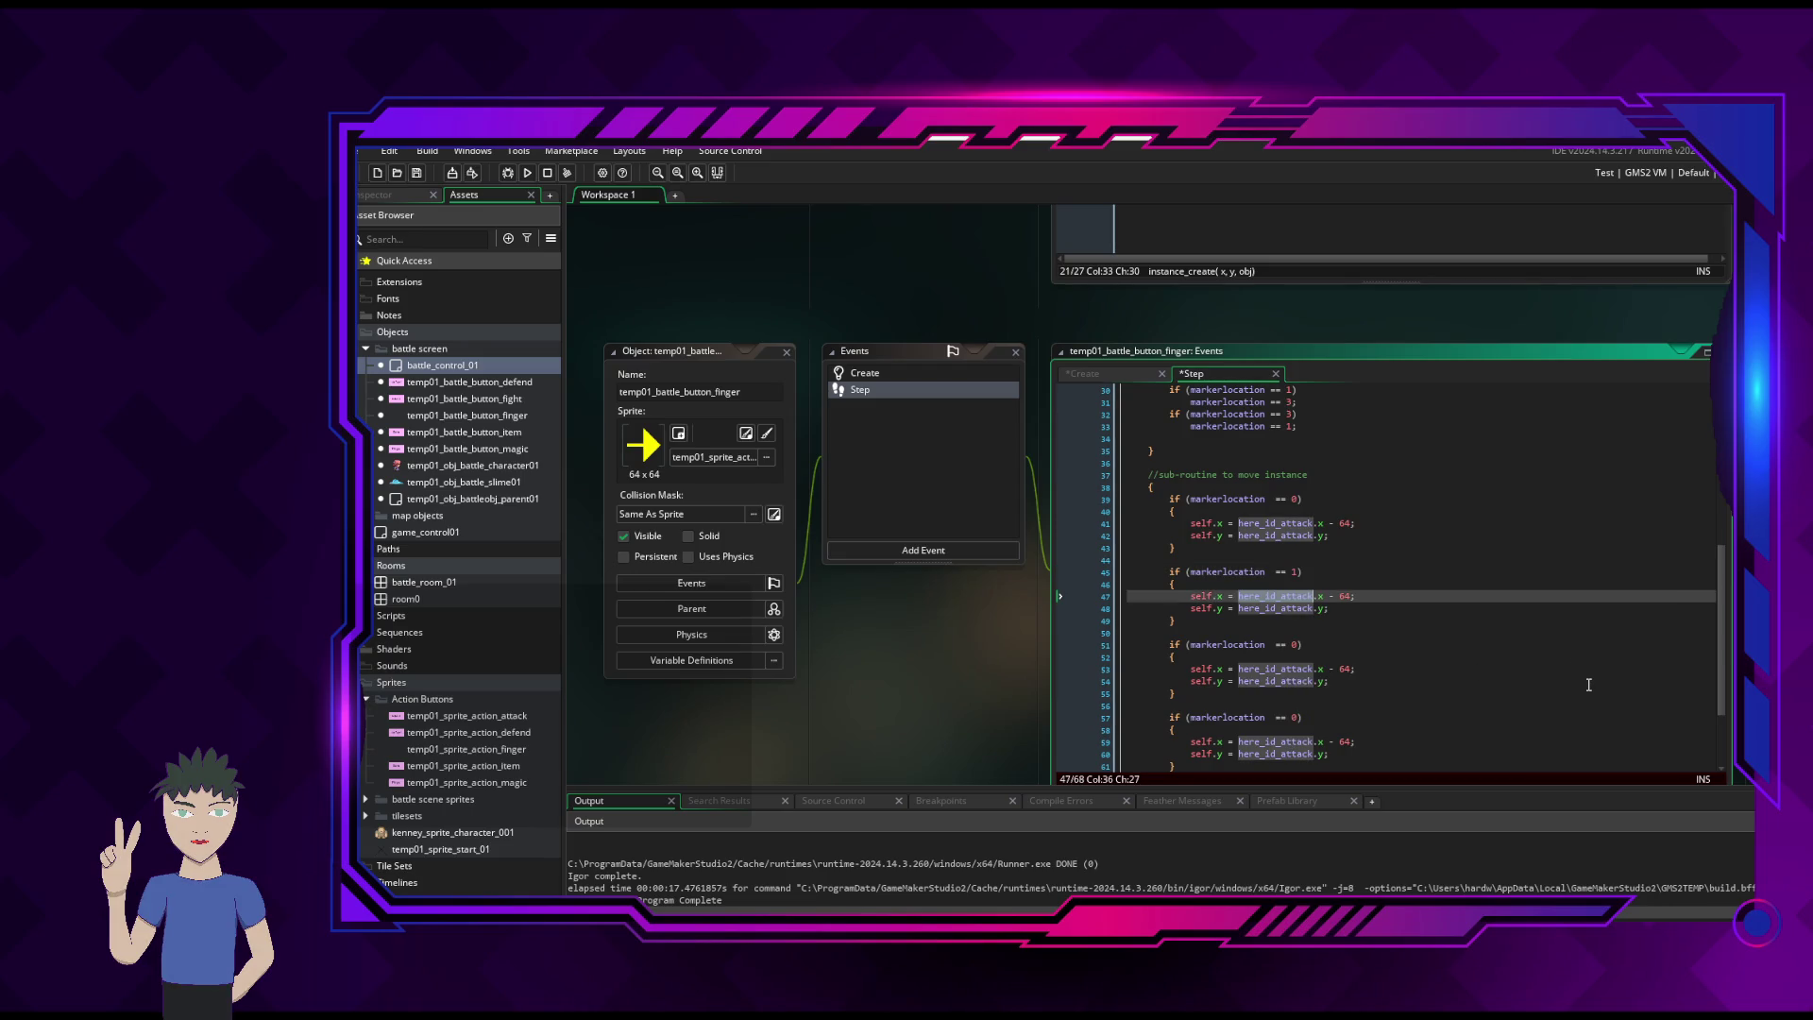
pyautogui.press('Right')
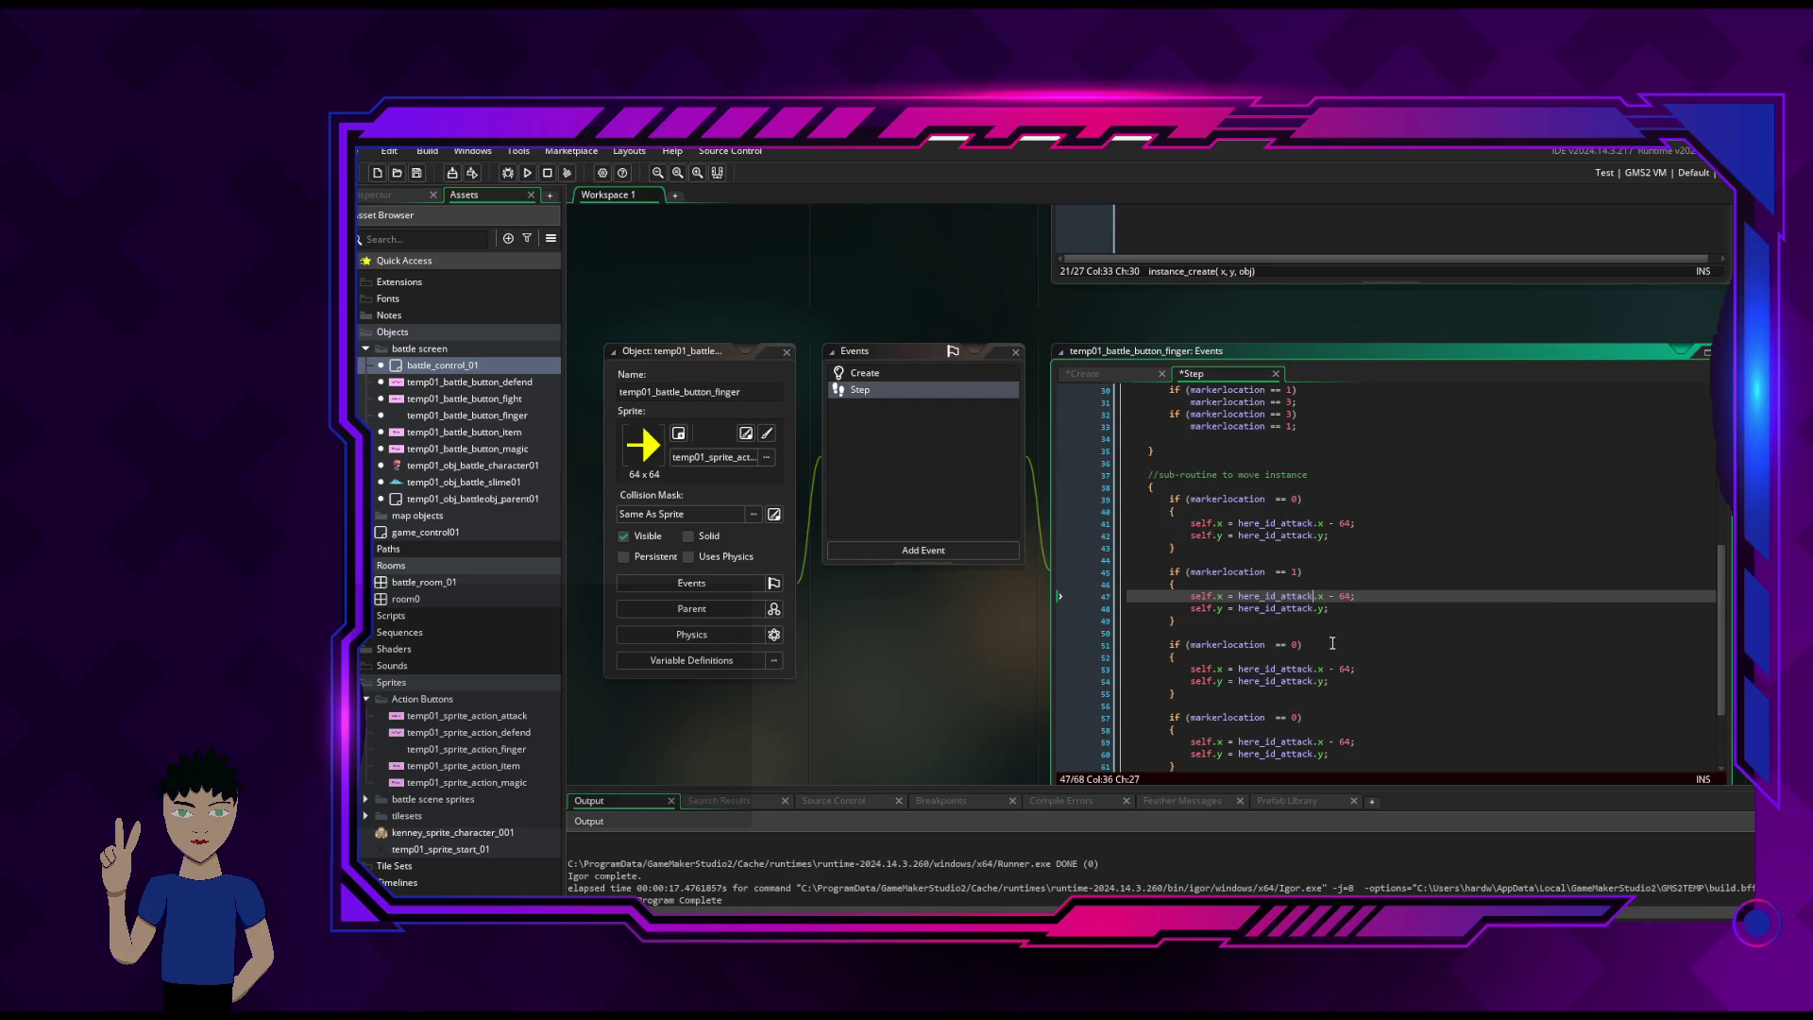
pyautogui.press('BackSpace')
pyautogui.press('BackSpace')
pyautogui.press('BackSpace')
pyautogui.write('def')
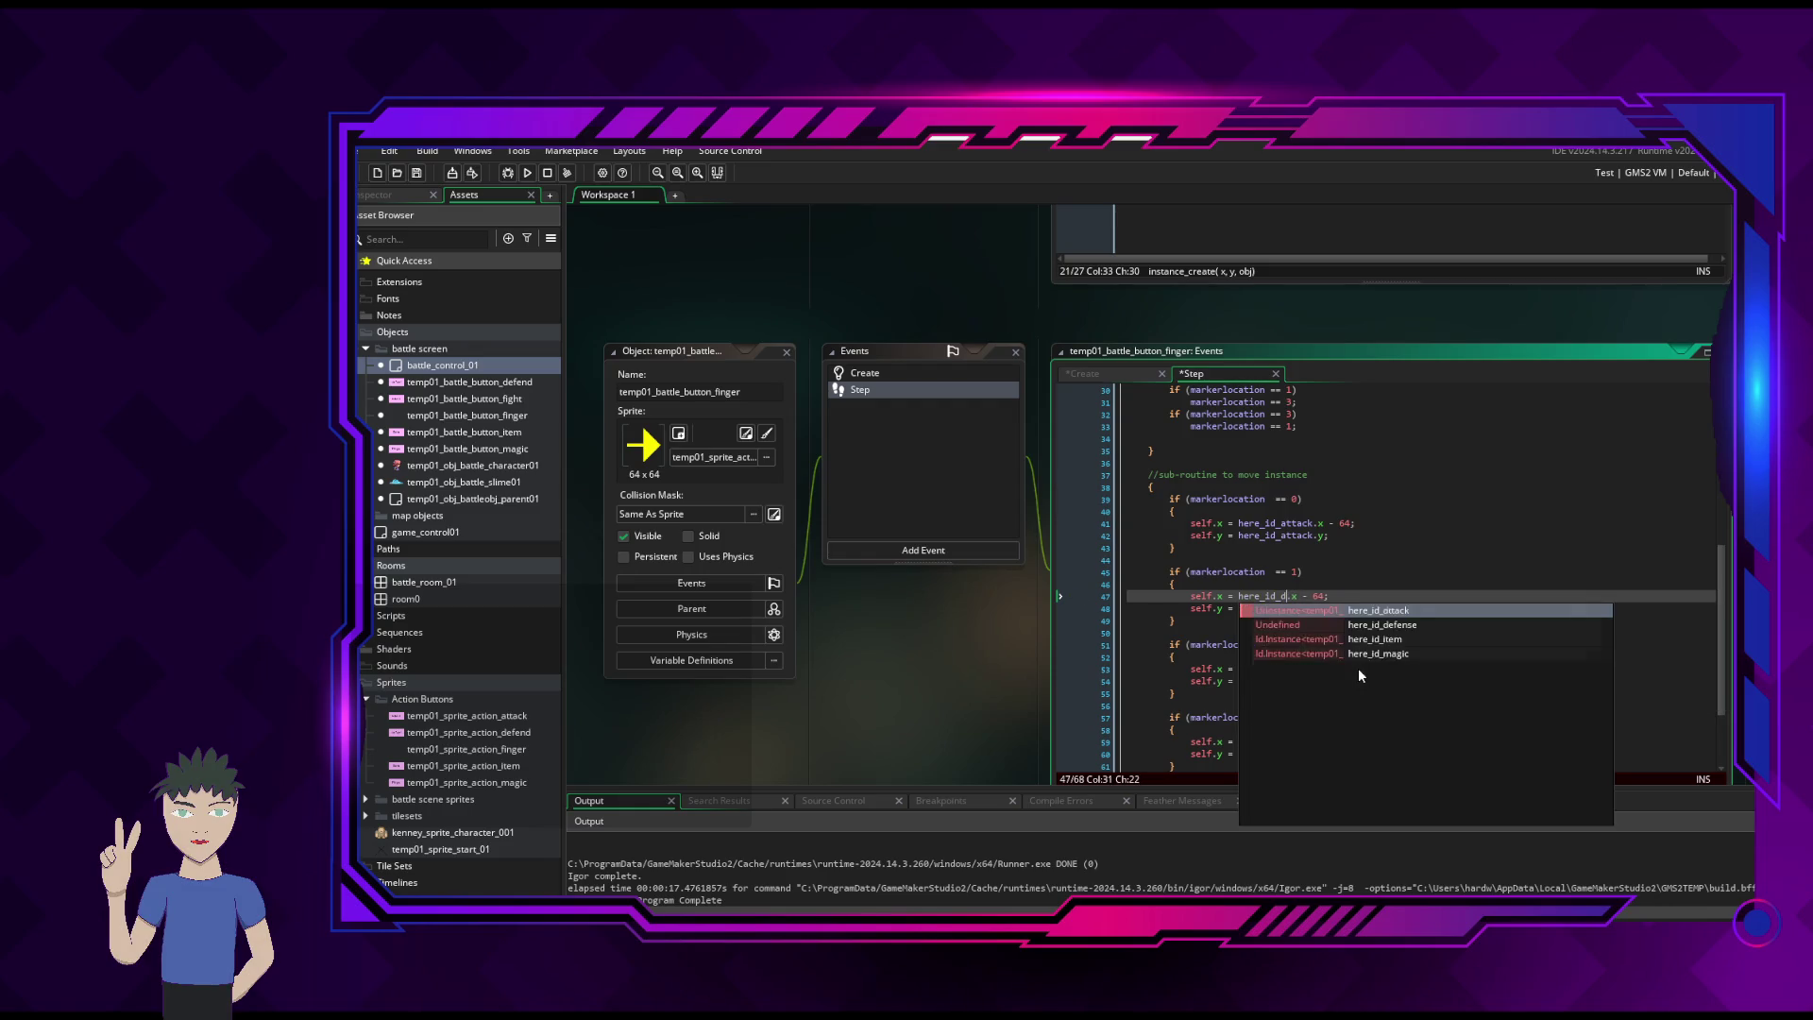
pyautogui.write('end')
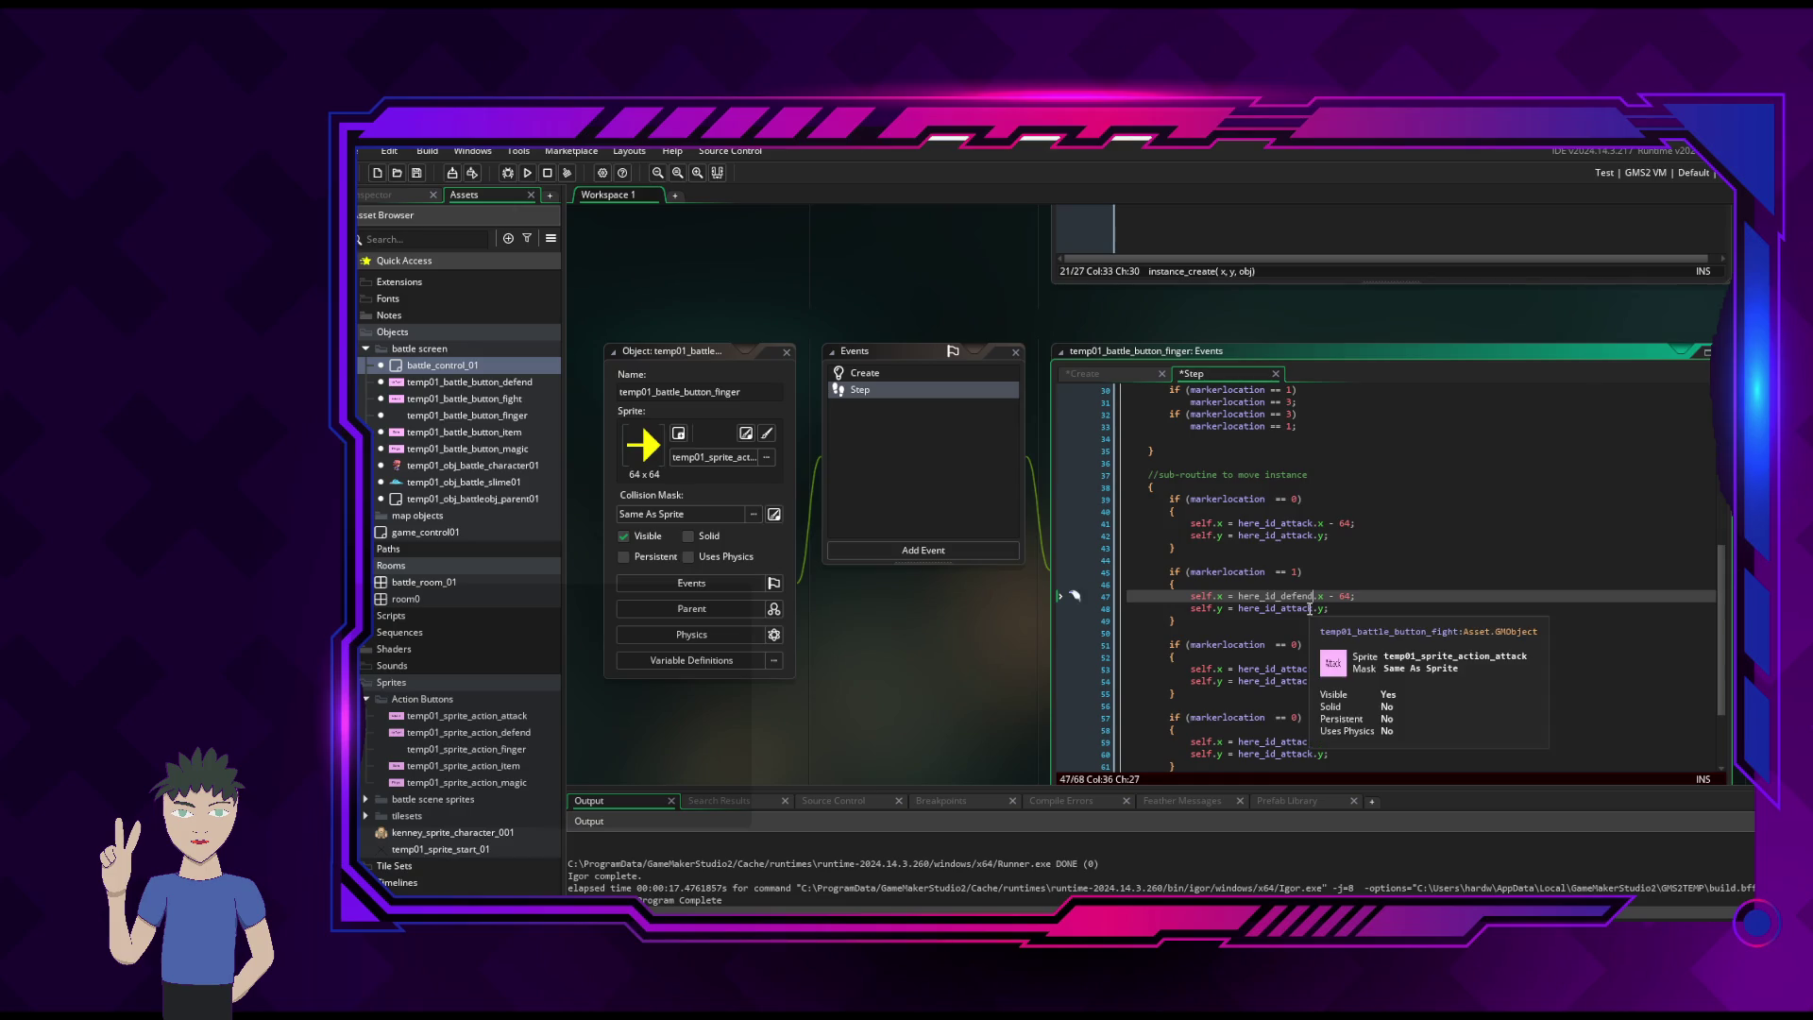
# - Set the y reference to here_id_defense through autocomplete and trim the x reference to here_id_defe
pyautogui.click(1311, 608)
pyautogui.press('BackSpace')
pyautogui.press('BackSpace')
pyautogui.press('BackSpace')
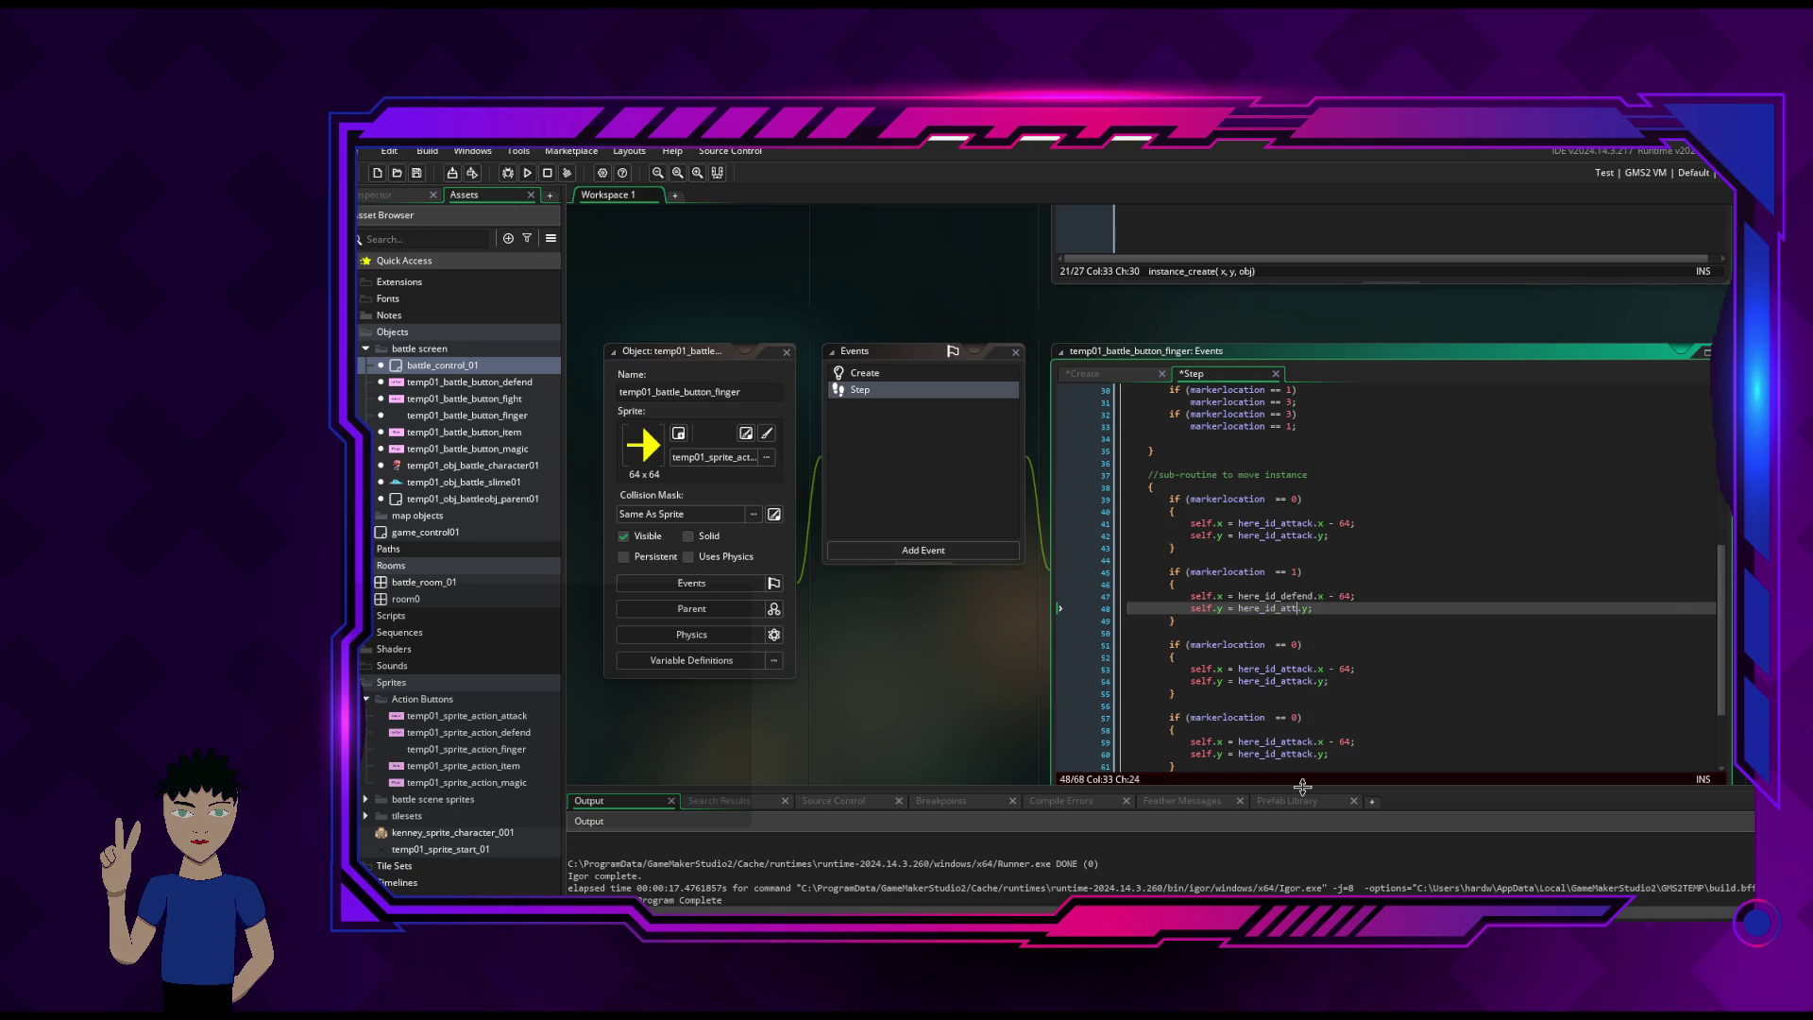
pyautogui.write('de')
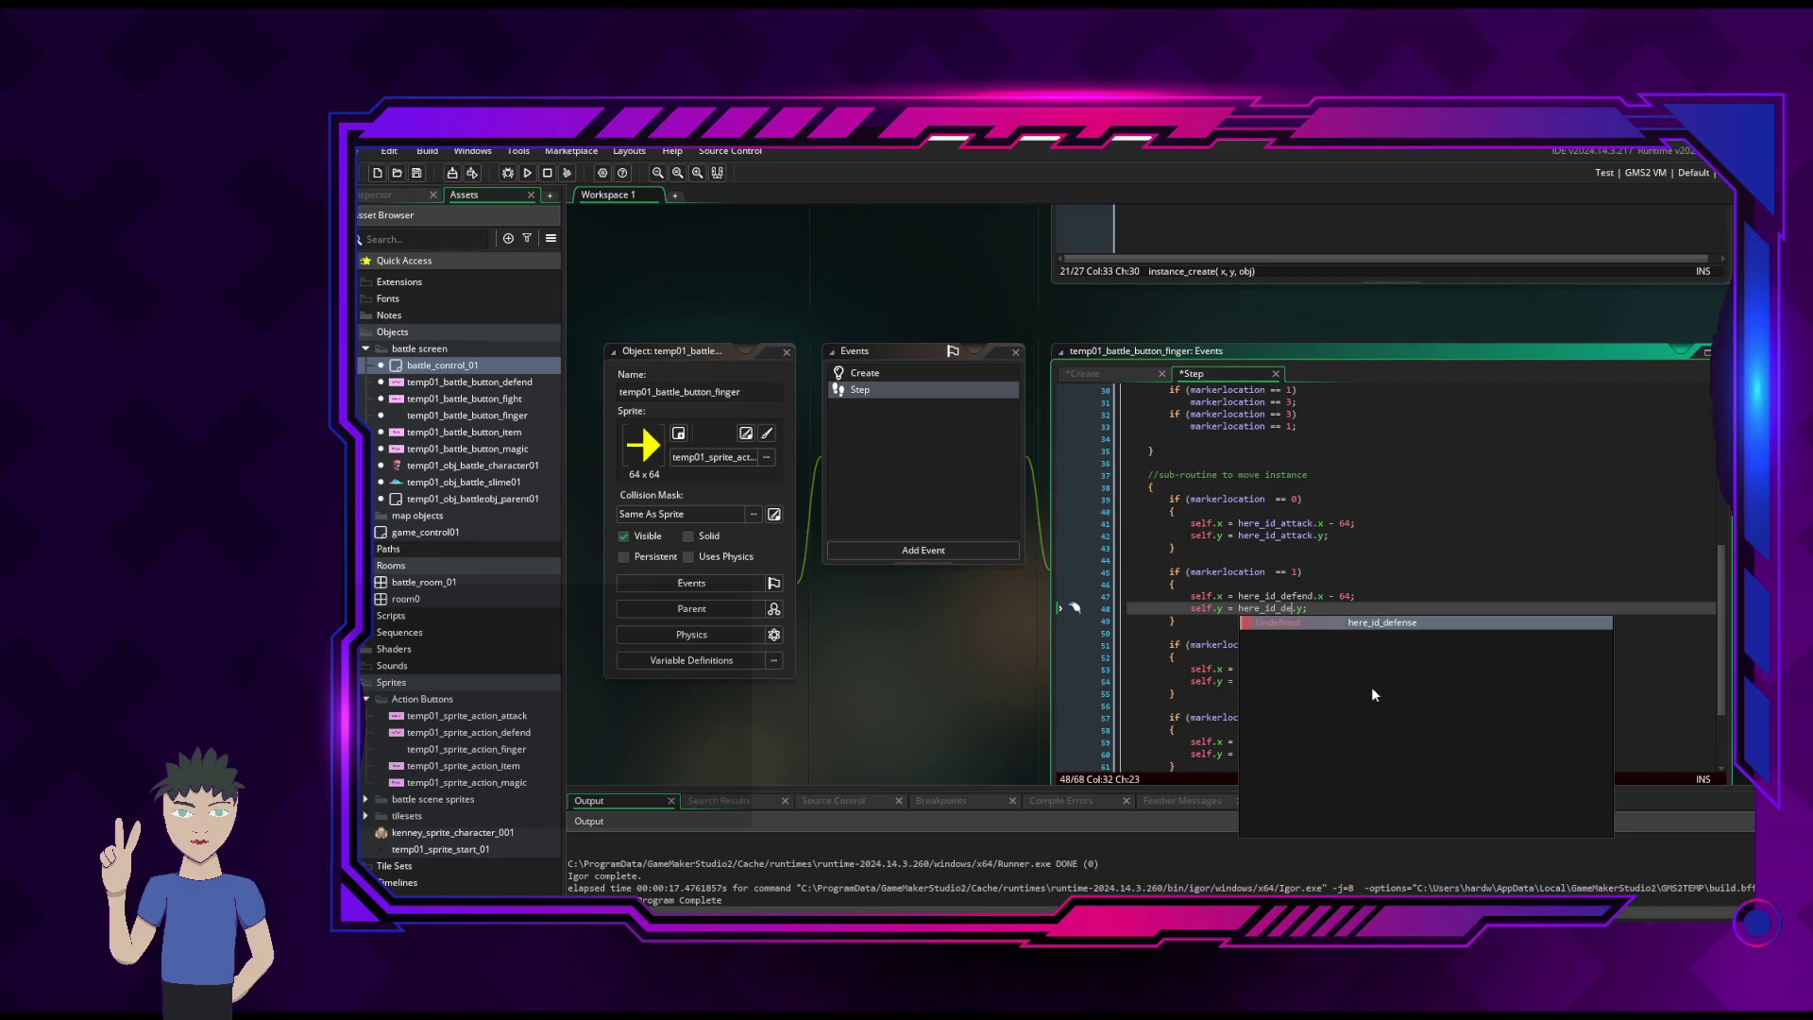
pyautogui.click(1397, 624)
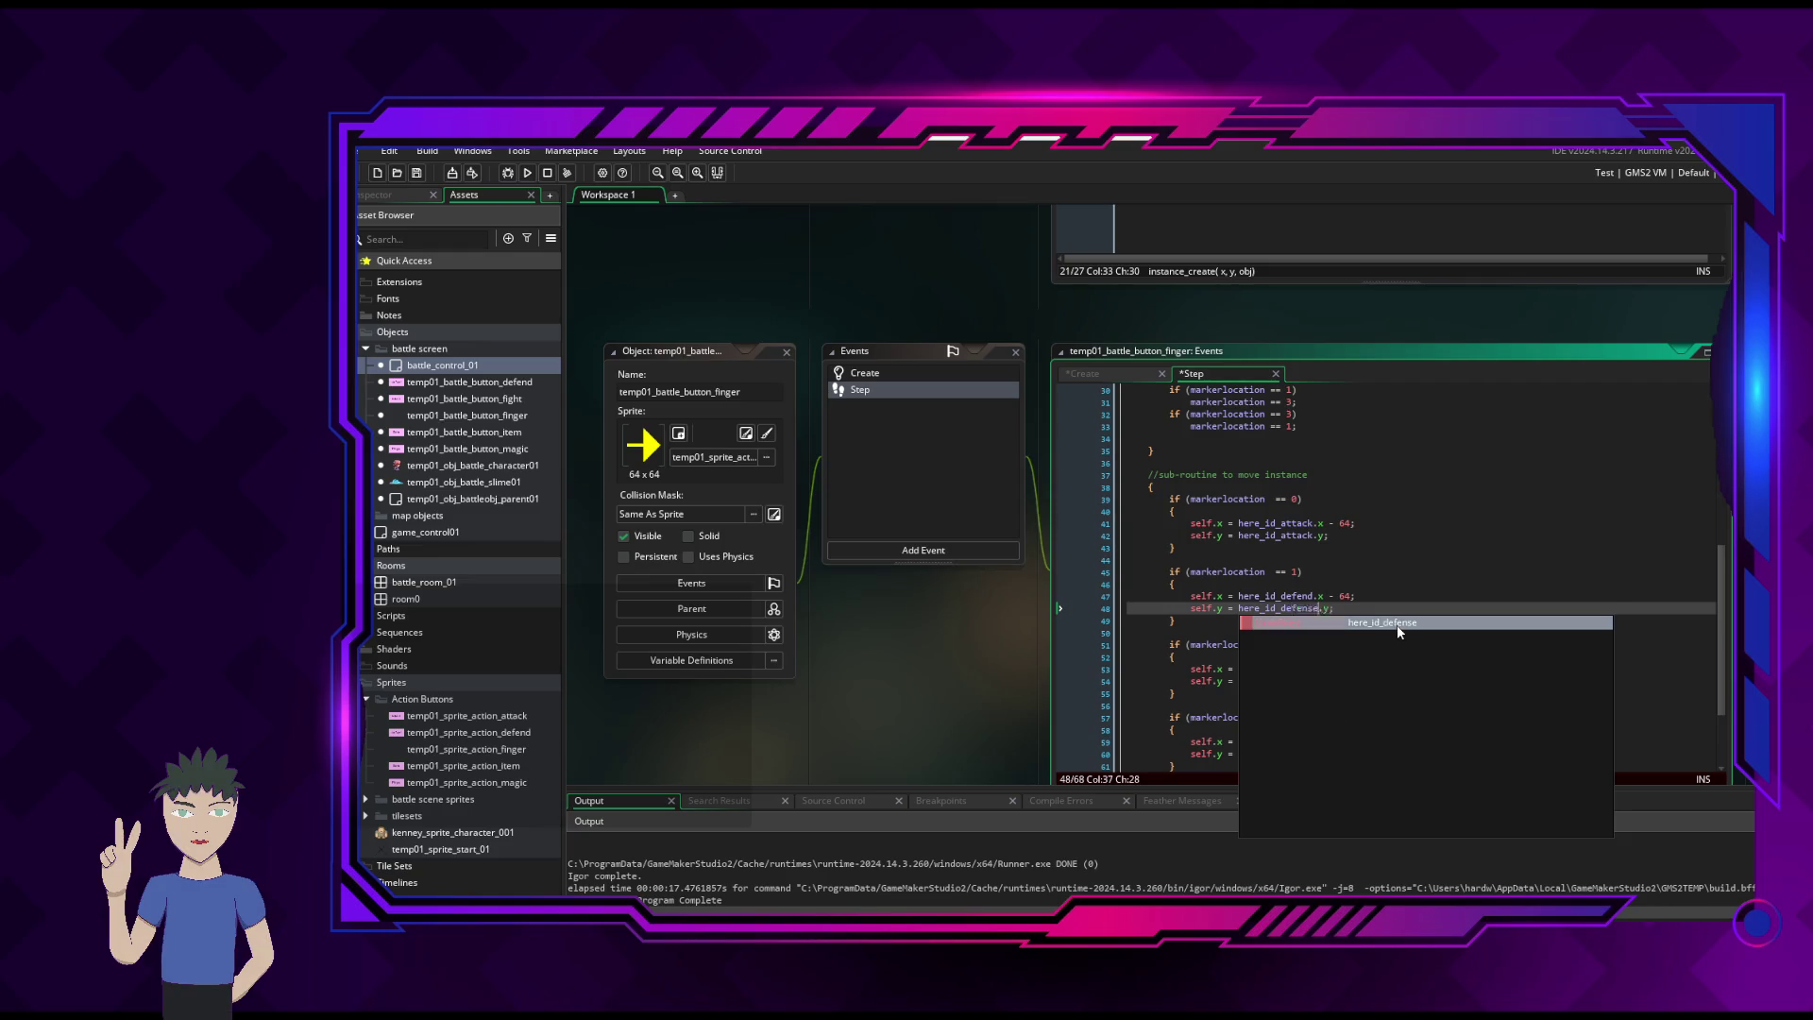
pyautogui.click(1314, 596)
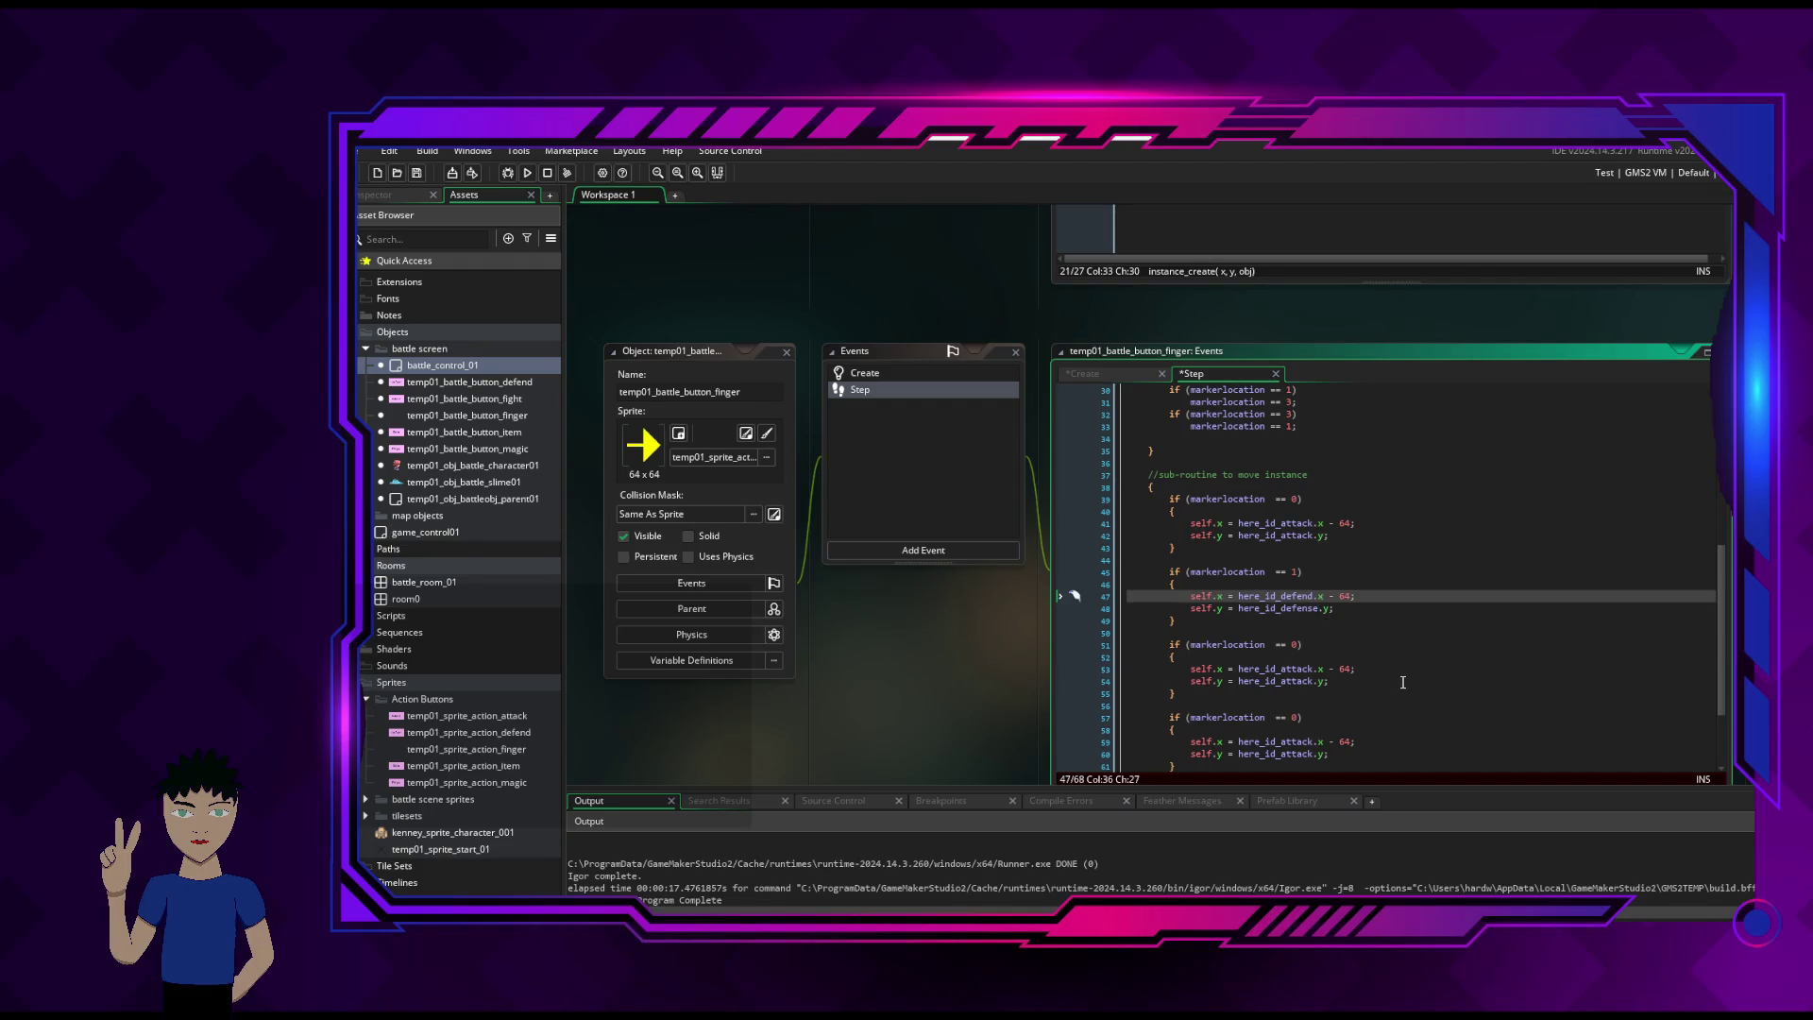
pyautogui.press('BackSpace')
pyautogui.press('BackSpace')
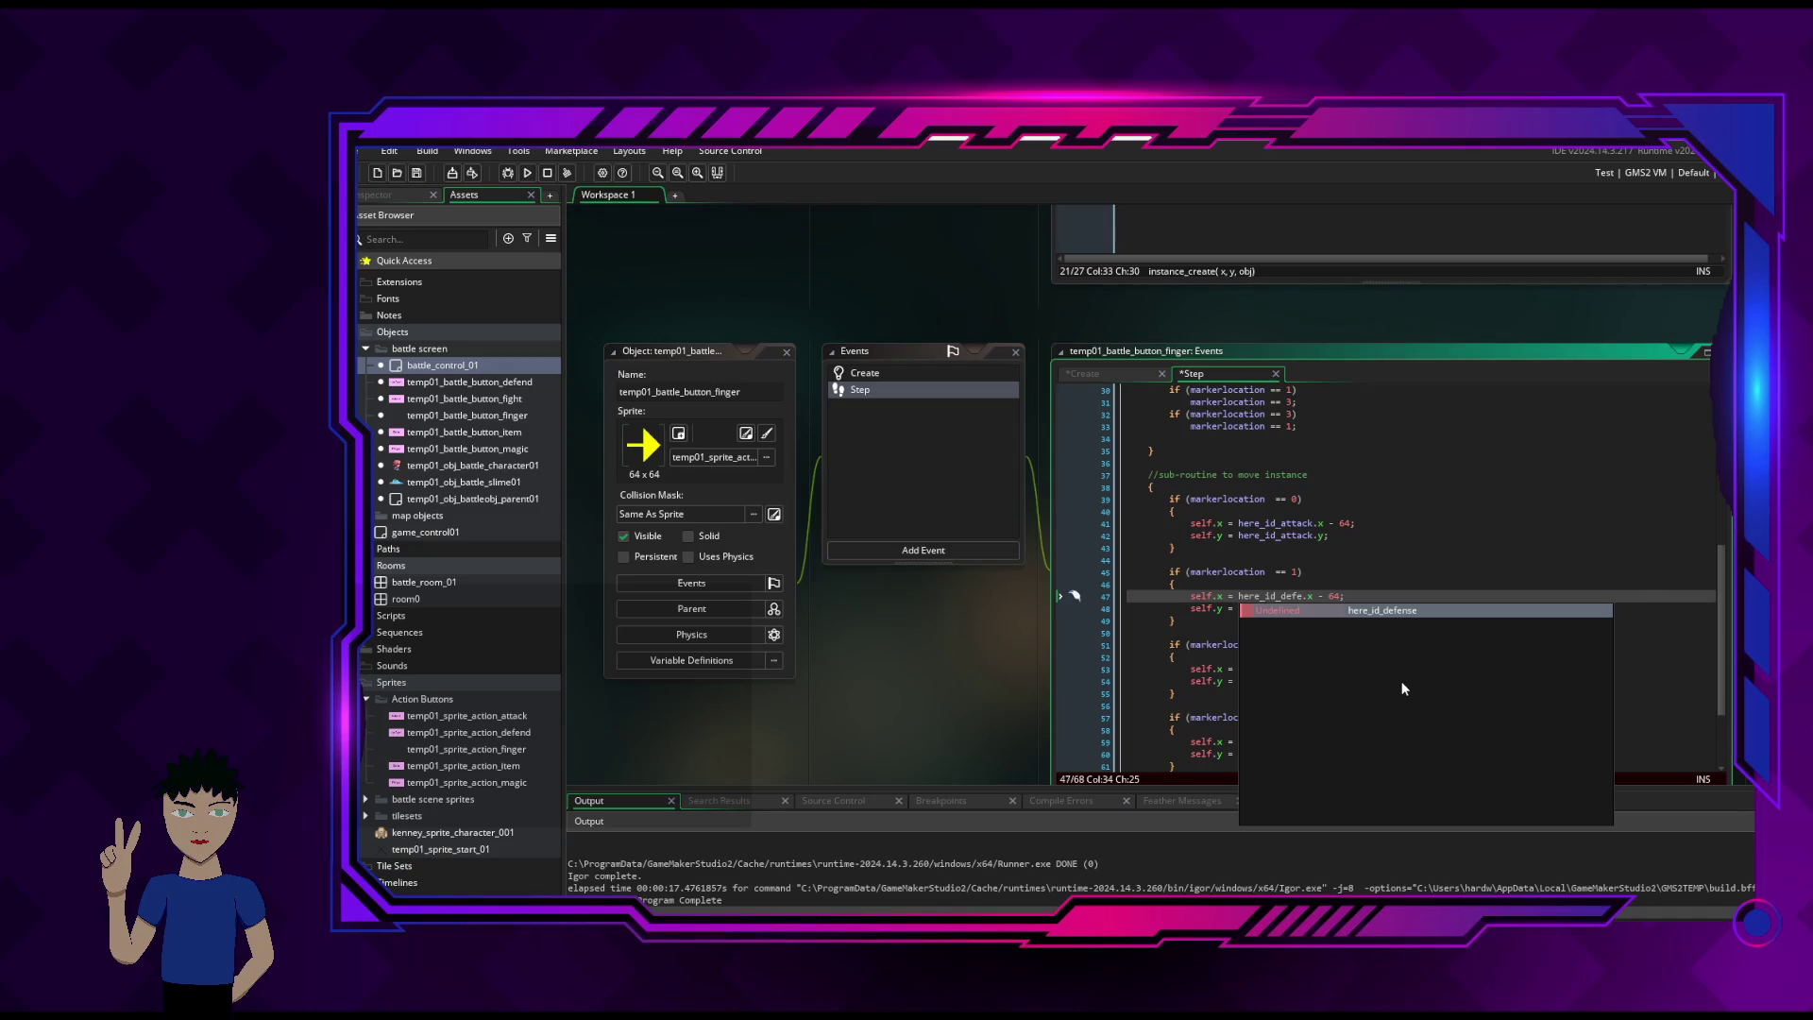
pyautogui.scroll(4, 1309, 428)
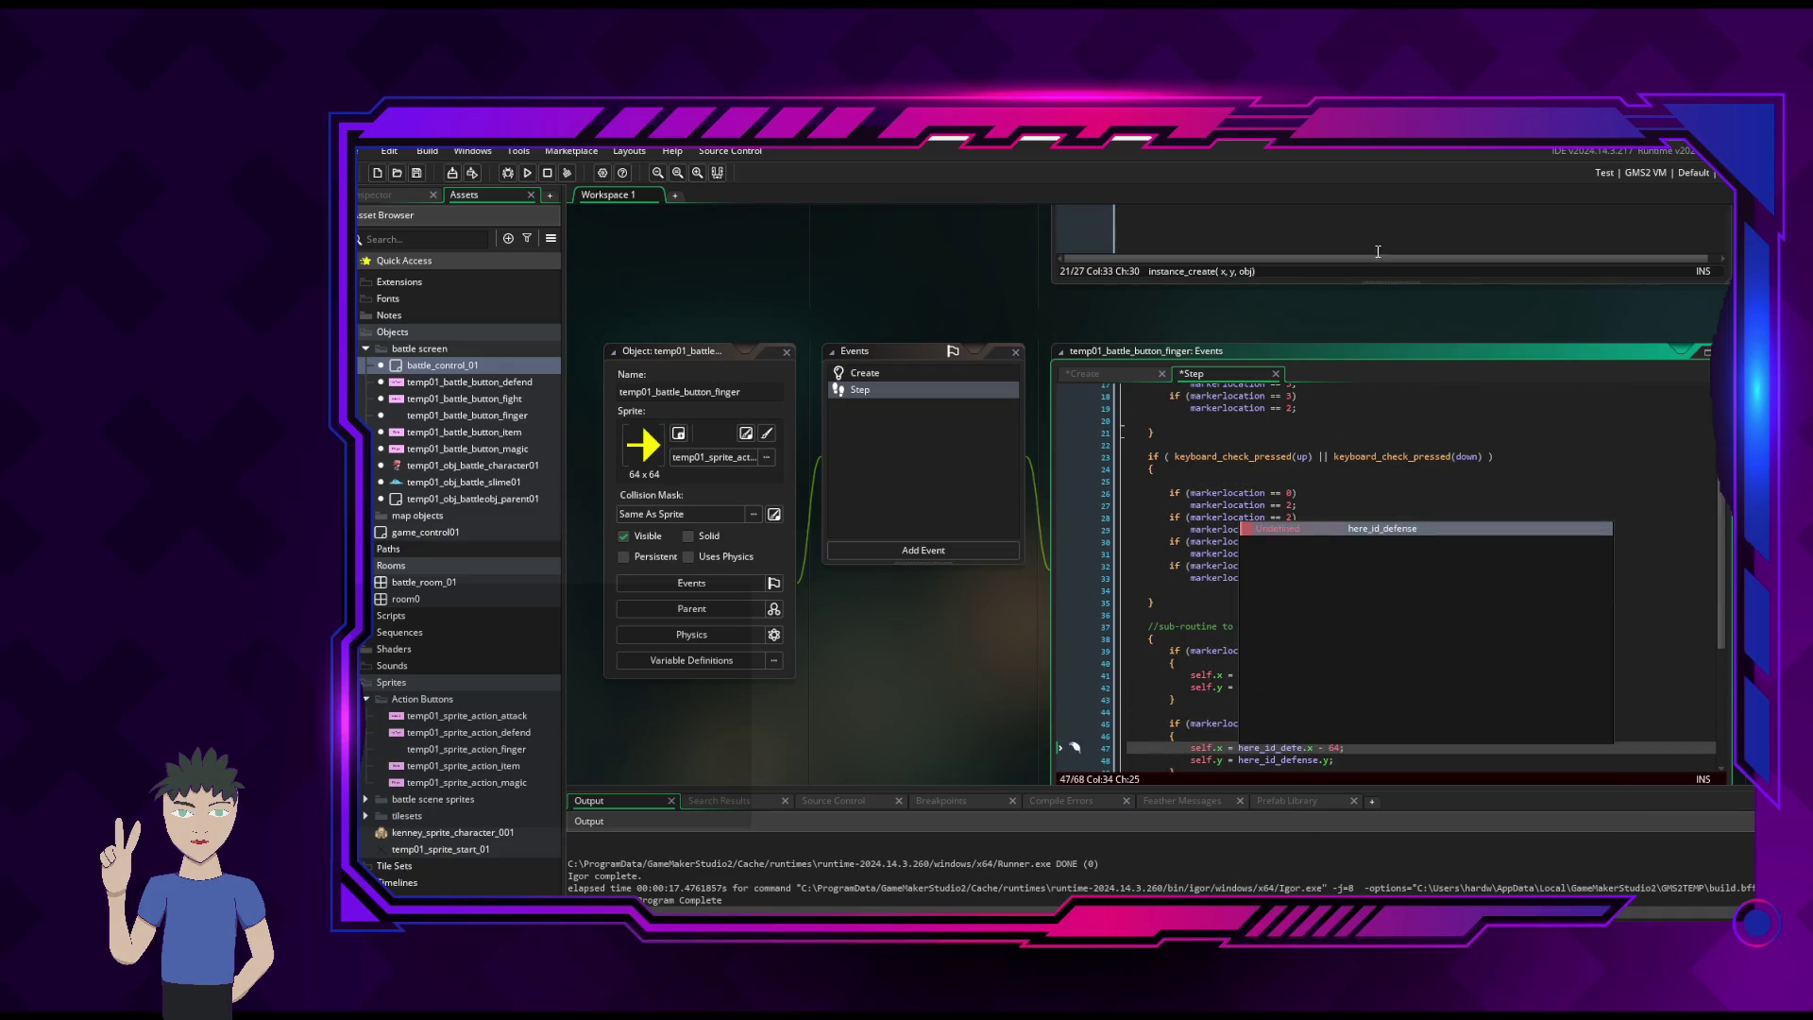
pyautogui.click(1384, 432)
pyautogui.scroll(-6, 1315, 592)
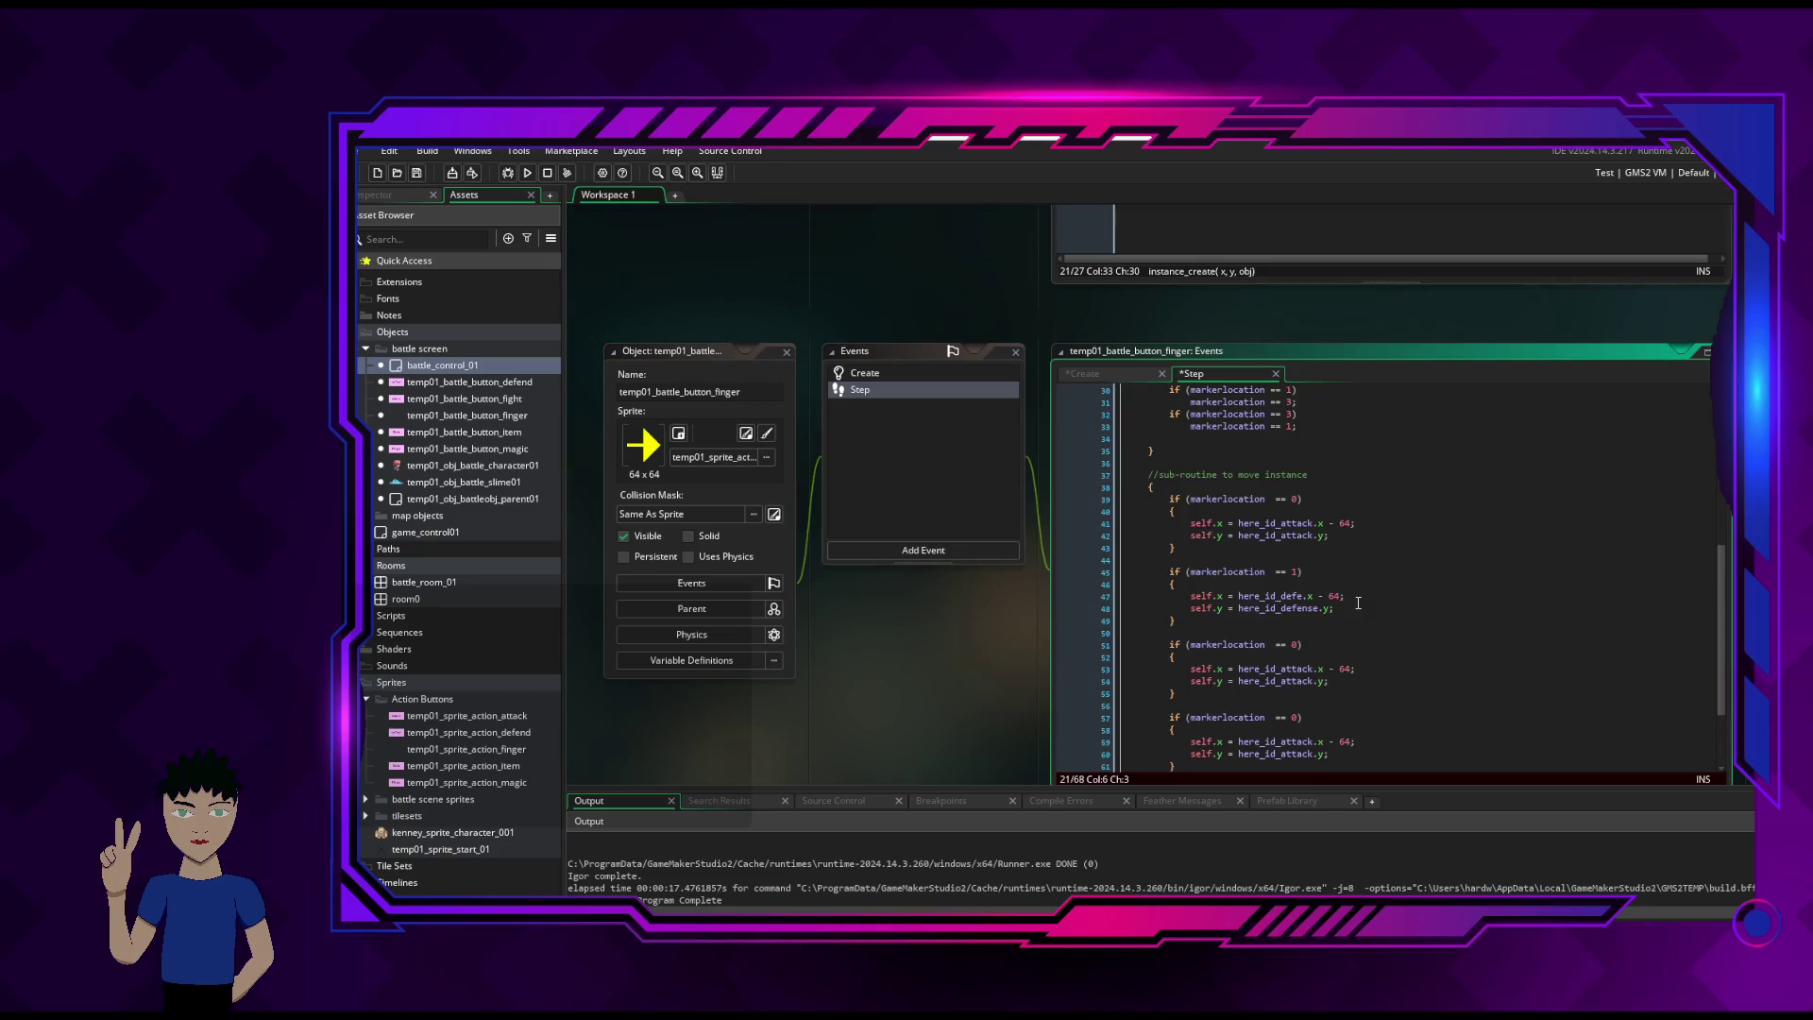
pyautogui.click(1129, 371)
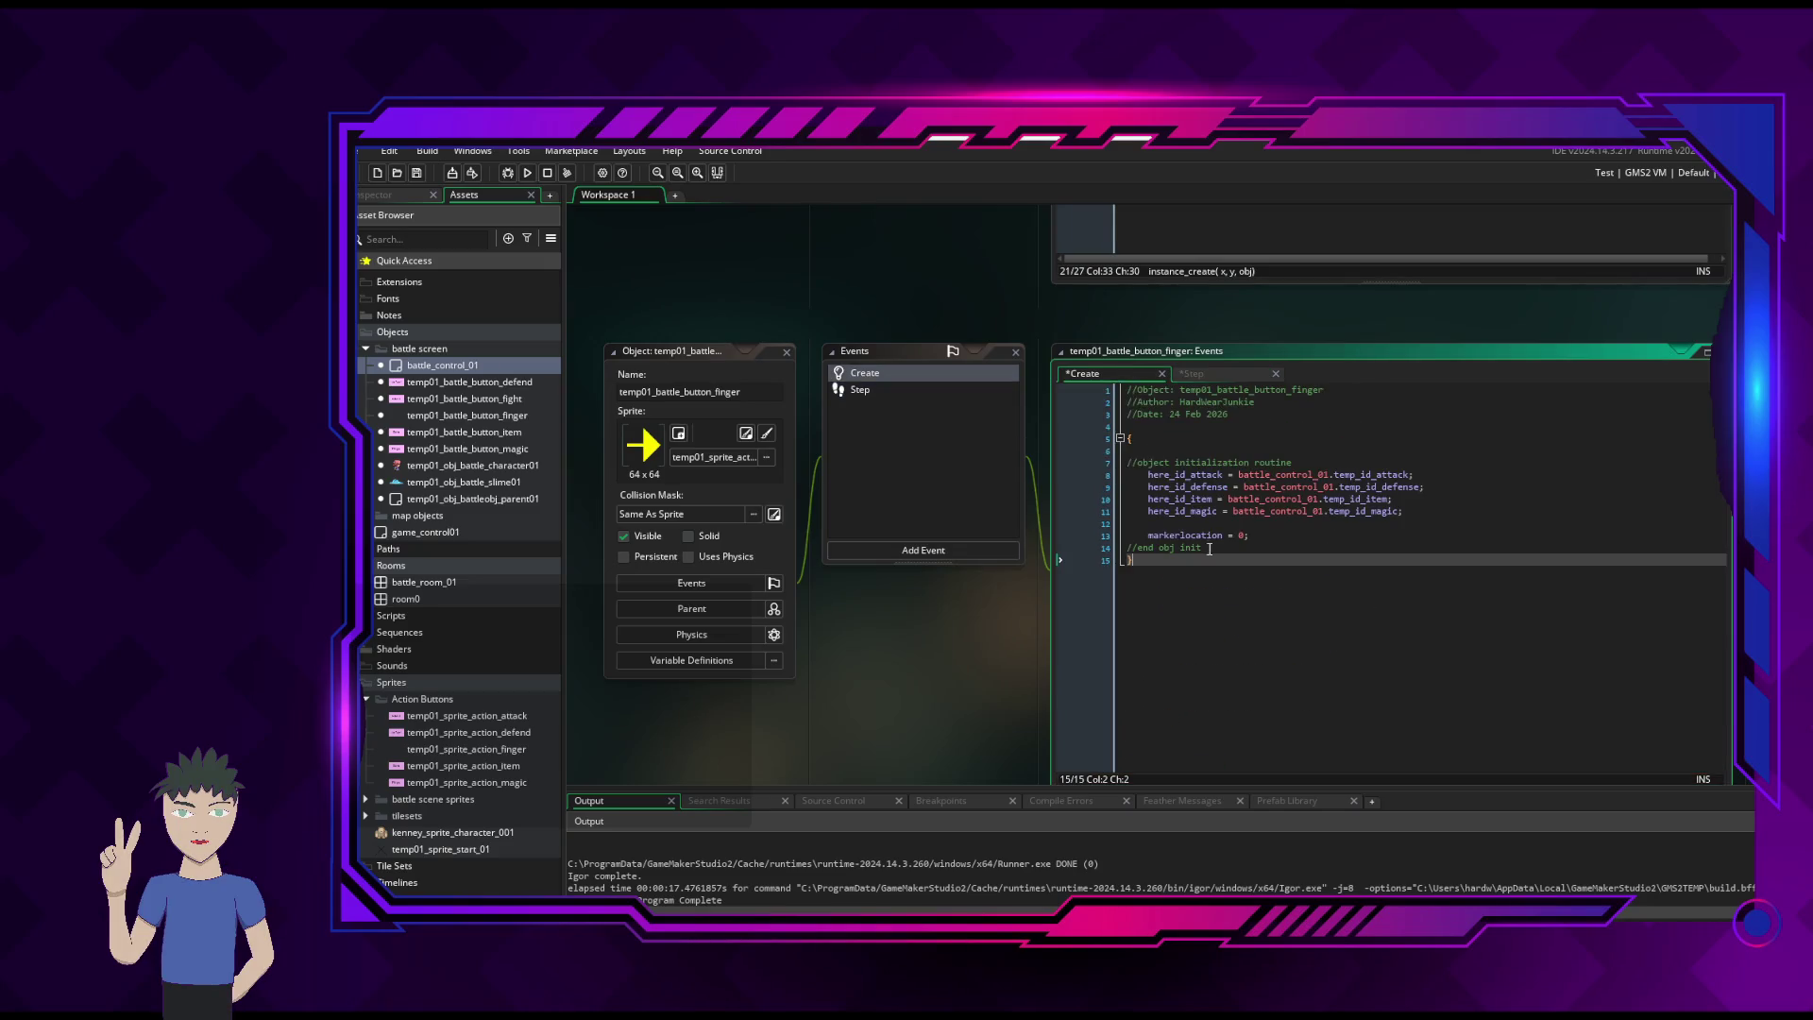
# - Rename here_id_defense to here_id_defend on line 9 of the Create code and save the project
pyautogui.click(1228, 486)
pyautogui.press('BackSpace')
pyautogui.press('BackSpace')
pyautogui.write('d')
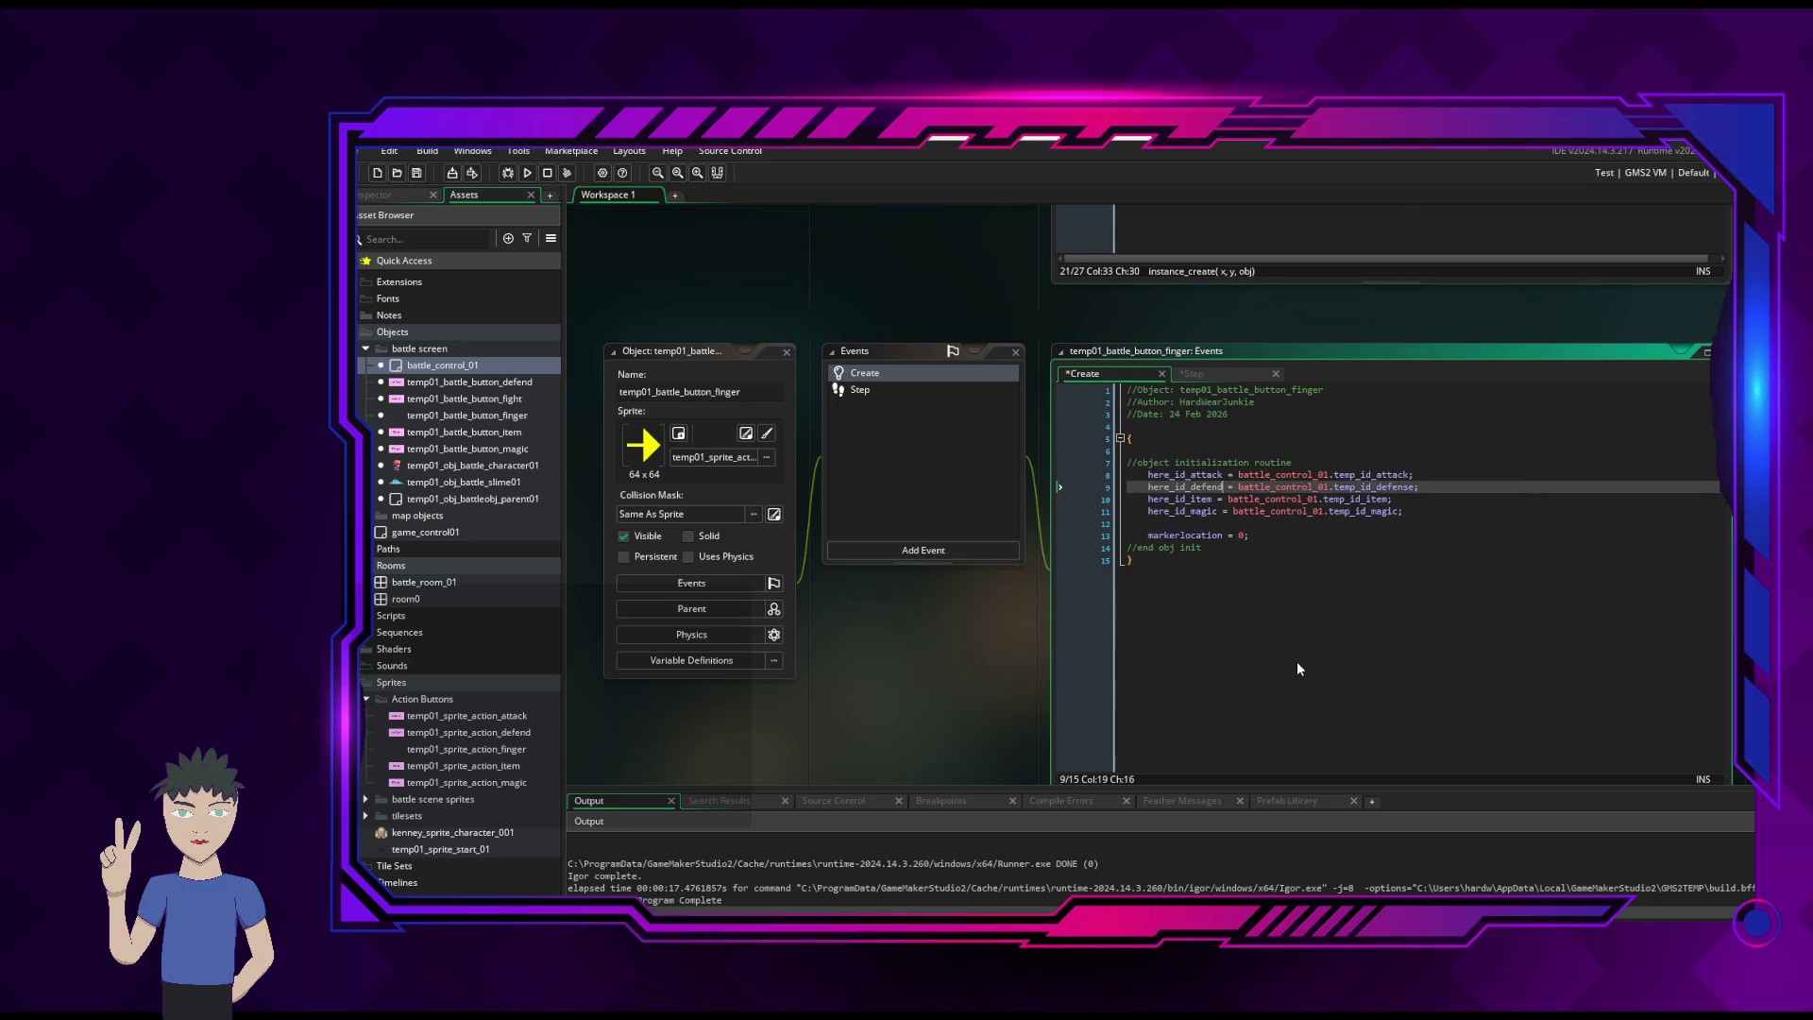
pyautogui.click(1443, 585)
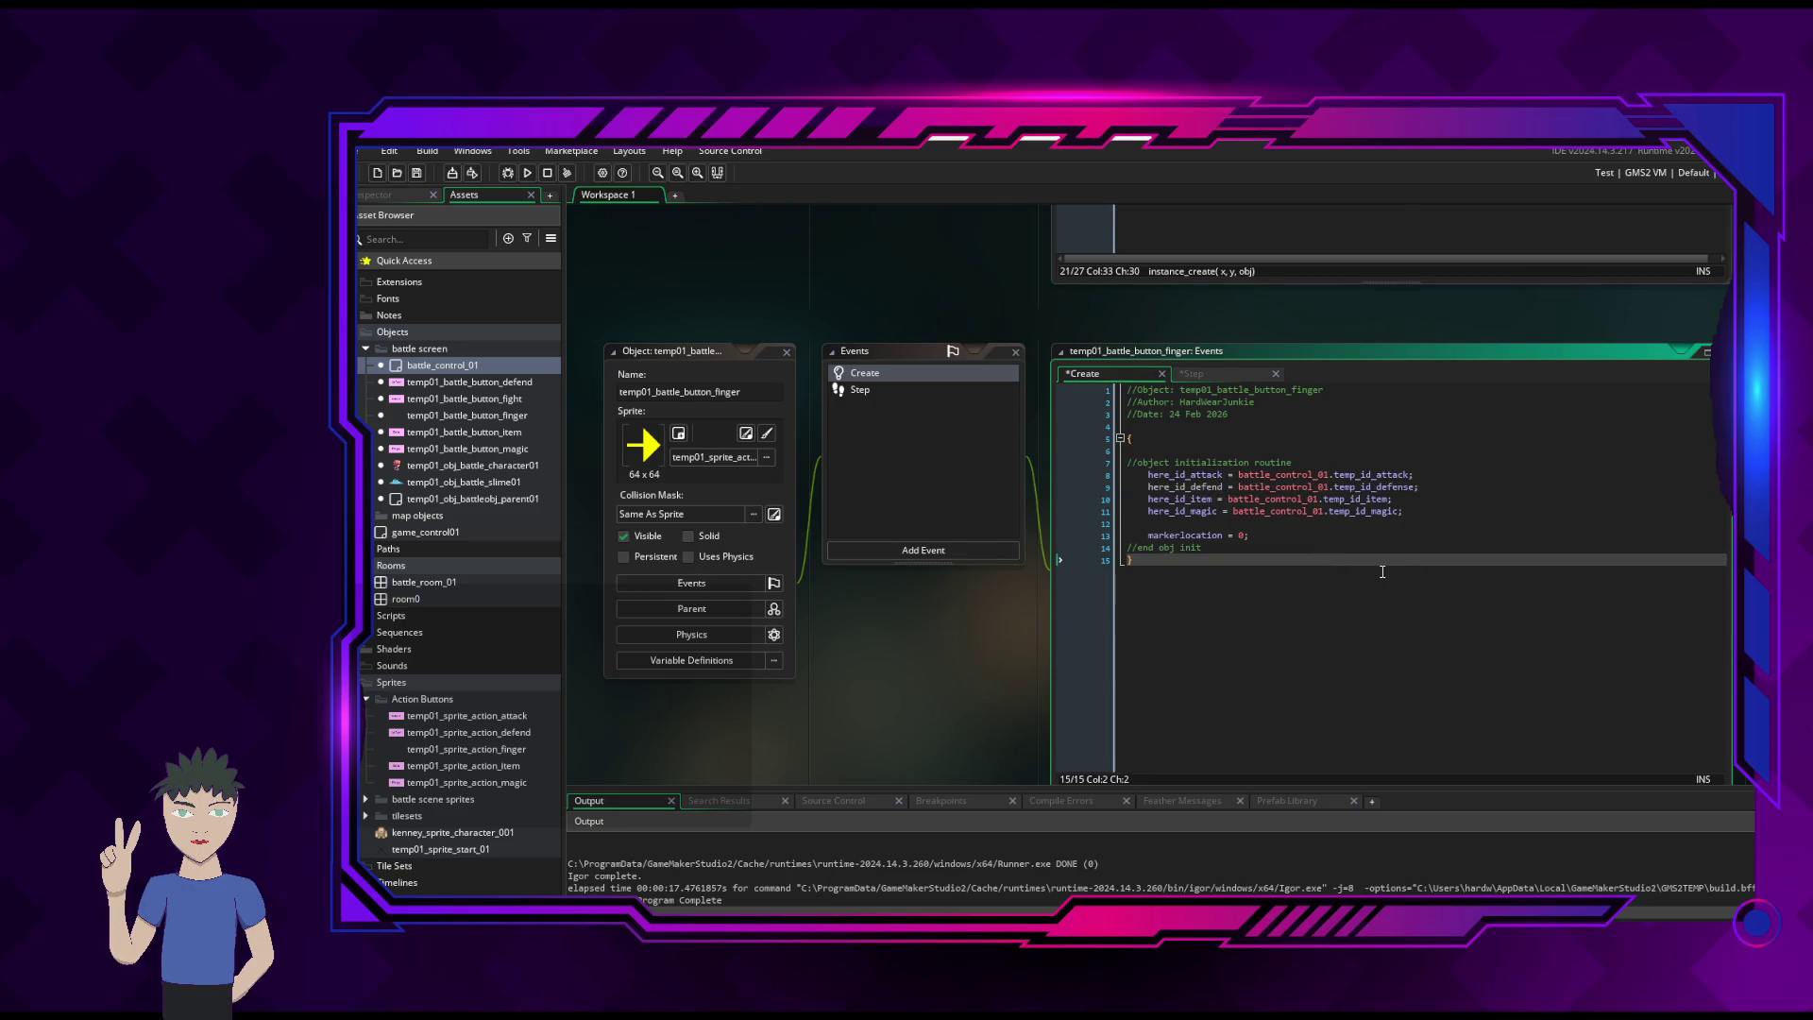
pyautogui.hotkey('ctrl', 's')
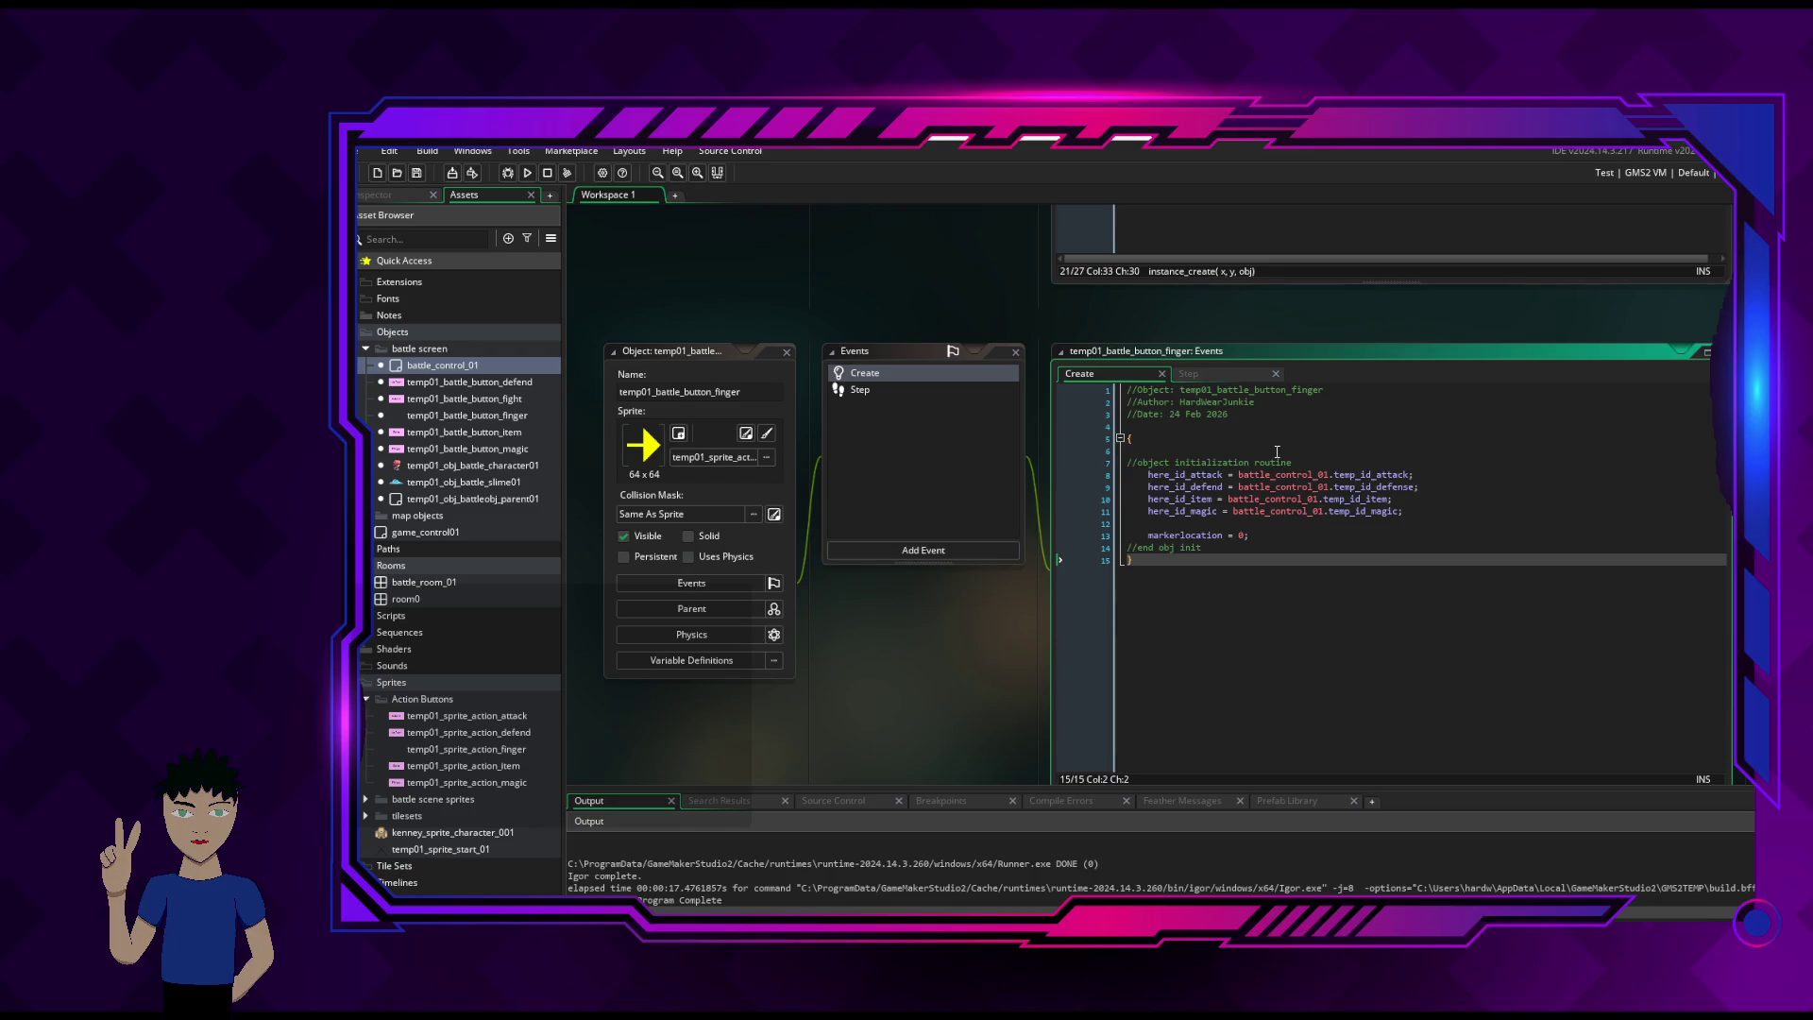
pyautogui.click(1244, 375)
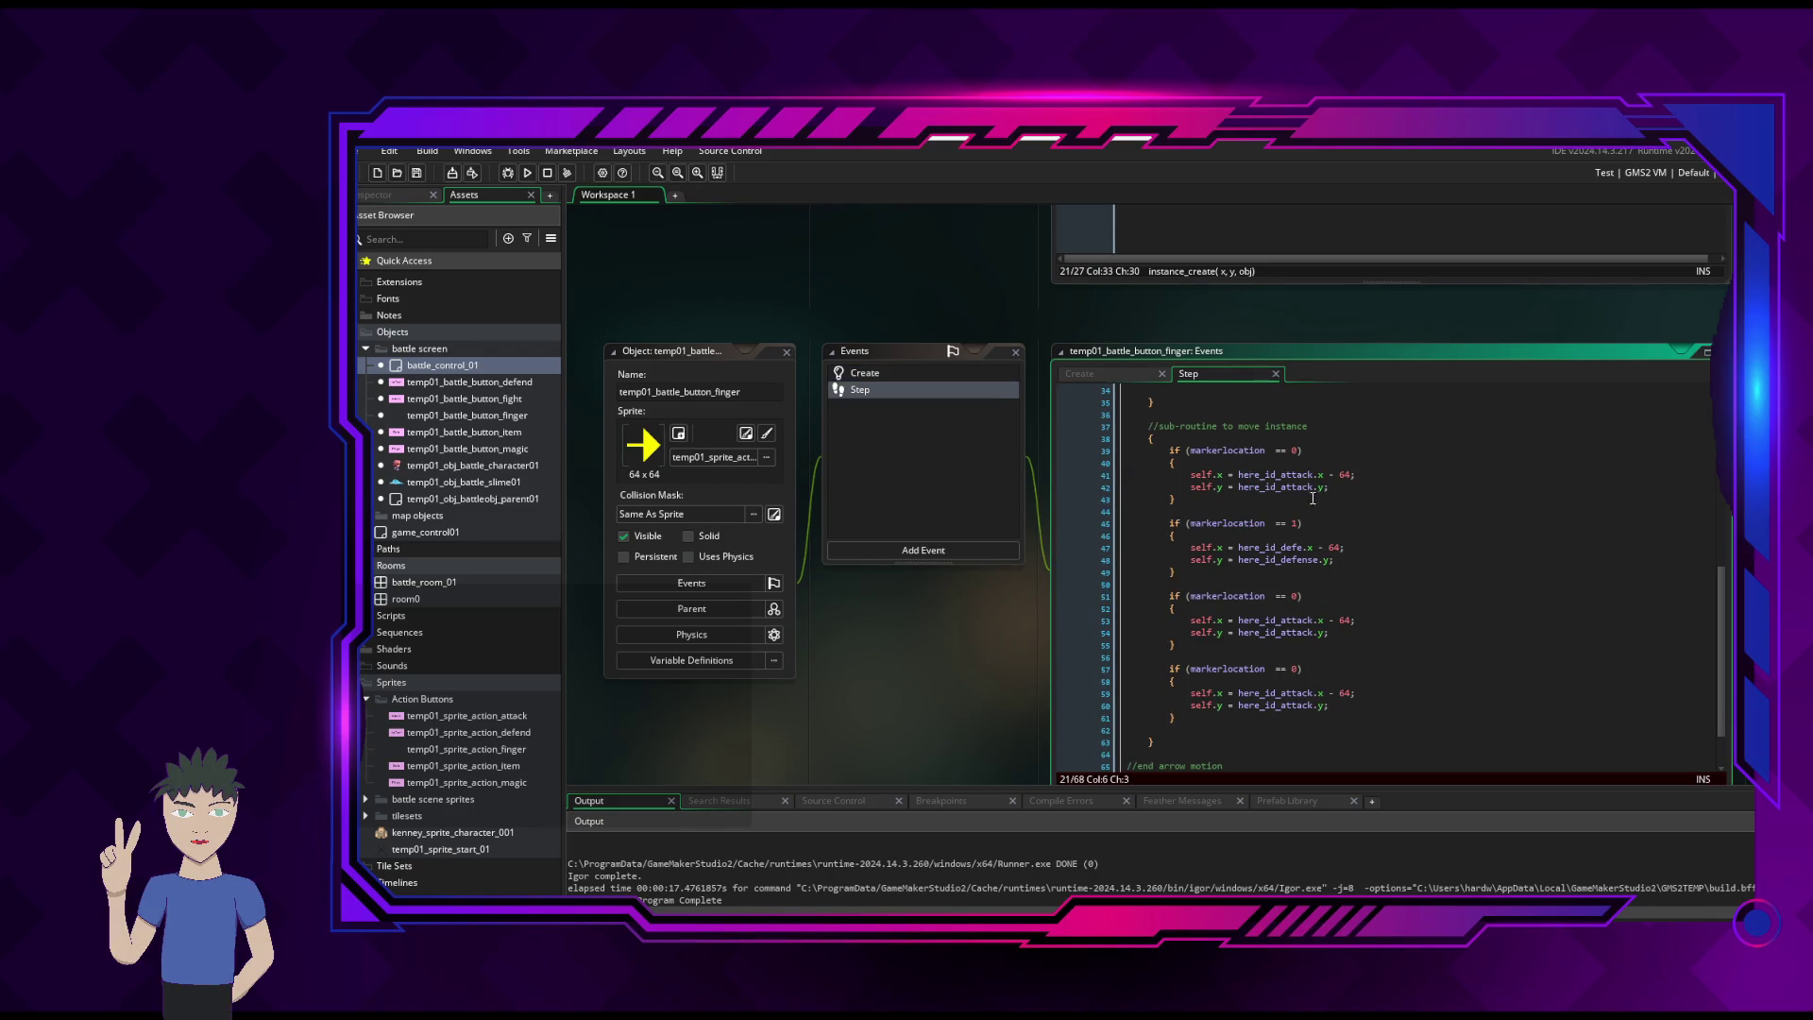
# - Make both second-block references here_id_defend on lines 47 and 48
pyautogui.click(1303, 548)
pyautogui.write('nd')
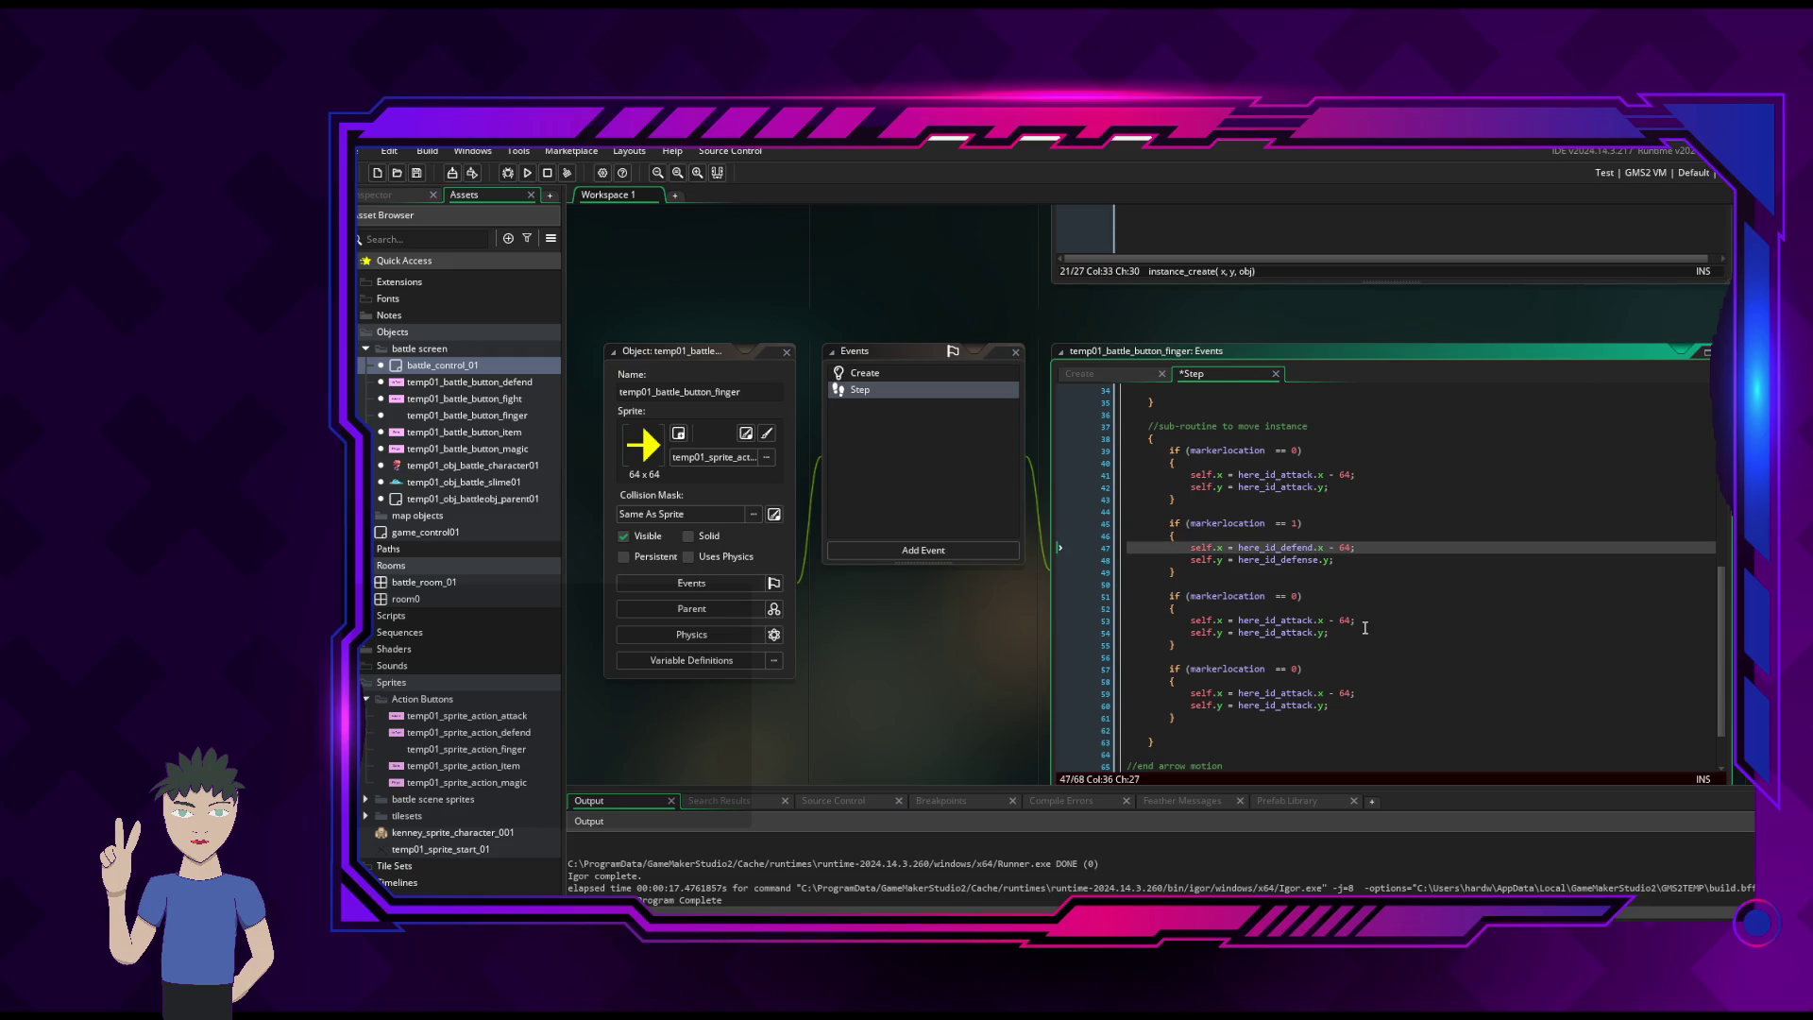
pyautogui.press('Down')
pyautogui.press('Right')
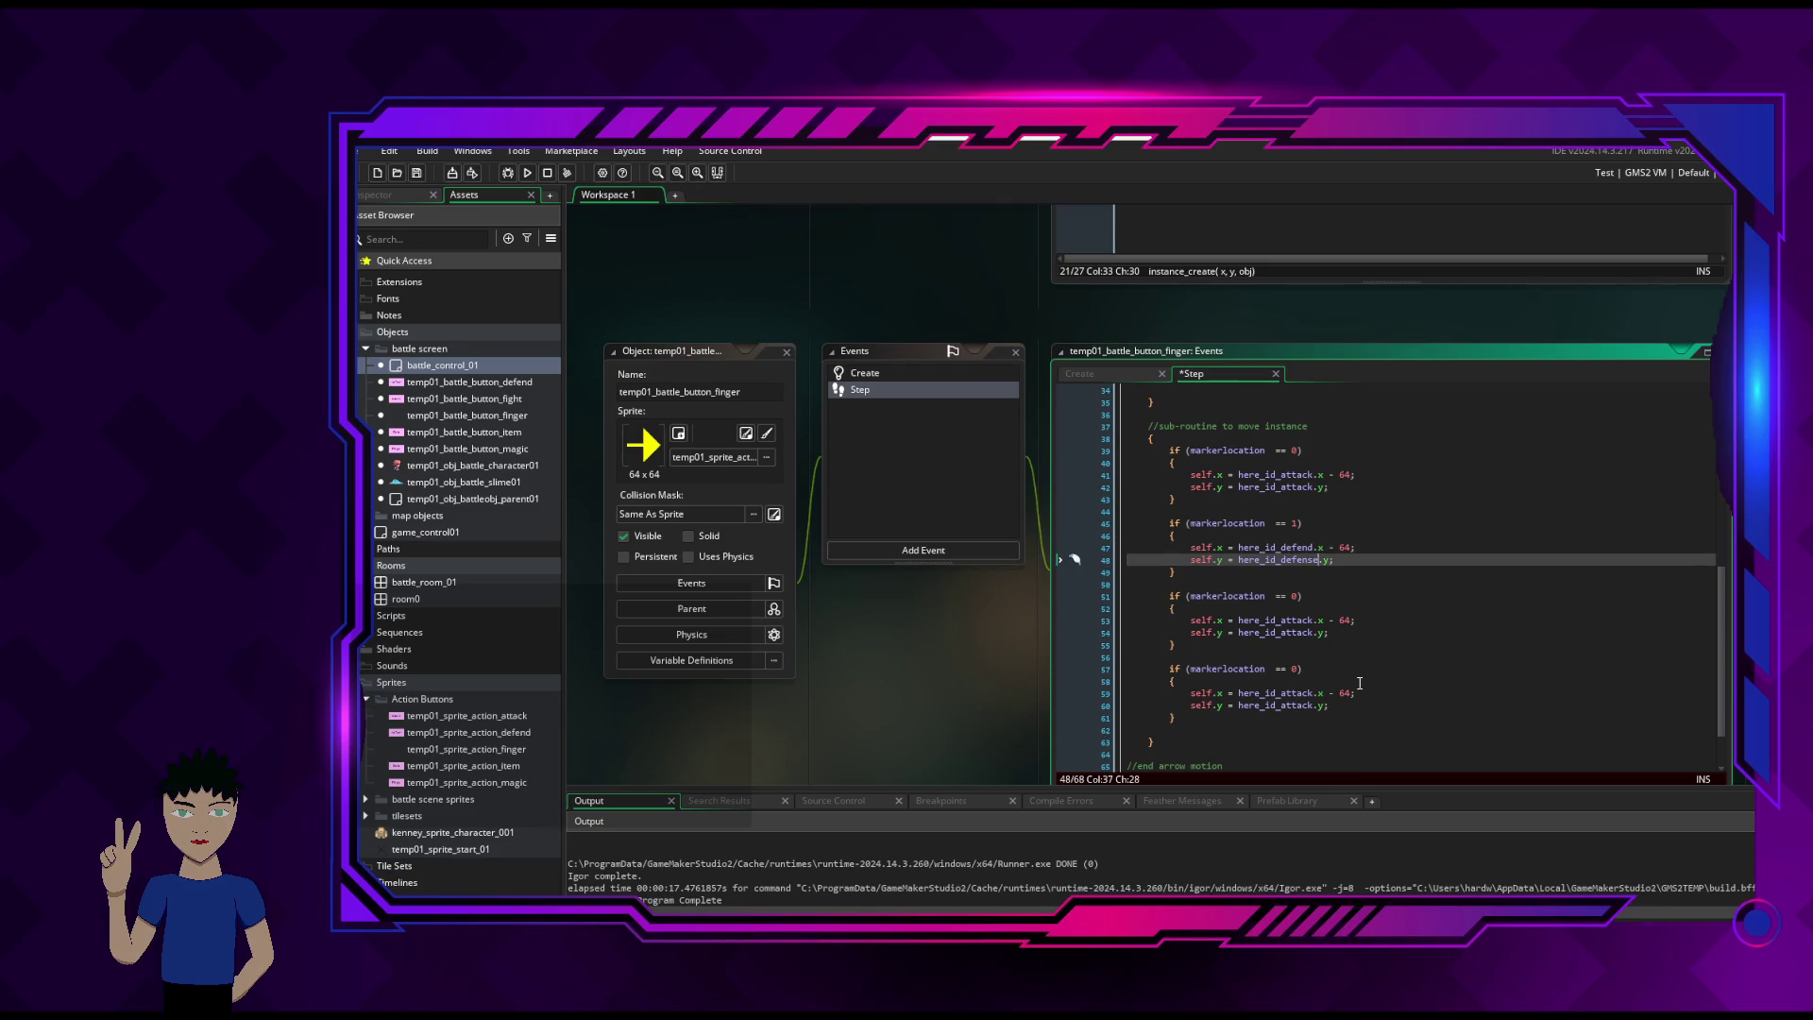
pyautogui.press('BackSpace')
pyautogui.press('BackSpace')
pyautogui.write('d')
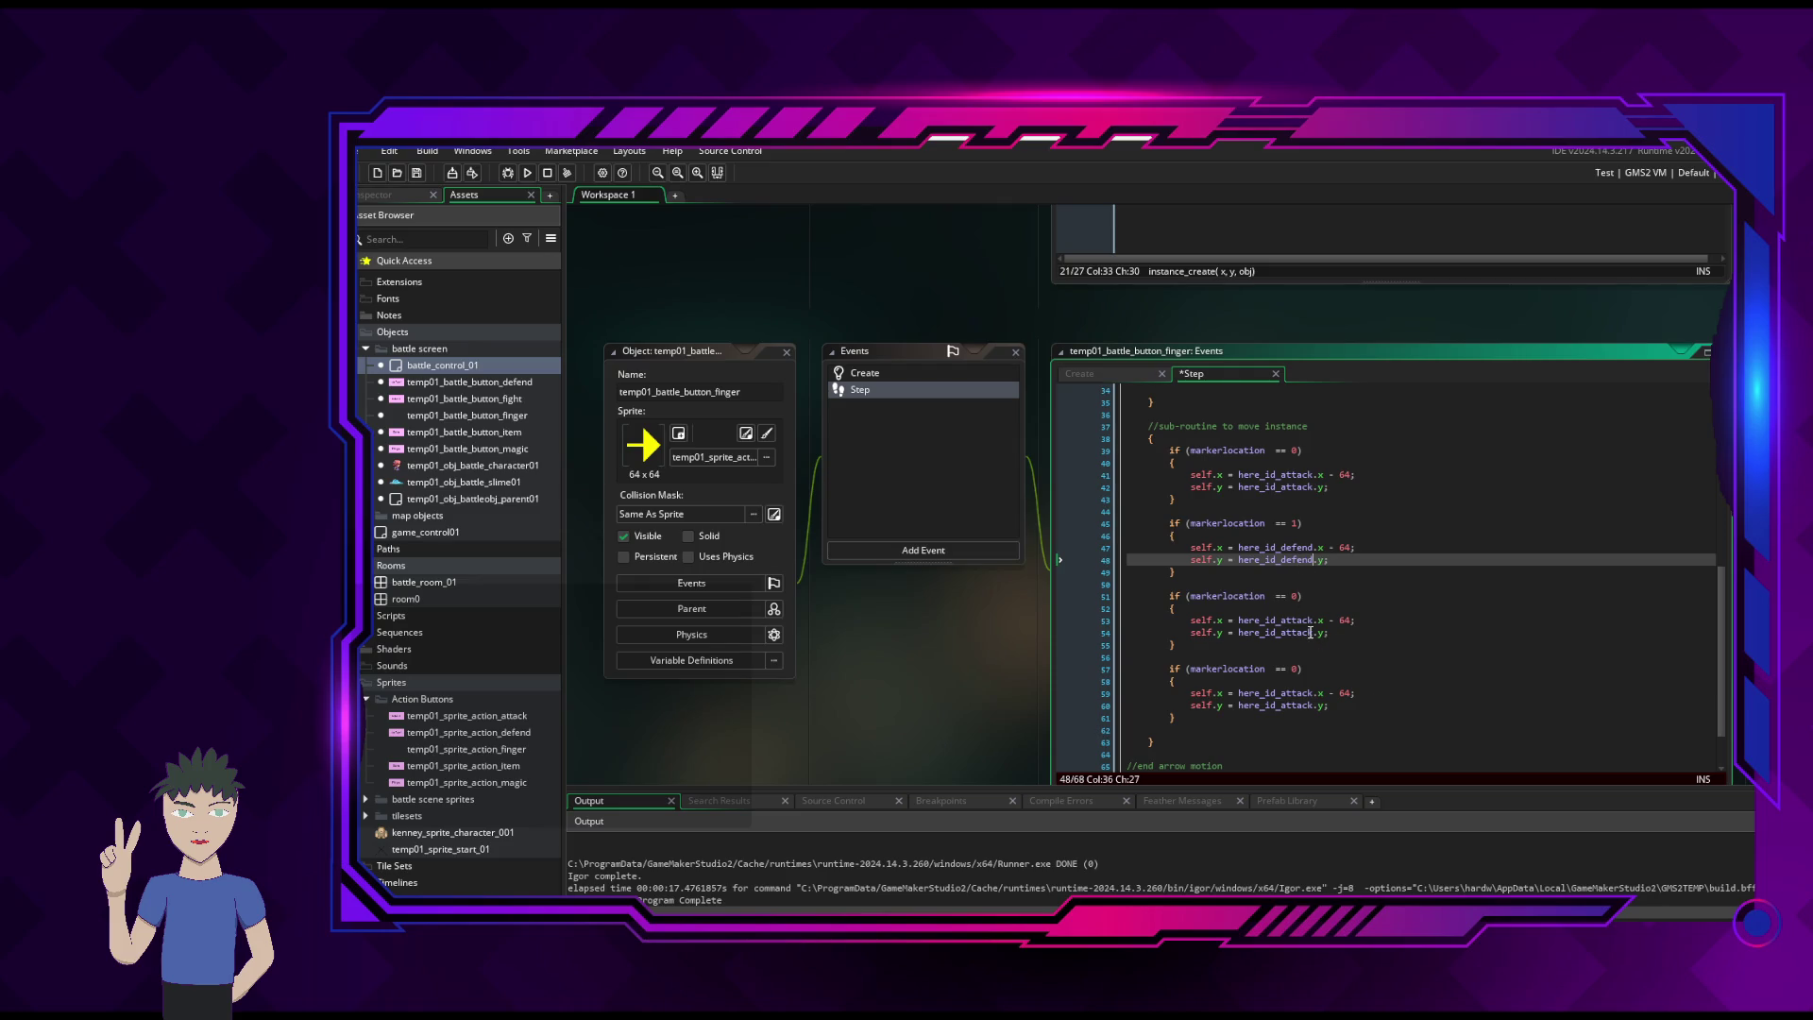
pyautogui.moveTo(1312, 620)
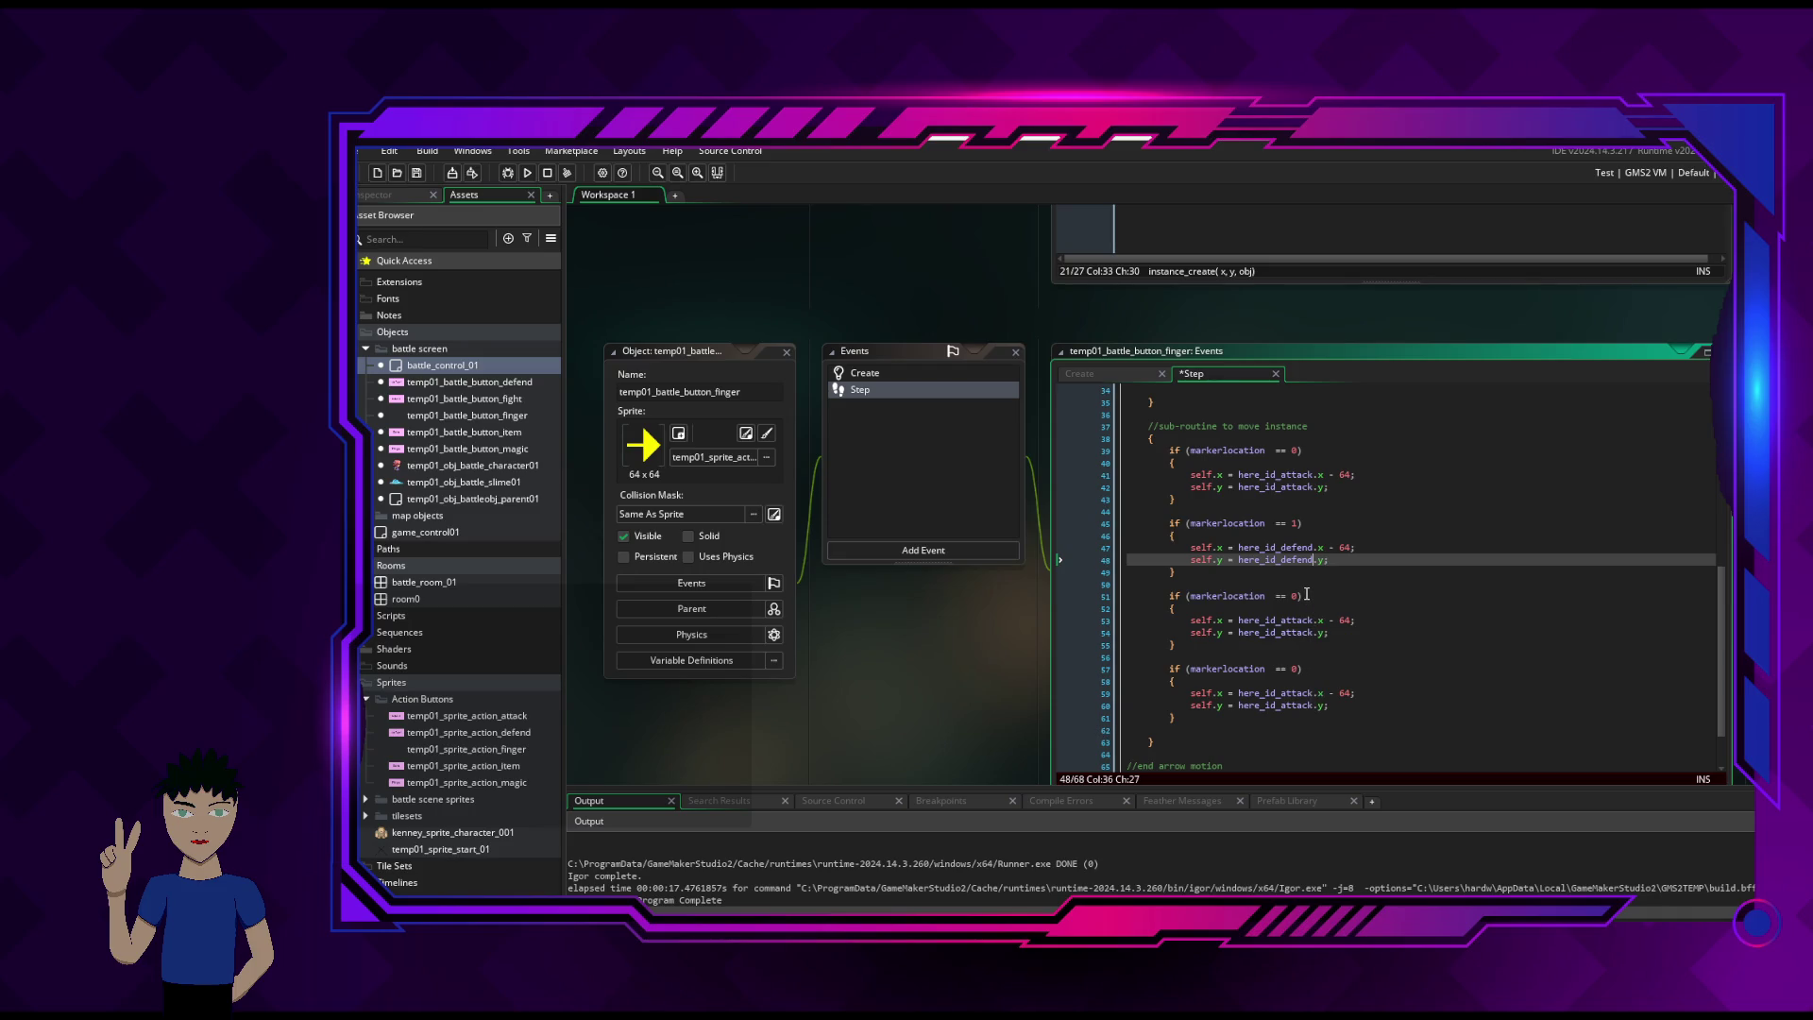
# - Make the third block check markerlocation == 2 and use here_id_magic for x and y
pyautogui.click(1299, 595)
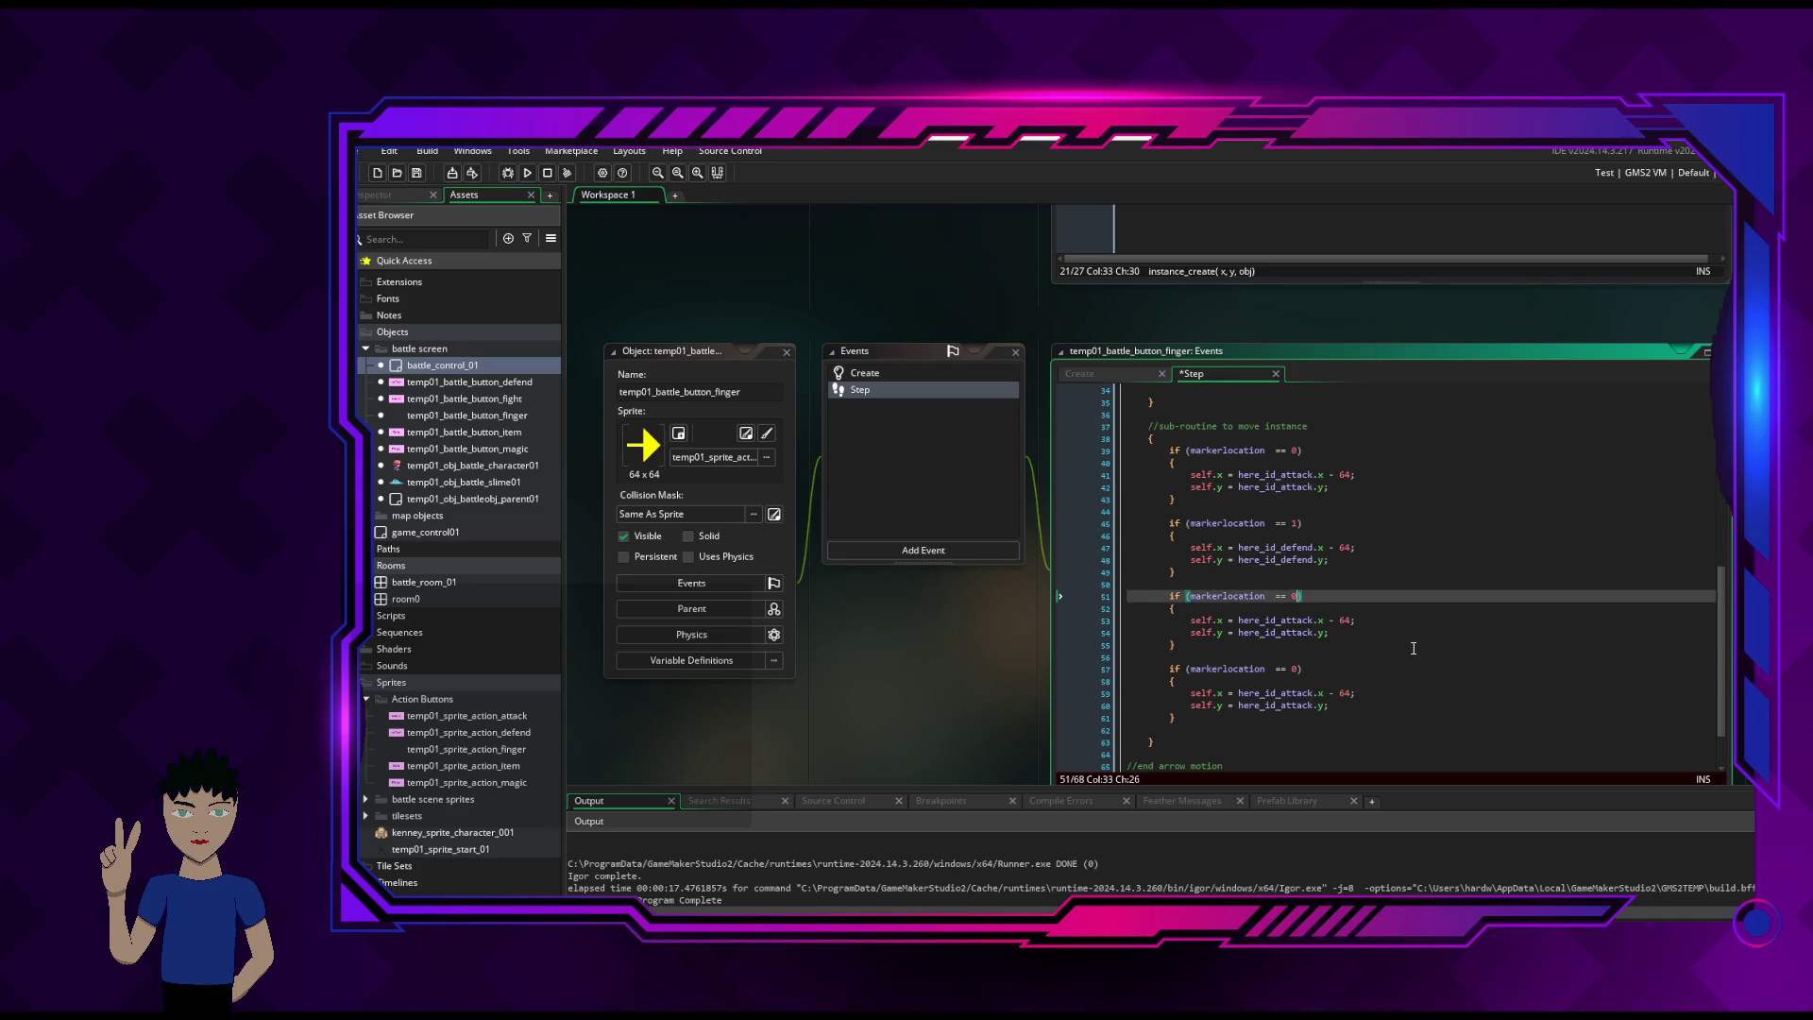
pyautogui.press('BackSpace')
pyautogui.write('2')
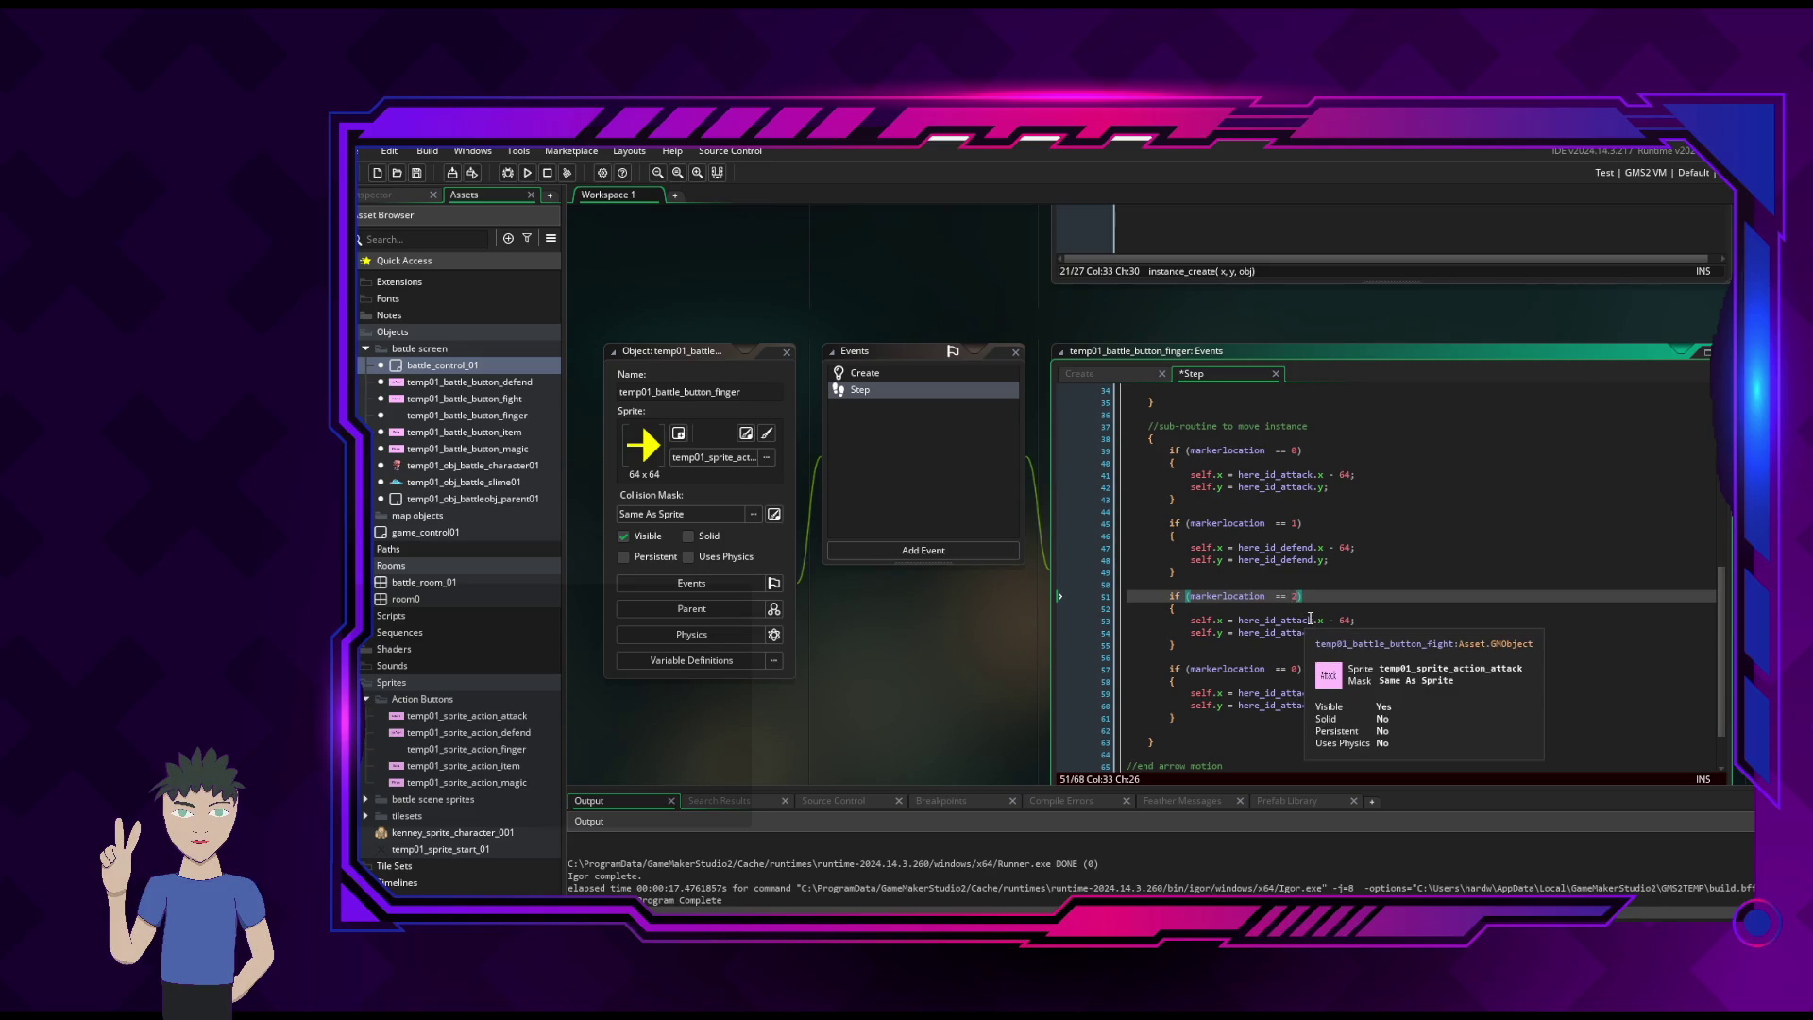
pyautogui.click(1313, 621)
pyautogui.press('BackSpace')
pyautogui.press('BackSpace')
pyautogui.press('BackSpace')
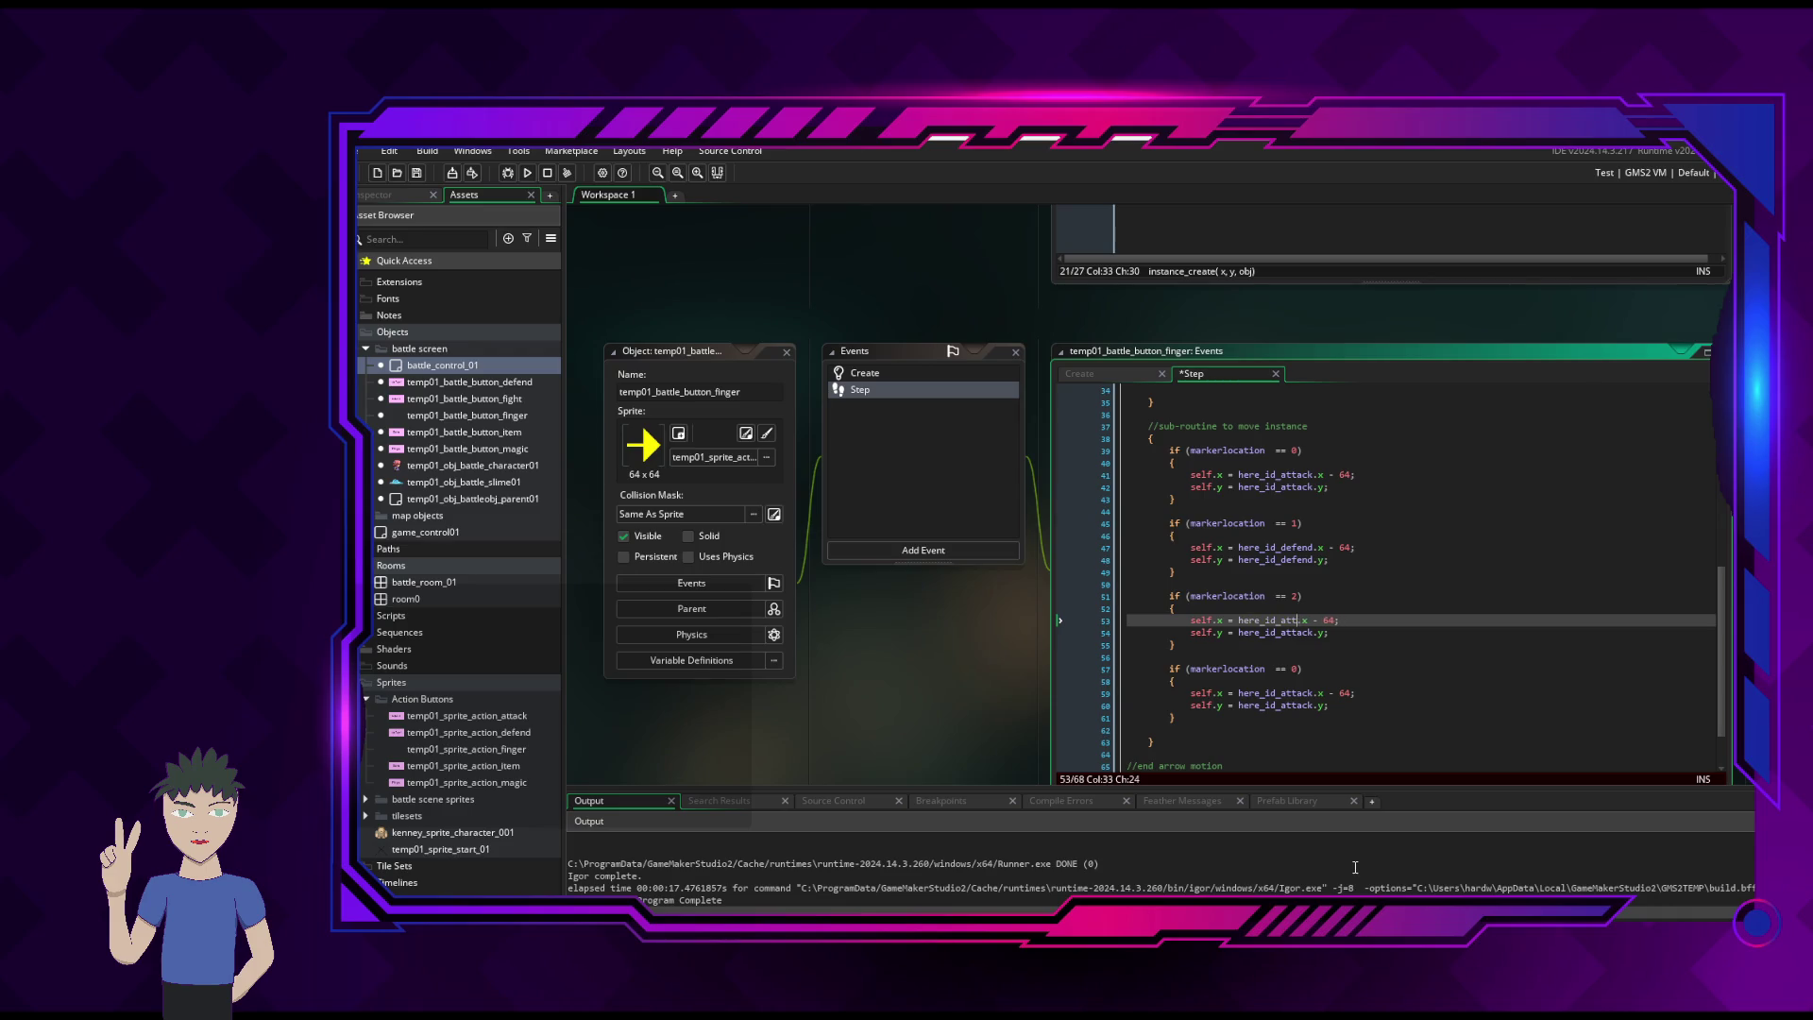
pyautogui.write('ma')
pyautogui.press('Return')
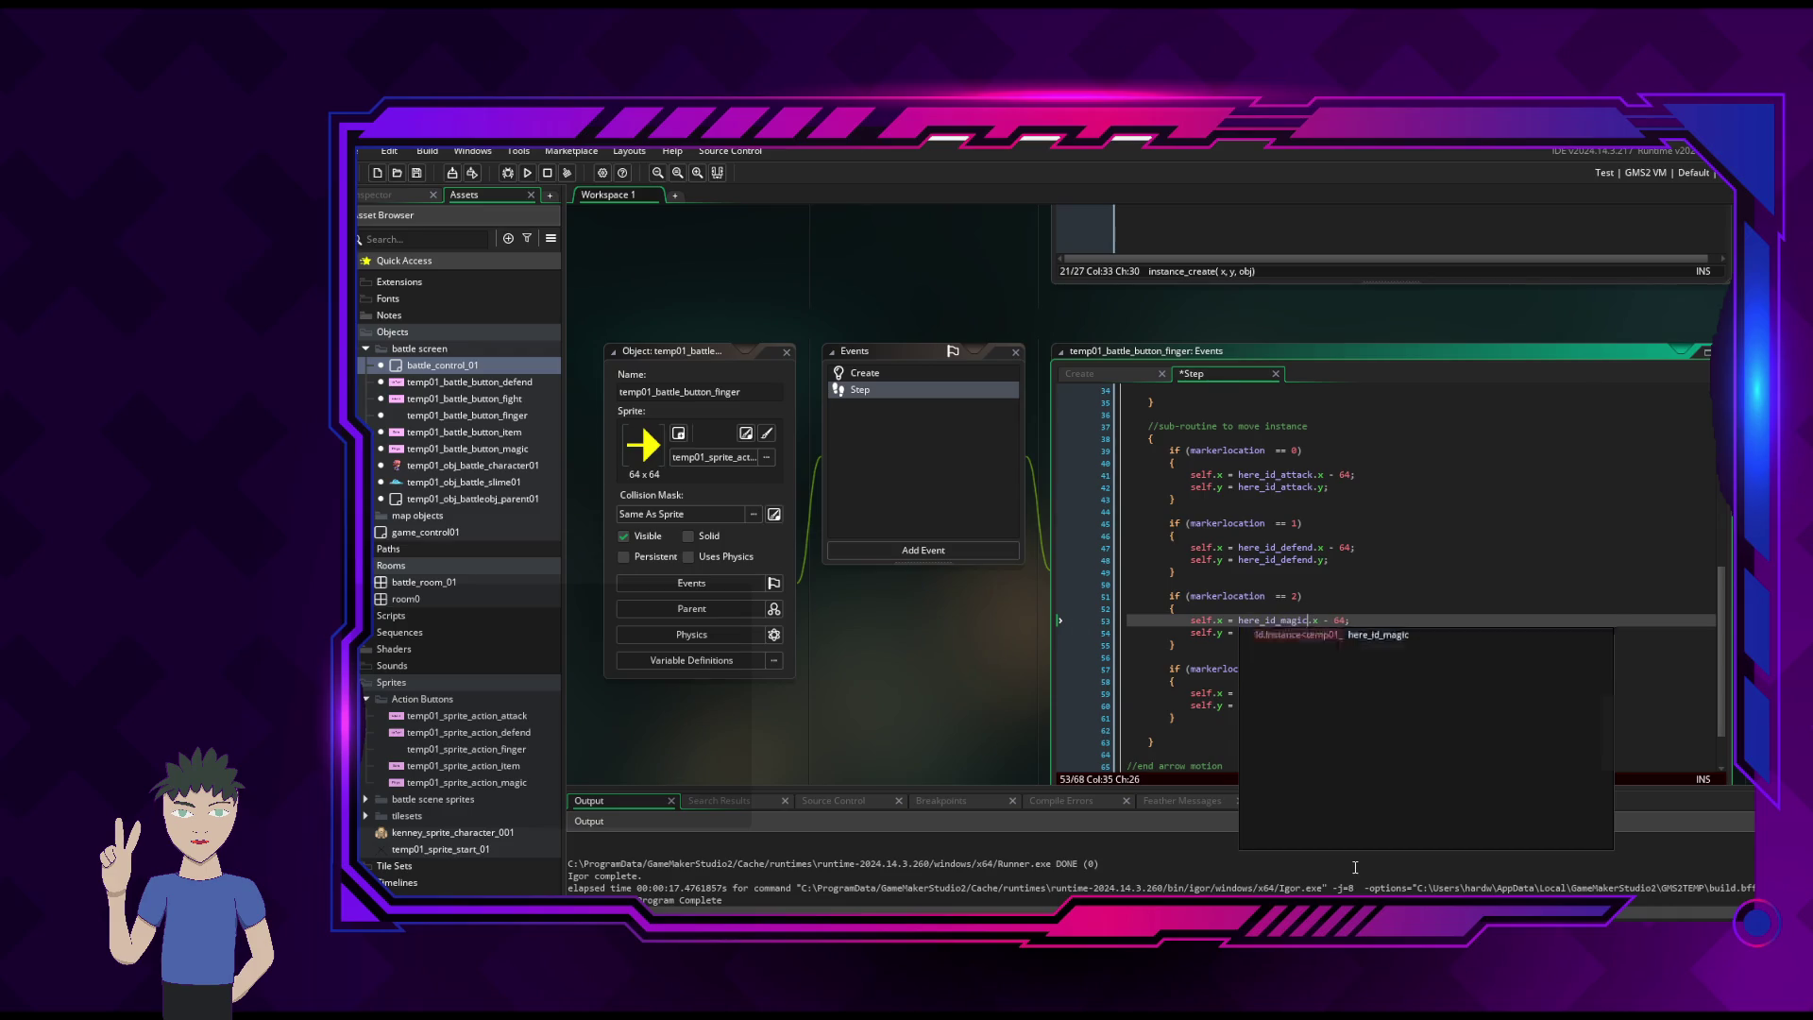
pyautogui.click(1309, 633)
pyautogui.press('BackSpace')
pyautogui.press('BackSpace')
pyautogui.press('BackSpace')
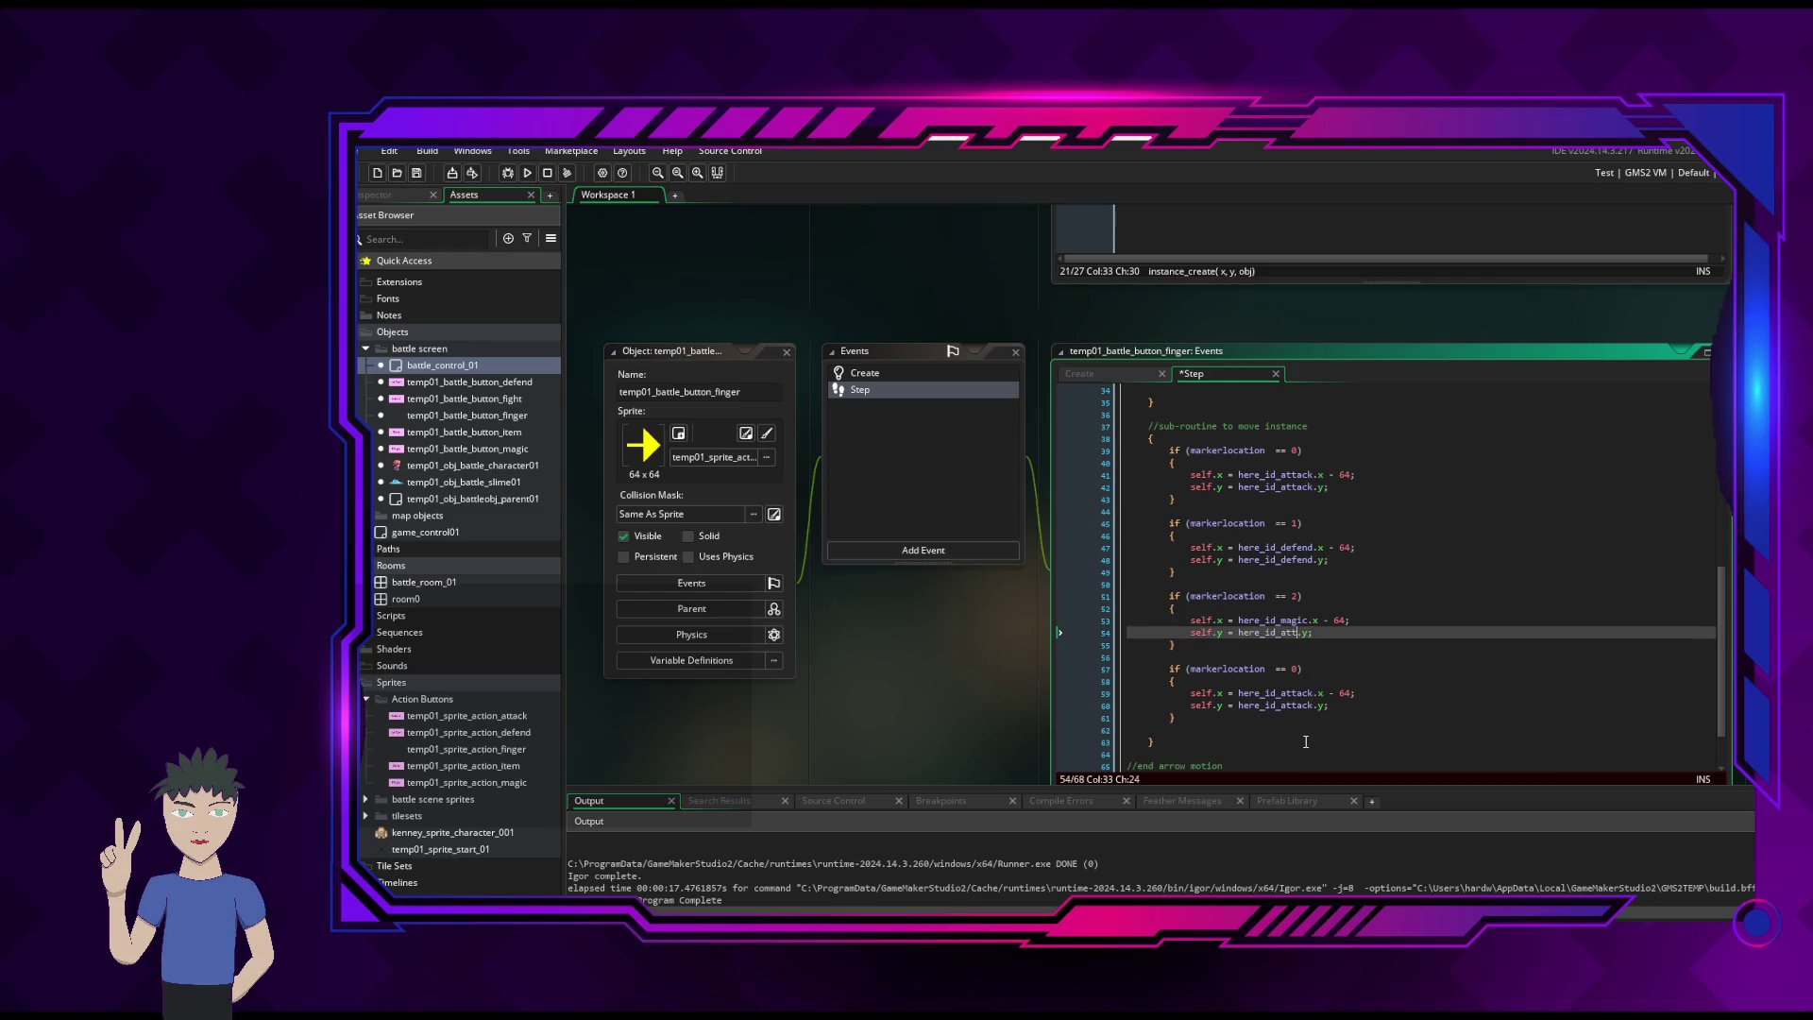
pyautogui.write('ma')
pyautogui.press('Return')
# - Point the fourth block's x and y at here_id_item on lines 59–60 and save the Step event
pyautogui.press('Down')
pyautogui.press('Down')
pyautogui.press('Down')
pyautogui.press('BackSpace')
pyautogui.press('BackSpace')
pyautogui.press('BackSpace')
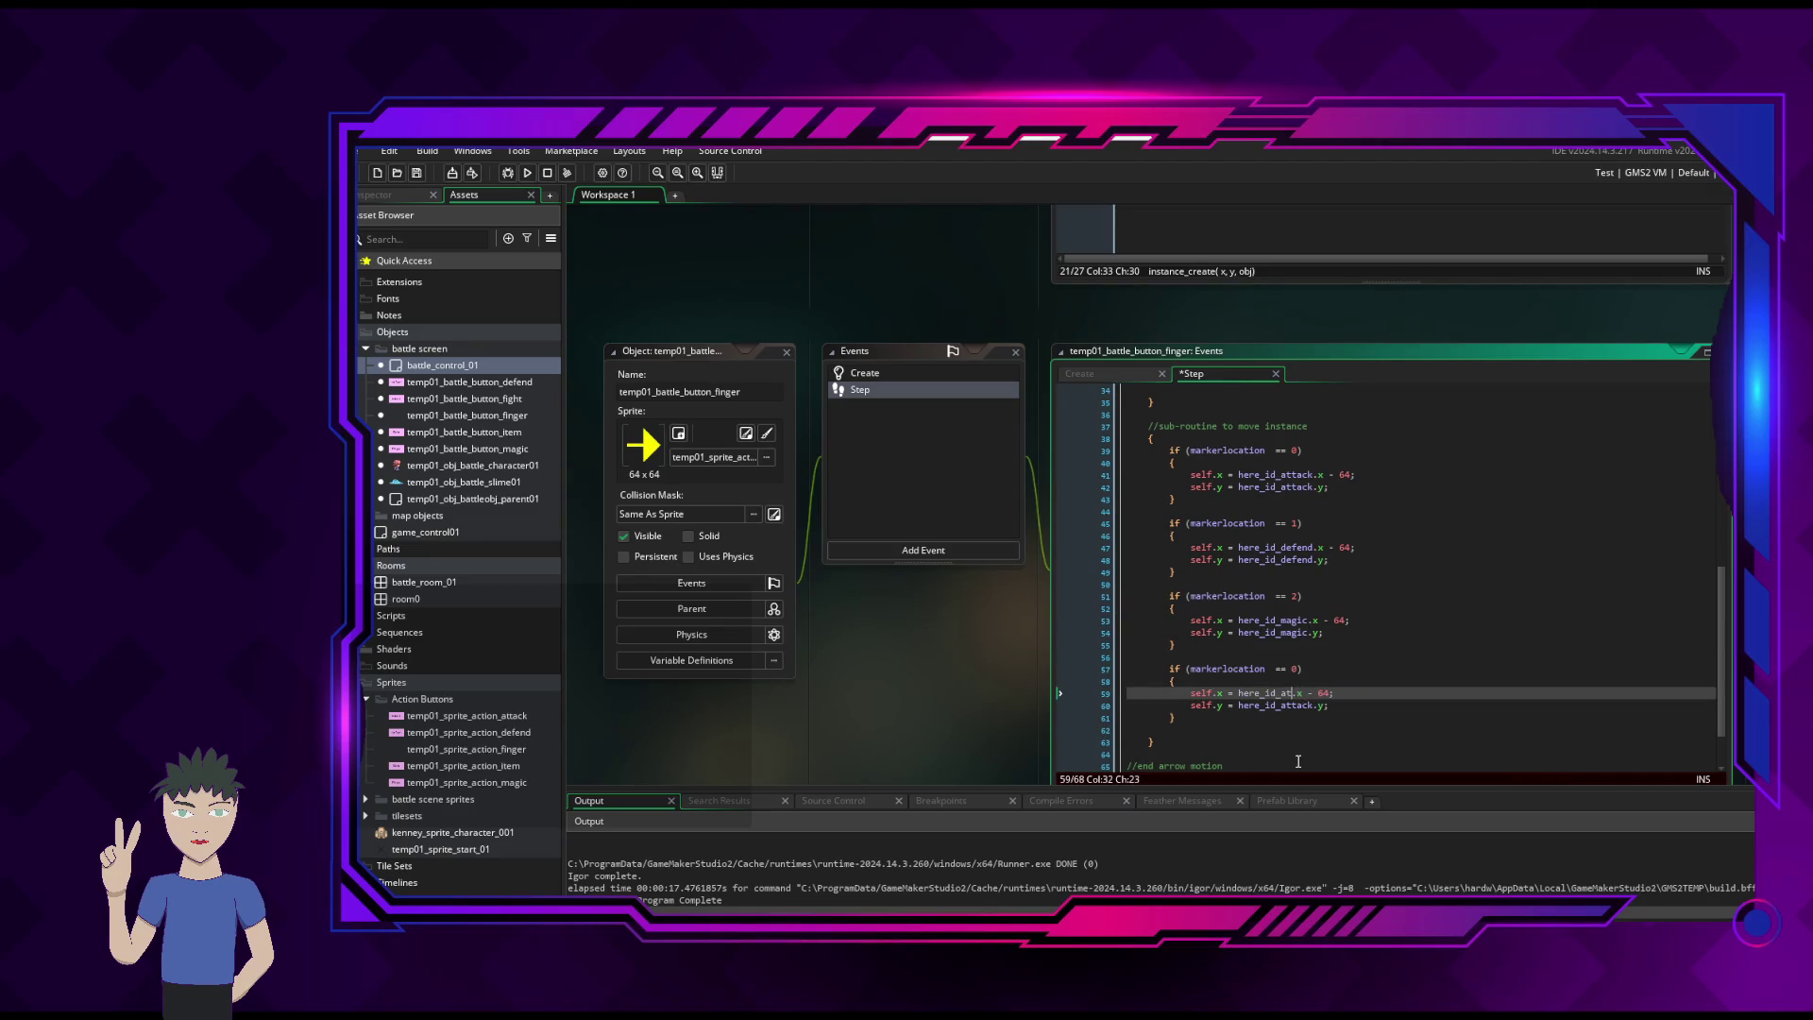
pyautogui.write('ma')
pyautogui.press('Return')
pyautogui.press('BackSpace')
pyautogui.press('BackSpace')
pyautogui.press('BackSpace')
pyautogui.press('BackSpace')
pyautogui.press('BackSpace')
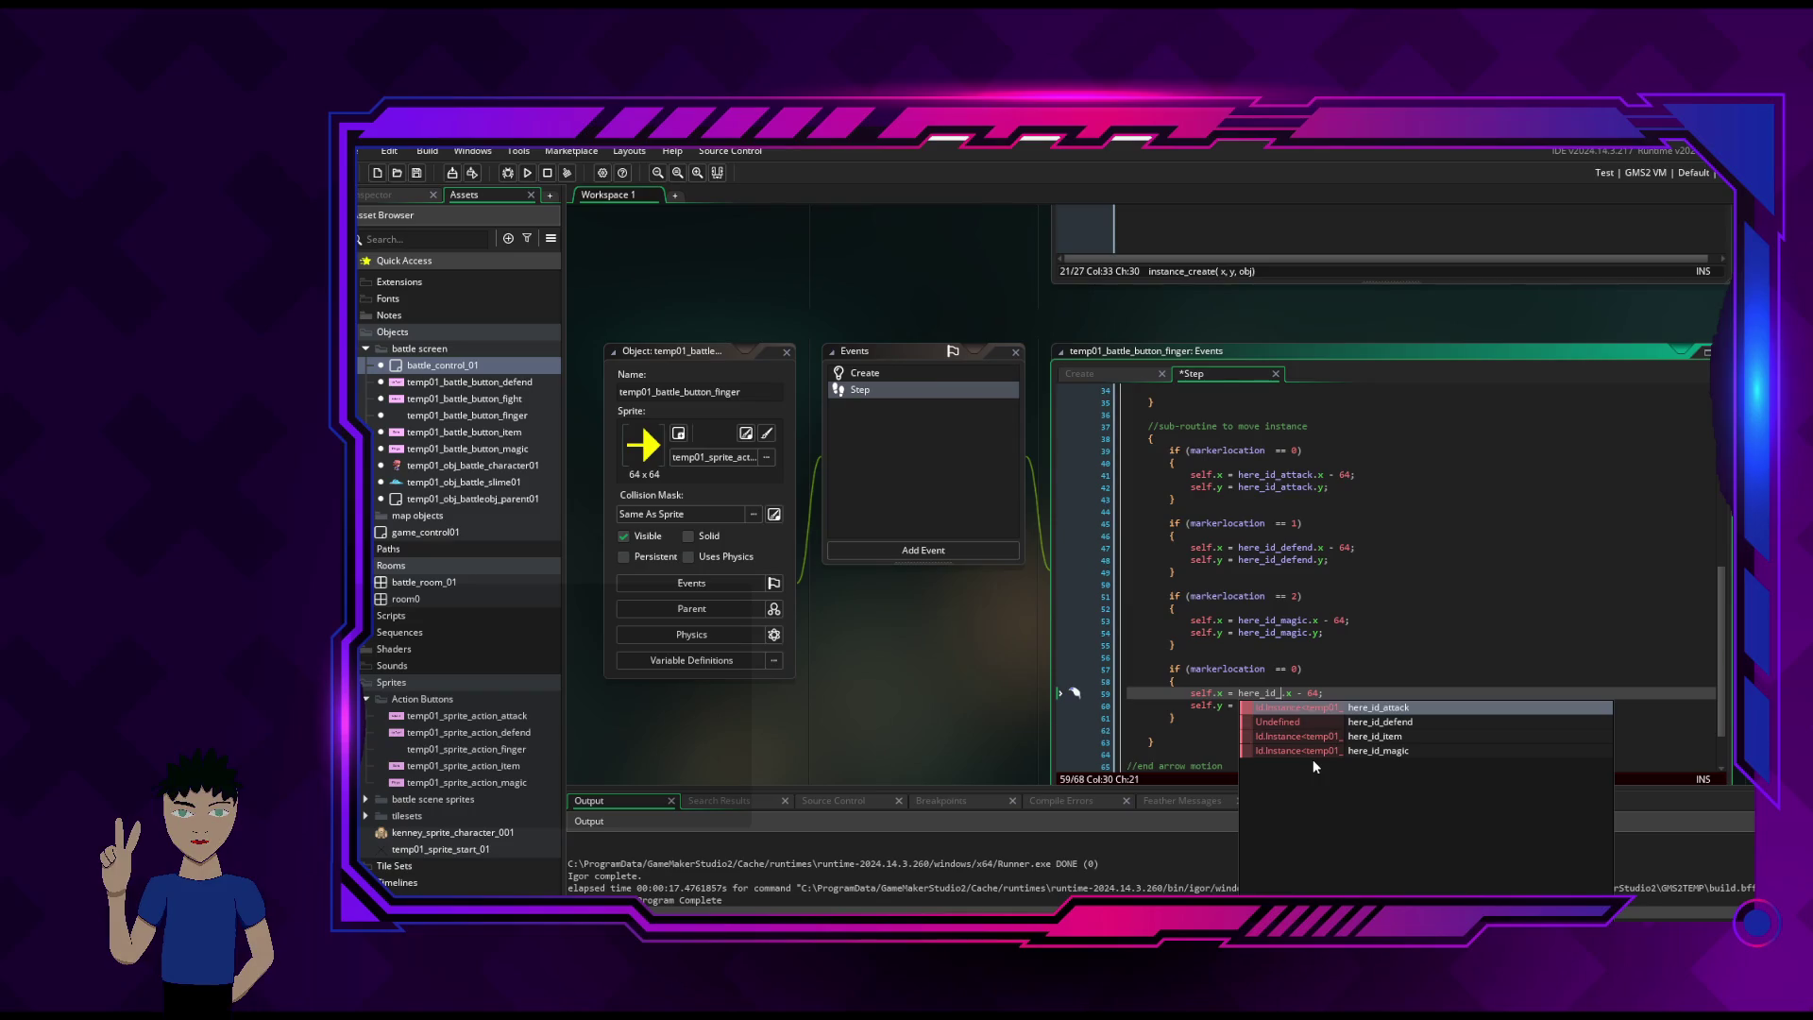
pyautogui.write('i')
pyautogui.press('Return')
pyautogui.click(1308, 705)
pyautogui.press('BackSpace')
pyautogui.press('BackSpace')
pyautogui.press('BackSpace')
pyautogui.write('i')
pyautogui.press('Return')
pyautogui.click(1376, 692)
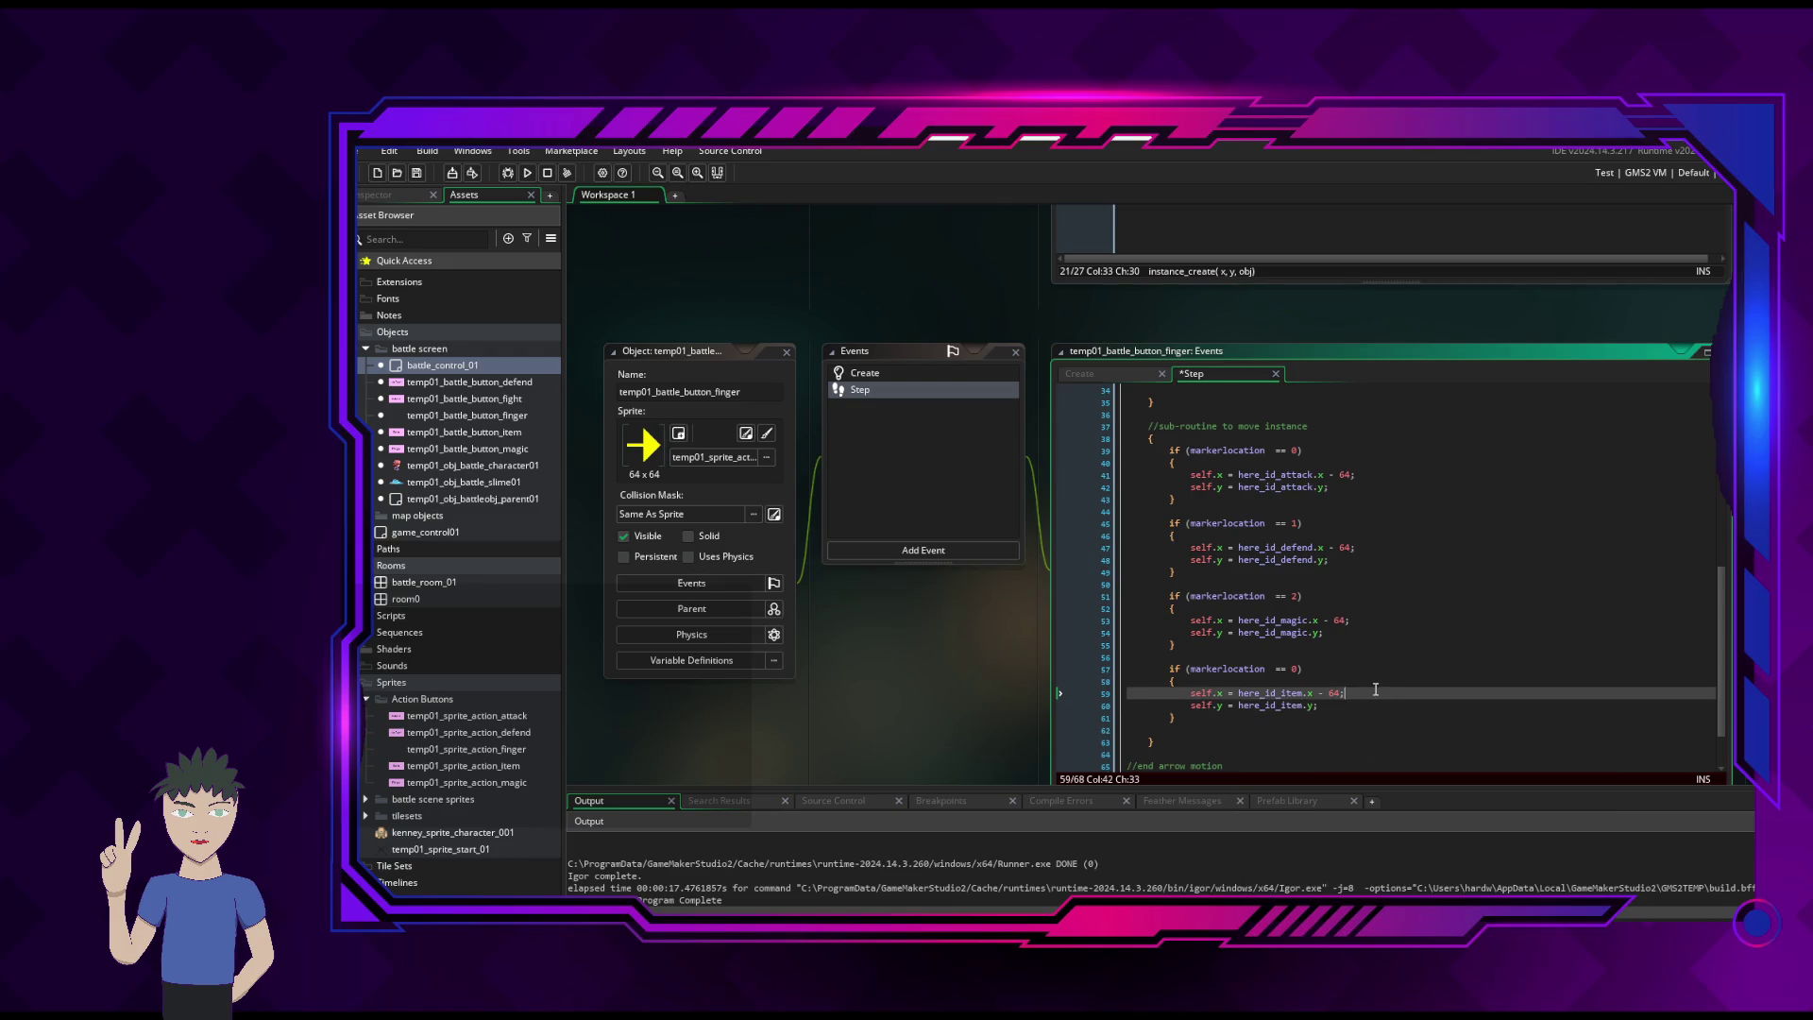
pyautogui.hotkey('ctrl', 's')
pyautogui.scroll(-2, 1364, 659)
pyautogui.scroll(4, 1364, 660)
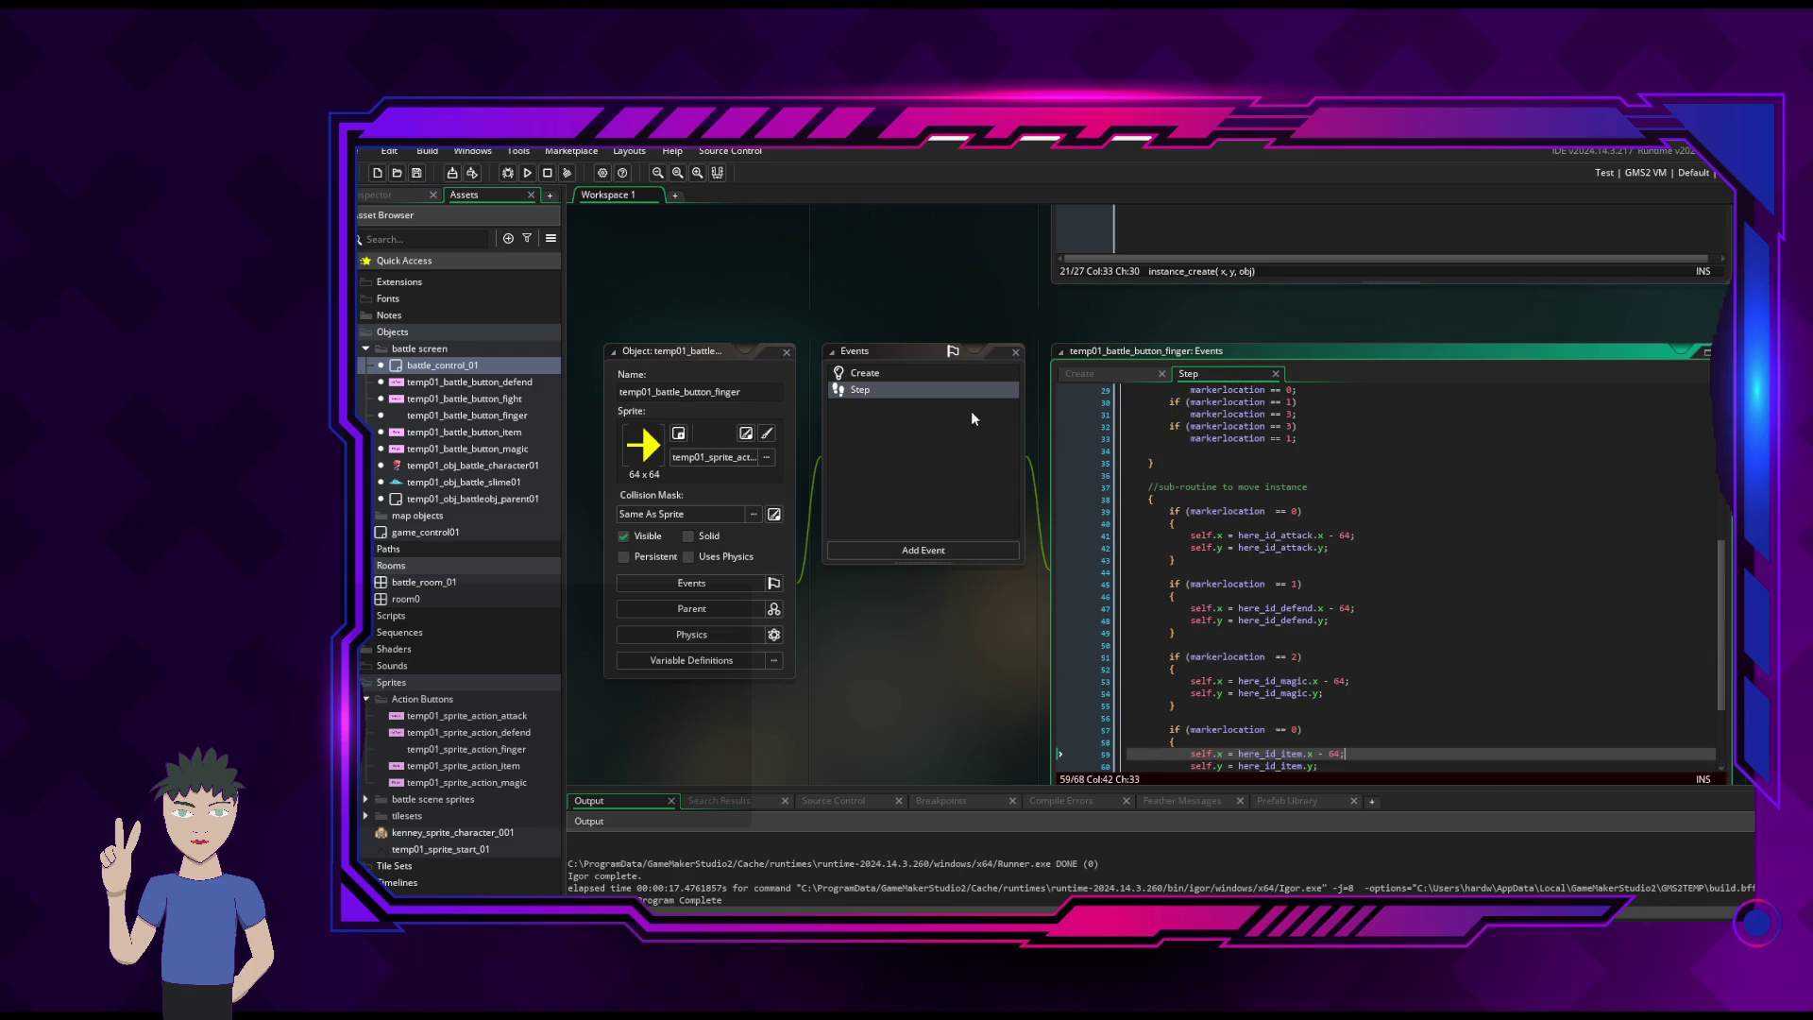
pyautogui.click(526, 175)
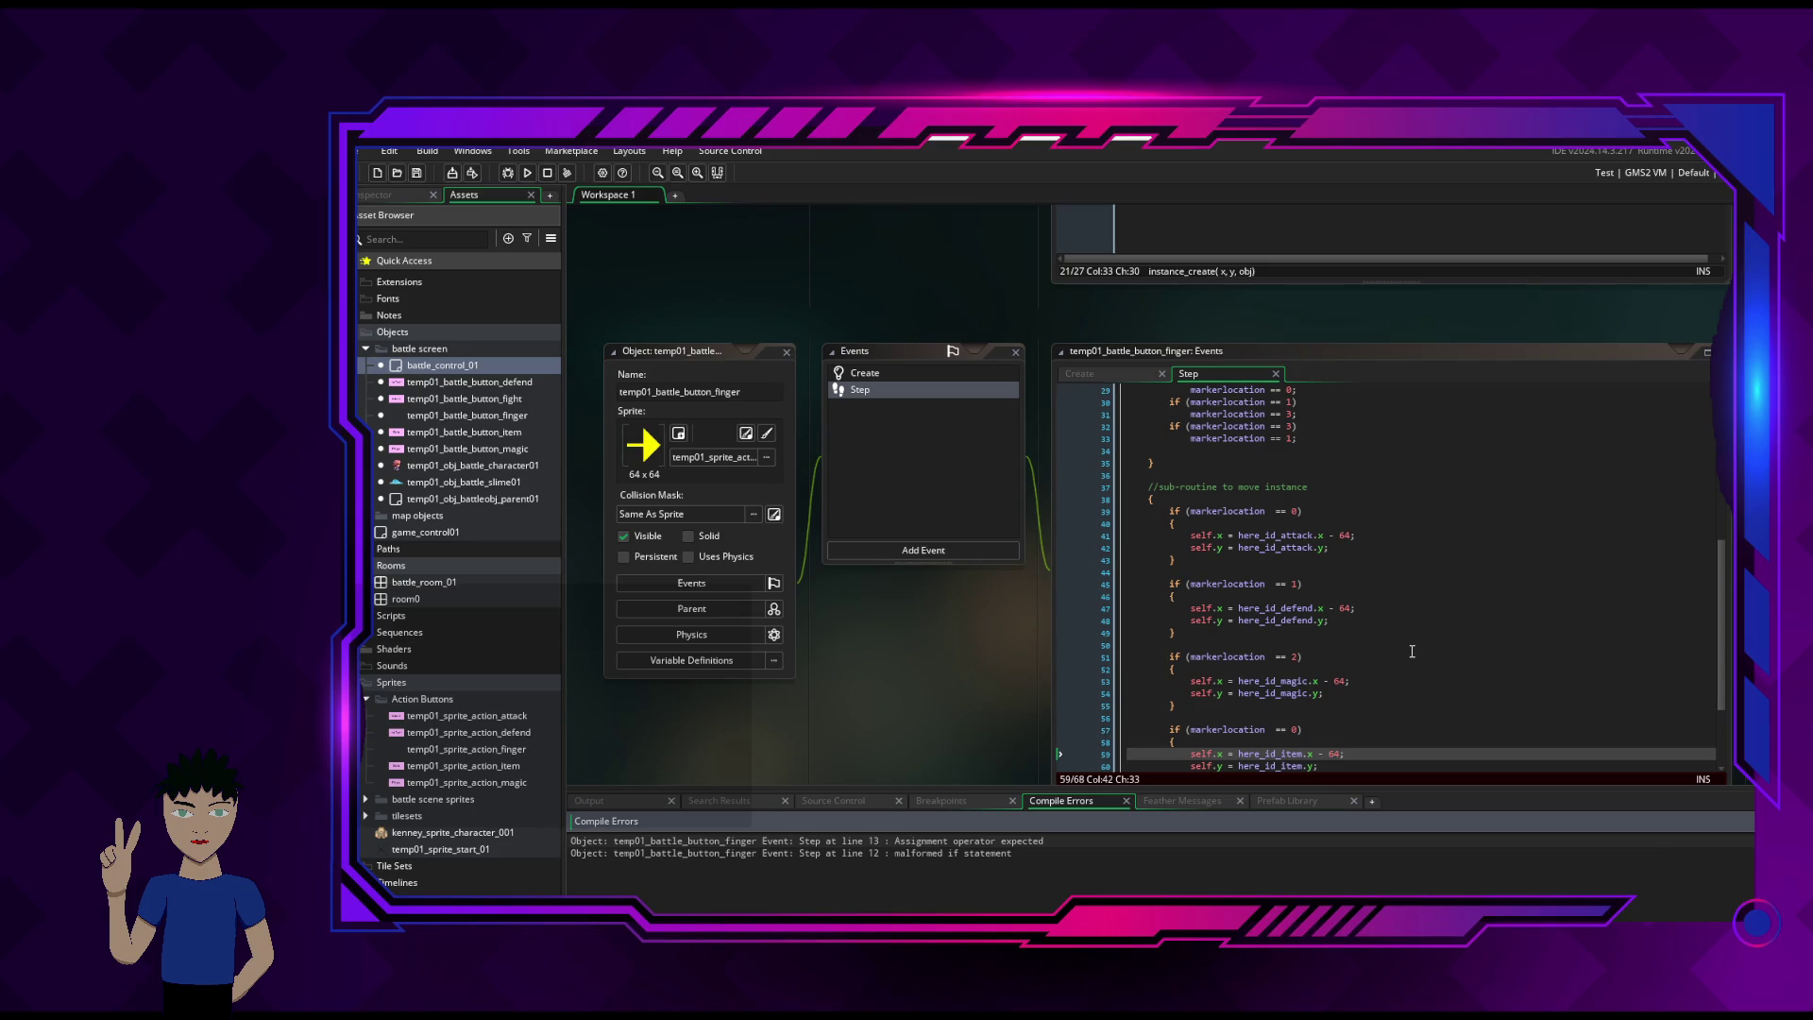
# - Jump from the line 13 compile error to the left/right checks in the Step code
pyautogui.click(1025, 854)
pyautogui.click(1024, 842)
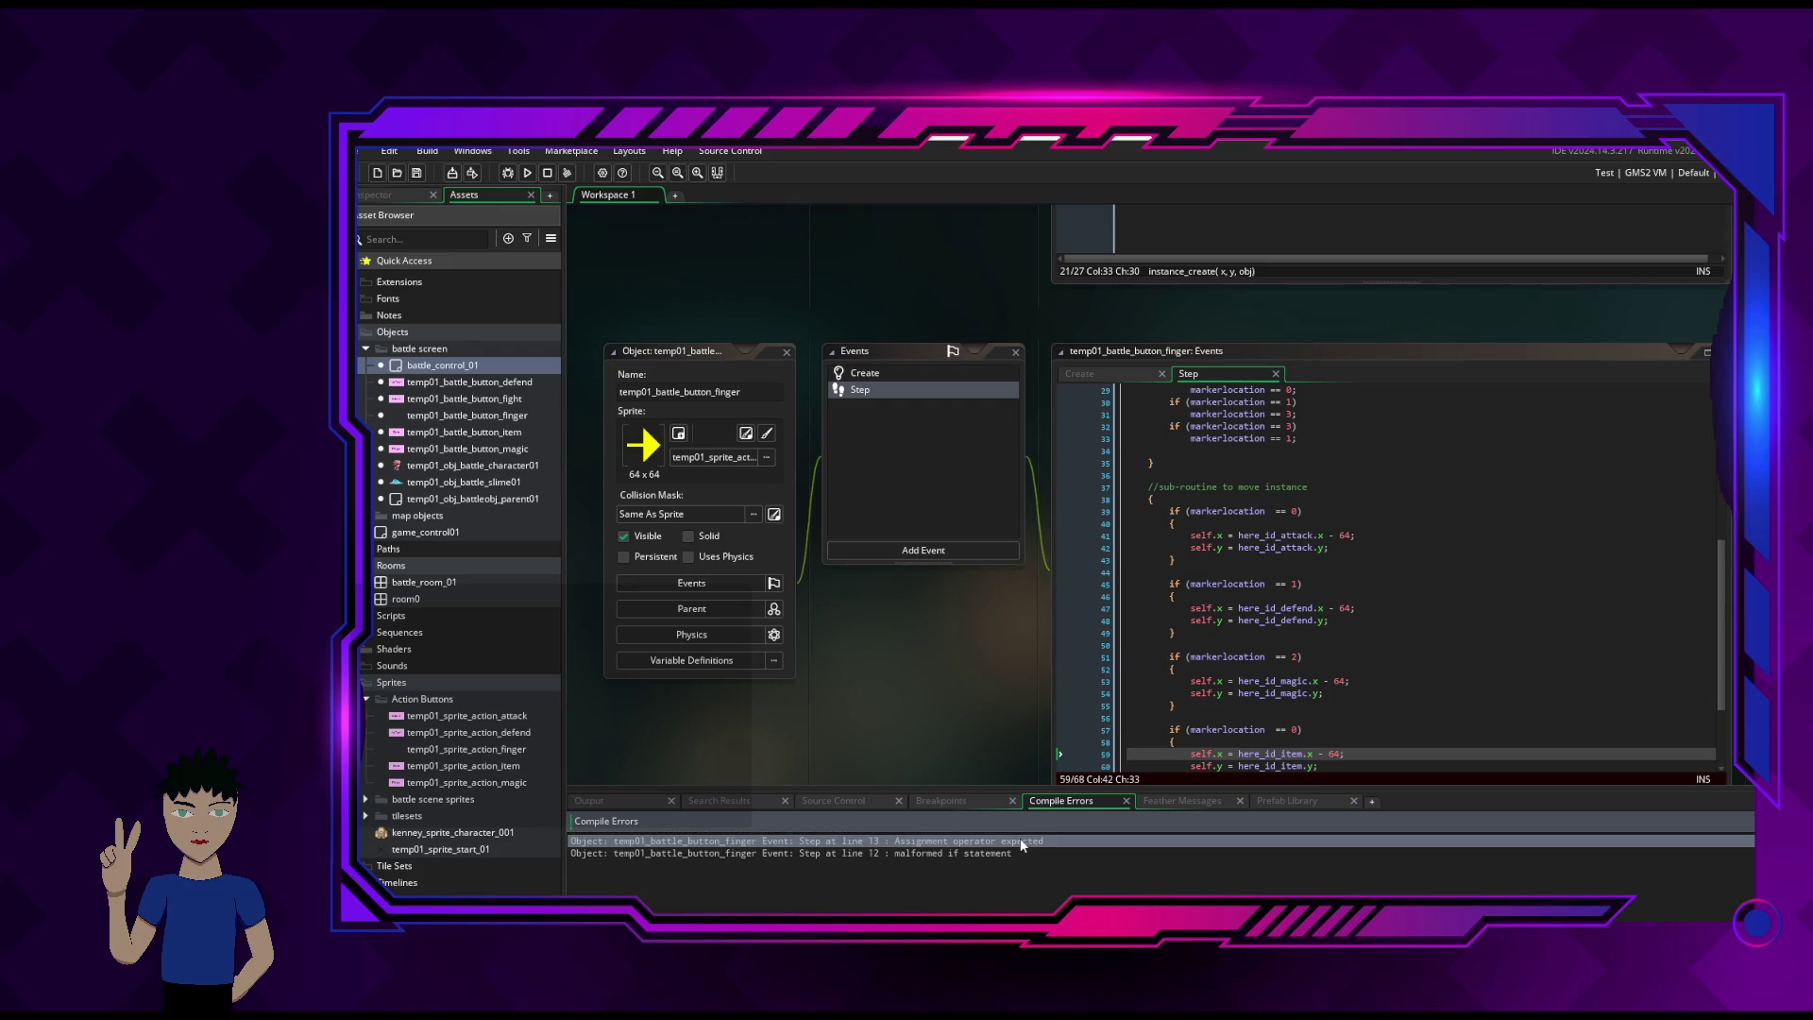
pyautogui.doubleClick(942, 847)
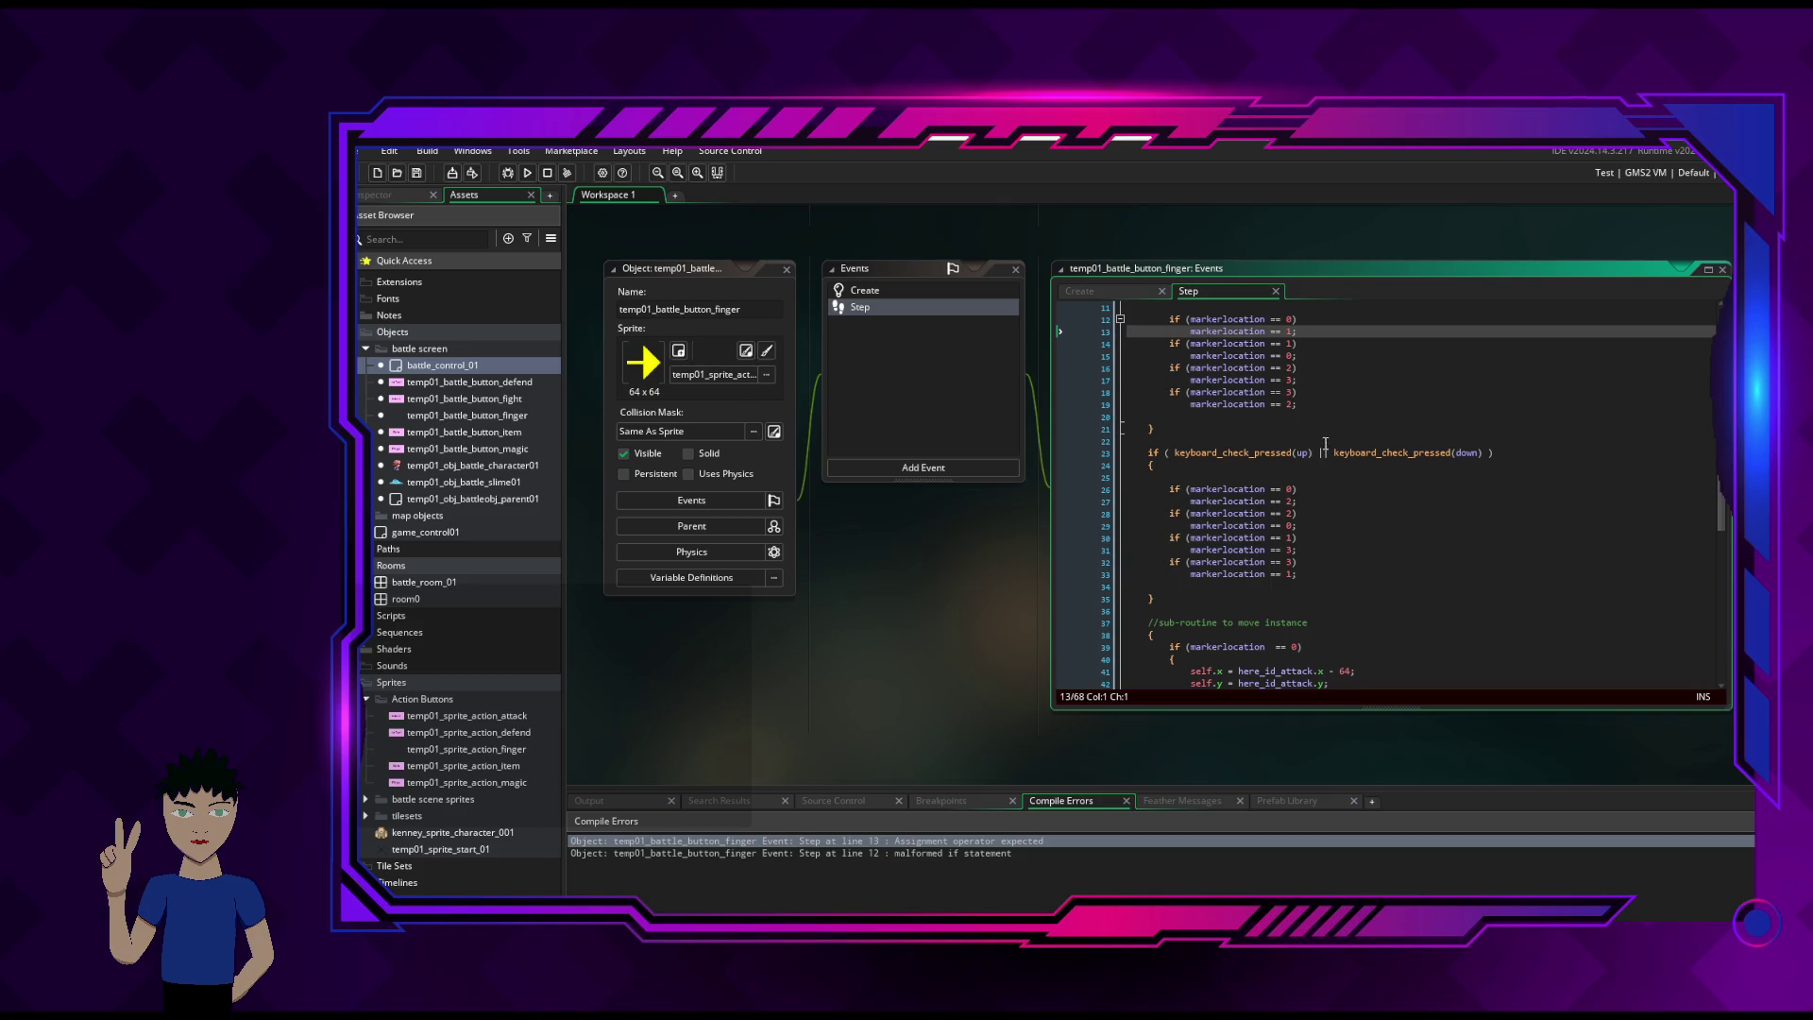
pyautogui.scroll(2, 1315, 385)
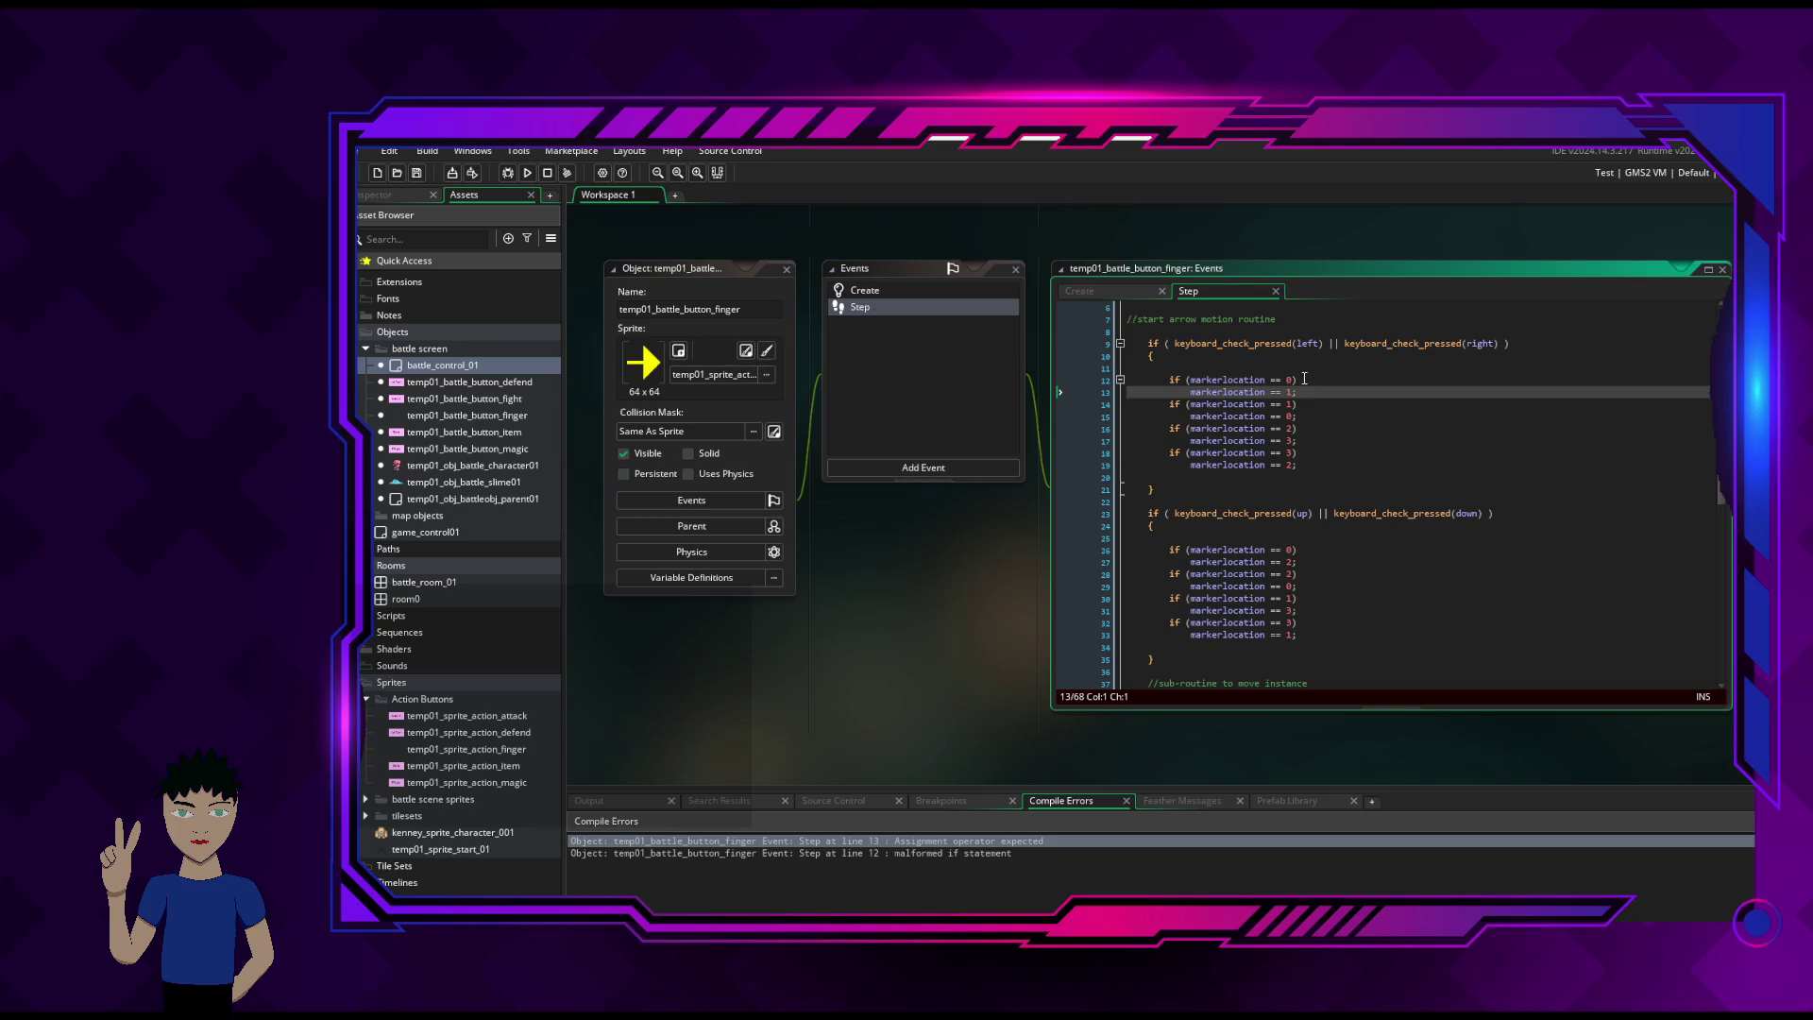
# - Wrap the first markerlocation if body in its own { } block
pyautogui.click(1304, 379)
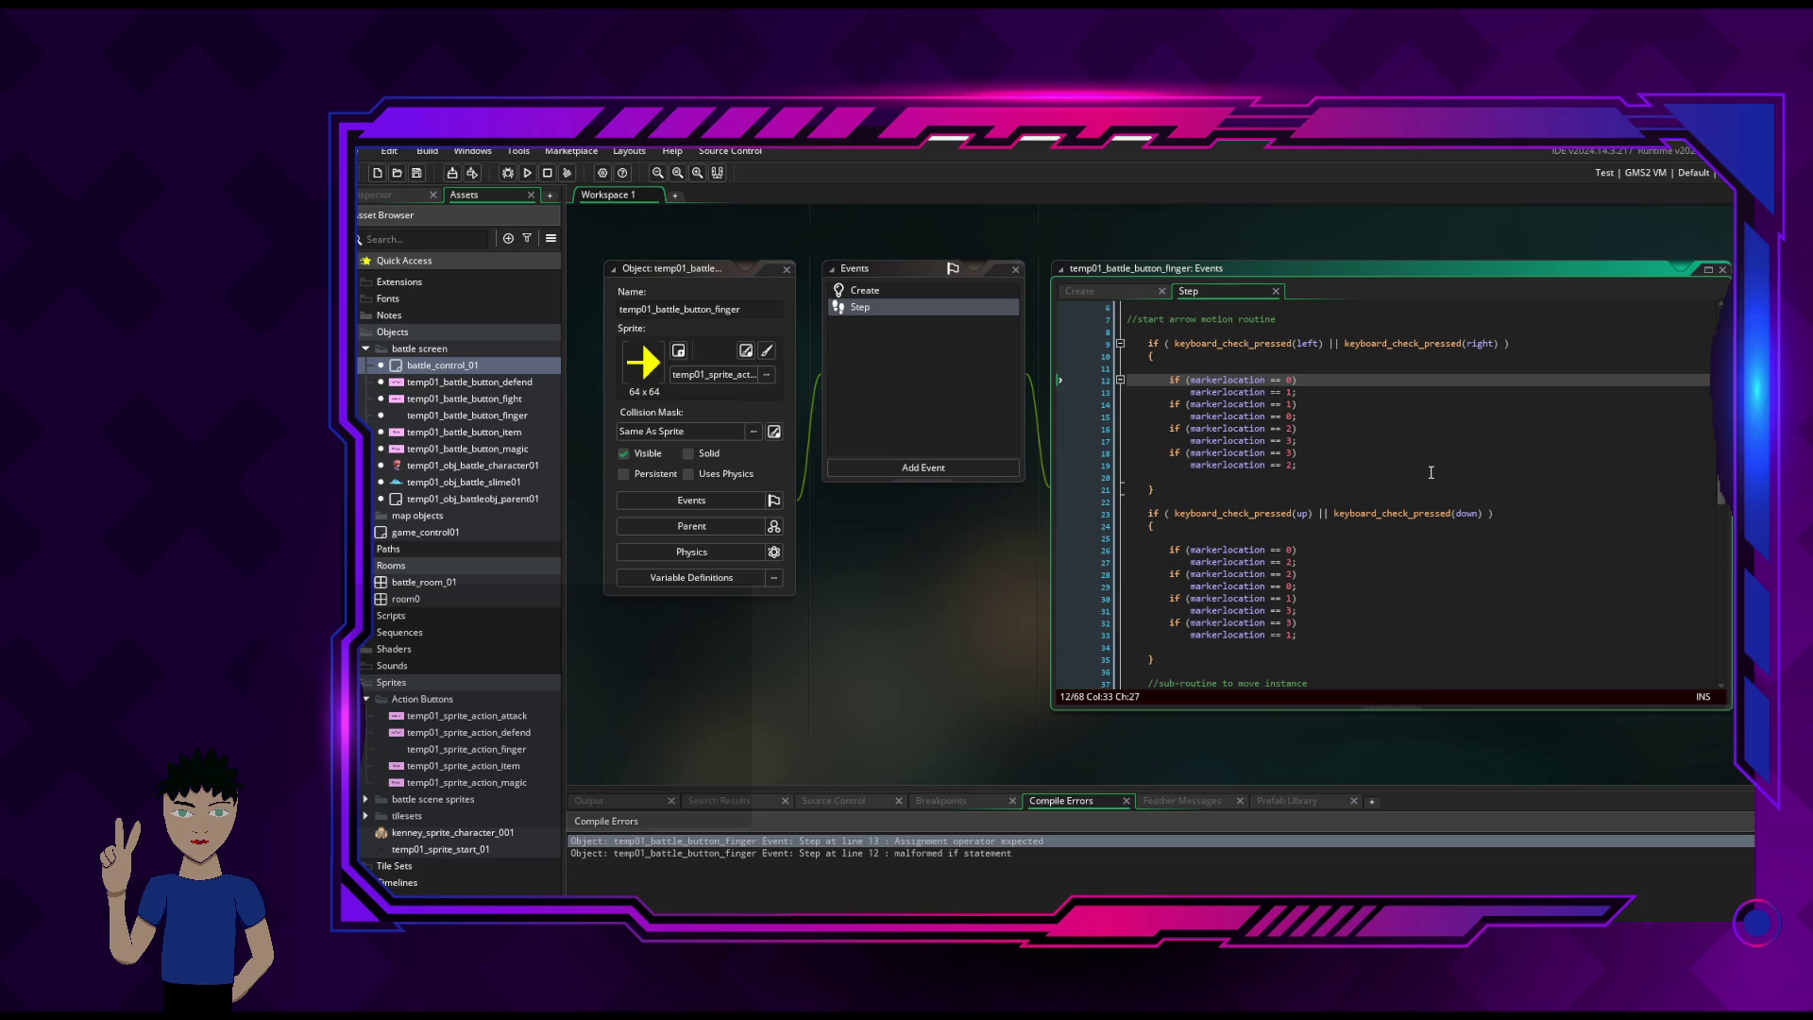
pyautogui.press('Return')
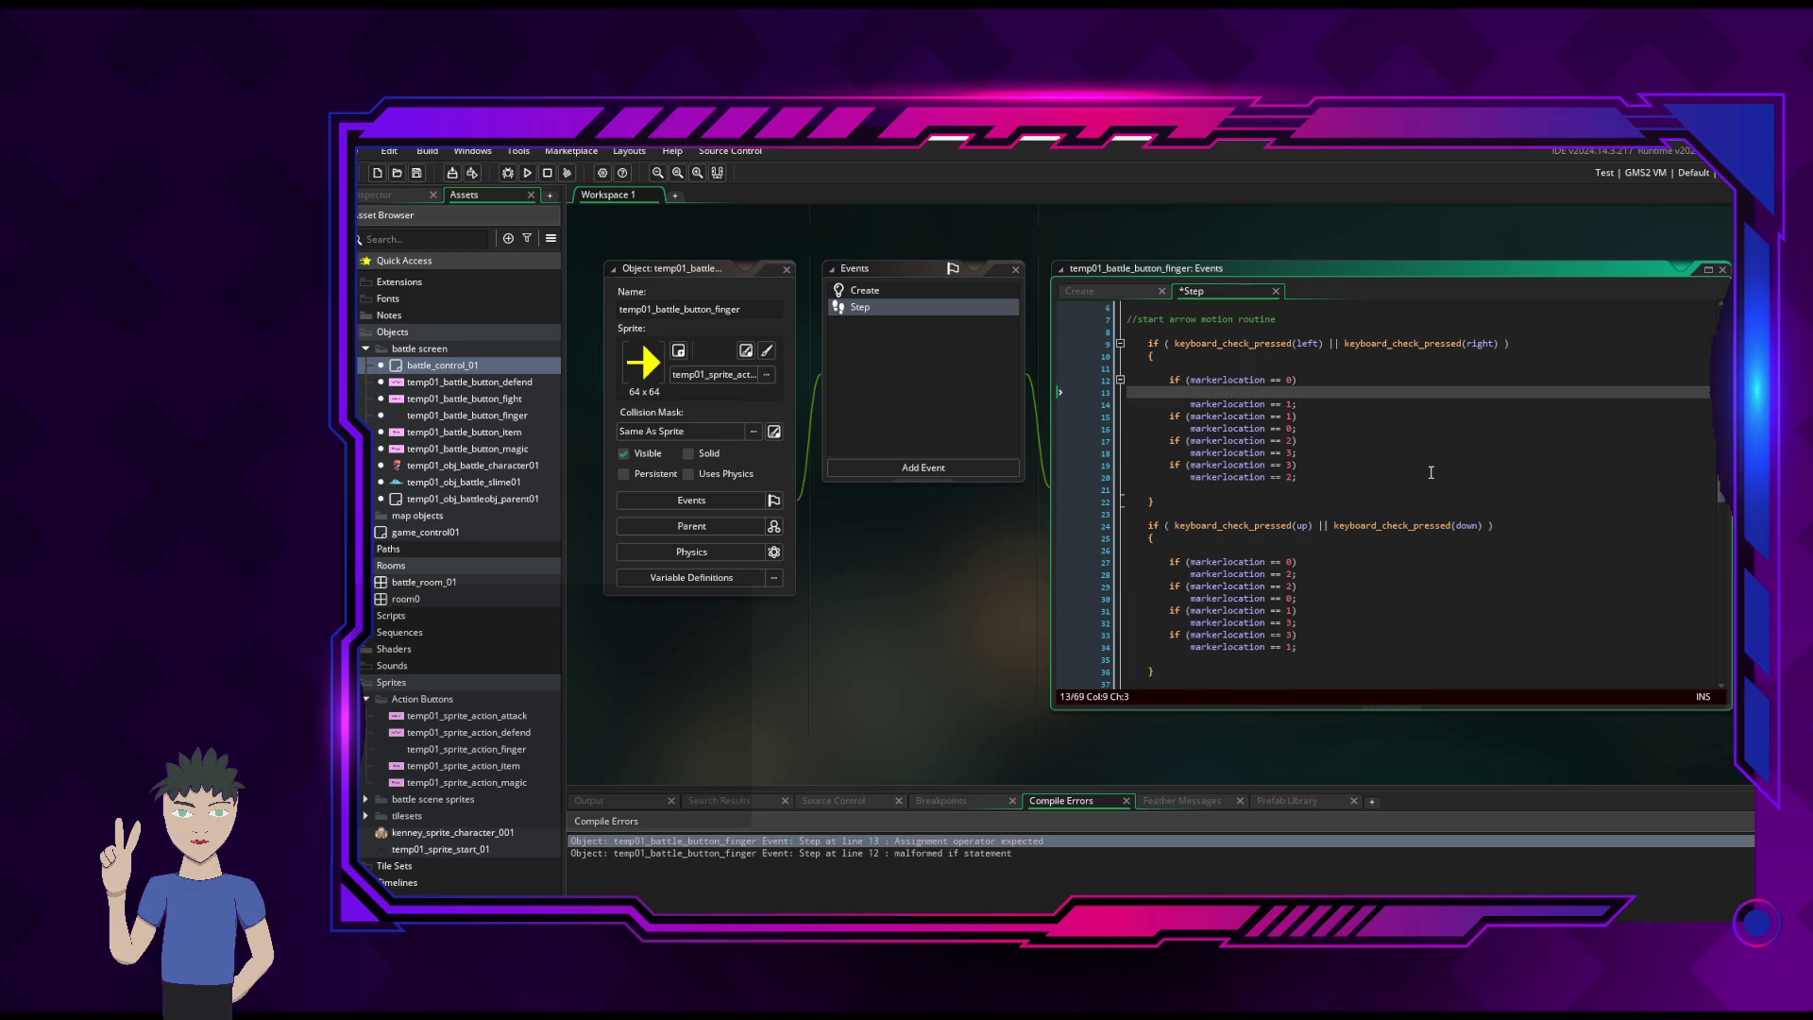
pyautogui.write('{')
pyautogui.press('Down')
pyautogui.press('Down')
pyautogui.press('Left')
pyautogui.press('Return')
pyautogui.press('Up')
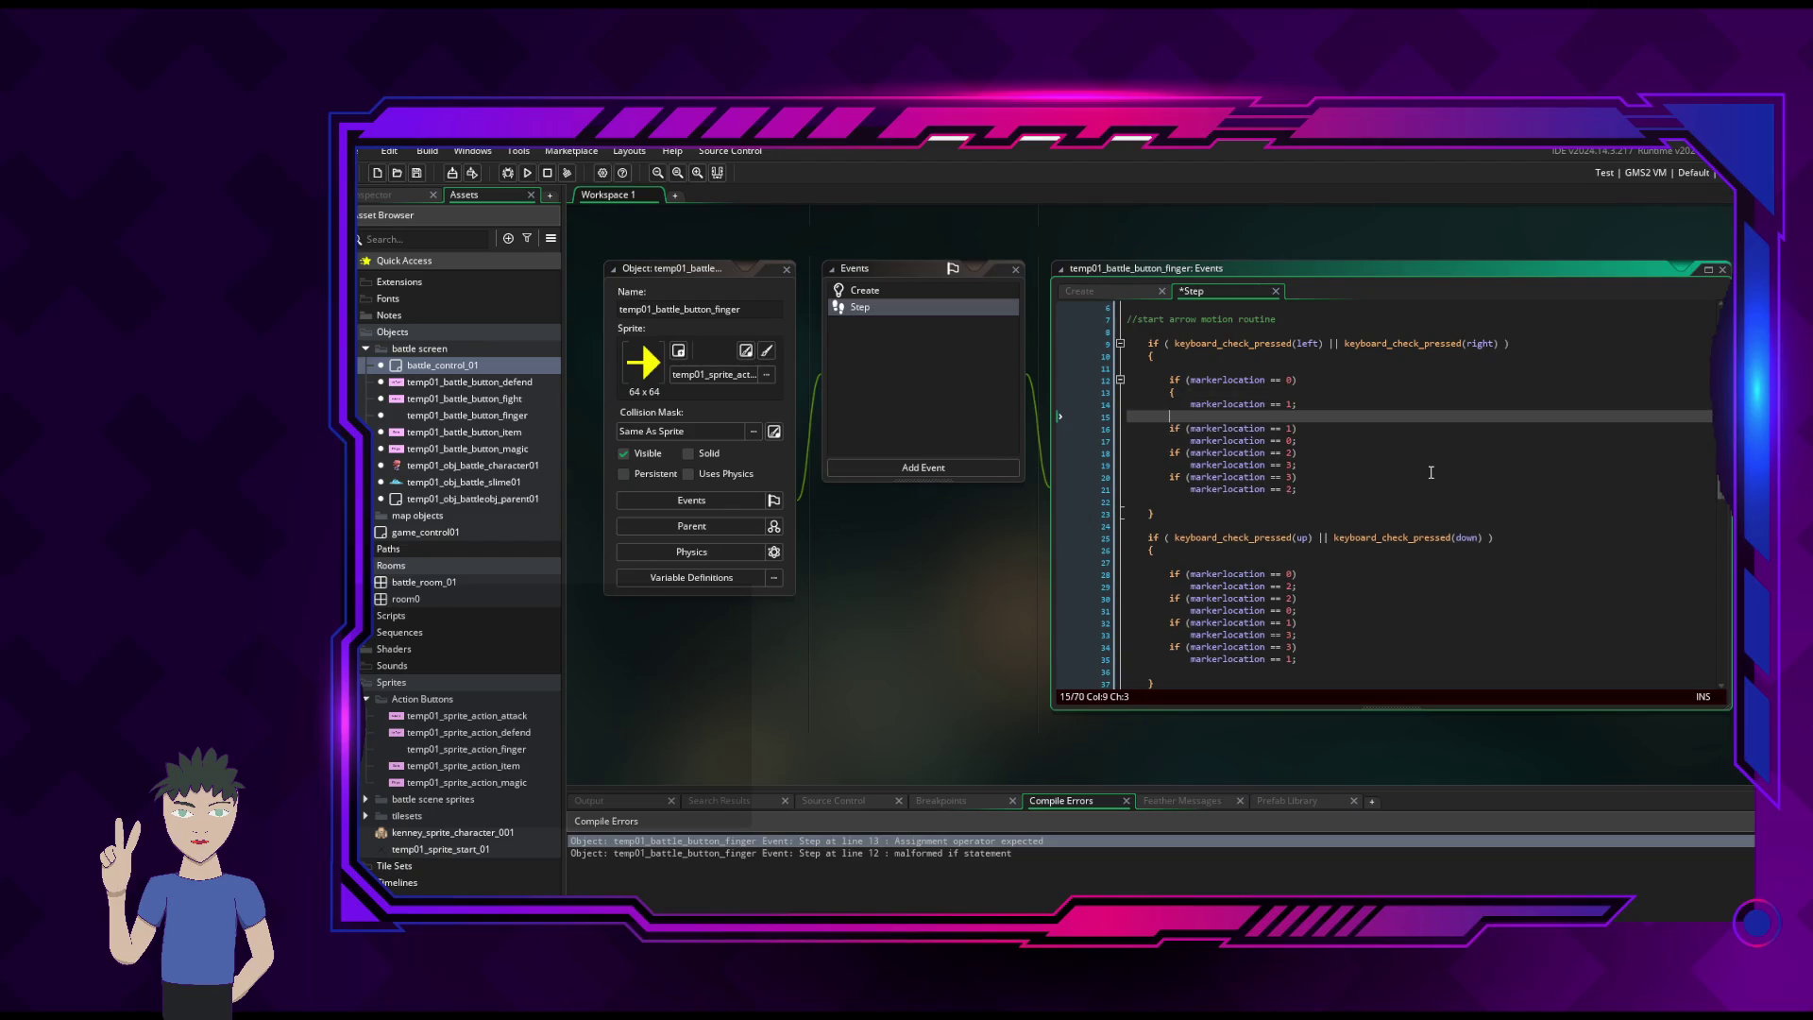
pyautogui.write('}')
pyautogui.press('Down')
pyautogui.press('Left')
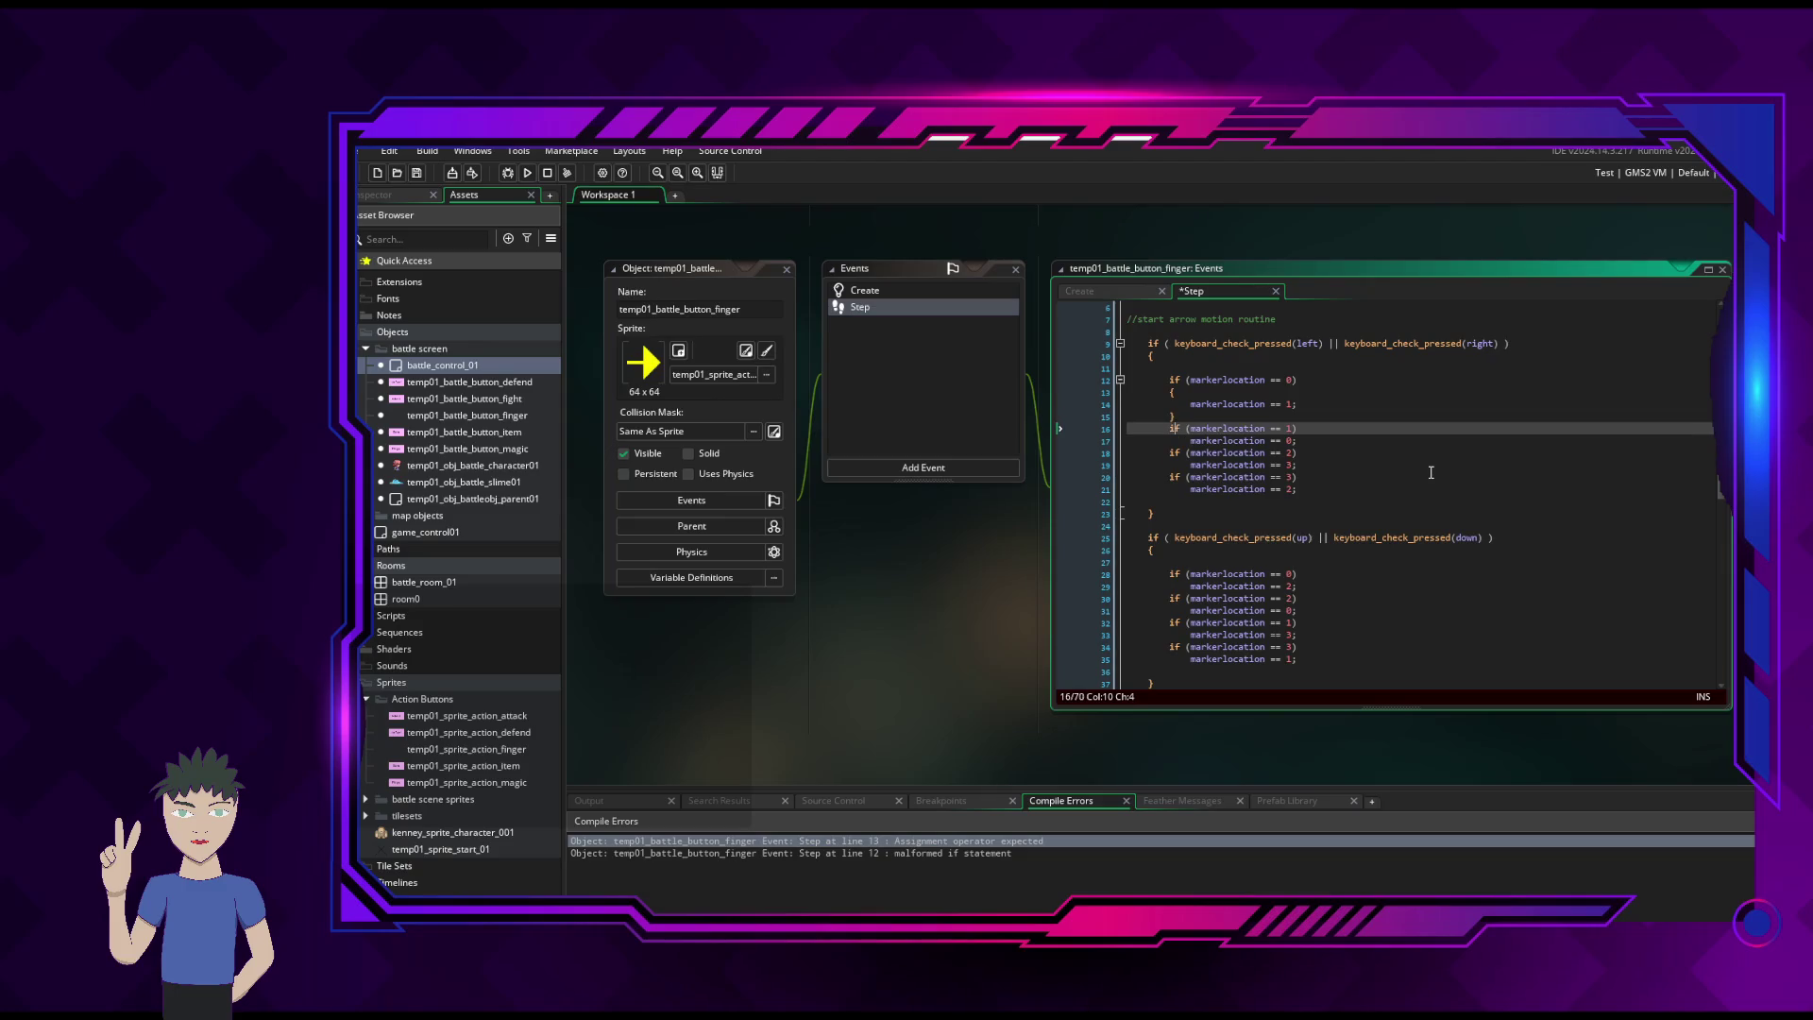
pyautogui.press('Return')
pyautogui.press('Up')
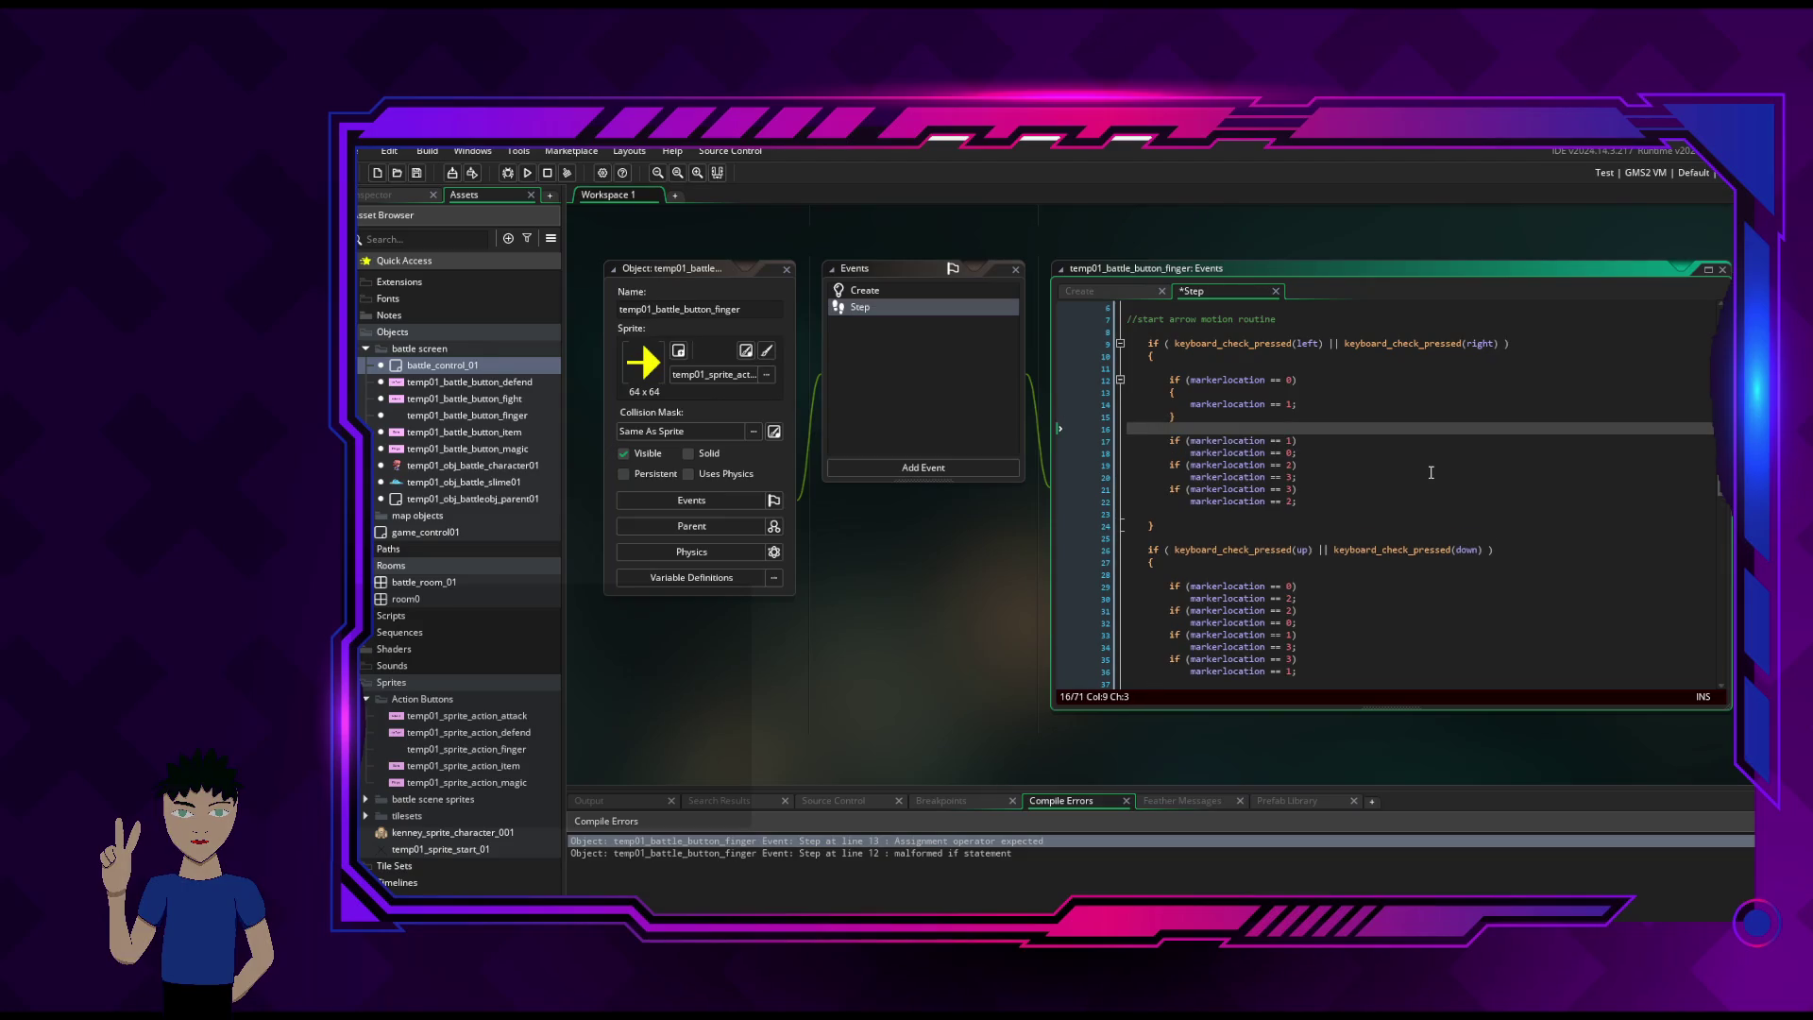
pyautogui.press('Return')
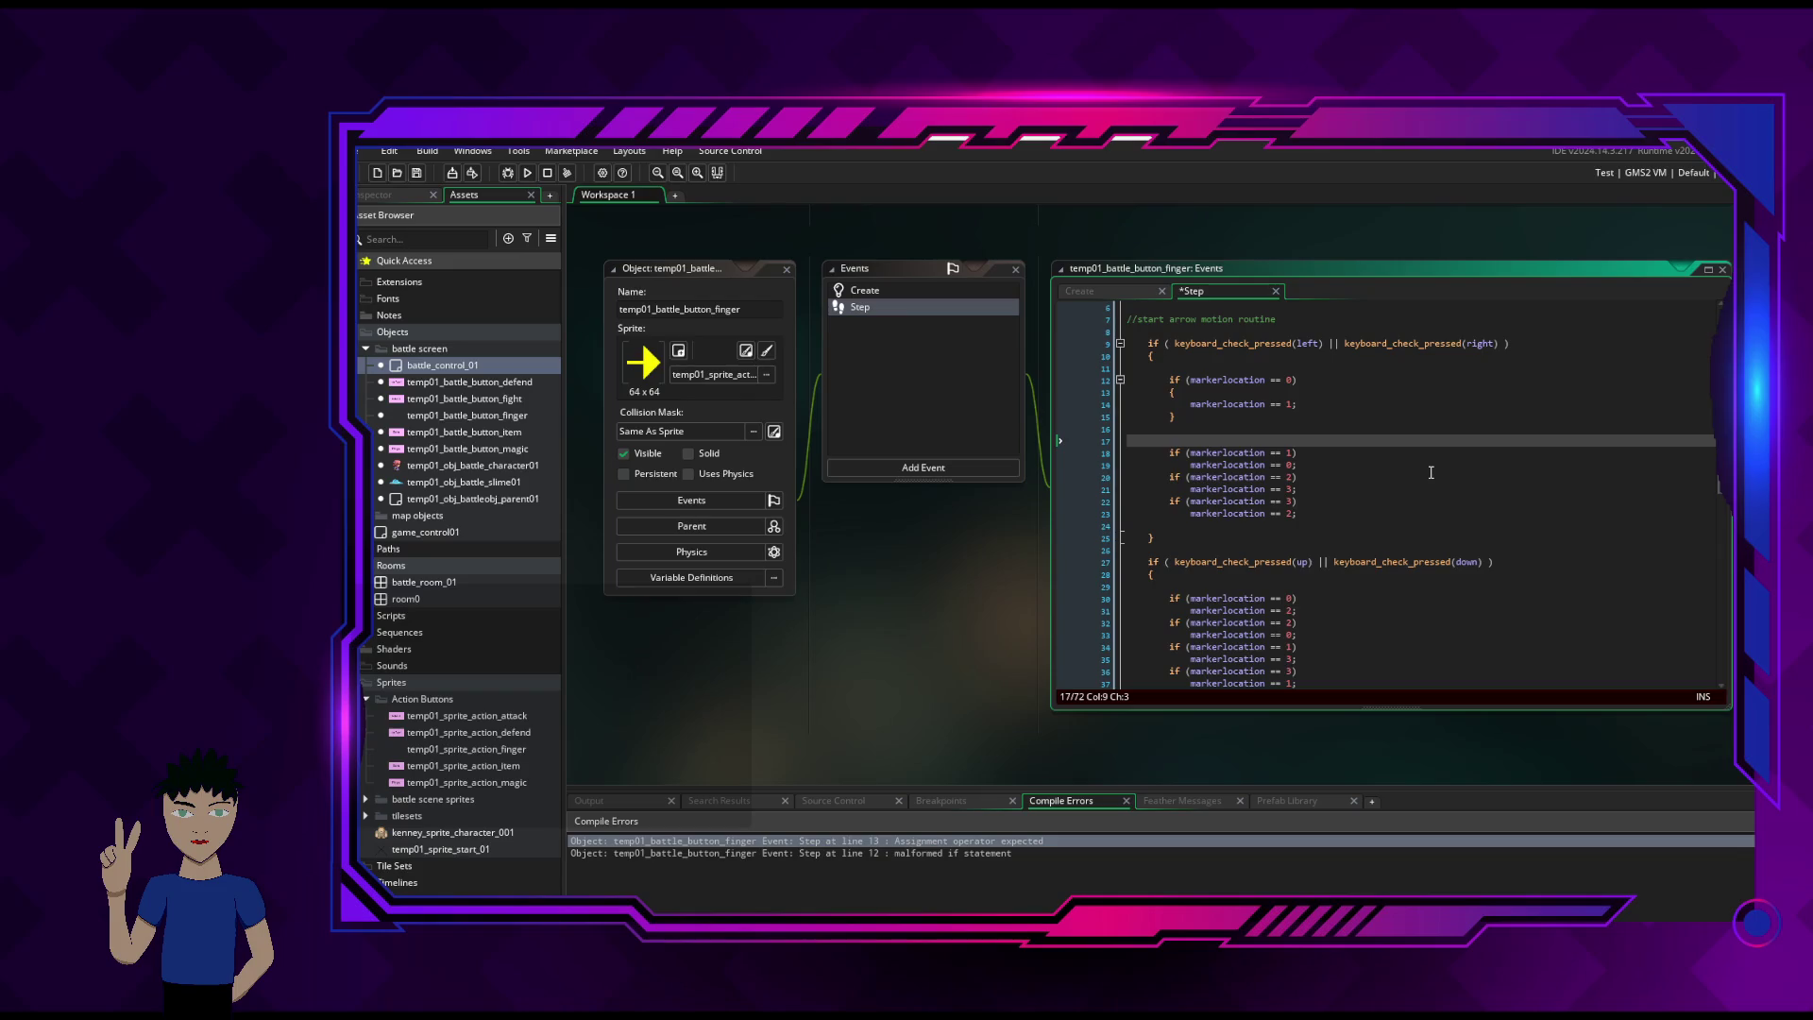
pyautogui.press('BackSpace')
pyautogui.press('BackSpace')
# - Add { } braces around the second and third if bodies
pyautogui.press('Down')
pyautogui.press('Down')
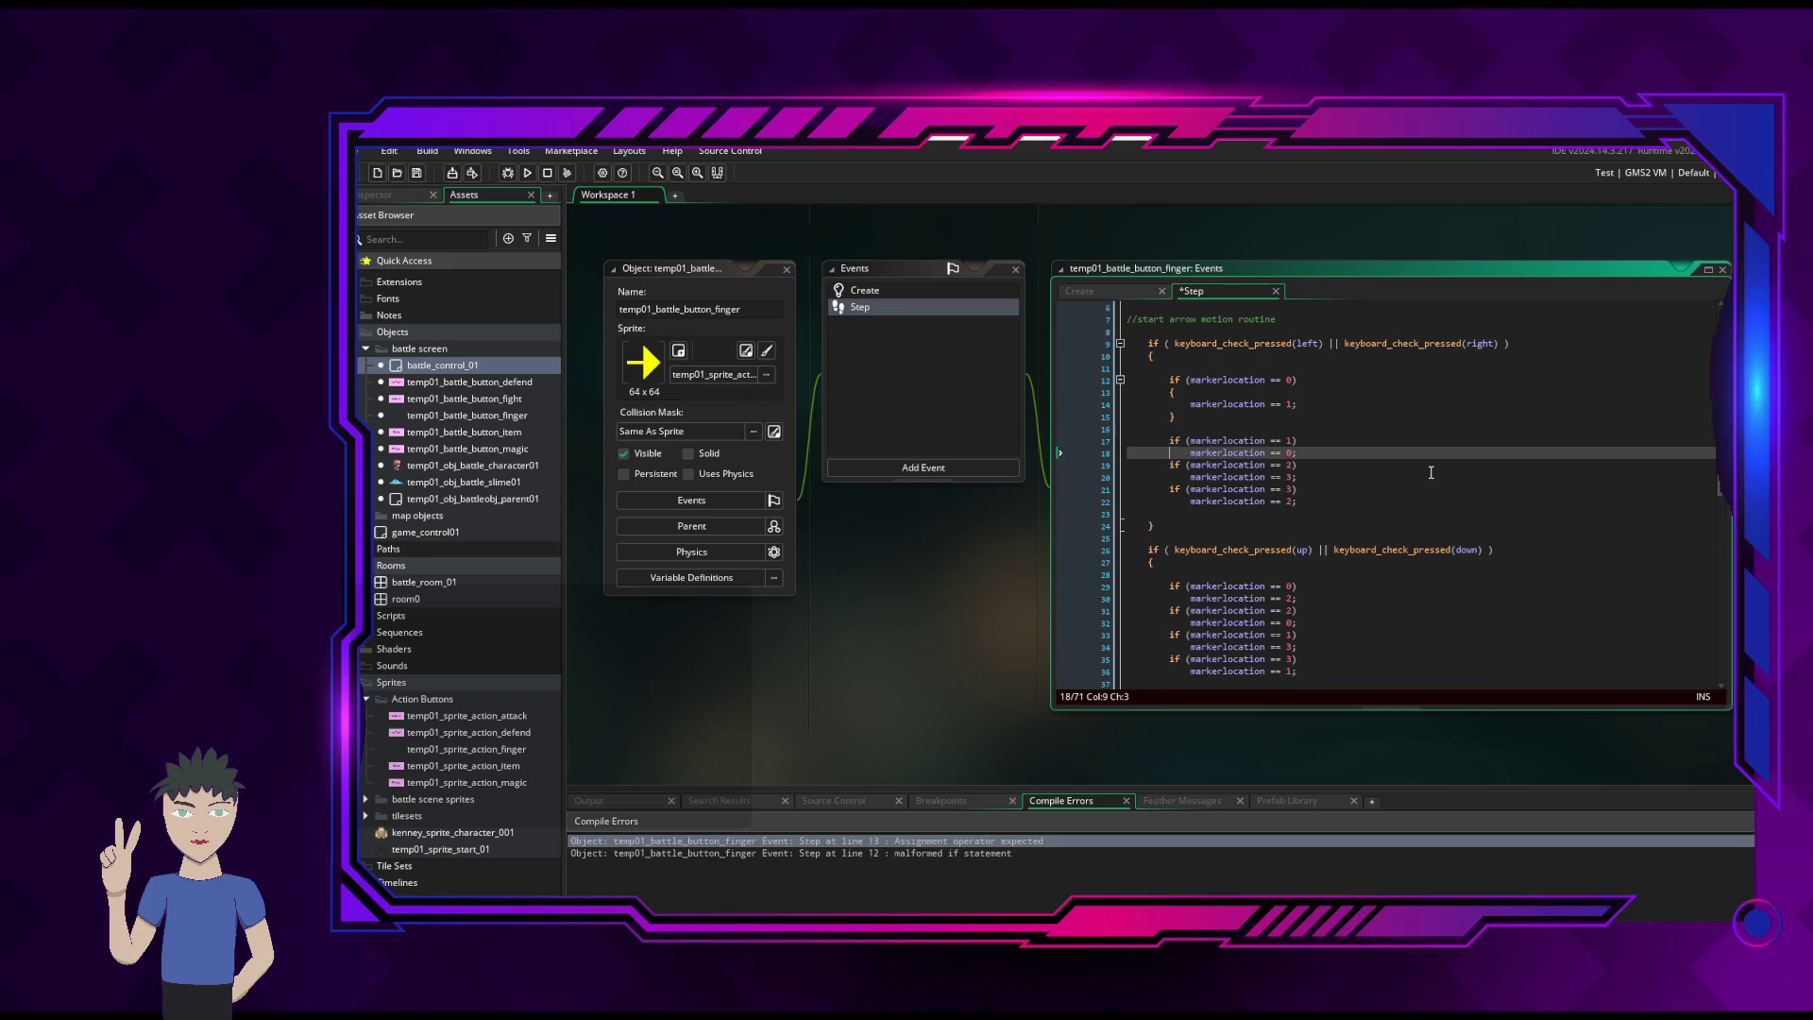
pyautogui.write('{')
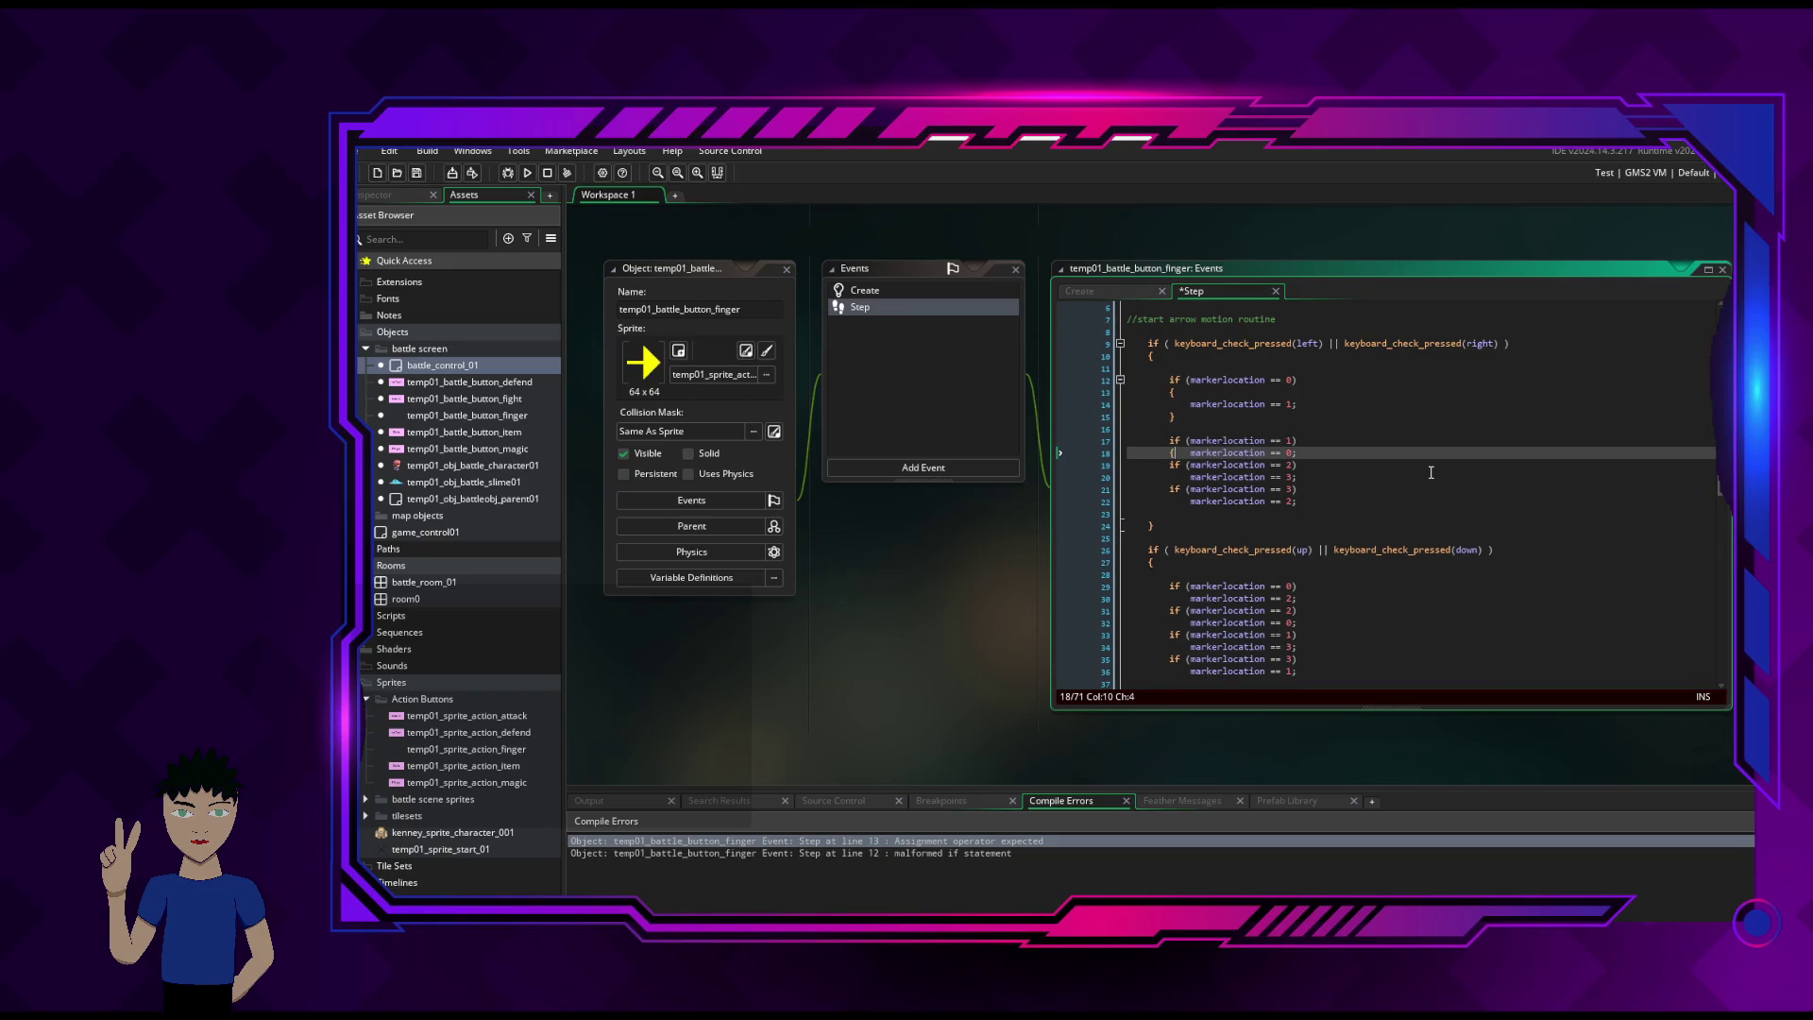
pyautogui.press('Return')
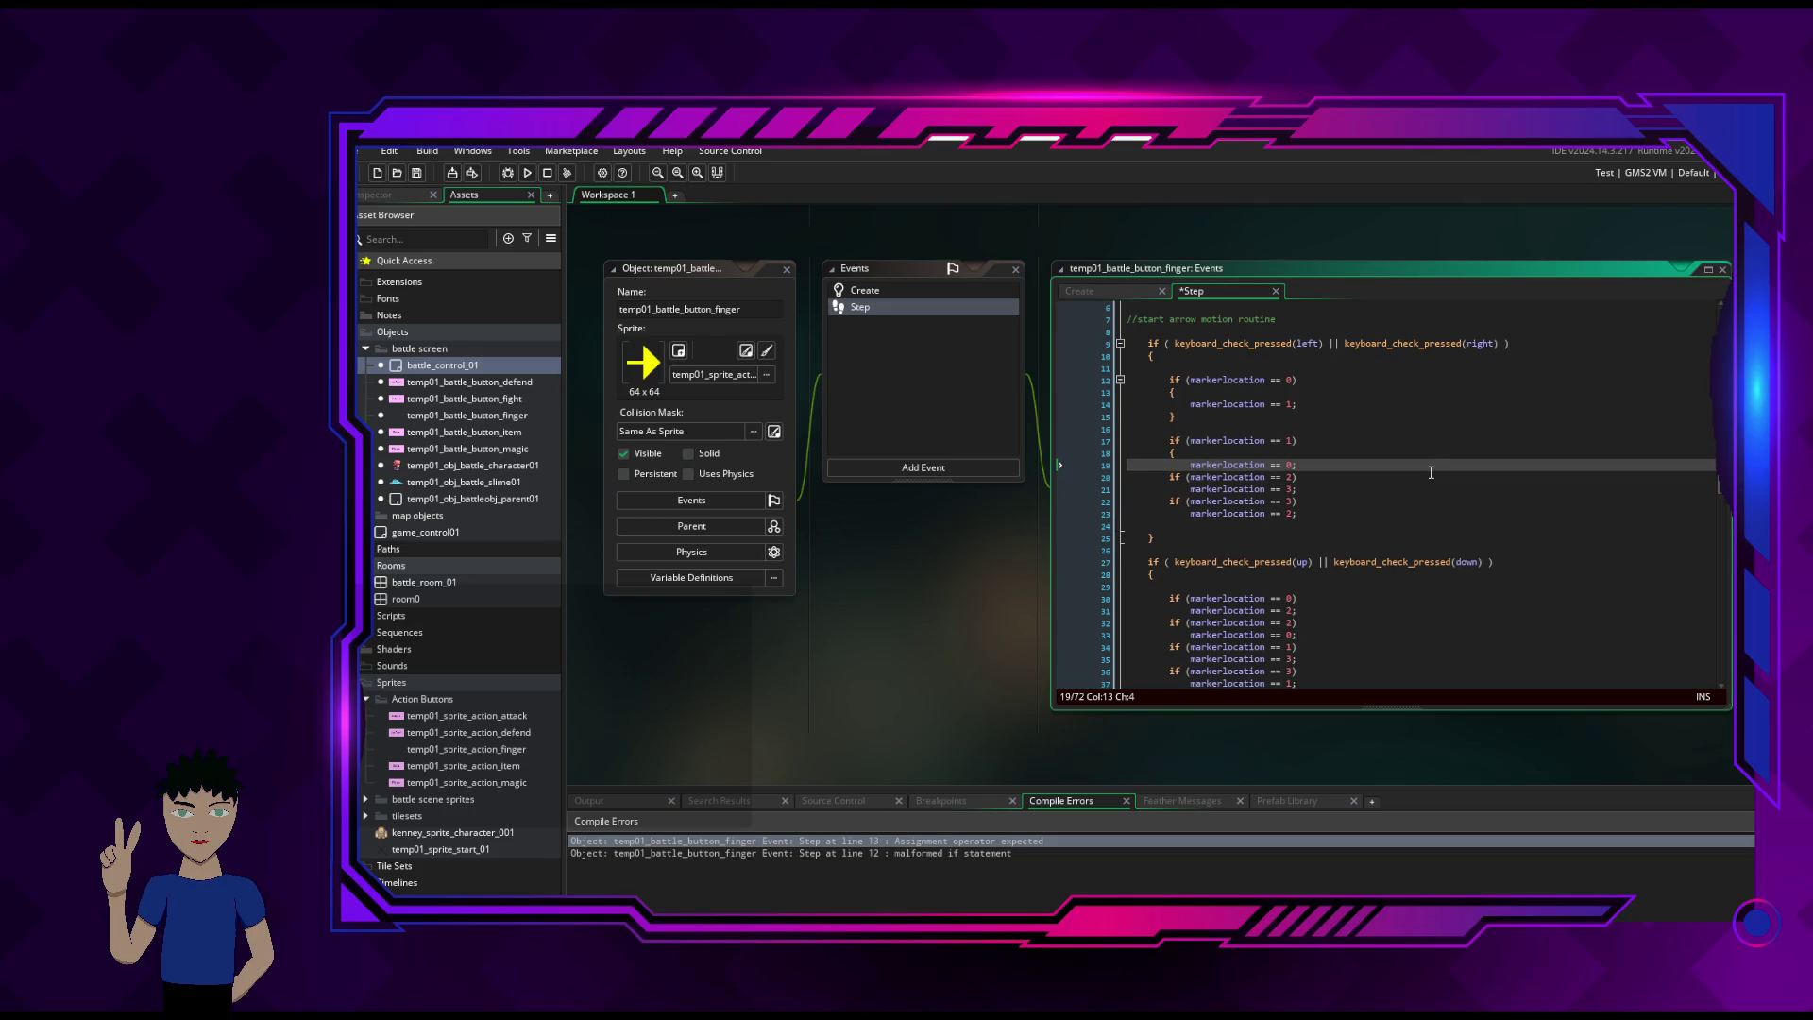
pyautogui.press('Down')
pyautogui.press('Home')
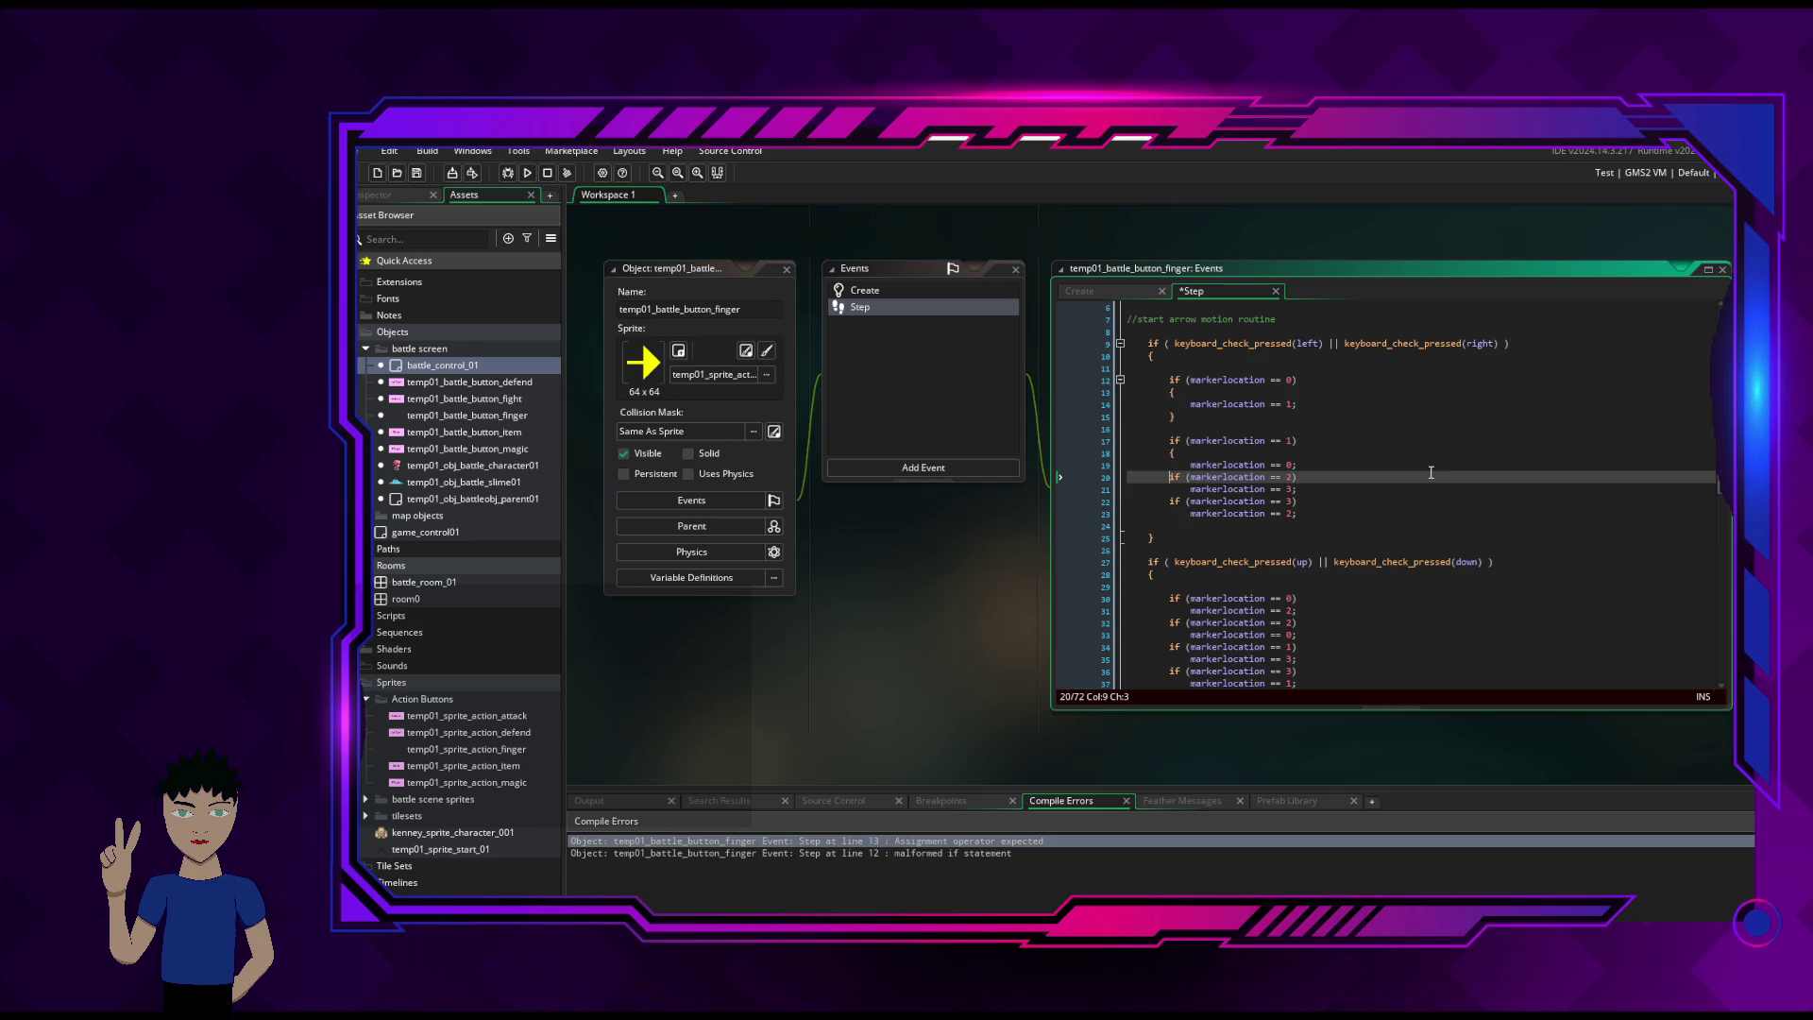
pyautogui.write('}')
pyautogui.press('Return')
pyautogui.press('Return')
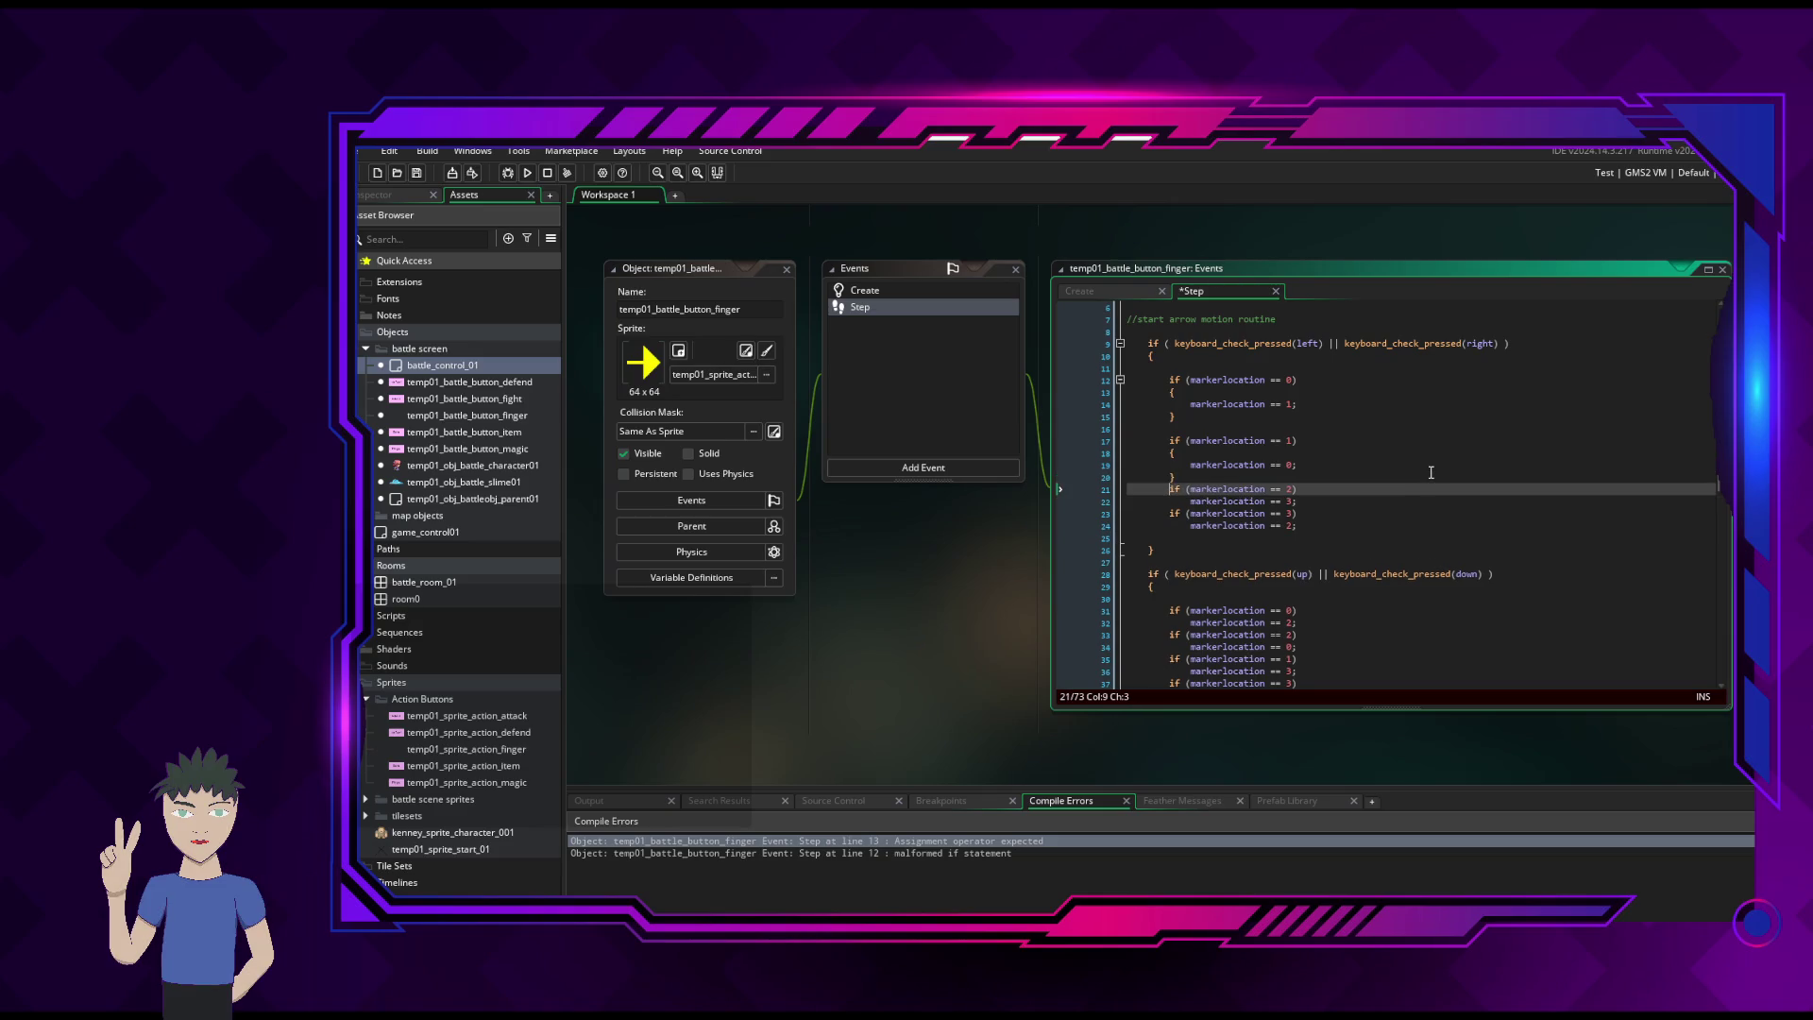
pyautogui.press('Down')
pyautogui.press('Right')
pyautogui.press('Right')
pyautogui.press('Right')
pyautogui.press('Left')
pyautogui.press('Left')
pyautogui.write('{')
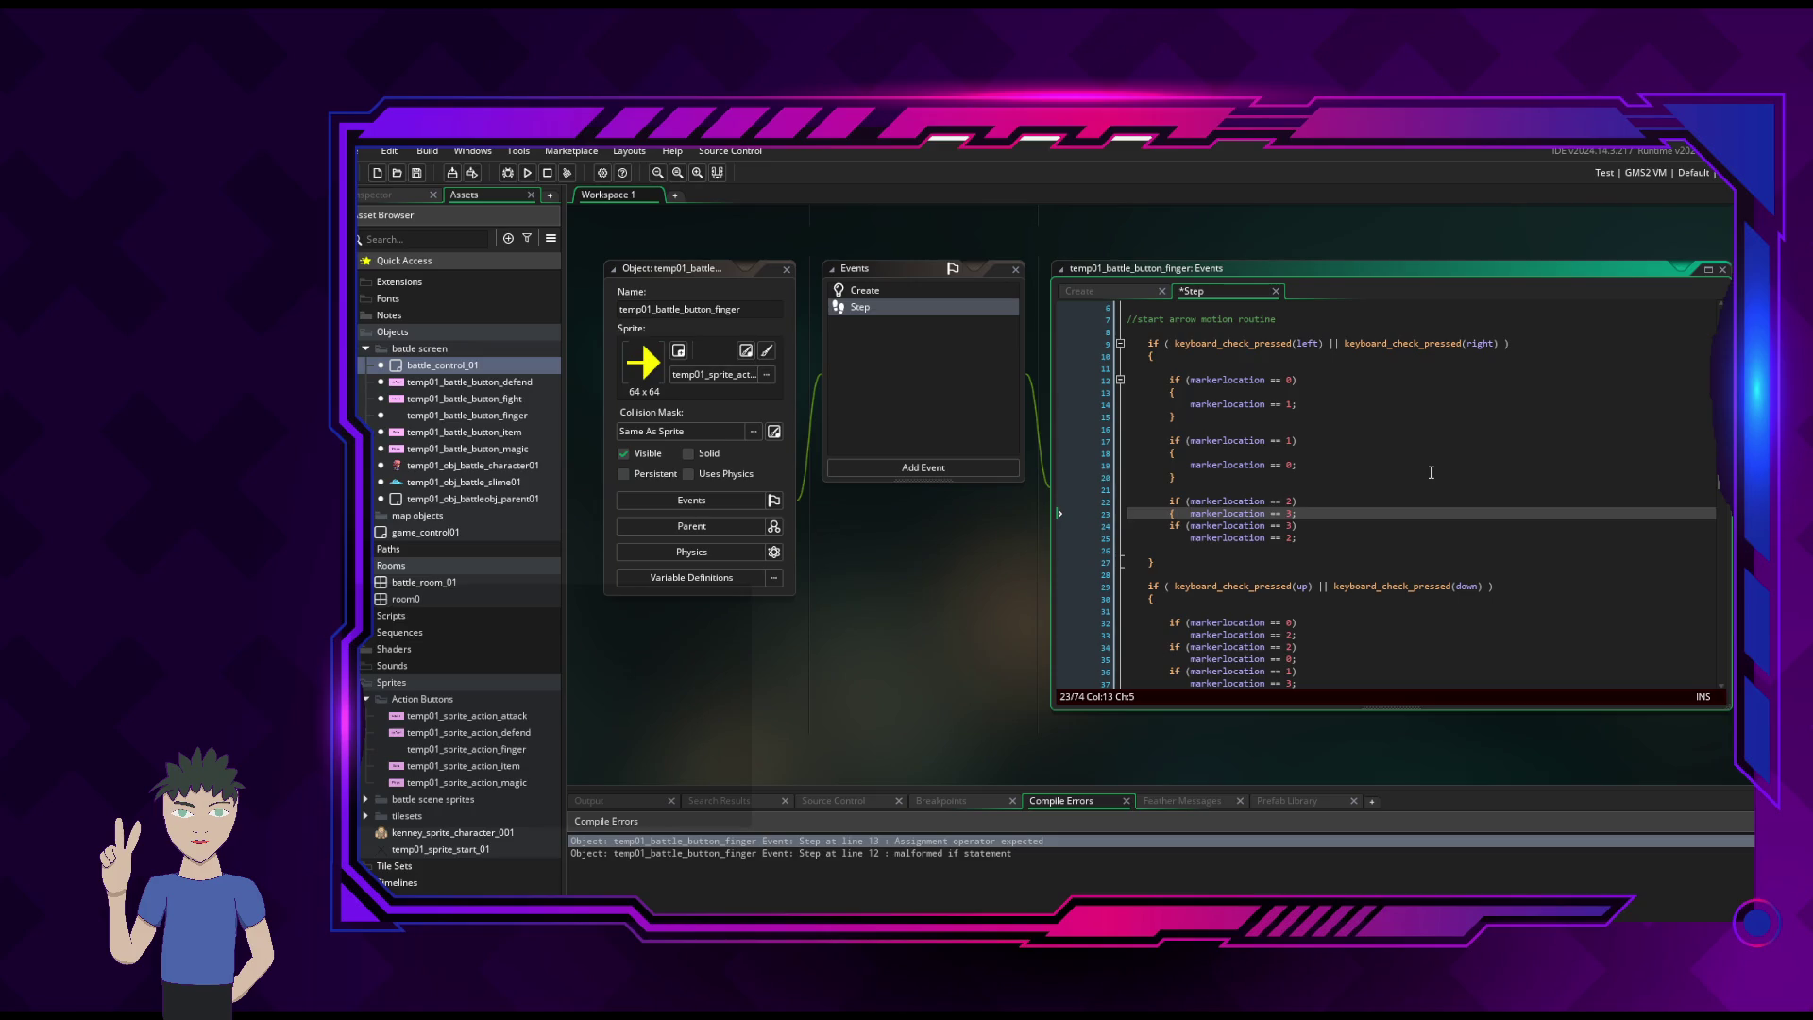
pyautogui.press('Return')
pyautogui.press('Down')
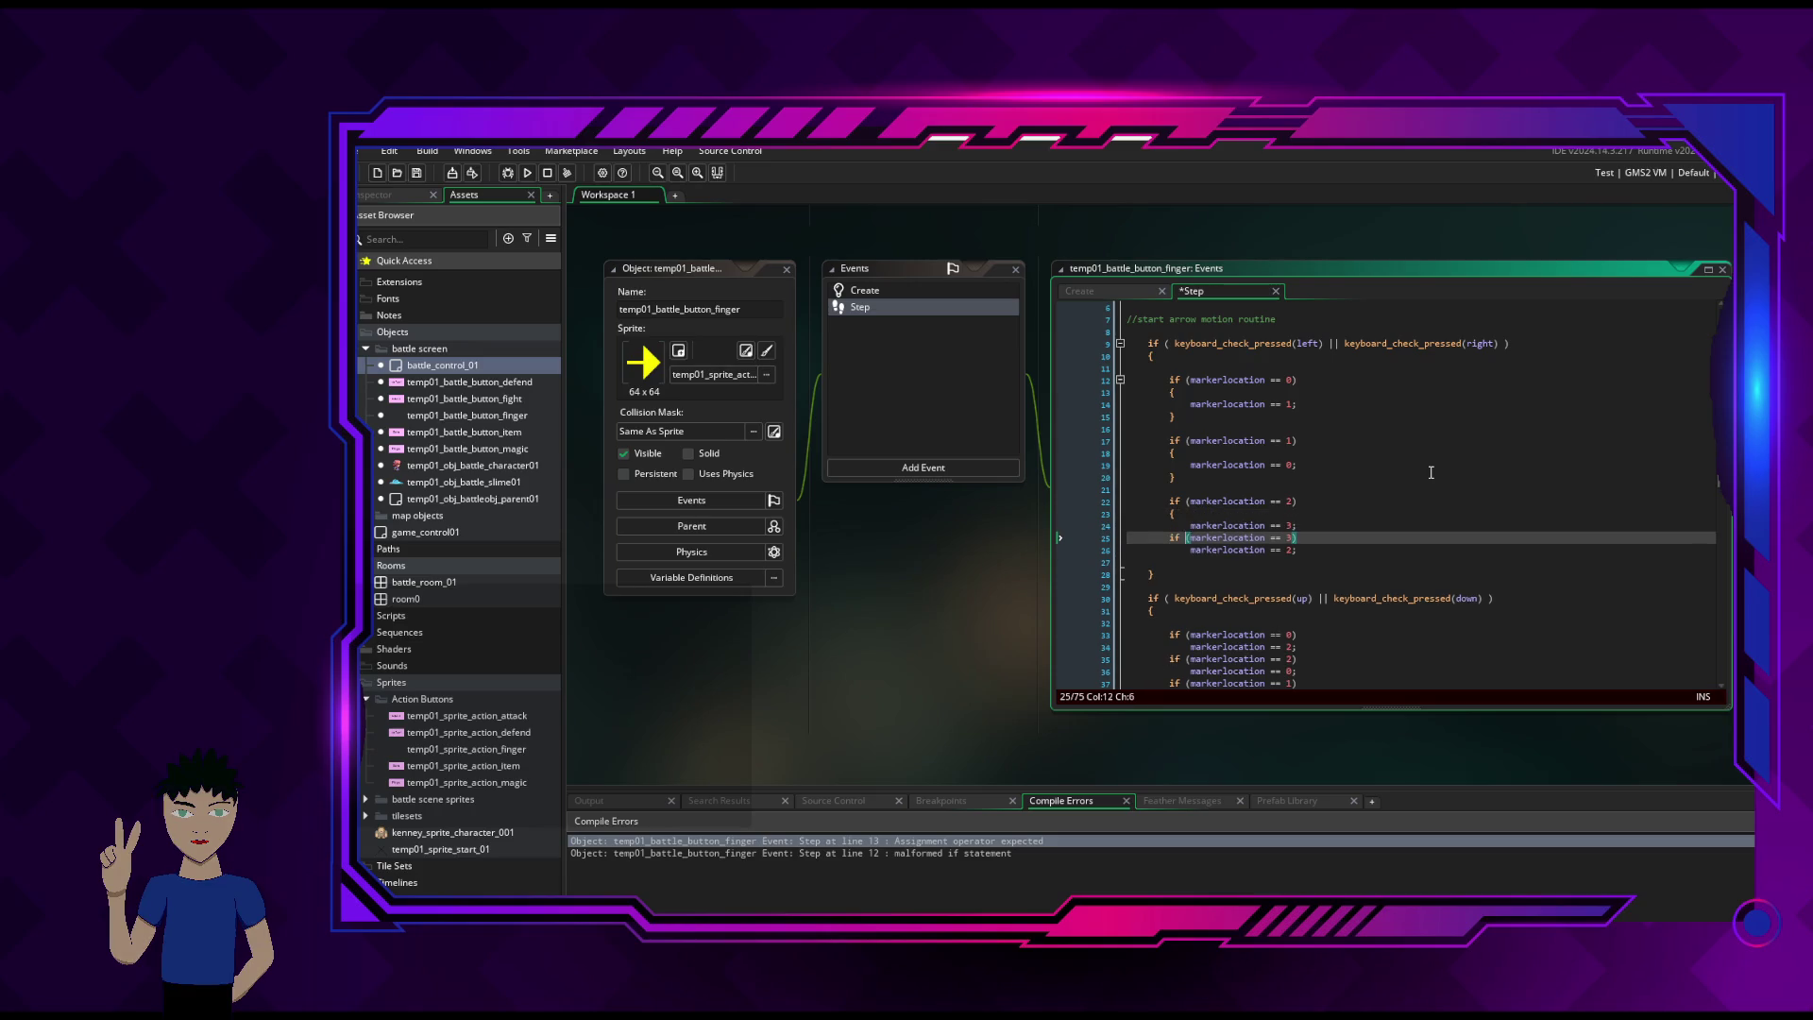
pyautogui.write('}')
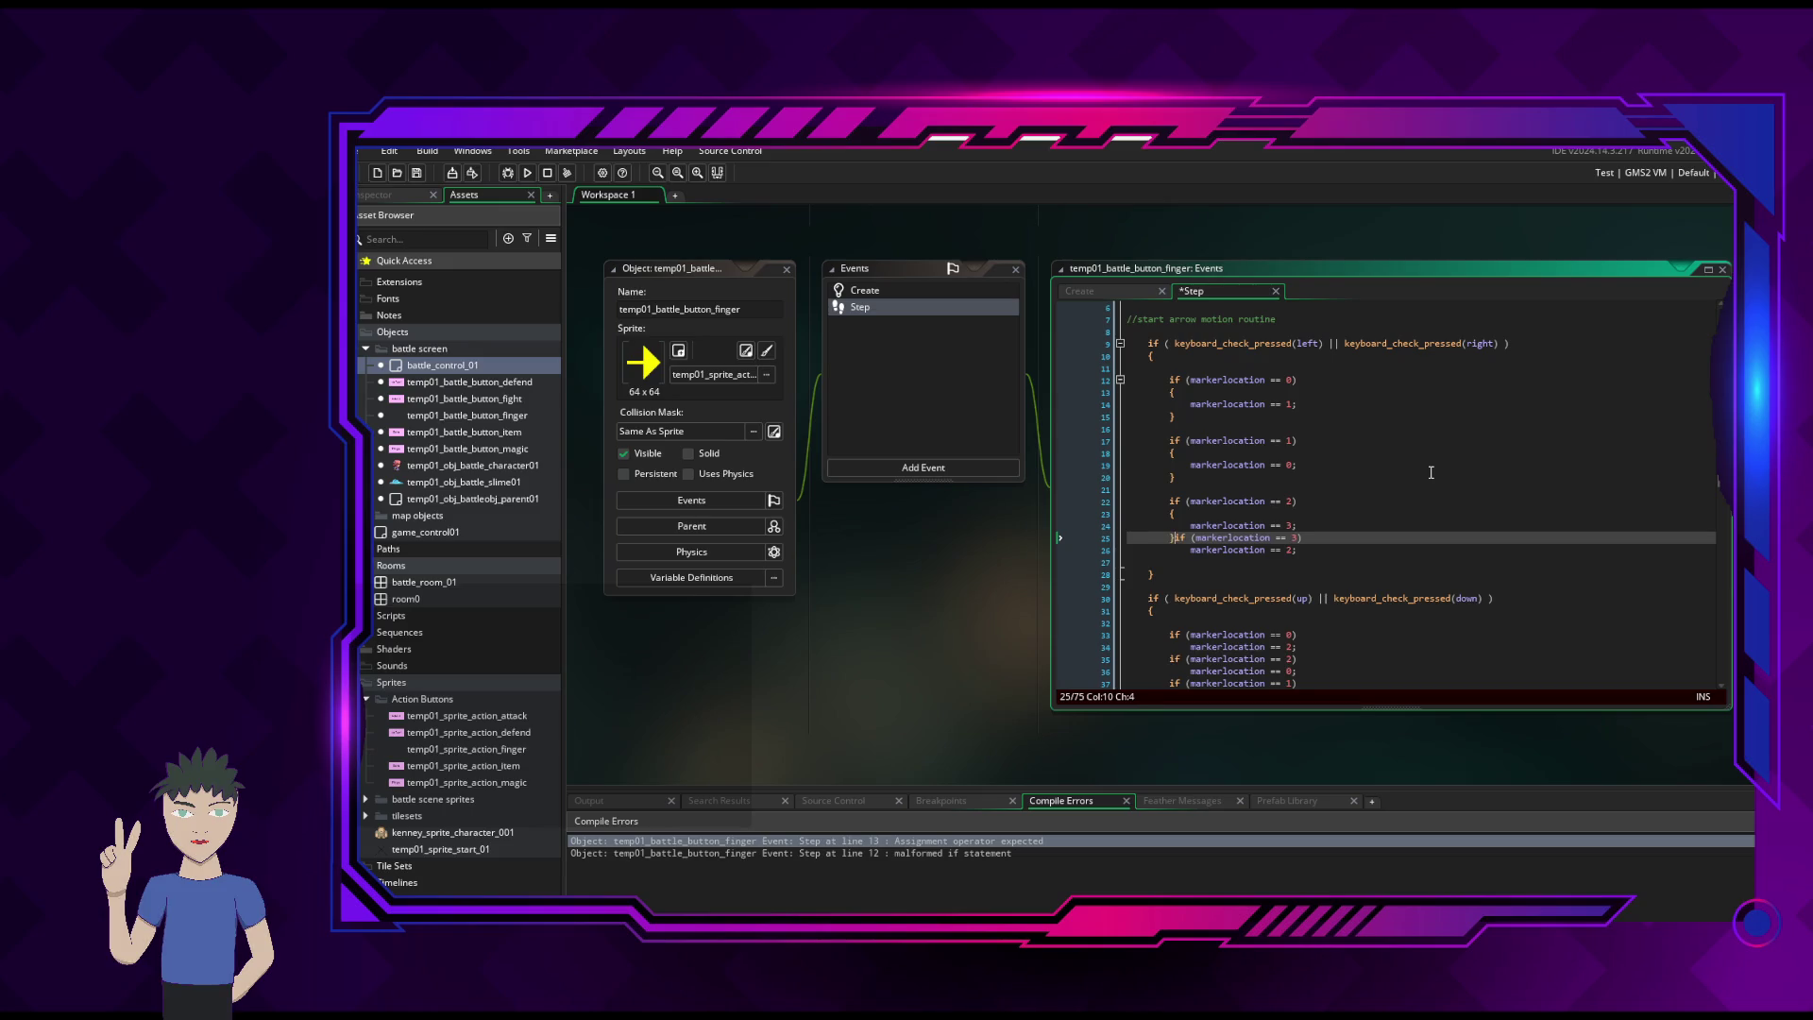
pyautogui.press('Return')
# - Brace the last if body, save the Step event, and rebuild
pyautogui.press('Return')
pyautogui.press('Down')
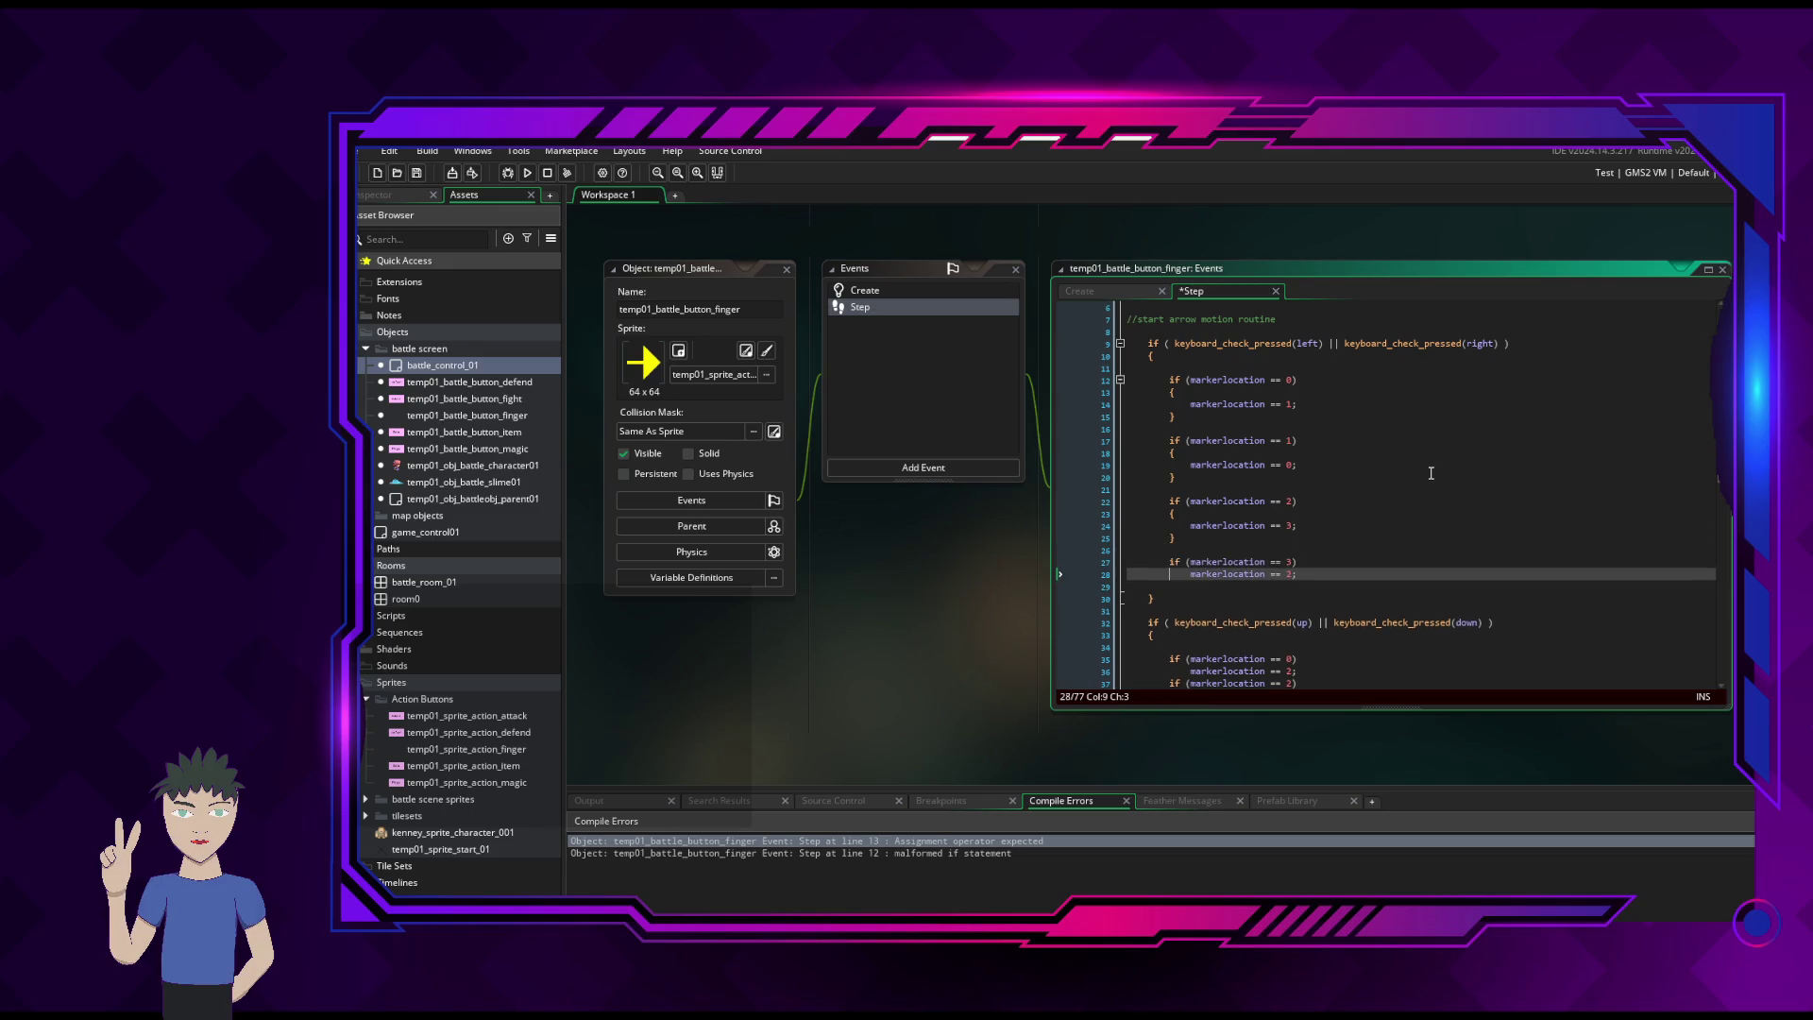
pyautogui.write('{')
pyautogui.press('Return')
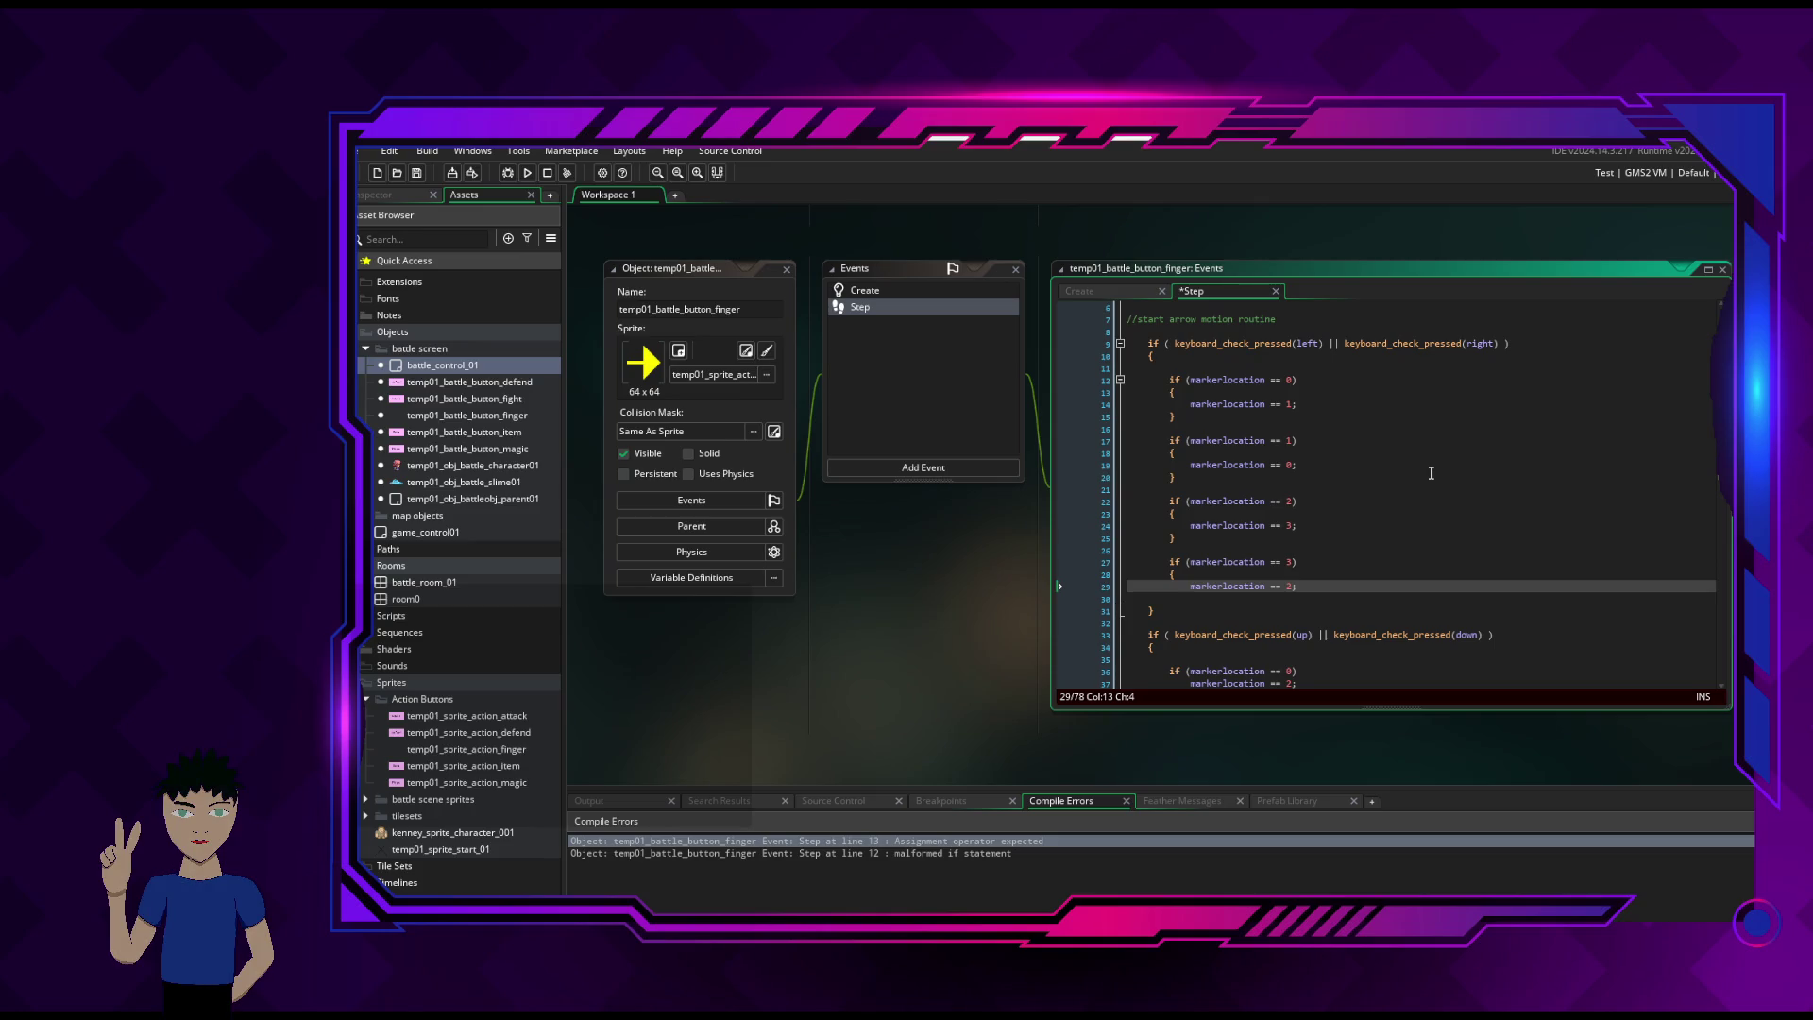
pyautogui.press('Down')
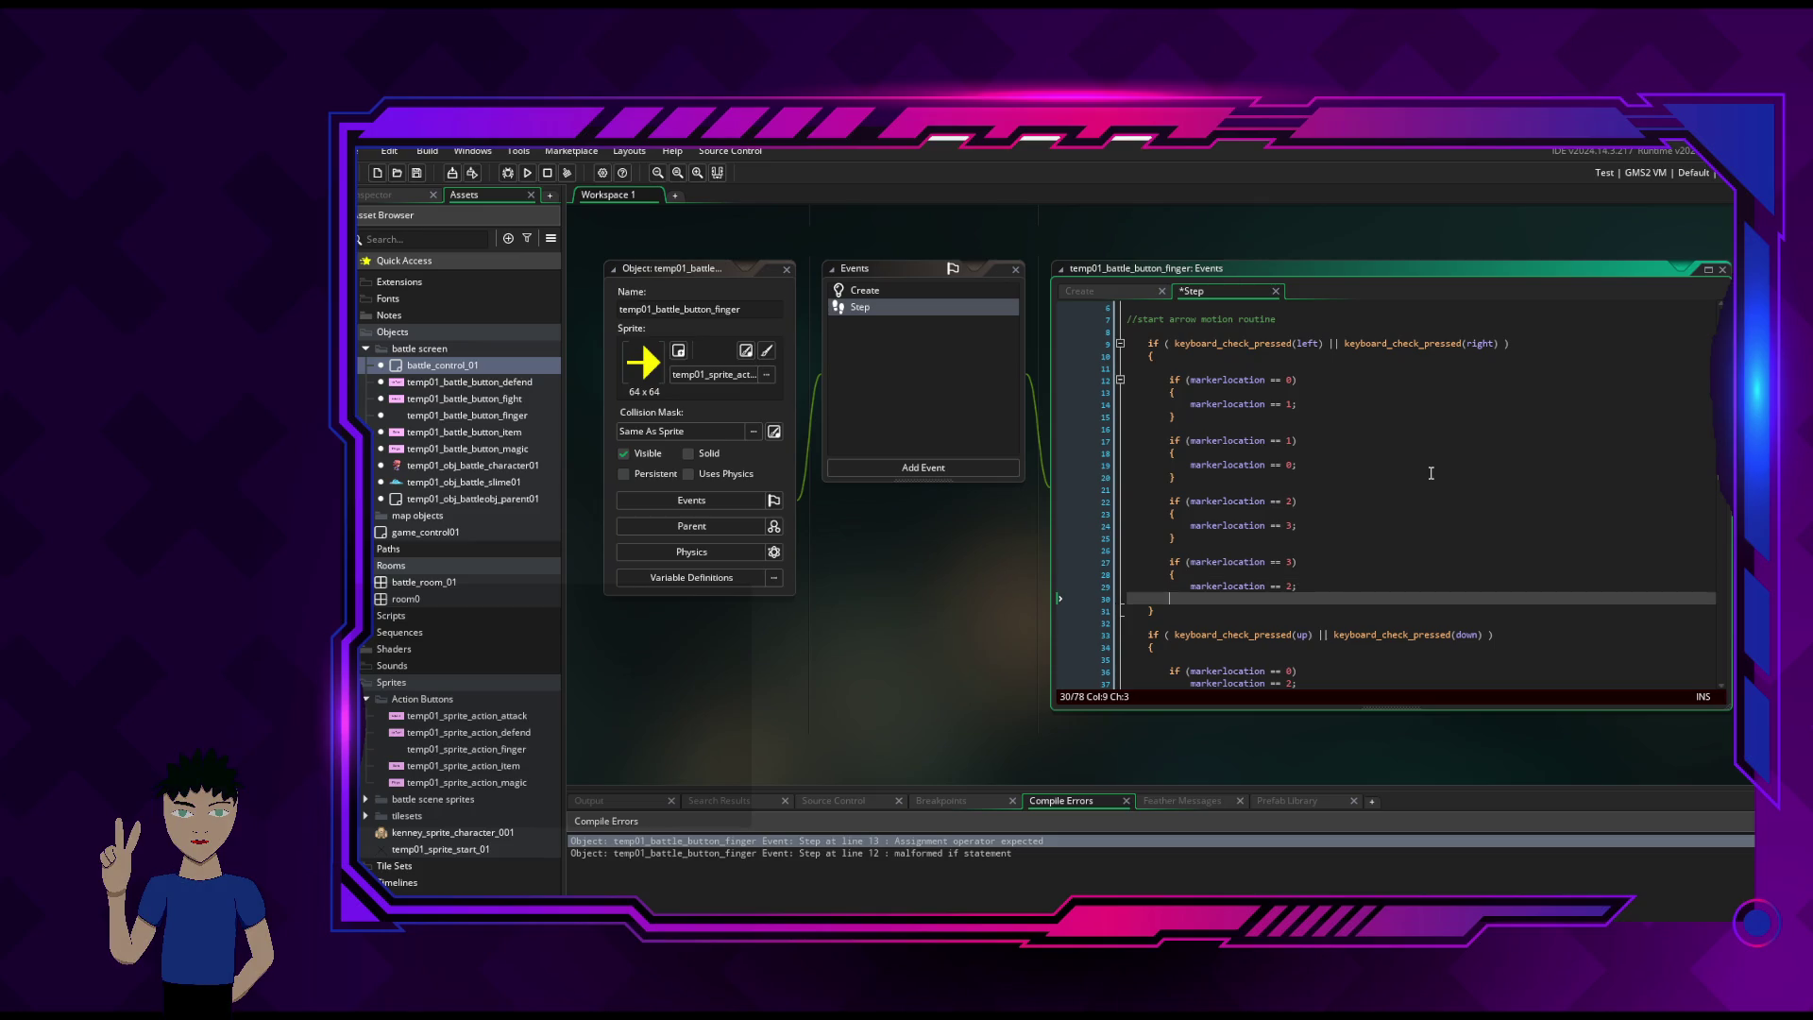
pyautogui.write('}')
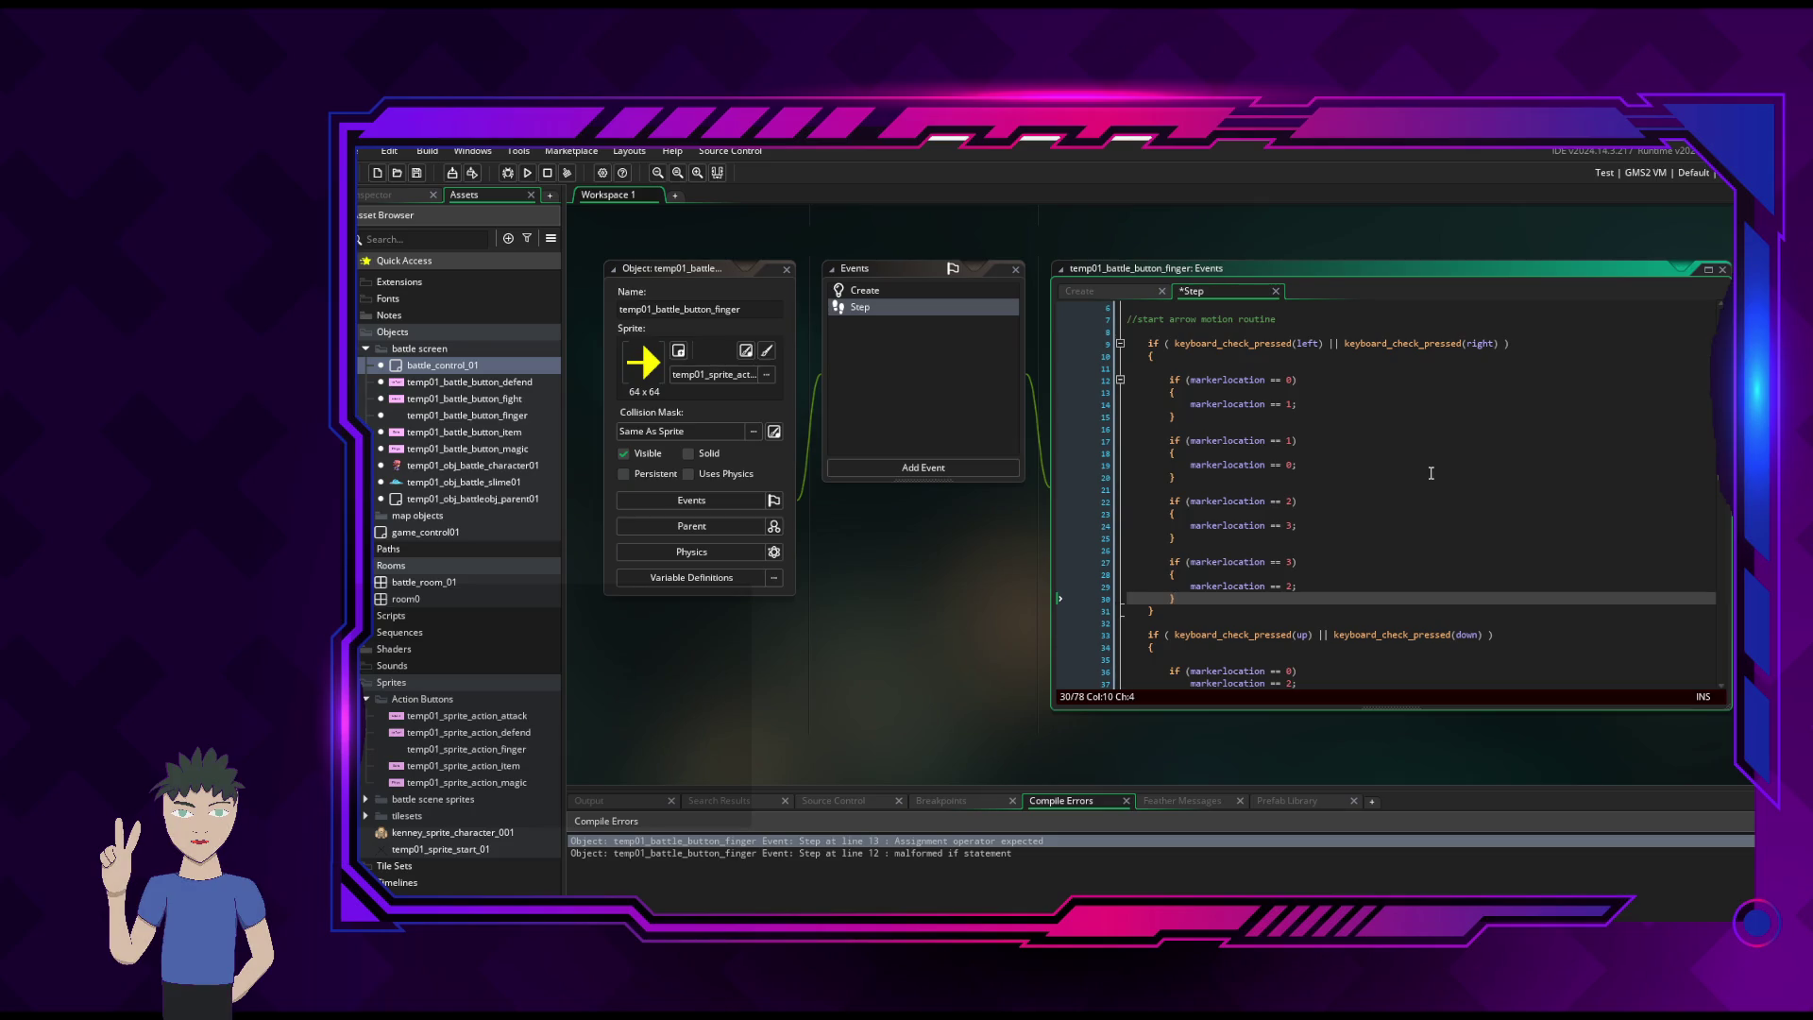
pyautogui.press('Return')
pyautogui.press('Return')
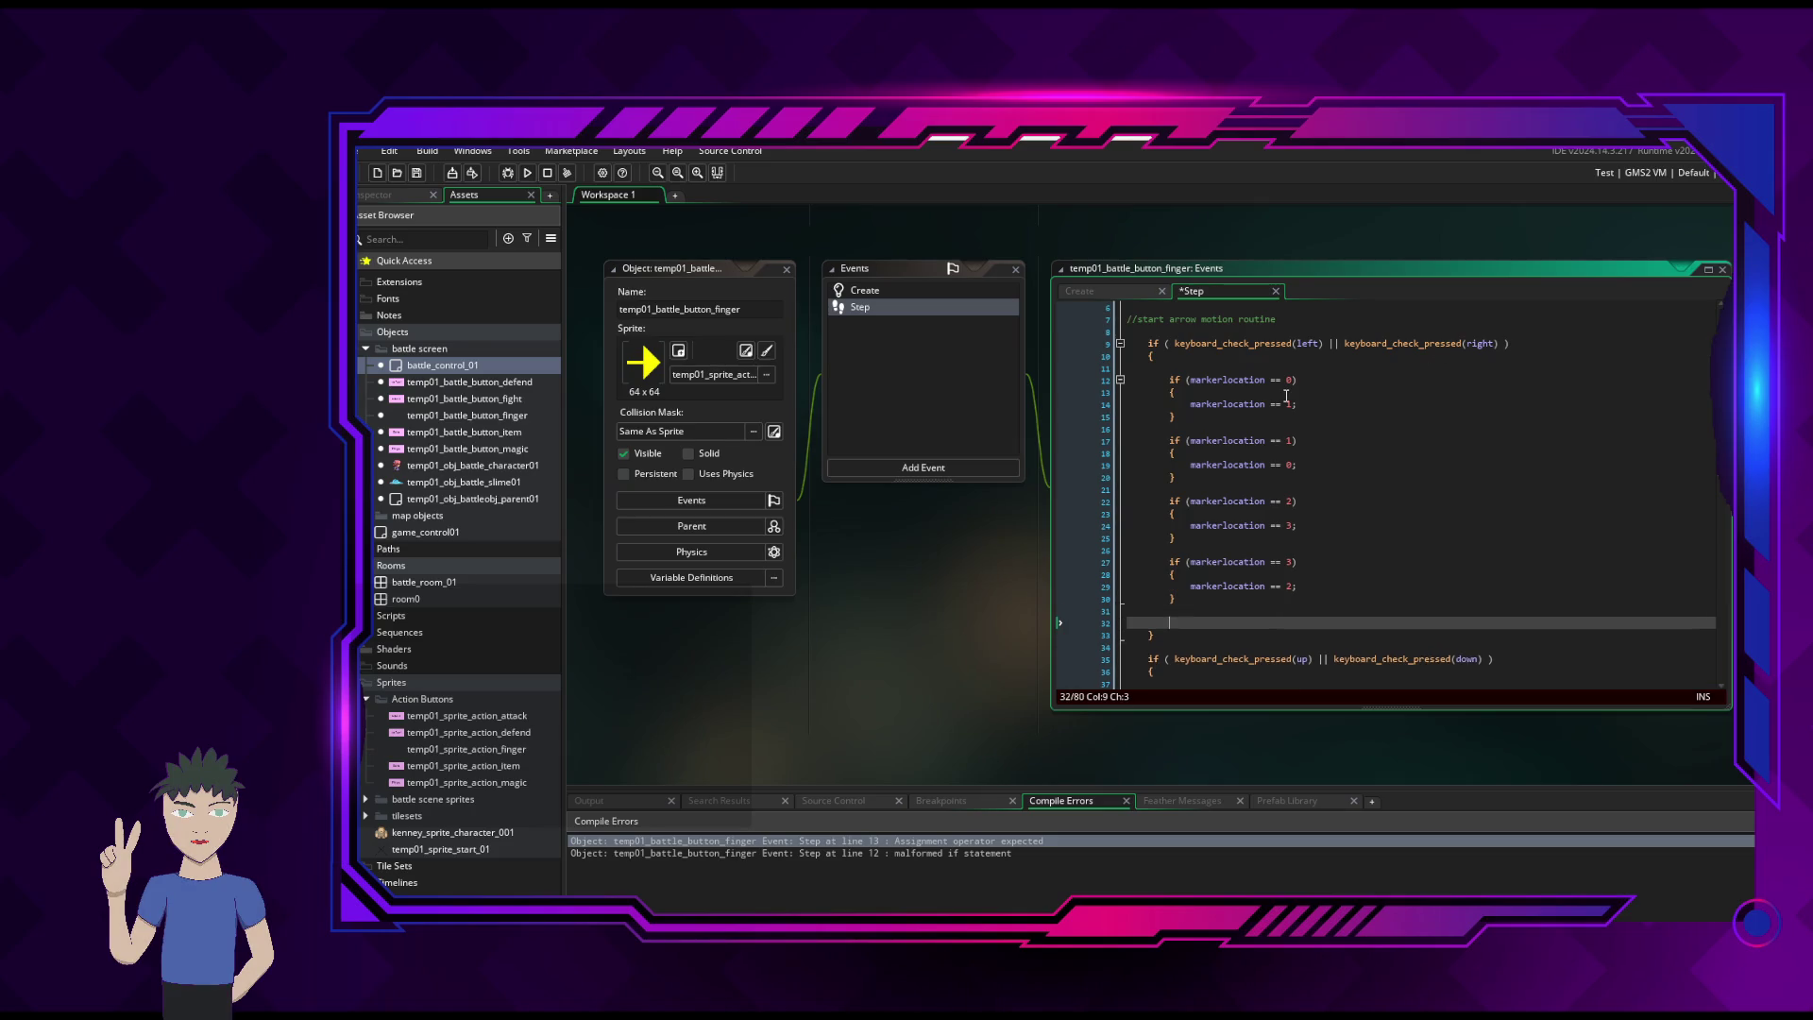
pyautogui.hotkey('ctrl', 's')
pyautogui.click(543, 174)
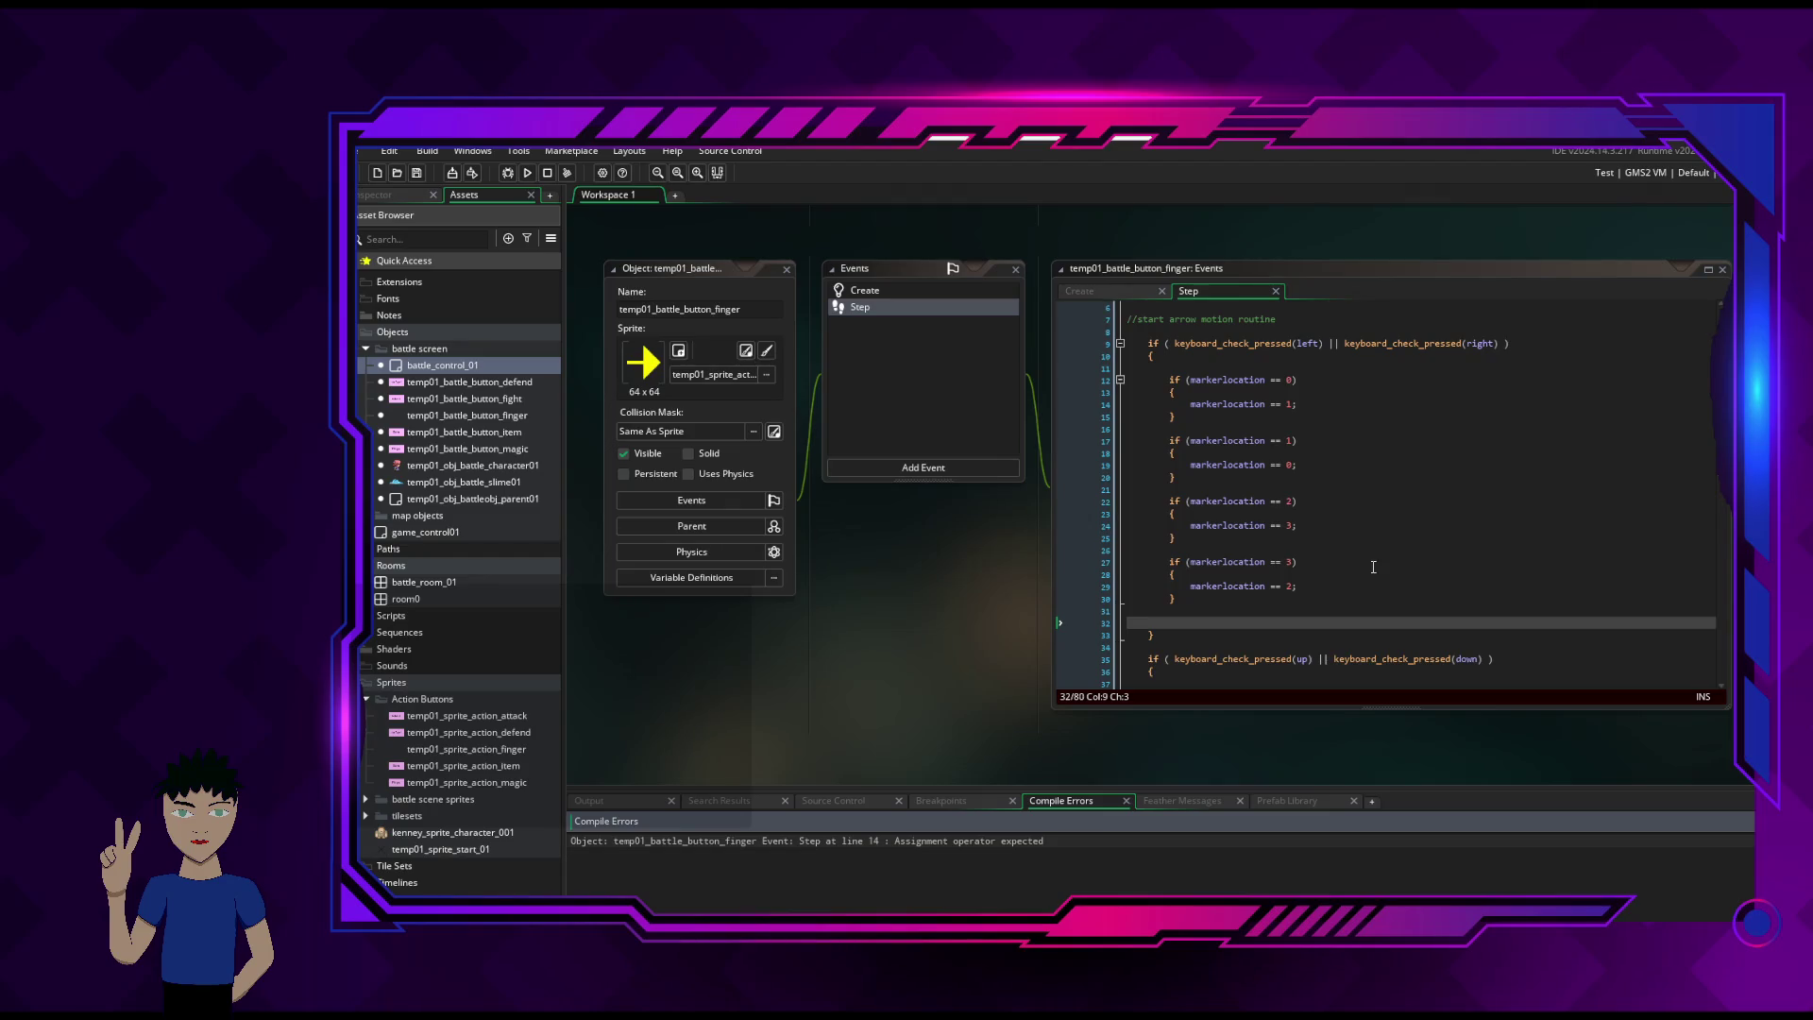
# - Turn the == into single = assignments on lines 14, 17 and 19
pyautogui.doubleClick(994, 841)
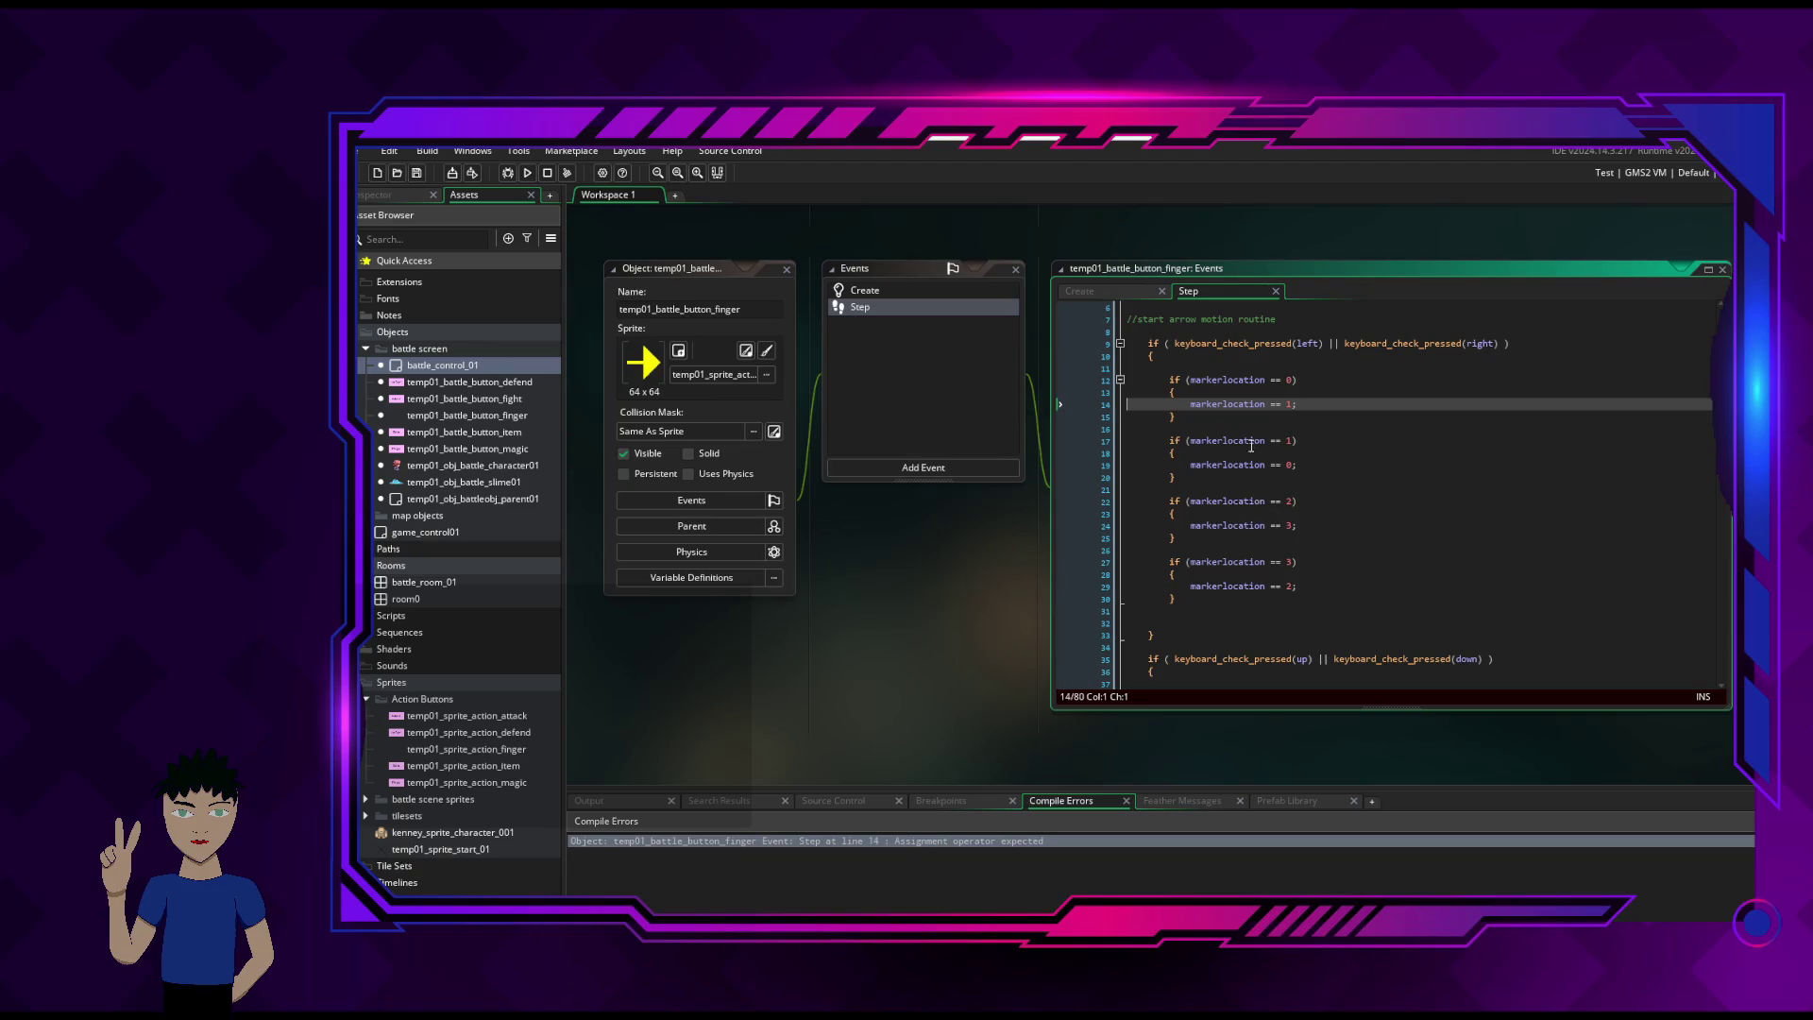
pyautogui.click(1281, 404)
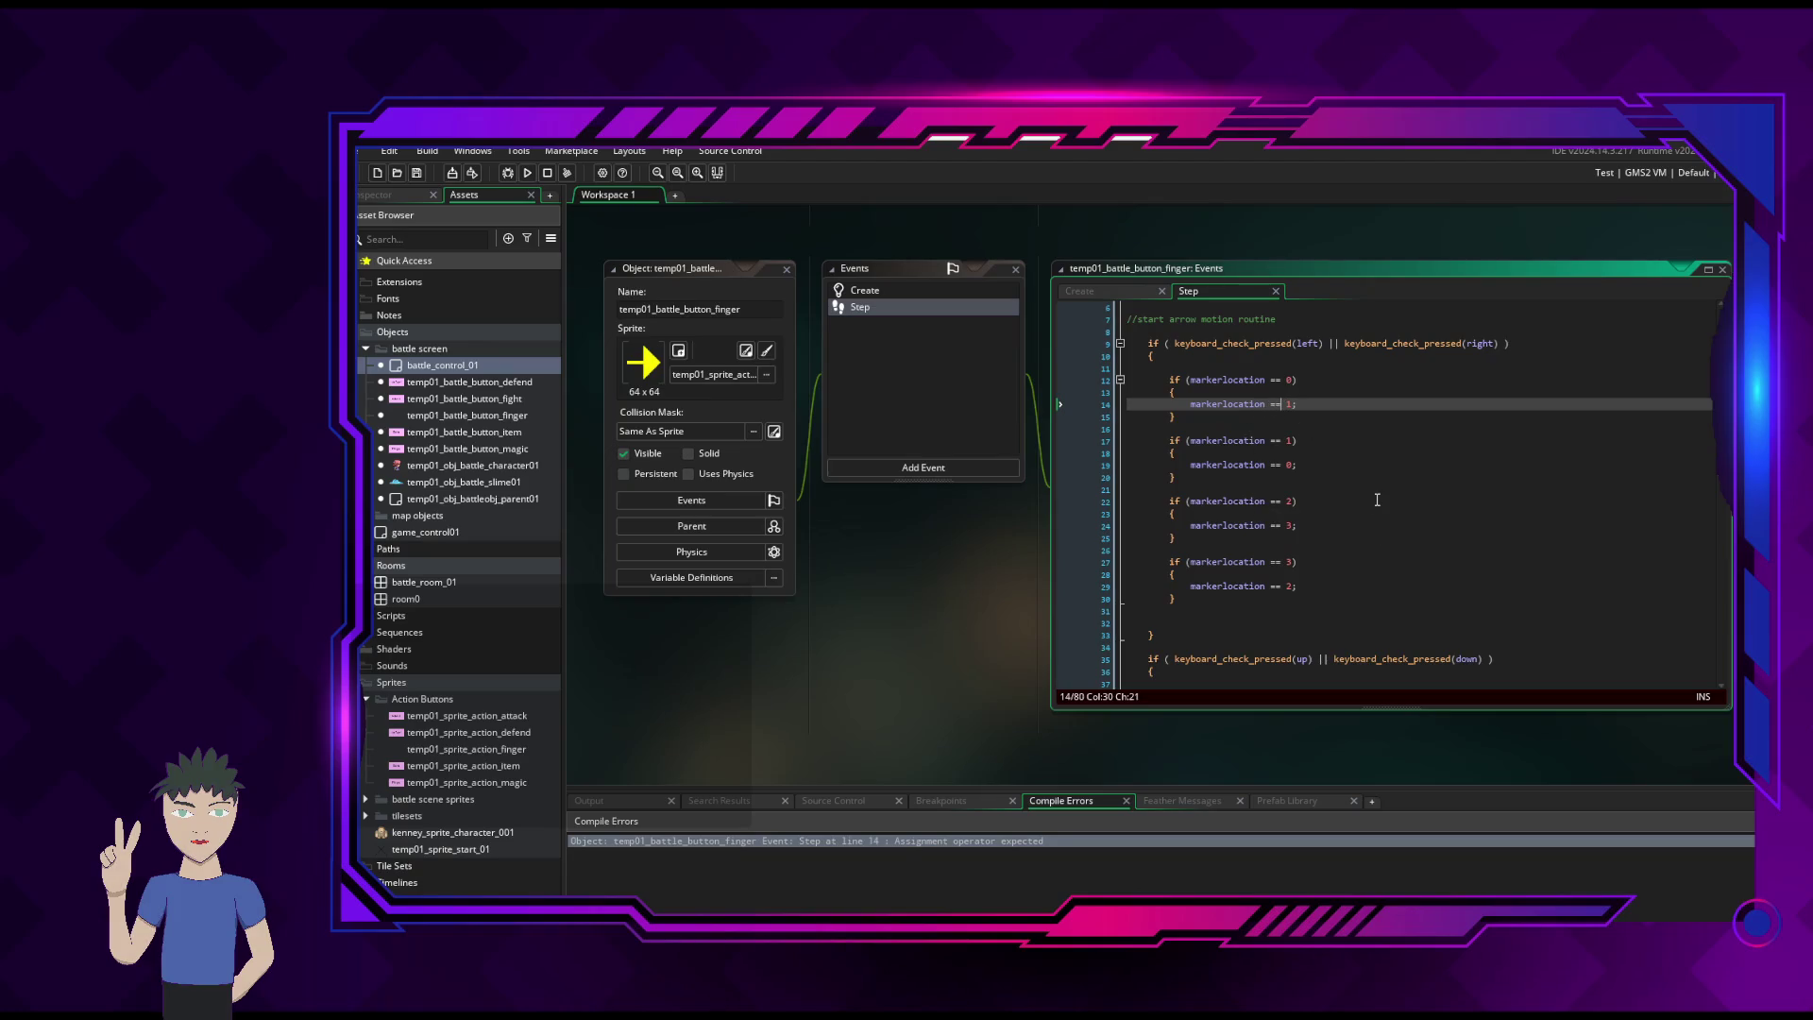
pyautogui.press('BackSpace')
pyautogui.press('Down')
pyautogui.press('Down')
pyautogui.press('Down')
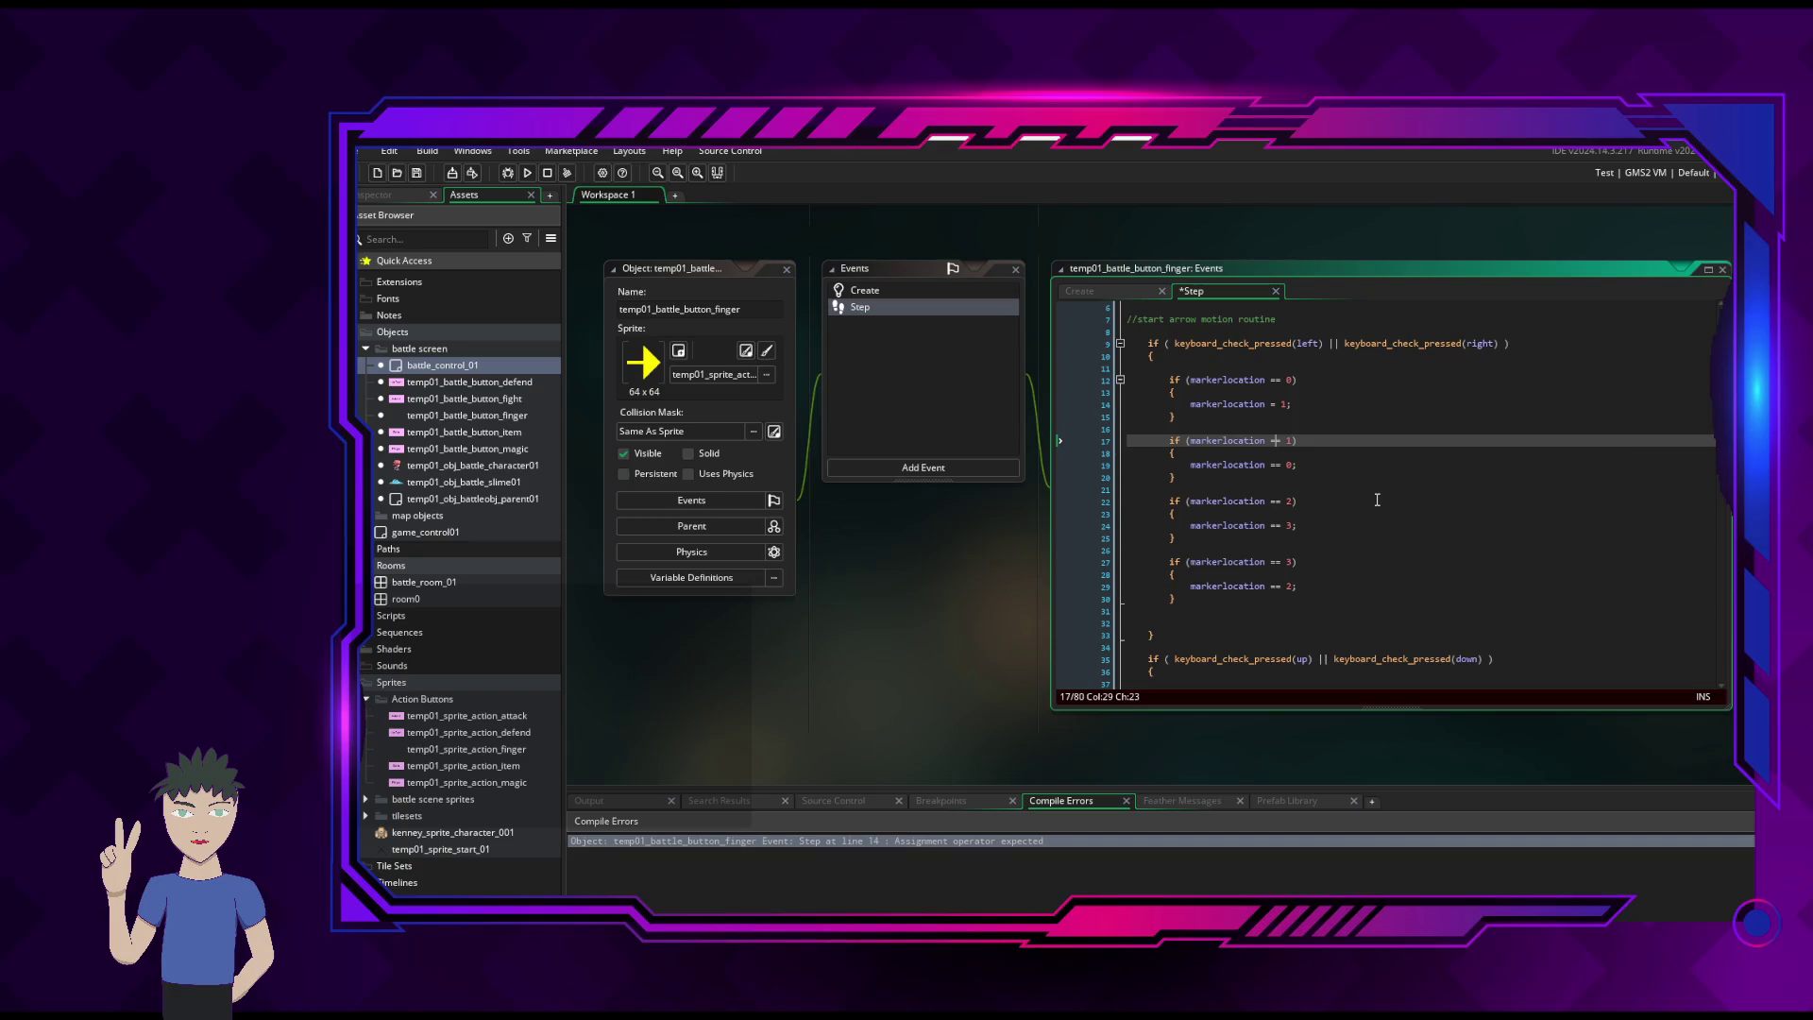
pyautogui.press('BackSpace')
pyautogui.press('Down')
pyautogui.press('Down')
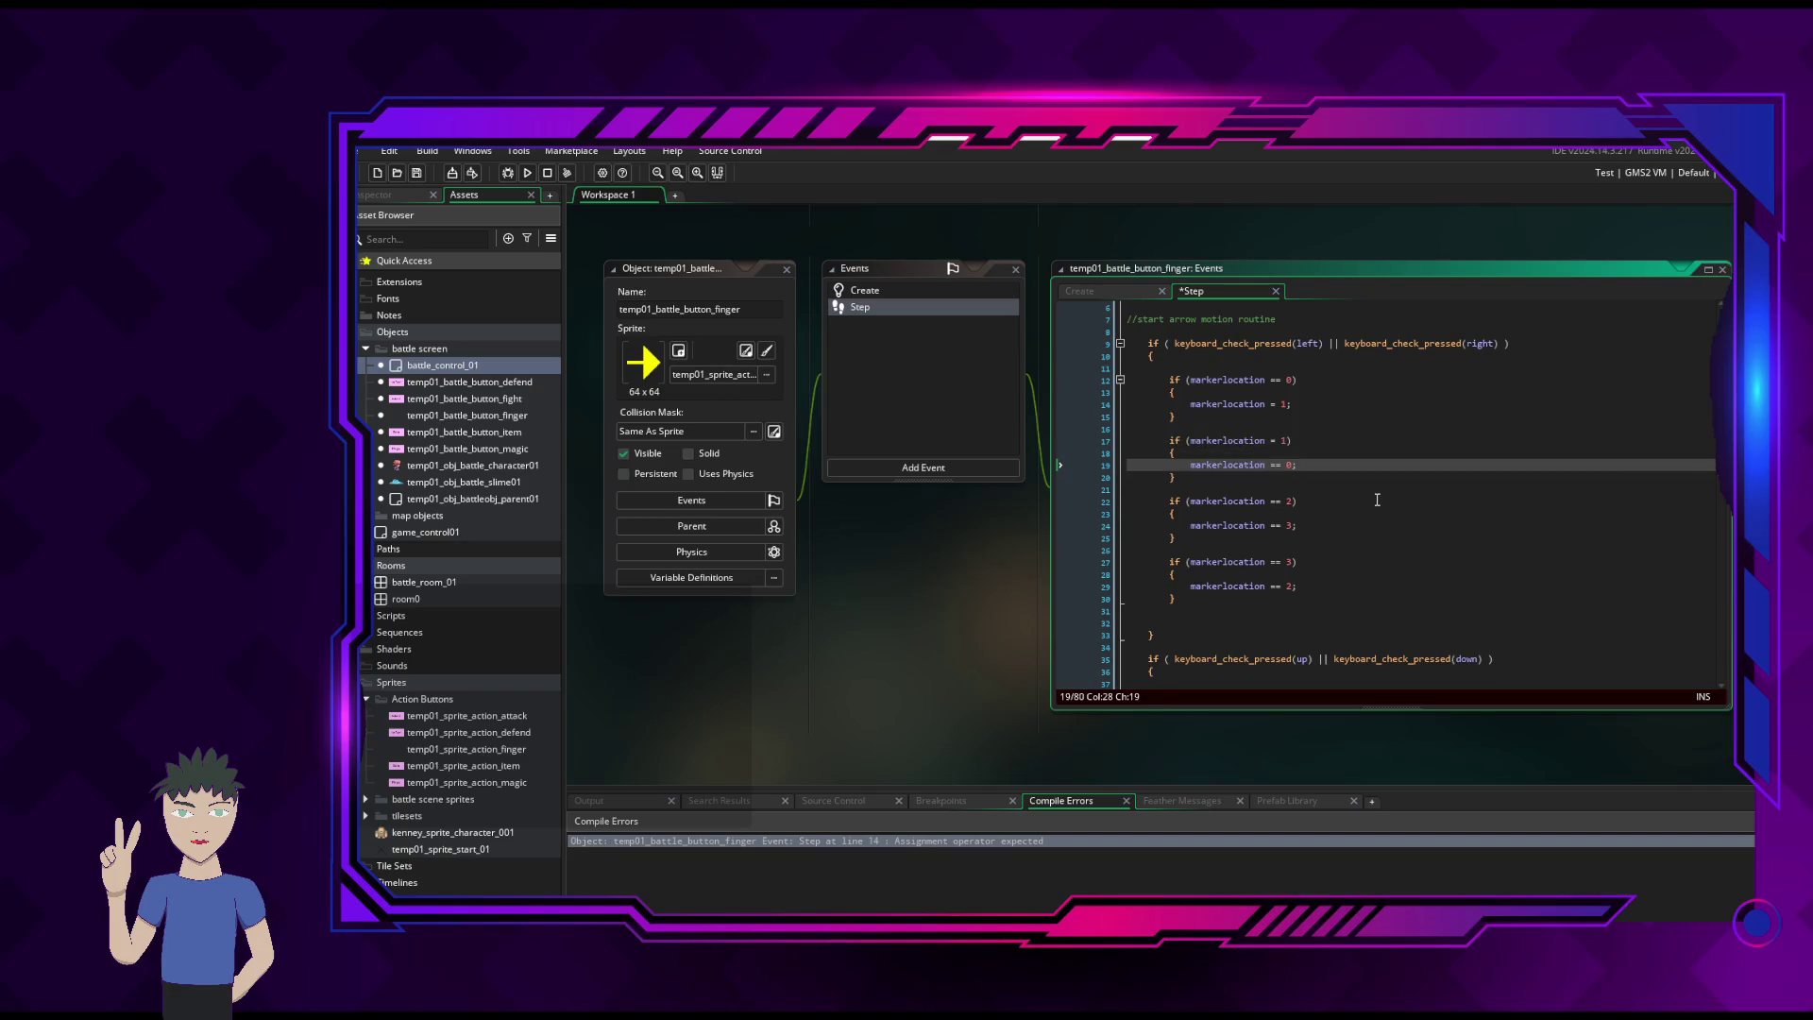
pyautogui.press('Up')
pyautogui.press('Up')
pyautogui.write('=')
pyautogui.press('Down')
pyautogui.press('Down')
pyautogui.press('BackSpace')
pyautogui.press('Down')
pyautogui.press('Down')
pyautogui.press('Down')
# - Fix the assignments on lines 22, 24 and 29 to a single = and rebuild with F5
pyautogui.press('Delete')
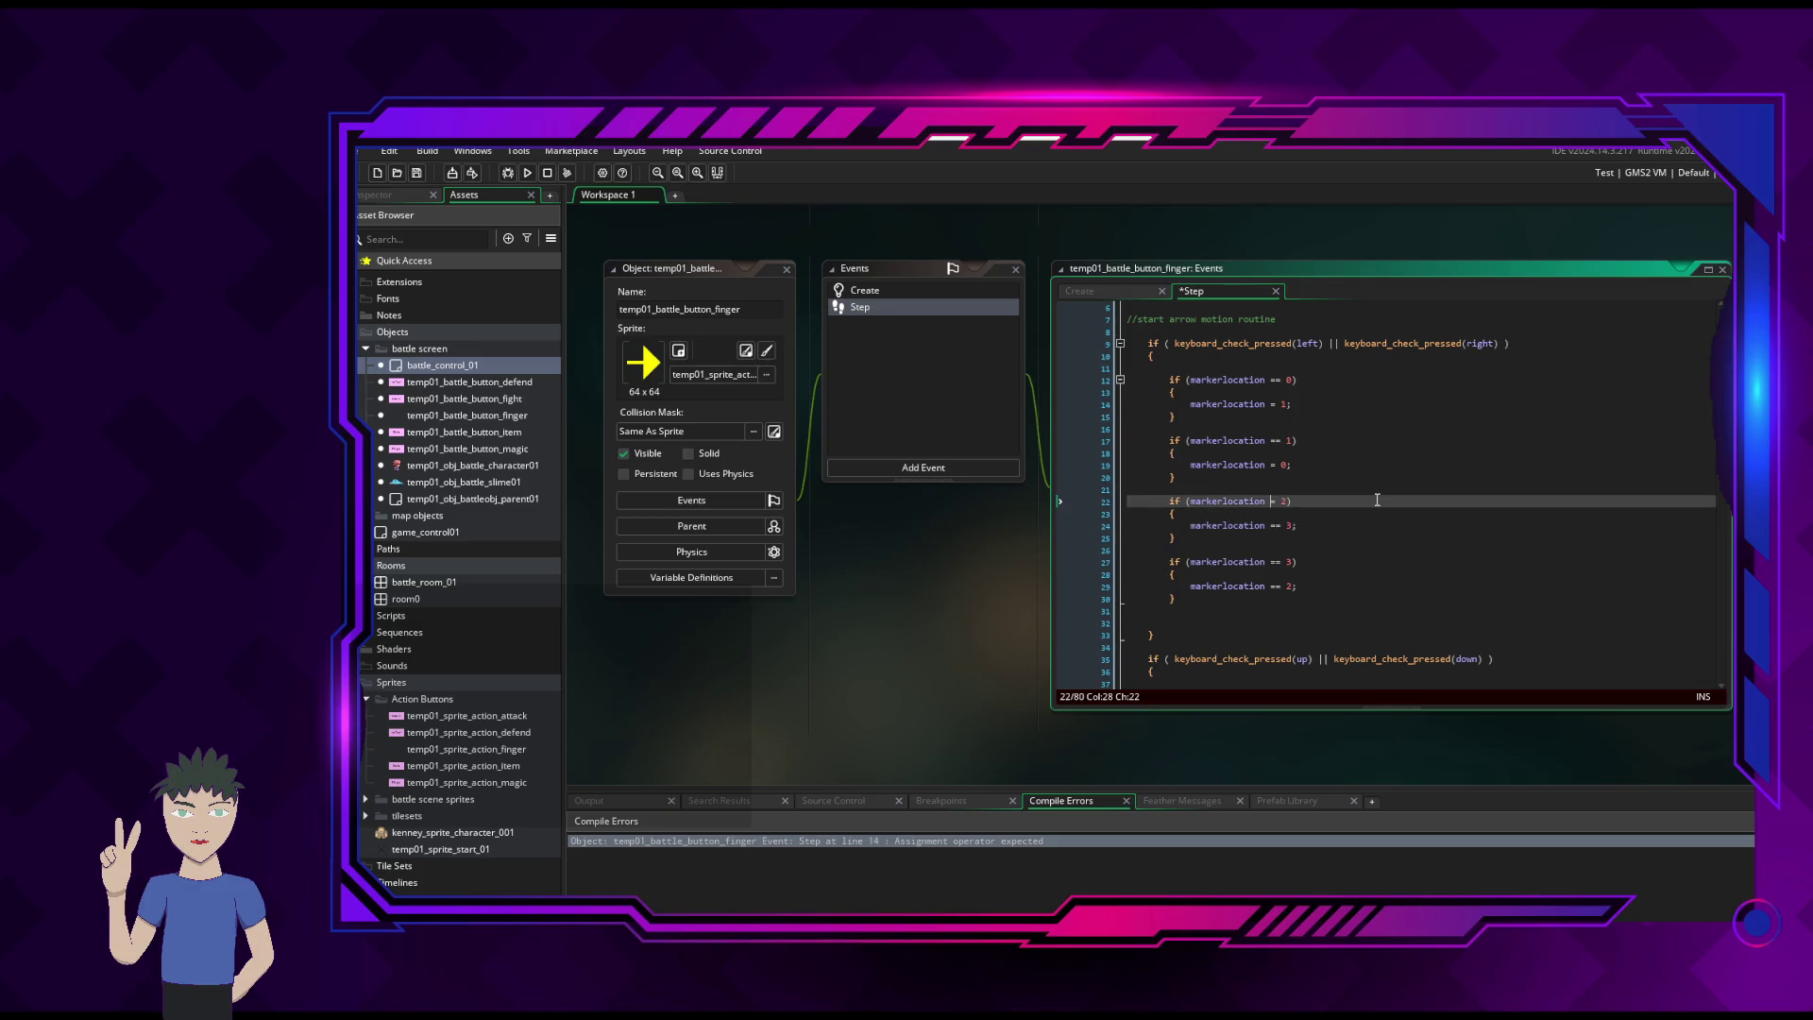
pyautogui.write('=')
pyautogui.press('Down')
pyautogui.press('Down')
pyautogui.press('BackSpace')
pyautogui.press('Down')
pyautogui.press('Down')
pyautogui.press('Down')
pyautogui.press('Down')
pyautogui.press('Delete')
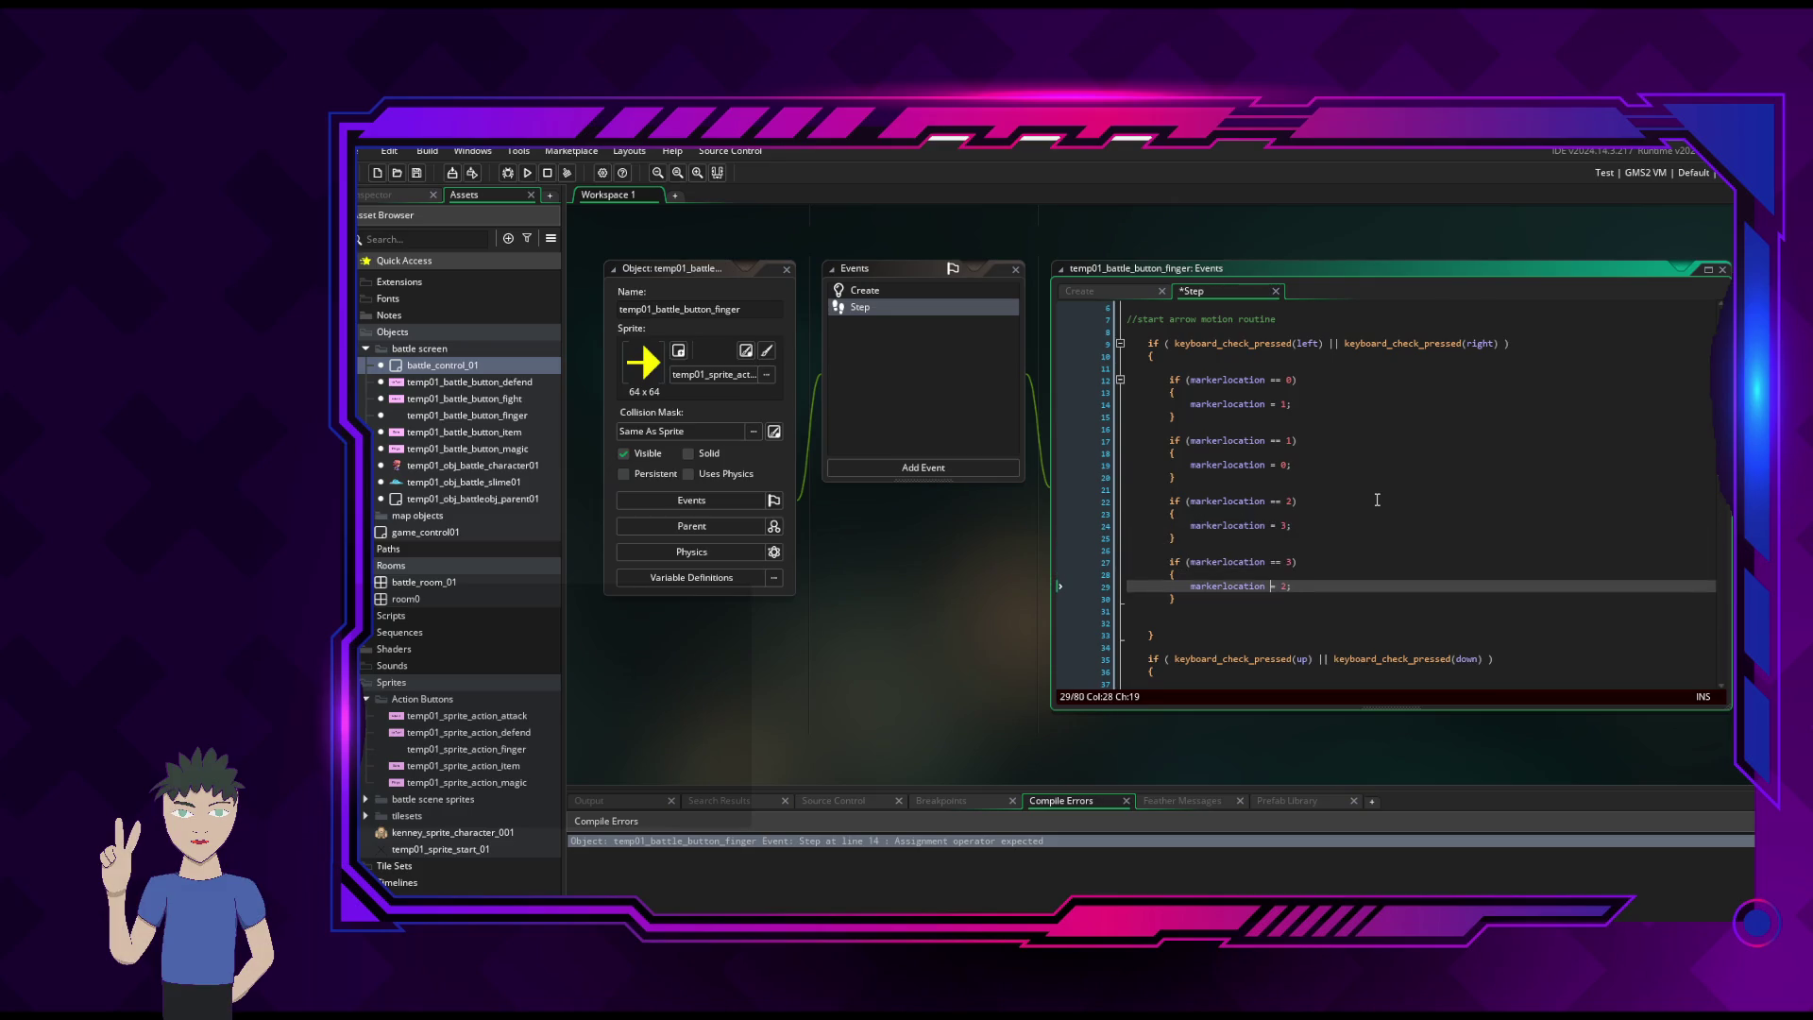
pyautogui.press('F5')
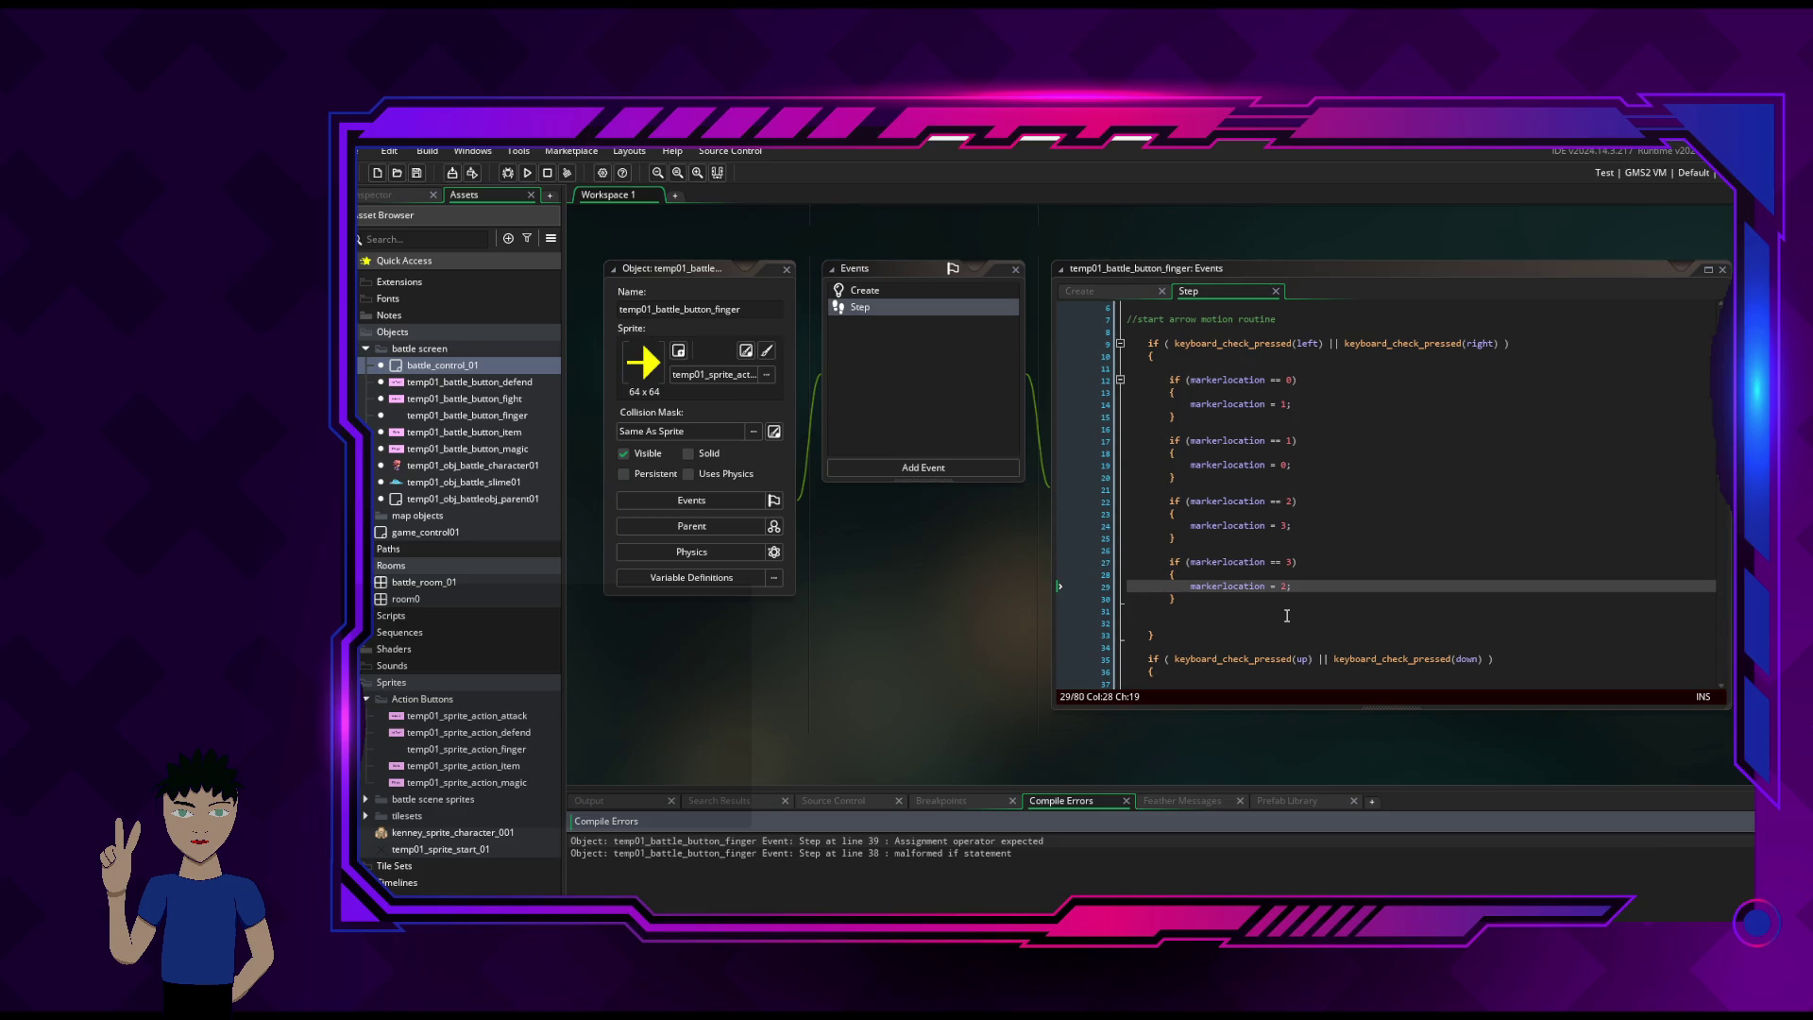
pyautogui.doubleClick(1210, 844)
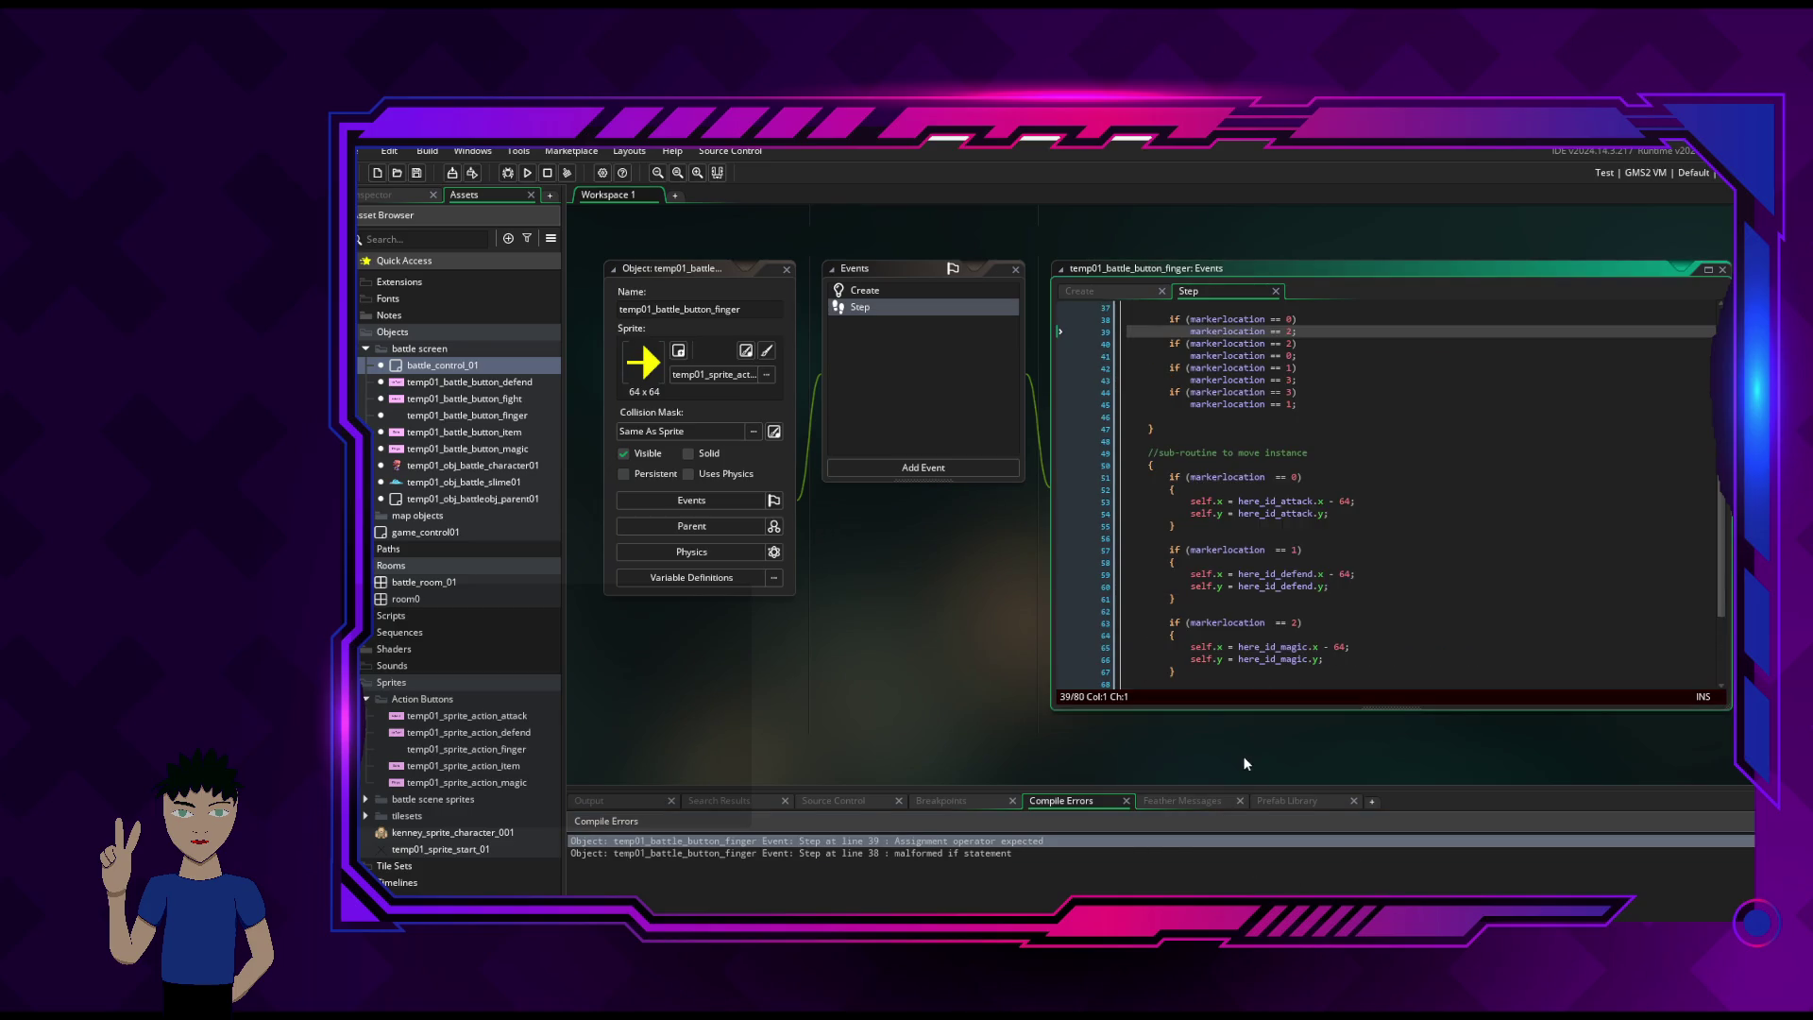
# - Change == to a single = in the markerlocation assignments on lines 39 and 41
pyautogui.click(1282, 331)
pyautogui.press('BackSpace')
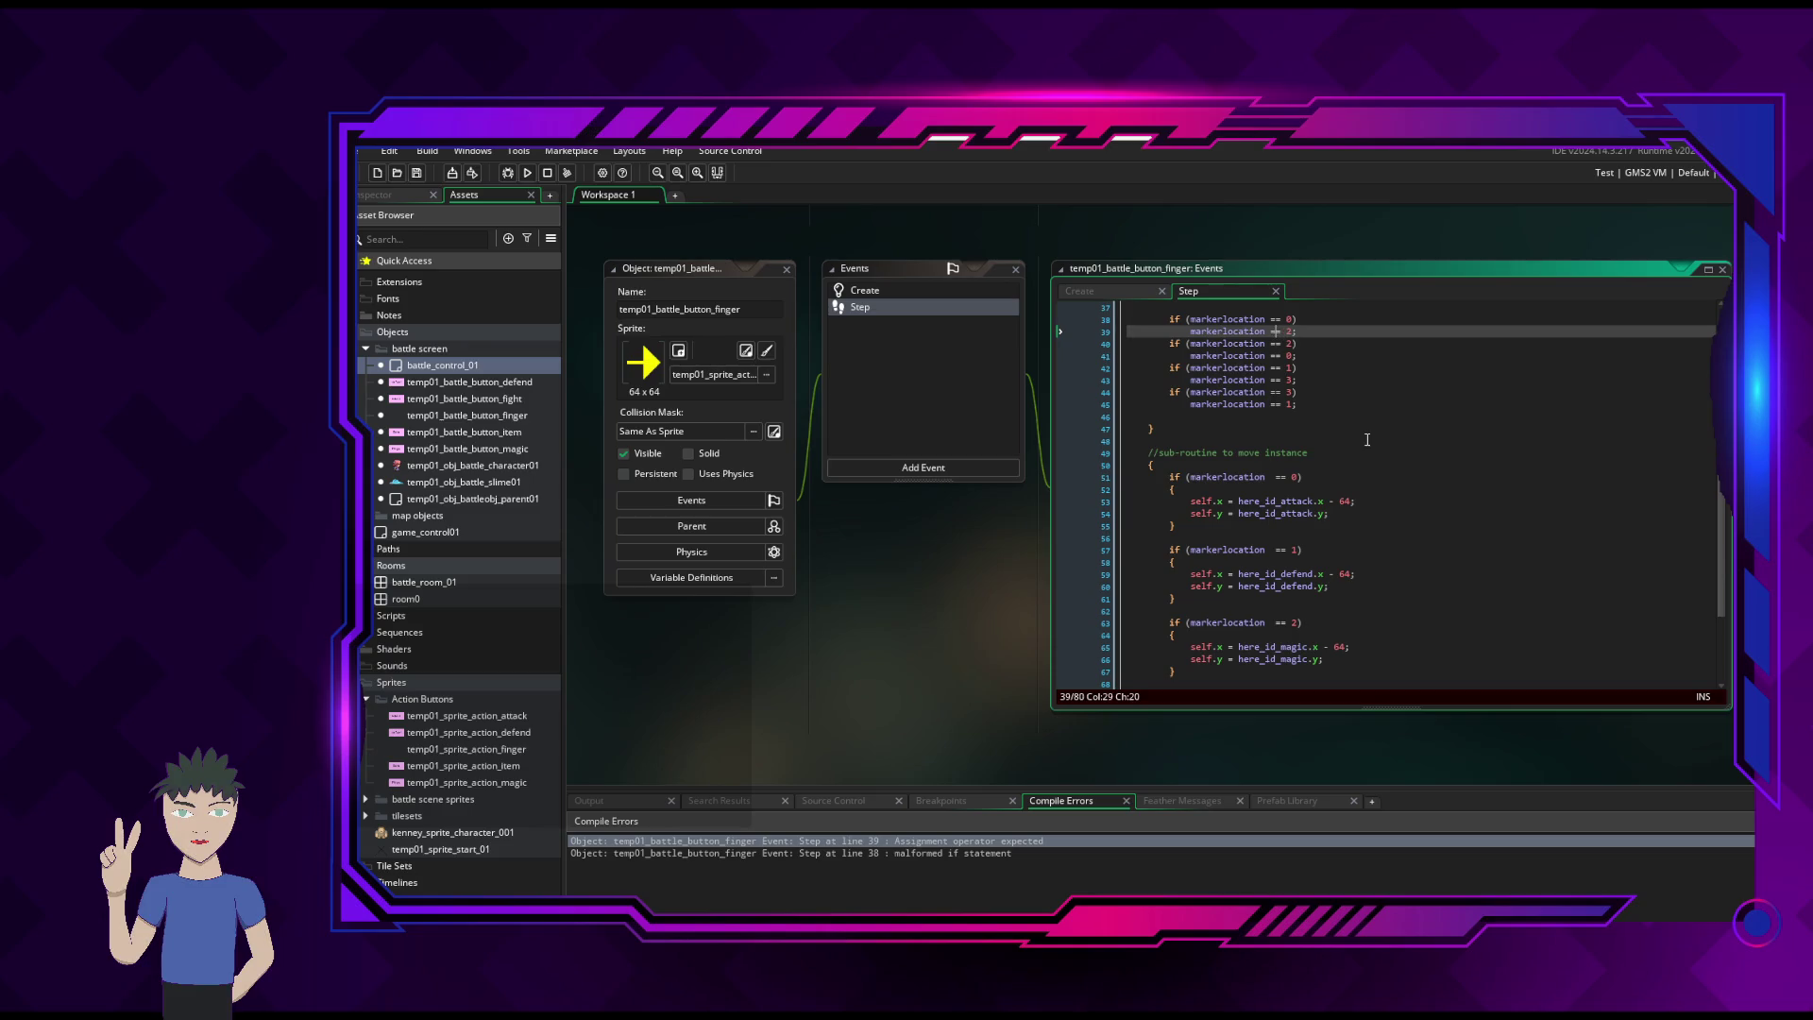
pyautogui.press('Down')
pyautogui.press('Down')
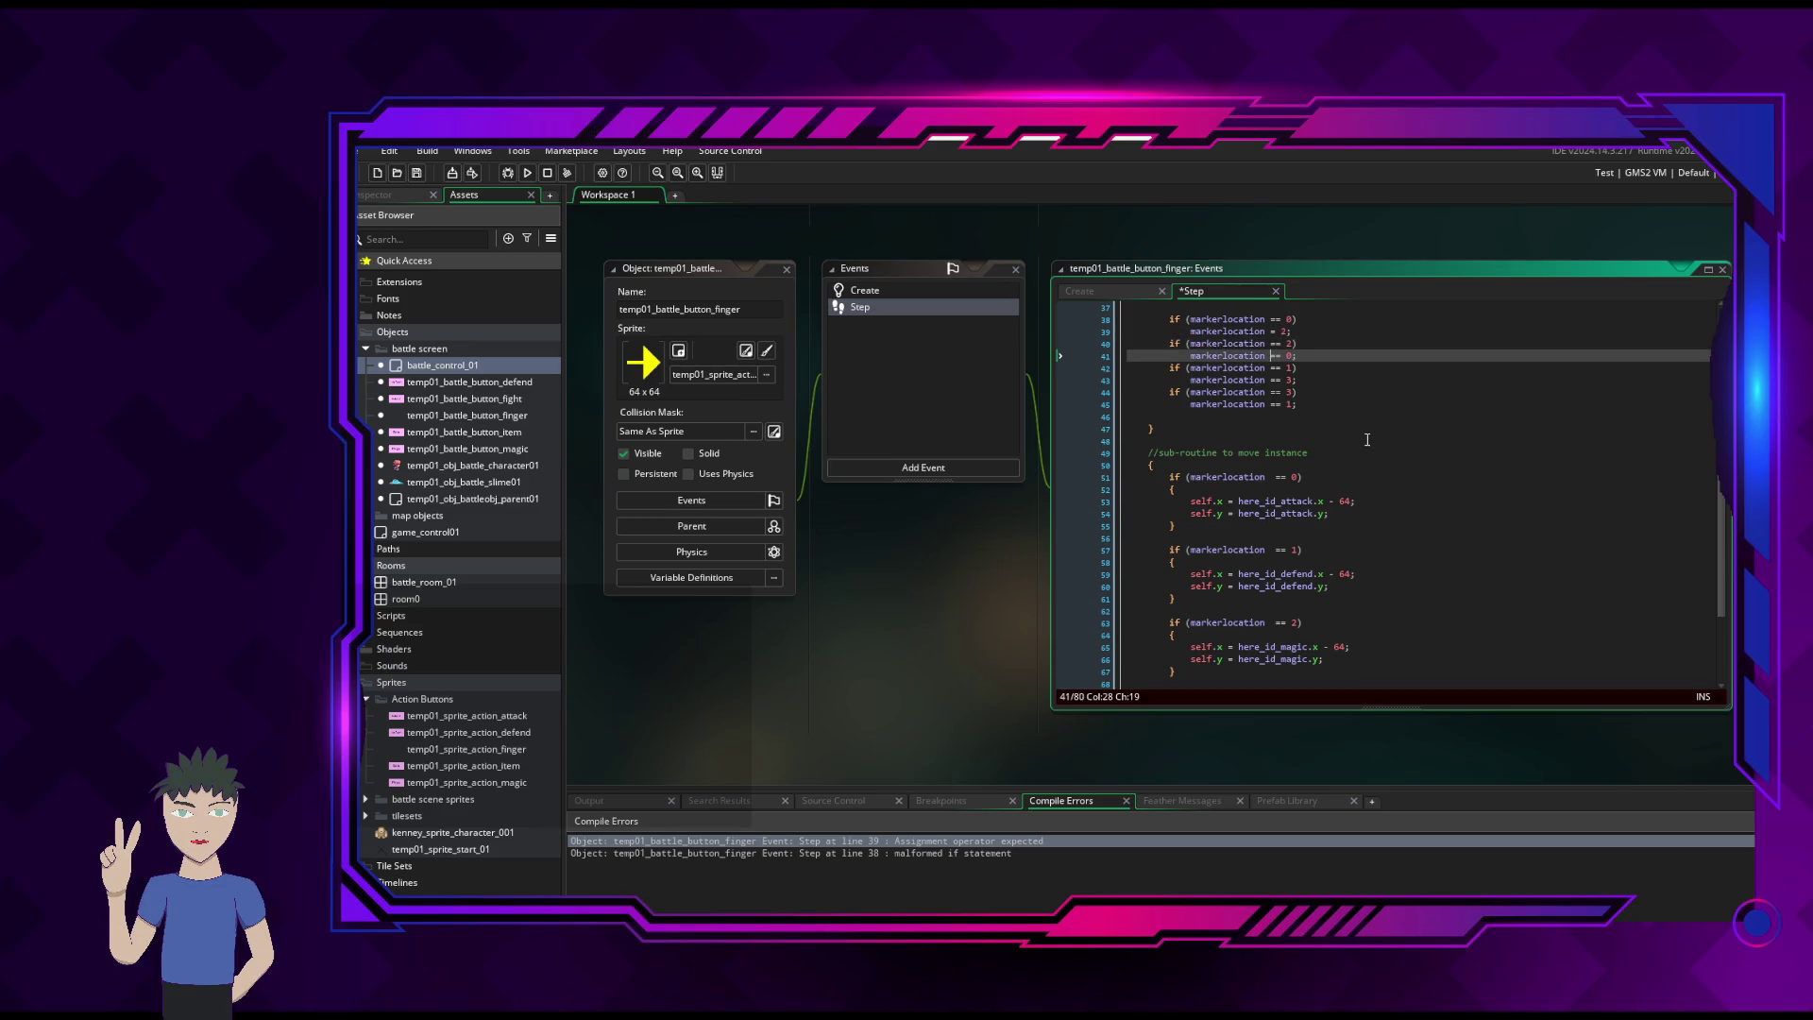
pyautogui.press('BackSpace')
pyautogui.press('Down')
pyautogui.press('Down')
pyautogui.press('Down')
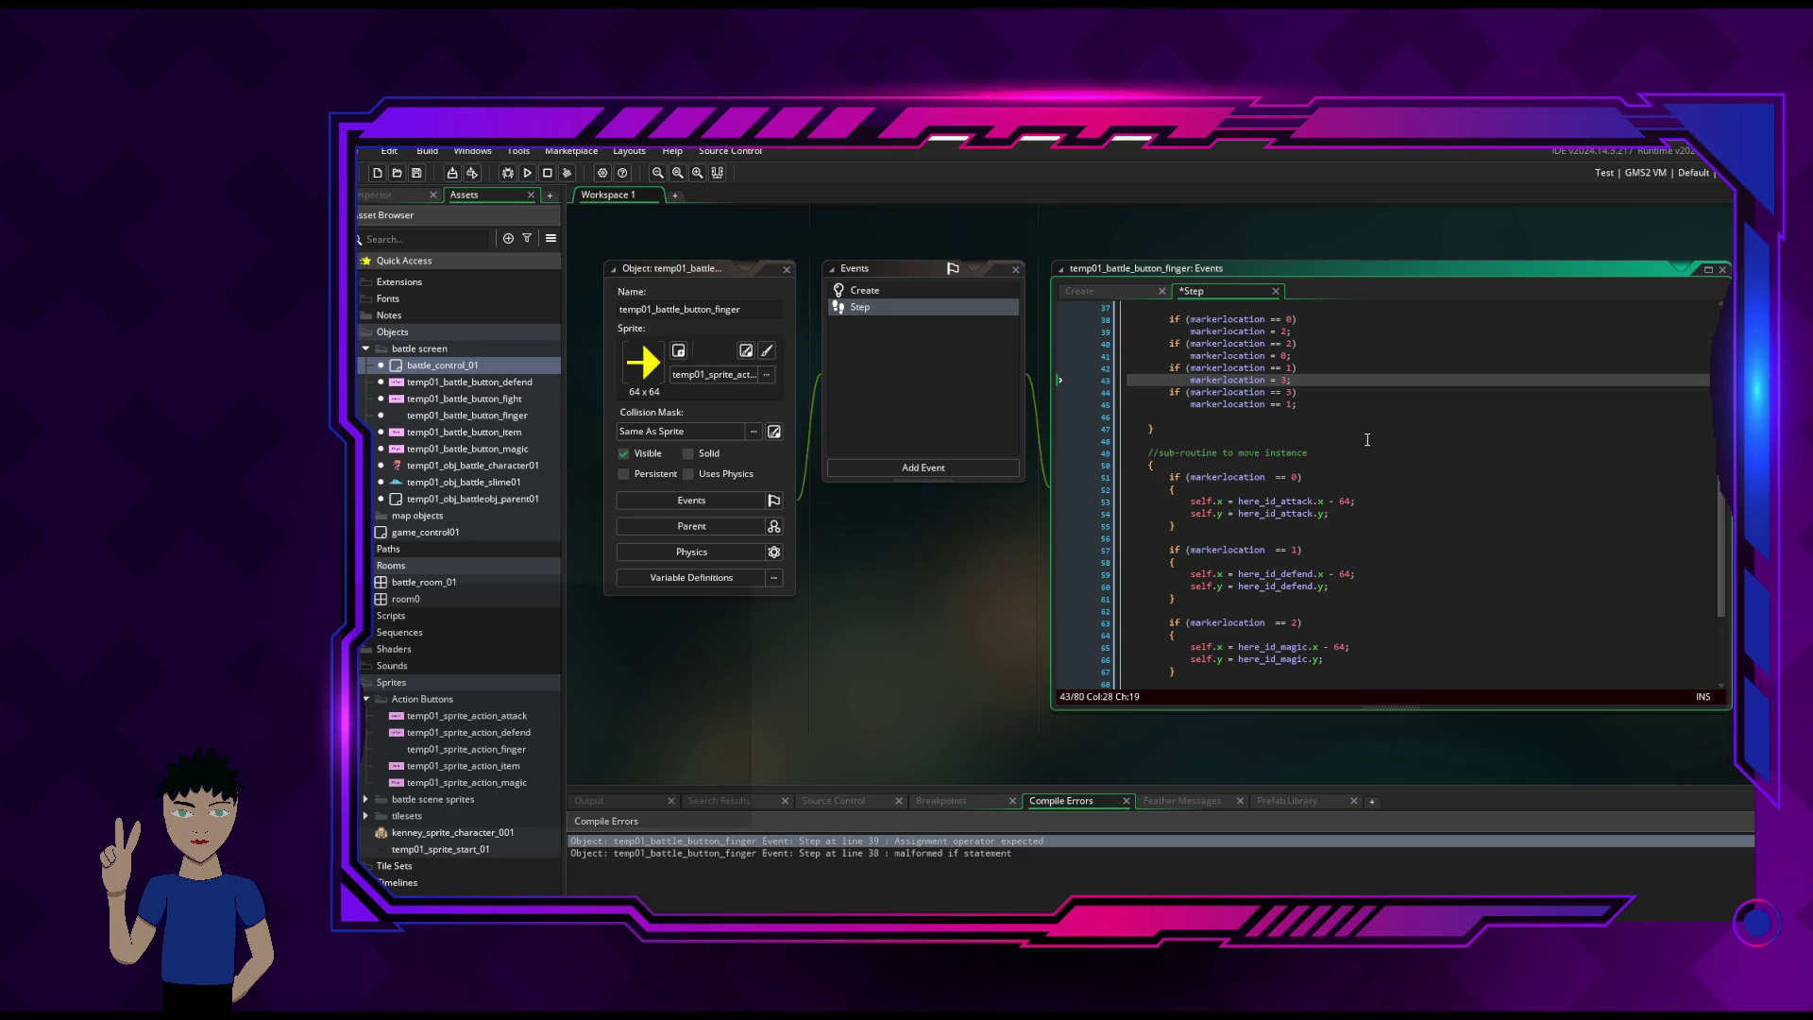
pyautogui.press('Down')
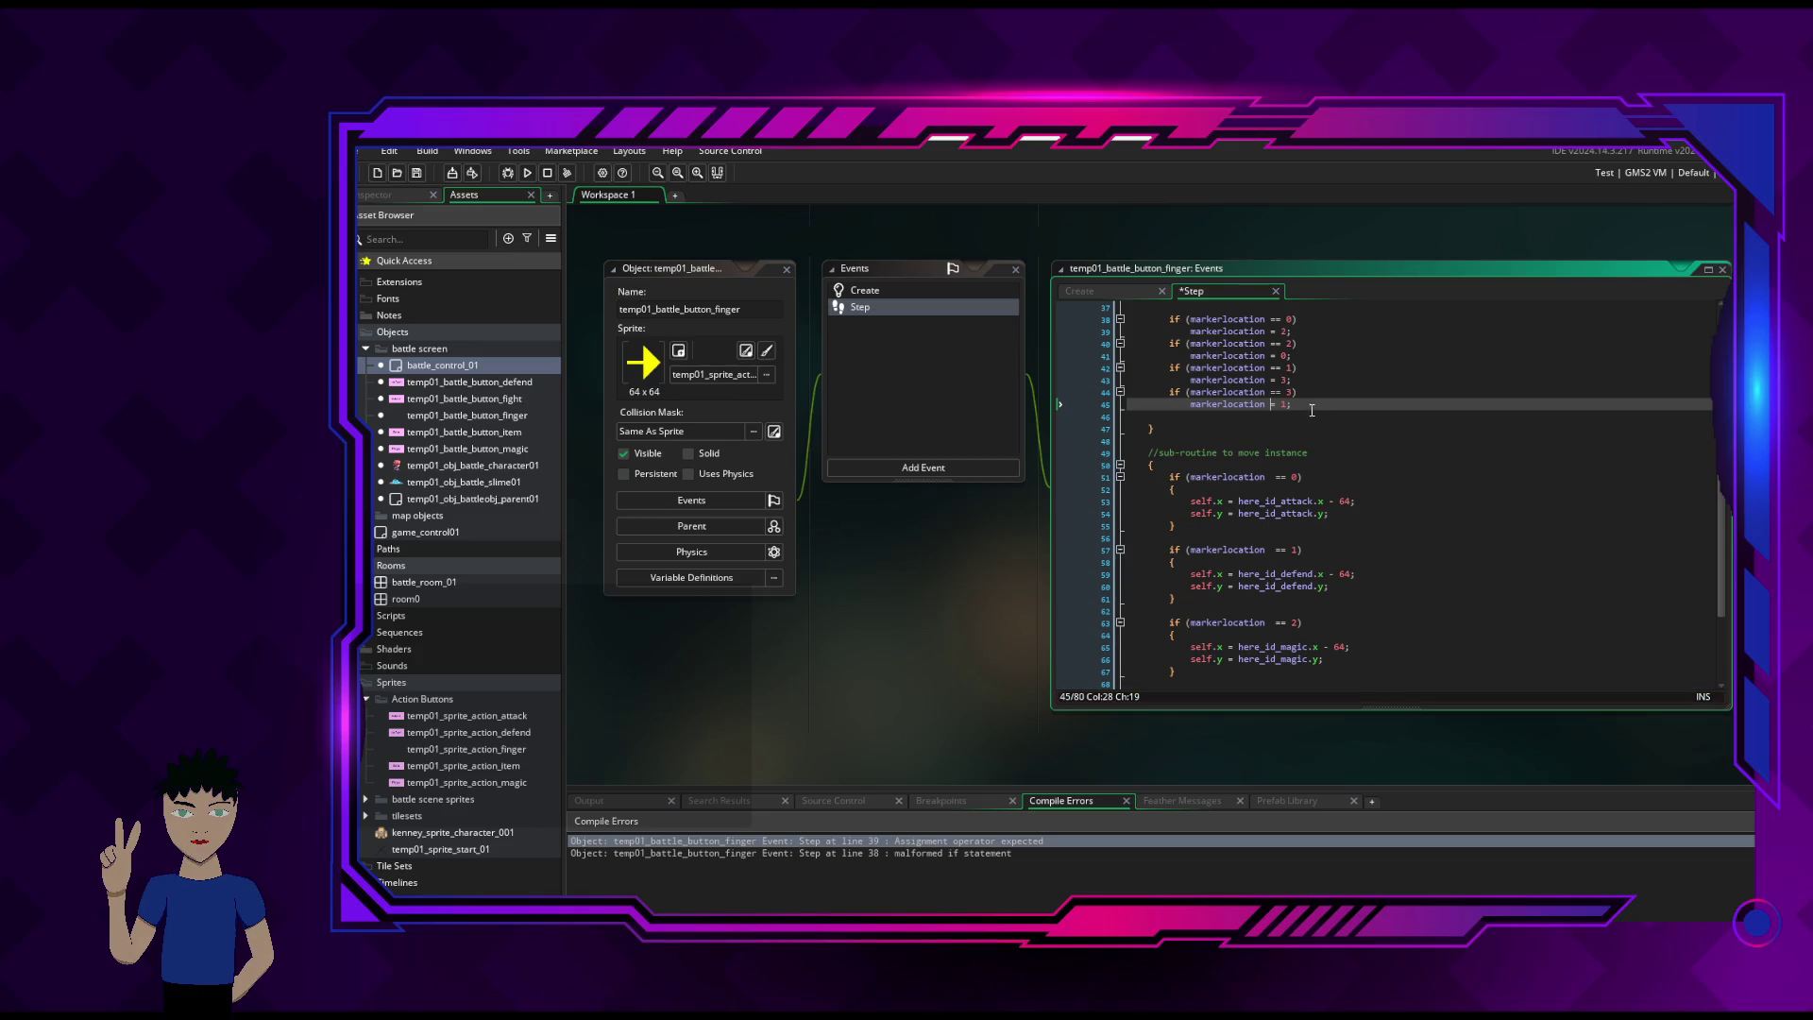
# - Wrap the first up/down if body in curly braces
pyautogui.scroll(5, 1334, 402)
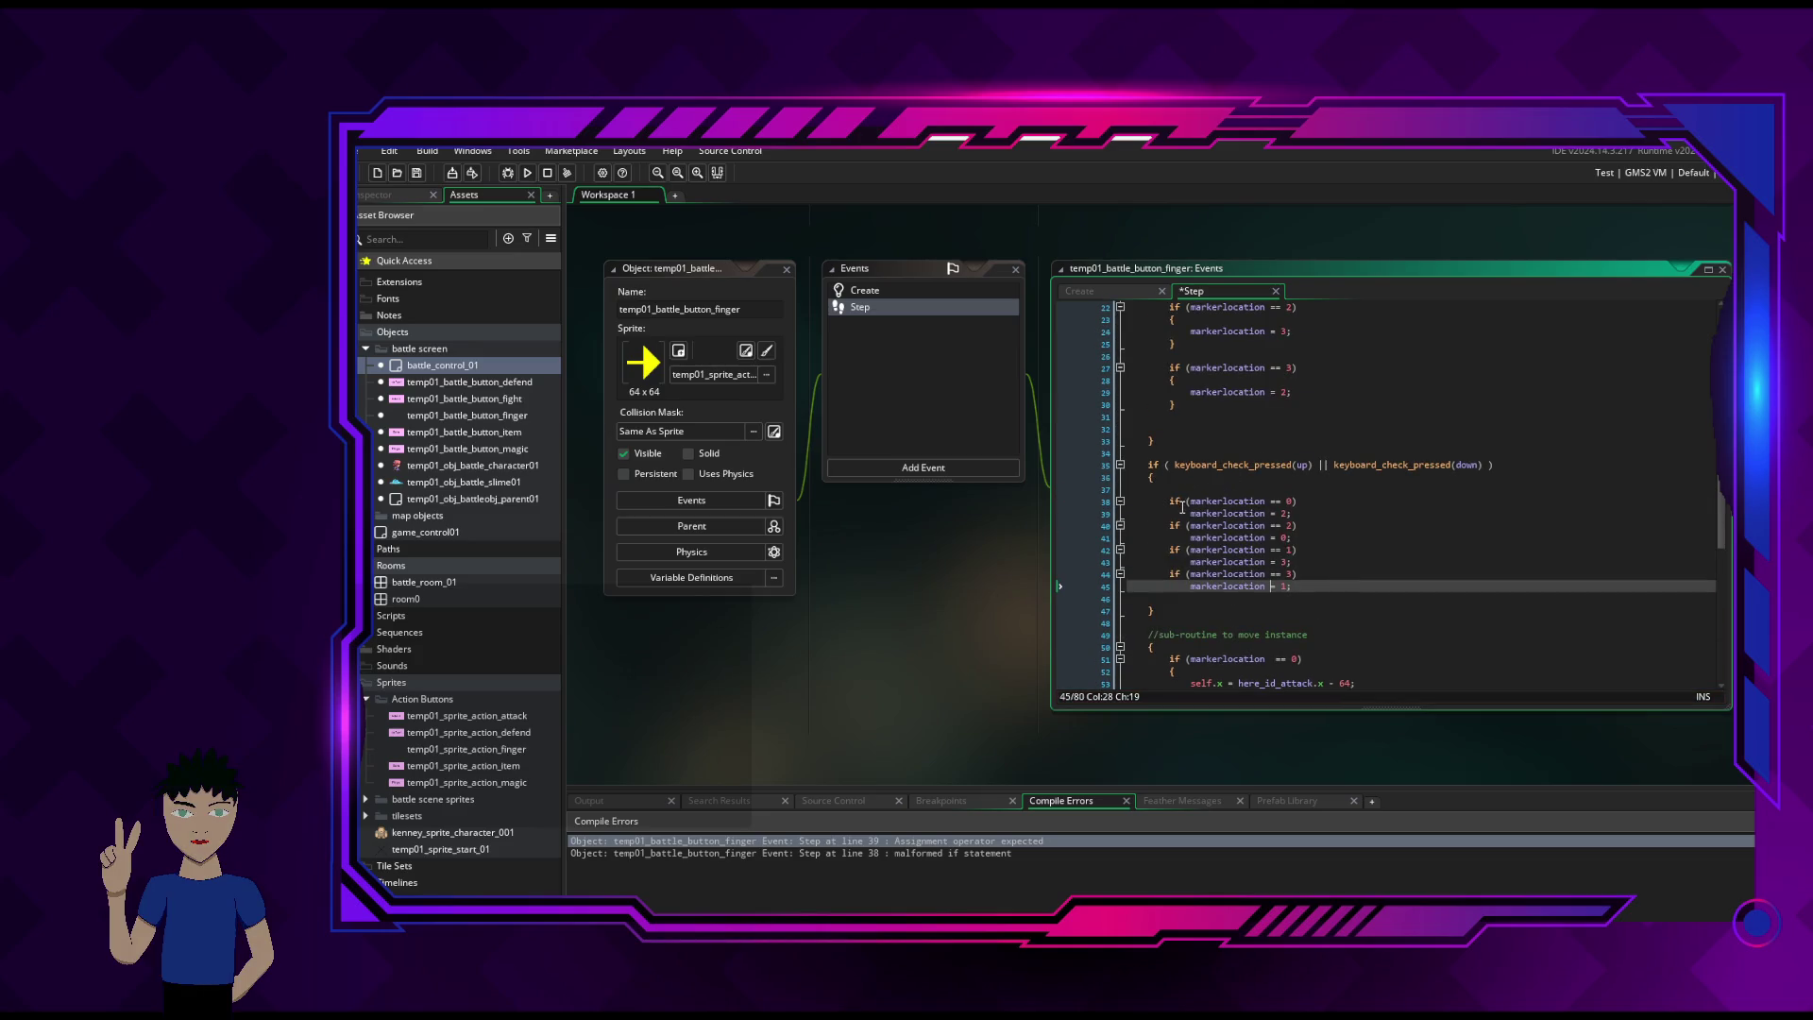
pyautogui.click(1304, 502)
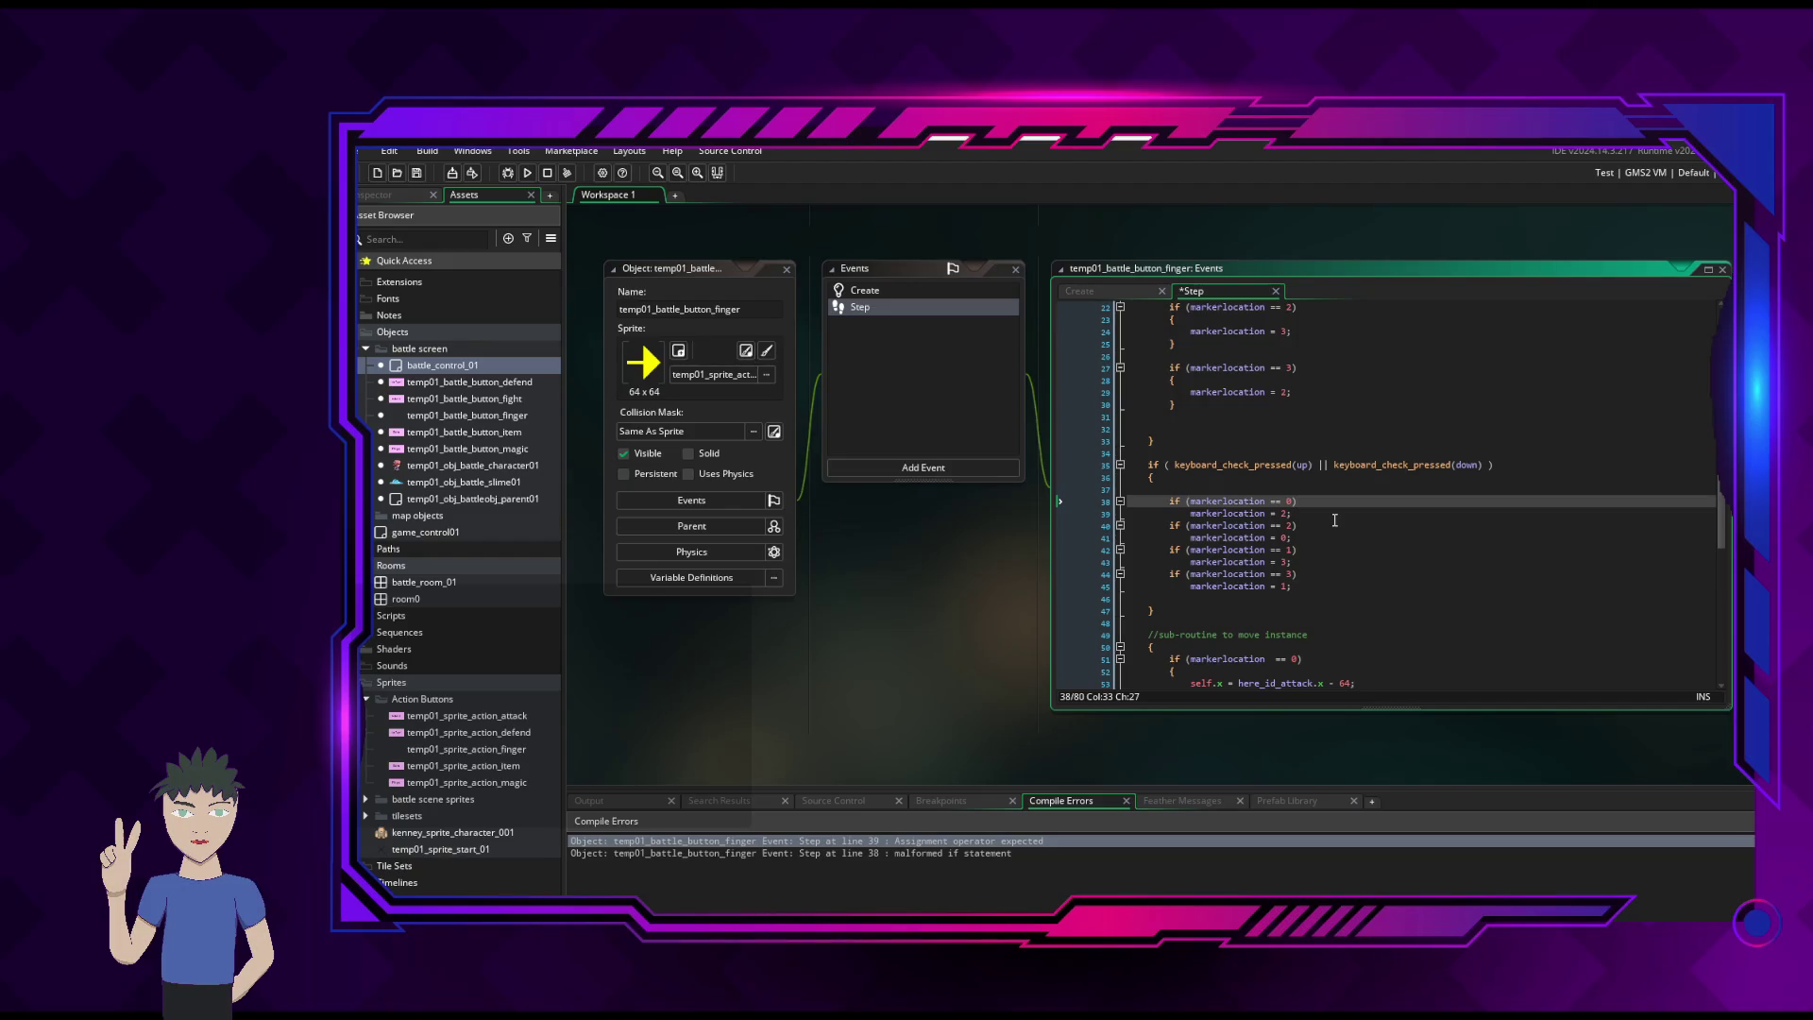
pyautogui.press('Return')
pyautogui.write('{')
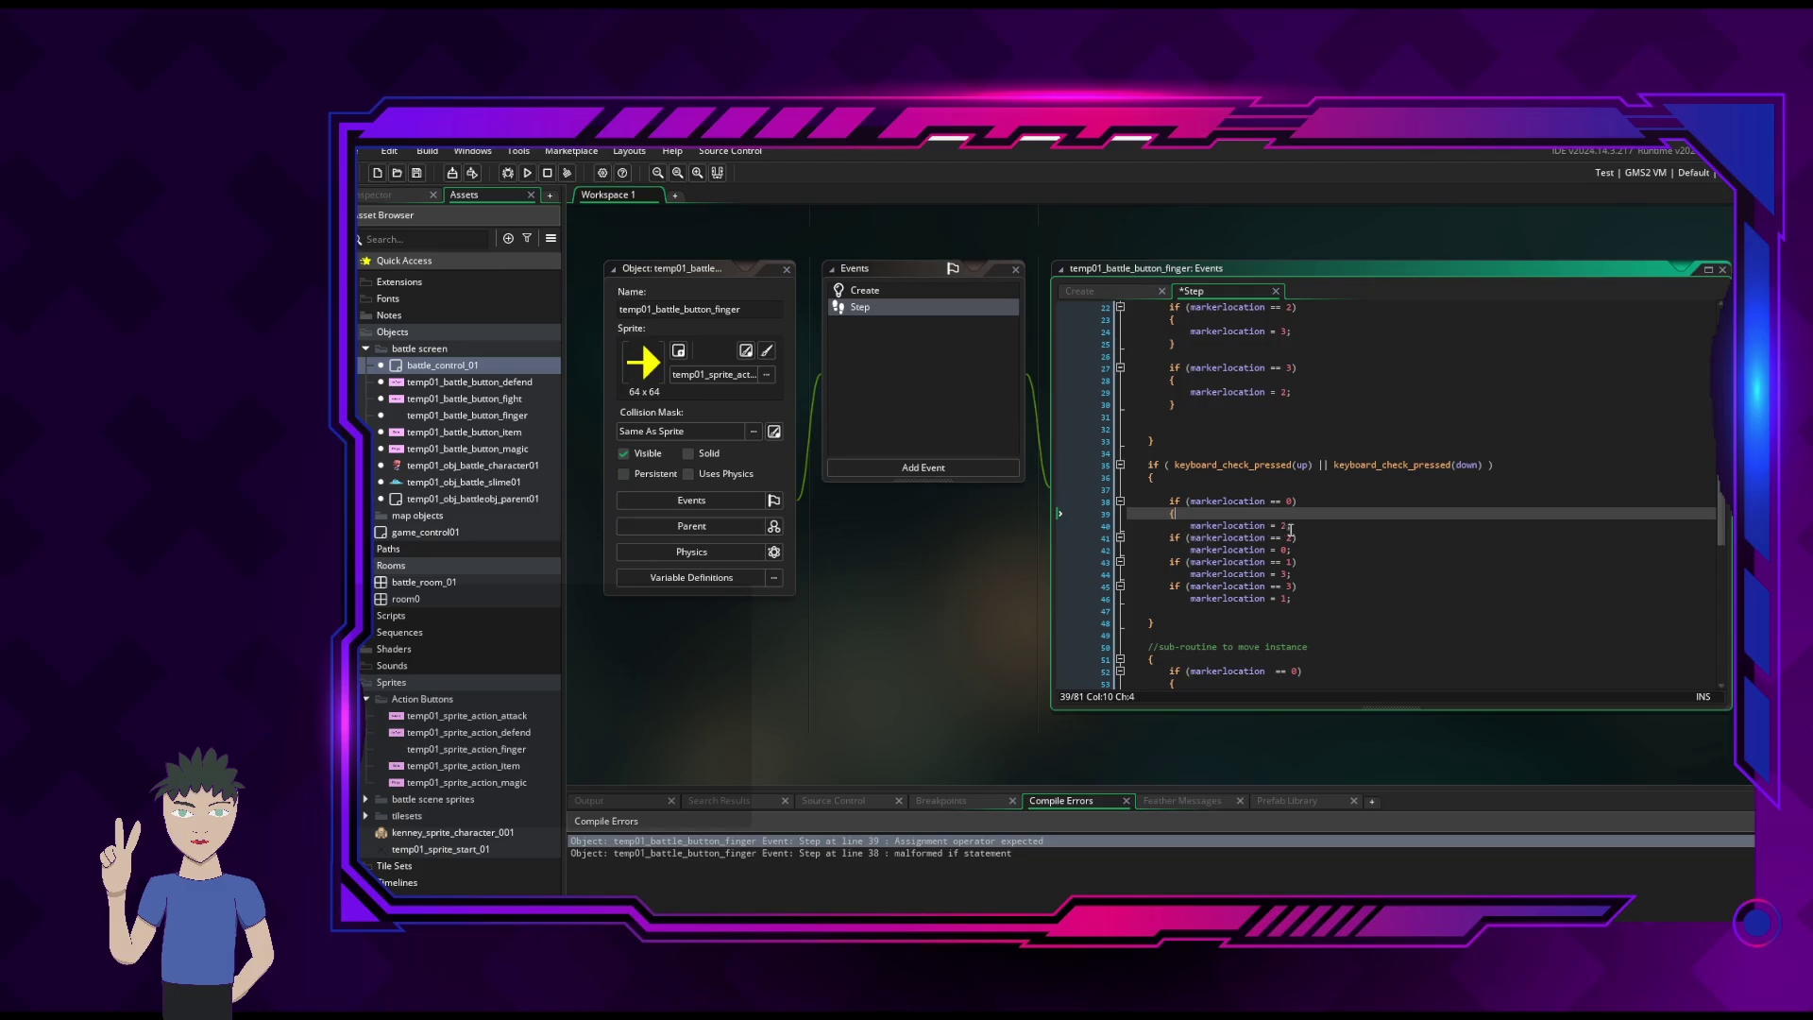
pyautogui.click(1307, 528)
pyautogui.press('Return')
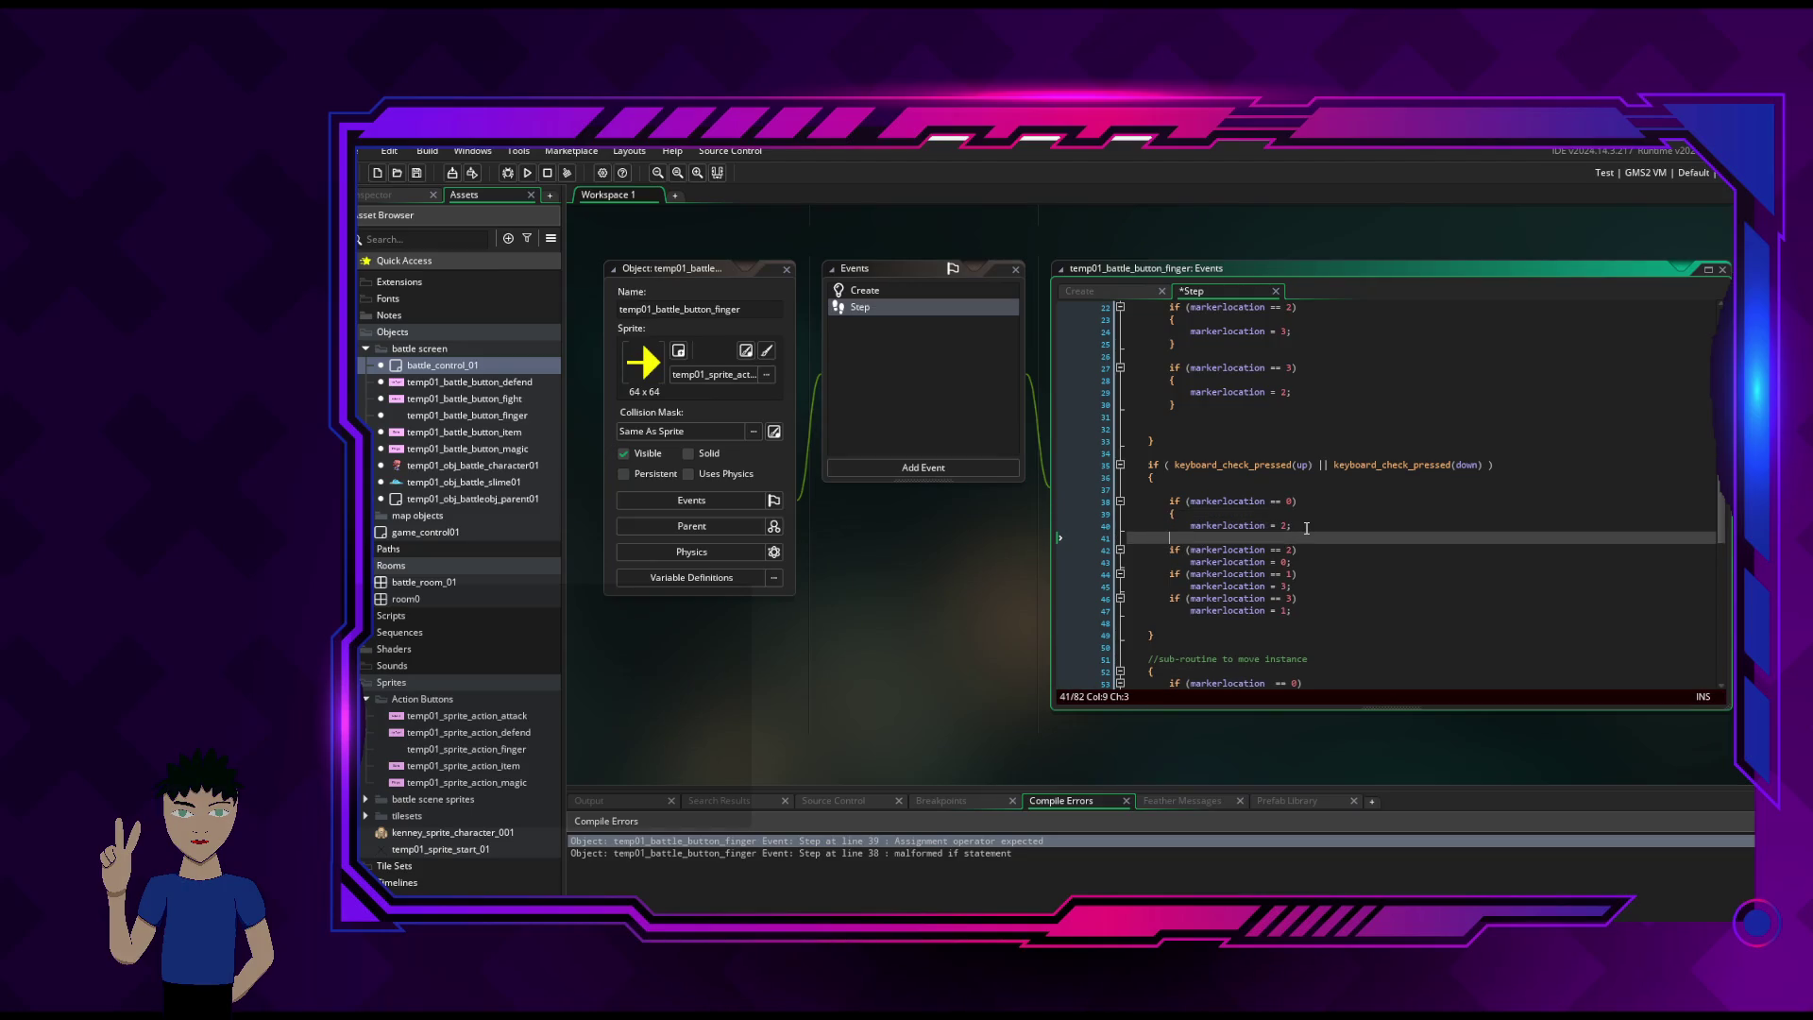
pyautogui.write('}')
pyautogui.press('Down')
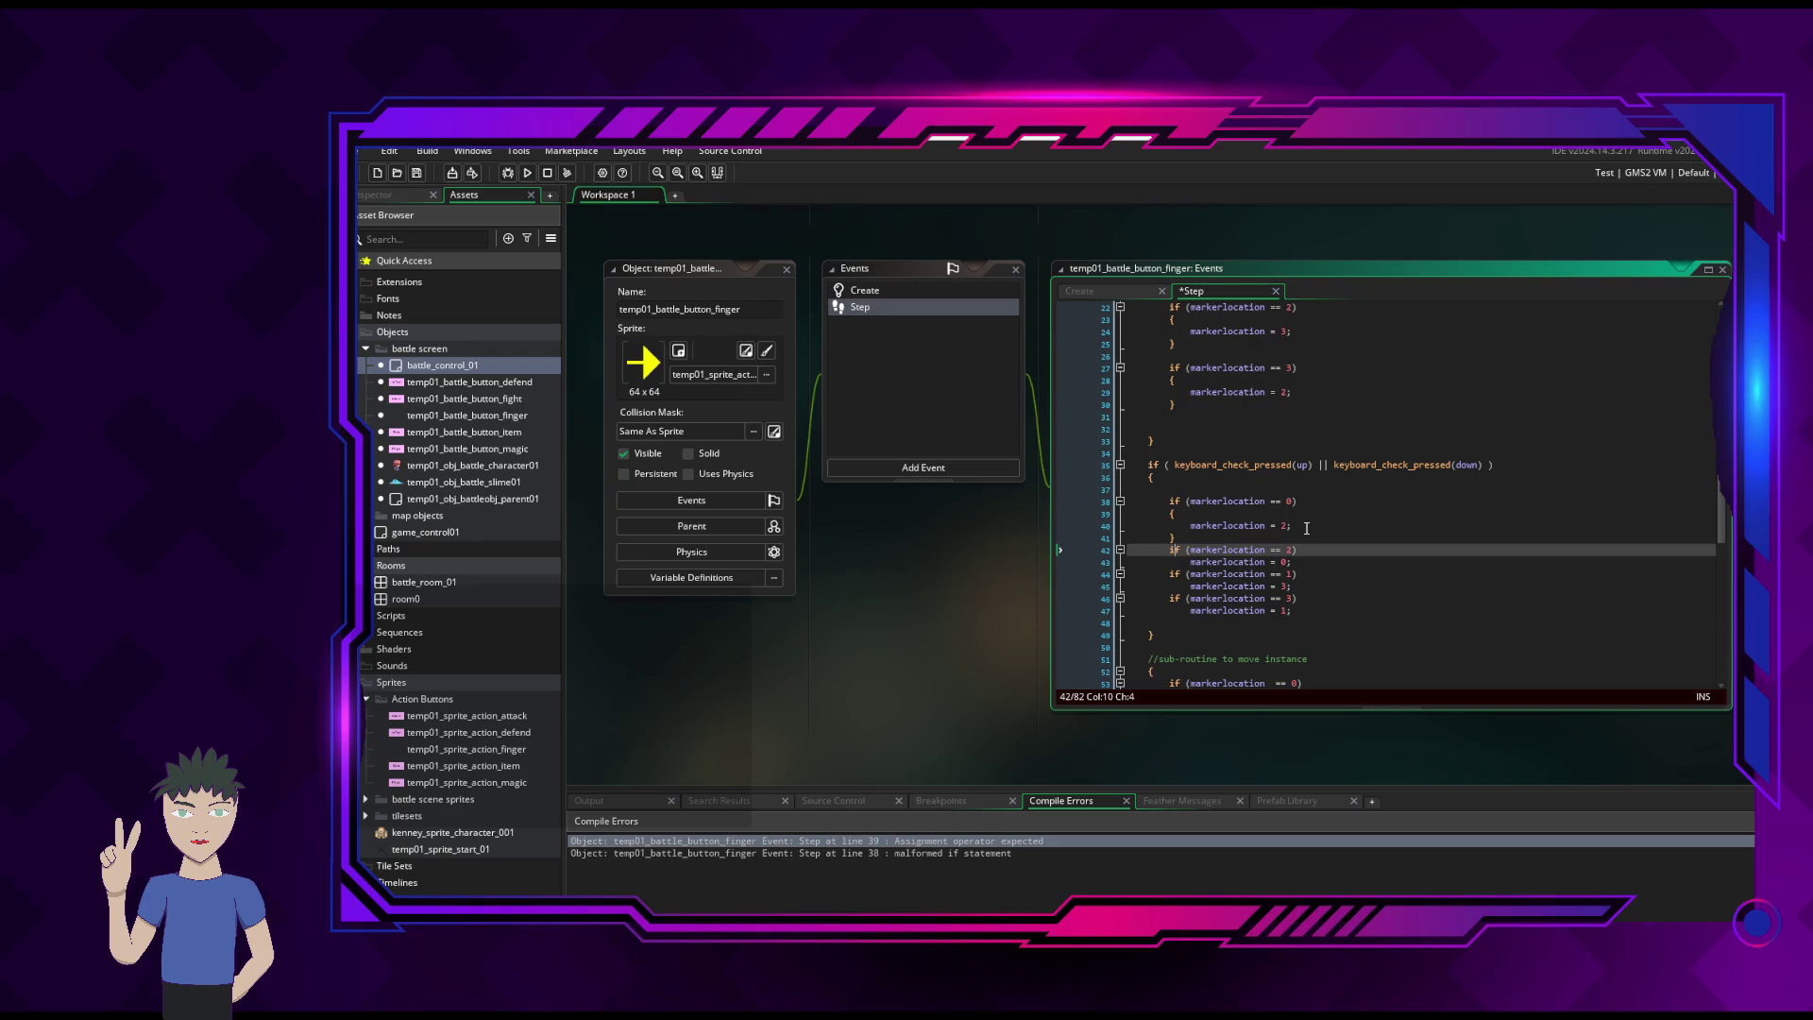
pyautogui.press('Return')
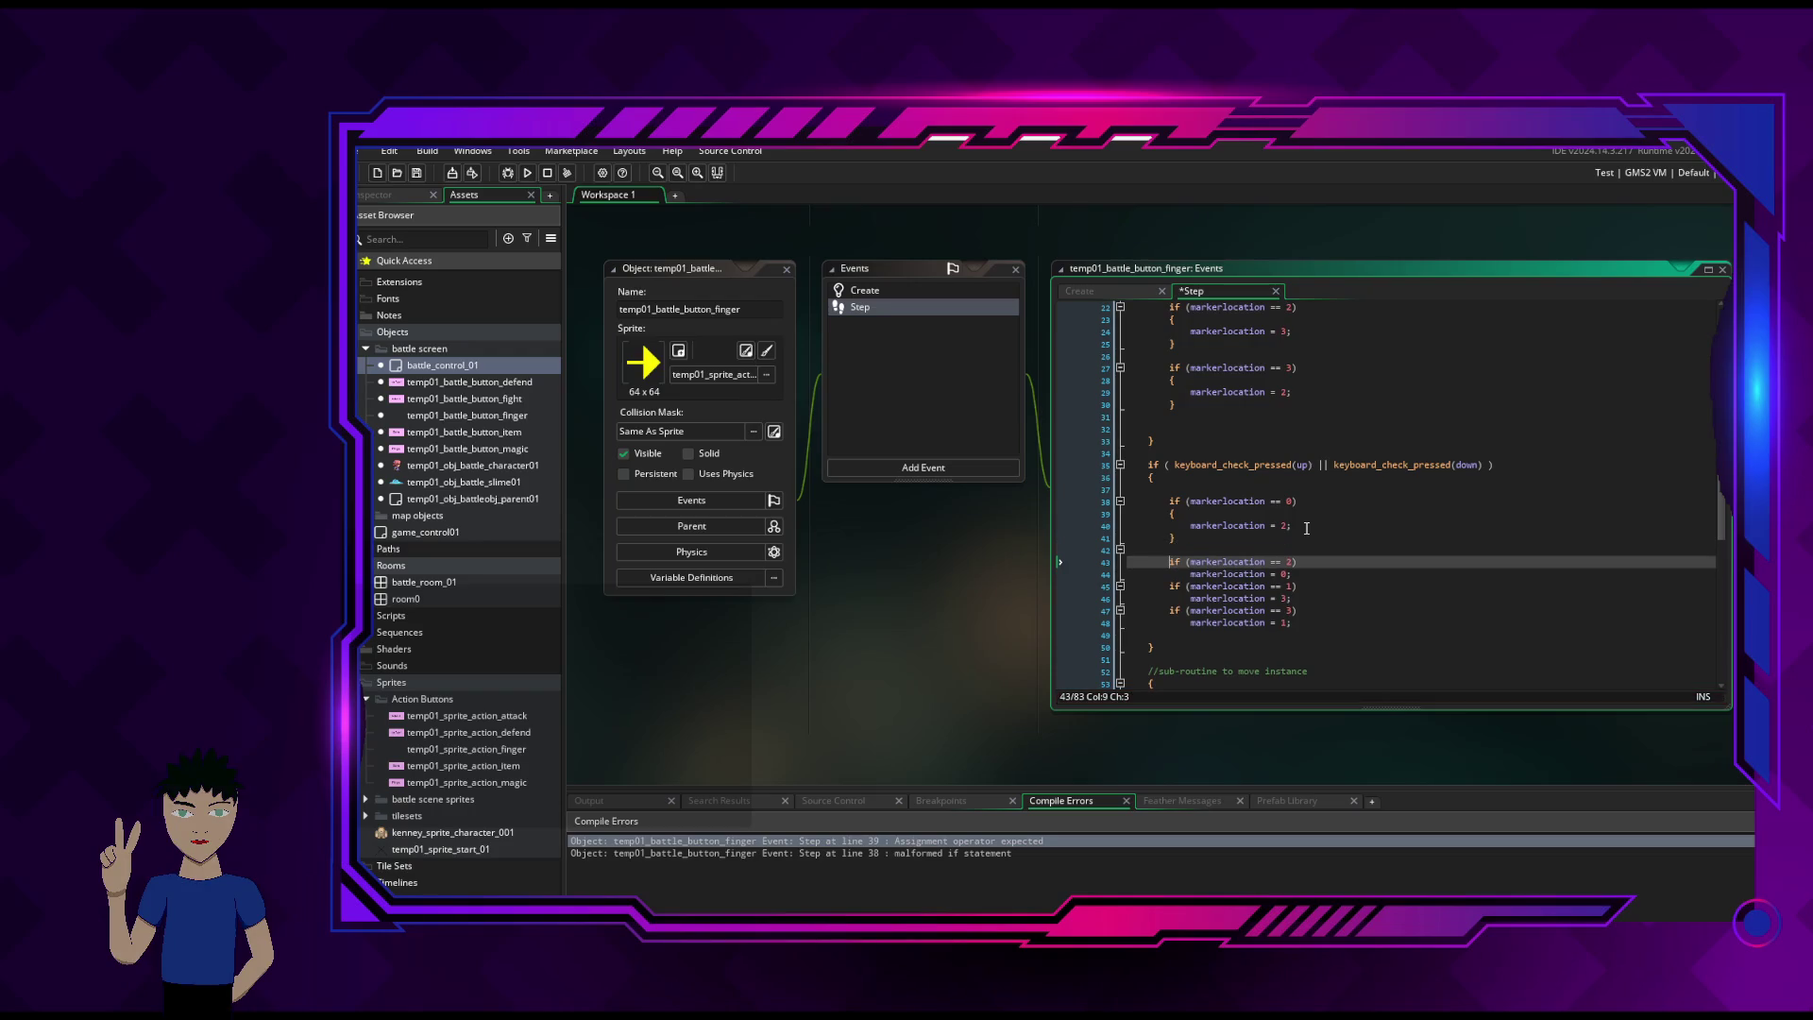
pyautogui.press('Down')
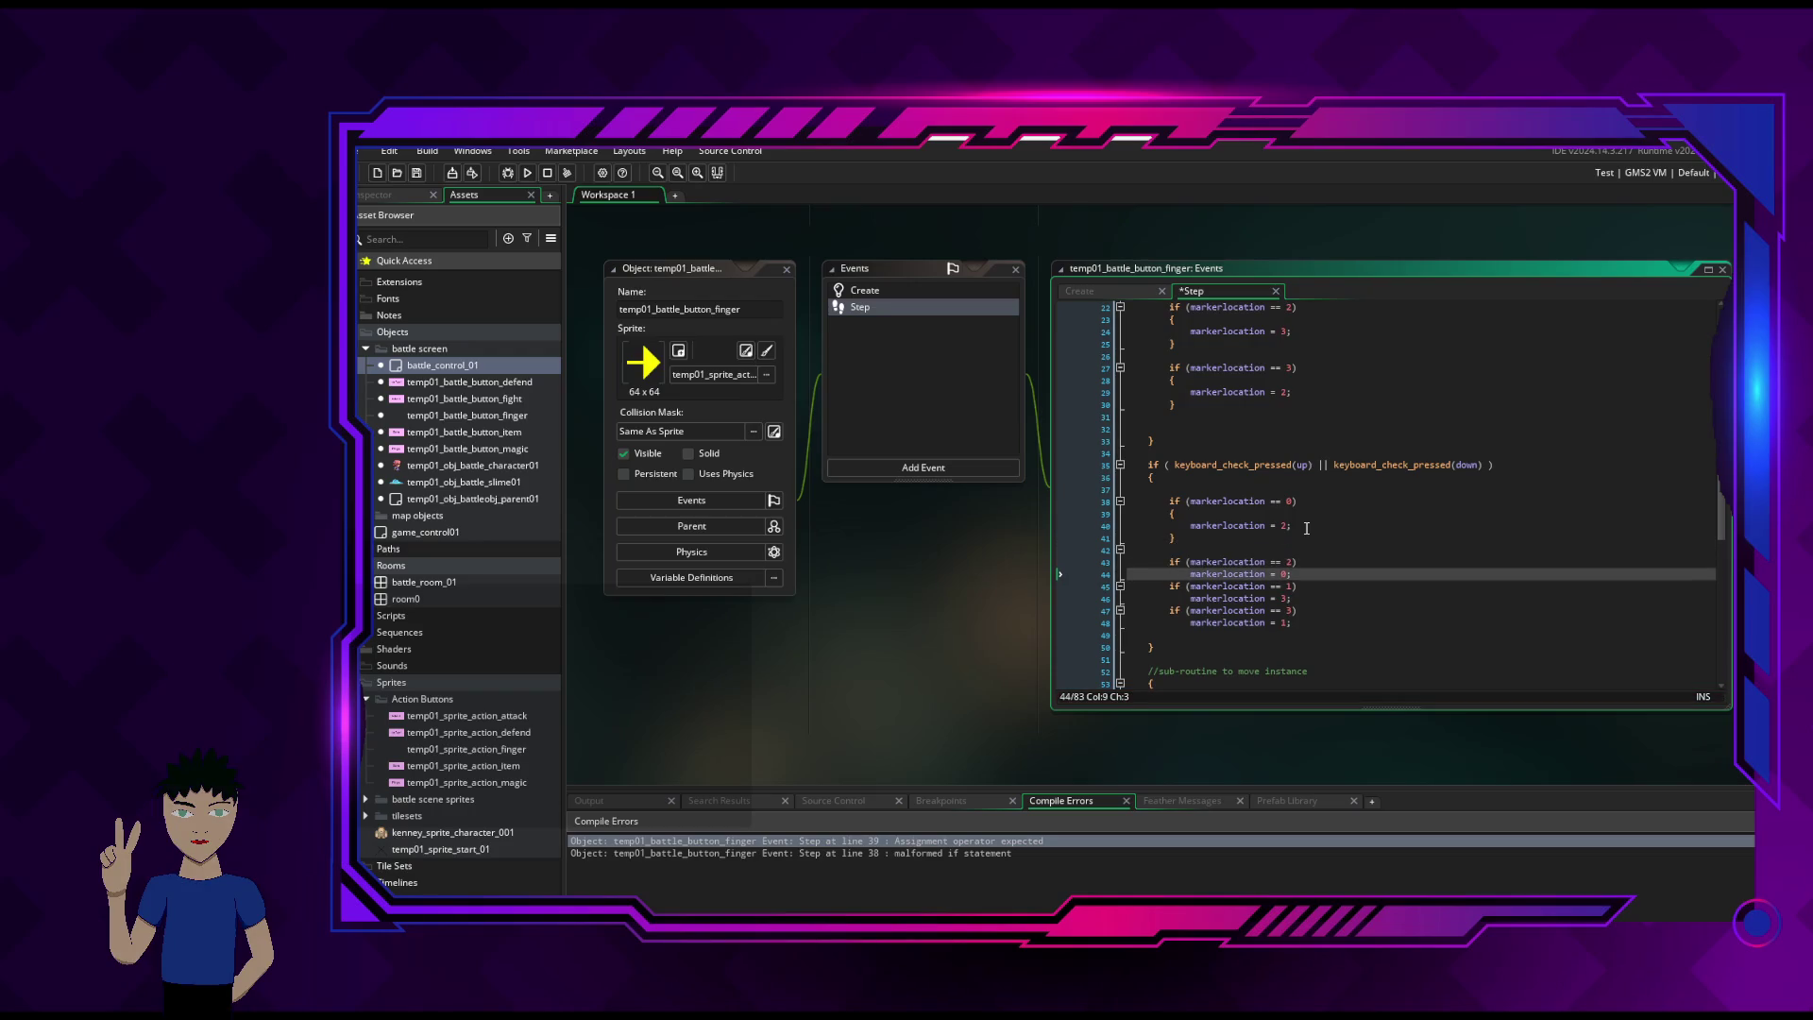
# - Brace the markerlocation = 0 body and open a brace under the == 1 check
pyautogui.write('{')
pyautogui.press('Return')
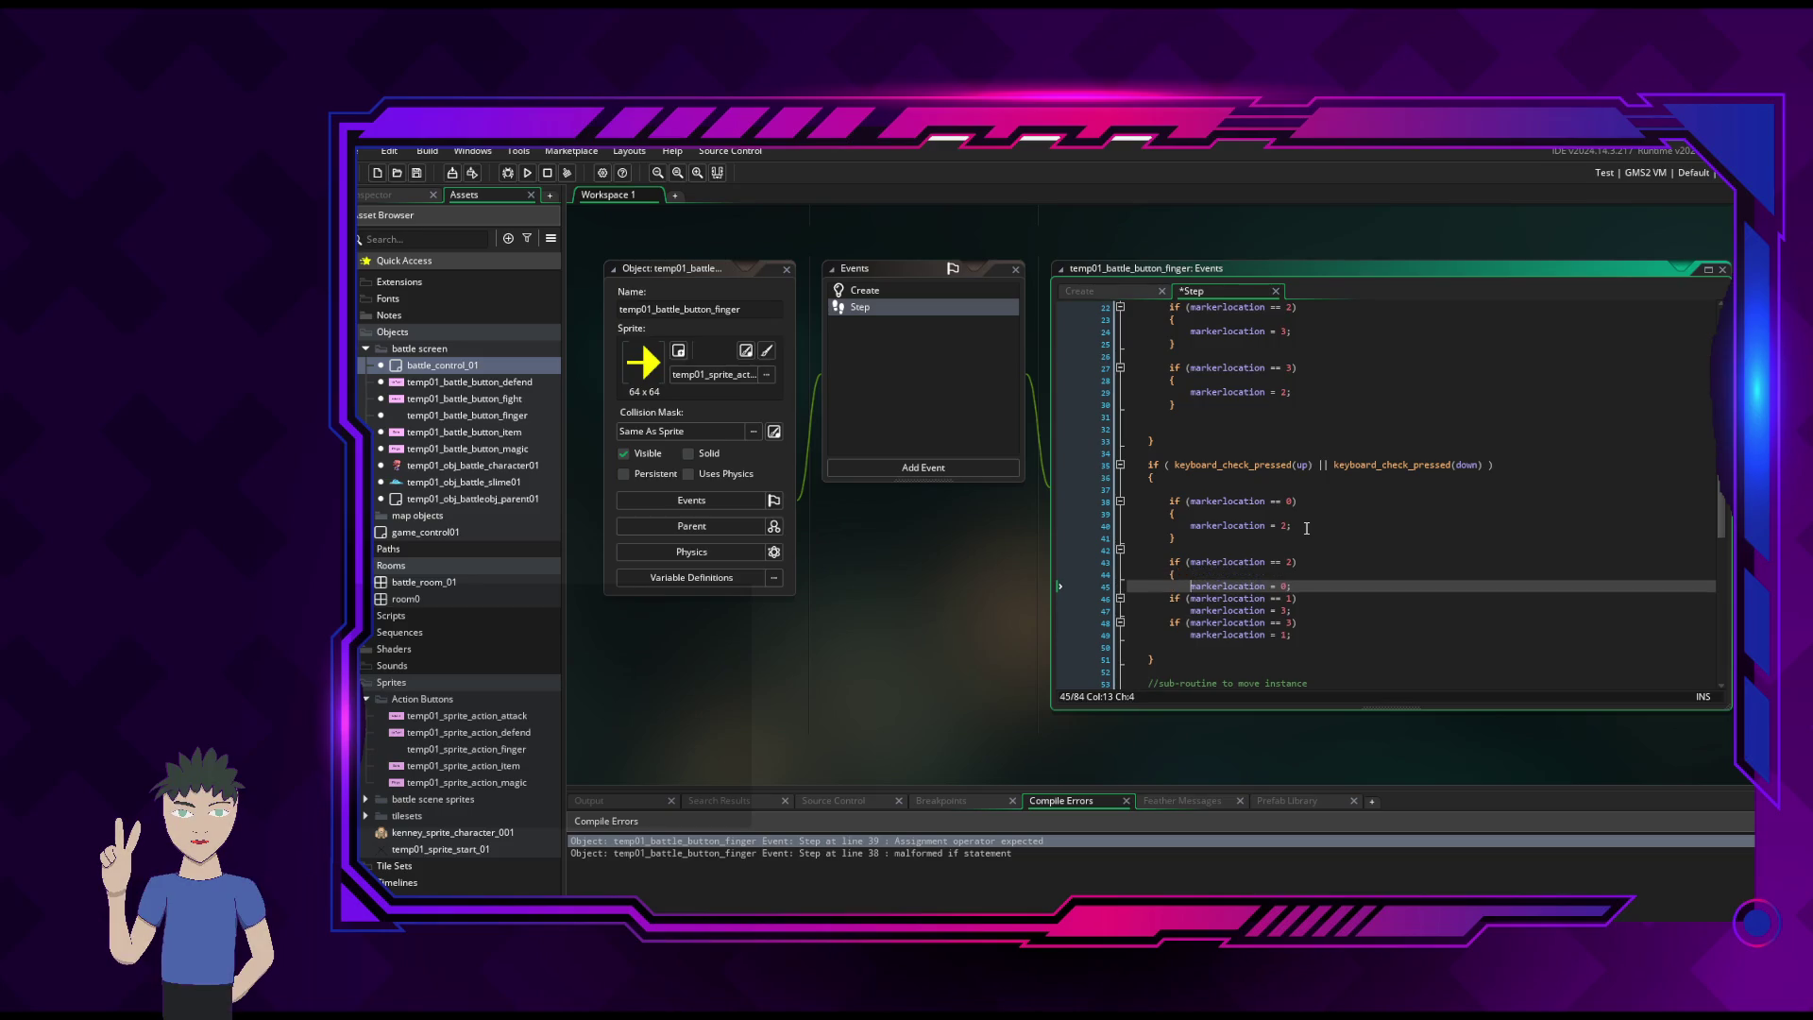
pyautogui.press('Down')
pyautogui.press('Home')
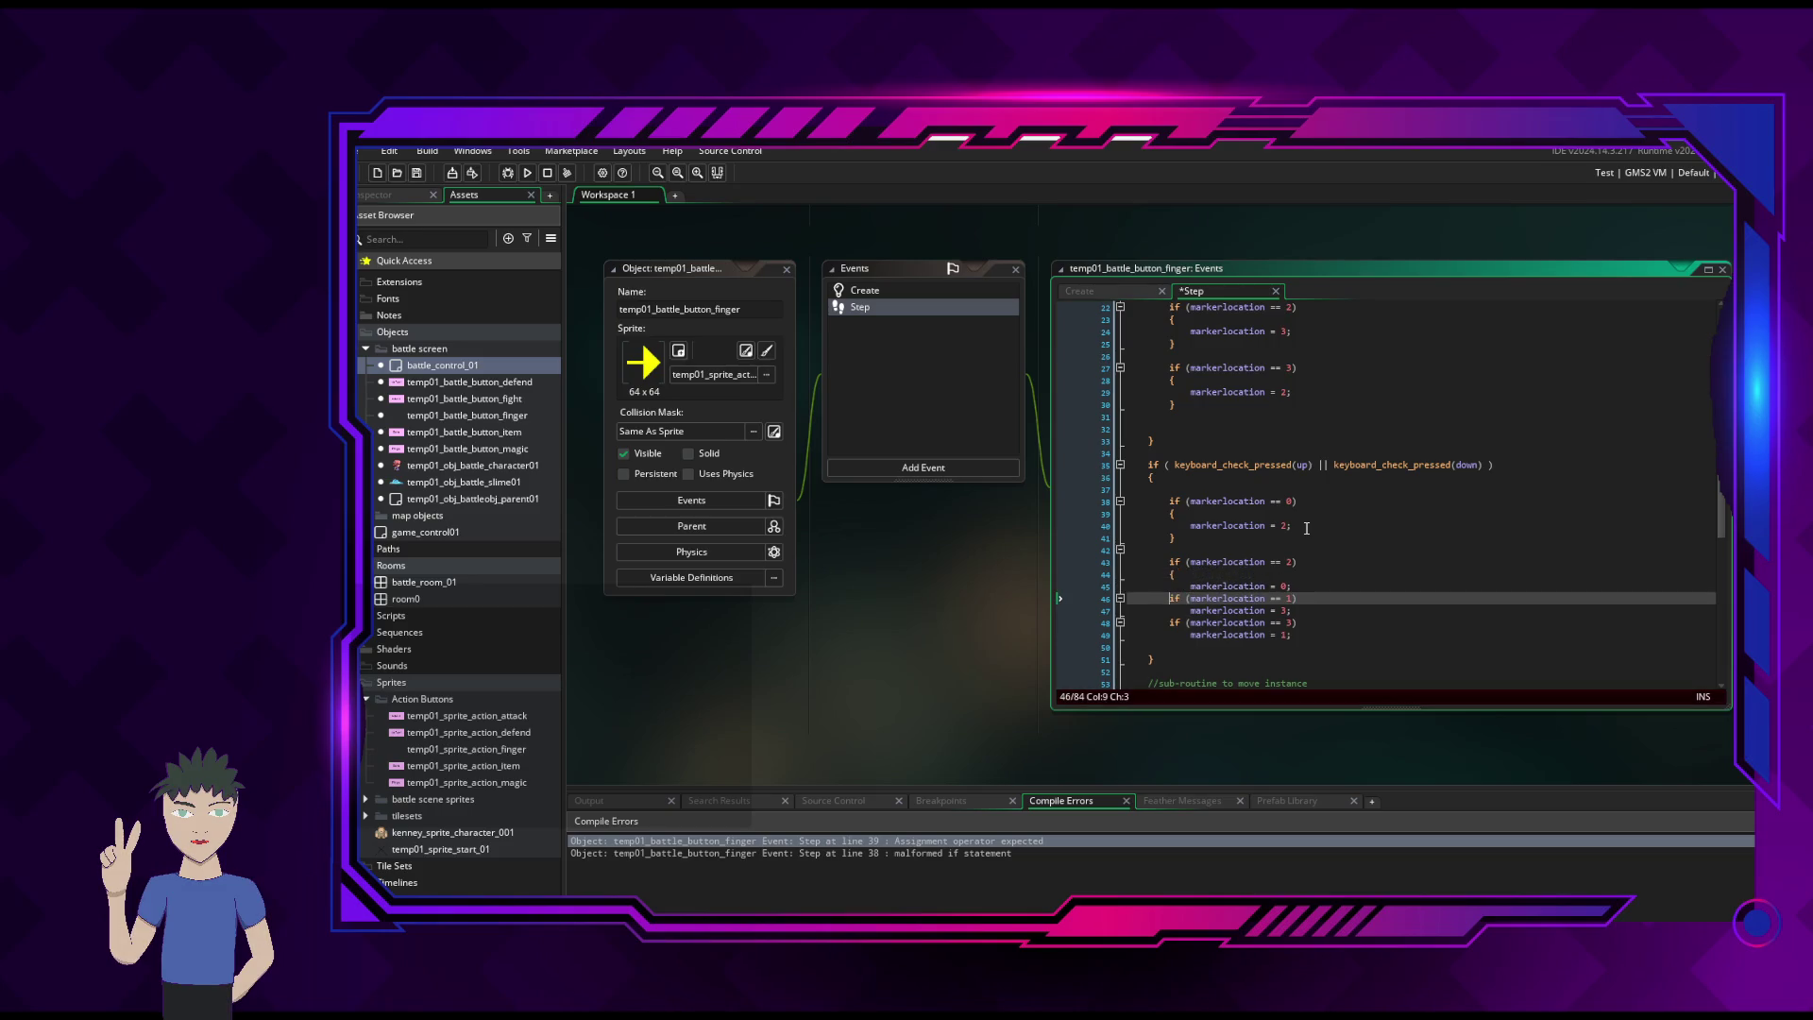
pyautogui.write('}')
pyautogui.press('Return')
pyautogui.press('Return')
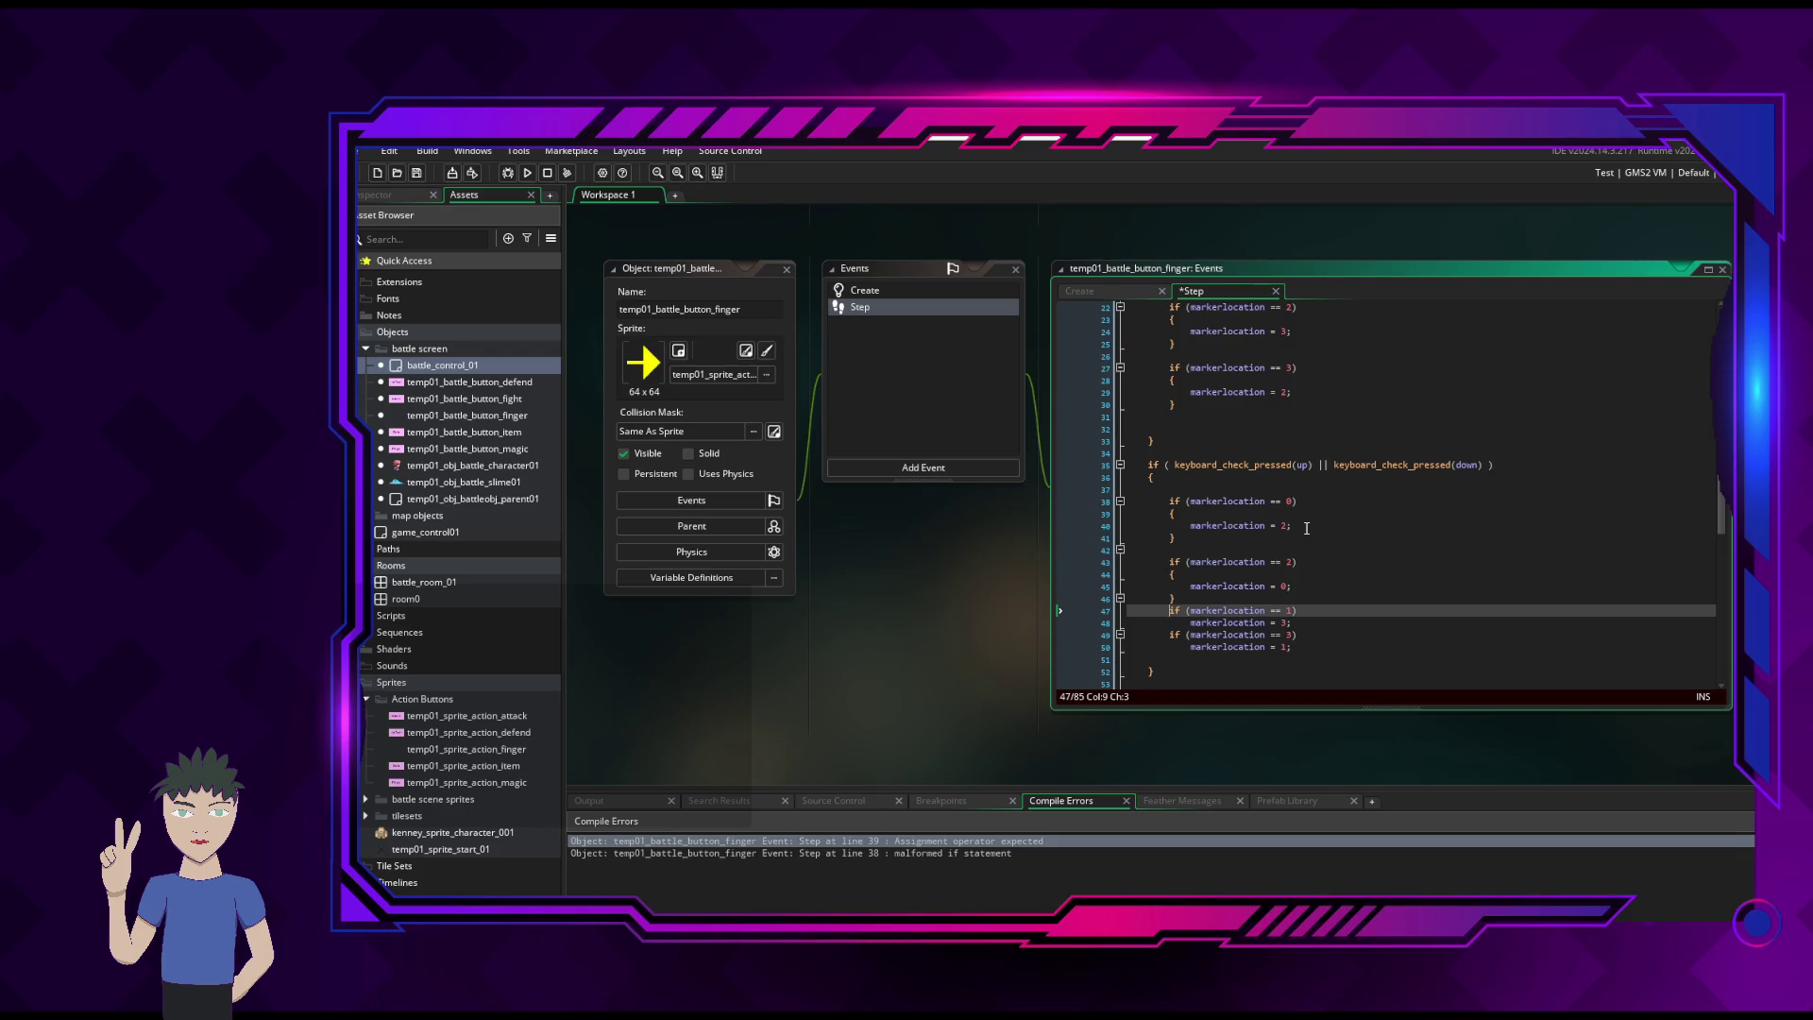
pyautogui.press('Down')
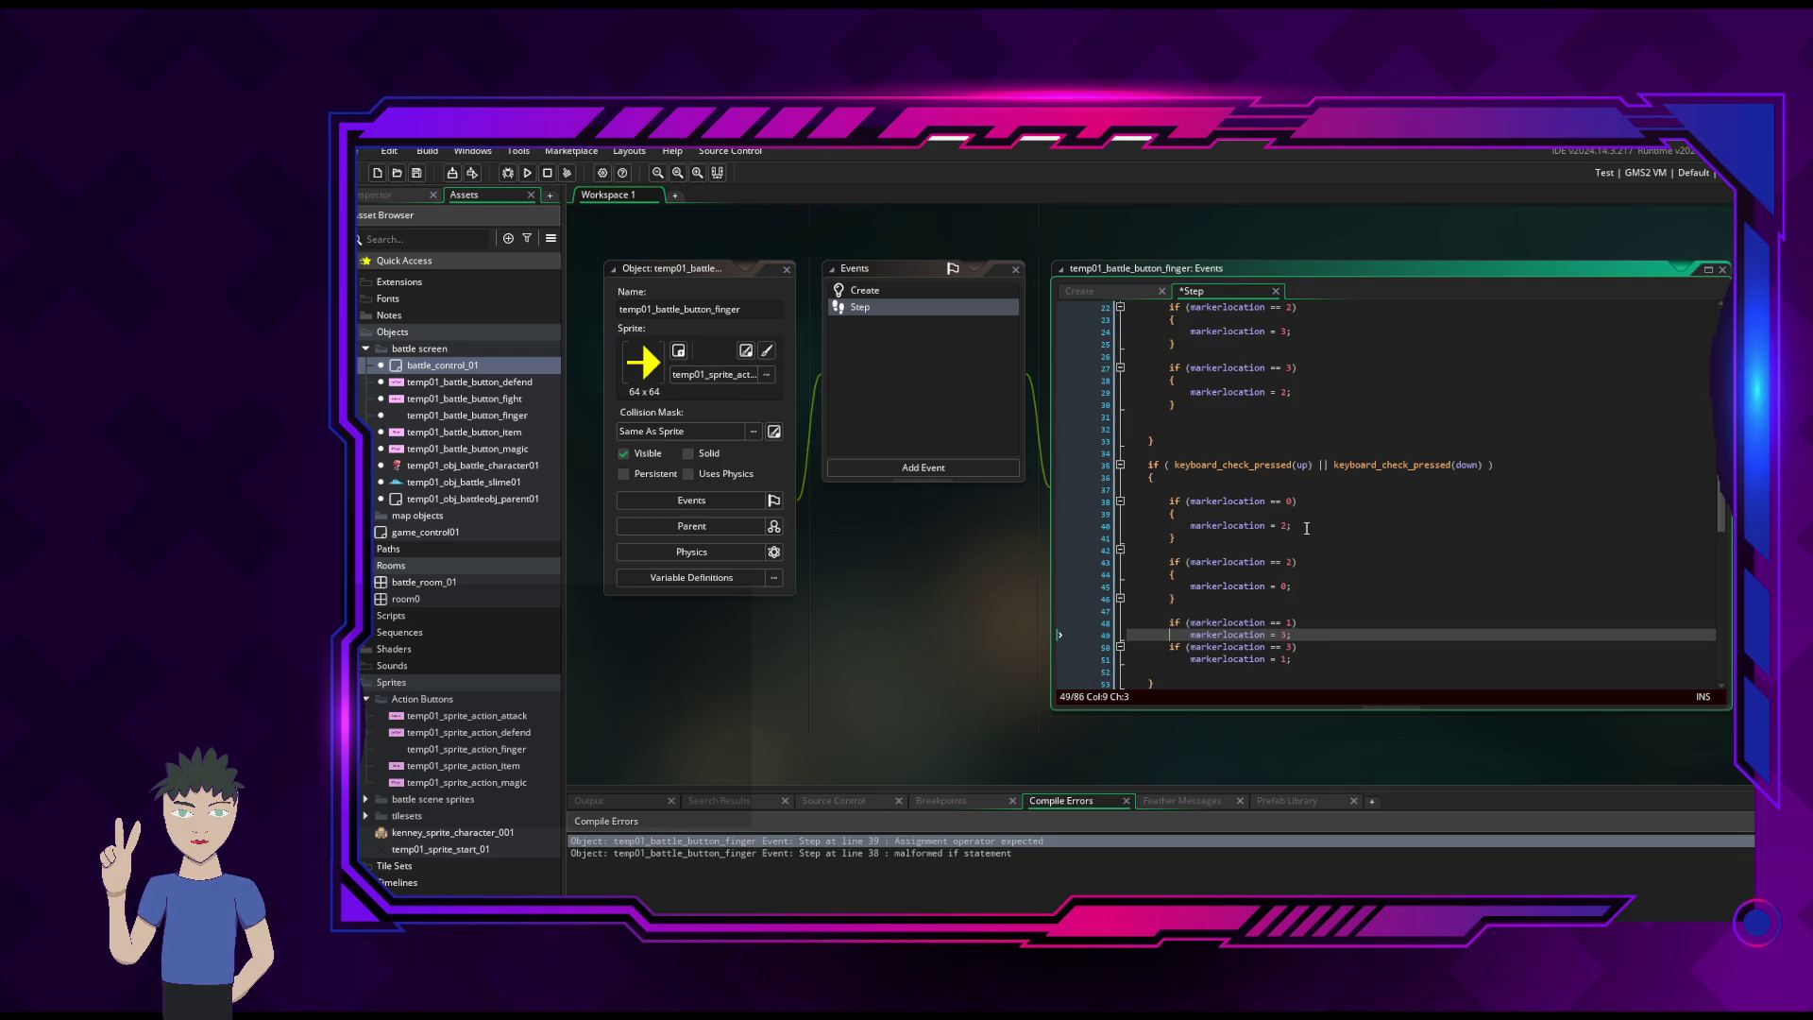
pyautogui.write('{')
pyautogui.press('Return')
# - Close the == 1 if body with a brace on its own line
pyautogui.press('Left')
pyautogui.press('Down')
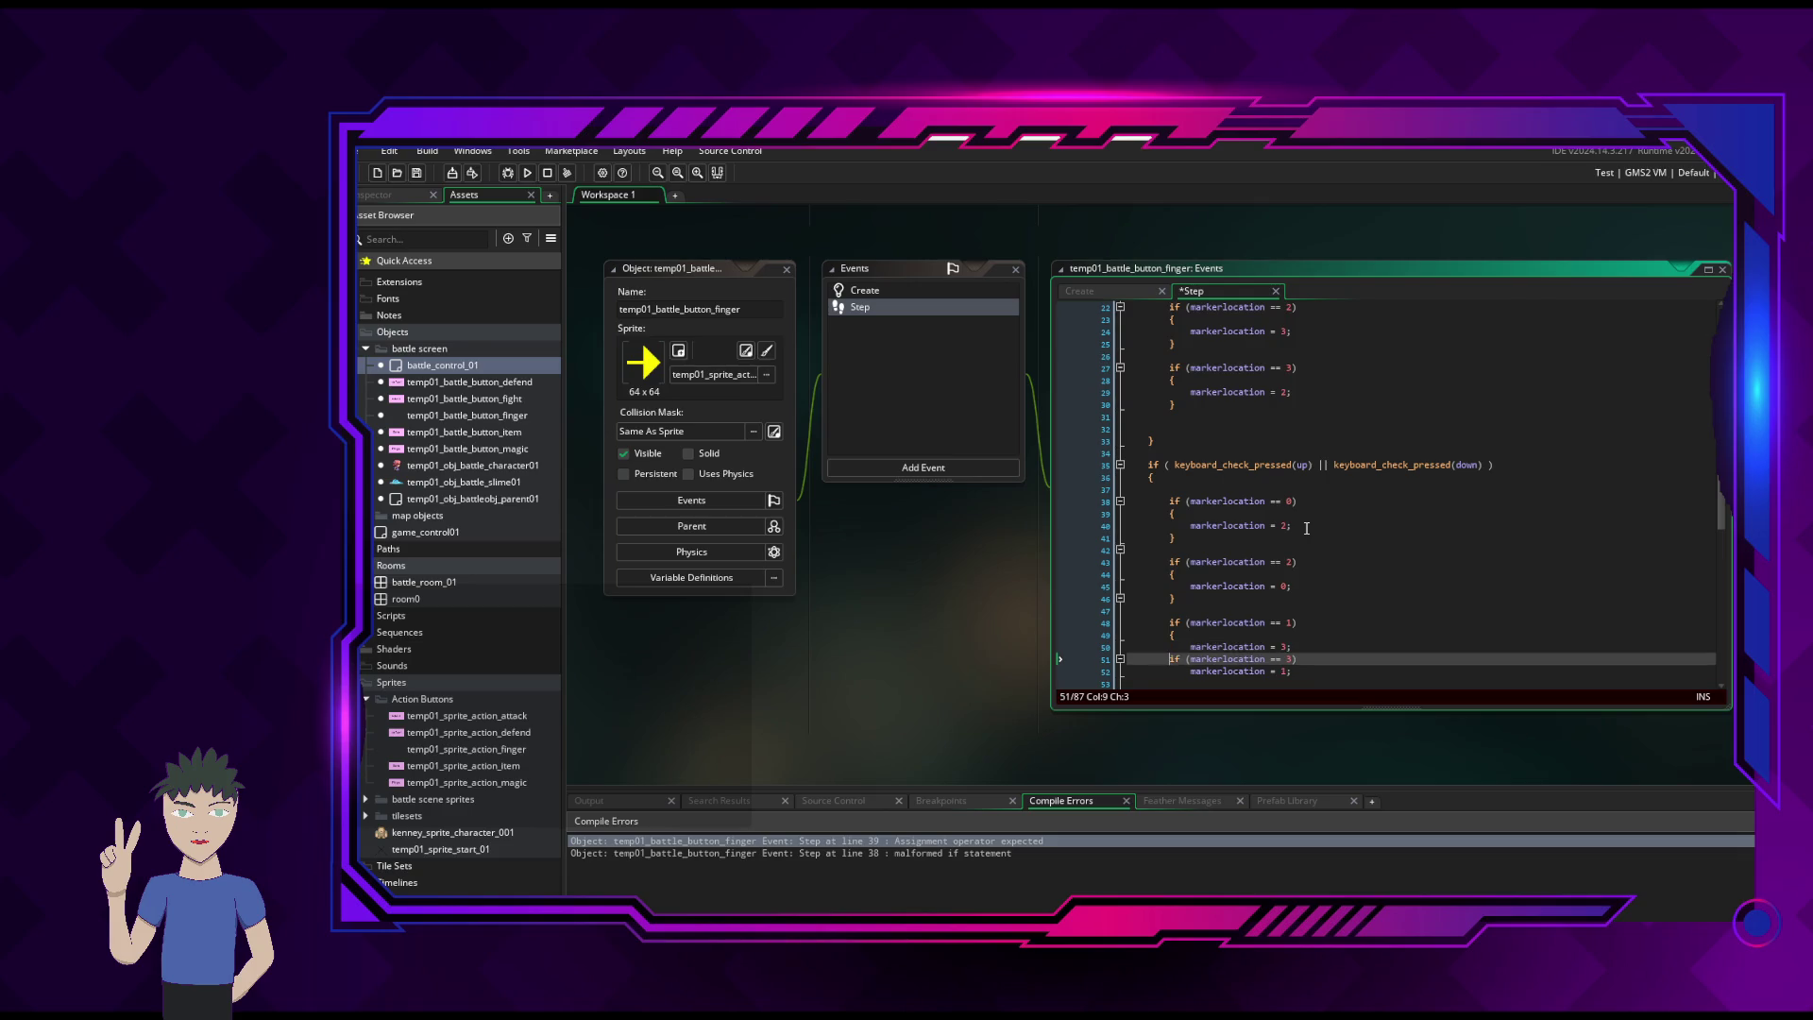
pyautogui.write('}')
pyautogui.press('Return')
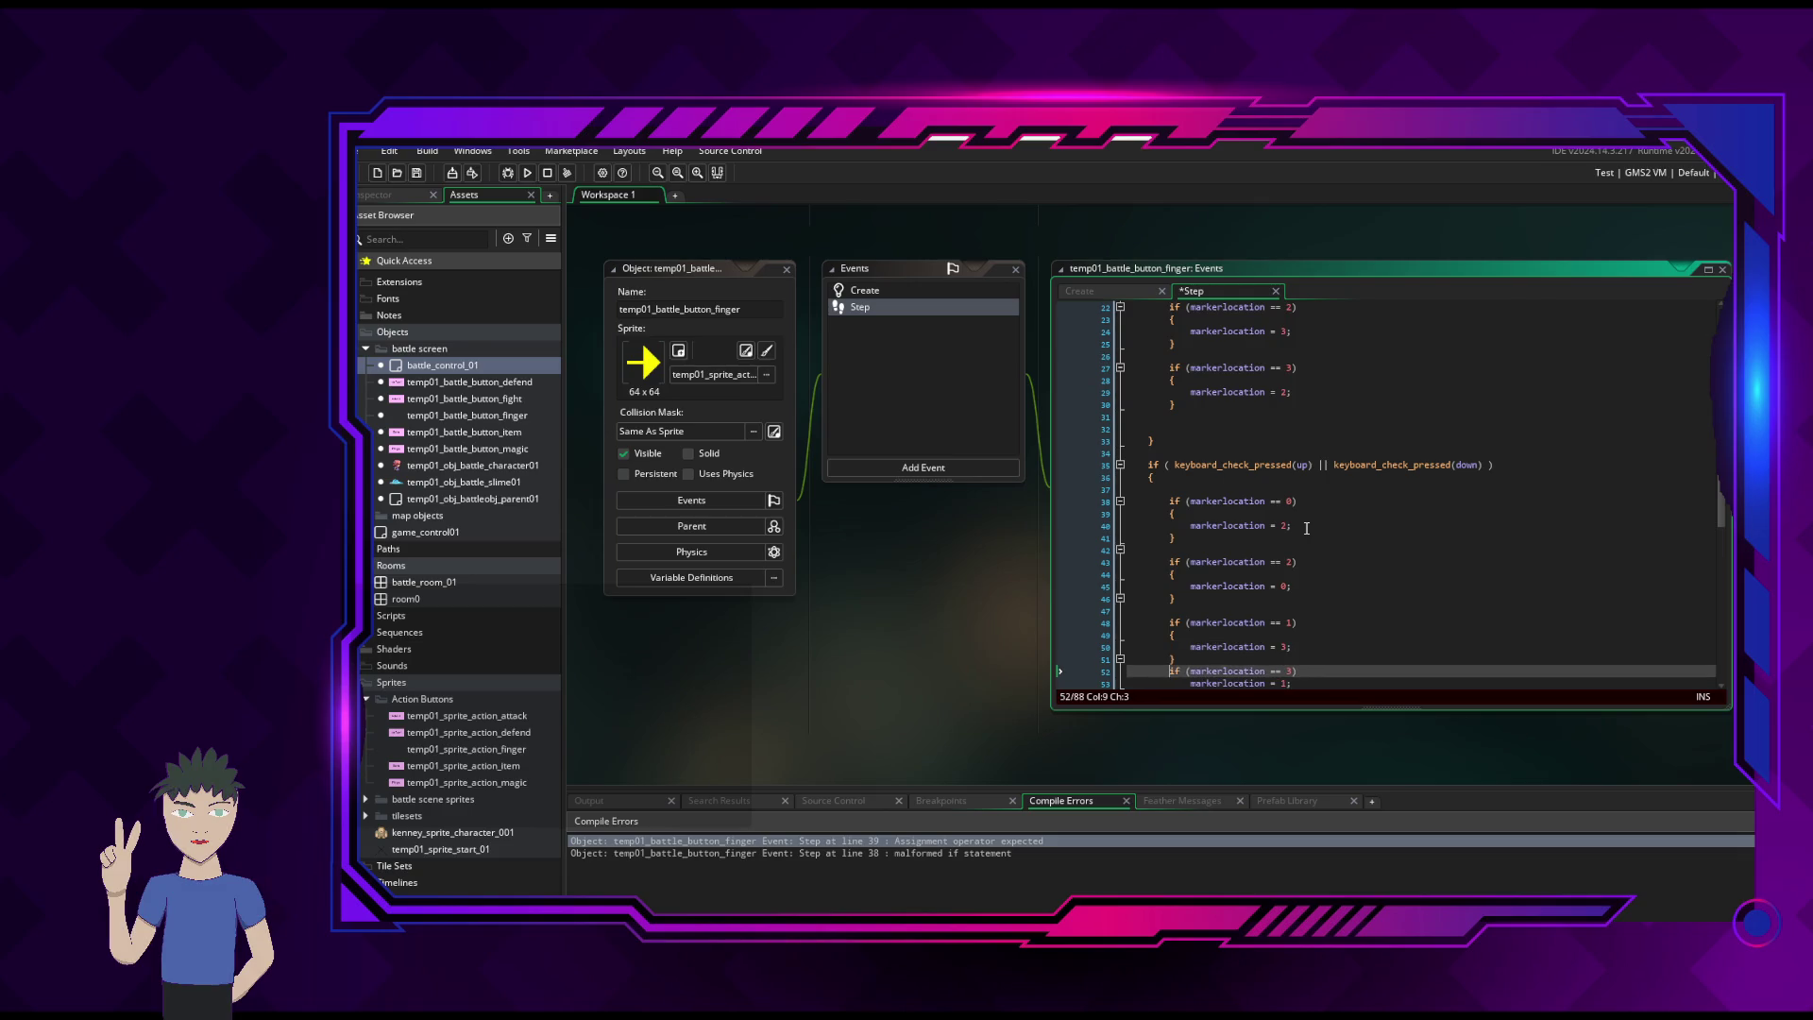
pyautogui.press('Return')
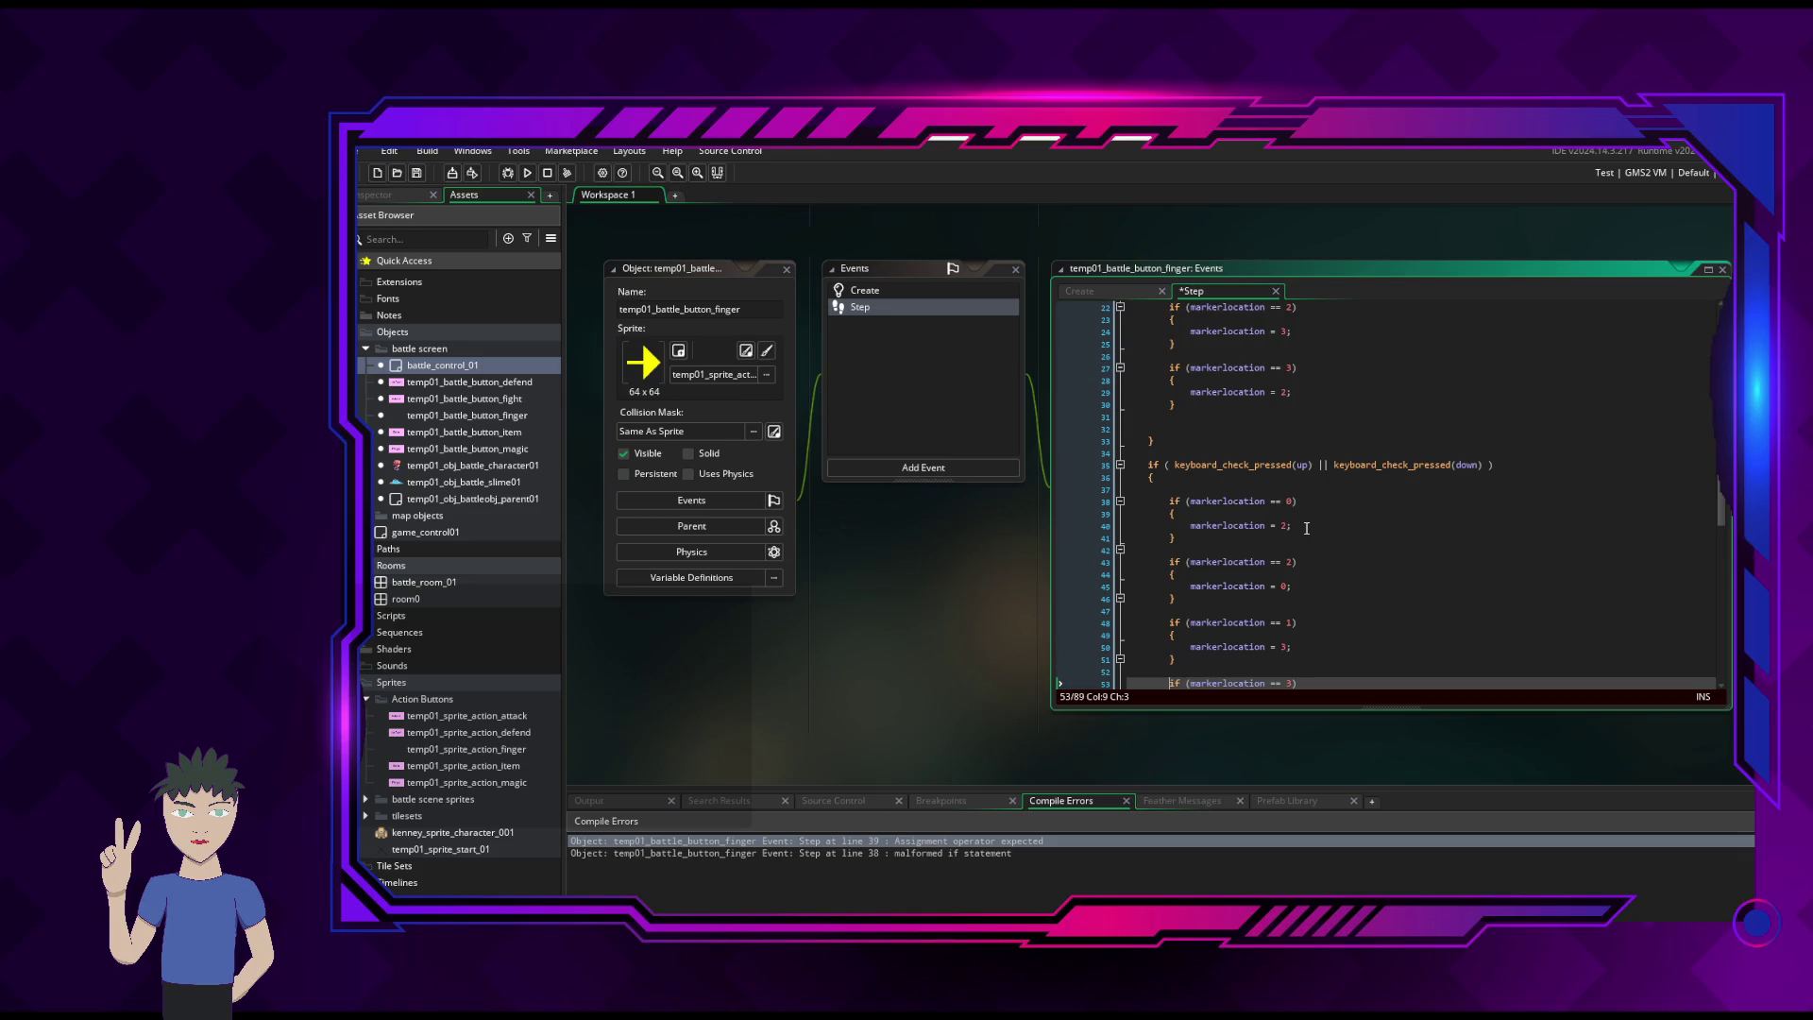
# - Brace the final == 3 assignment and save the Step code
pyautogui.press('Down')
pyautogui.write('{')
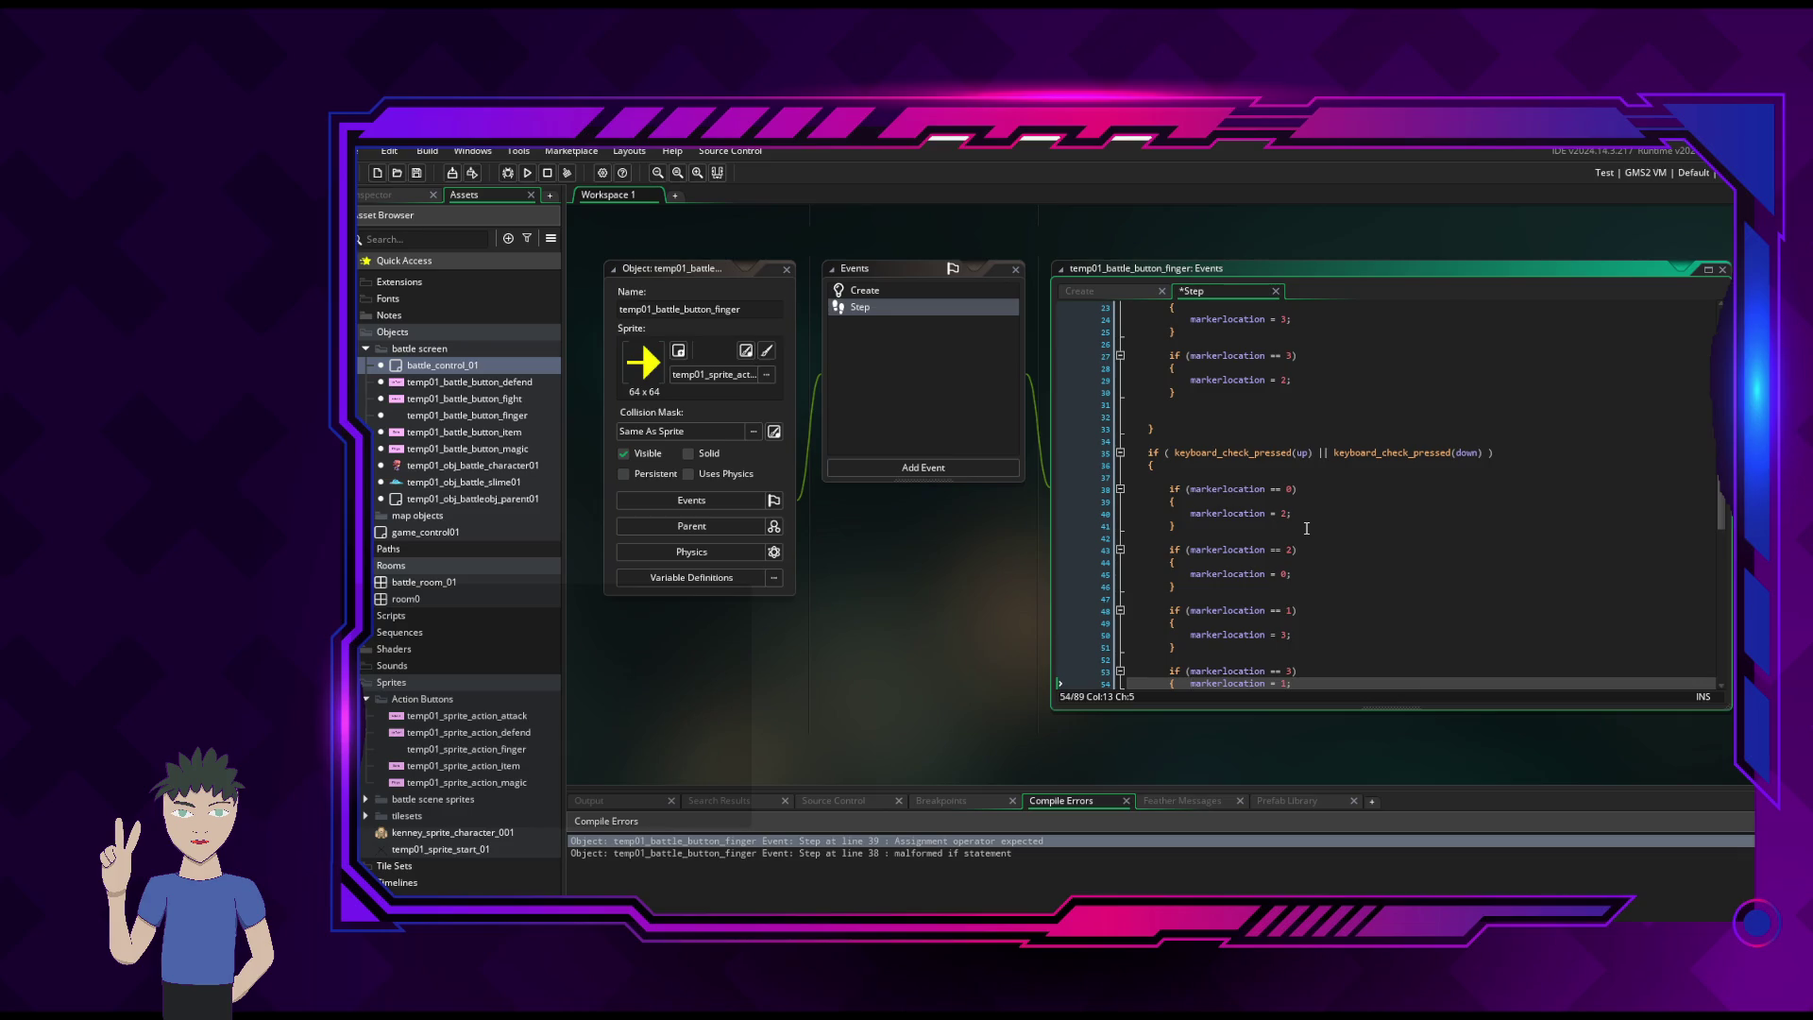
pyautogui.press('Return')
pyautogui.press('Down')
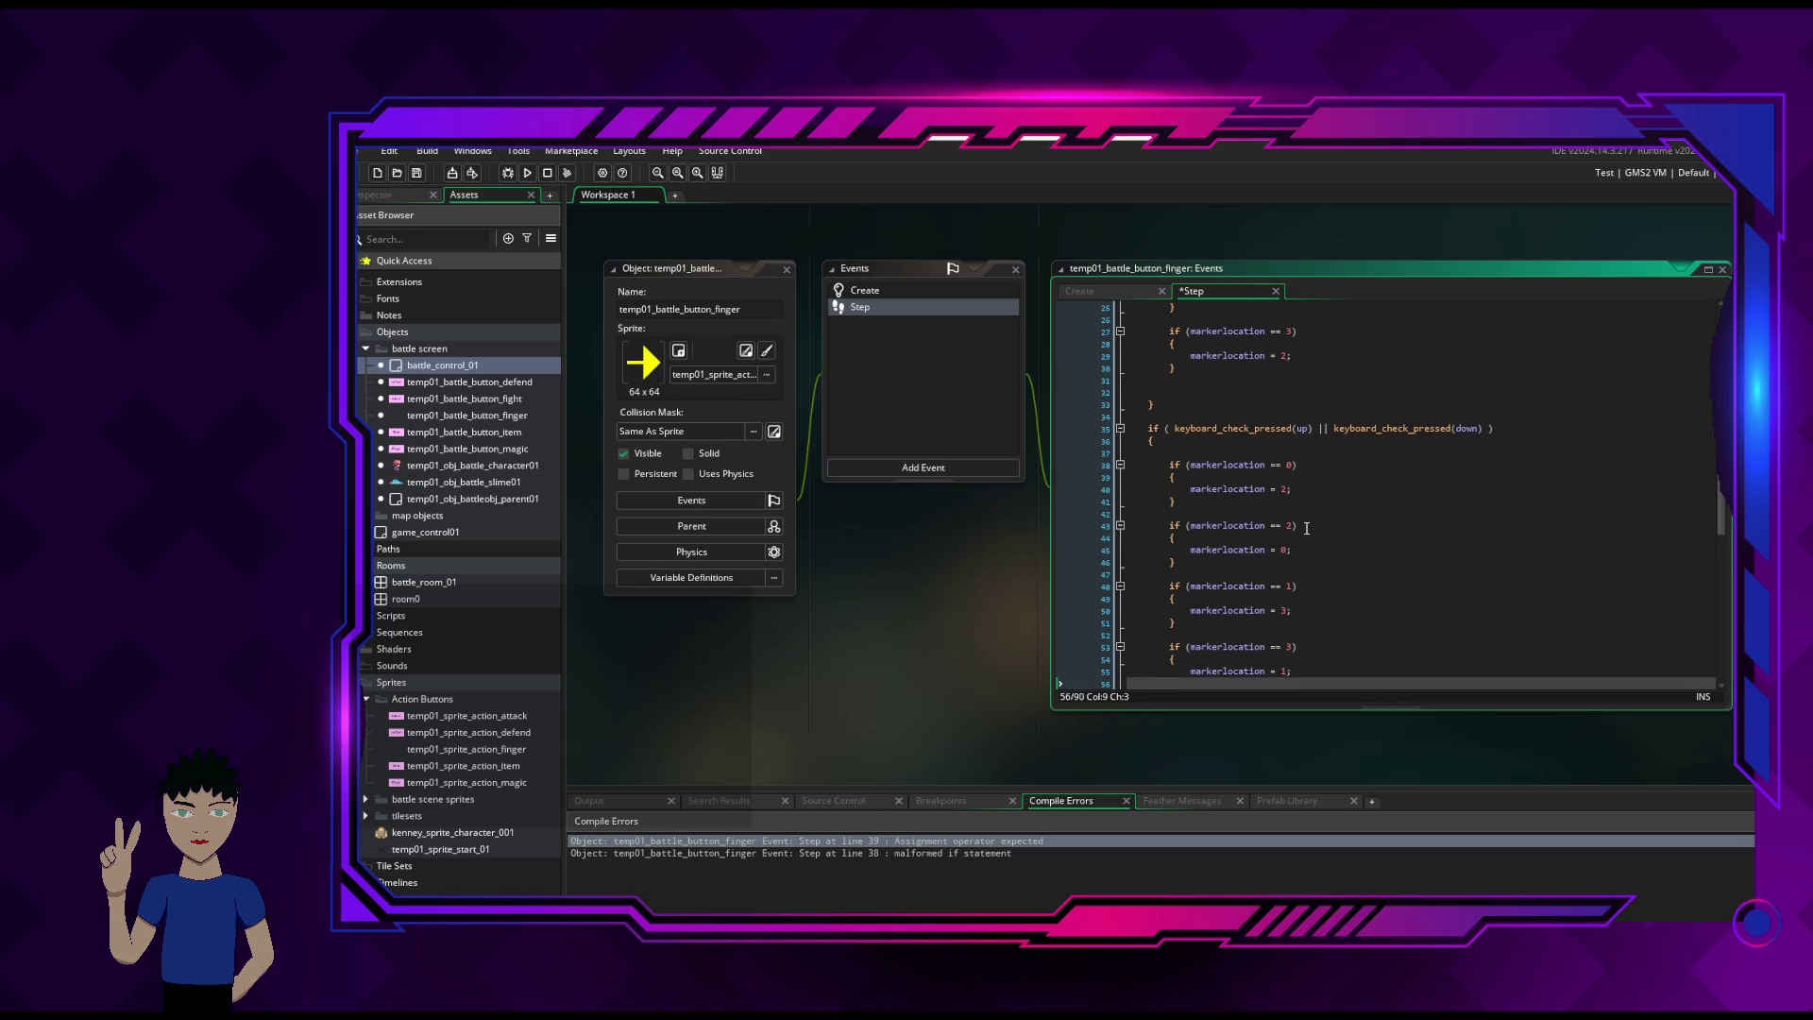
pyautogui.write('}')
pyautogui.hotkey('ctrl', 's')
pyautogui.click(530, 176)
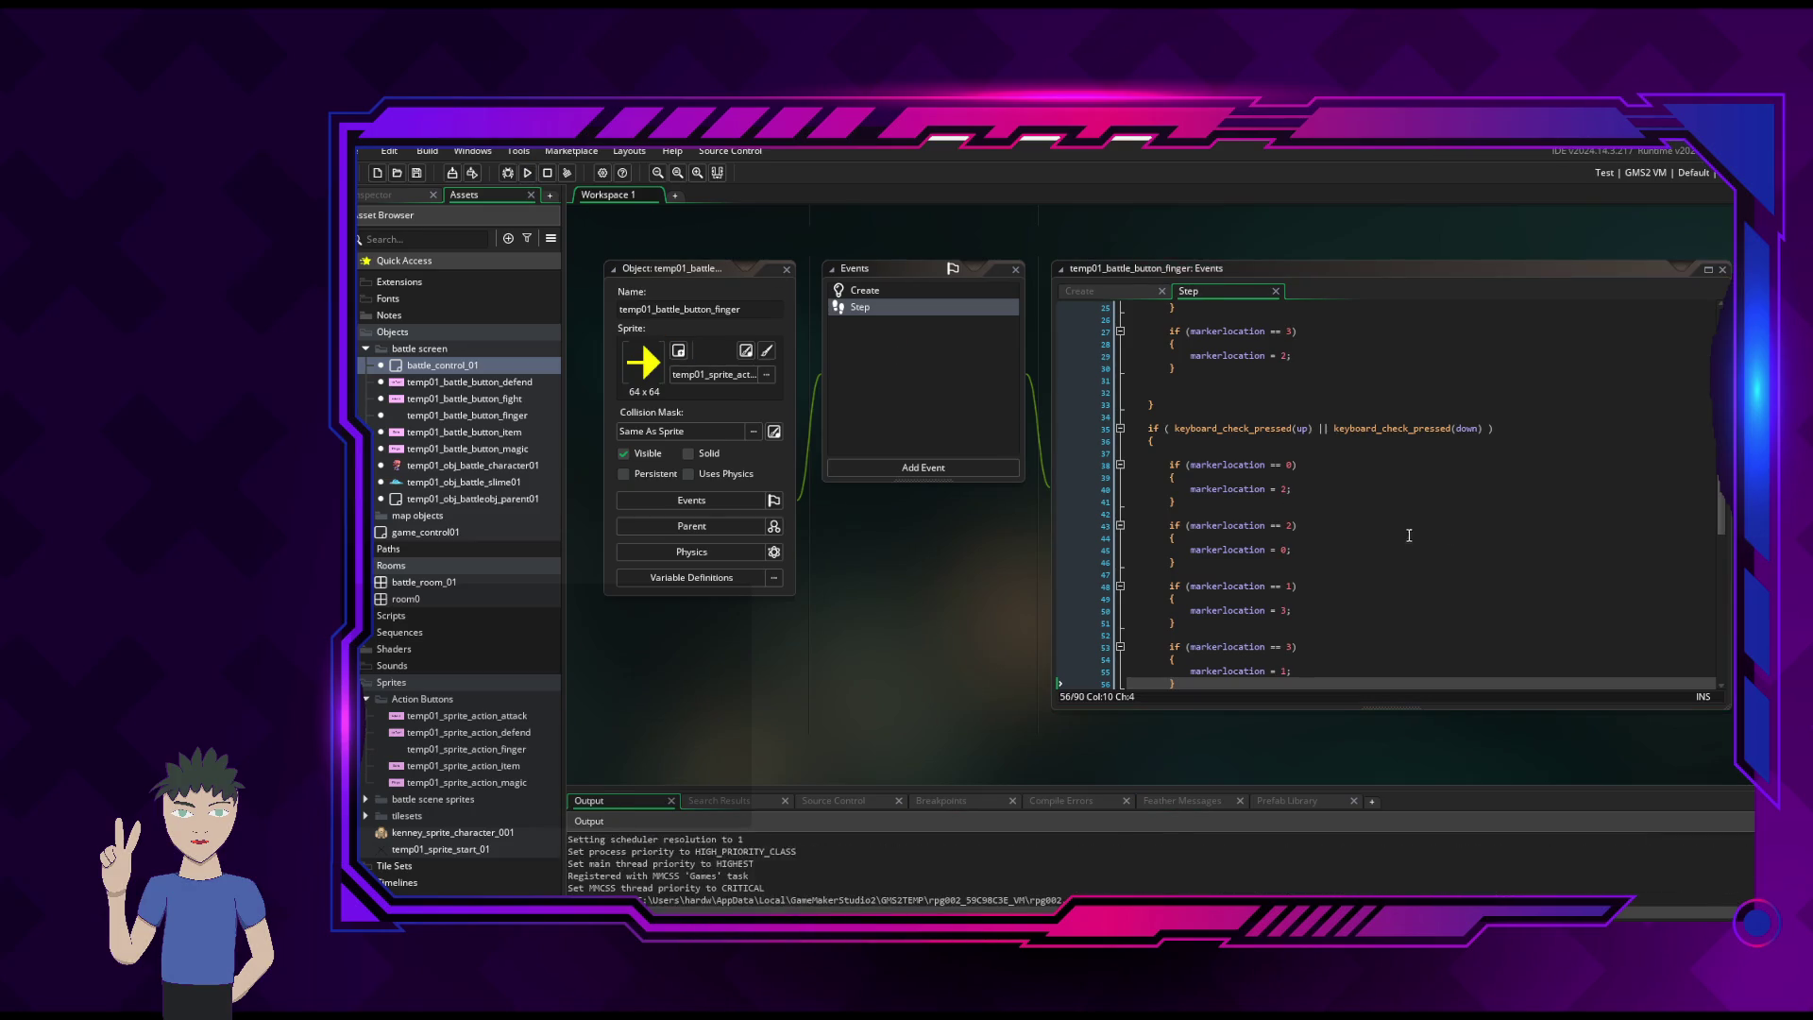
# - Move the character left, up and right, then abort on the temp_id_defense variable error
pyautogui.press('Left')
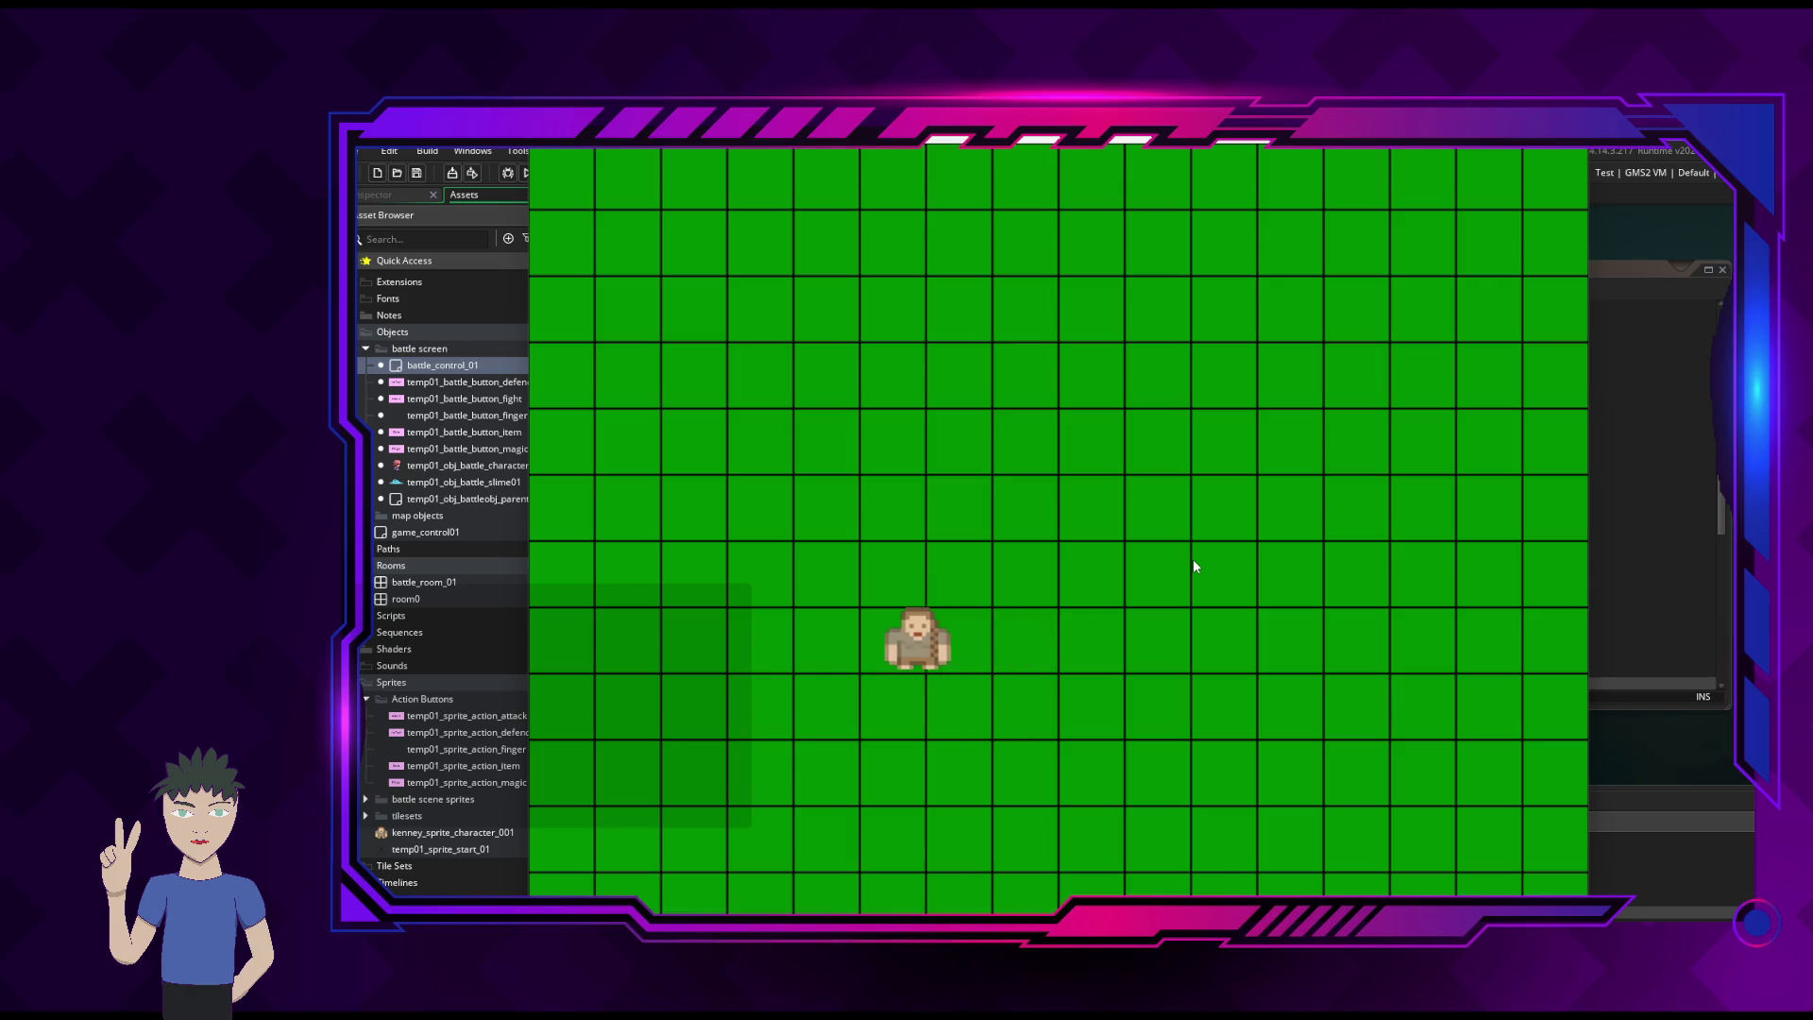
pyautogui.press('Up')
pyautogui.press('Right')
pyautogui.press('Right')
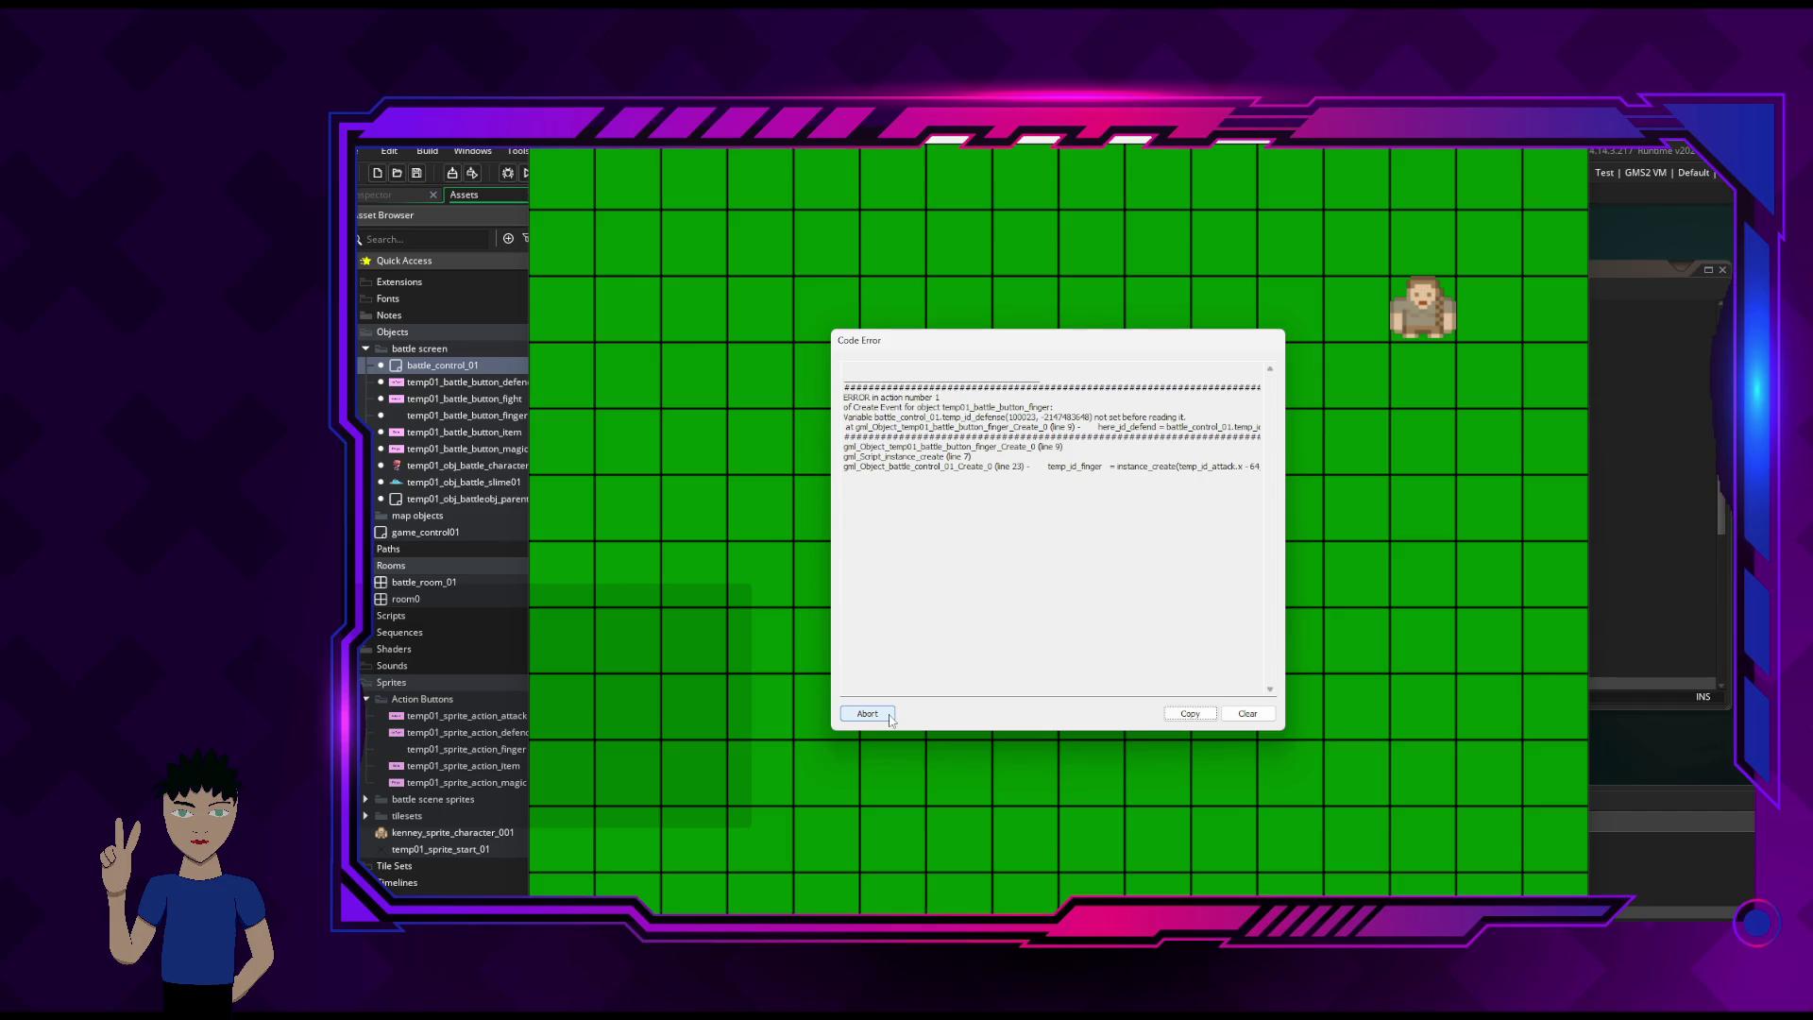
pyautogui.click(889, 718)
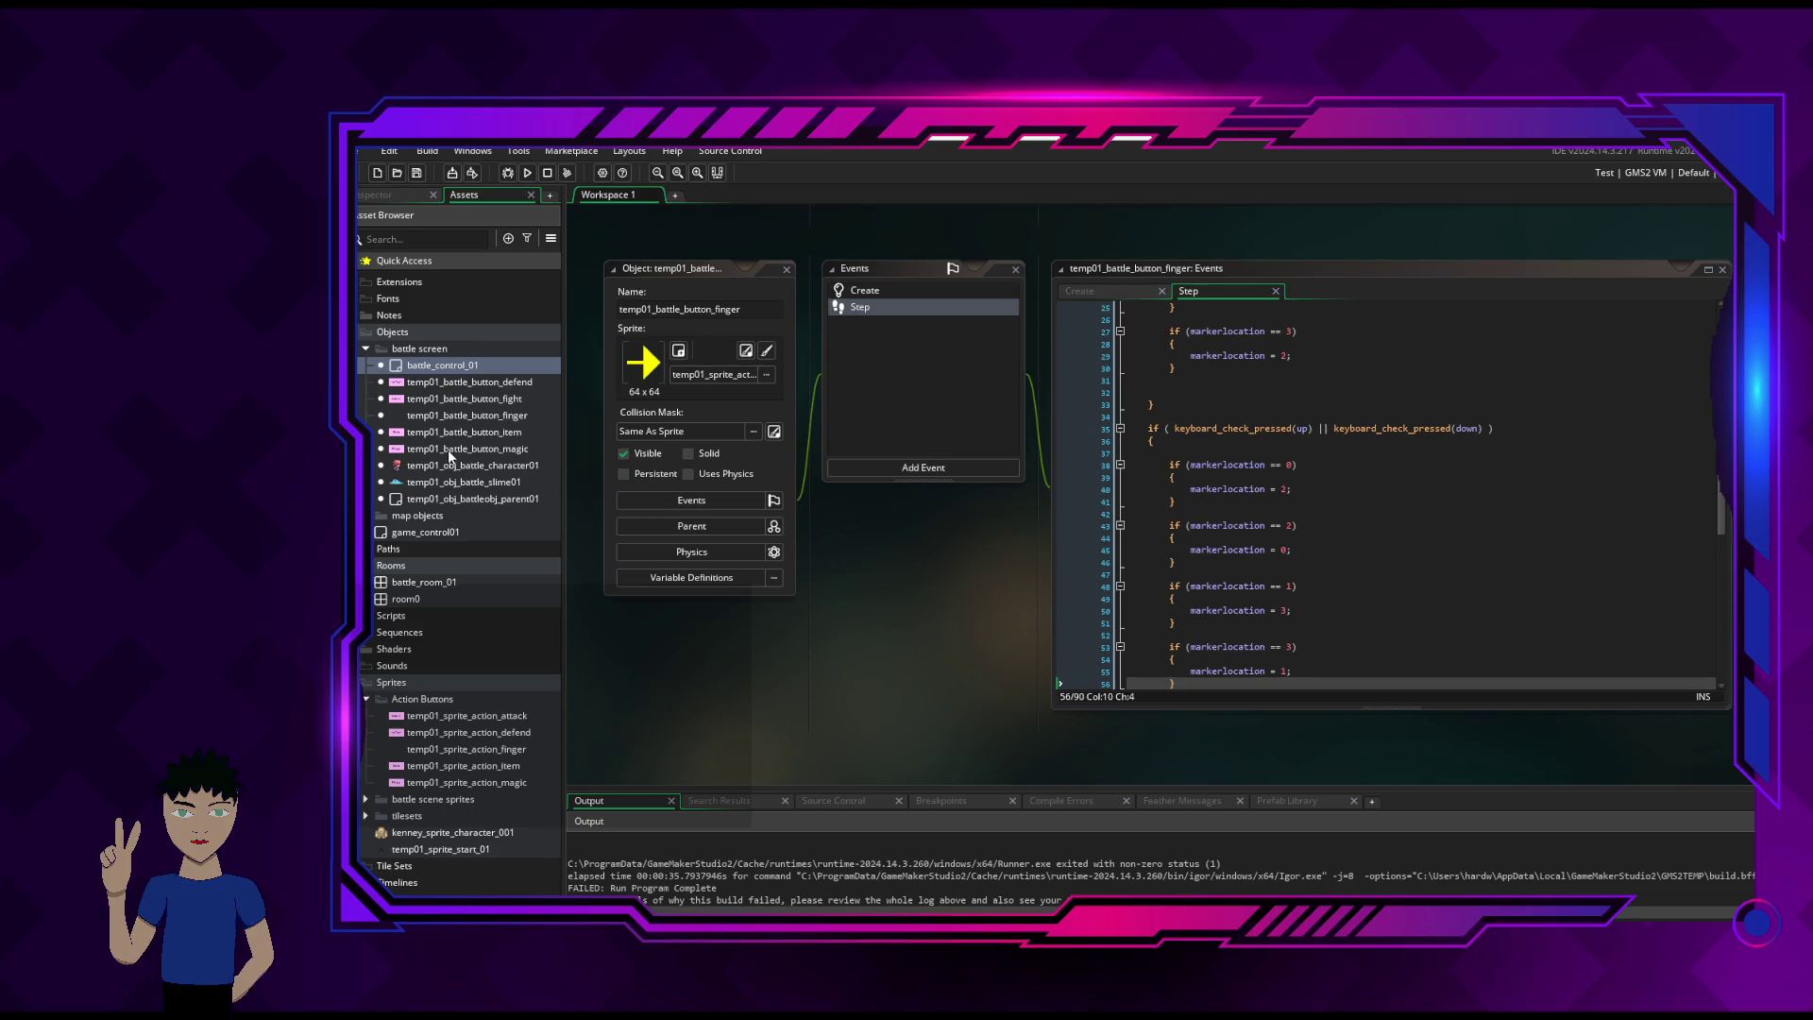
pyautogui.doubleClick(464, 365)
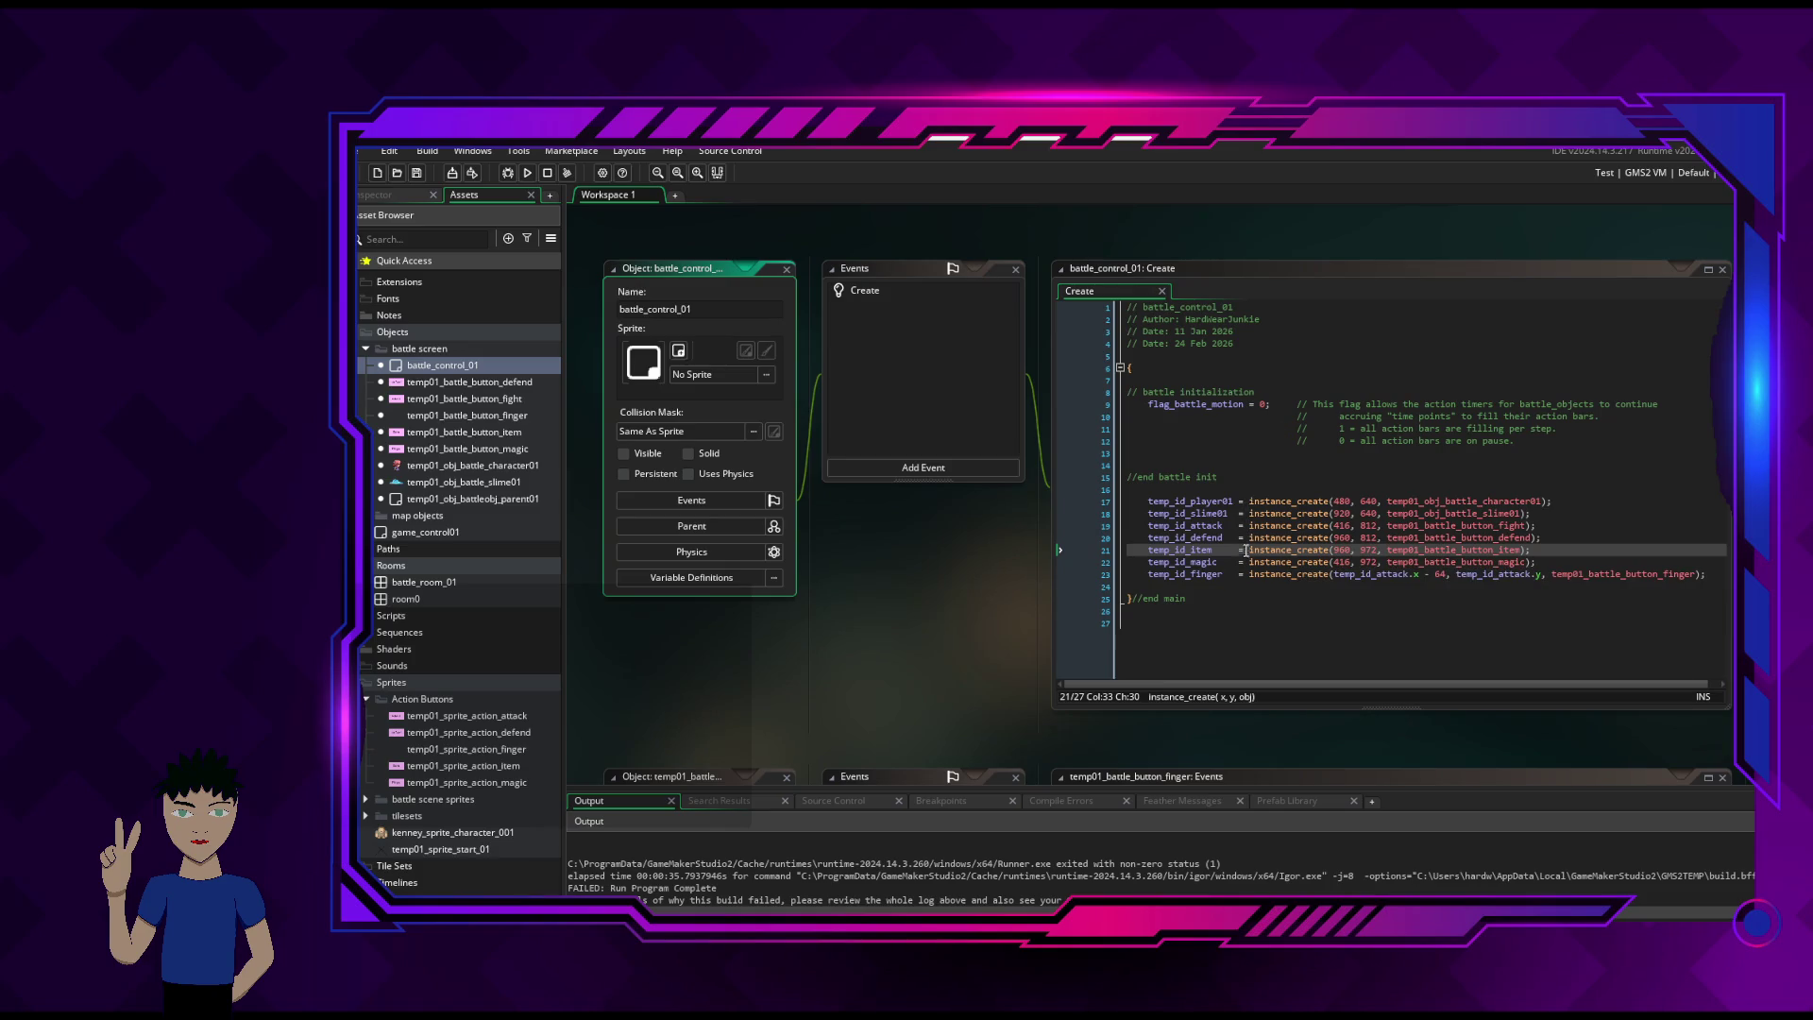
pyautogui.click(1246, 575)
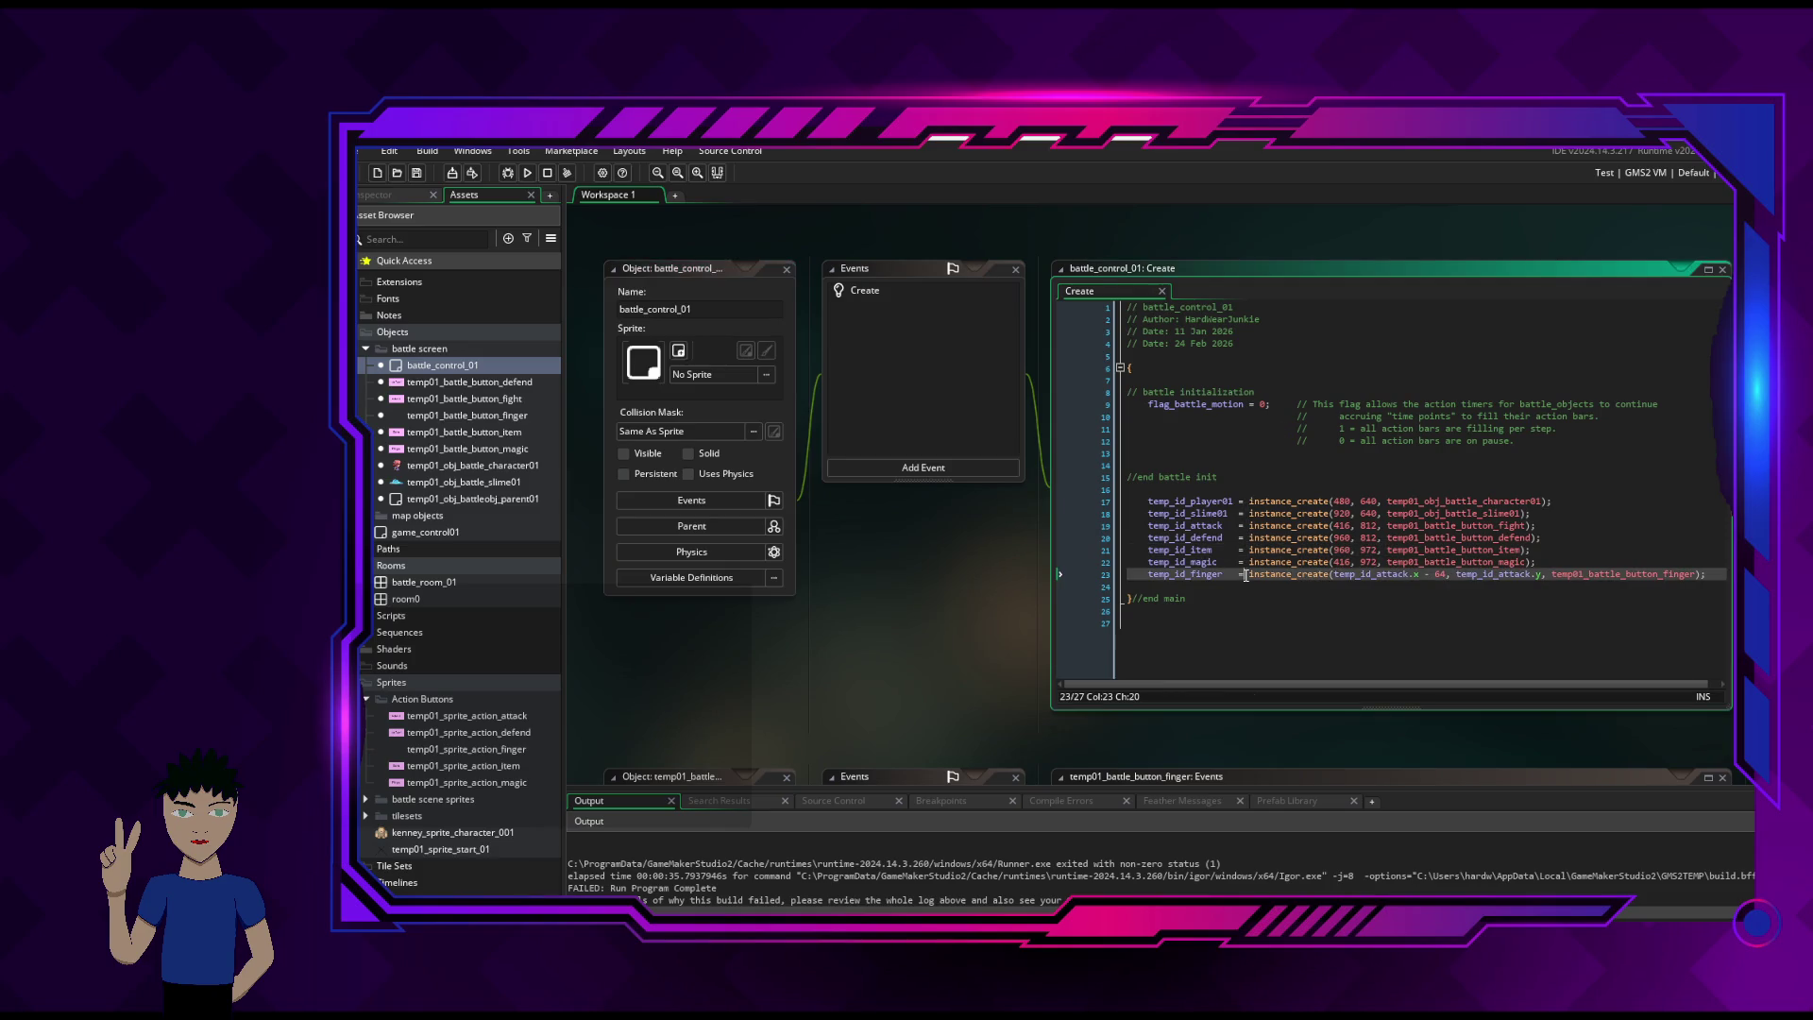
pyautogui.click(1169, 587)
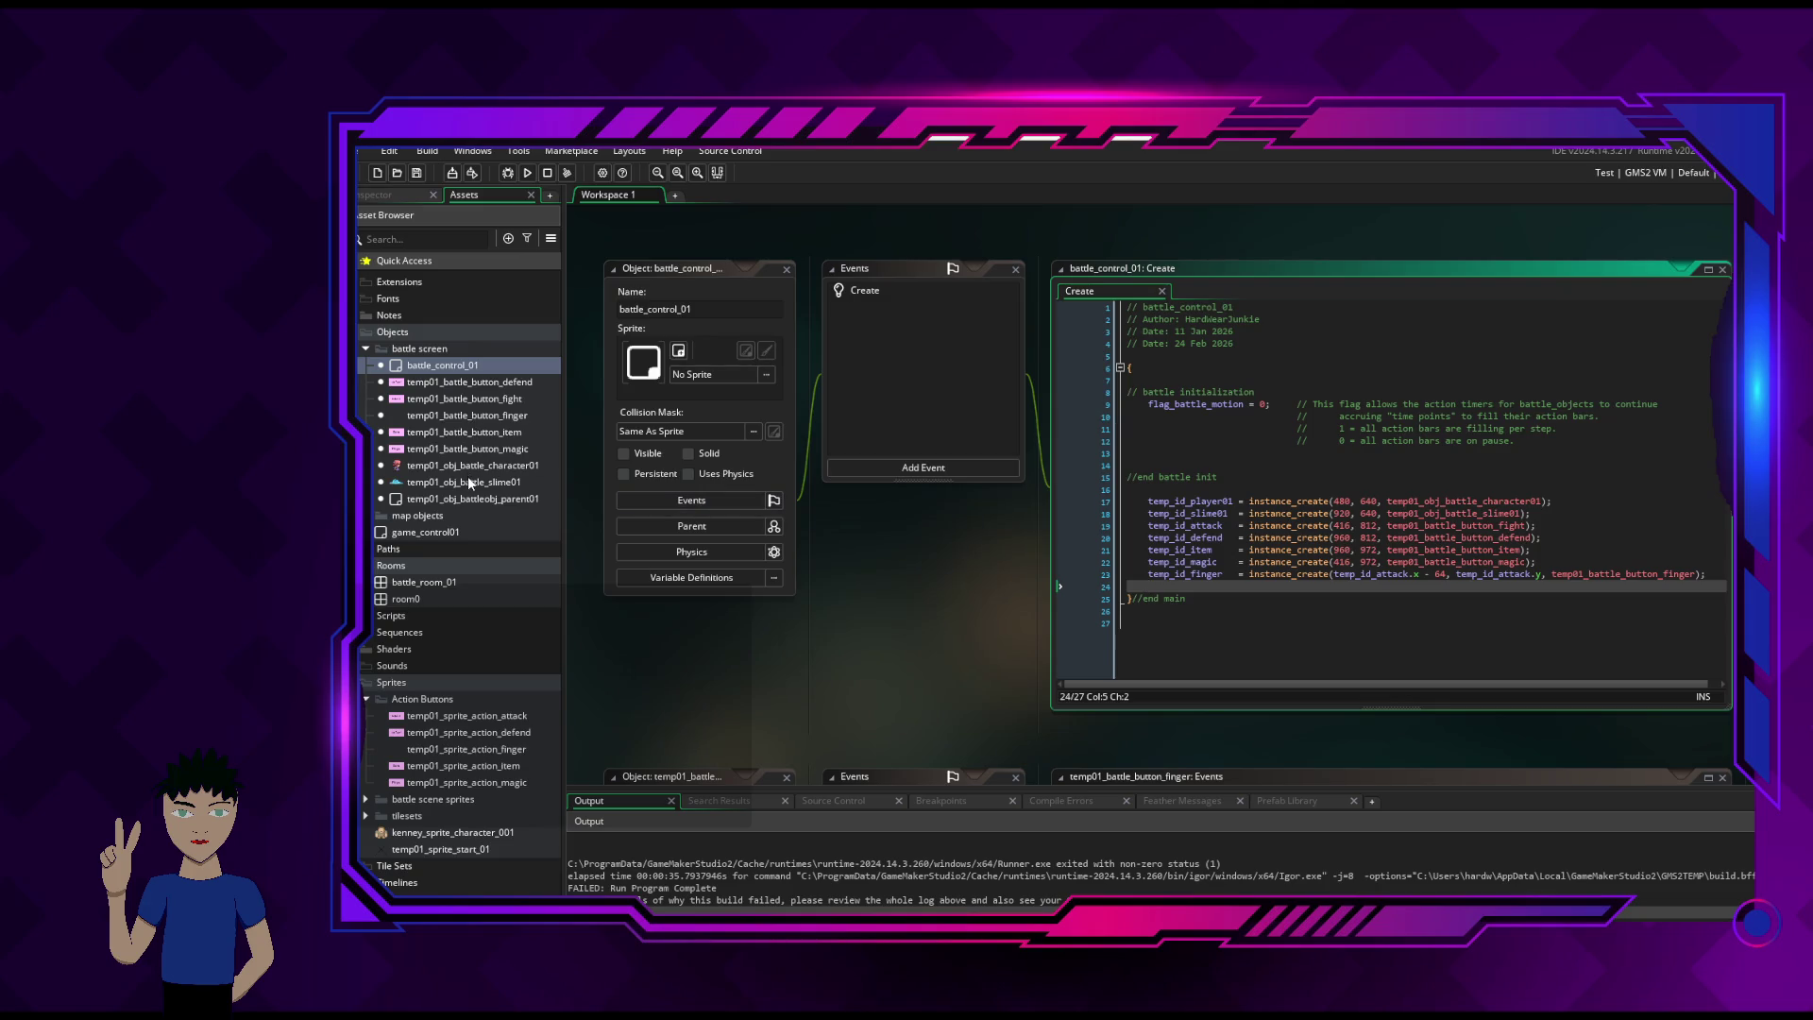
pyautogui.click(472, 419)
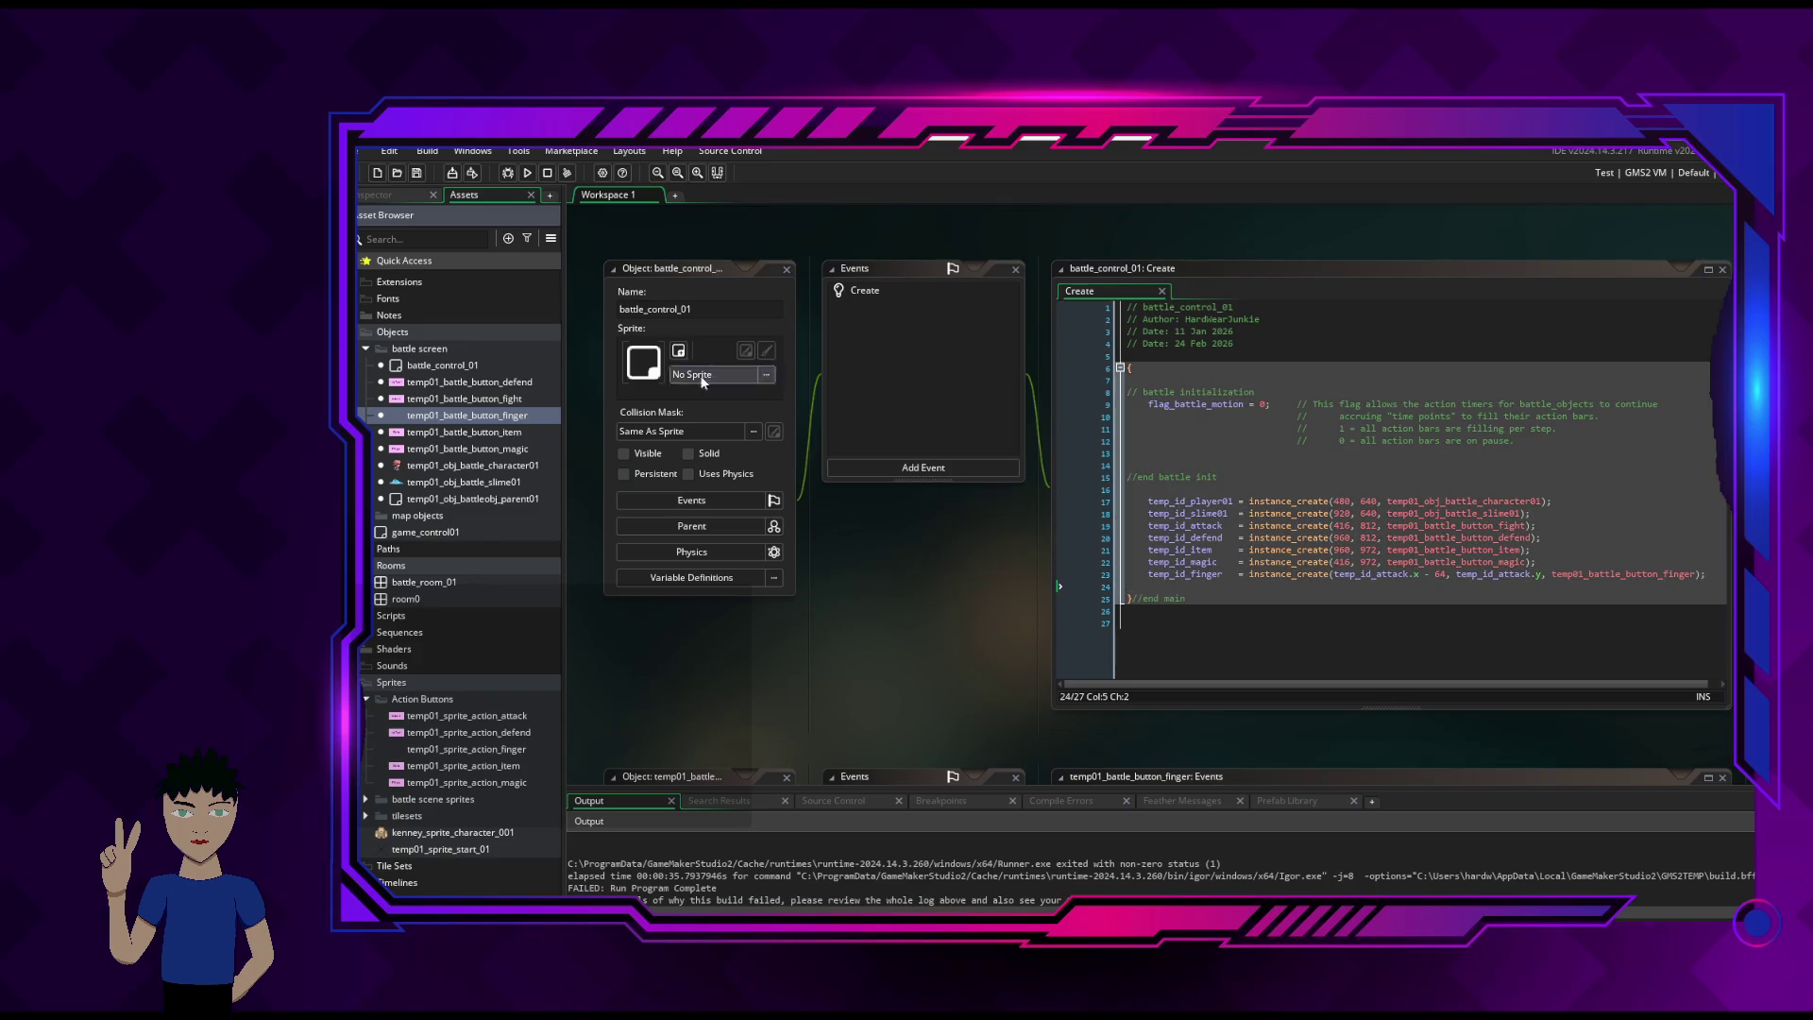
pyautogui.click(472, 369)
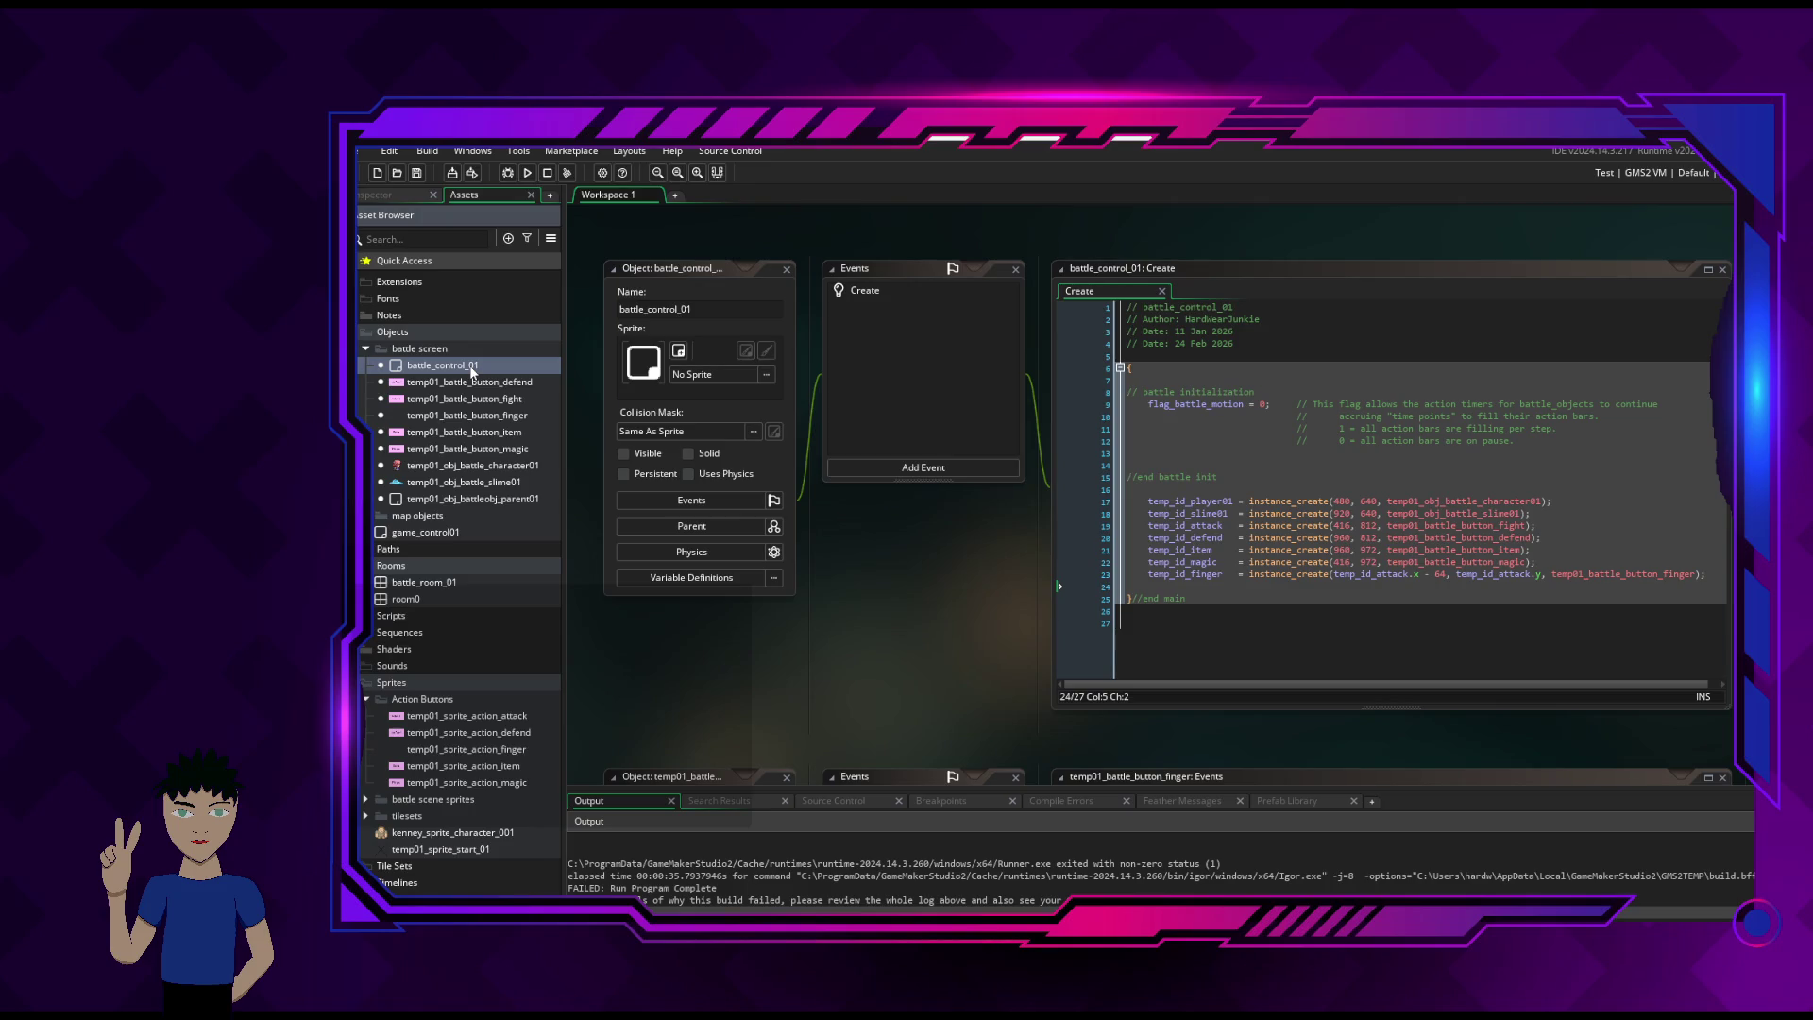
pyautogui.click(455, 417)
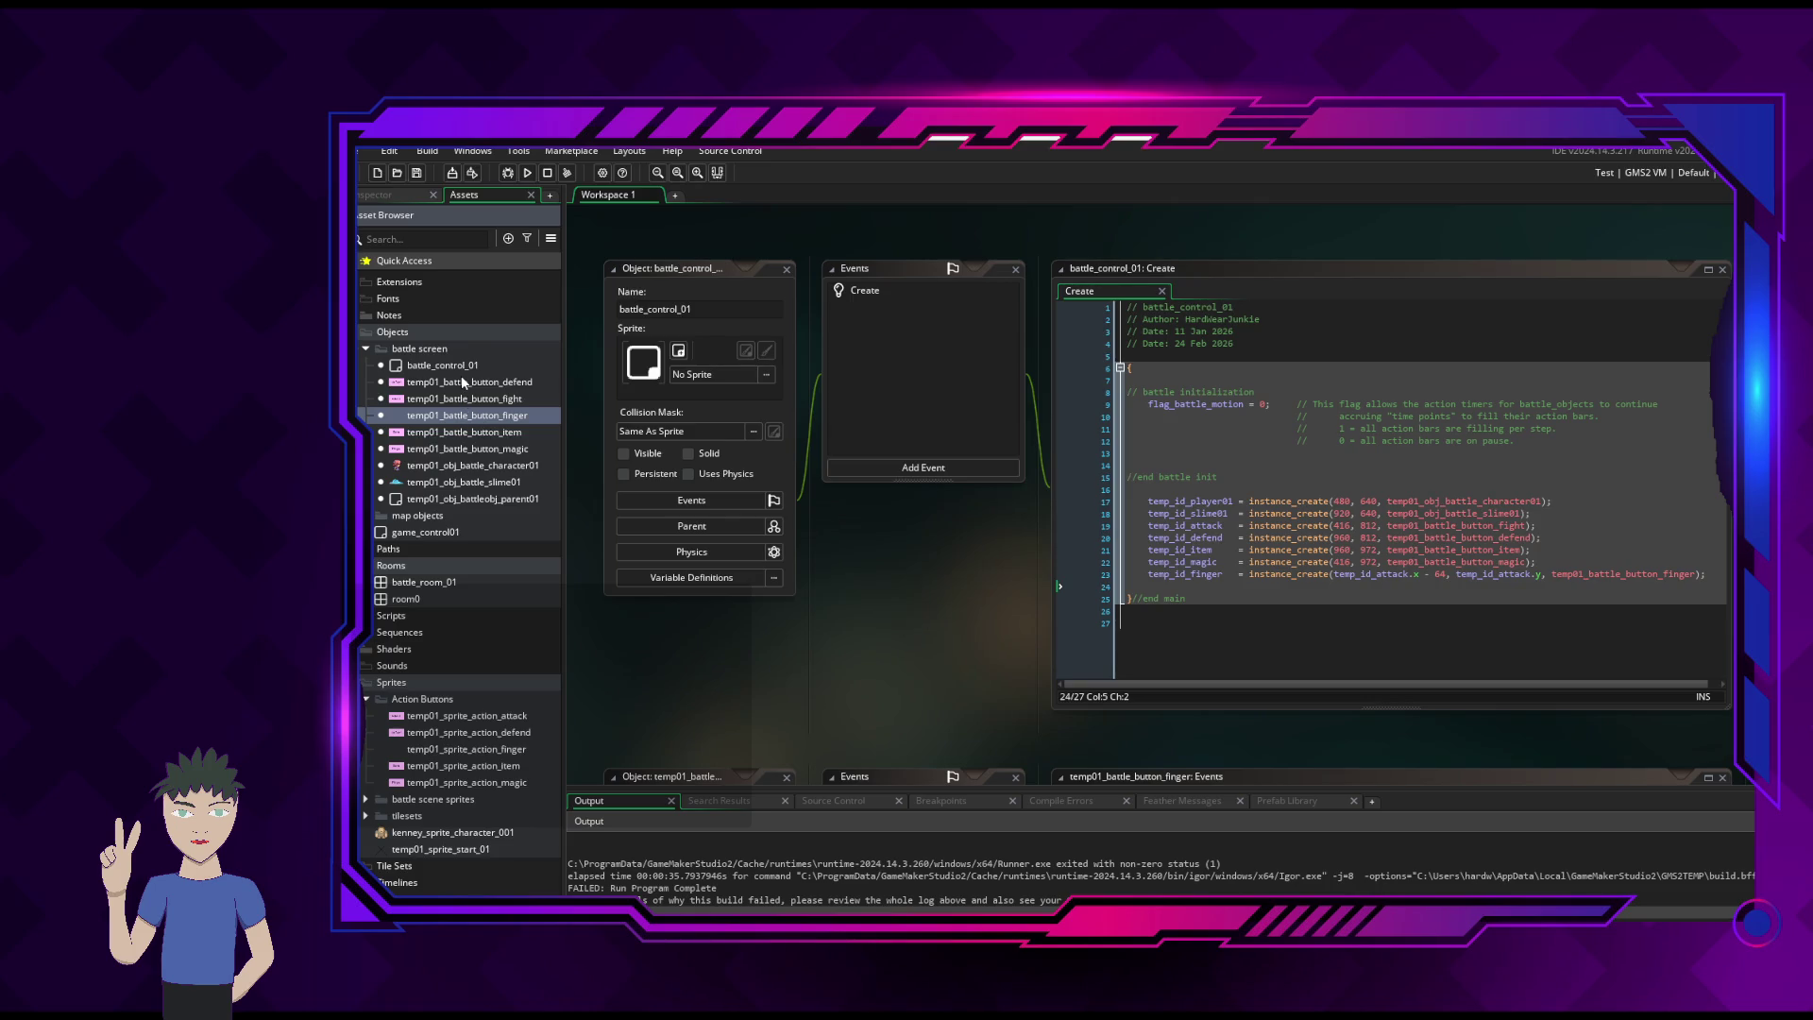
pyautogui.click(462, 381)
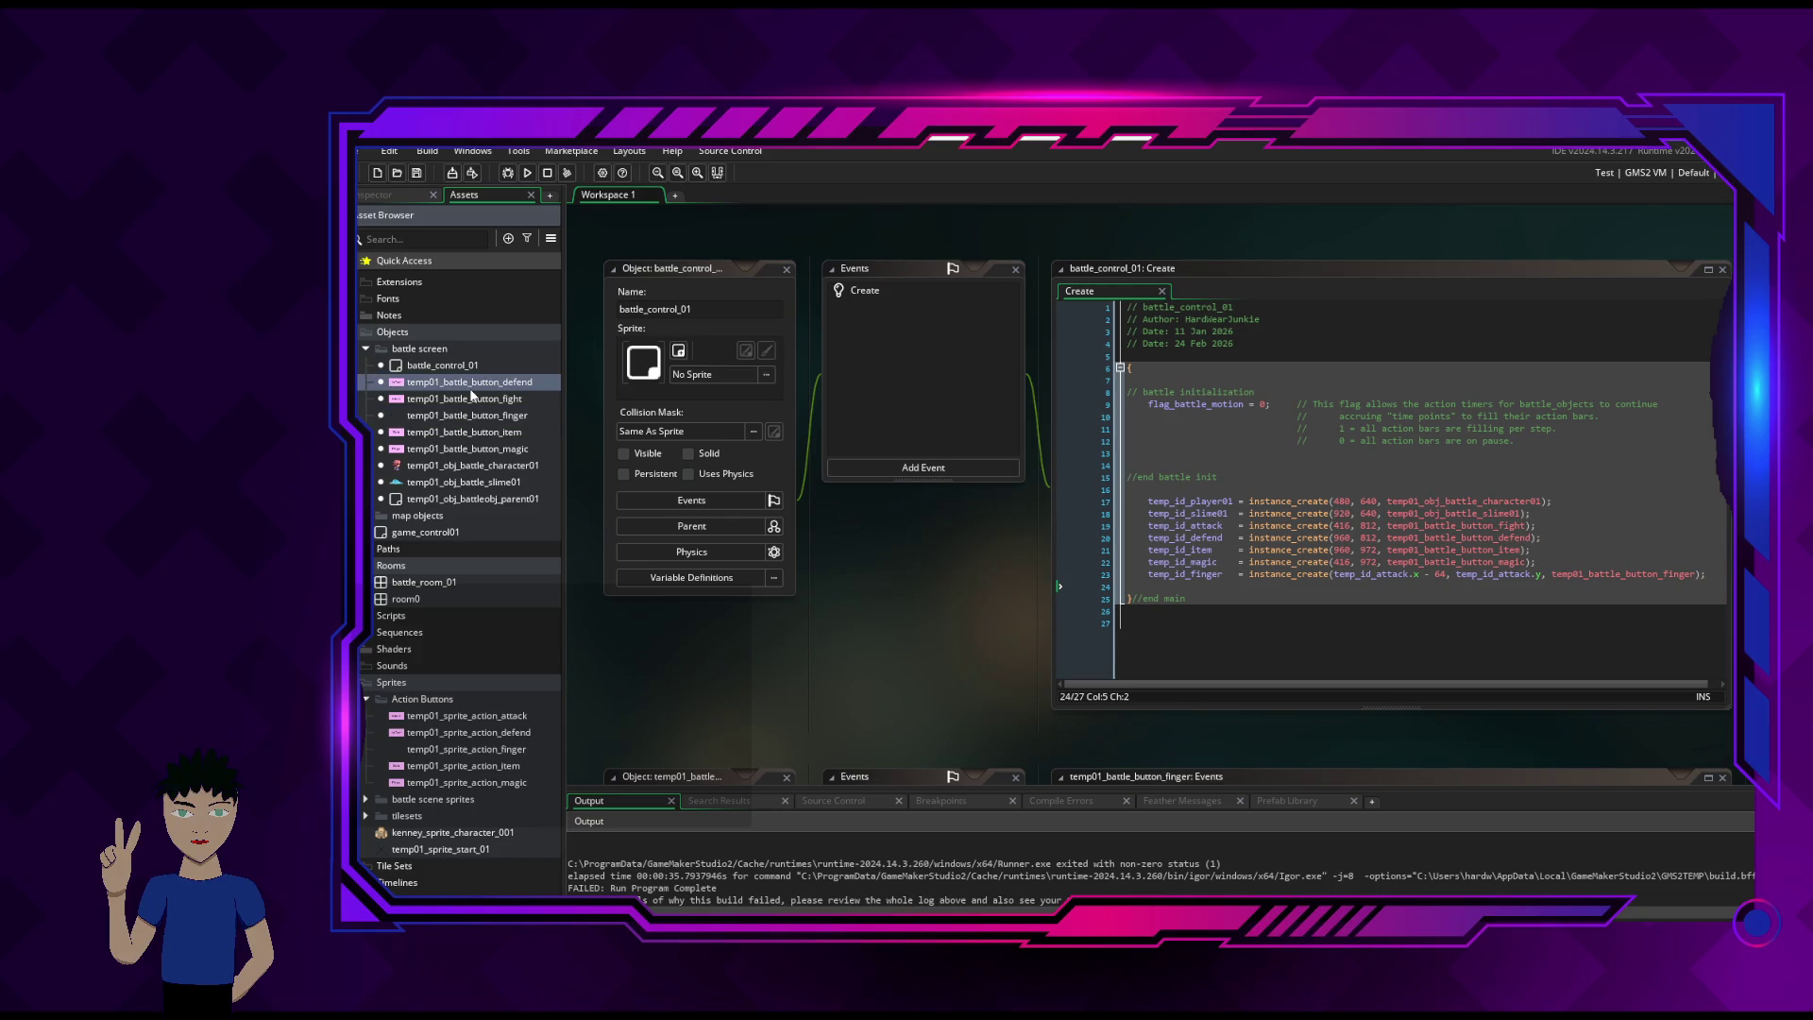
pyautogui.click(470, 420)
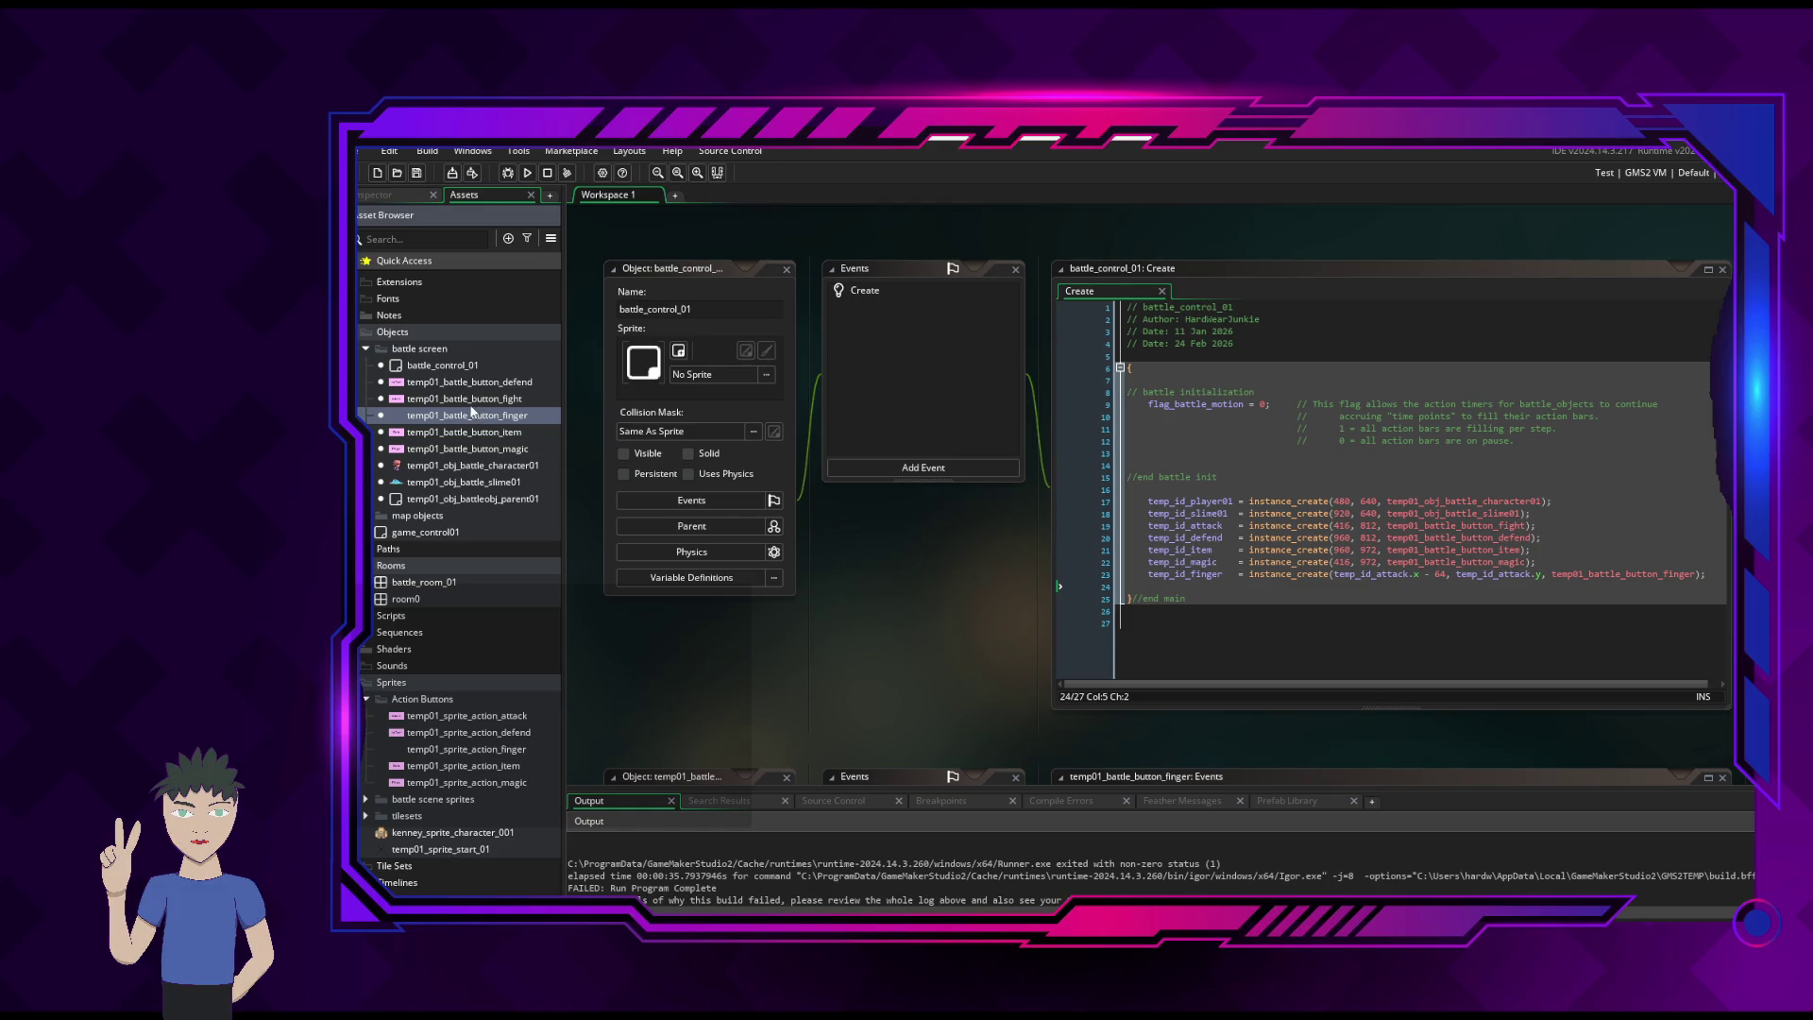
pyautogui.click(469, 404)
pyautogui.click(457, 419)
pyautogui.click(464, 400)
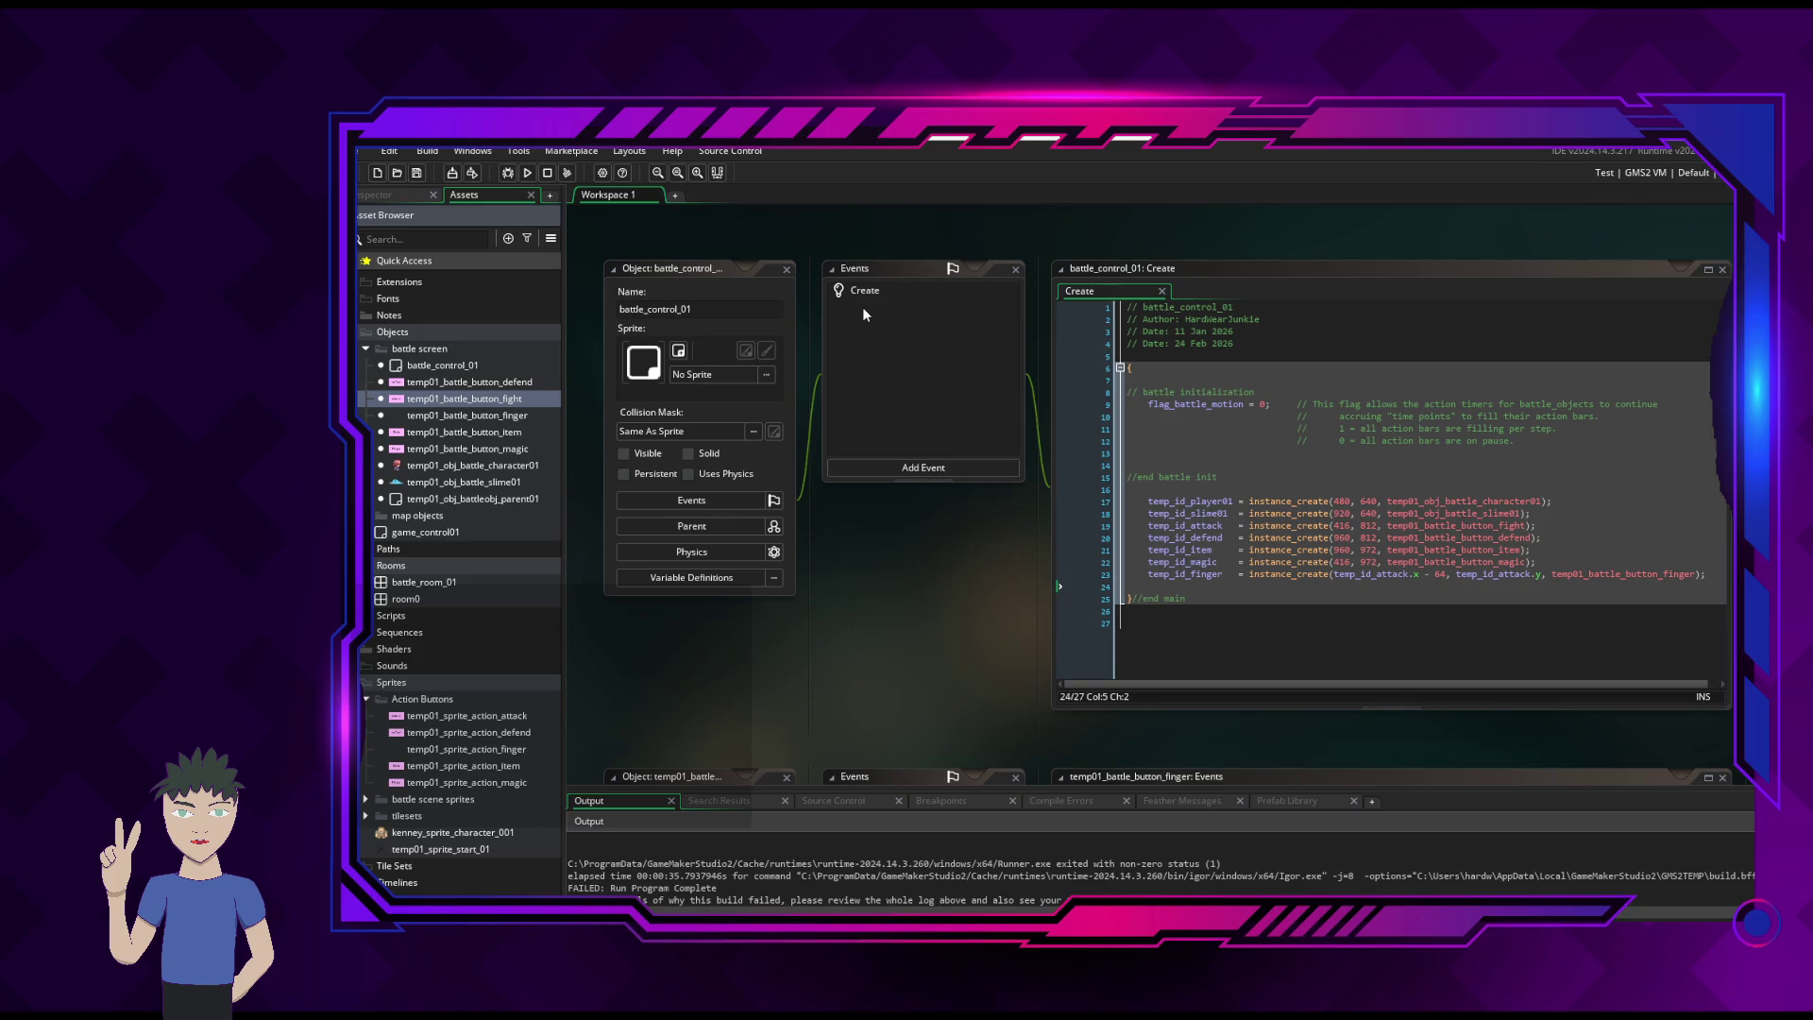
pyautogui.click(442, 416)
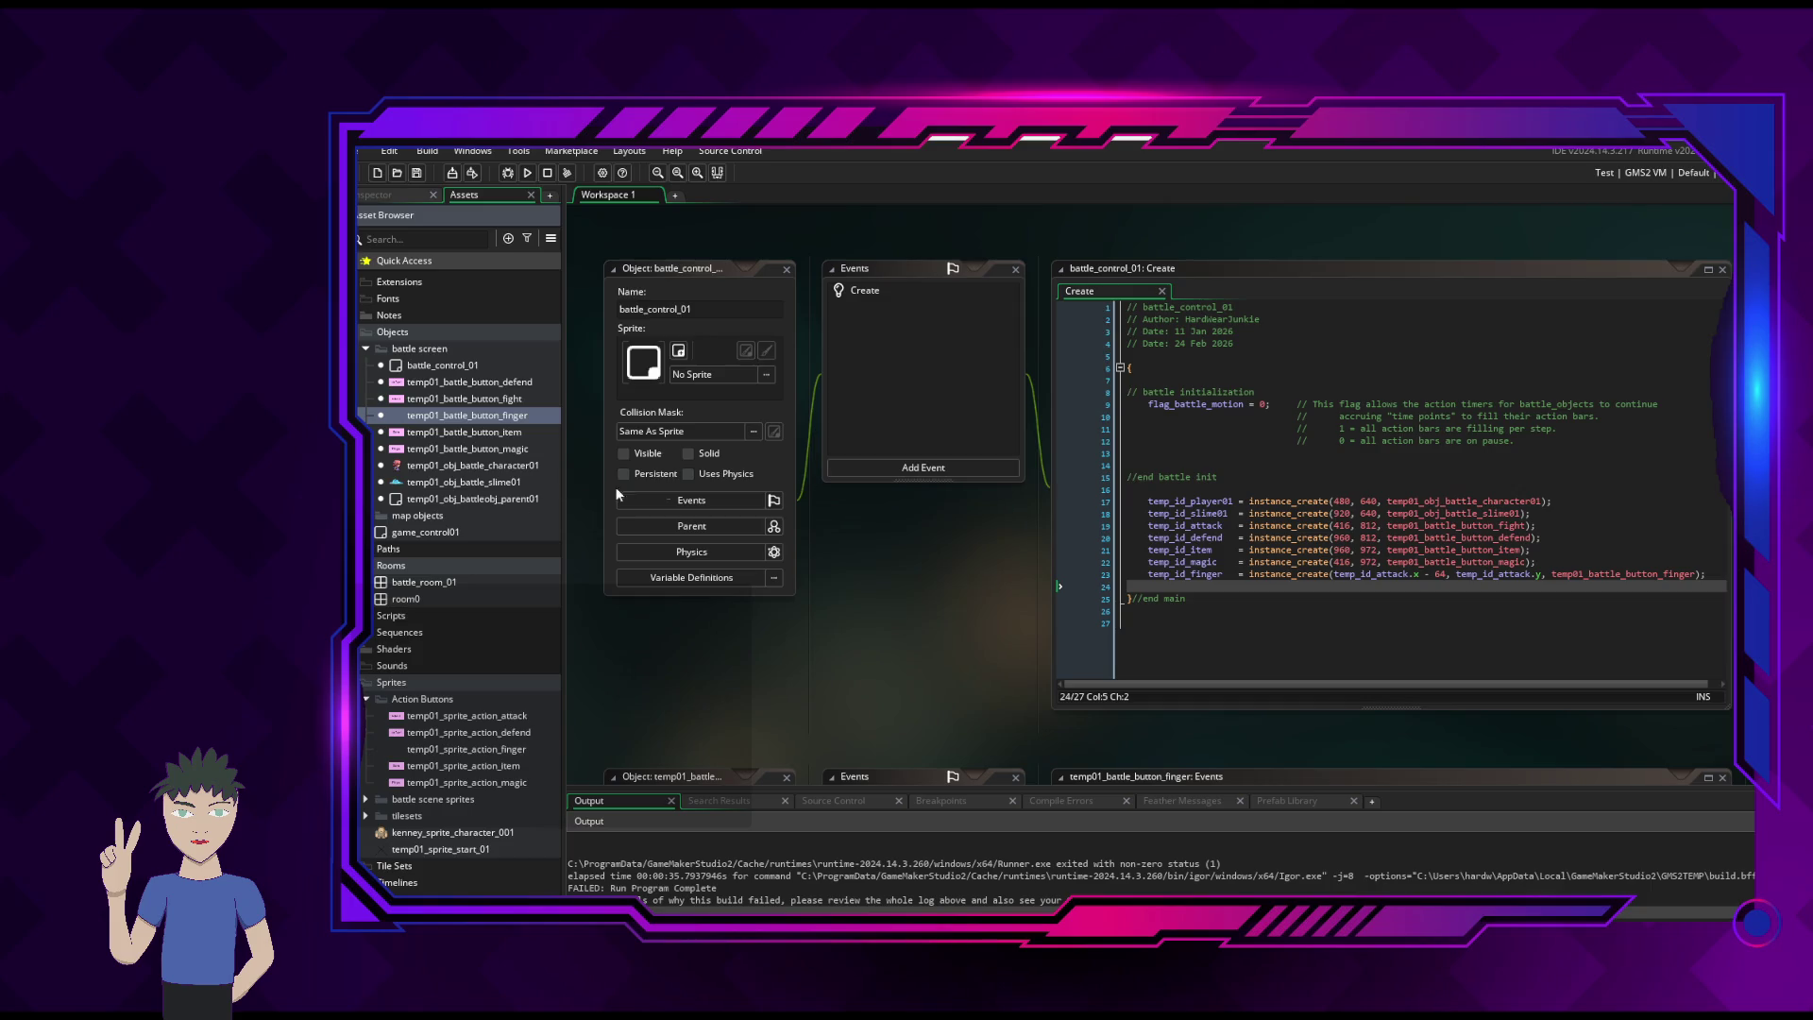
# - Delete line 23, the temp_id_finger instance_create line, from battle_control_01's Create code
pyautogui.scroll(-3, 1046, 542)
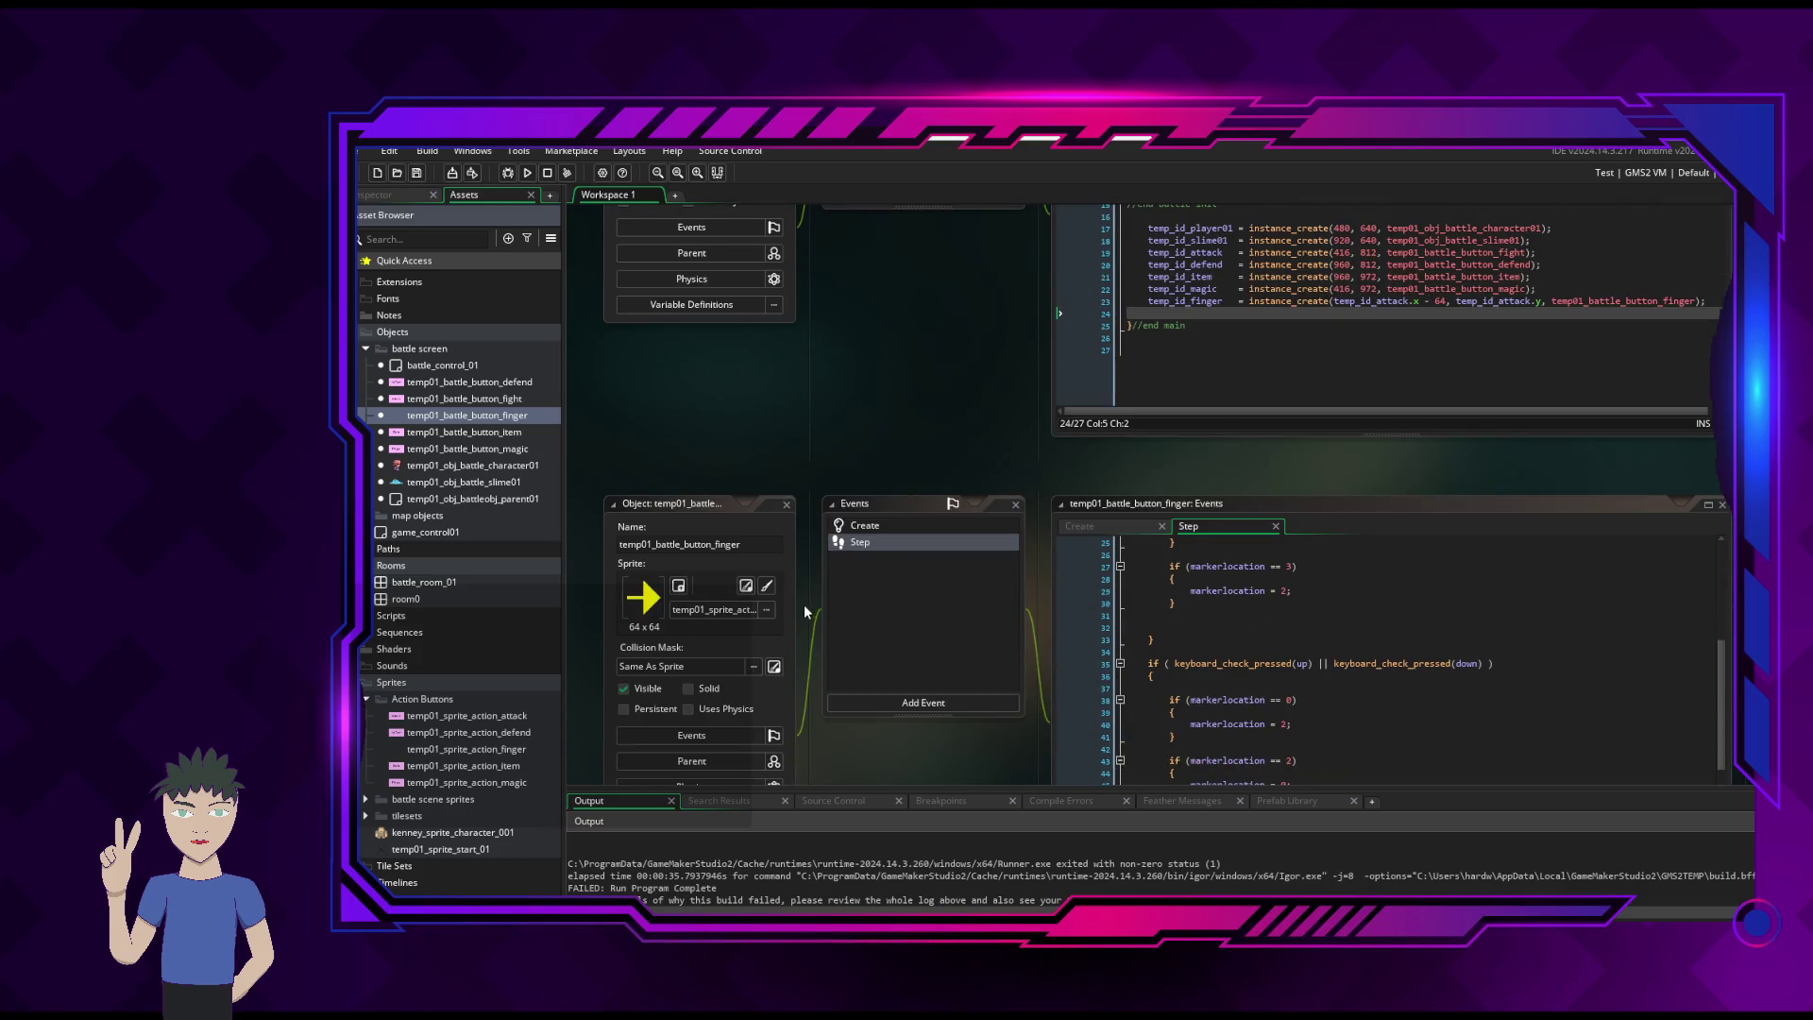
pyautogui.scroll(2, 656, 359)
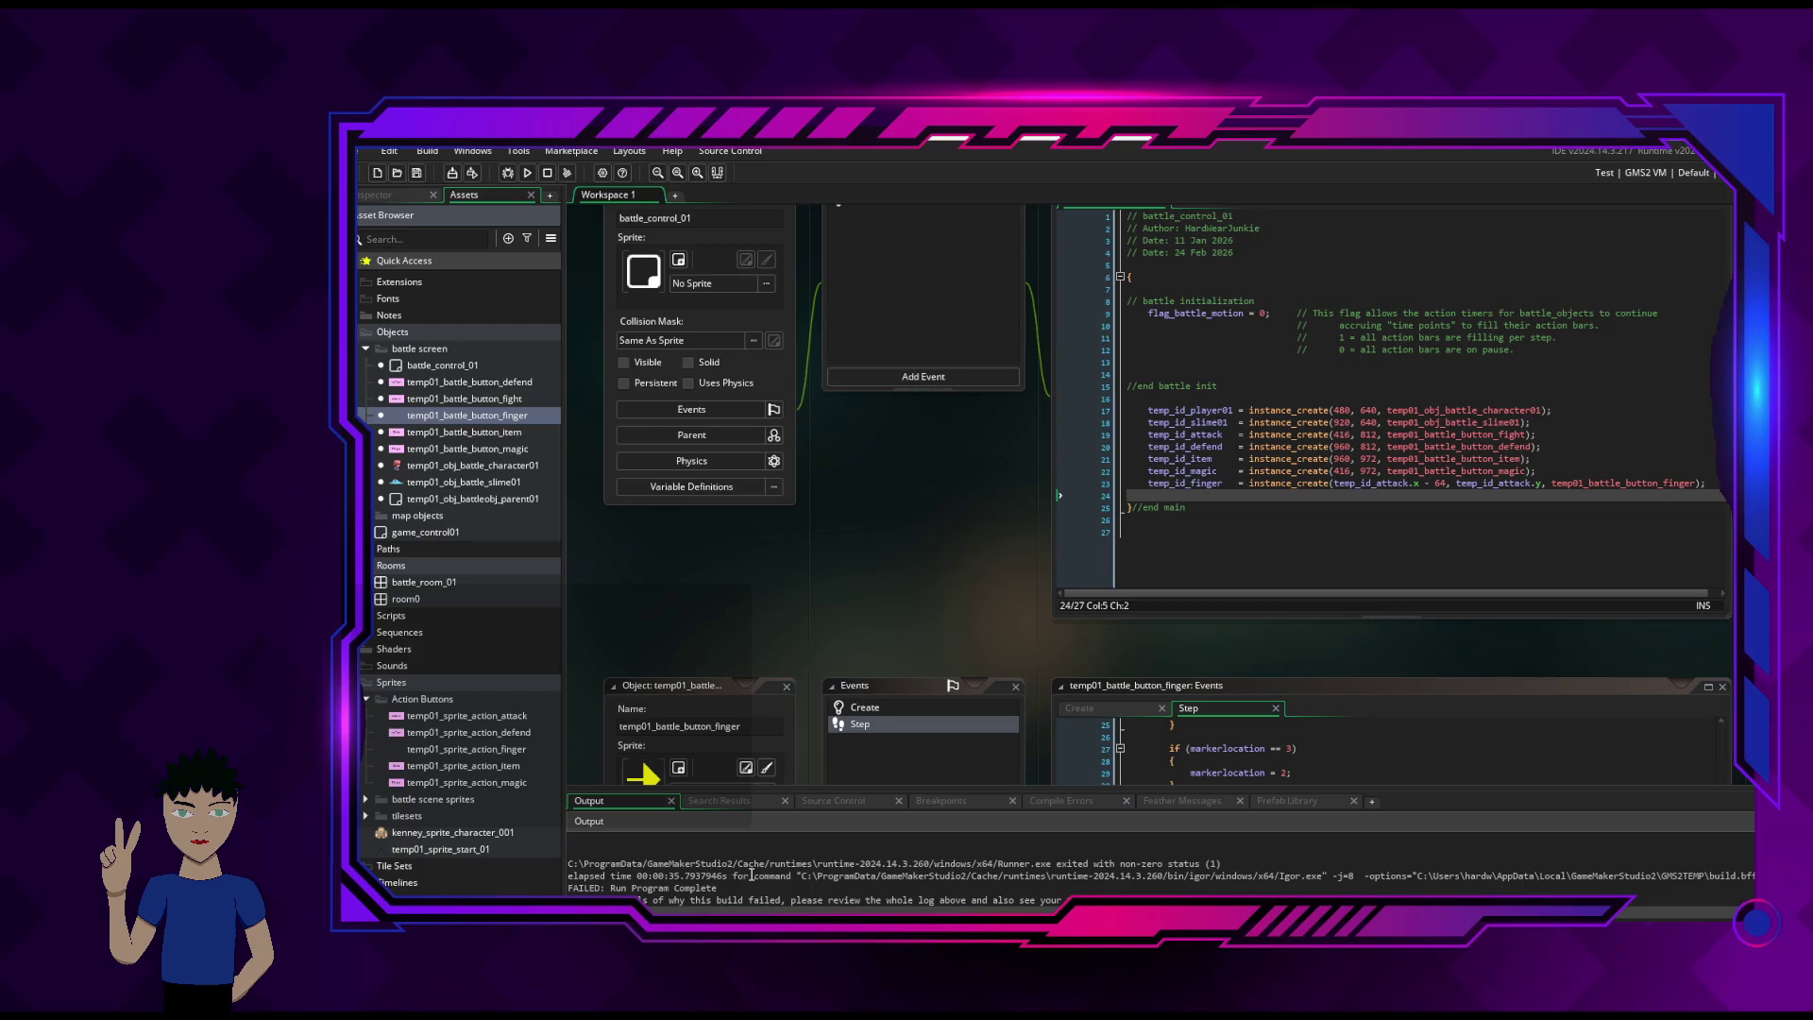
pyautogui.moveTo(359, 566)
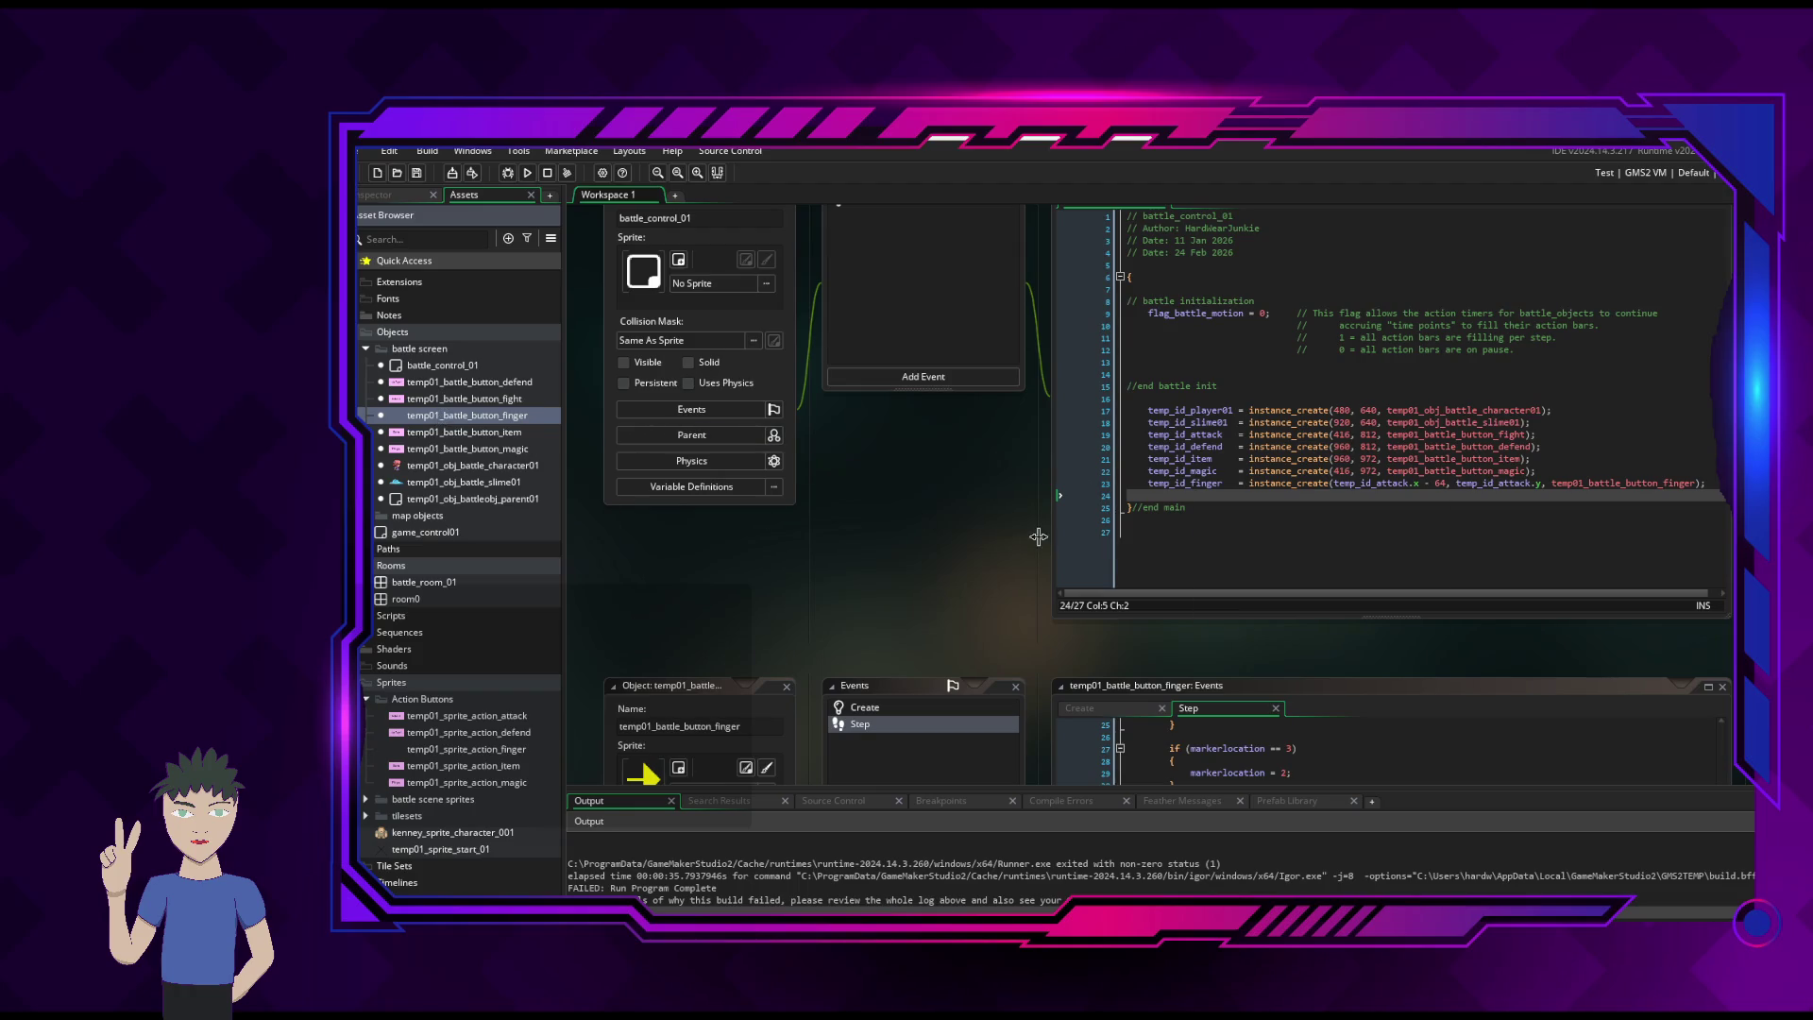
pyautogui.scroll(2, 906, 483)
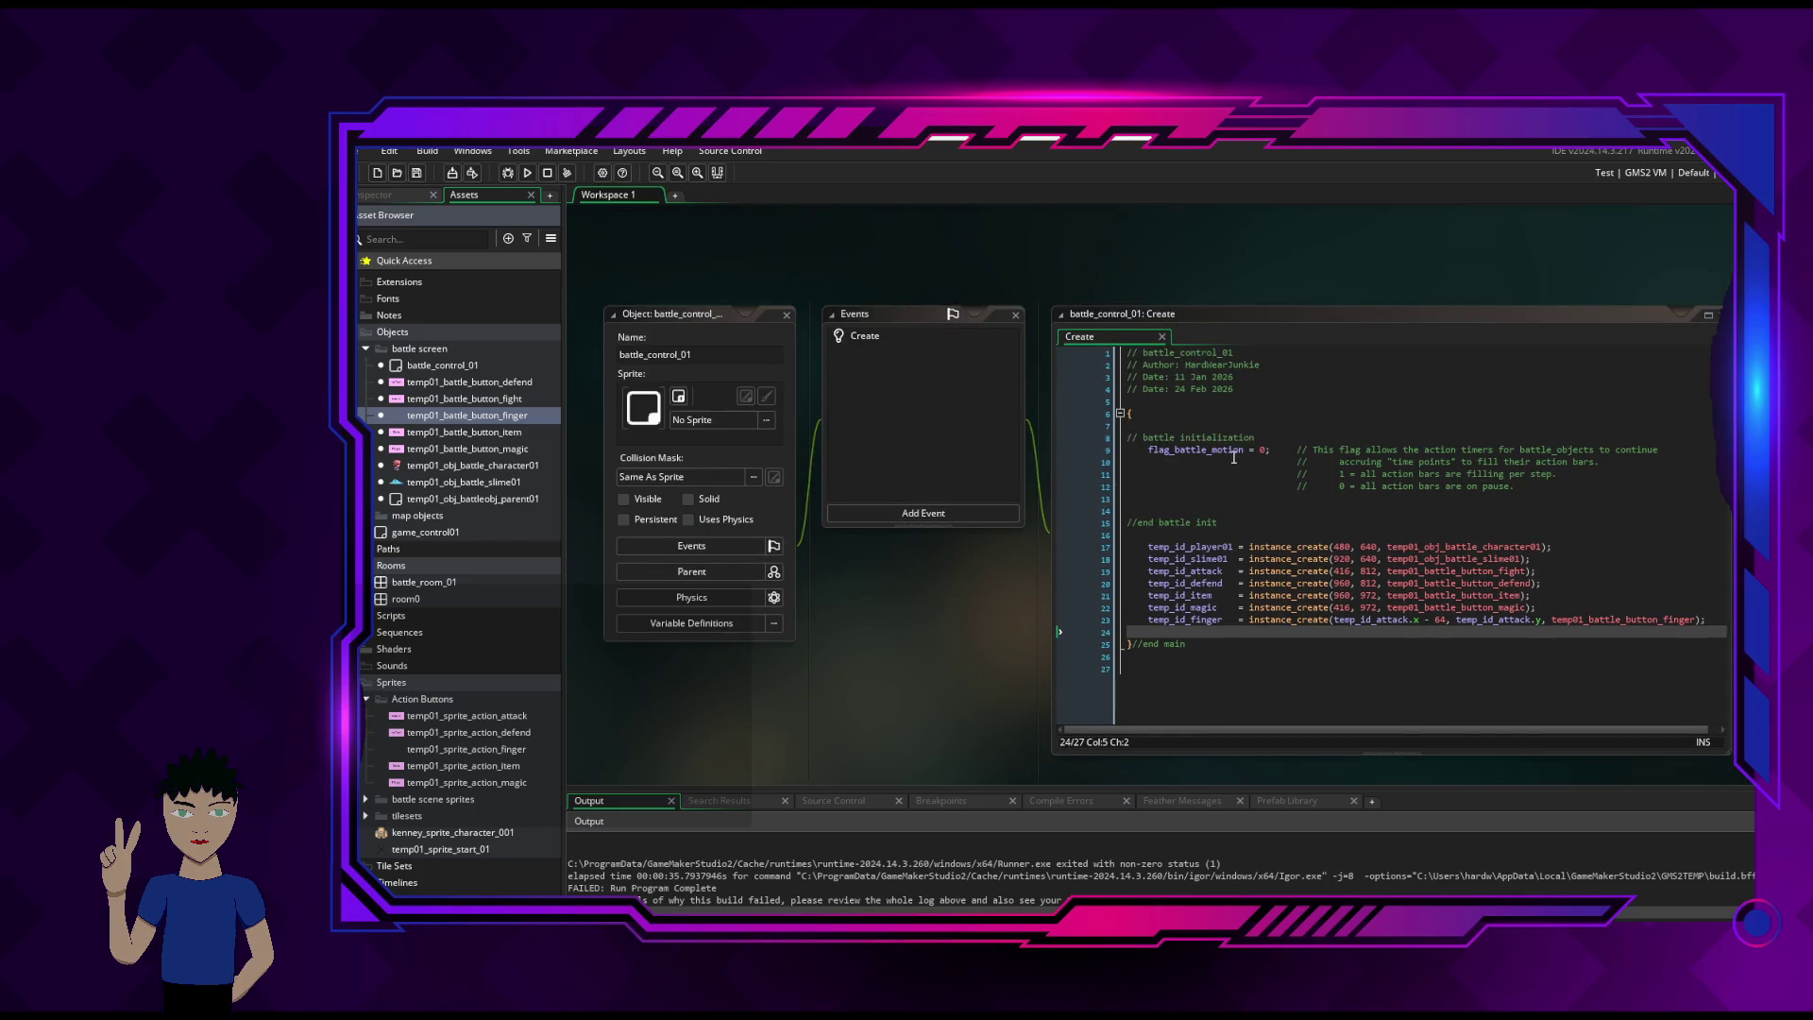
pyautogui.scroll(-1, 1309, 525)
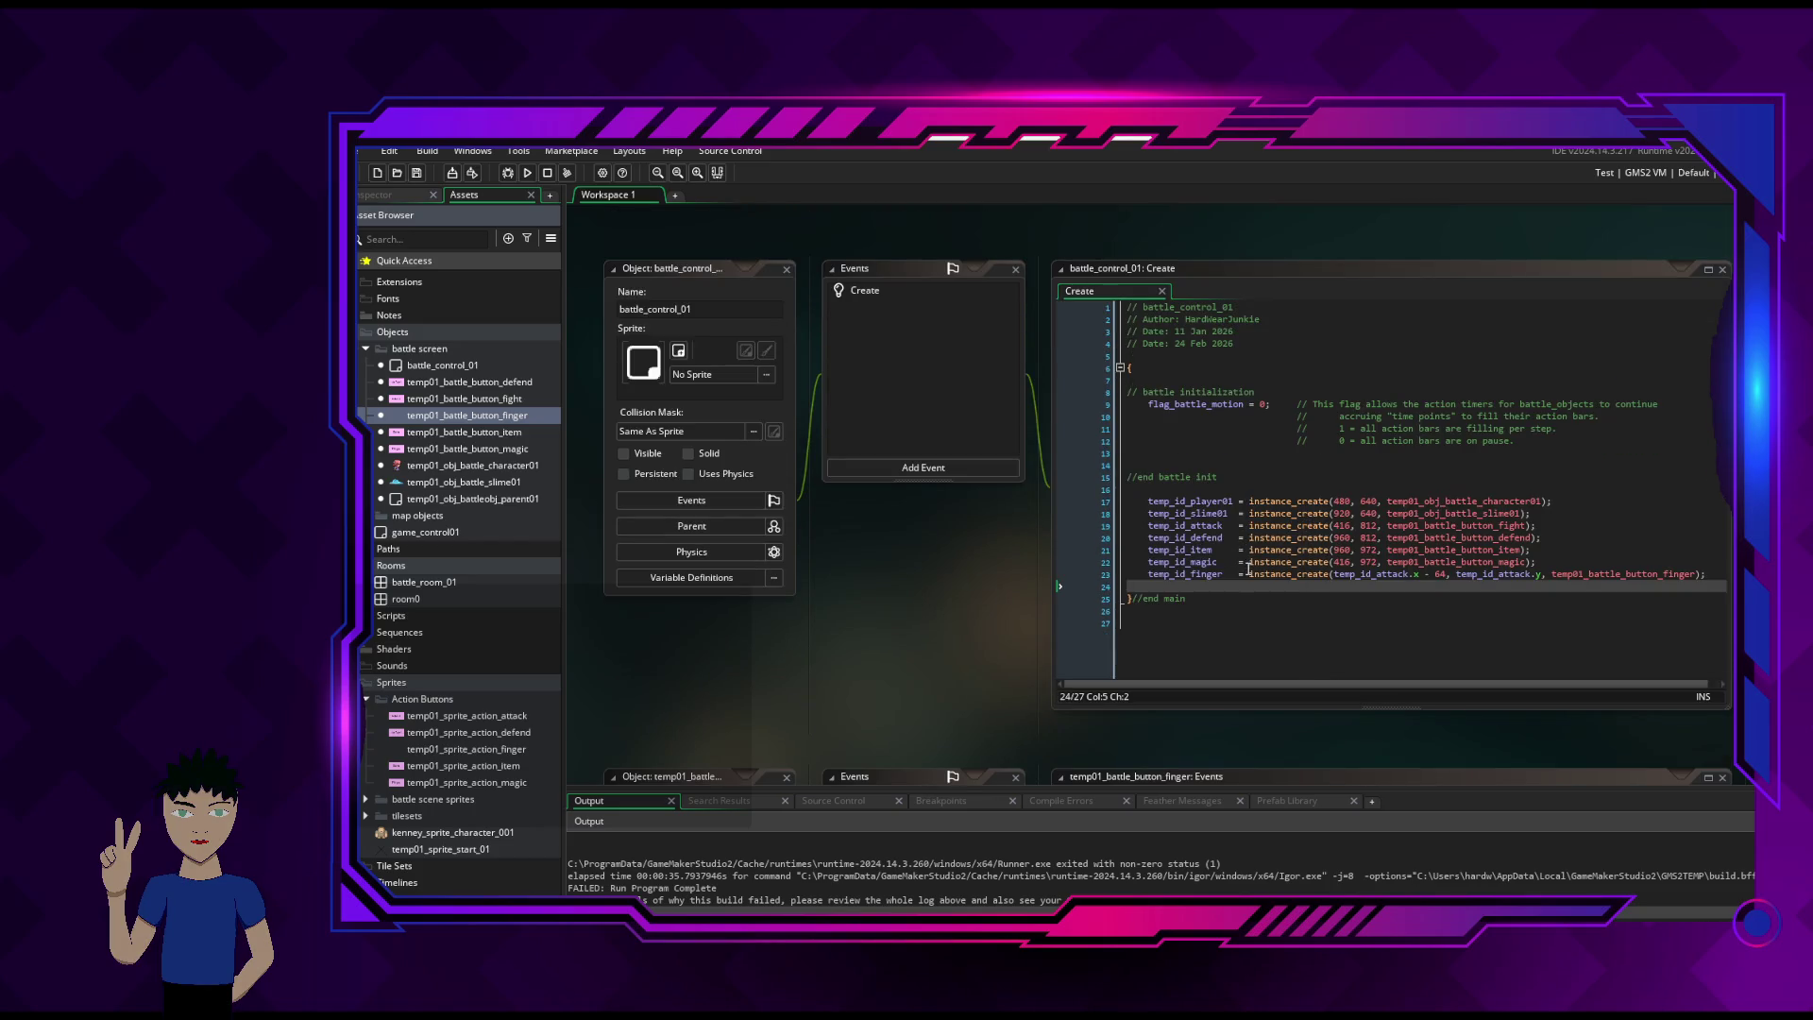
pyautogui.click(1125, 574)
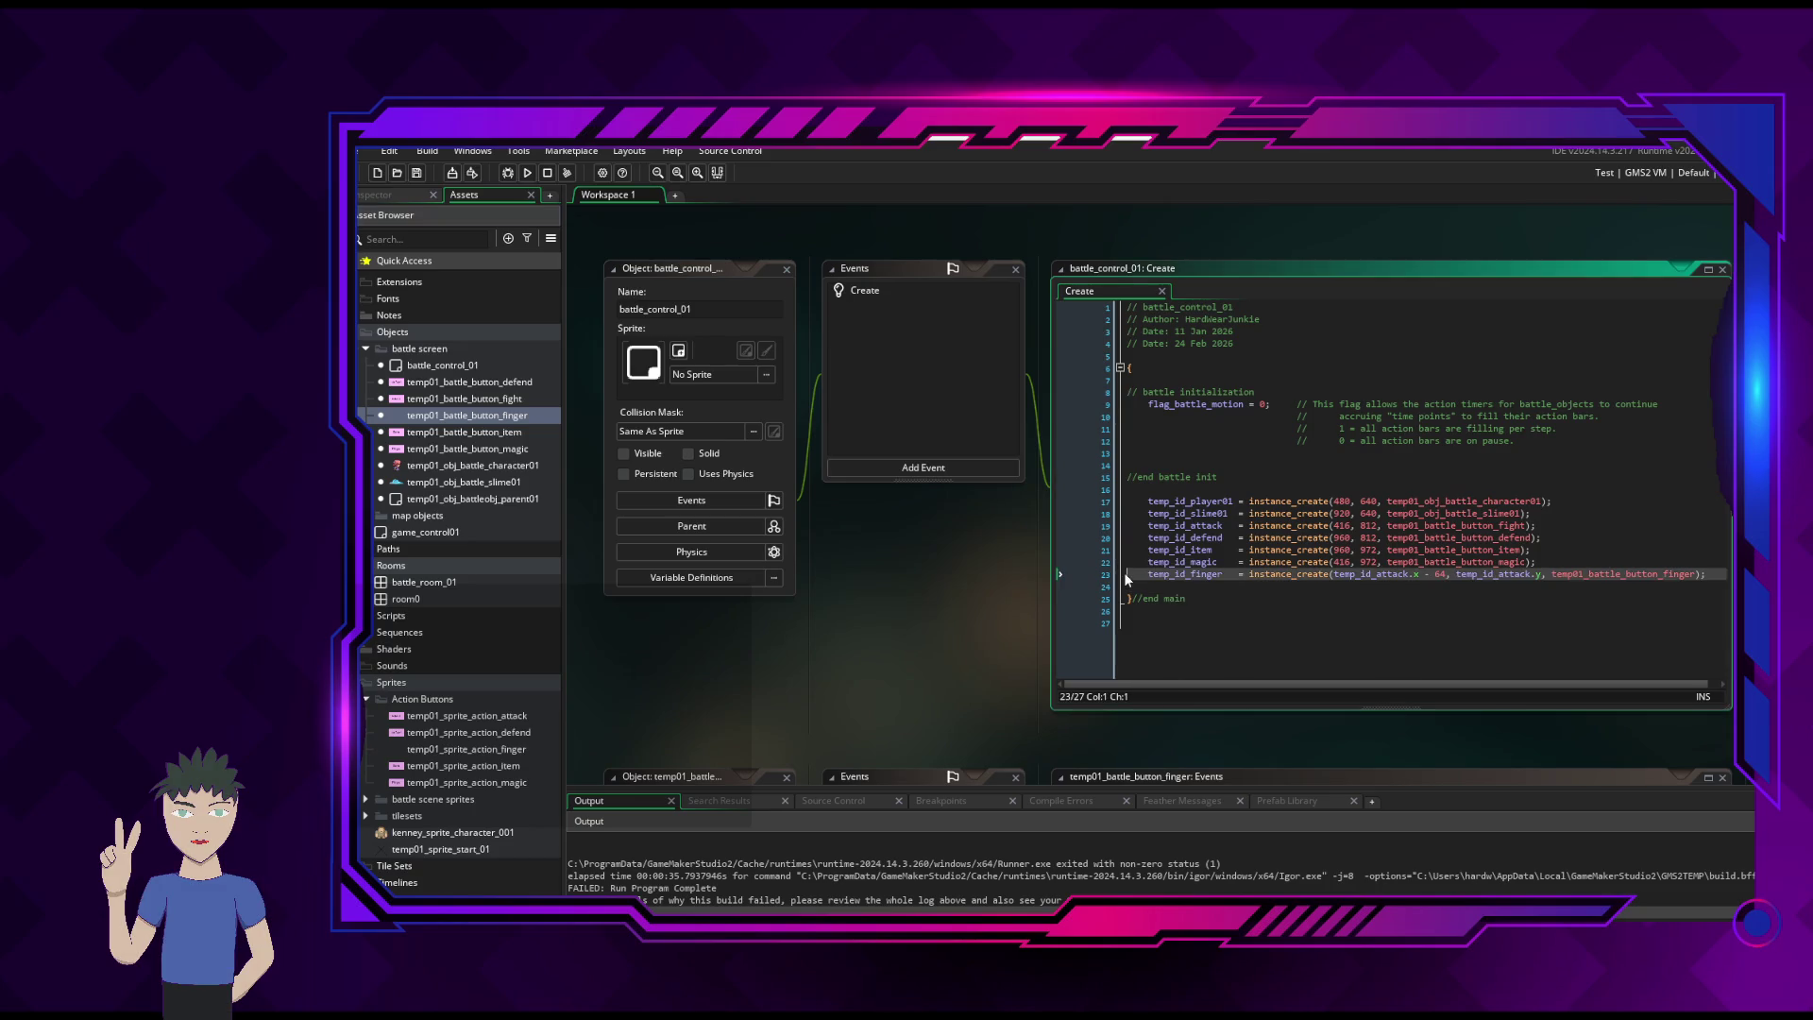
pyautogui.hotkey('ctrl', 'd')
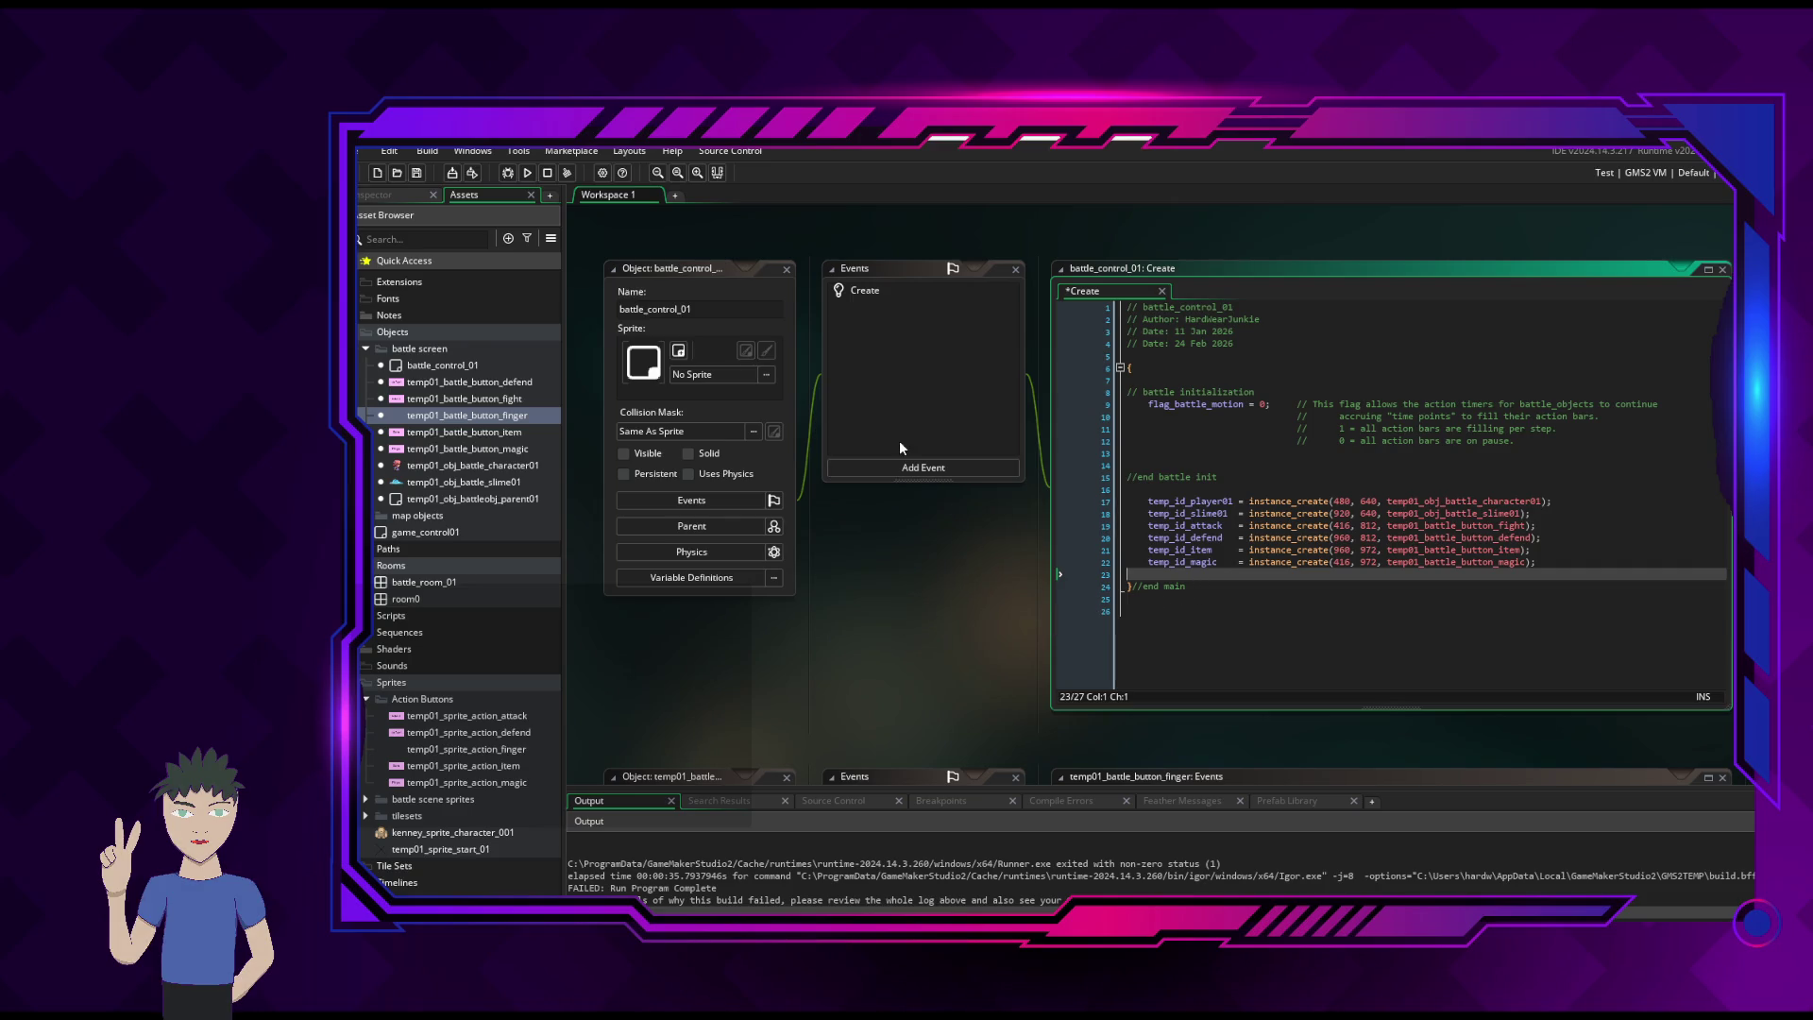
# - Open the temp01_battle_button_fight object for editing
pyautogui.scroll(-3, 869, 630)
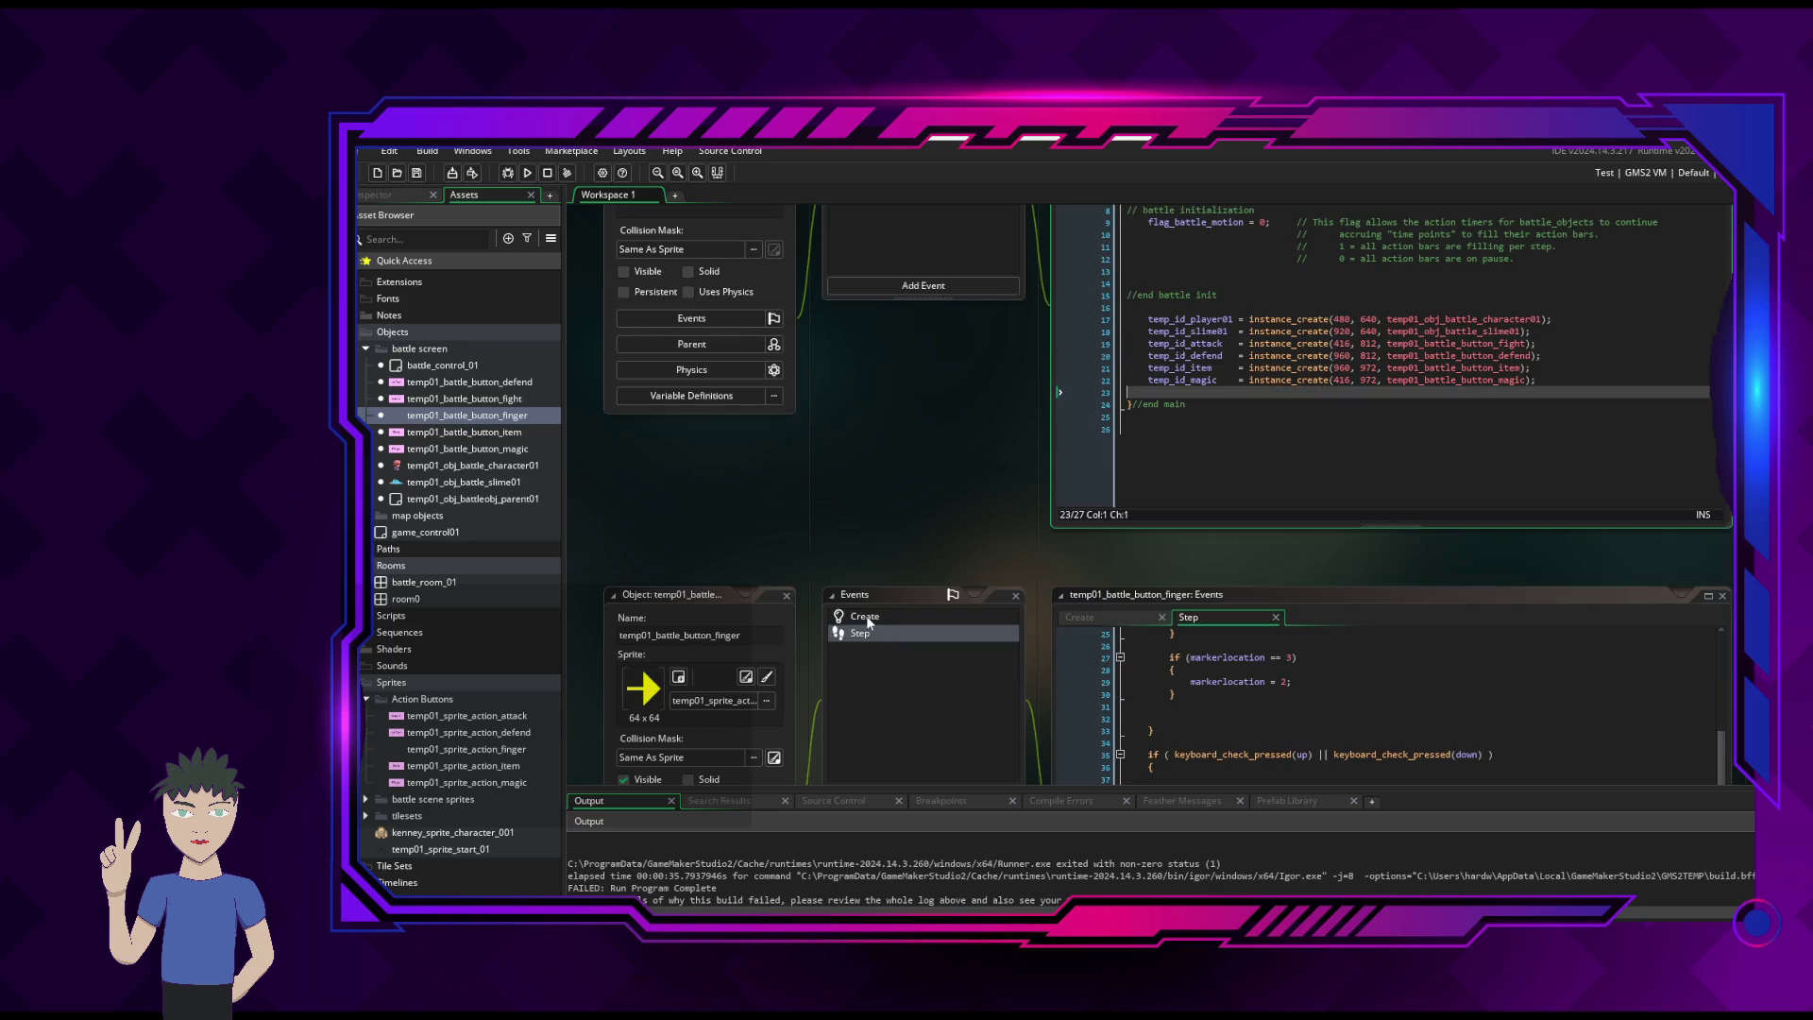
pyautogui.click(438, 399)
pyautogui.doubleClick(437, 400)
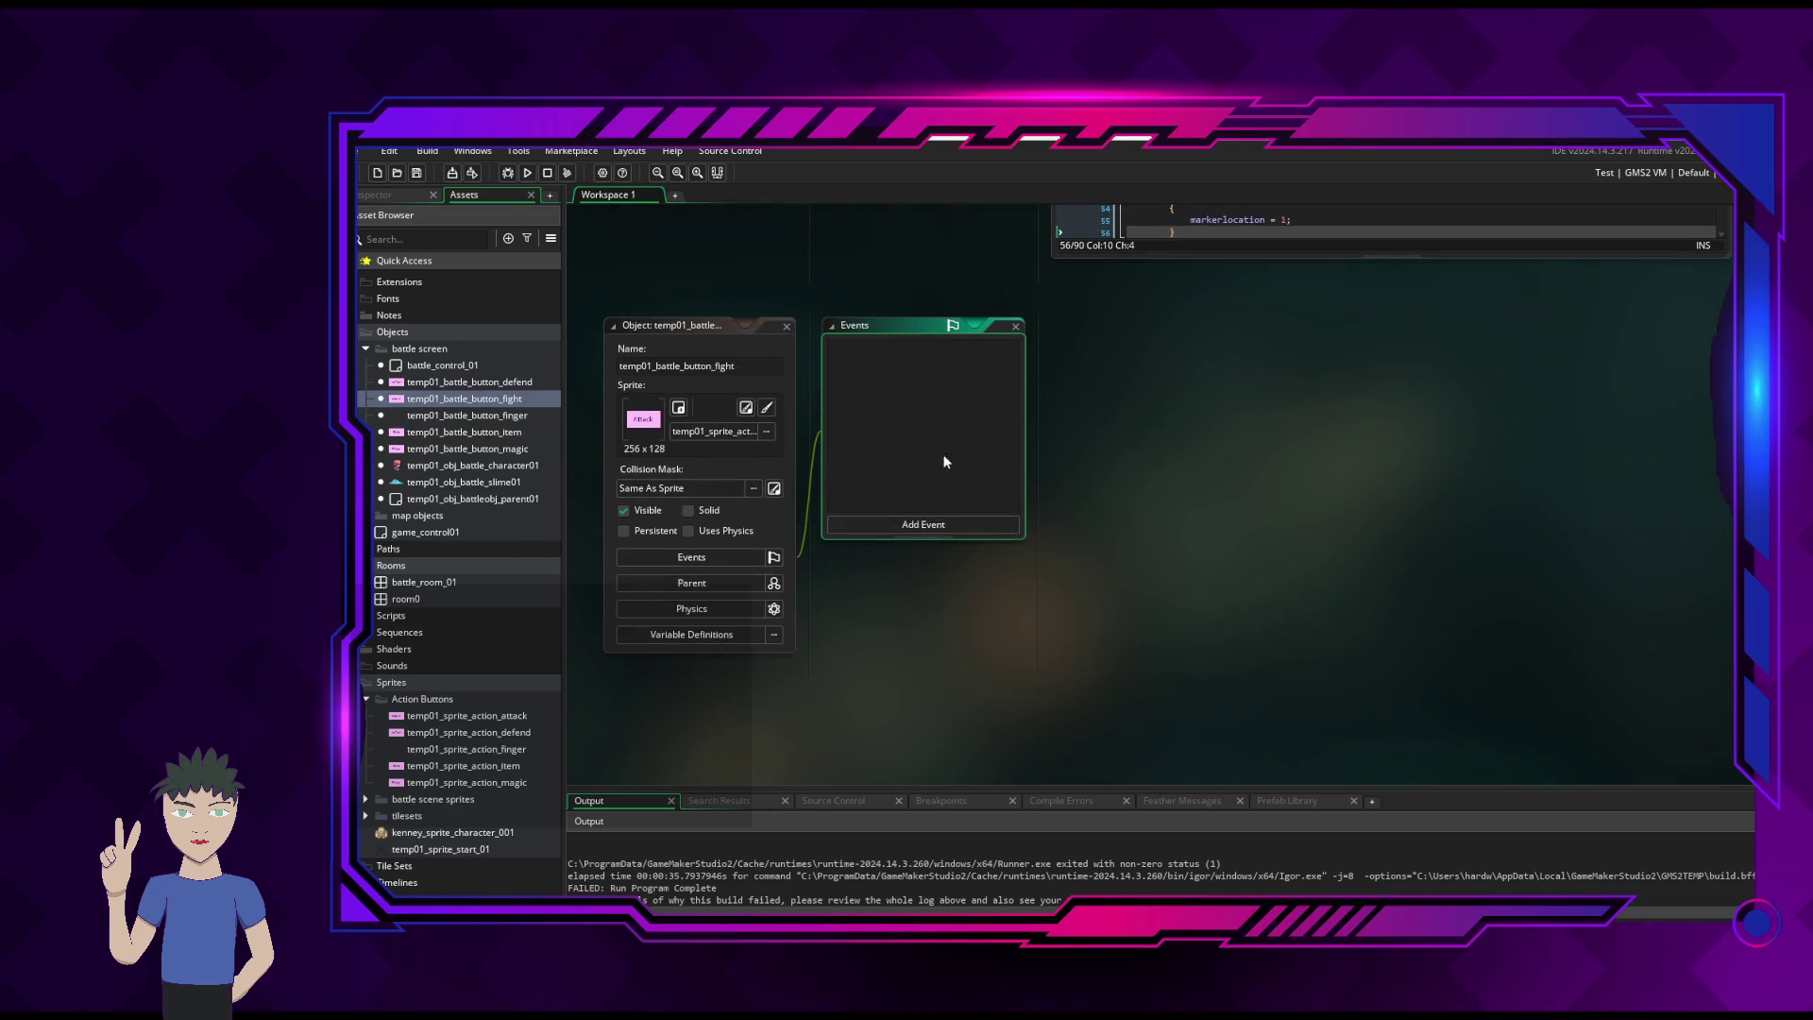
# - Add a Create event to temp01_battle_button_fight containing the pasted temp_id_finger instance_create line
pyautogui.click(924, 525)
pyautogui.click(973, 543)
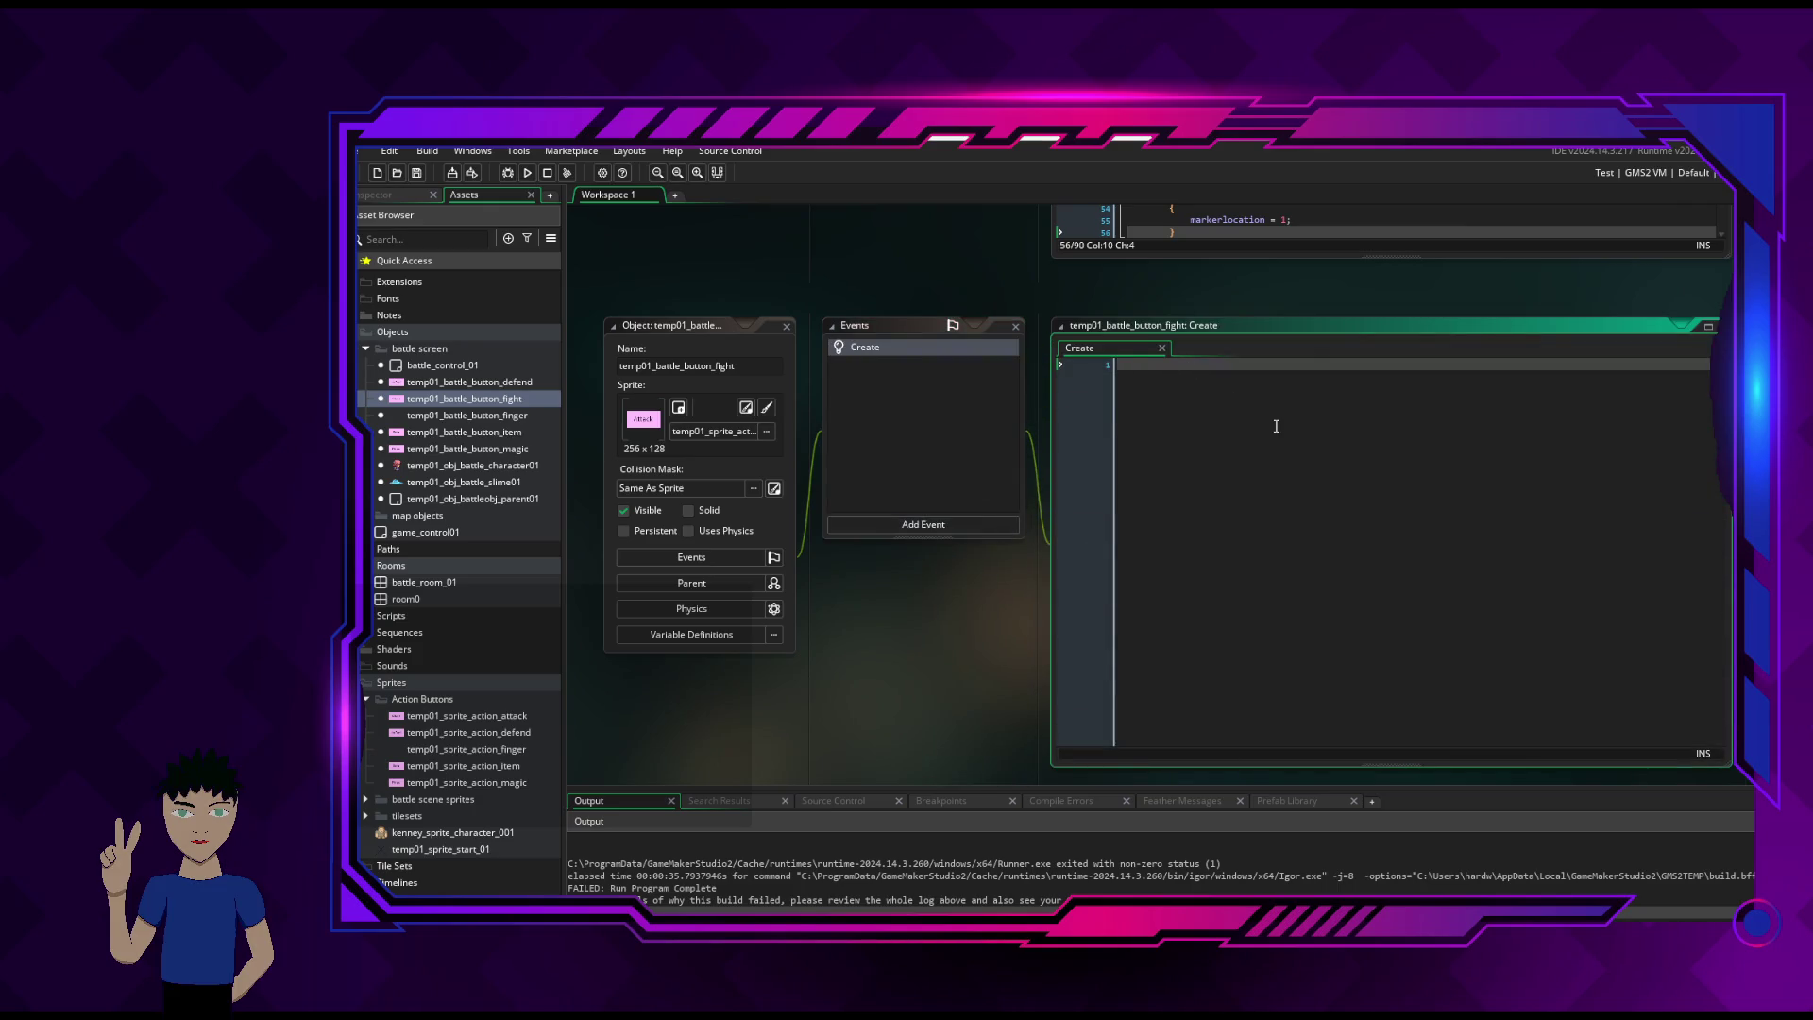
pyautogui.press('Return')
pyautogui.press('Return')
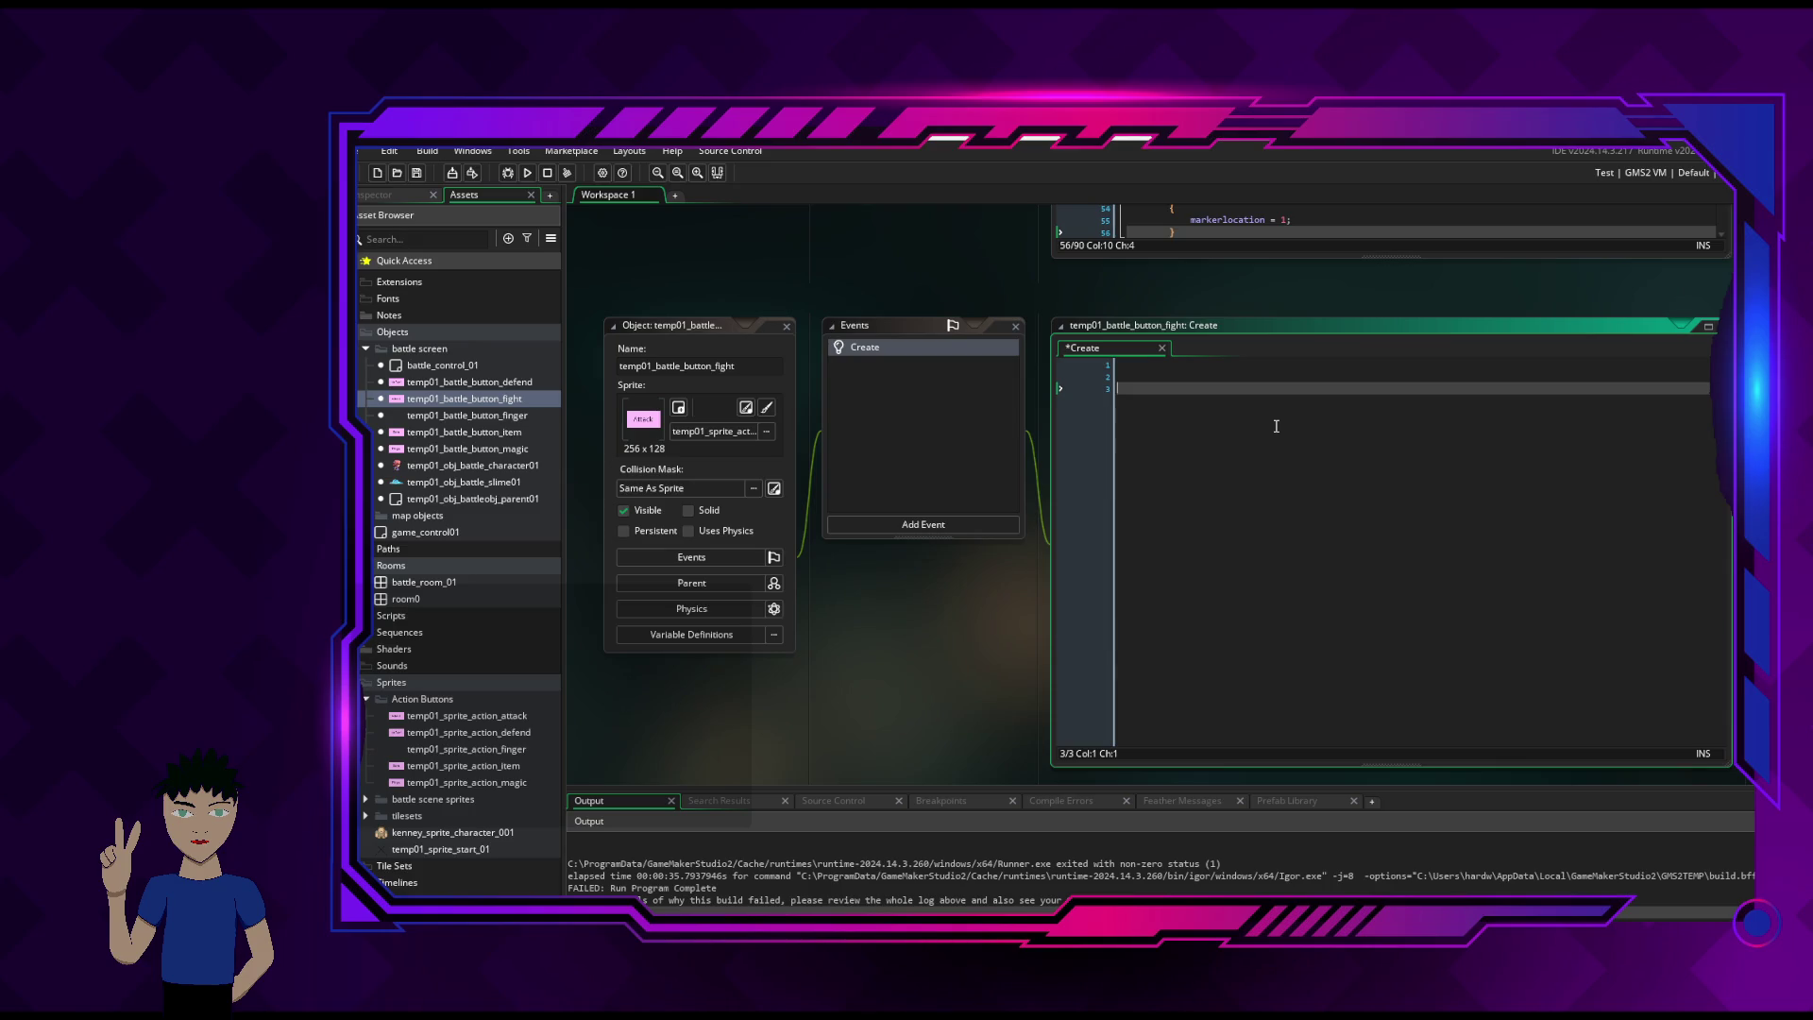
pyautogui.hotkey('ctrl', 'v')
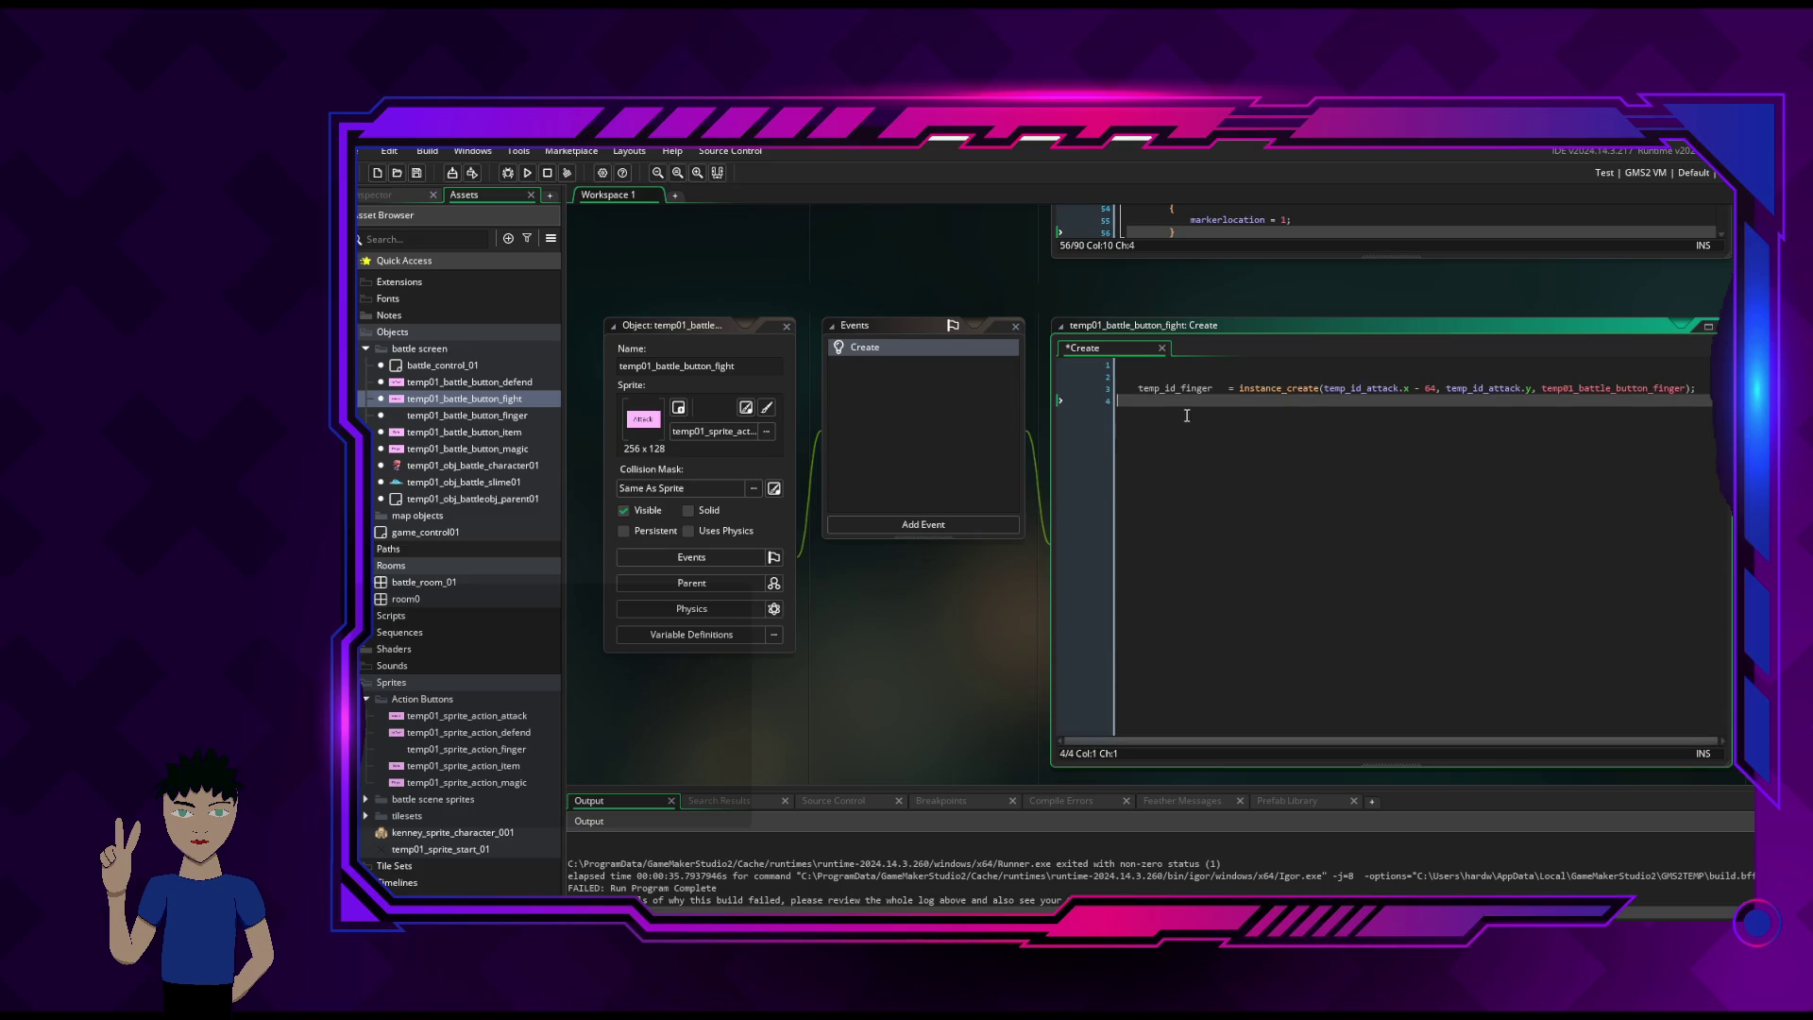
pyautogui.click(1137, 365)
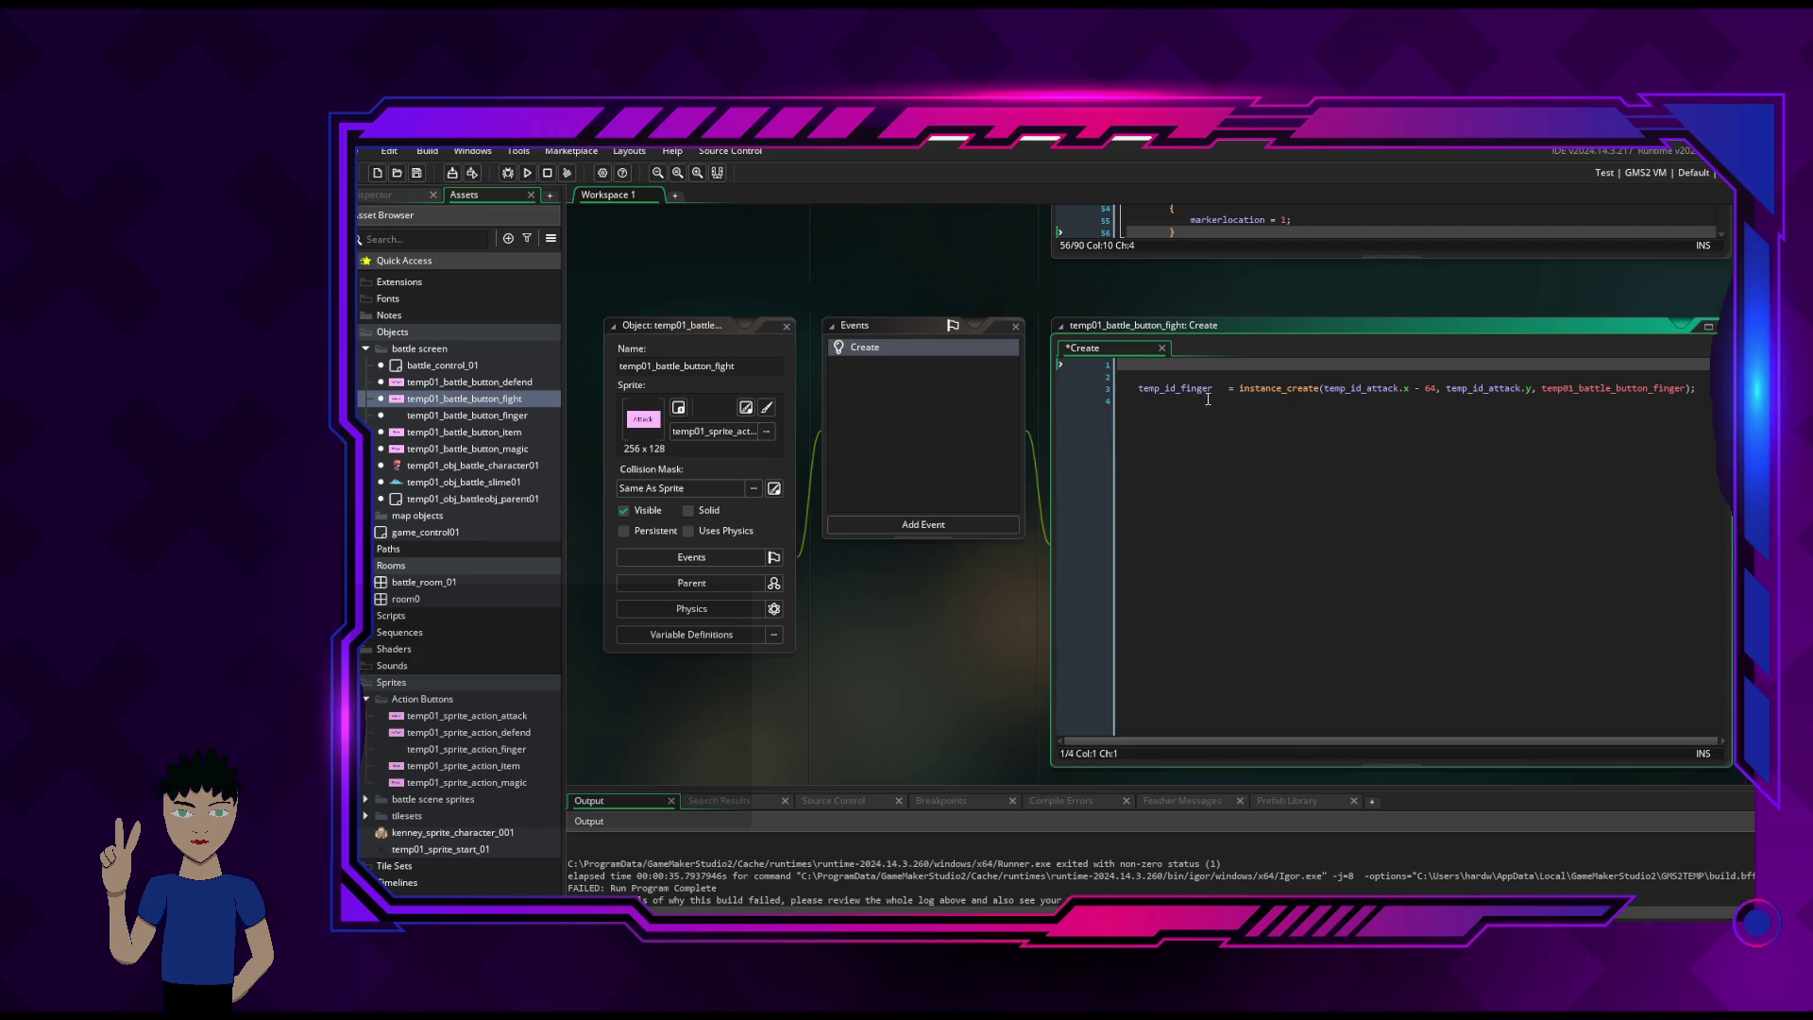
pyautogui.moveTo(1192, 385)
pyautogui.scroll(3, 1249, 444)
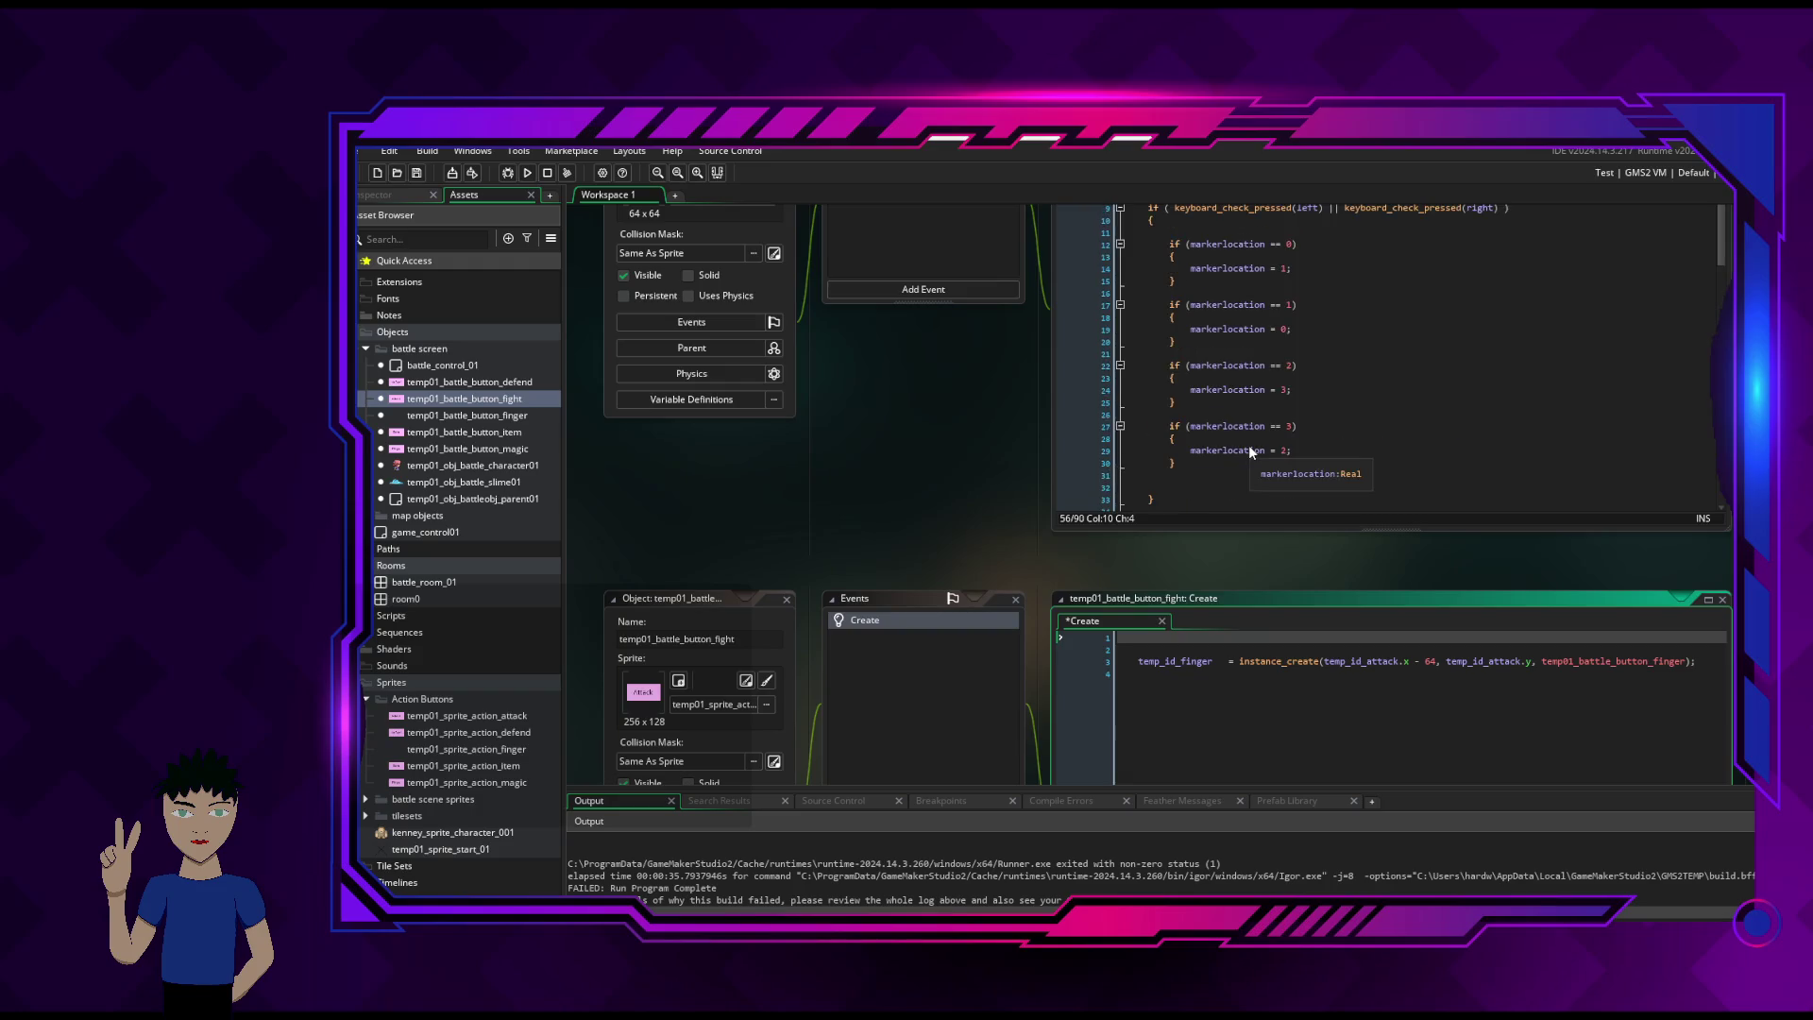
pyautogui.scroll(1, 982, 440)
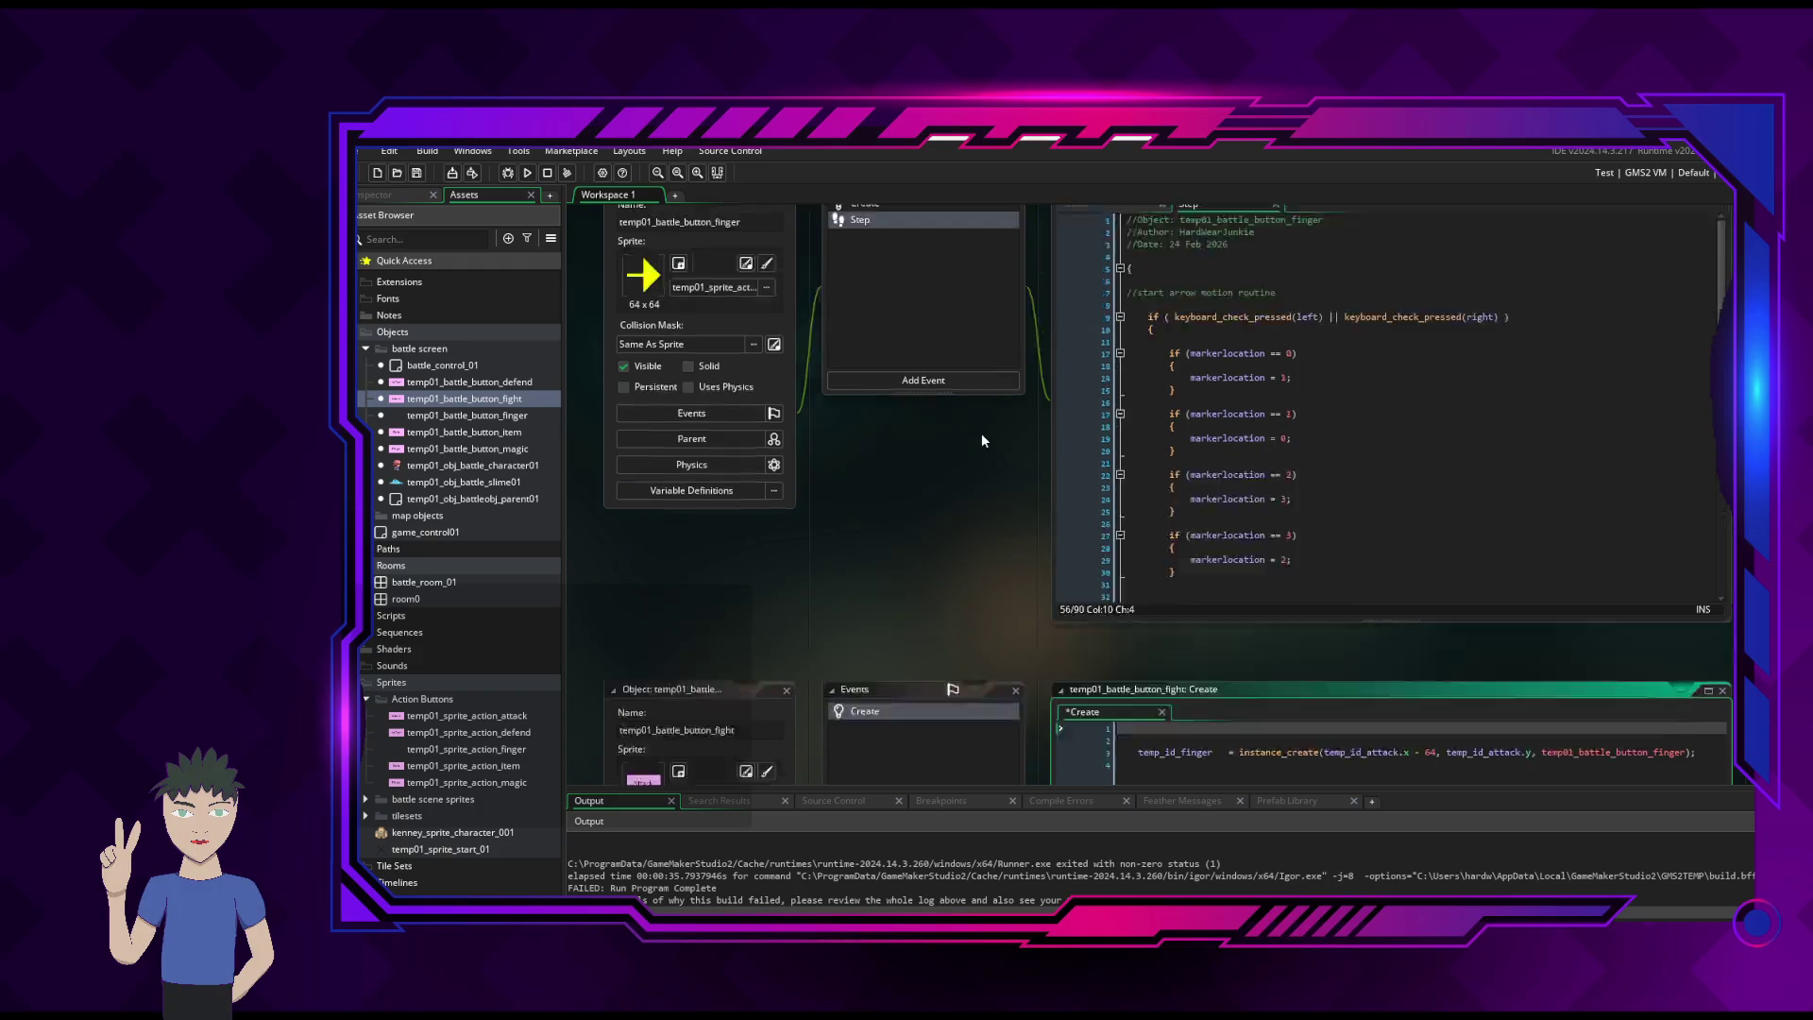
pyautogui.scroll(2, 982, 440)
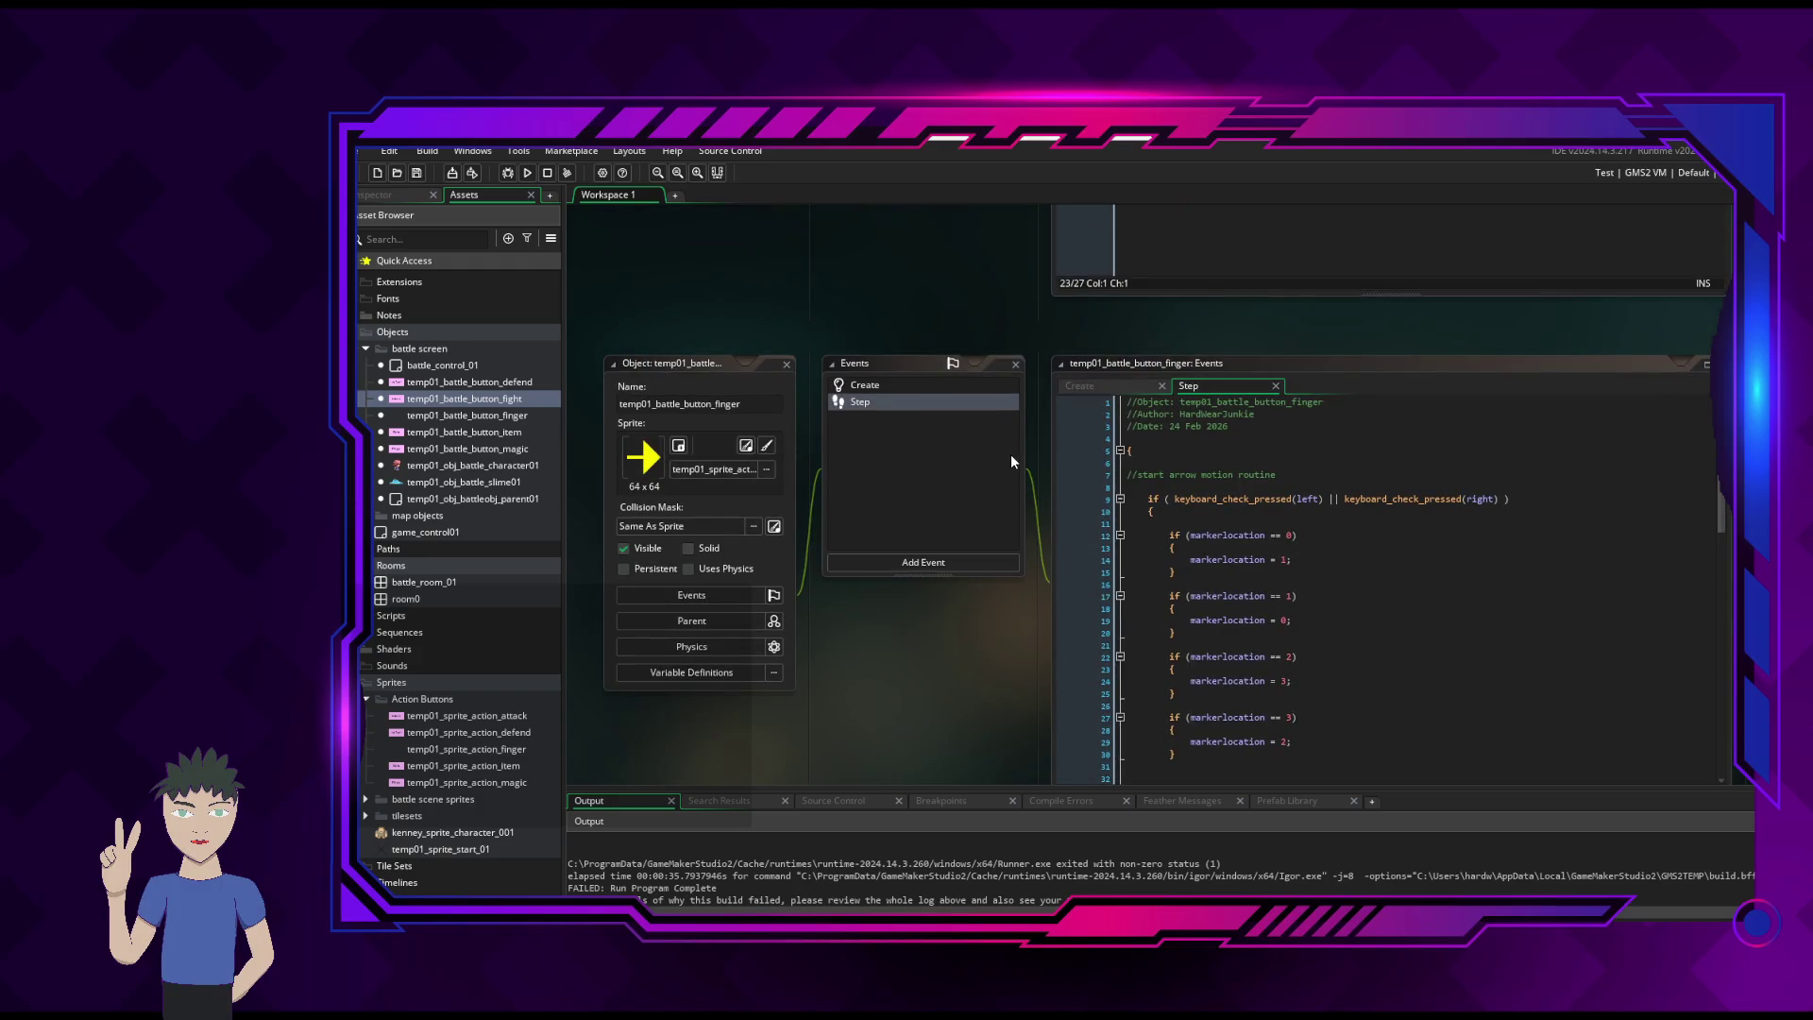
pyautogui.scroll(5, 993, 453)
pyautogui.scroll(-4, 994, 452)
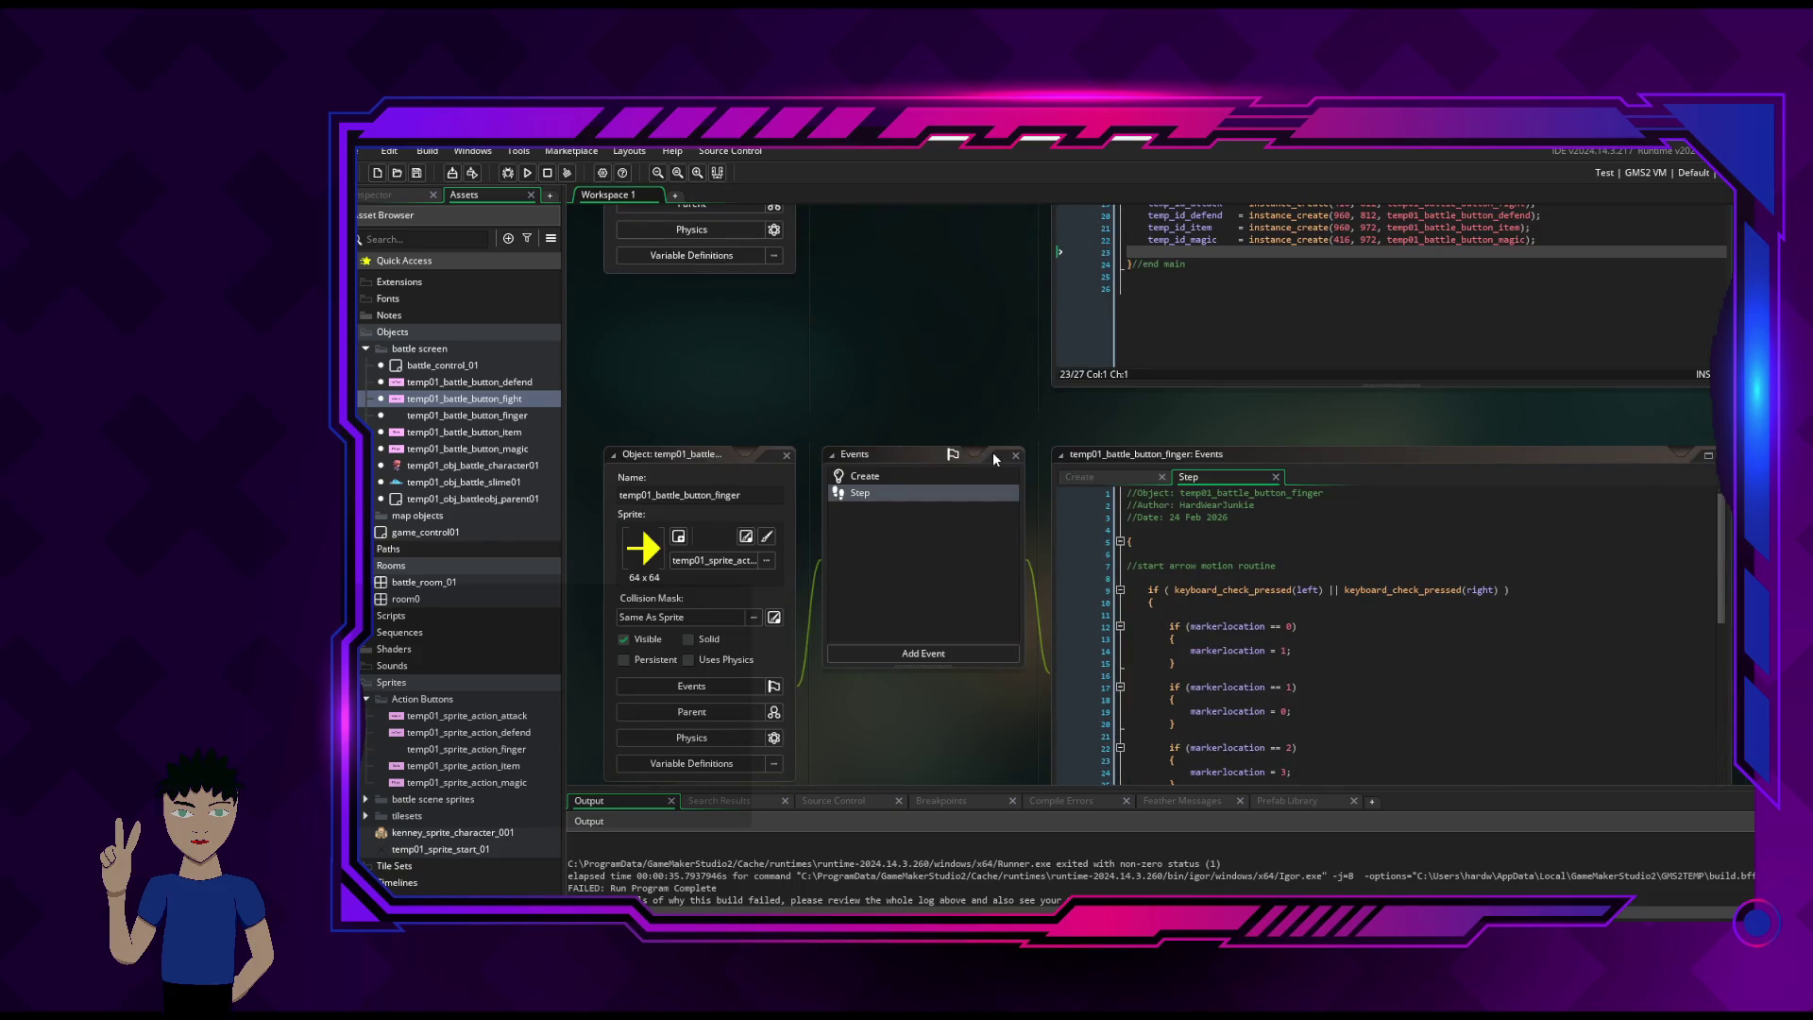
pyautogui.scroll(-5, 994, 454)
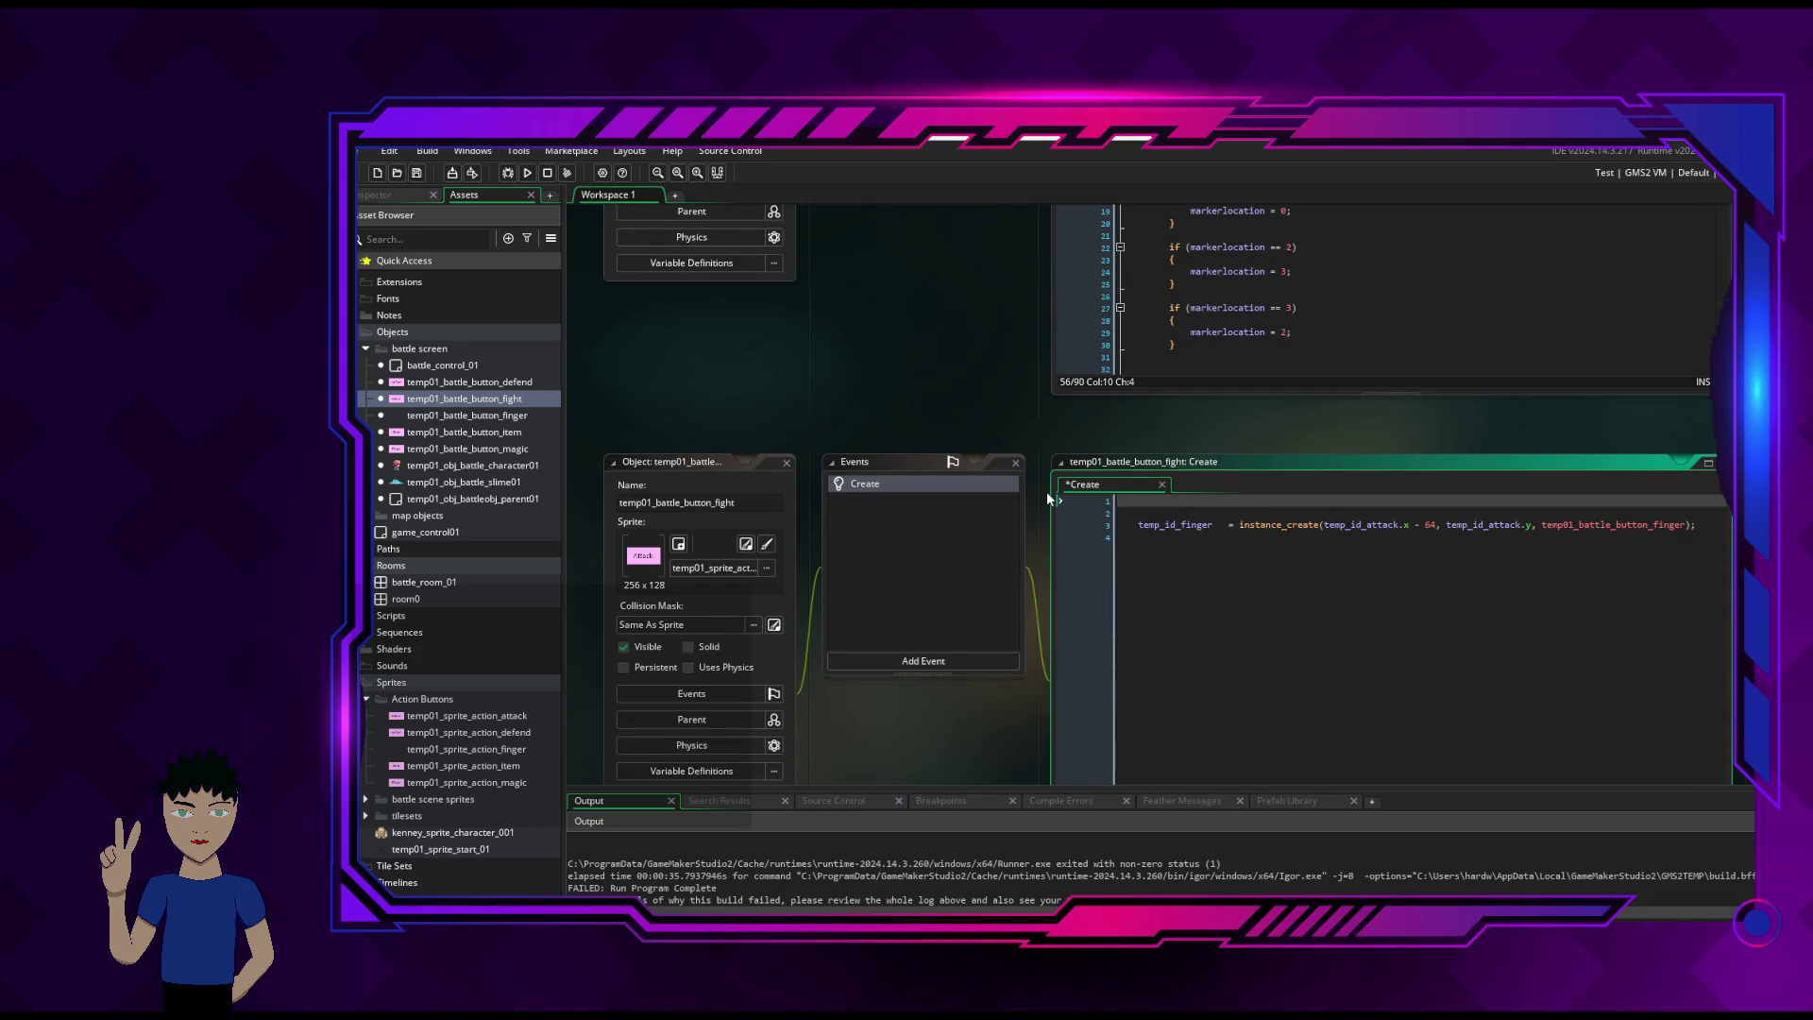
pyautogui.scroll(5, 1046, 490)
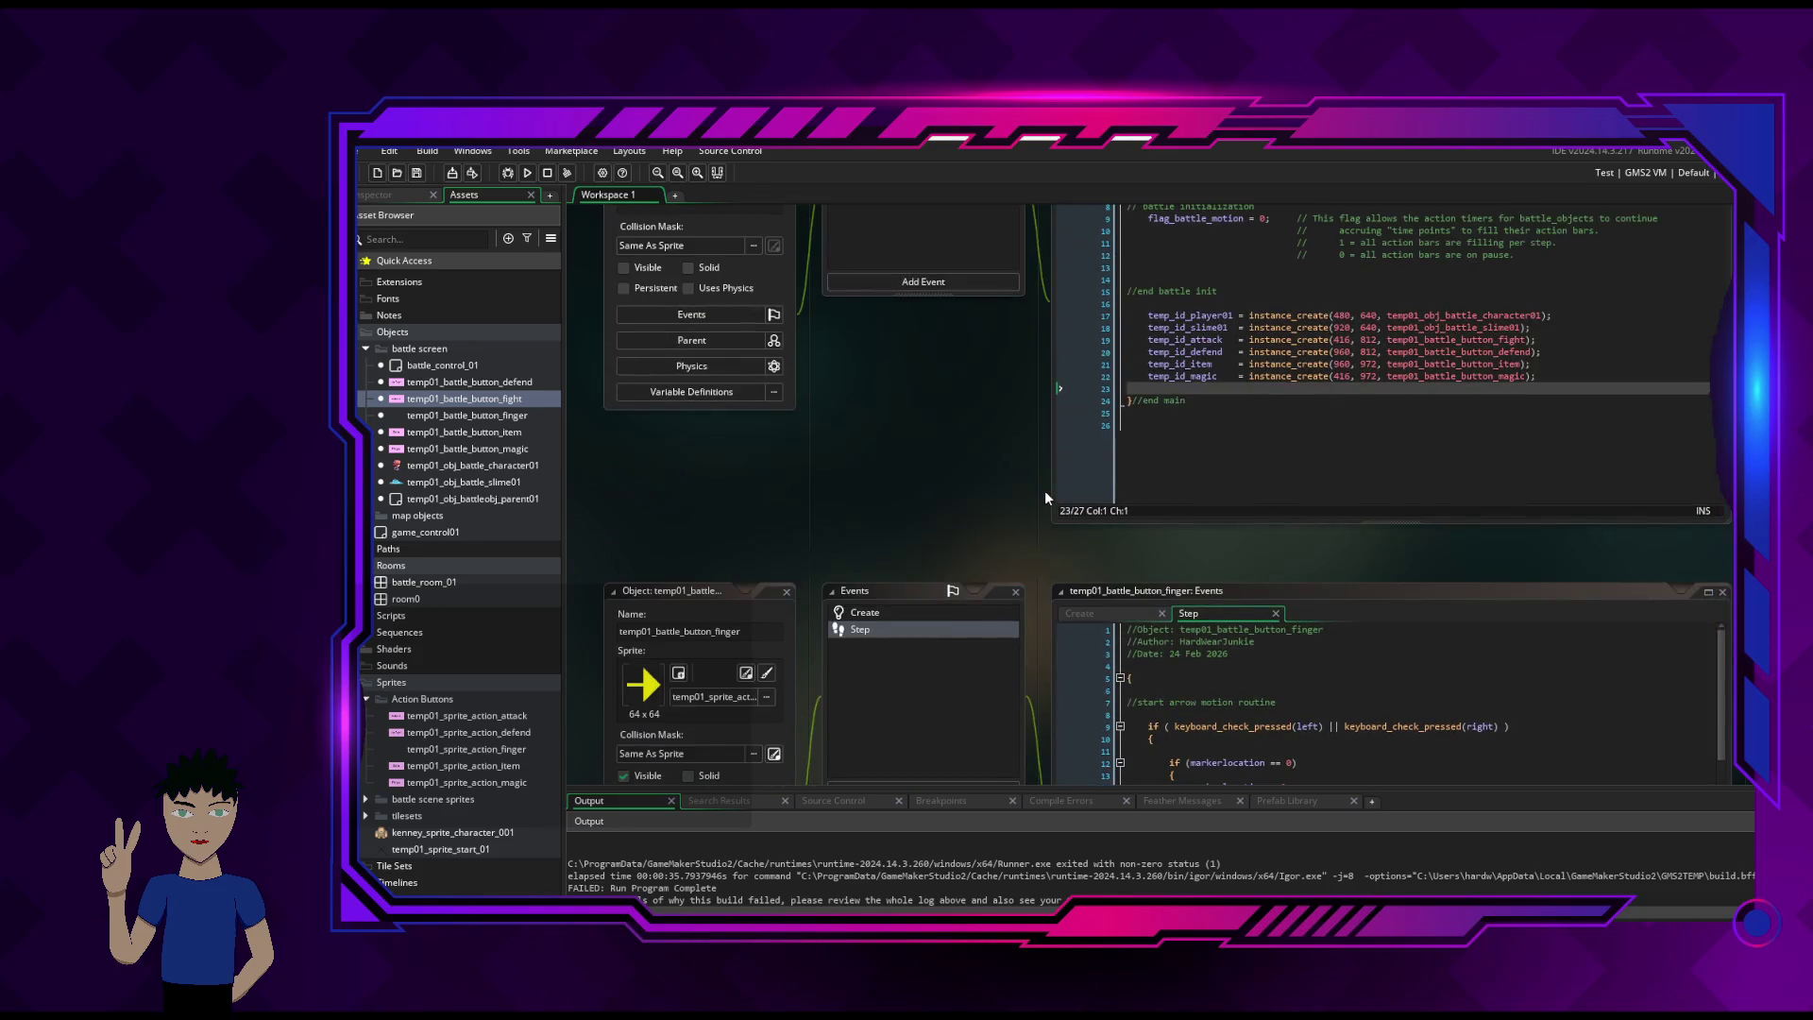
# - Set temp_id_finger = 0; on line 23 of battle_control_01's Create code
pyautogui.click(1194, 391)
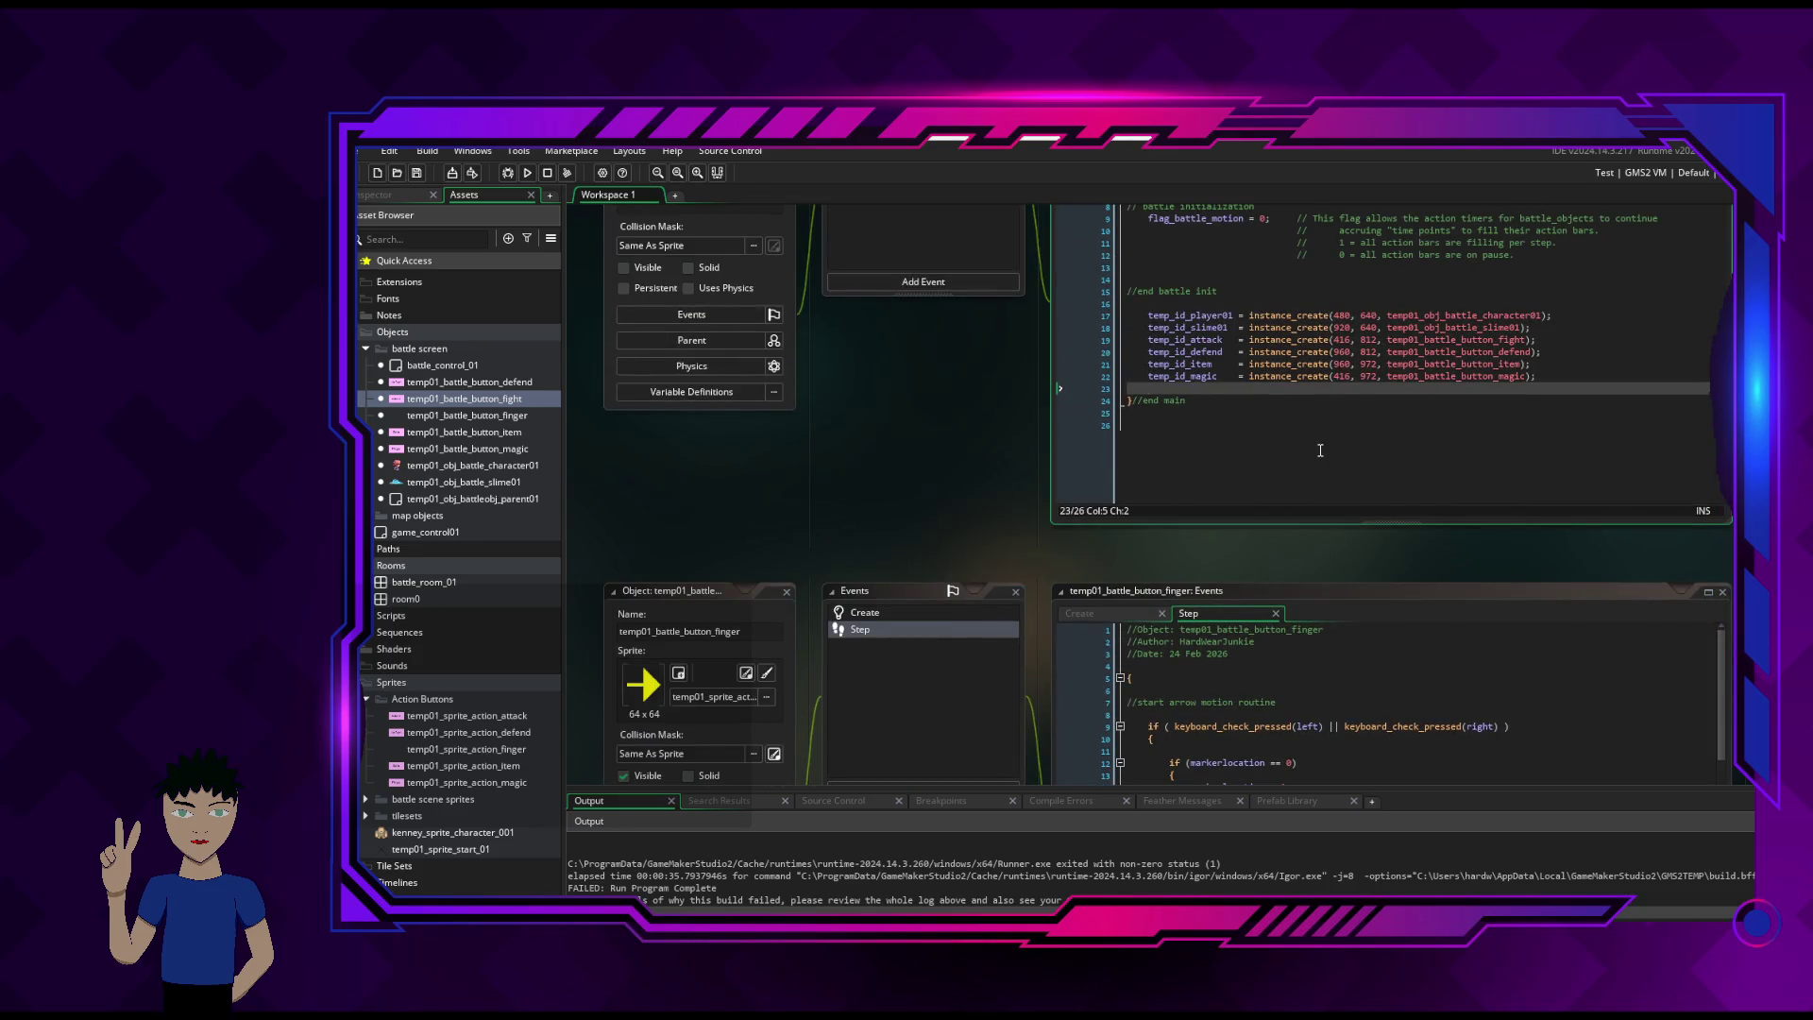
pyautogui.write('temp_id_finger')
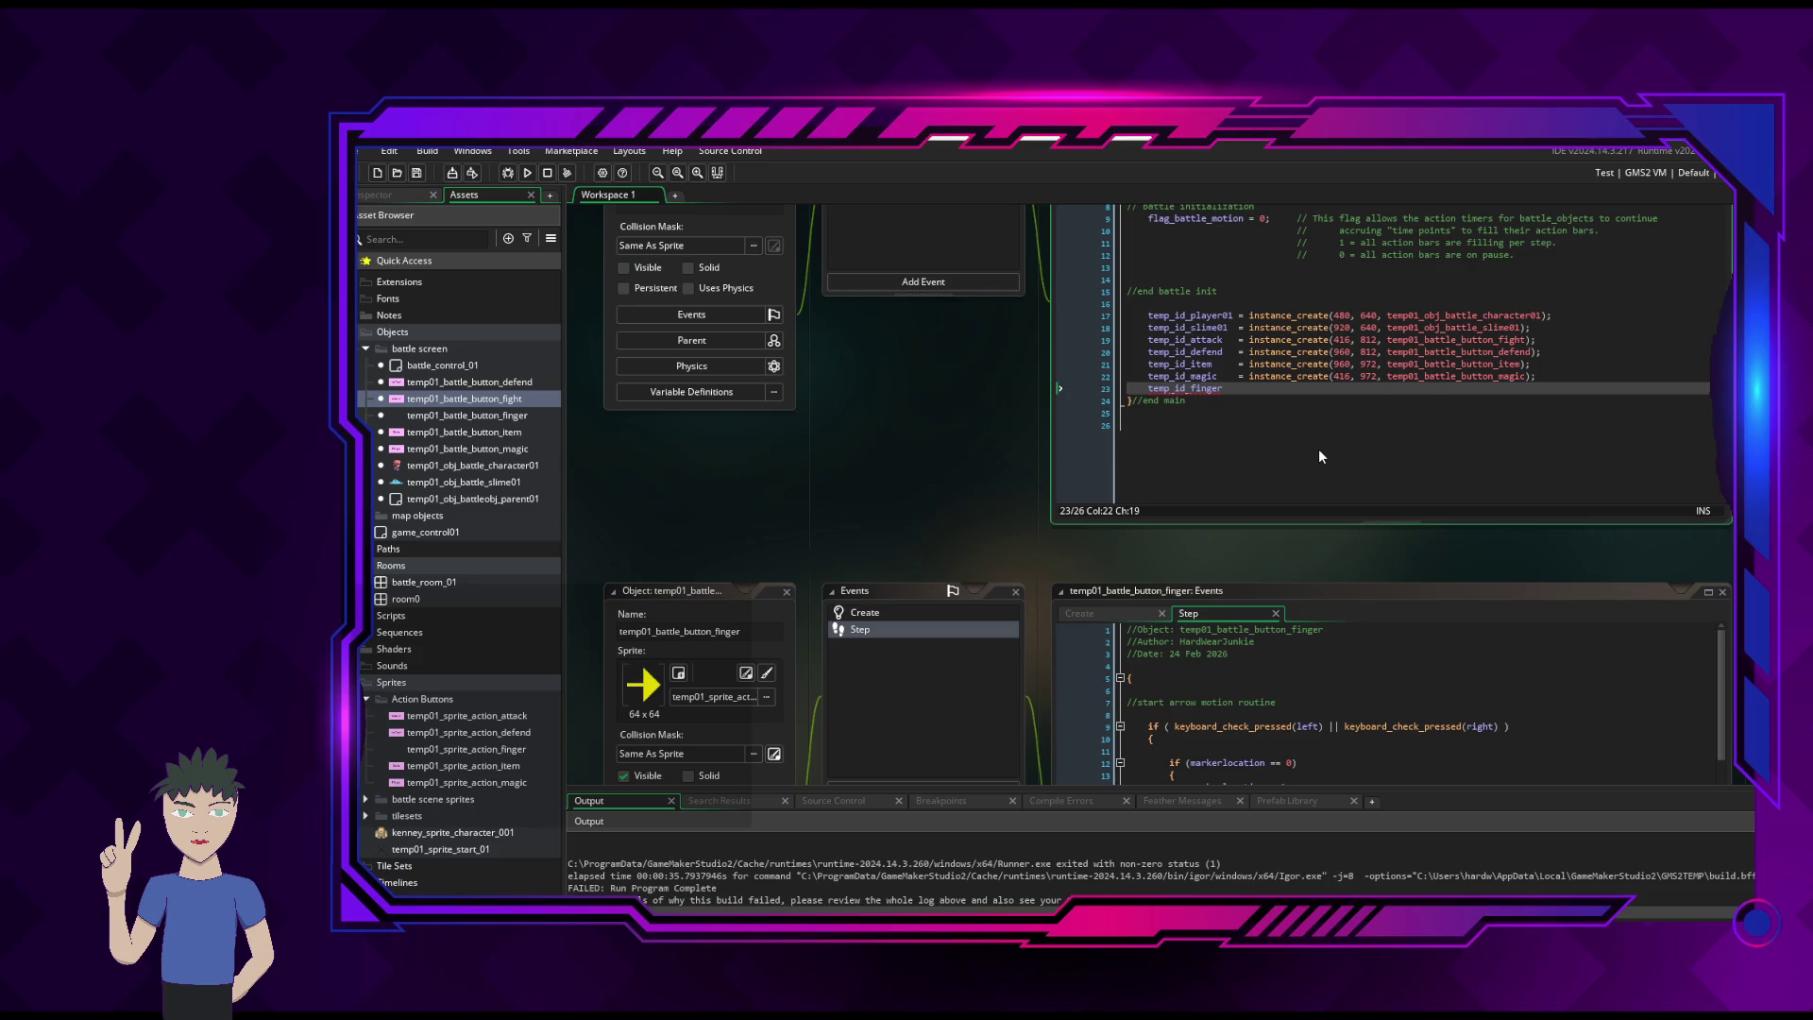
pyautogui.write('   = 0;')
pyautogui.press('Return')
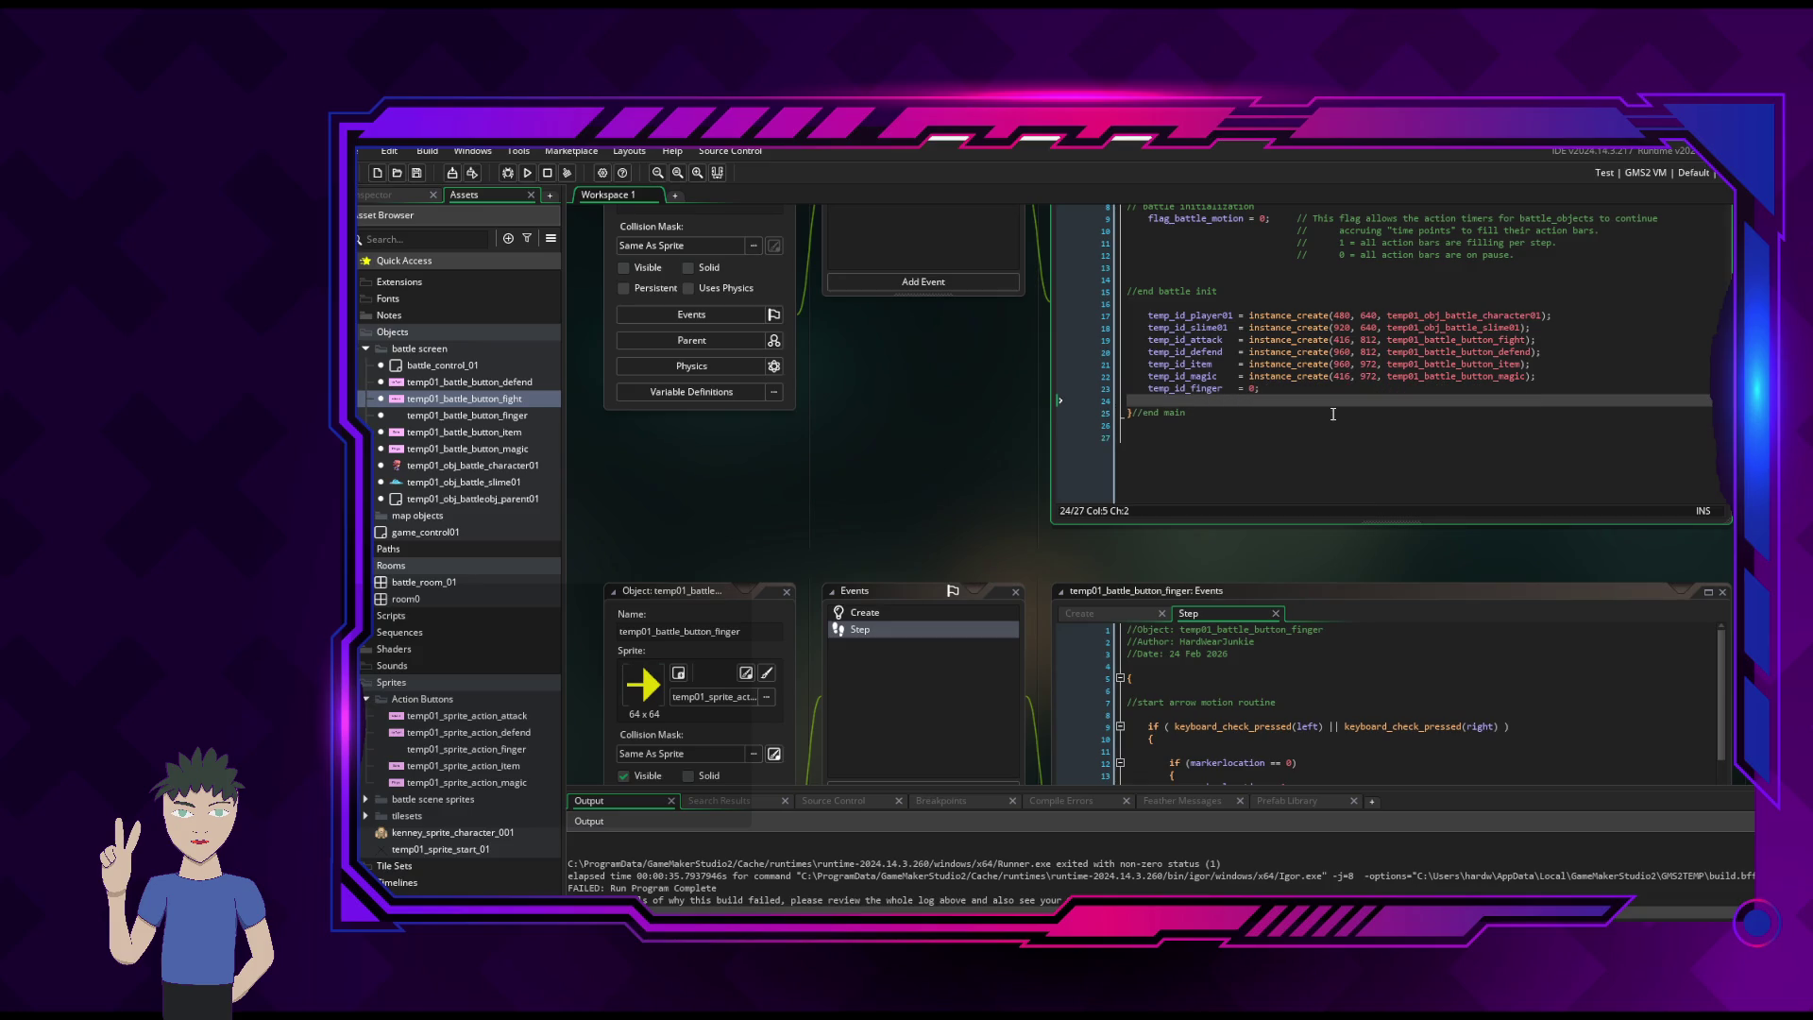
# - Add a comment saying the finger pointer's ID will be given by the fight instance
pyautogui.write('//')
pyautogui.write(' t')
pyautogui.write('emp')
pyautogui.press('BackSpace')
pyautogui.press('BackSpace')
pyautogui.press('BackSpace')
pyautogui.write('the')
pyautogui.press('BackSpace')
pyautogui.press('BackSpace')
pyautogui.press('BackSpace')
pyautogui.write('The I')
pyautogui.write('D ')
pyautogui.write('for the ')
pyautogui.write('"finger" o')
pyautogui.write('ointer ')
pyautogui.write('will be creat')
pyautogui.press('BackSpace')
pyautogui.press('BackSpace')
pyautogui.press('BackSpace')
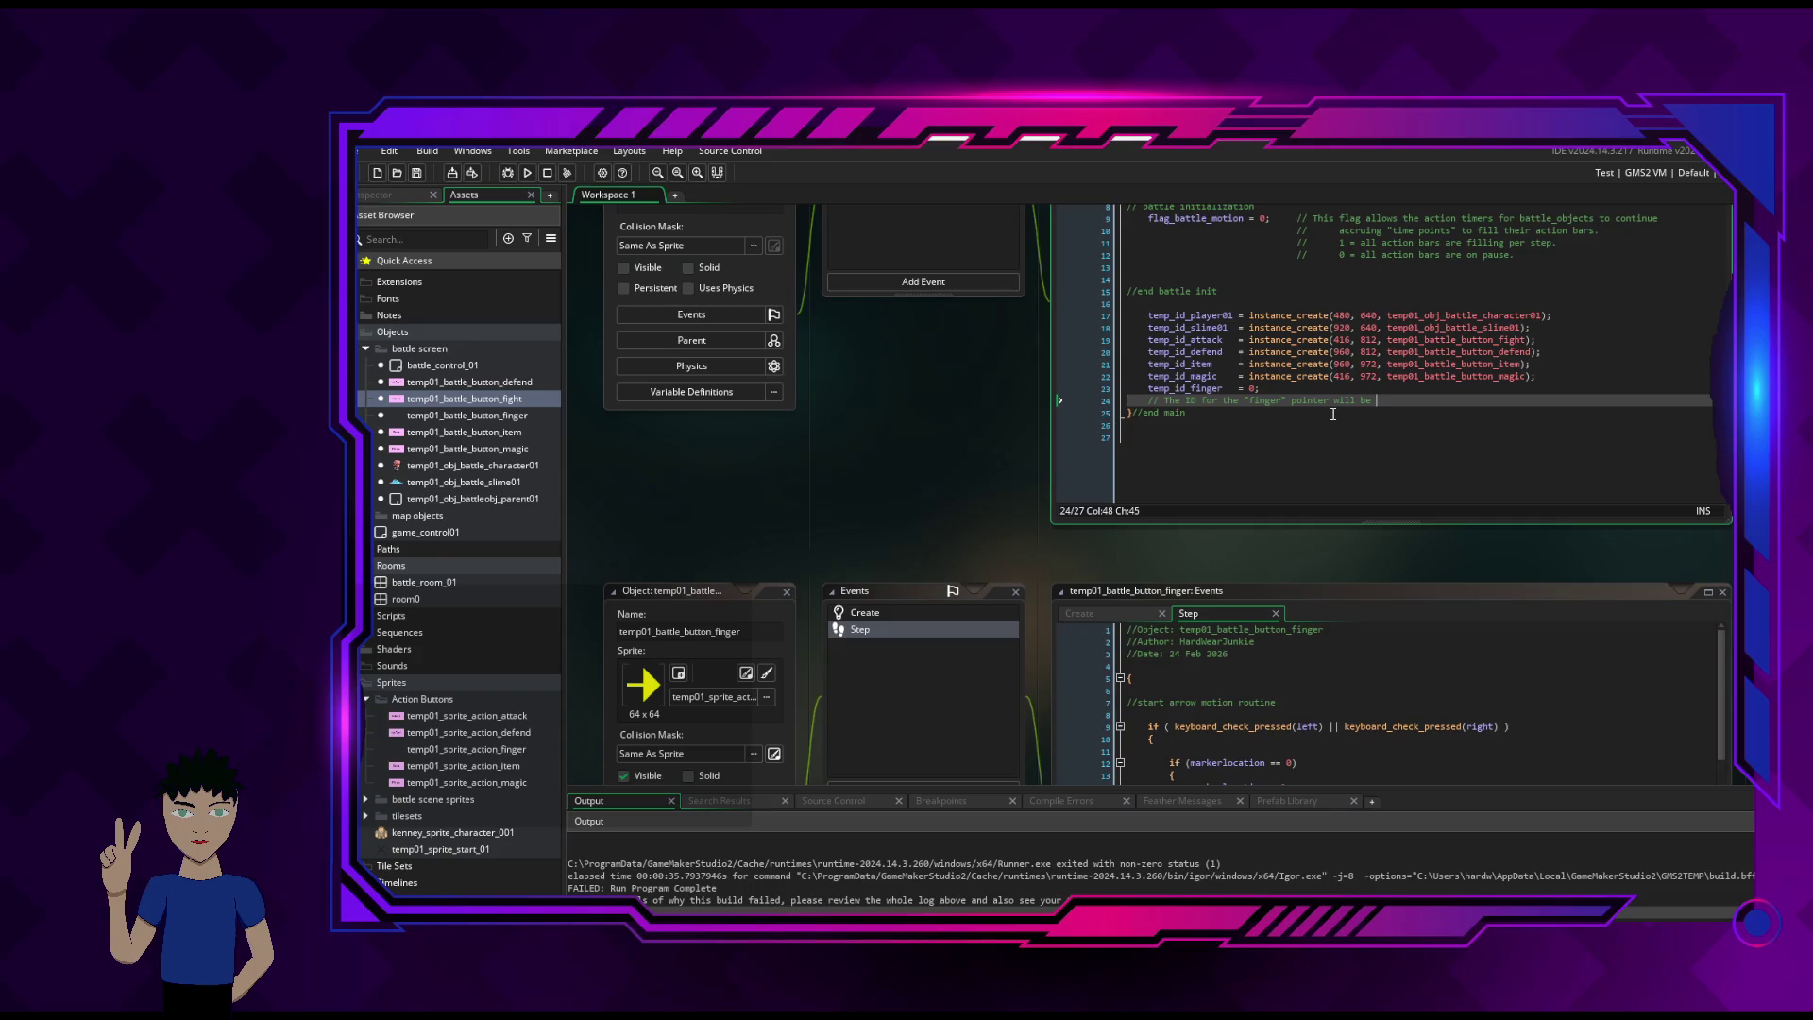
pyautogui.press('BackSpace')
pyautogui.press('BackSpace')
pyautogui.write('iven by the ')
pyautogui.write('fight in')
pyautogui.write('stance')
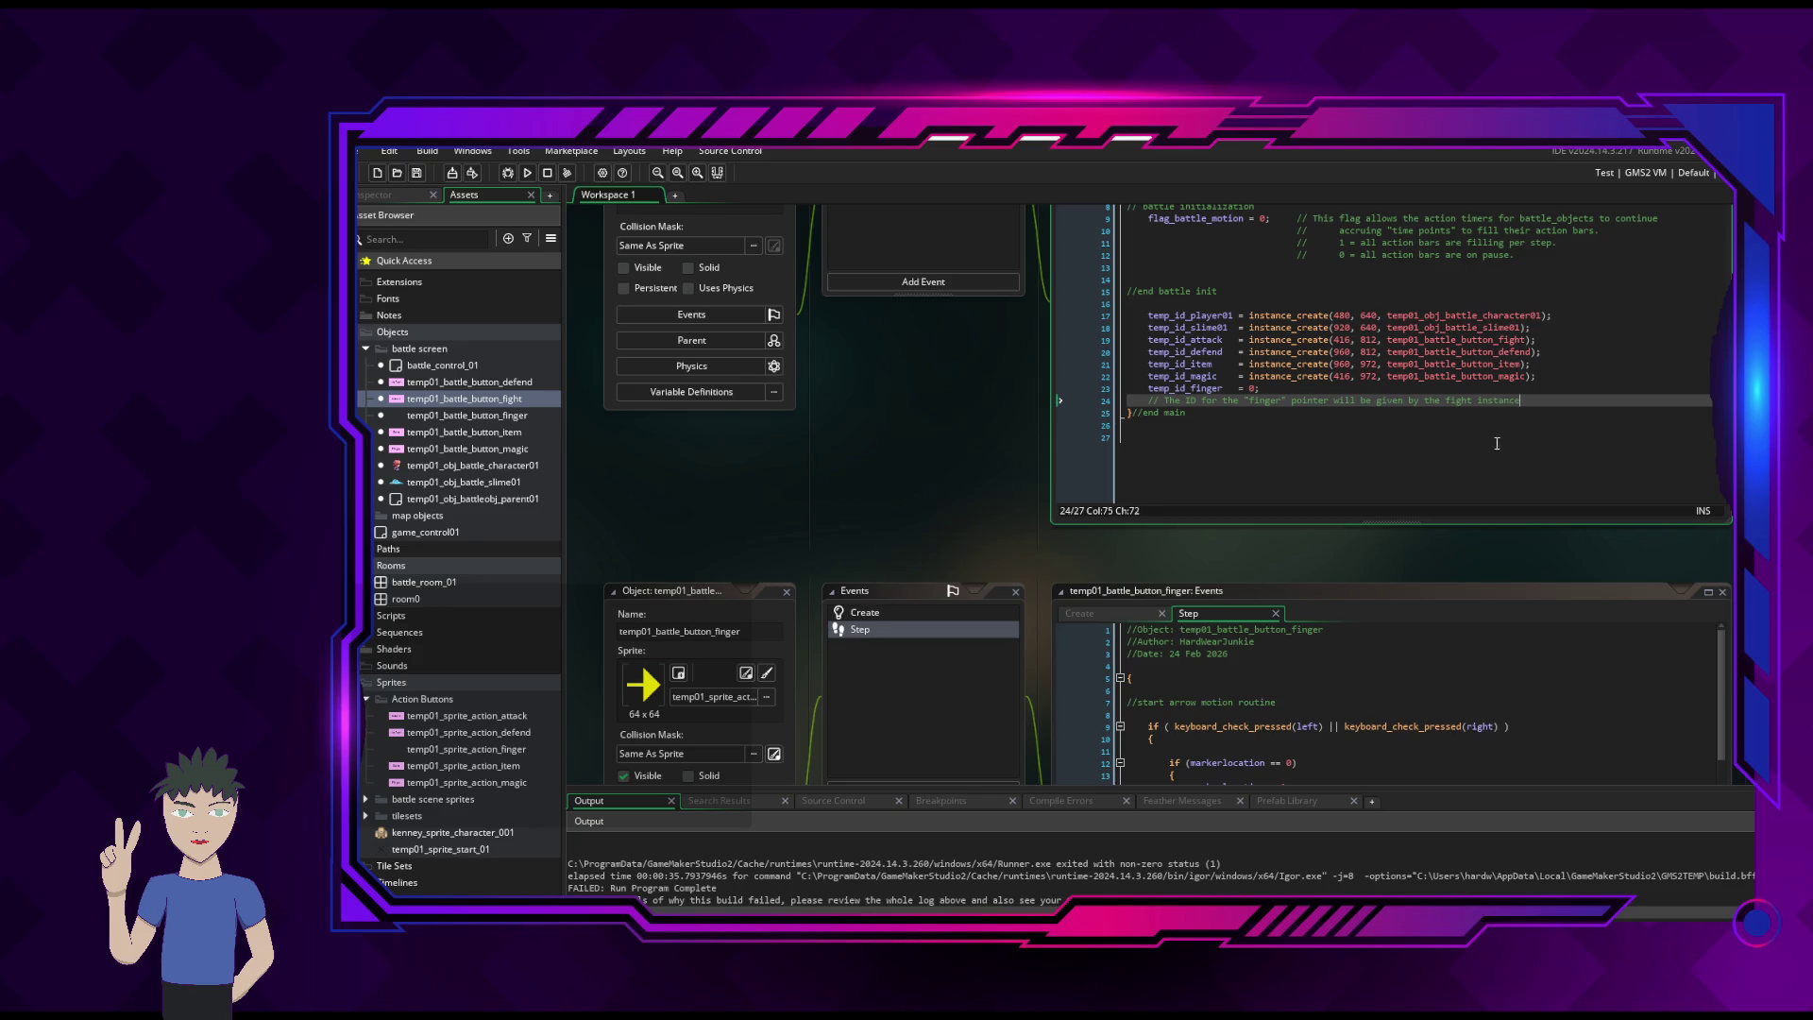
# - Check the finger Step code's braces on lines 10–30, then scroll to the fight button's Create code
pyautogui.press('Return')
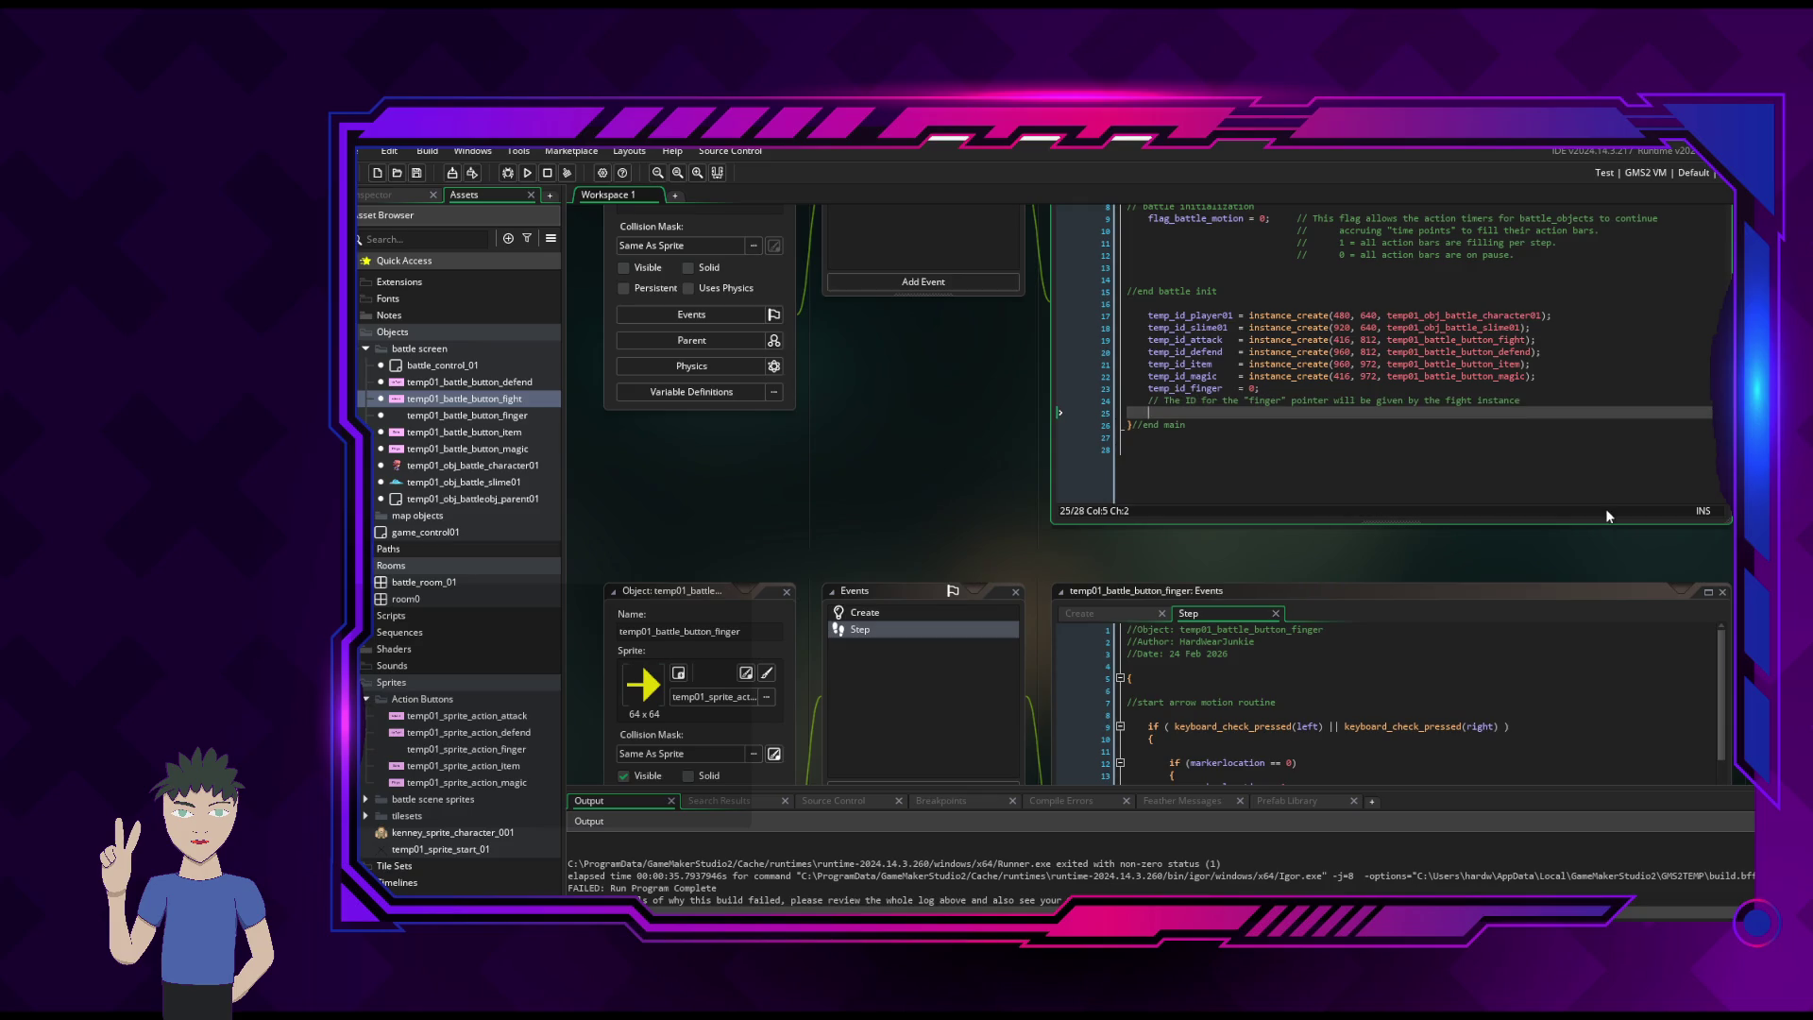
pyautogui.scroll(-3, 1605, 508)
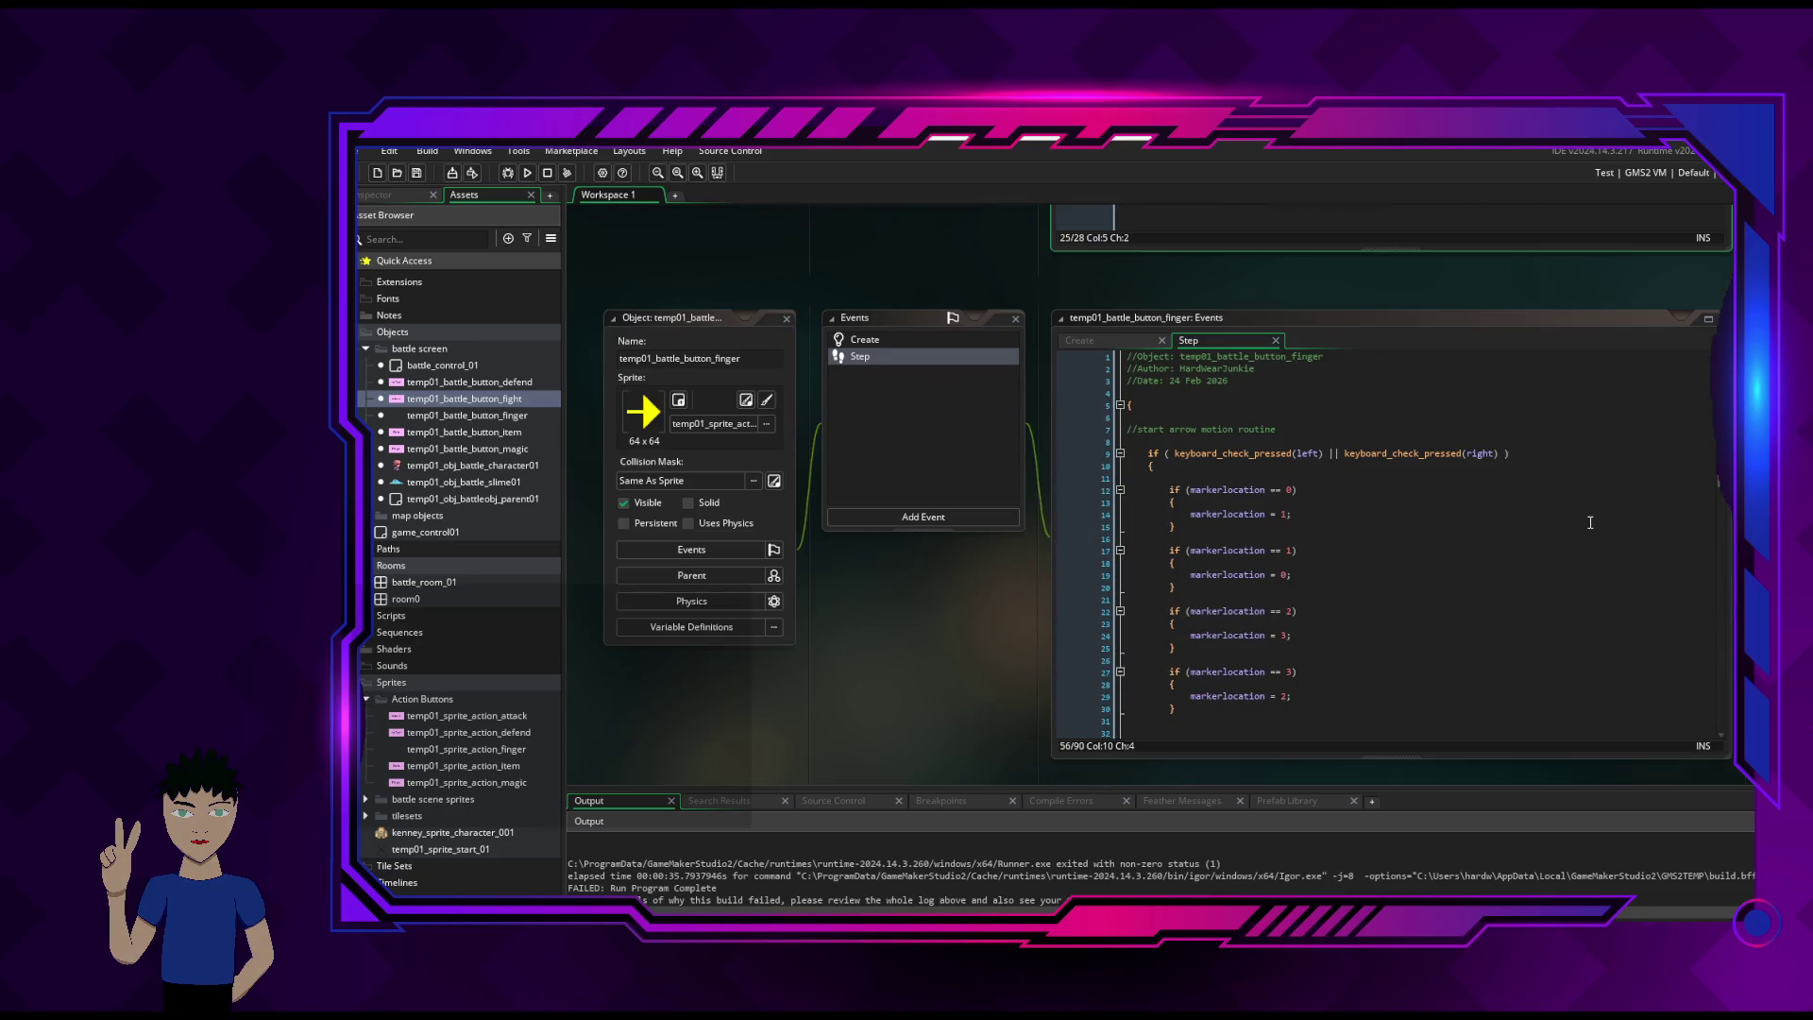
pyautogui.click(1322, 440)
pyautogui.click(1338, 468)
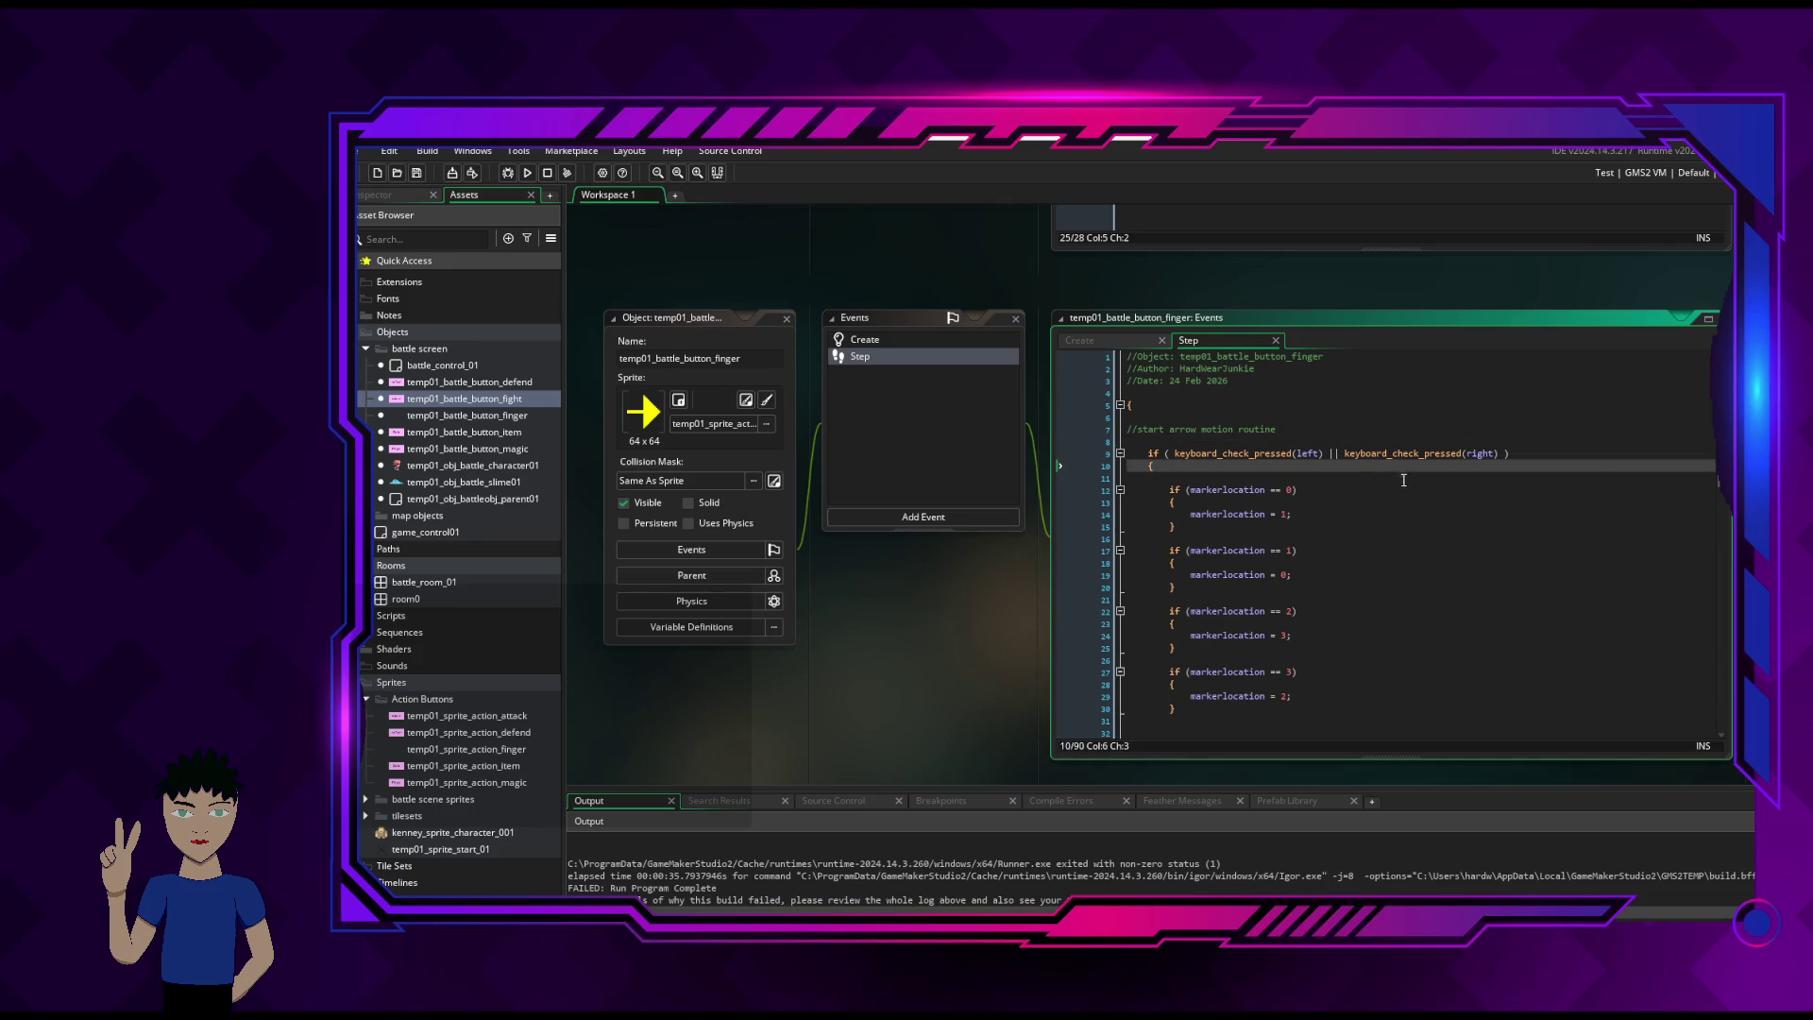
pyautogui.click(1302, 705)
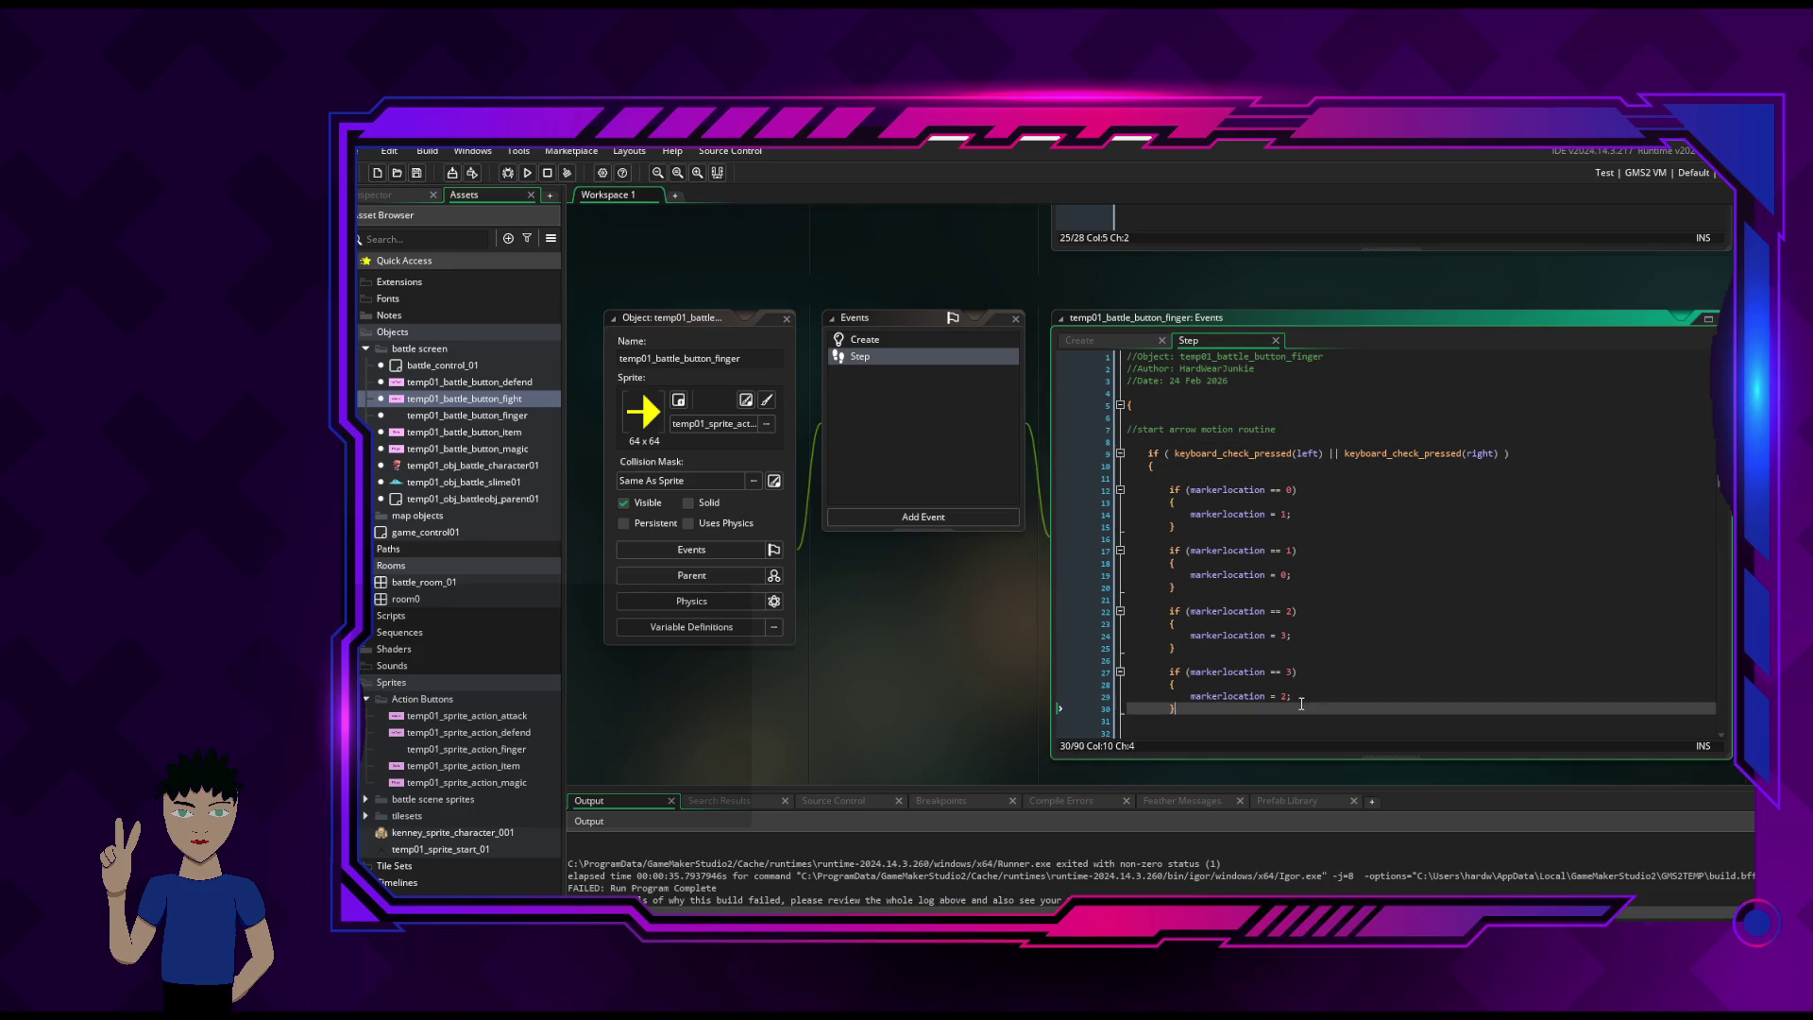
pyautogui.click(1361, 695)
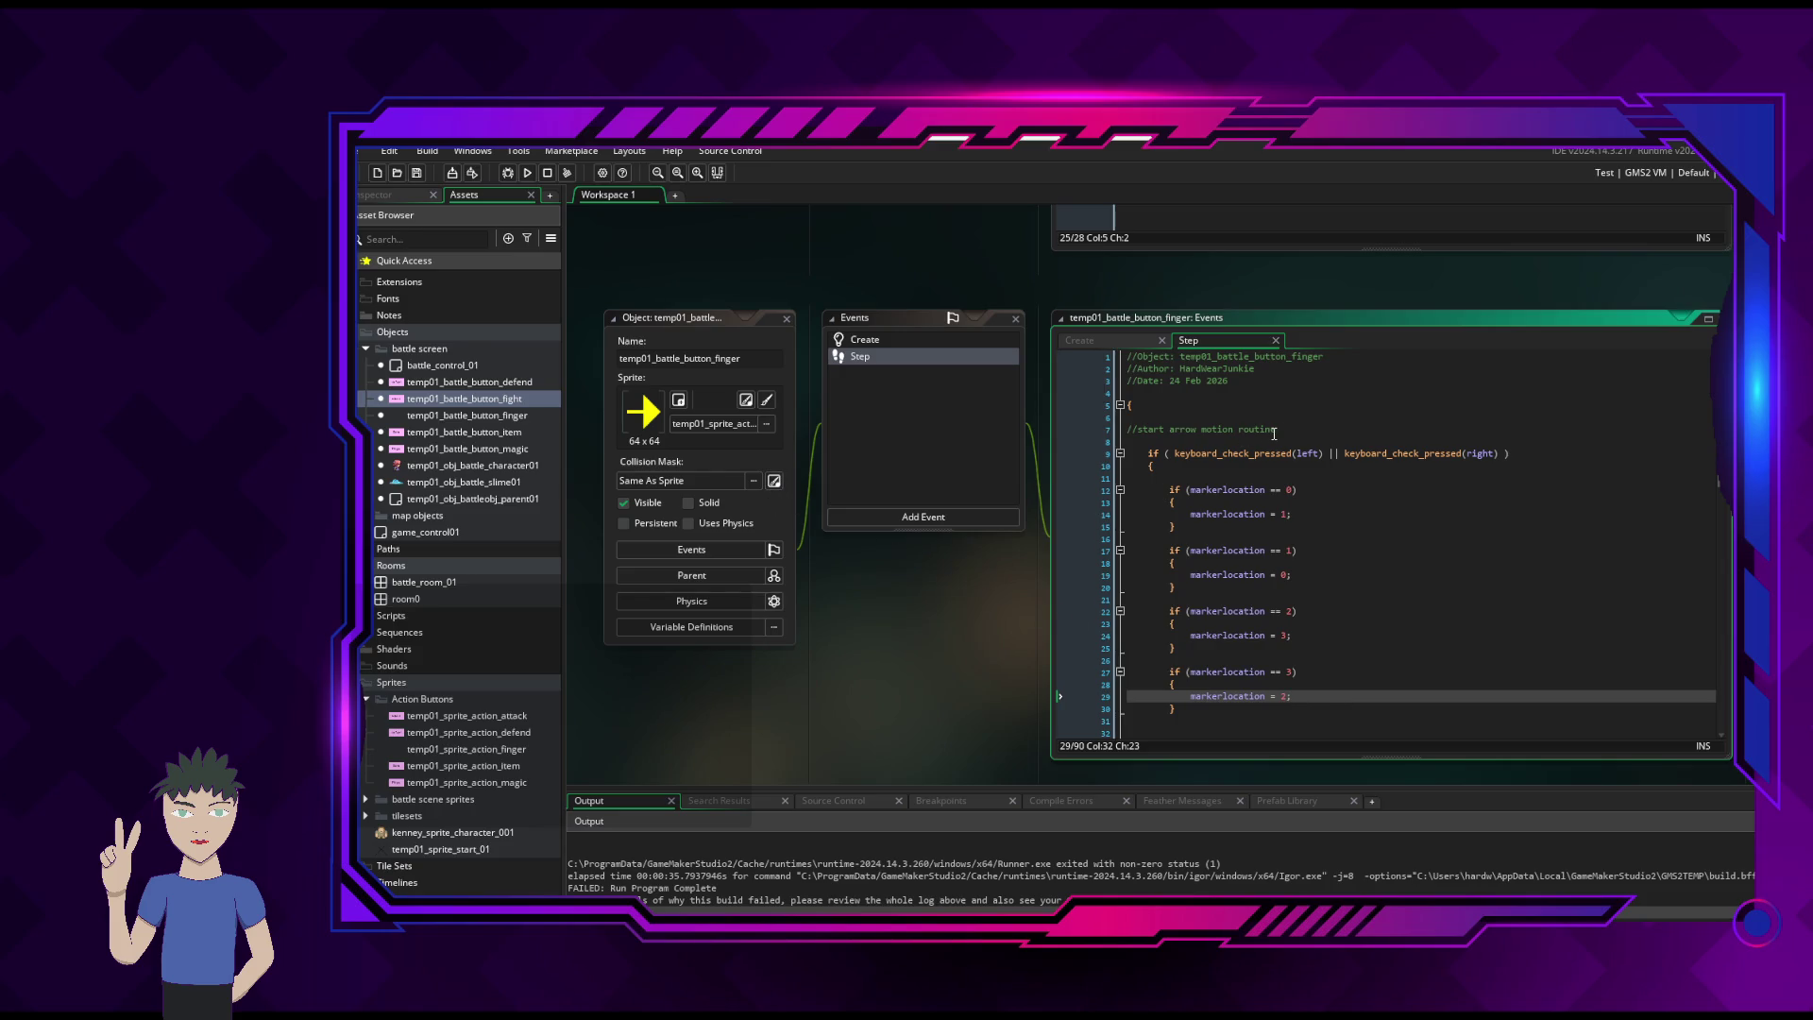
pyautogui.scroll(-5, 937, 647)
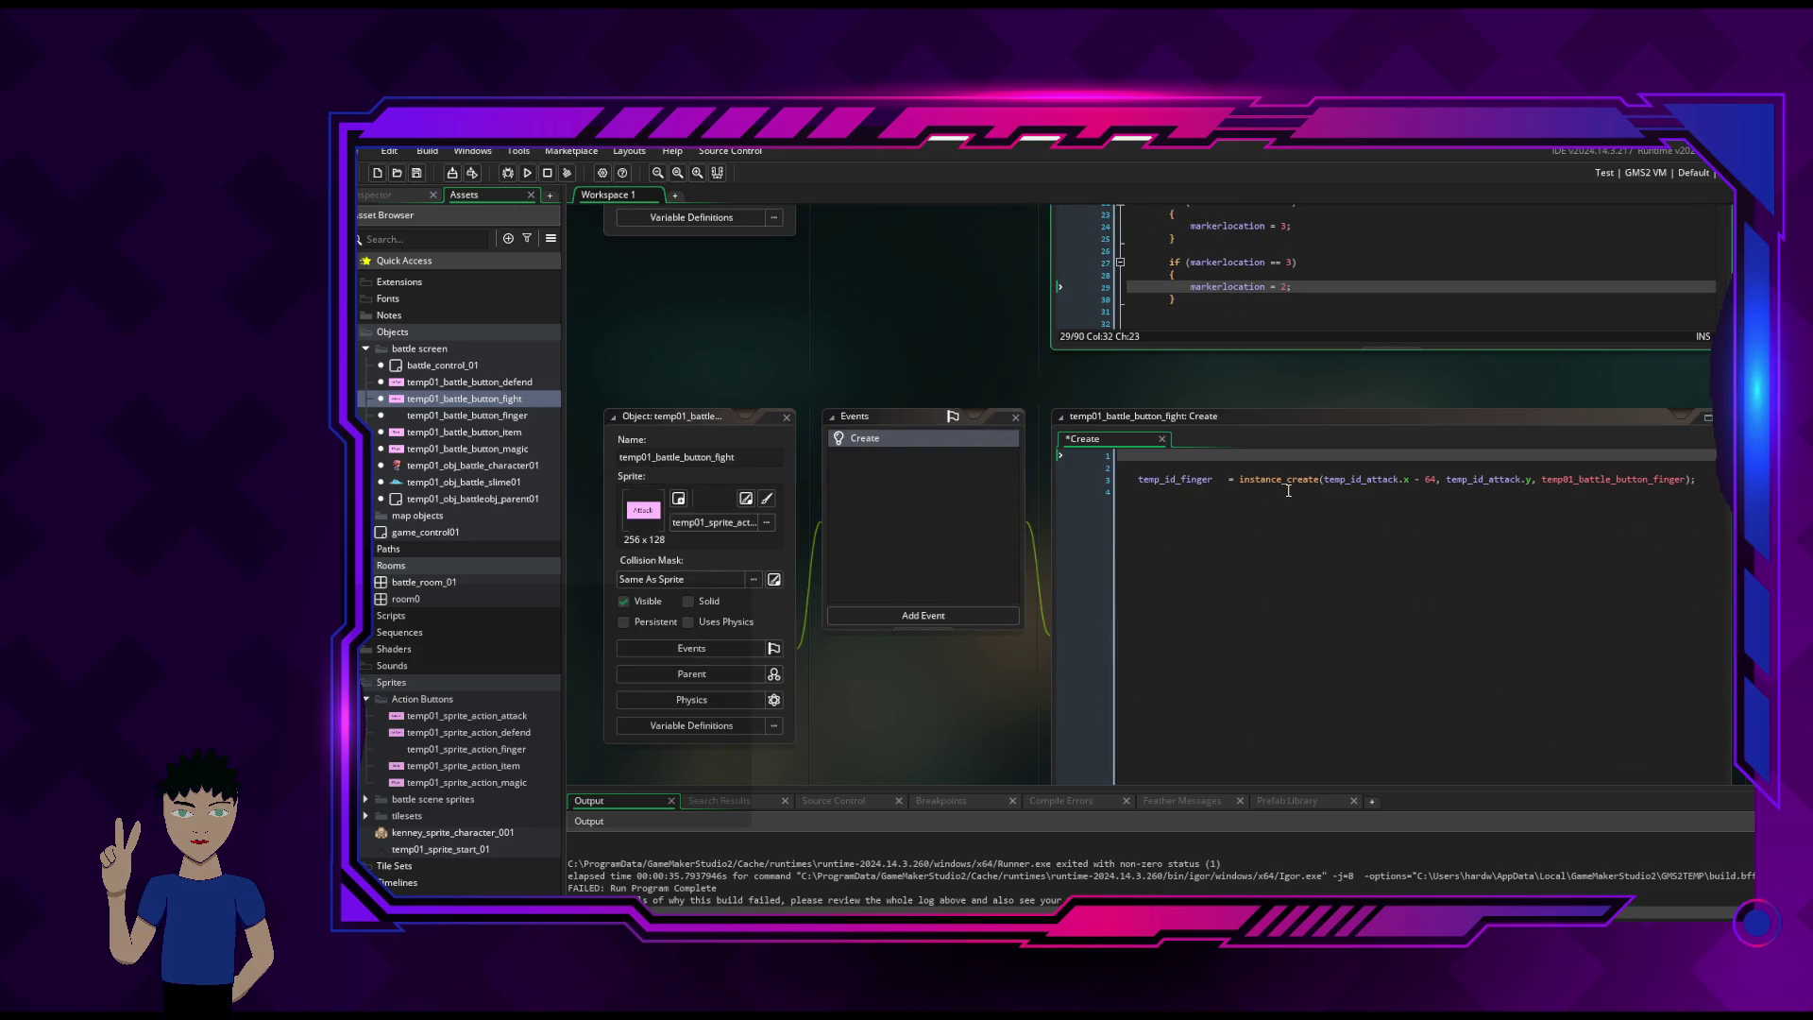
# - Inspect the temp_id_finger reference on line 3 of the fight button's Create code
pyautogui.click(1217, 479)
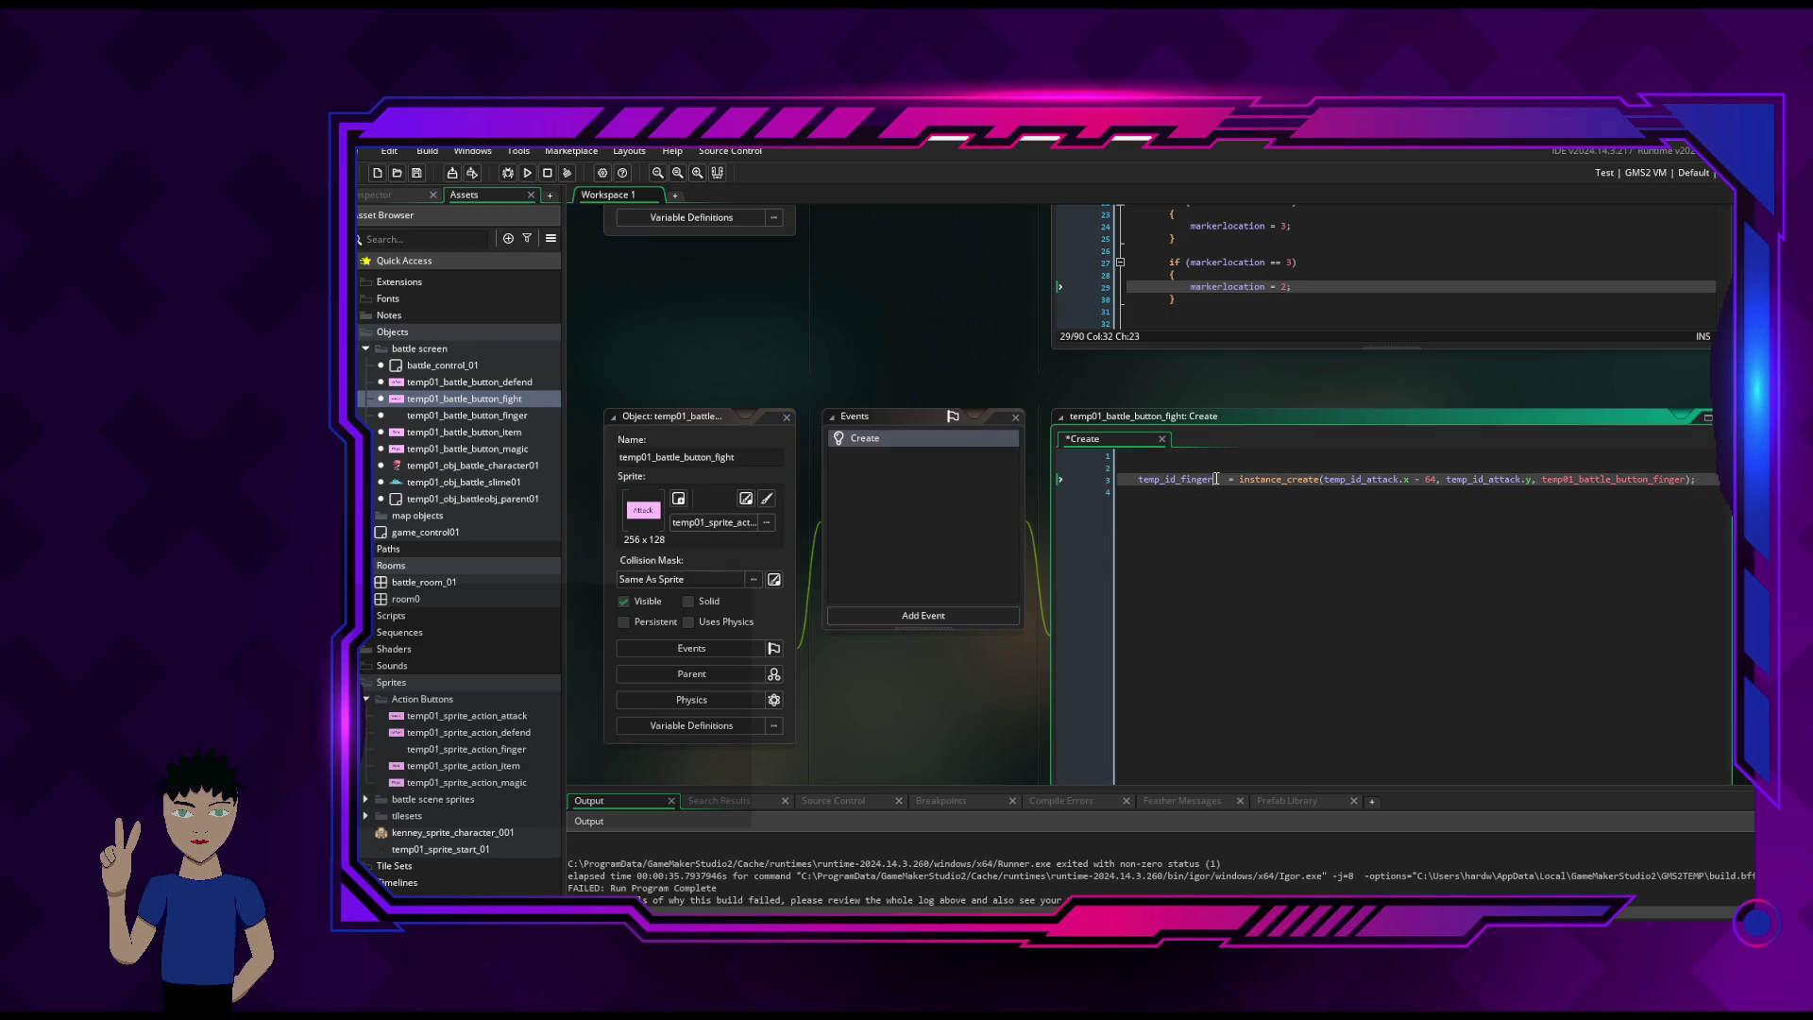
pyautogui.moveTo(1141, 479)
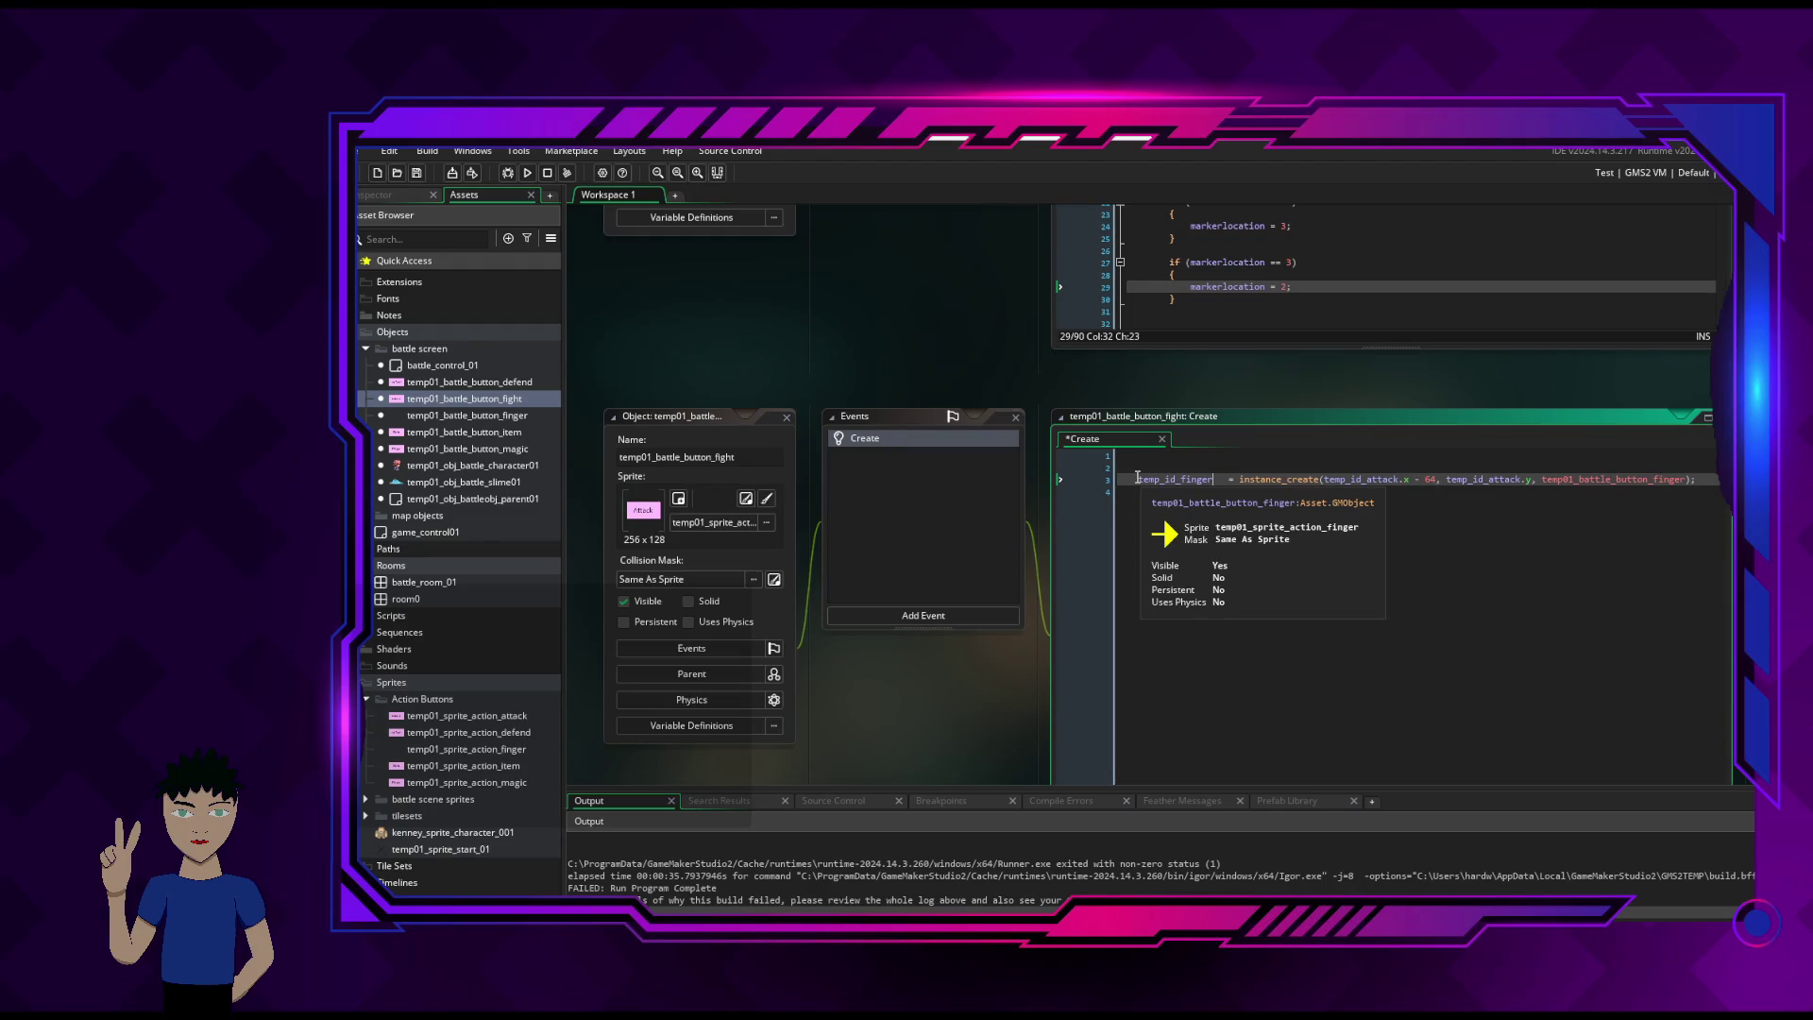
pyautogui.middleClick(1138, 478)
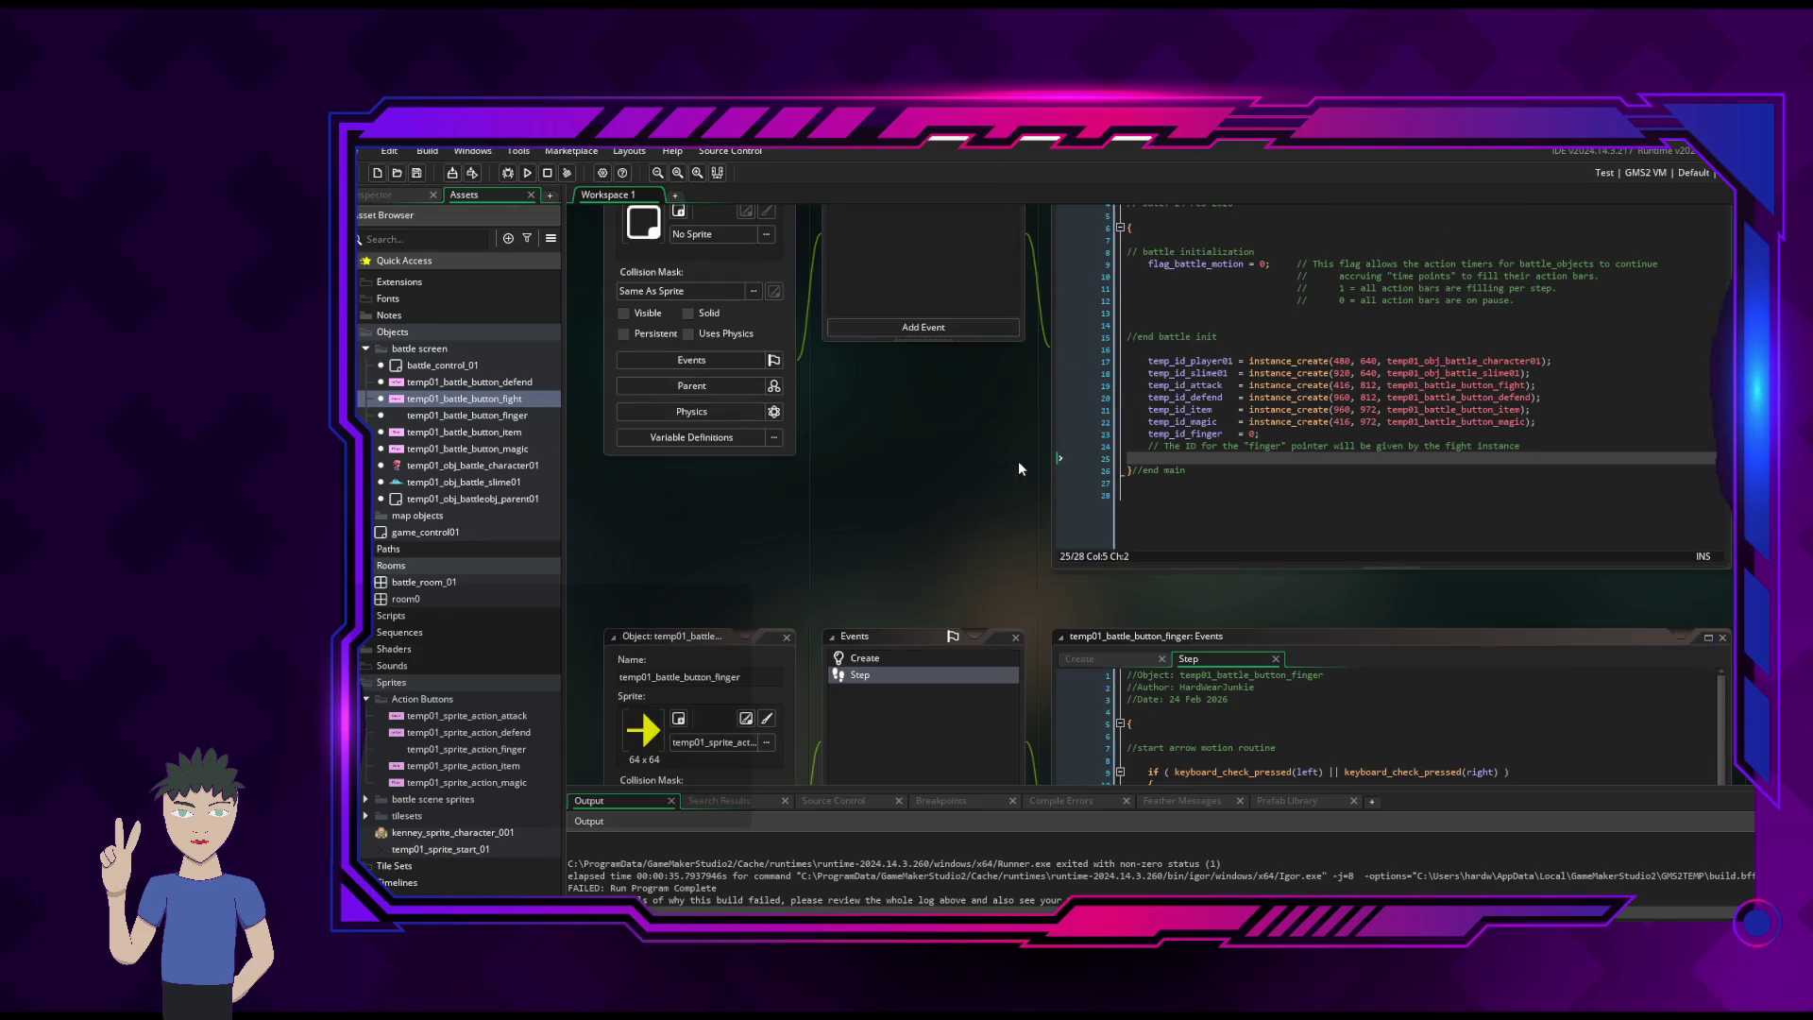
pyautogui.scroll(3, 1018, 461)
pyautogui.scroll(-8, 988, 526)
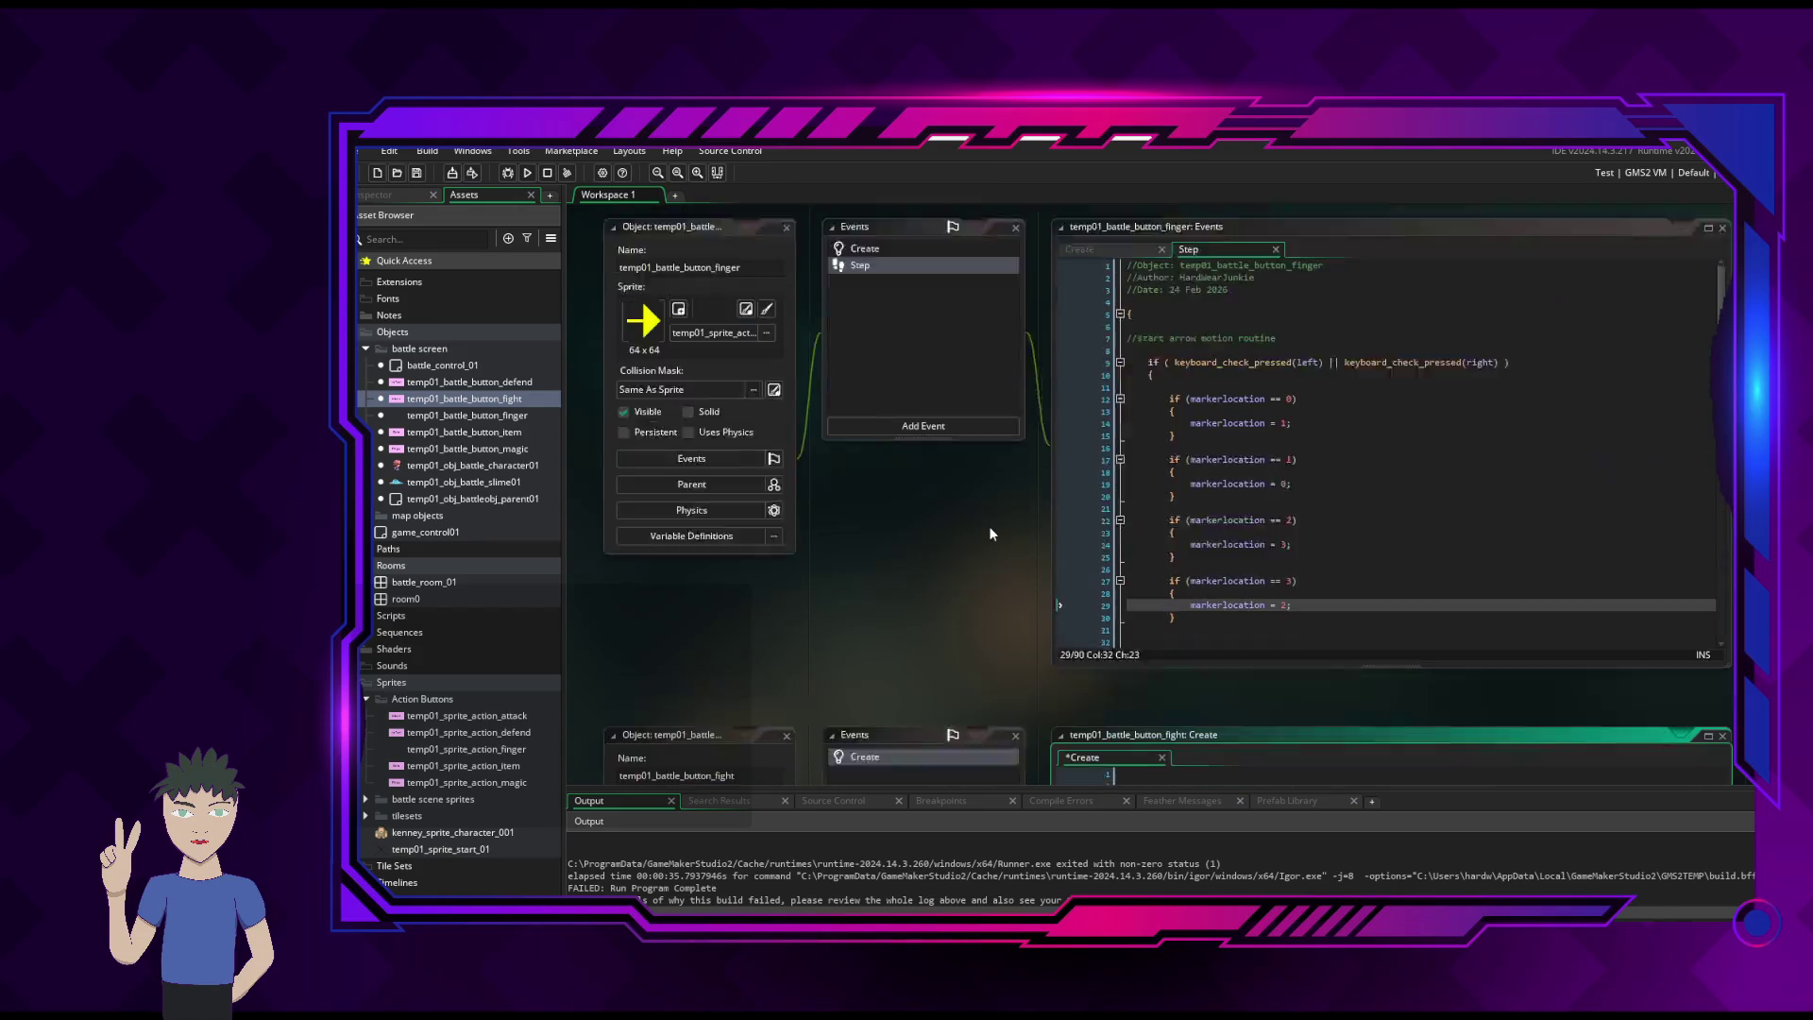
pyautogui.rightClick(993, 527)
pyautogui.click(1176, 472)
# - Prefix temp_id_finger with battle_control_01. on line 3 and reposition the code window
pyautogui.click(1139, 436)
pyautogui.write('battle_button_finger')
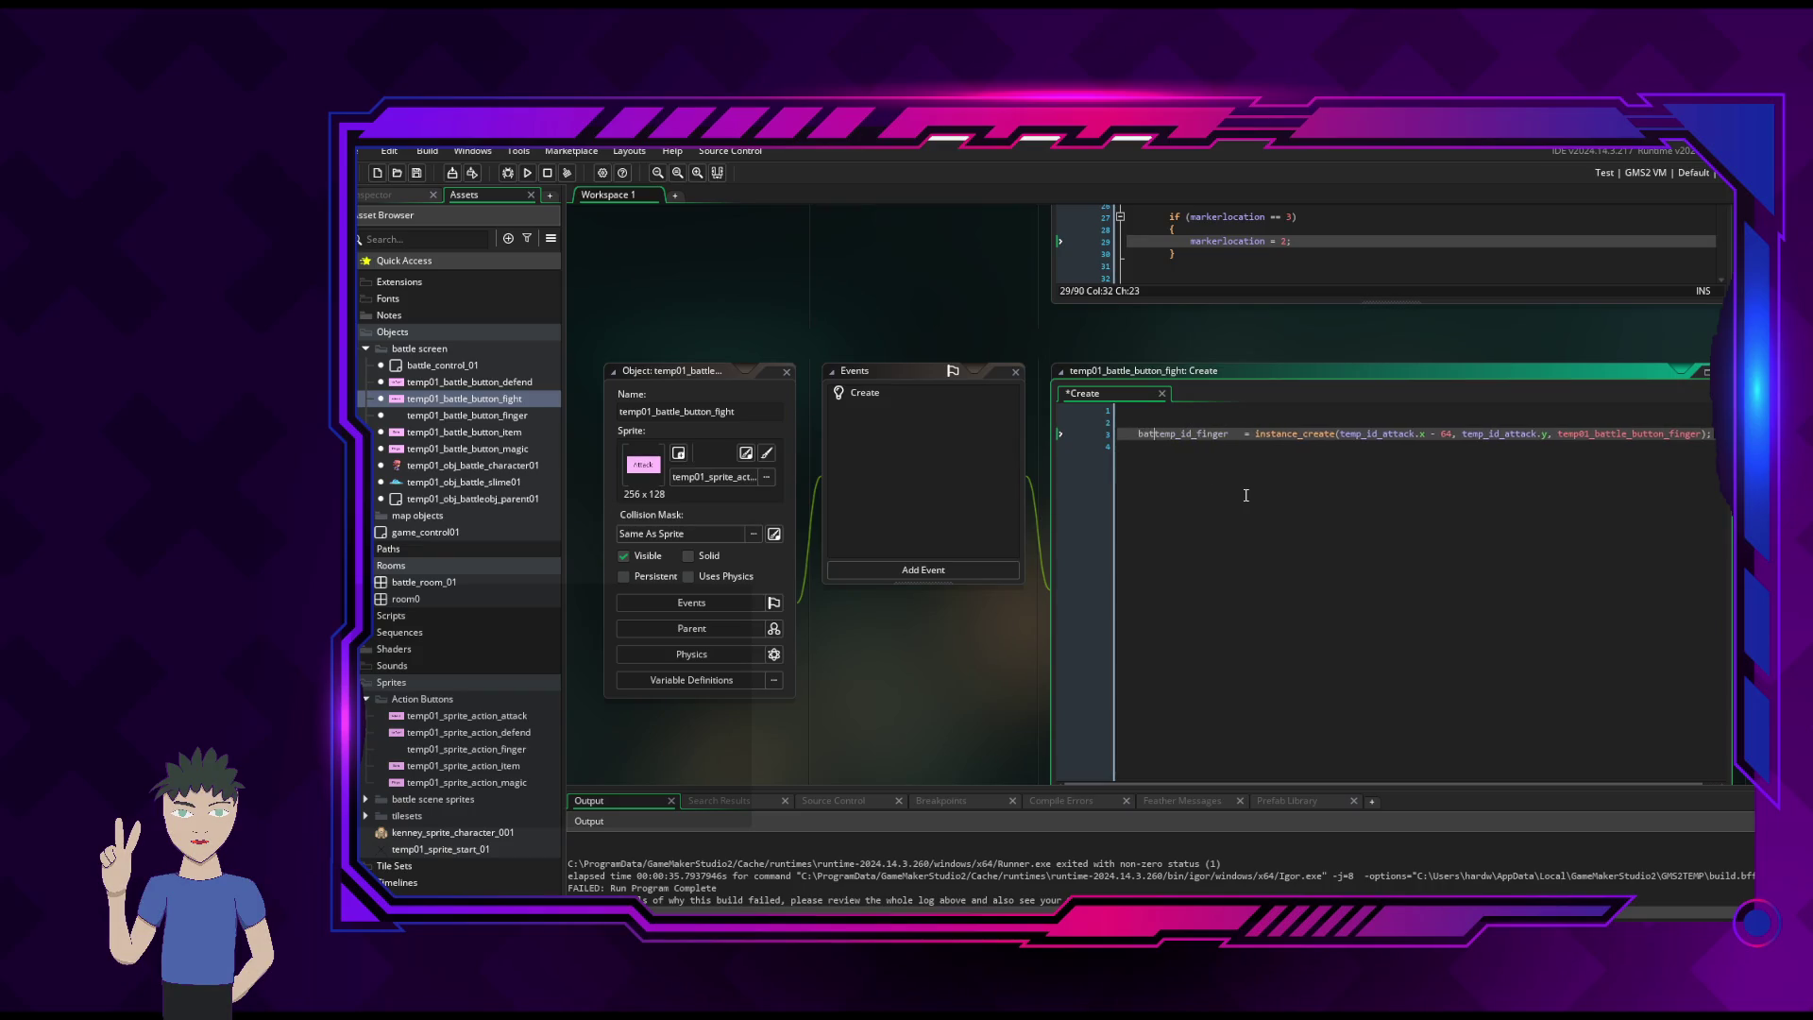
pyautogui.write('_control')
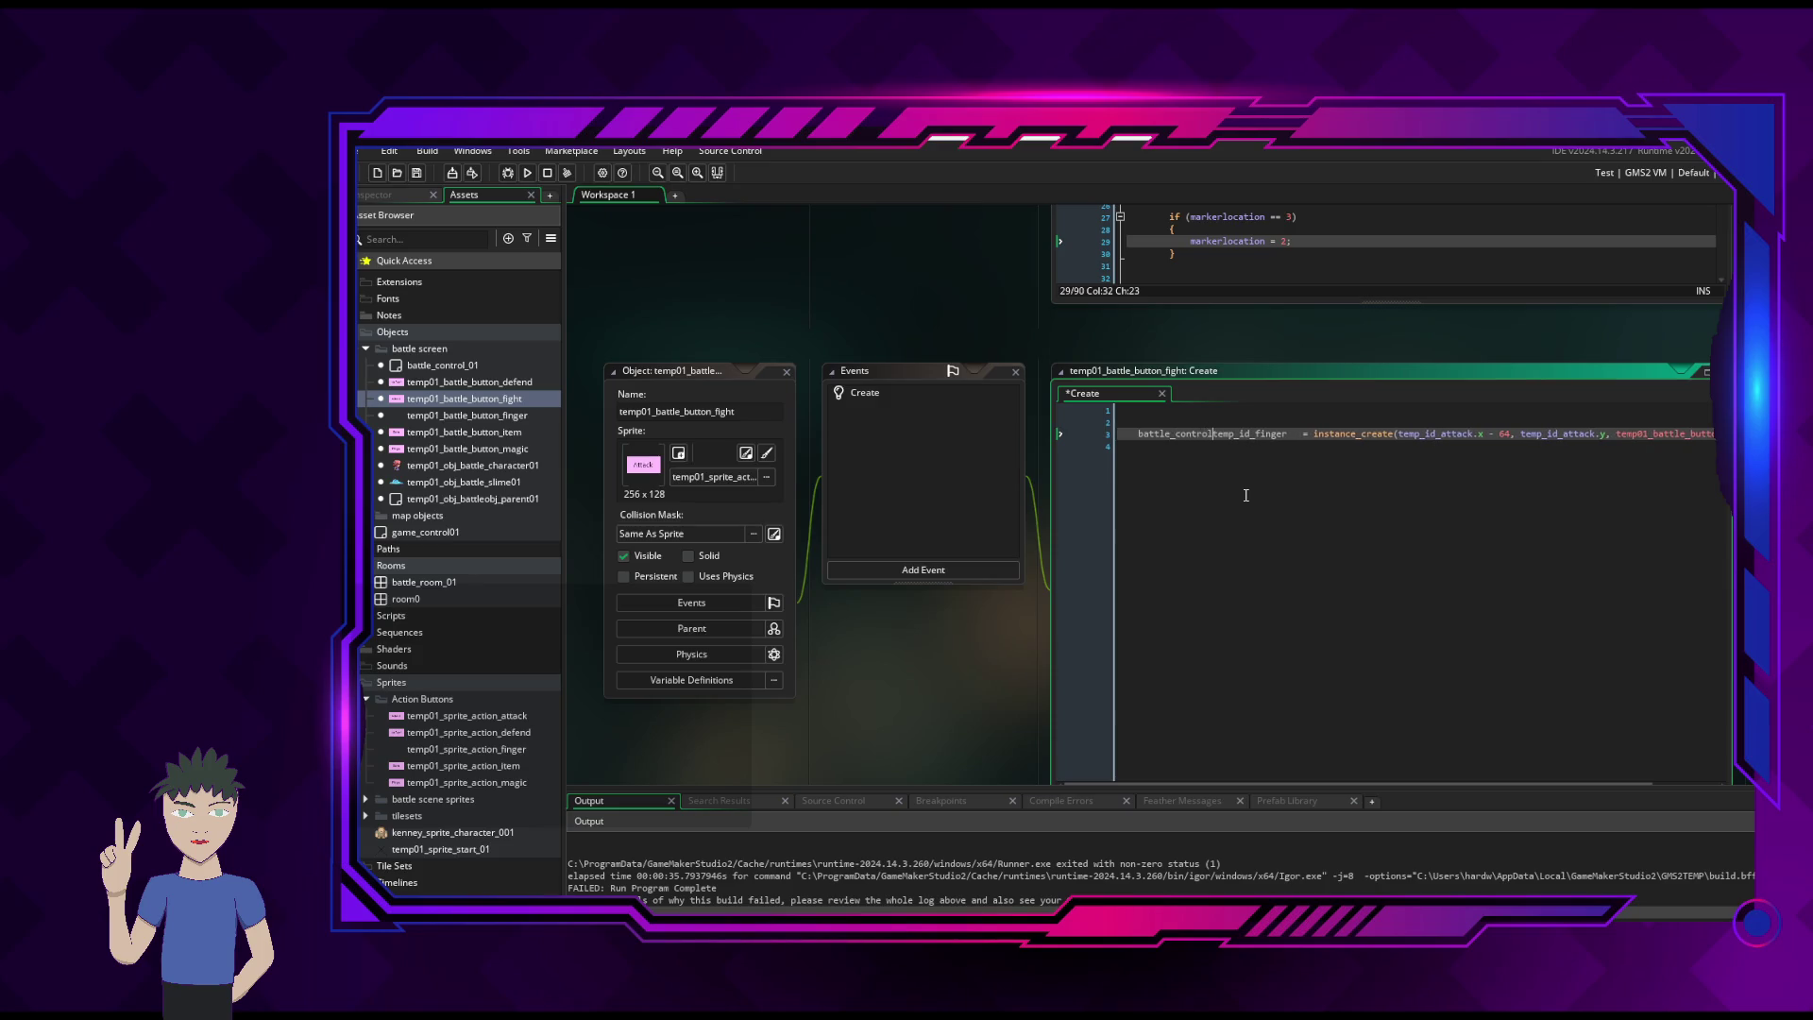
pyautogui.write('01.')
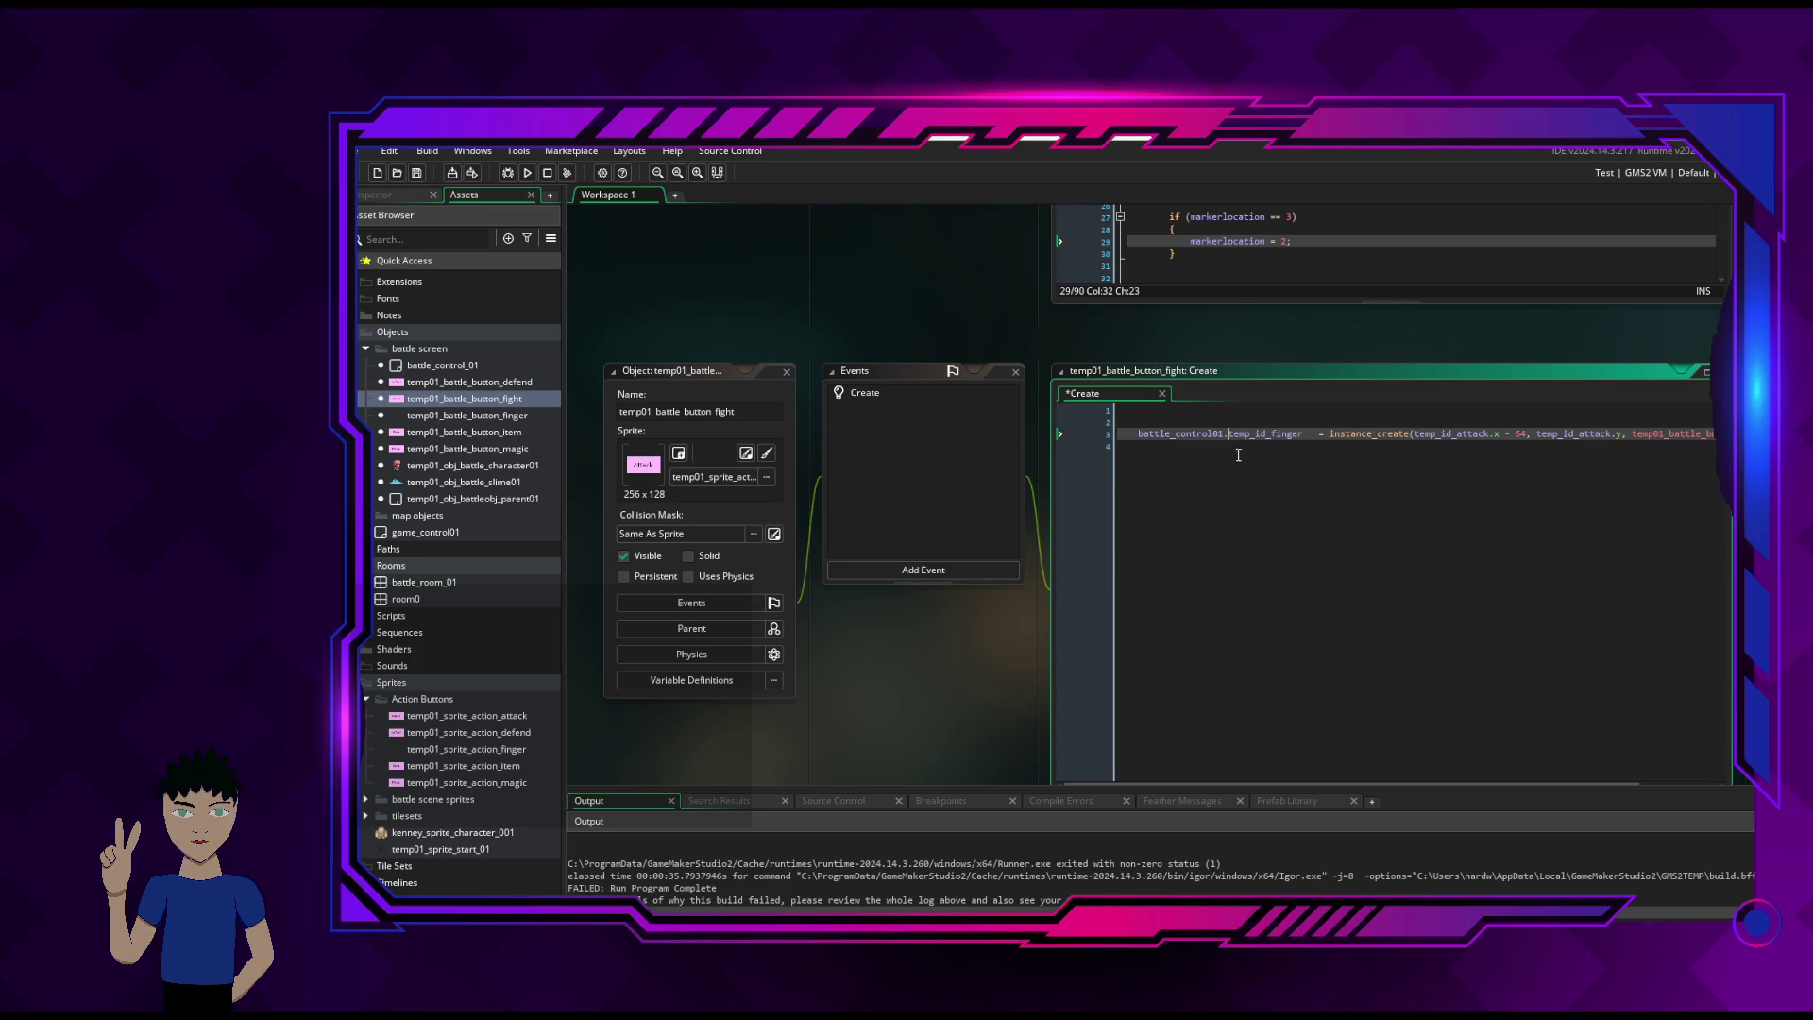
pyautogui.moveTo(1217, 432)
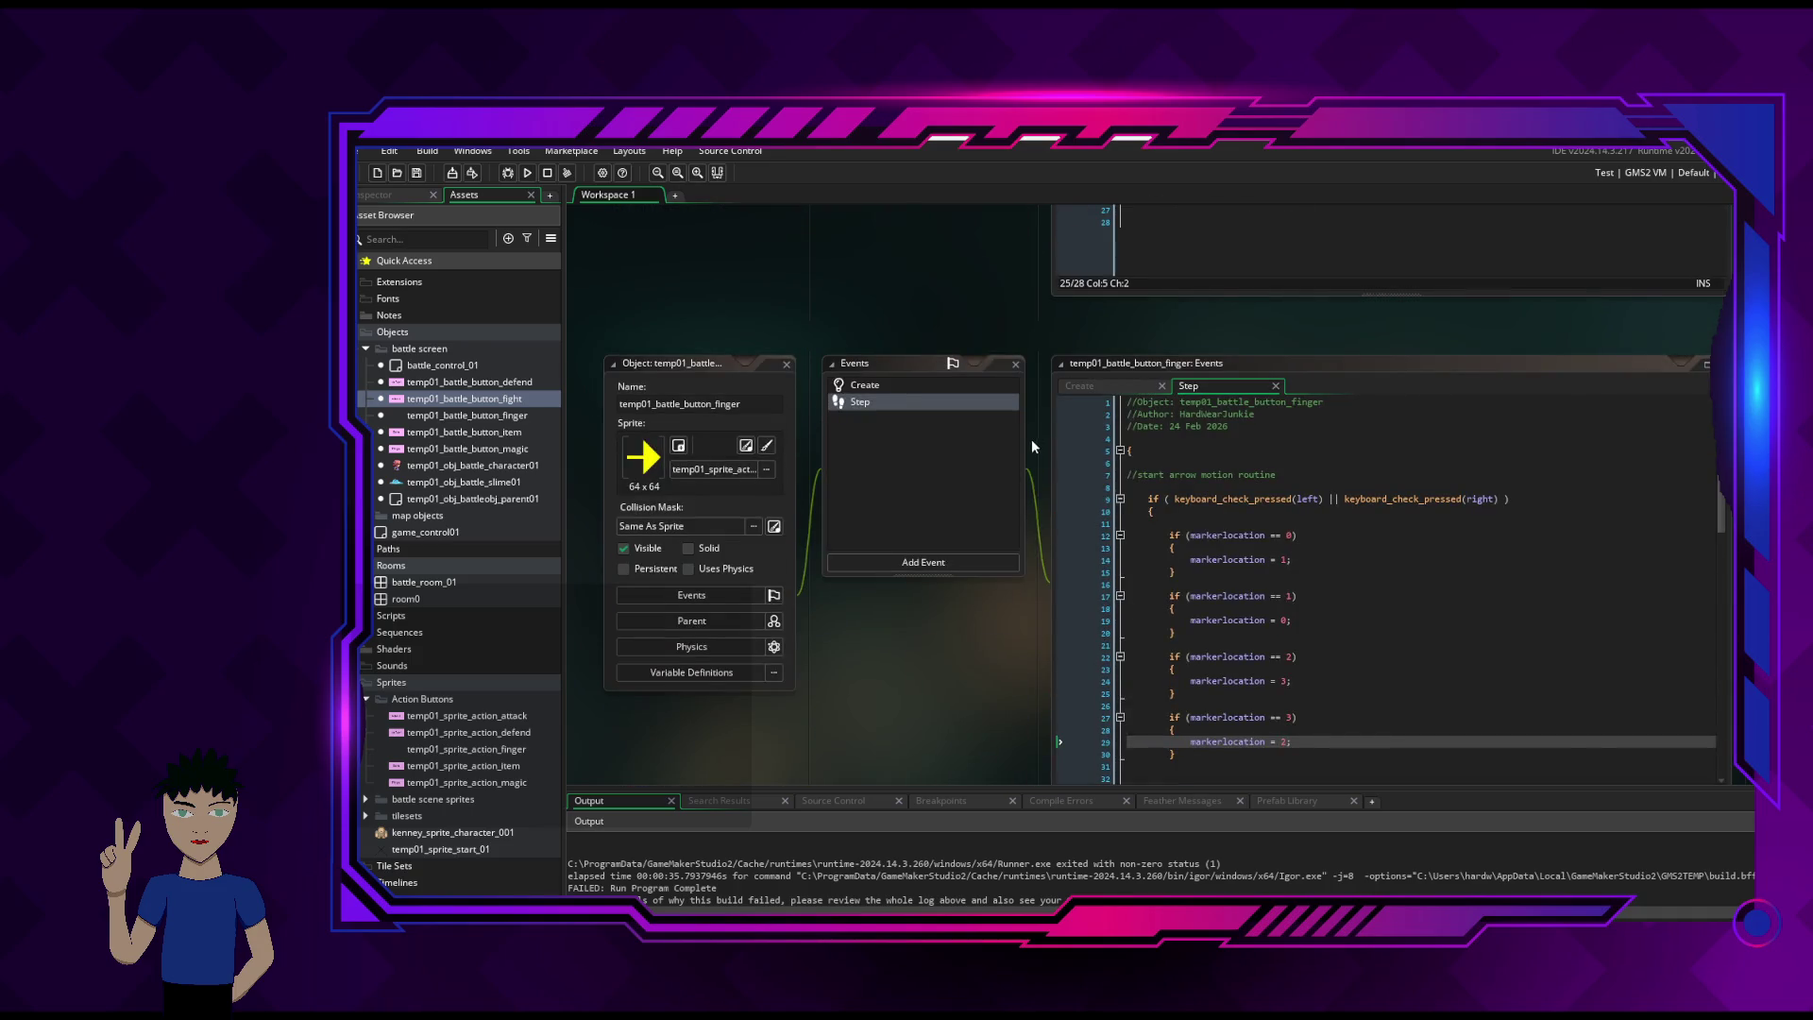
pyautogui.scroll(3, 1039, 439)
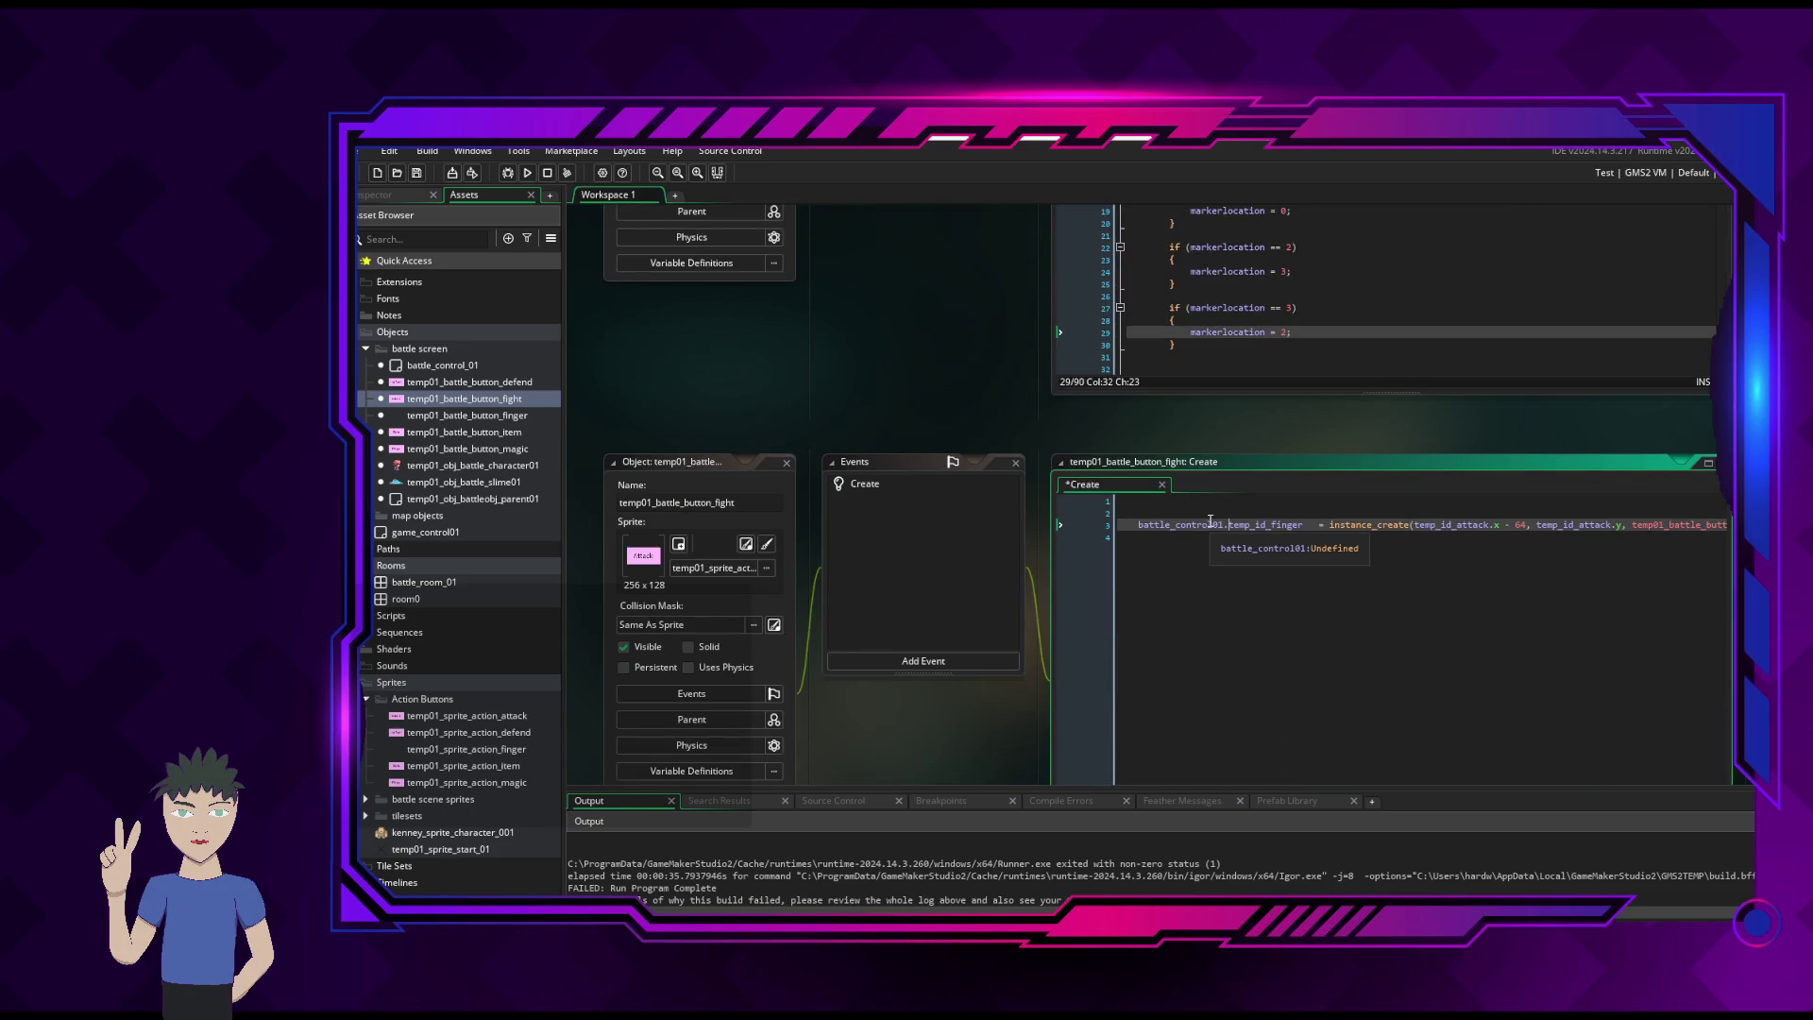
pyautogui.click(1210, 524)
pyautogui.write('_')
pyautogui.click(1505, 559)
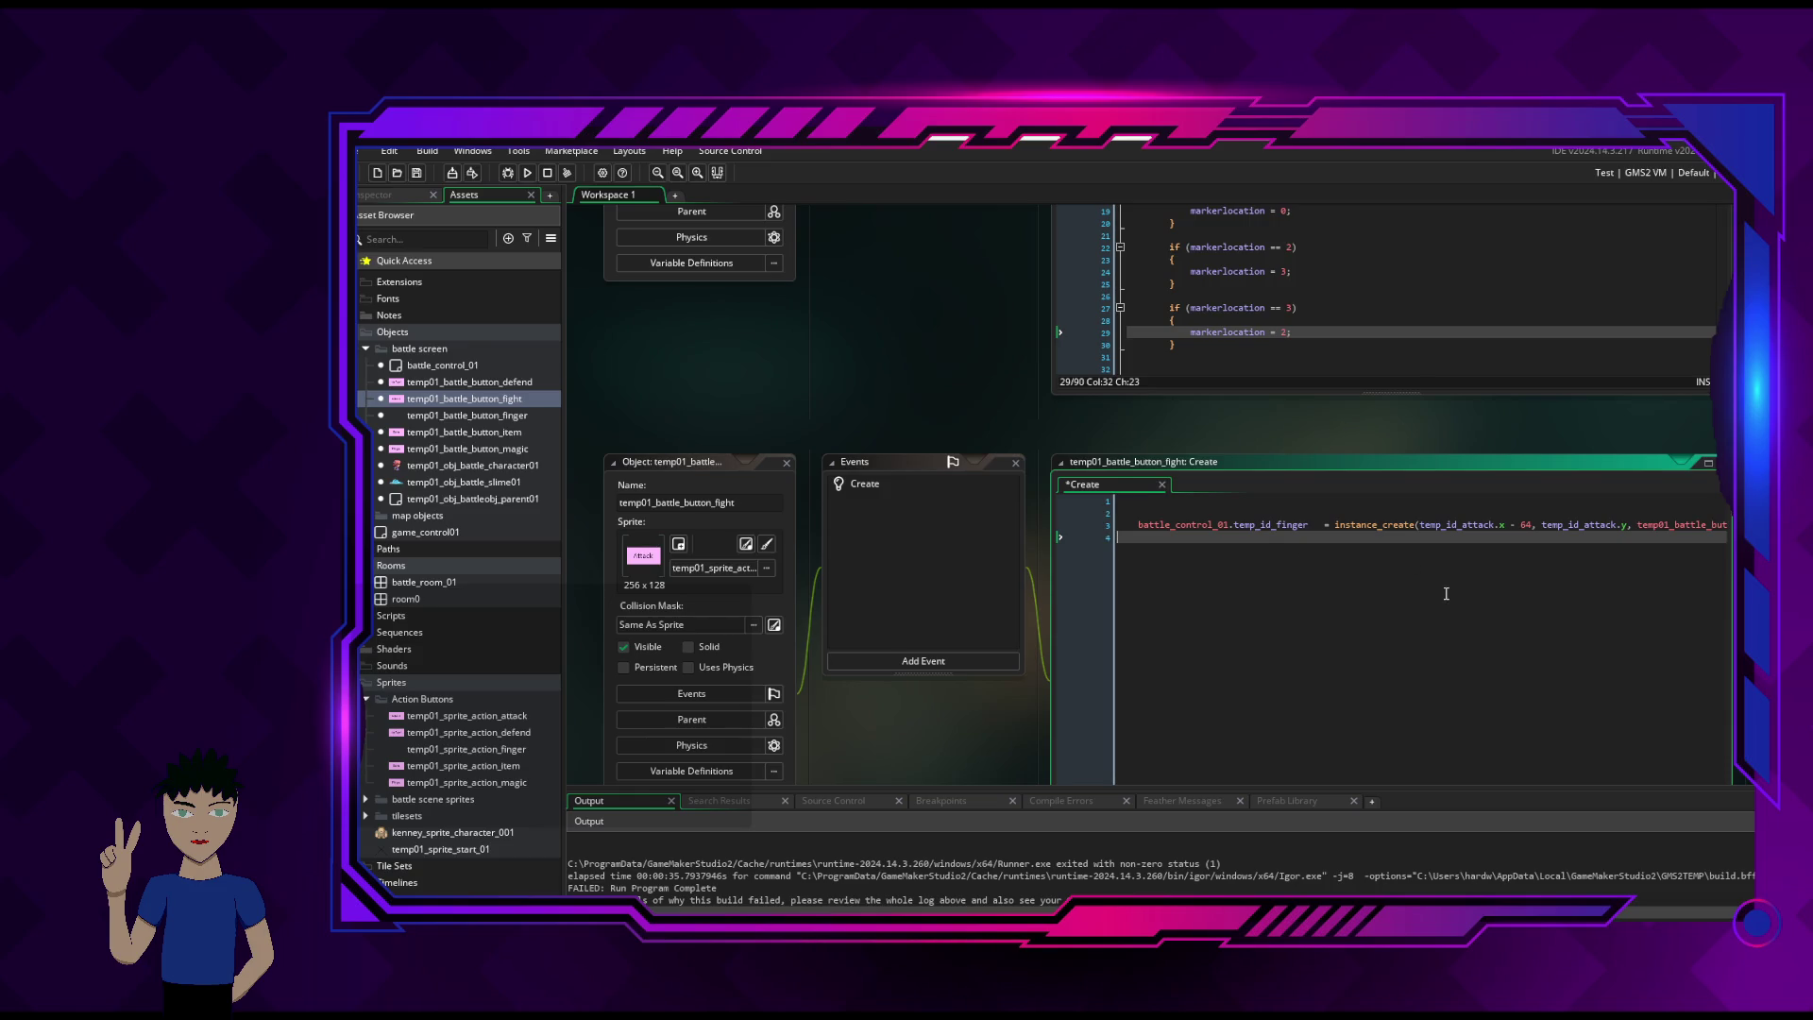
pyautogui.click(1216, 526)
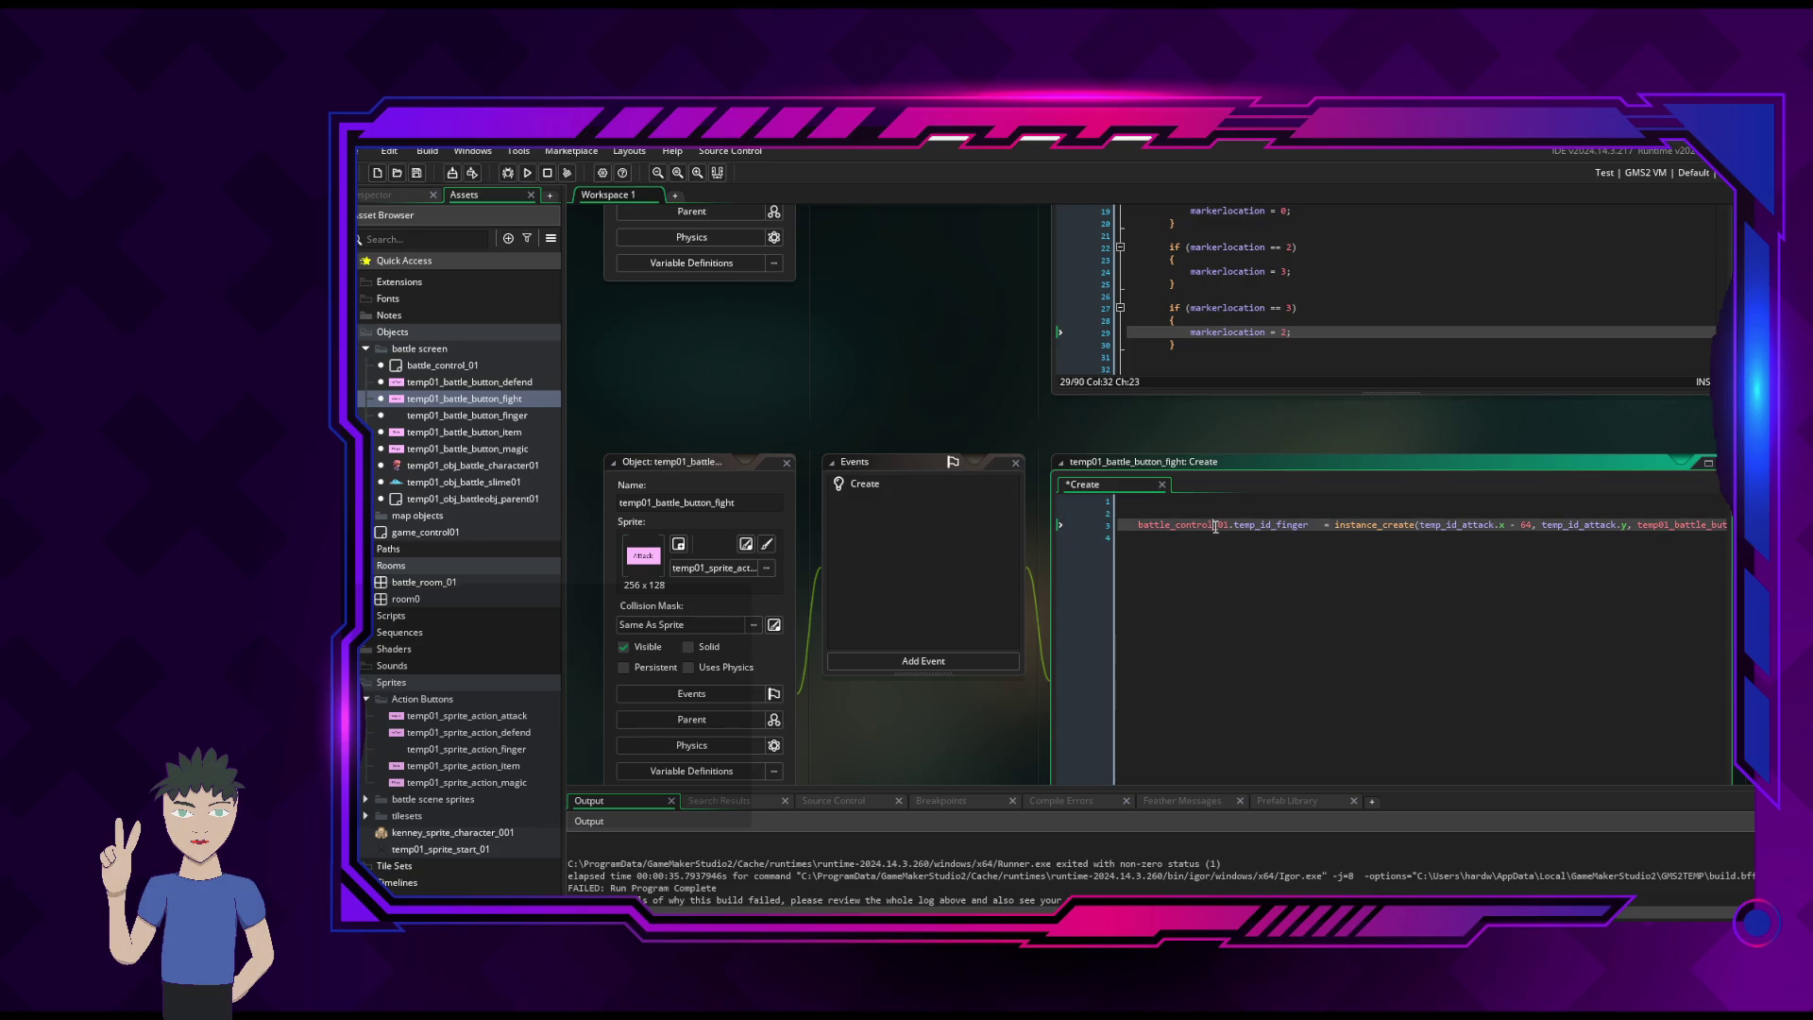
pyautogui.click(1310, 561)
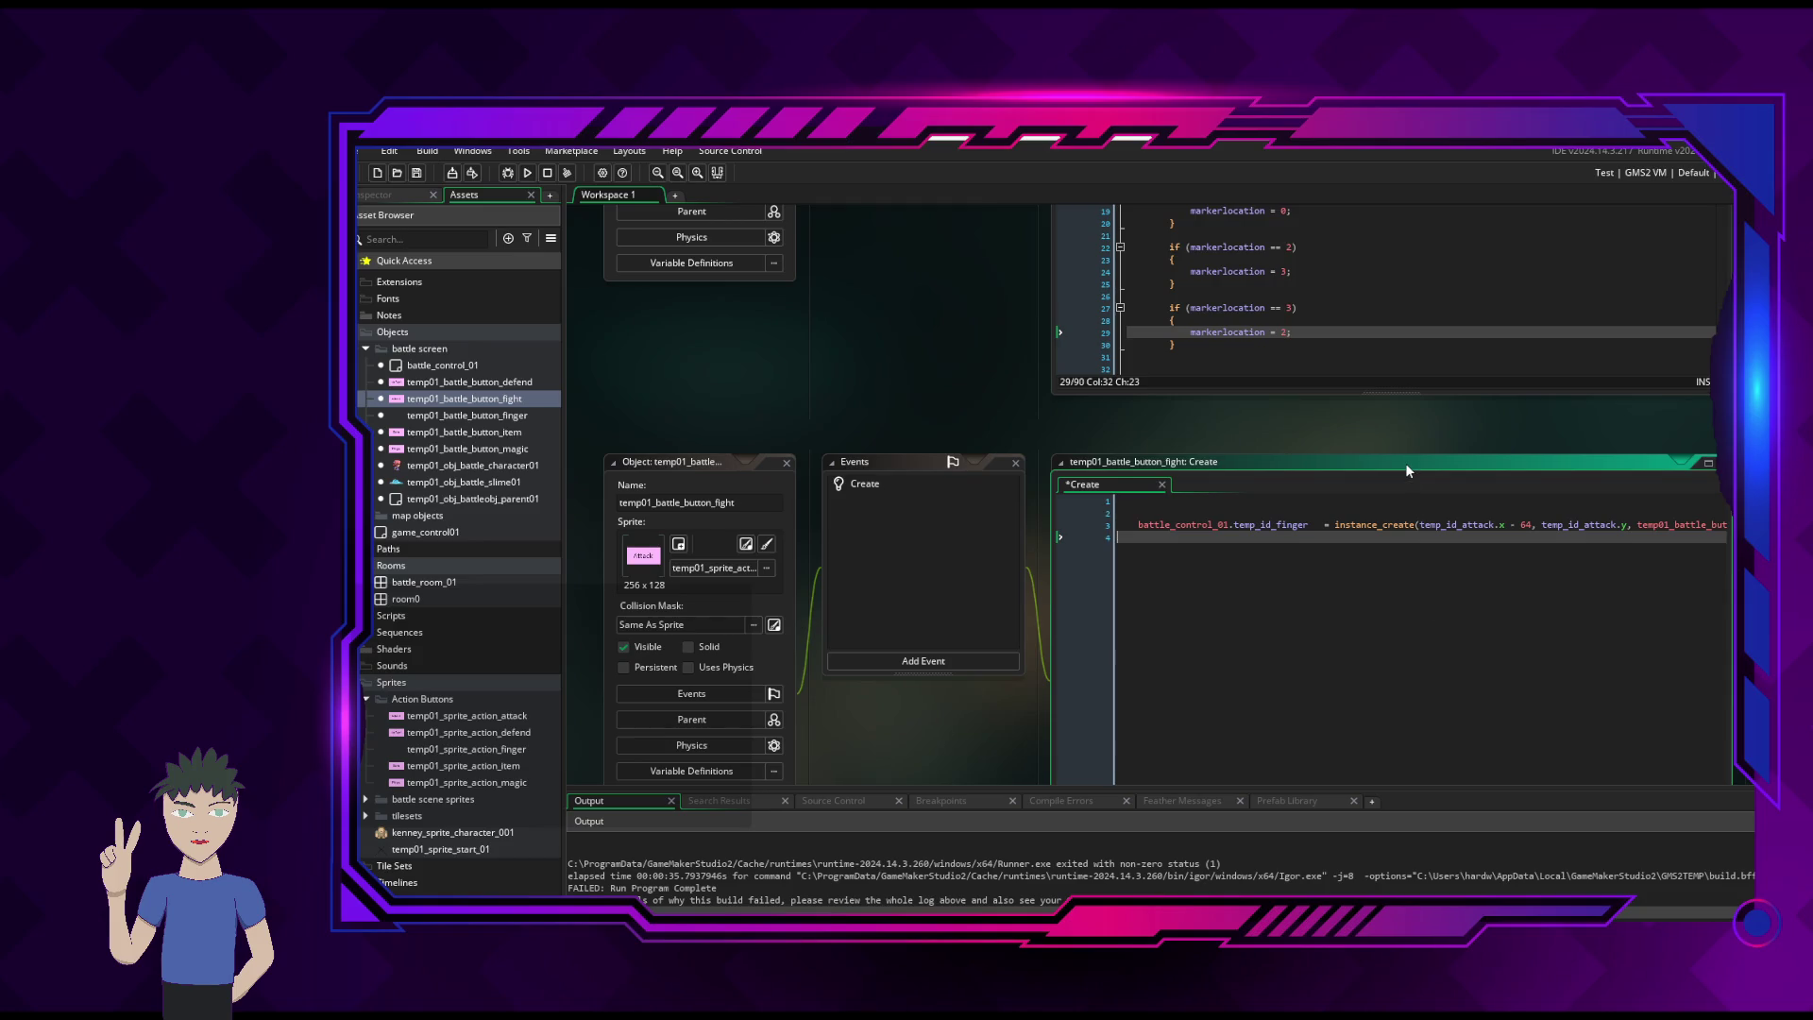
pyautogui.moveTo(1405, 463); pyautogui.dragTo(1398, 328)
pyautogui.moveTo(1358, 745)
pyautogui.mouseDown()
pyautogui.moveTo(1437, 745)
pyautogui.moveTo(1303, 769)
pyautogui.mouseUp()
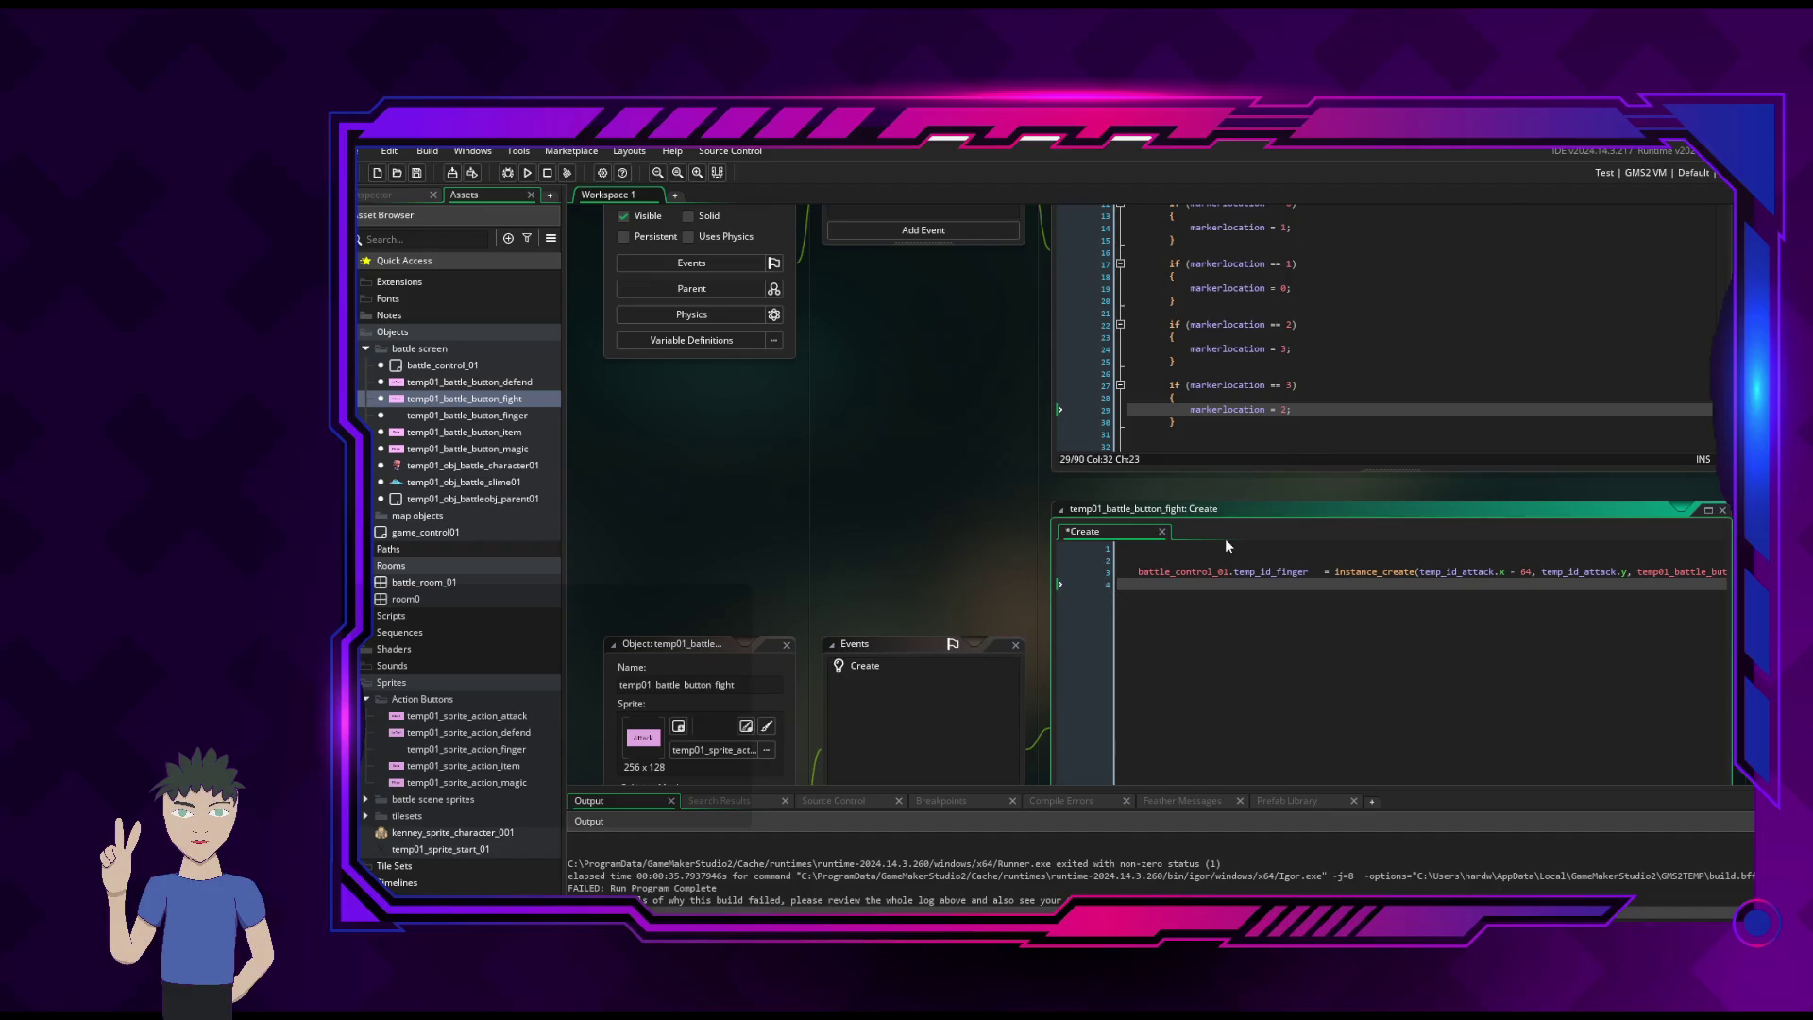
# - Add a //Object: temp01_battle_button_fight header comment on line 1
pyautogui.click(1225, 548)
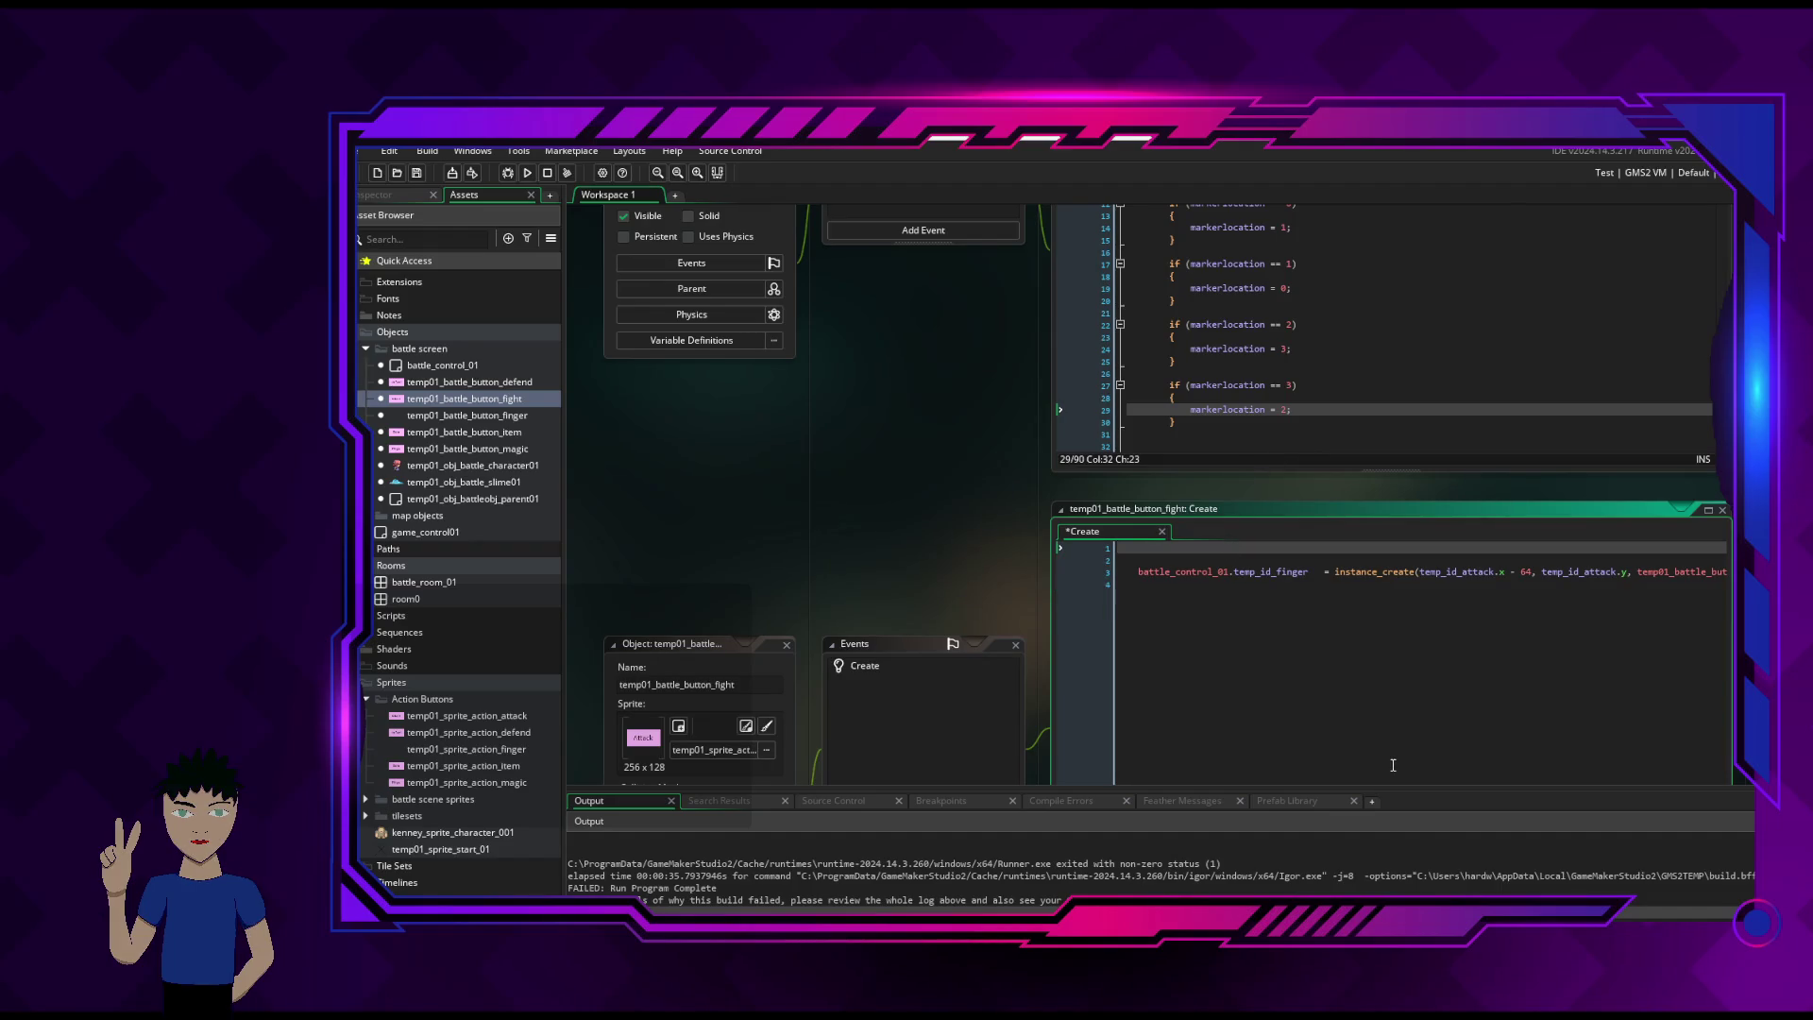
pyautogui.write('Object: ')
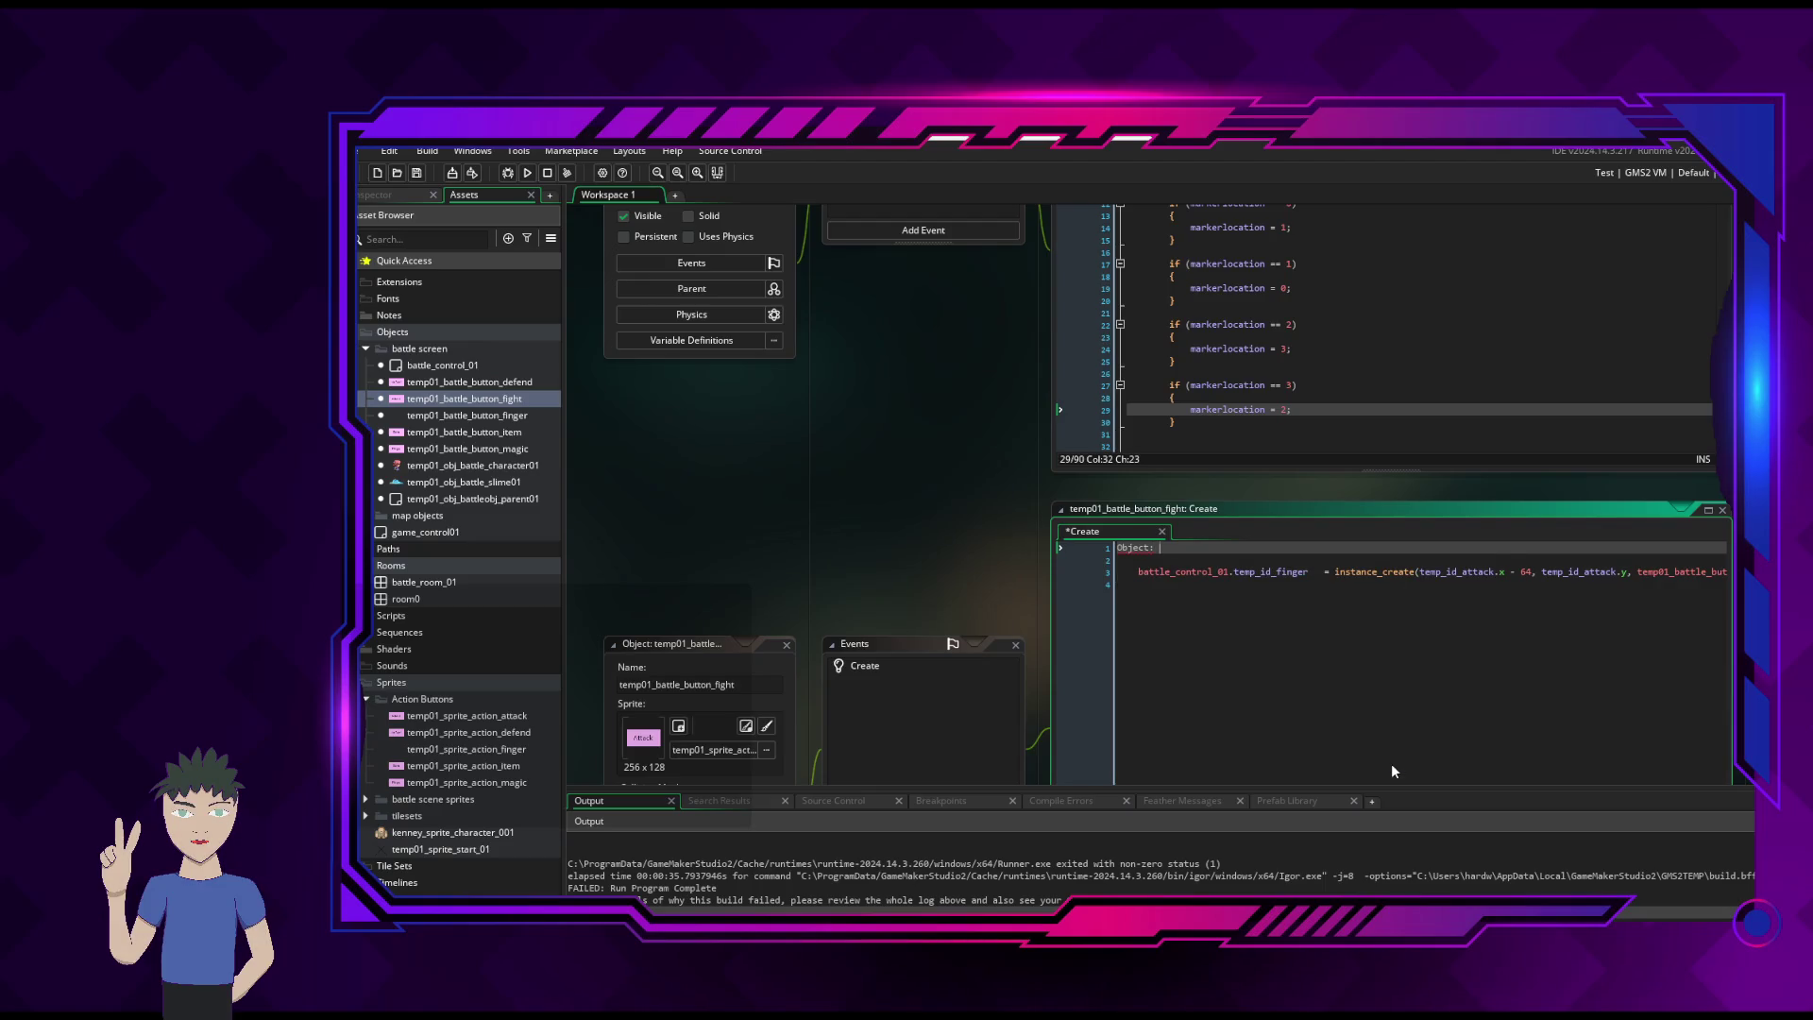
pyautogui.write('temp01_')
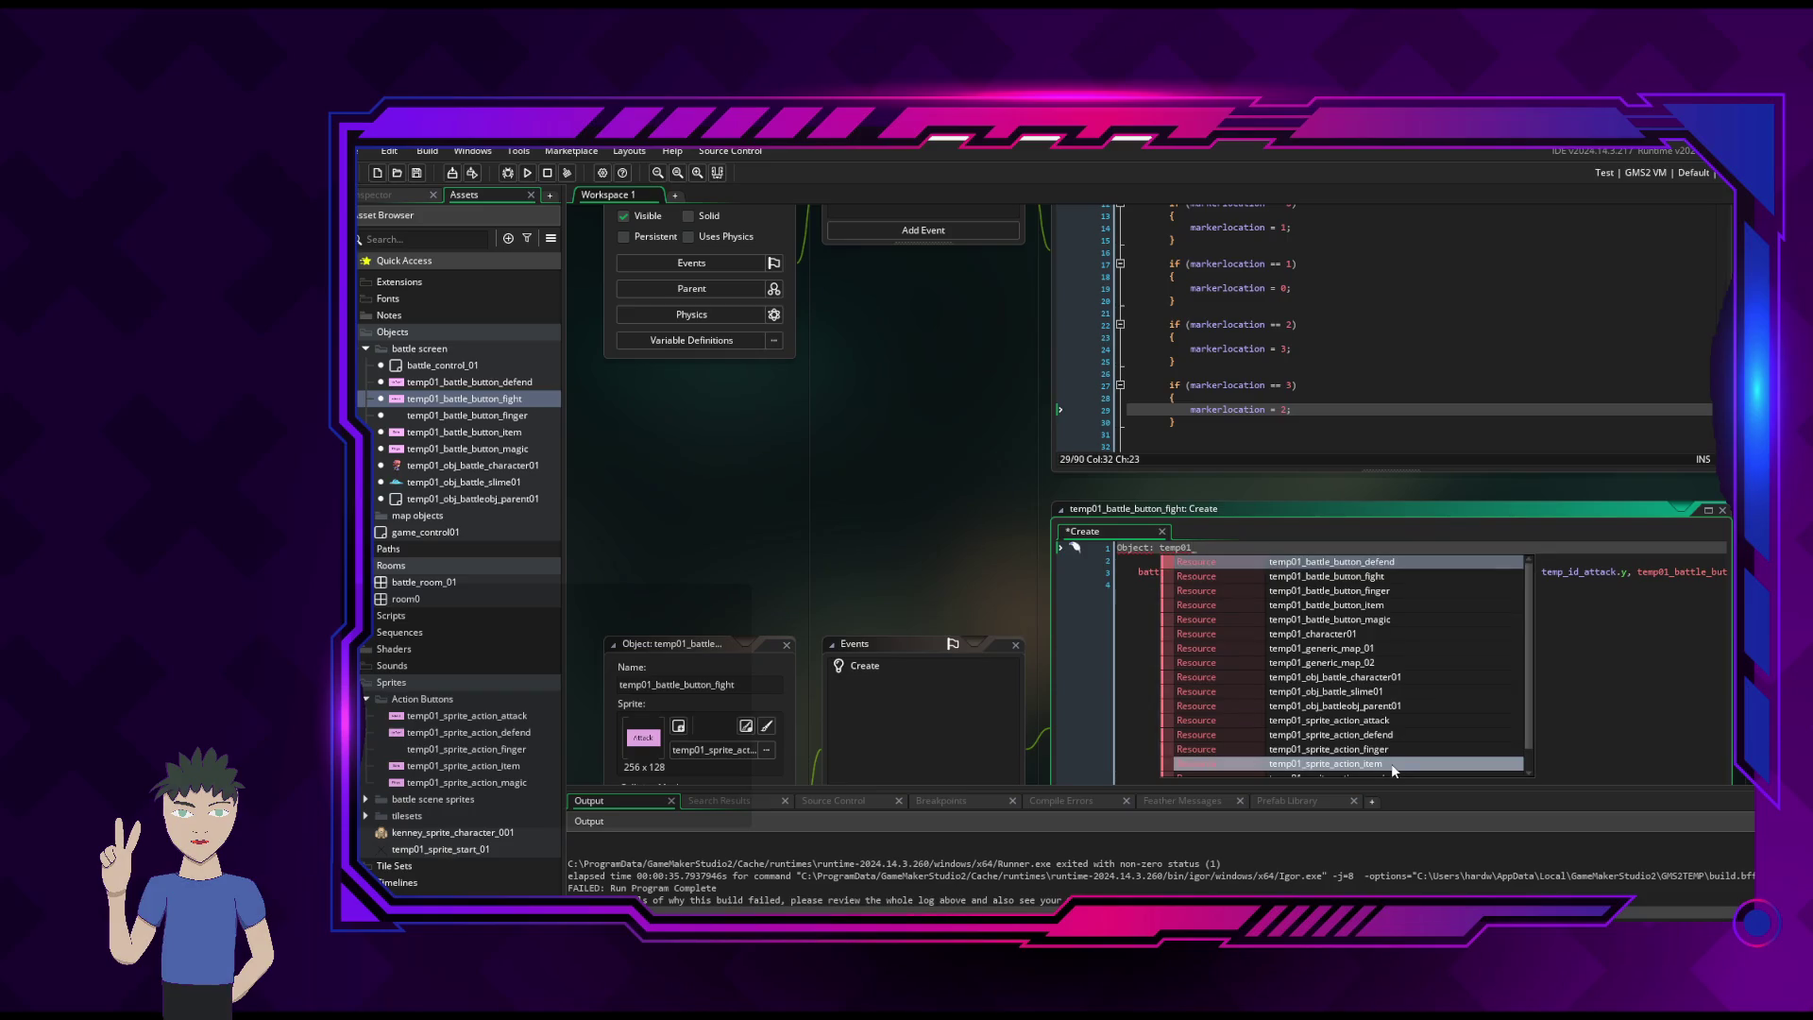
pyautogui.write('battle_button_fi')
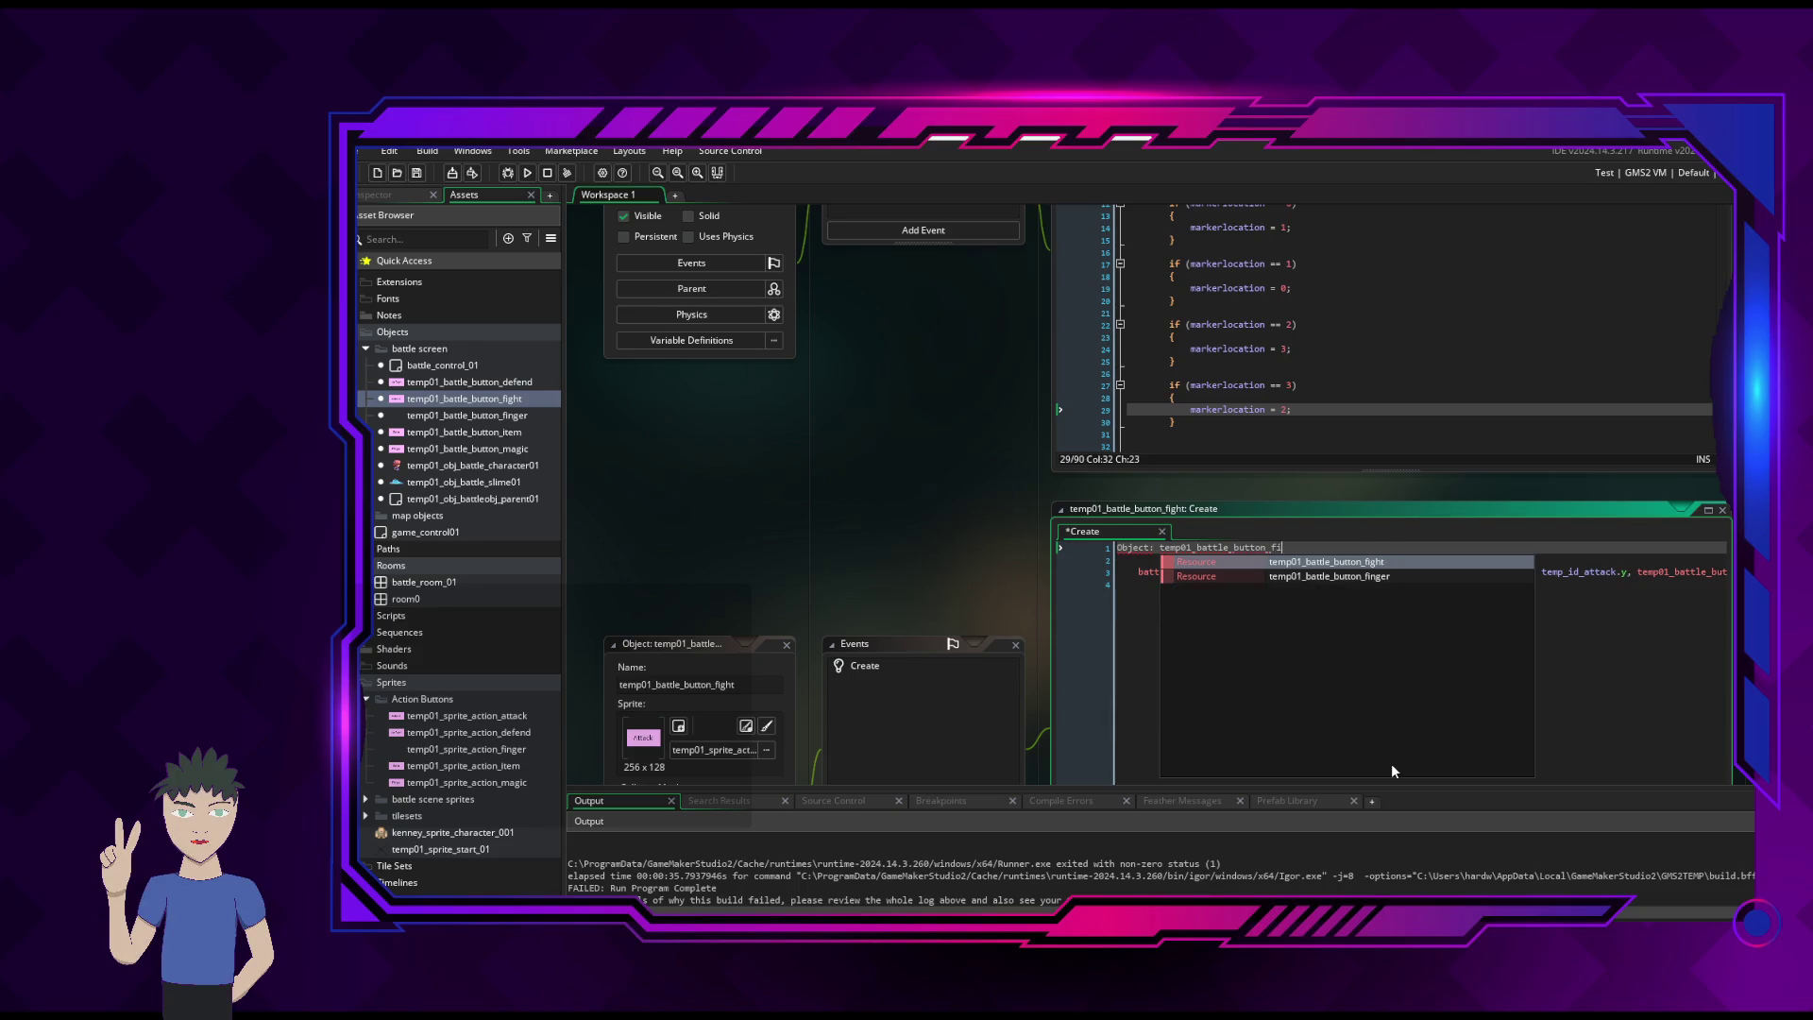
pyautogui.press('Return')
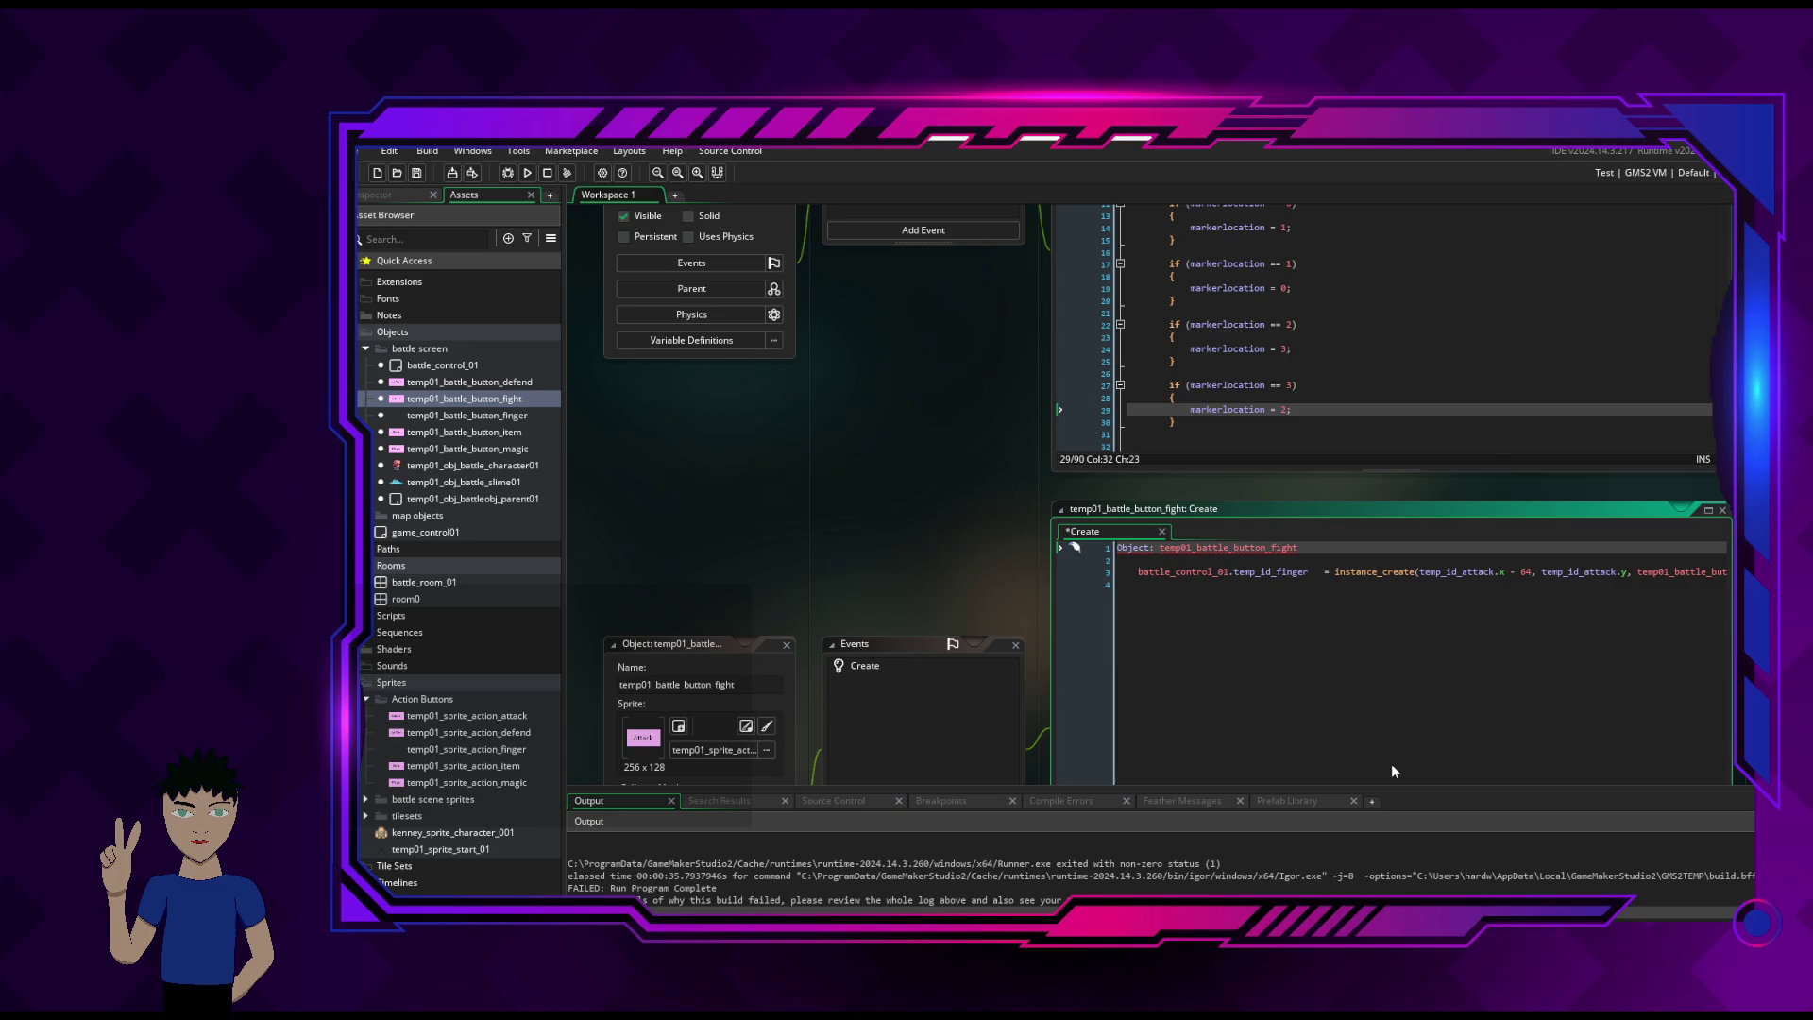
pyautogui.press('Return')
pyautogui.press('Up')
pyautogui.write('//')
pyautogui.press('Down')
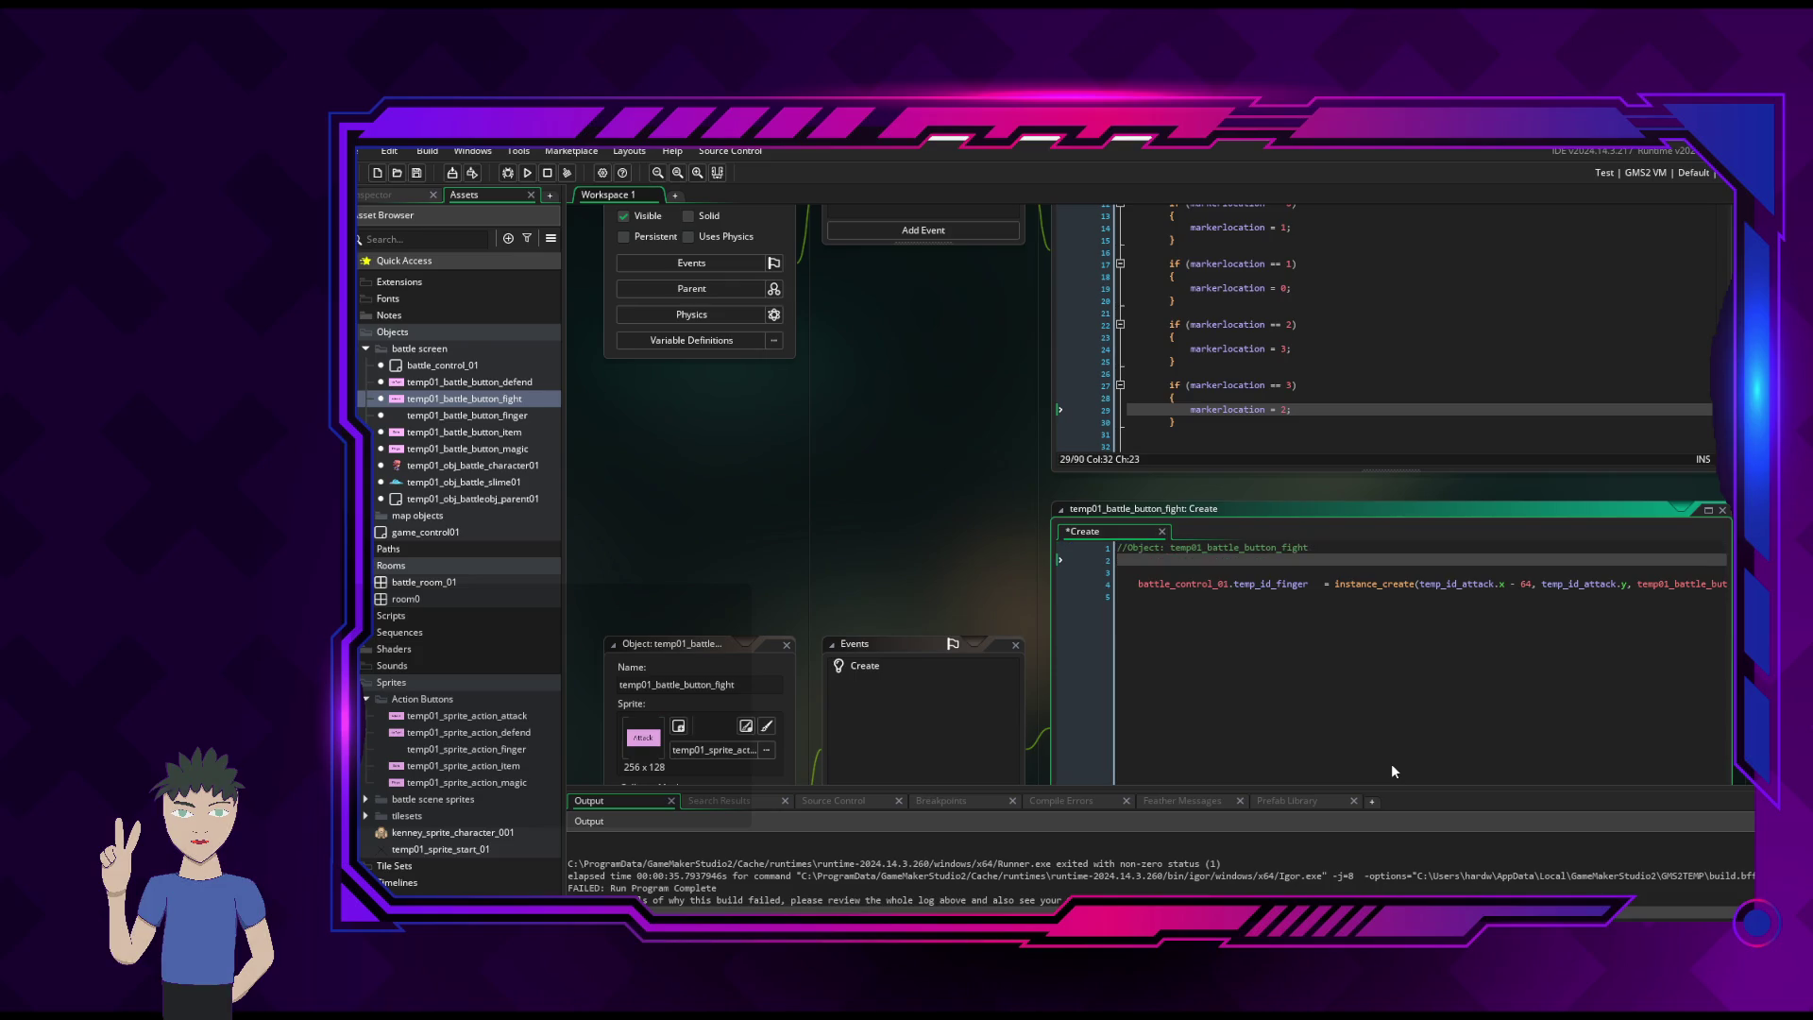
# - Add author and Date 24 Feb 2026 header lines, then save the Create code
pyautogui.write('Author: ')
pyautogui.write('HardwearJu')
pyautogui.write('nkie')
pyautogui.press('Return')
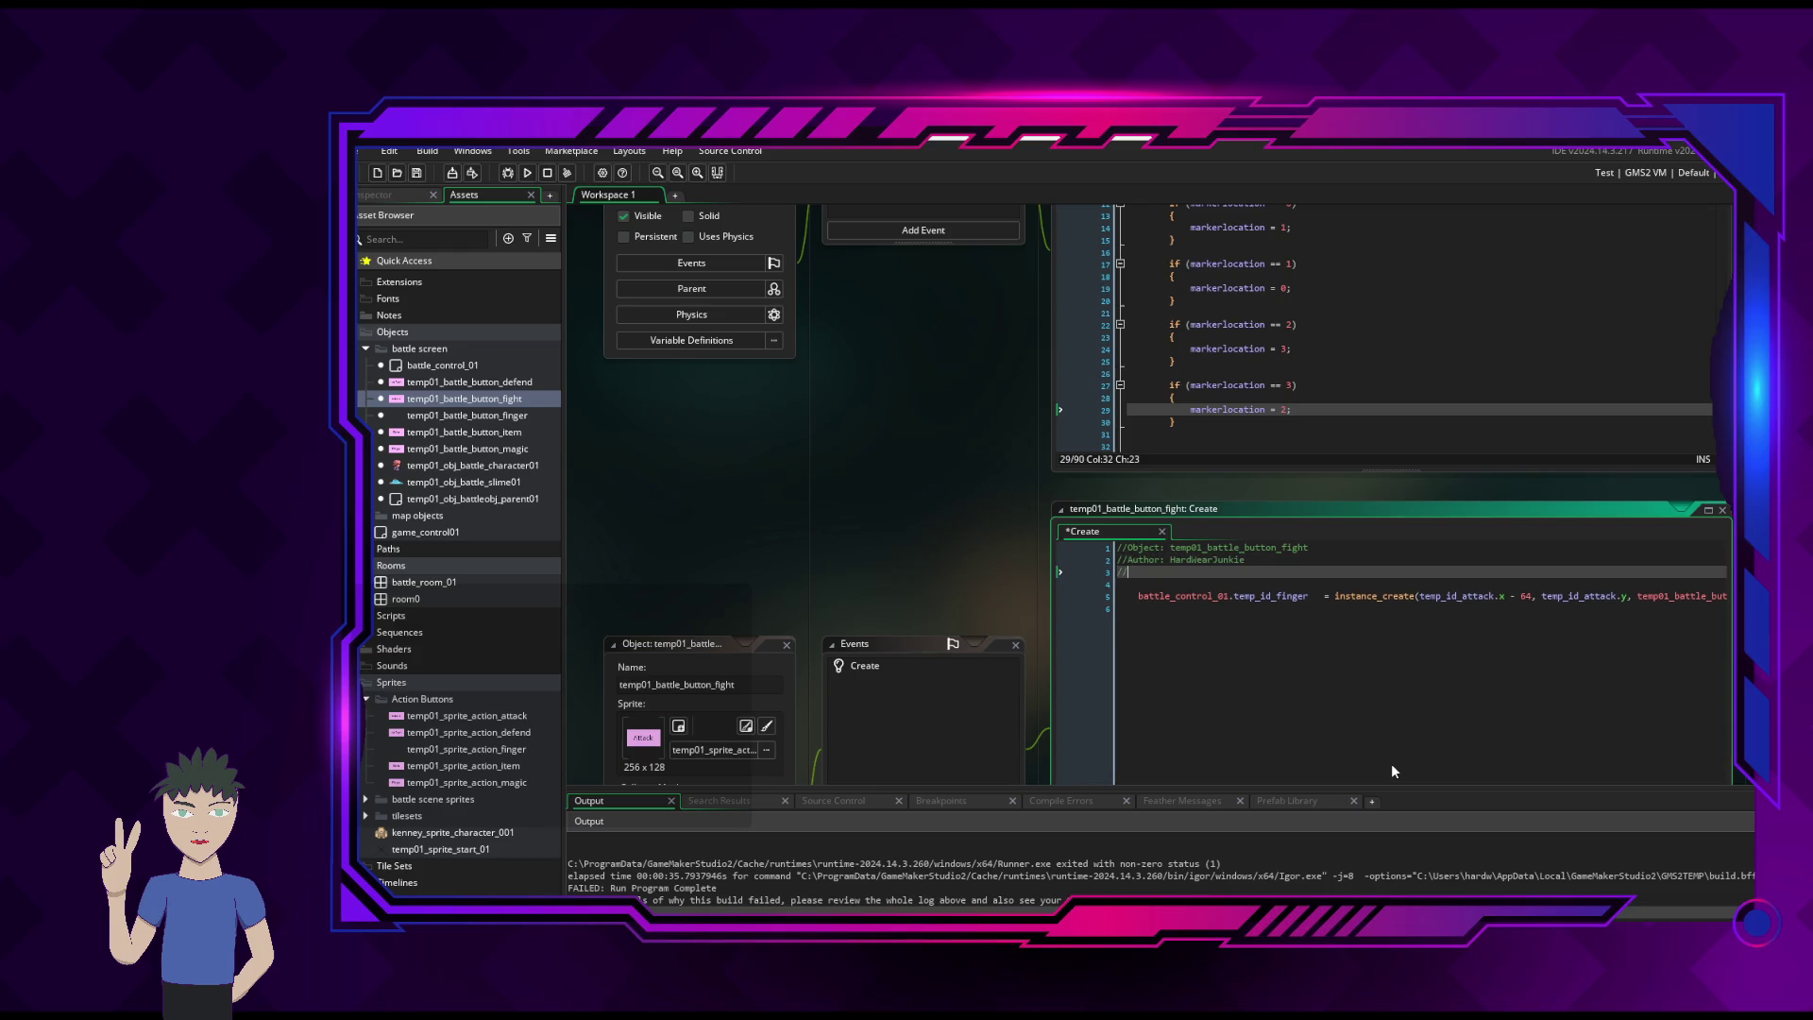
pyautogui.write('Date')
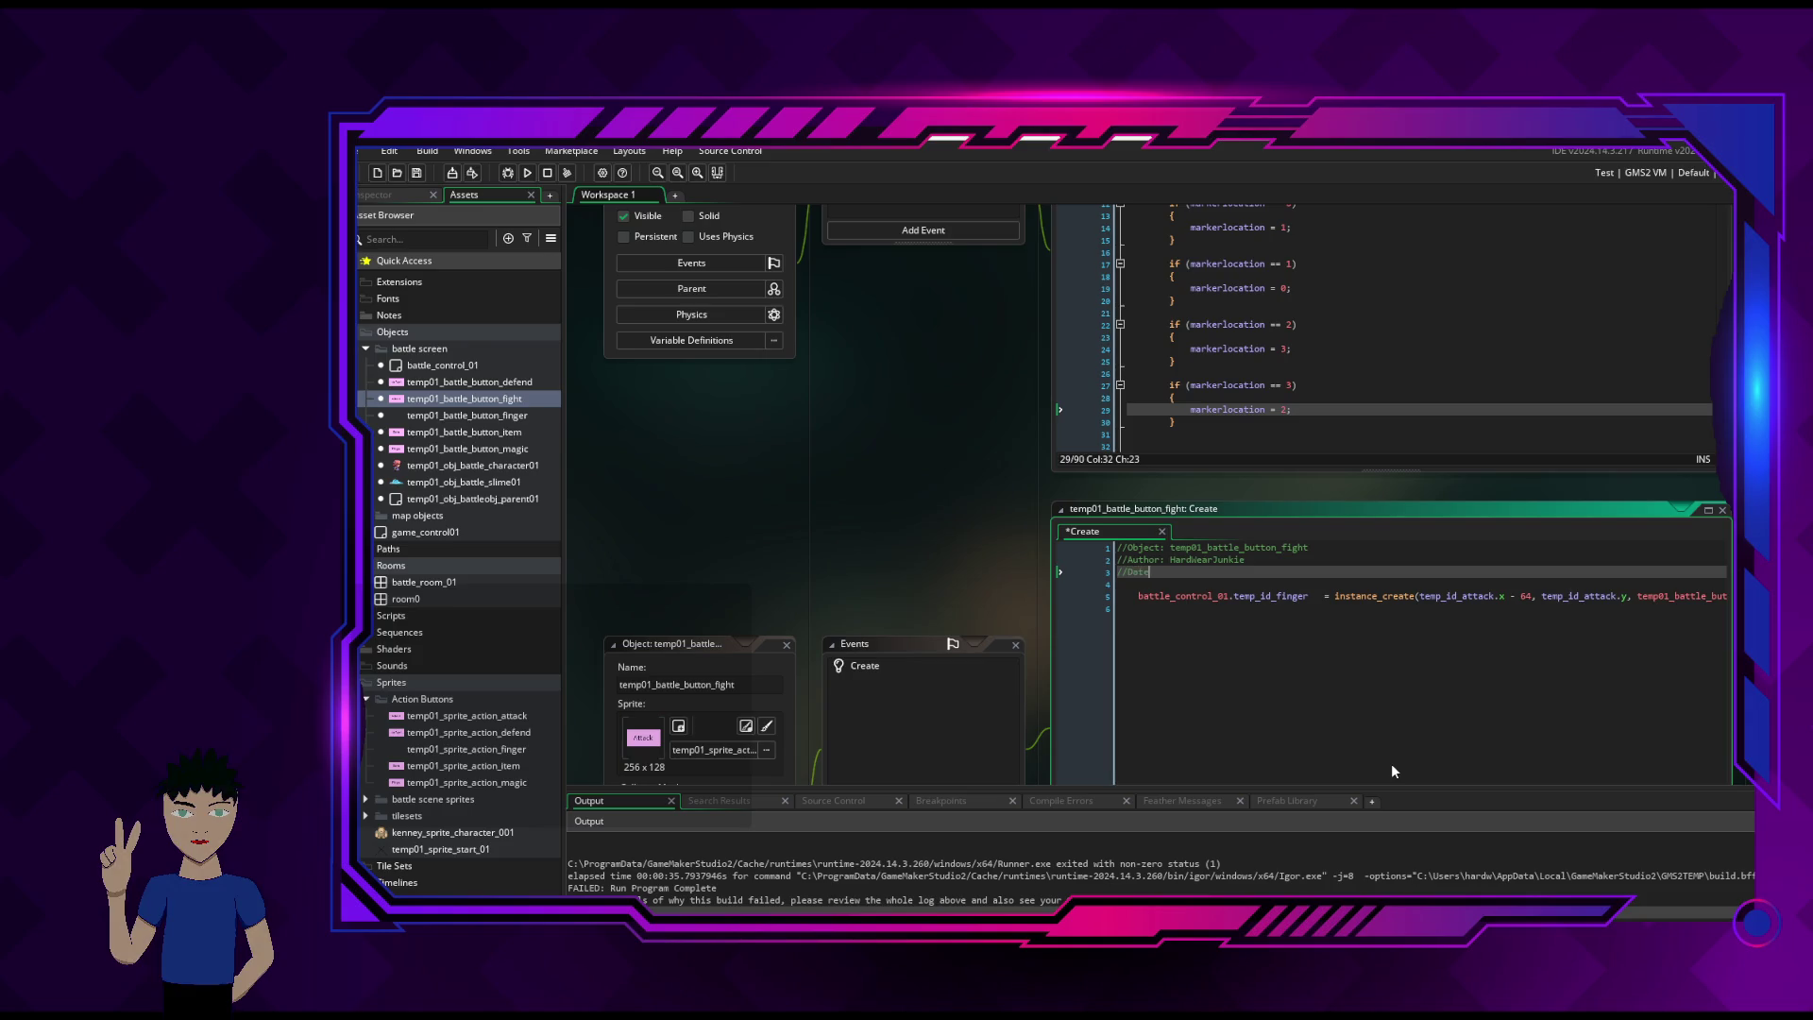
pyautogui.write(': 24 F')
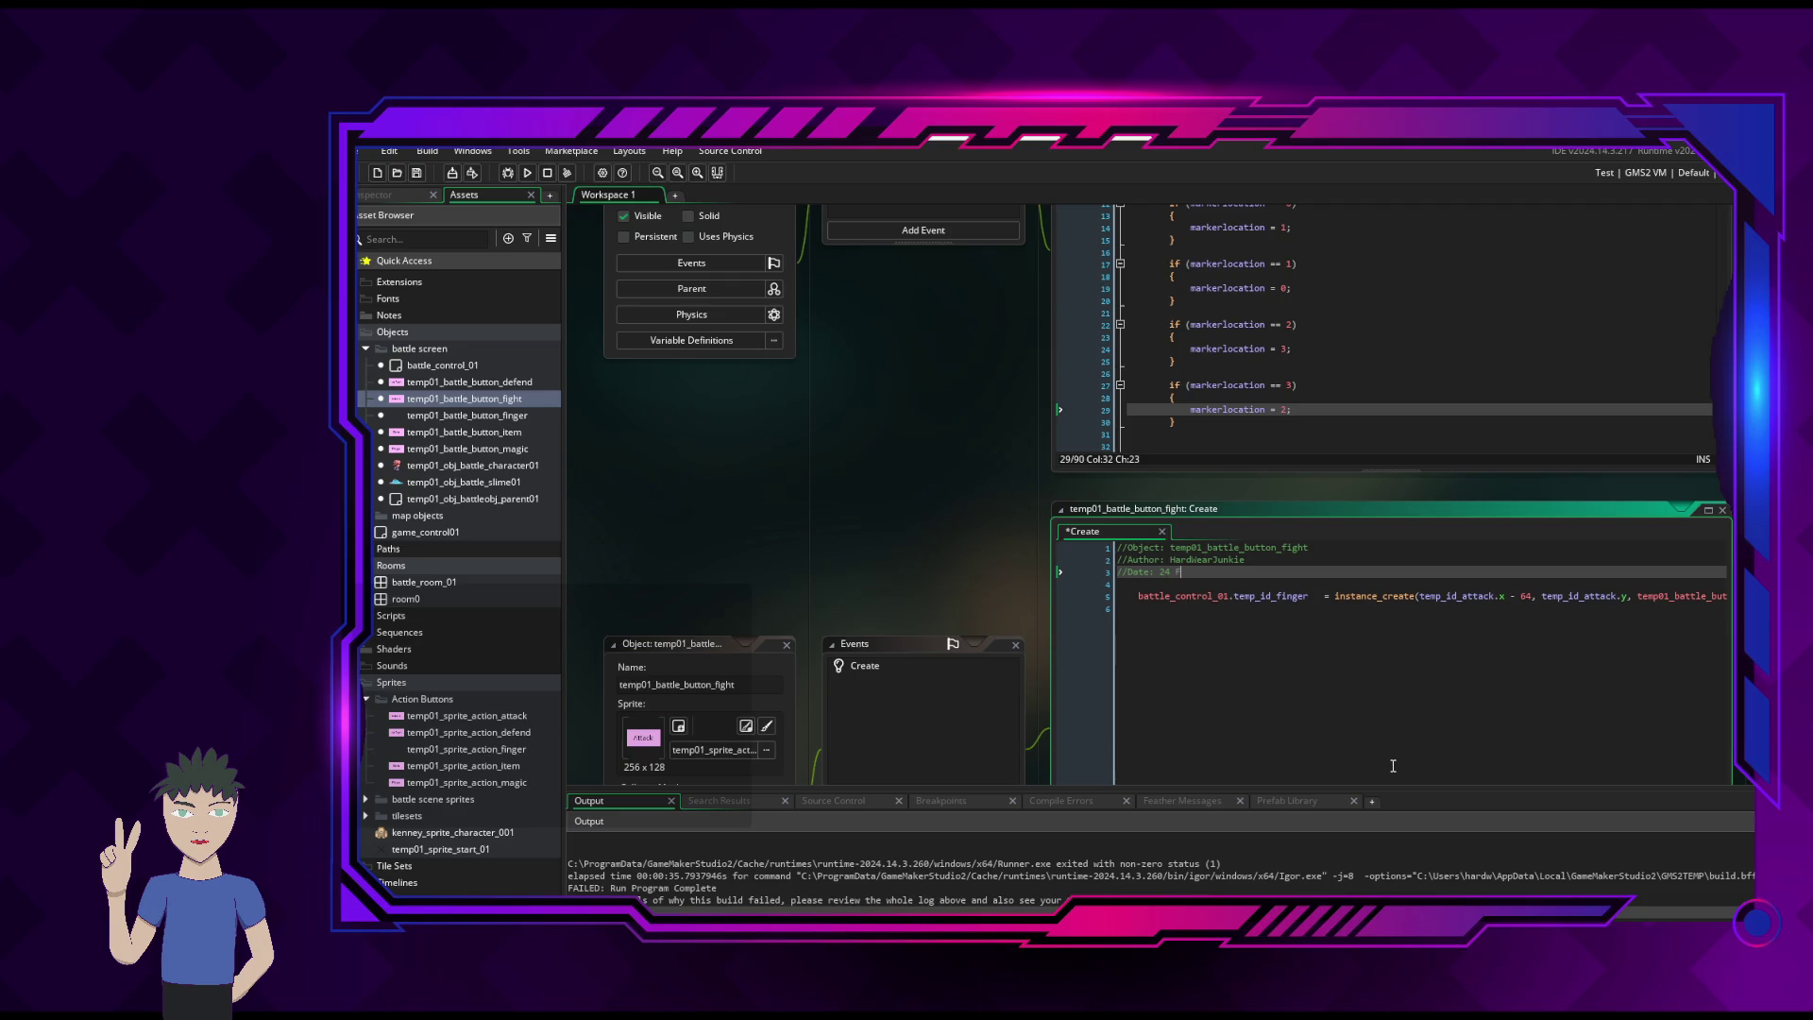
pyautogui.write(' 2026')
pyautogui.hotkey('ctrl', 's')
# - Wrap the Create code in braces headed by an '//initialization routine' comment
pyautogui.click(1423, 616)
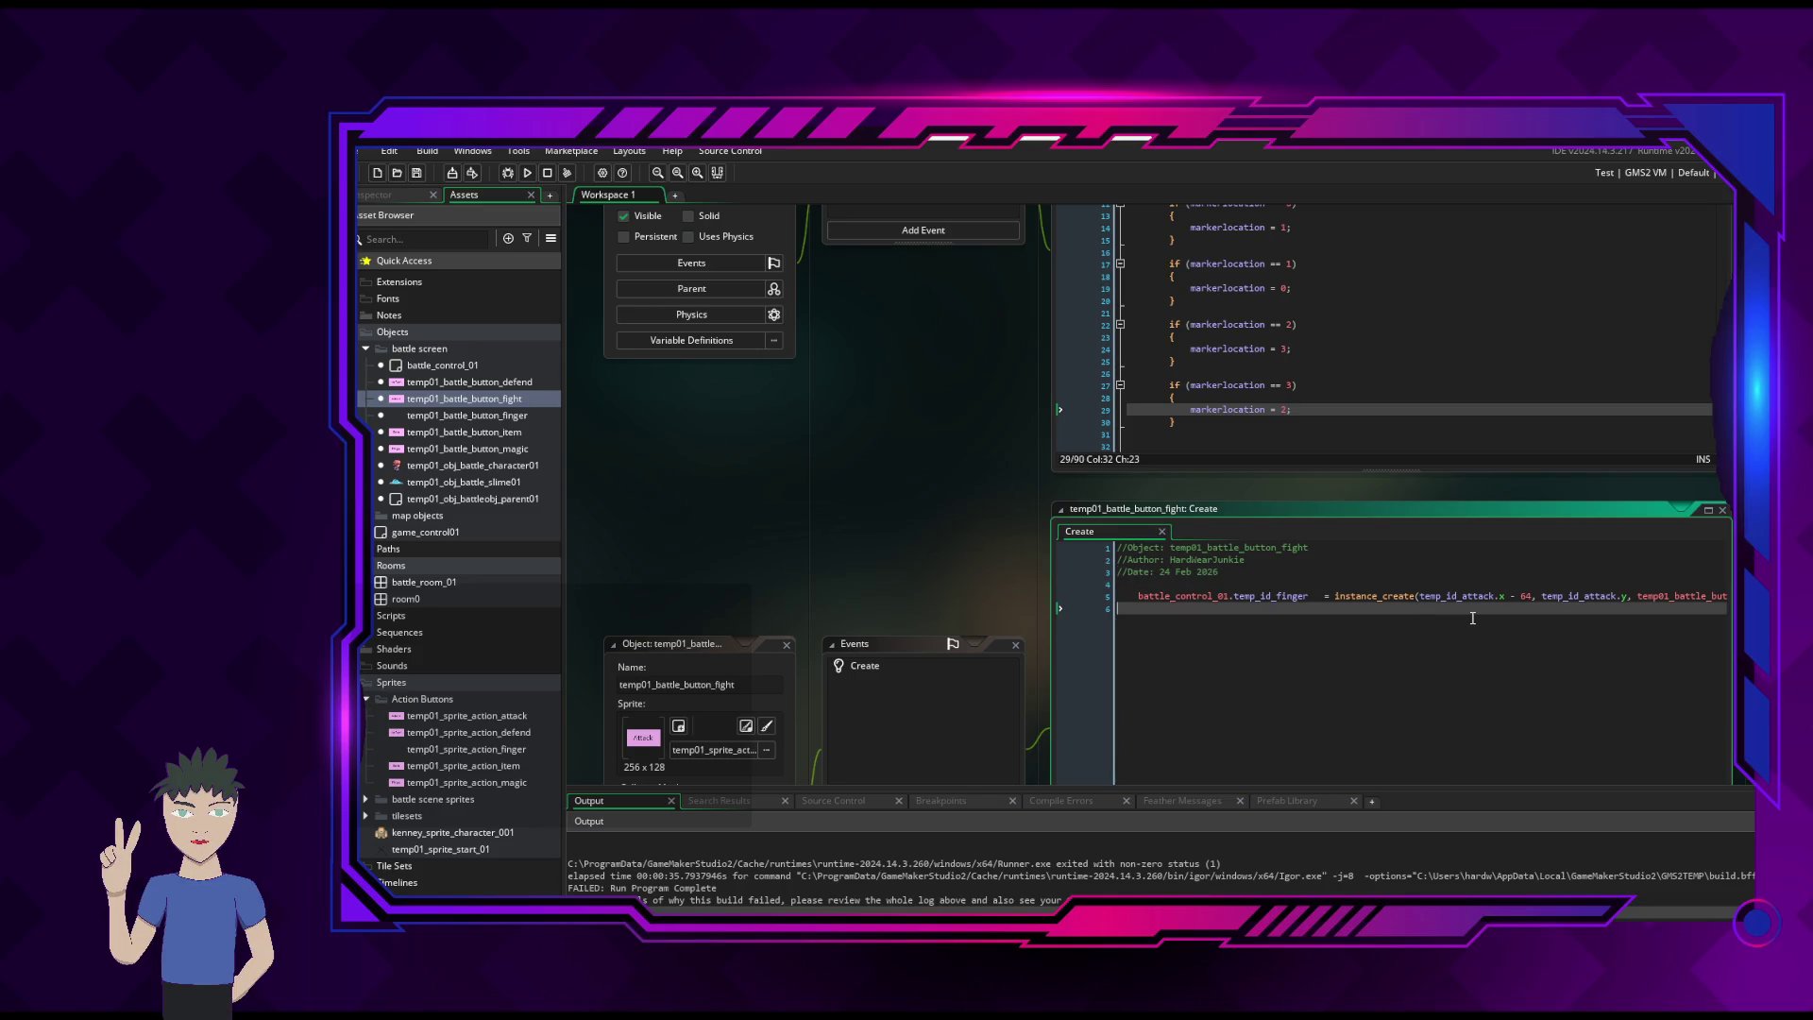
pyautogui.click(1165, 584)
pyautogui.press('Return')
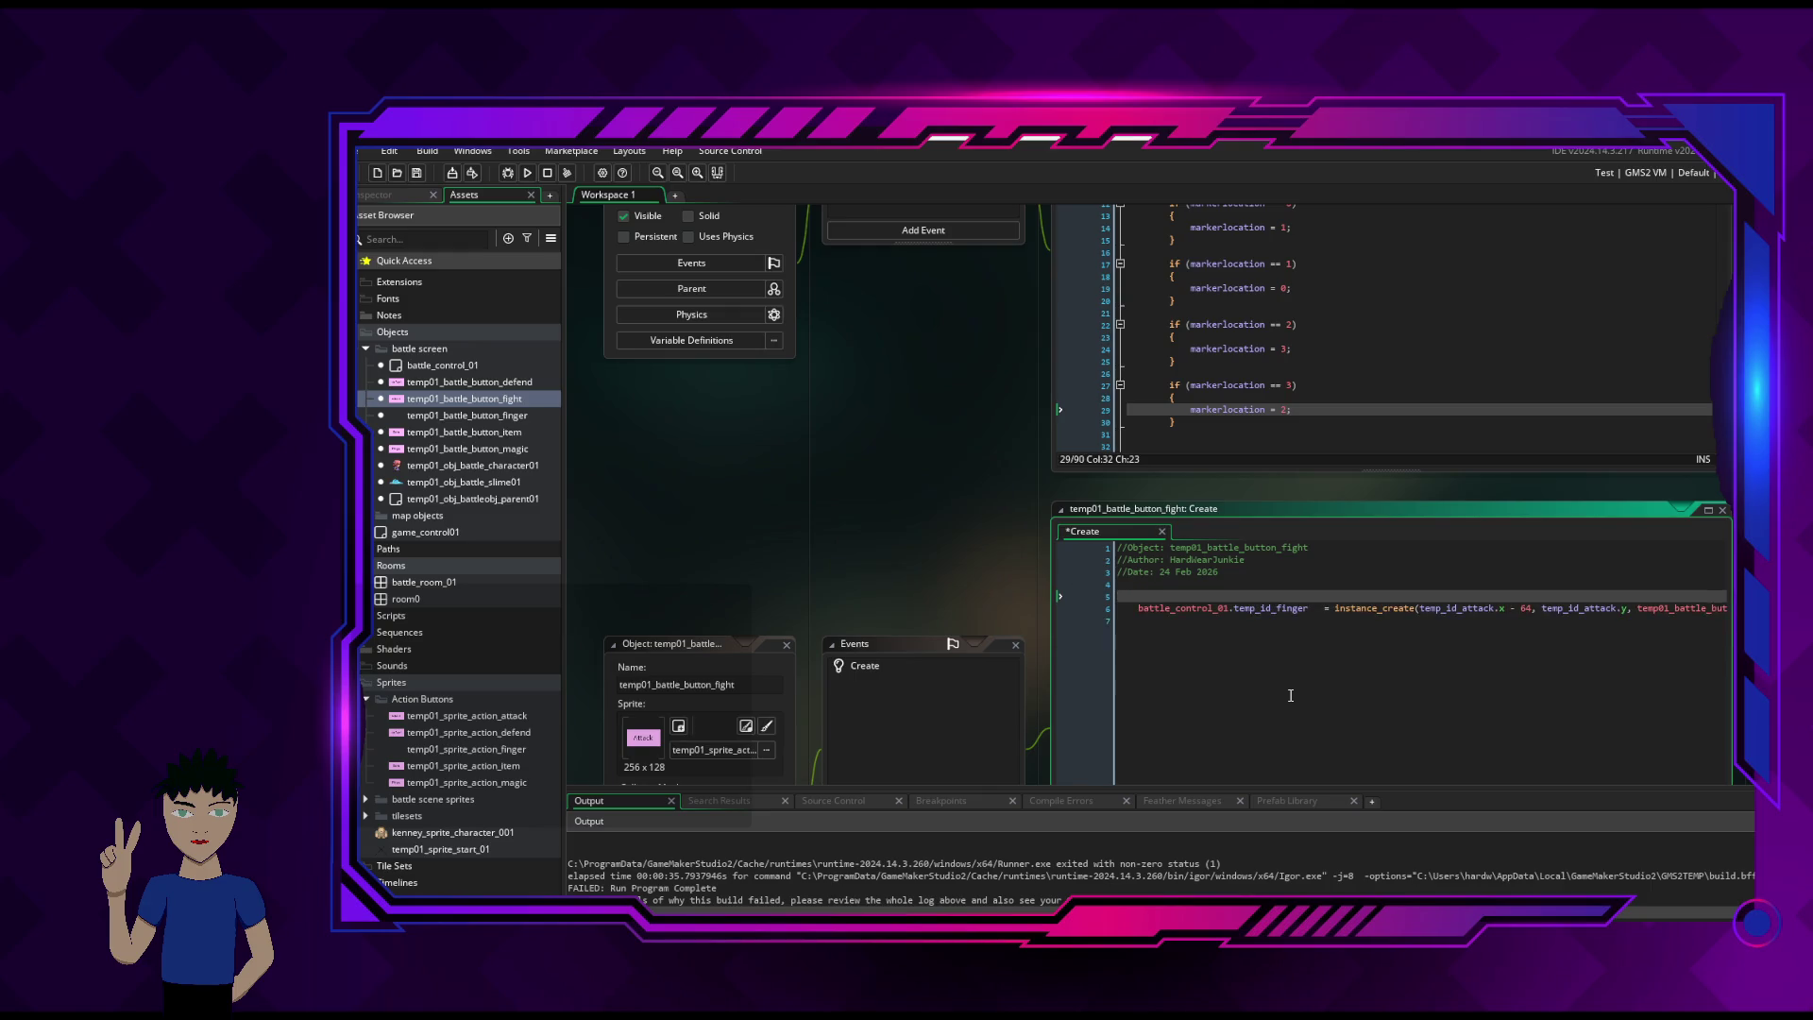
pyautogui.write('{')
pyautogui.press('Down')
pyautogui.press('Down')
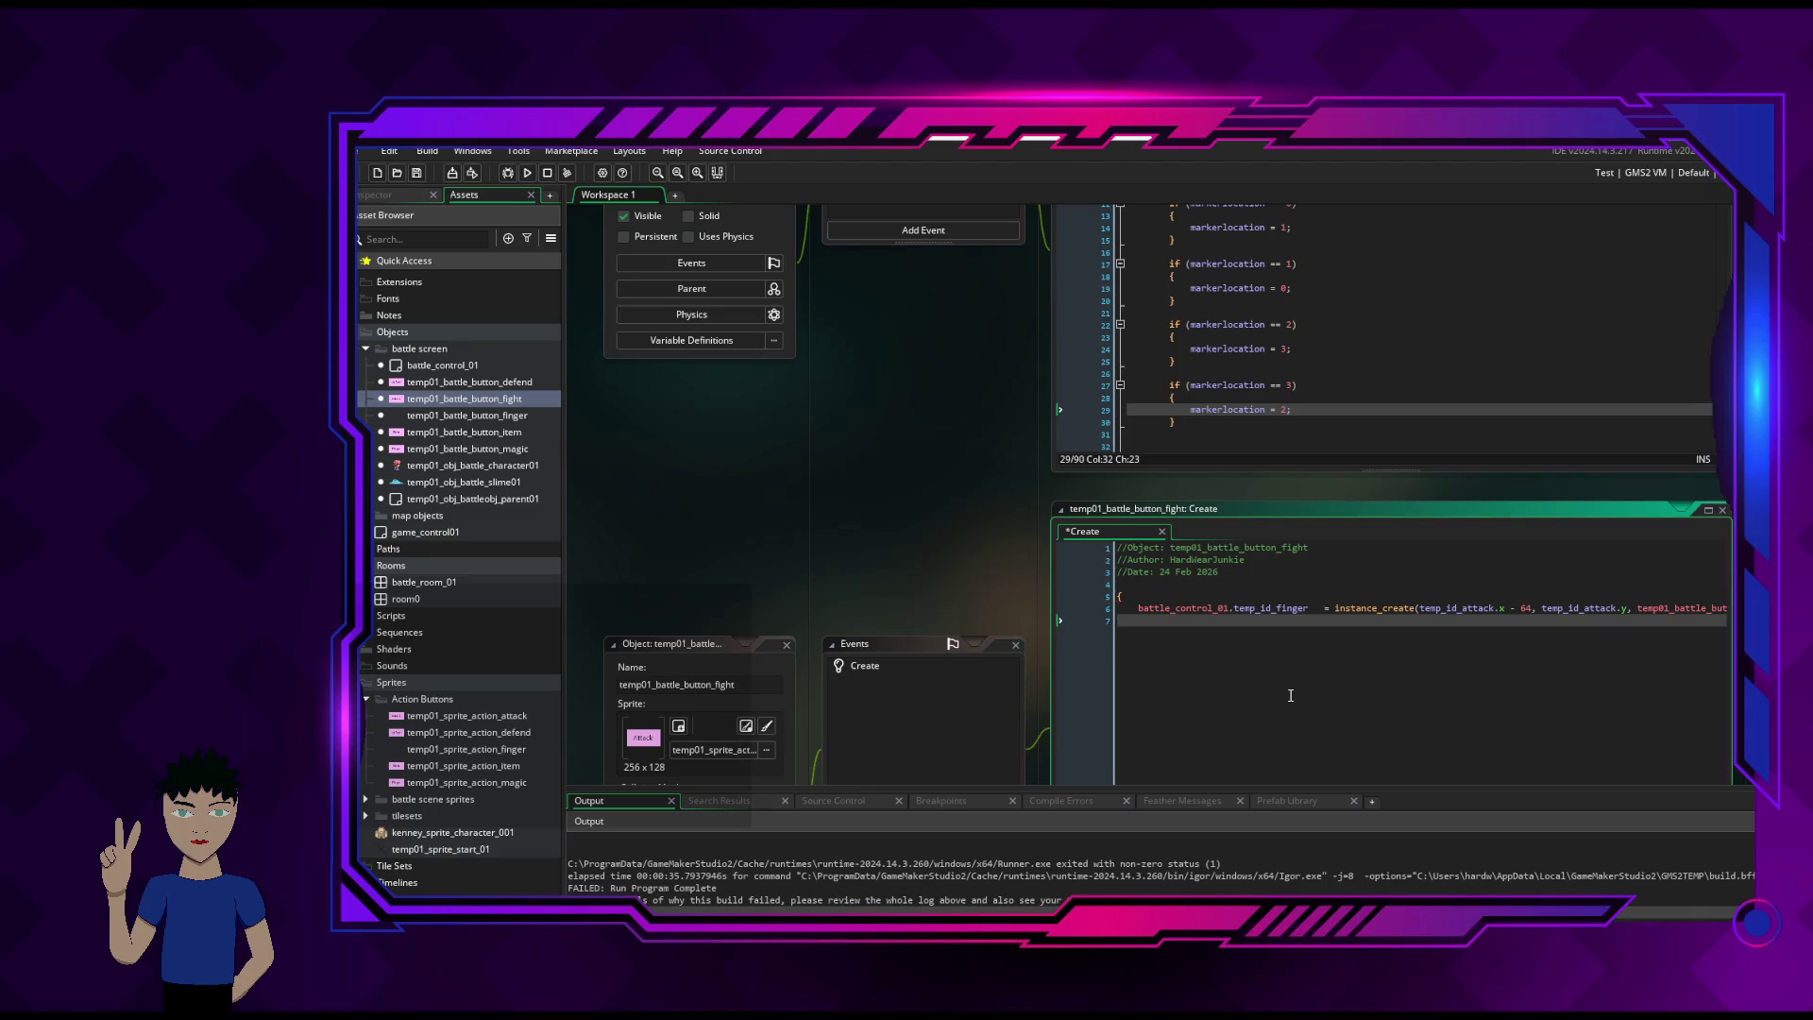
pyautogui.write('}')
pyautogui.press('Up')
pyautogui.press('Up')
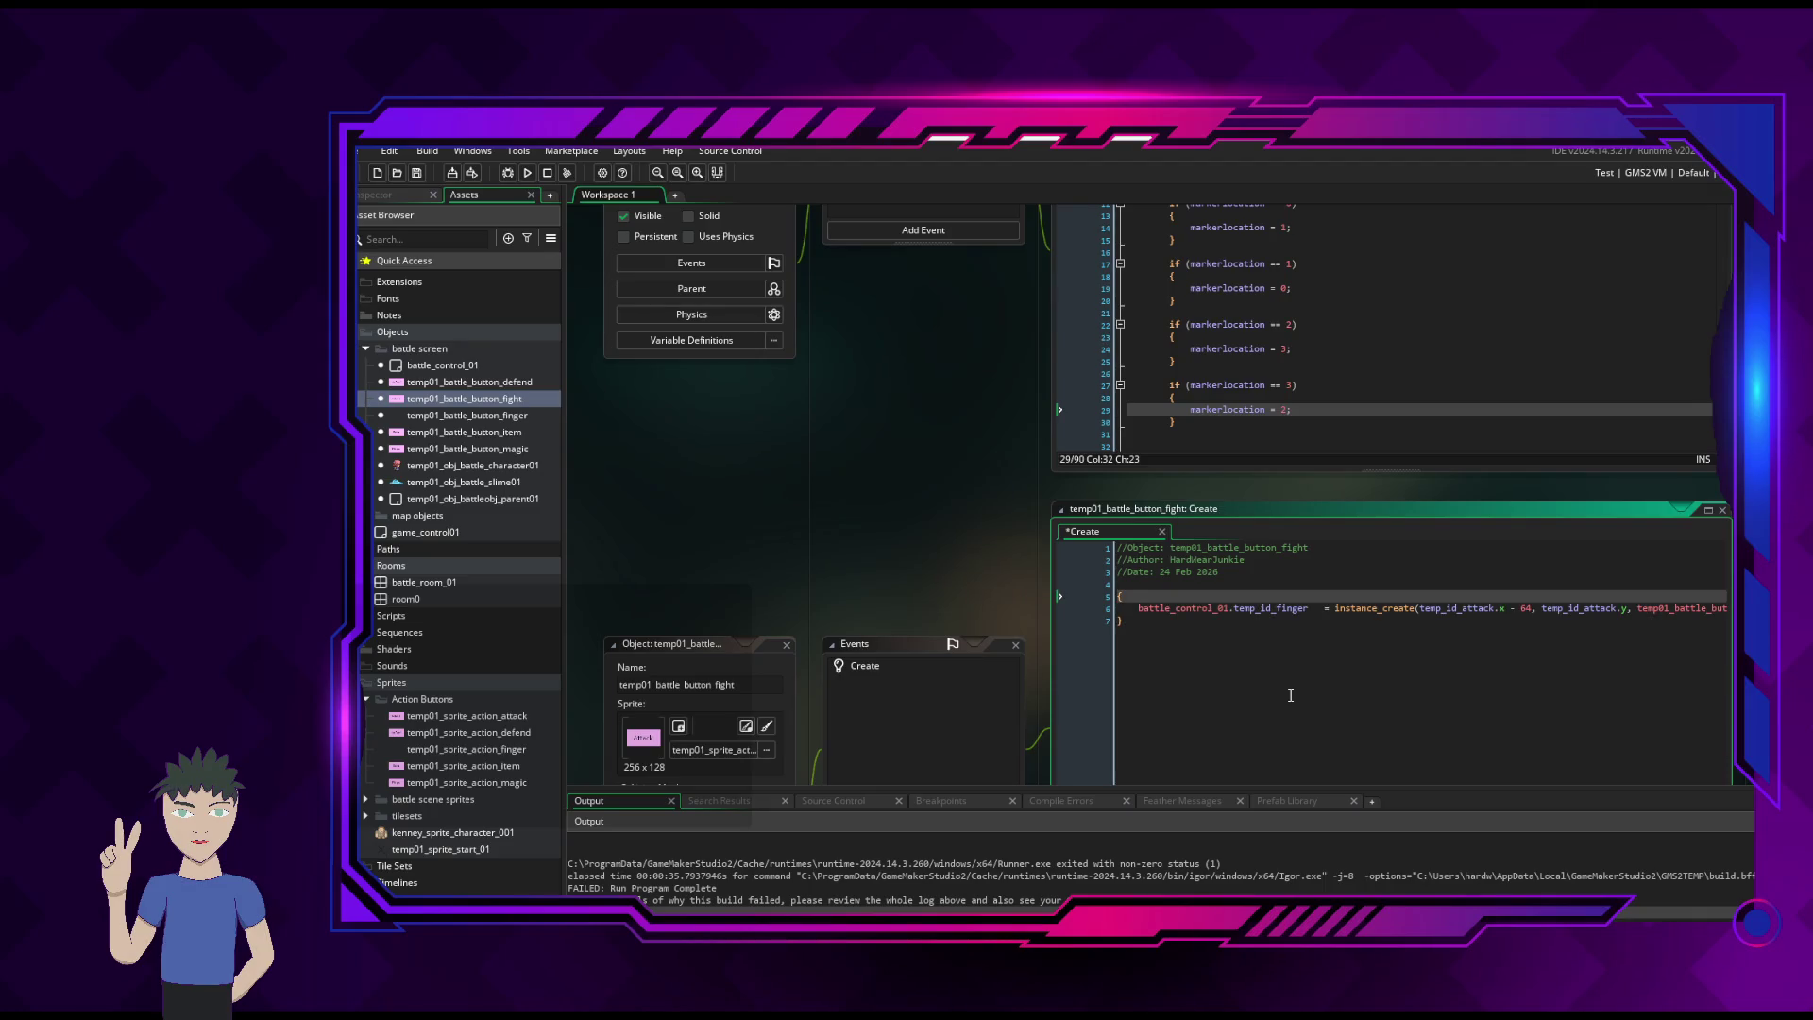
pyautogui.write('//initializat')
pyautogui.write('ion routine')
pyautogui.press('Down')
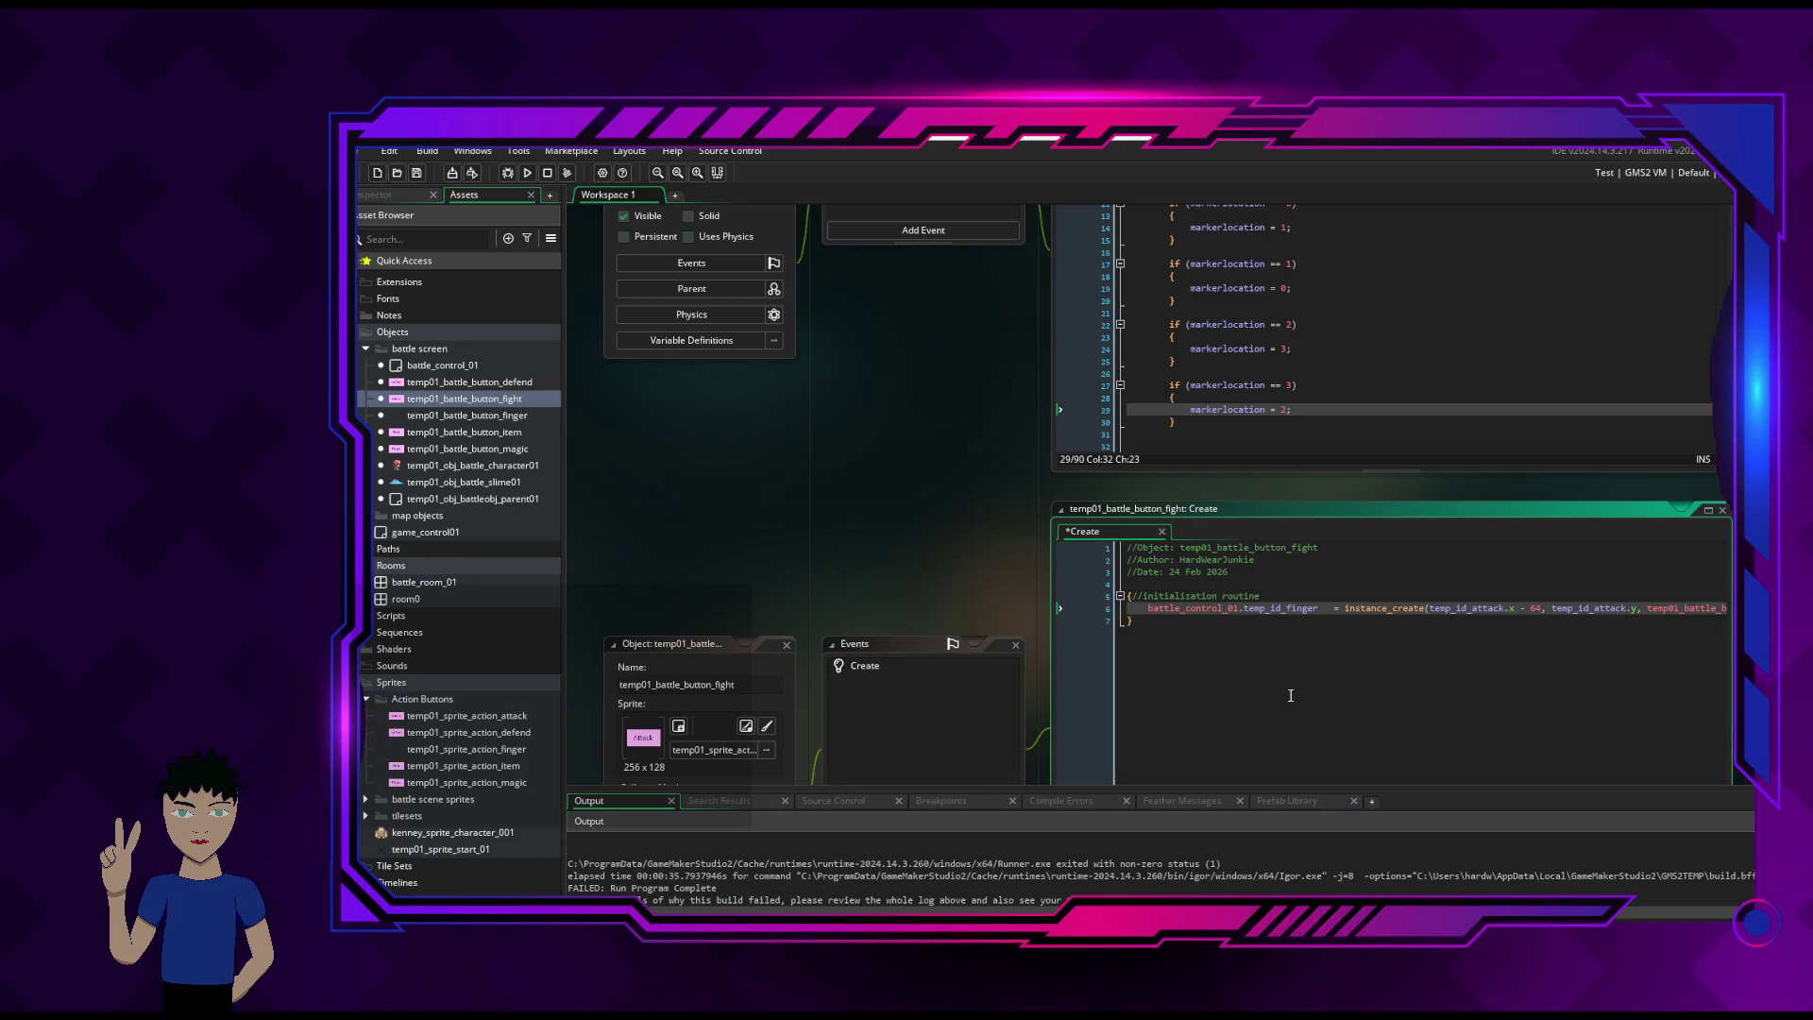
# - Add blank lines inside the braces, comment '//end init routine', save, and run the game
pyautogui.click(1131, 596)
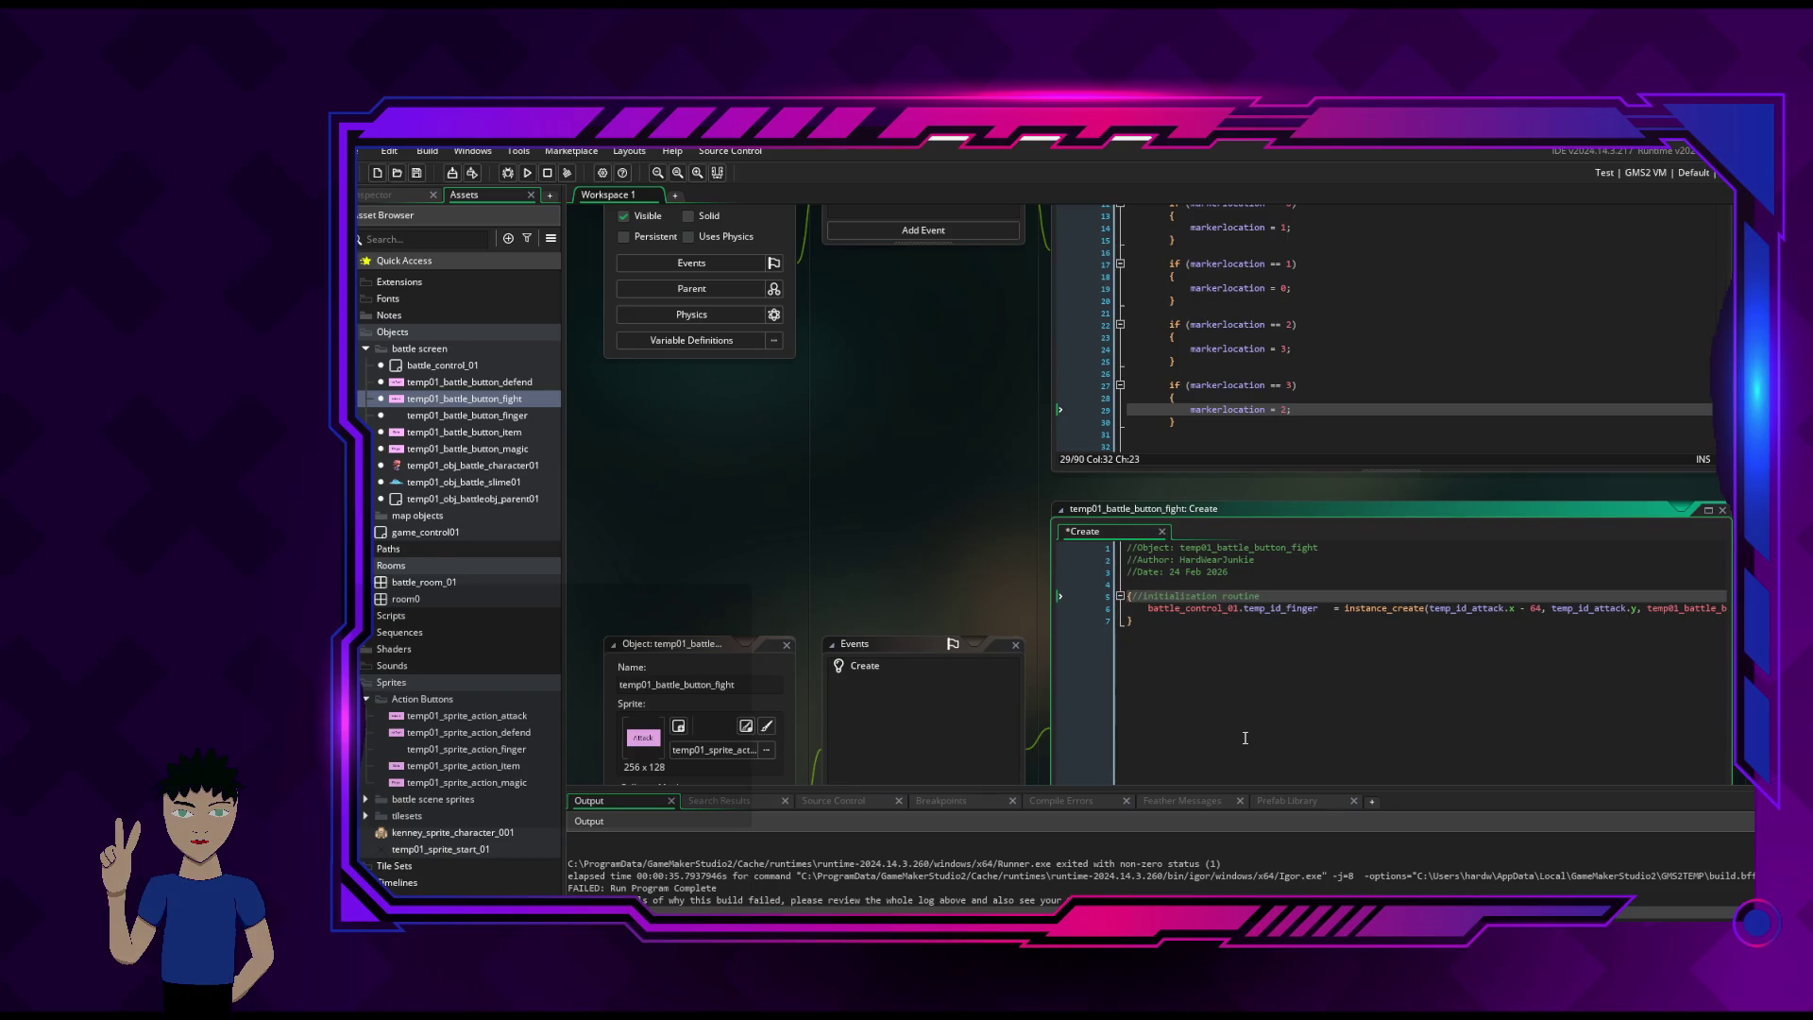
pyautogui.press('Return')
pyautogui.press('Down')
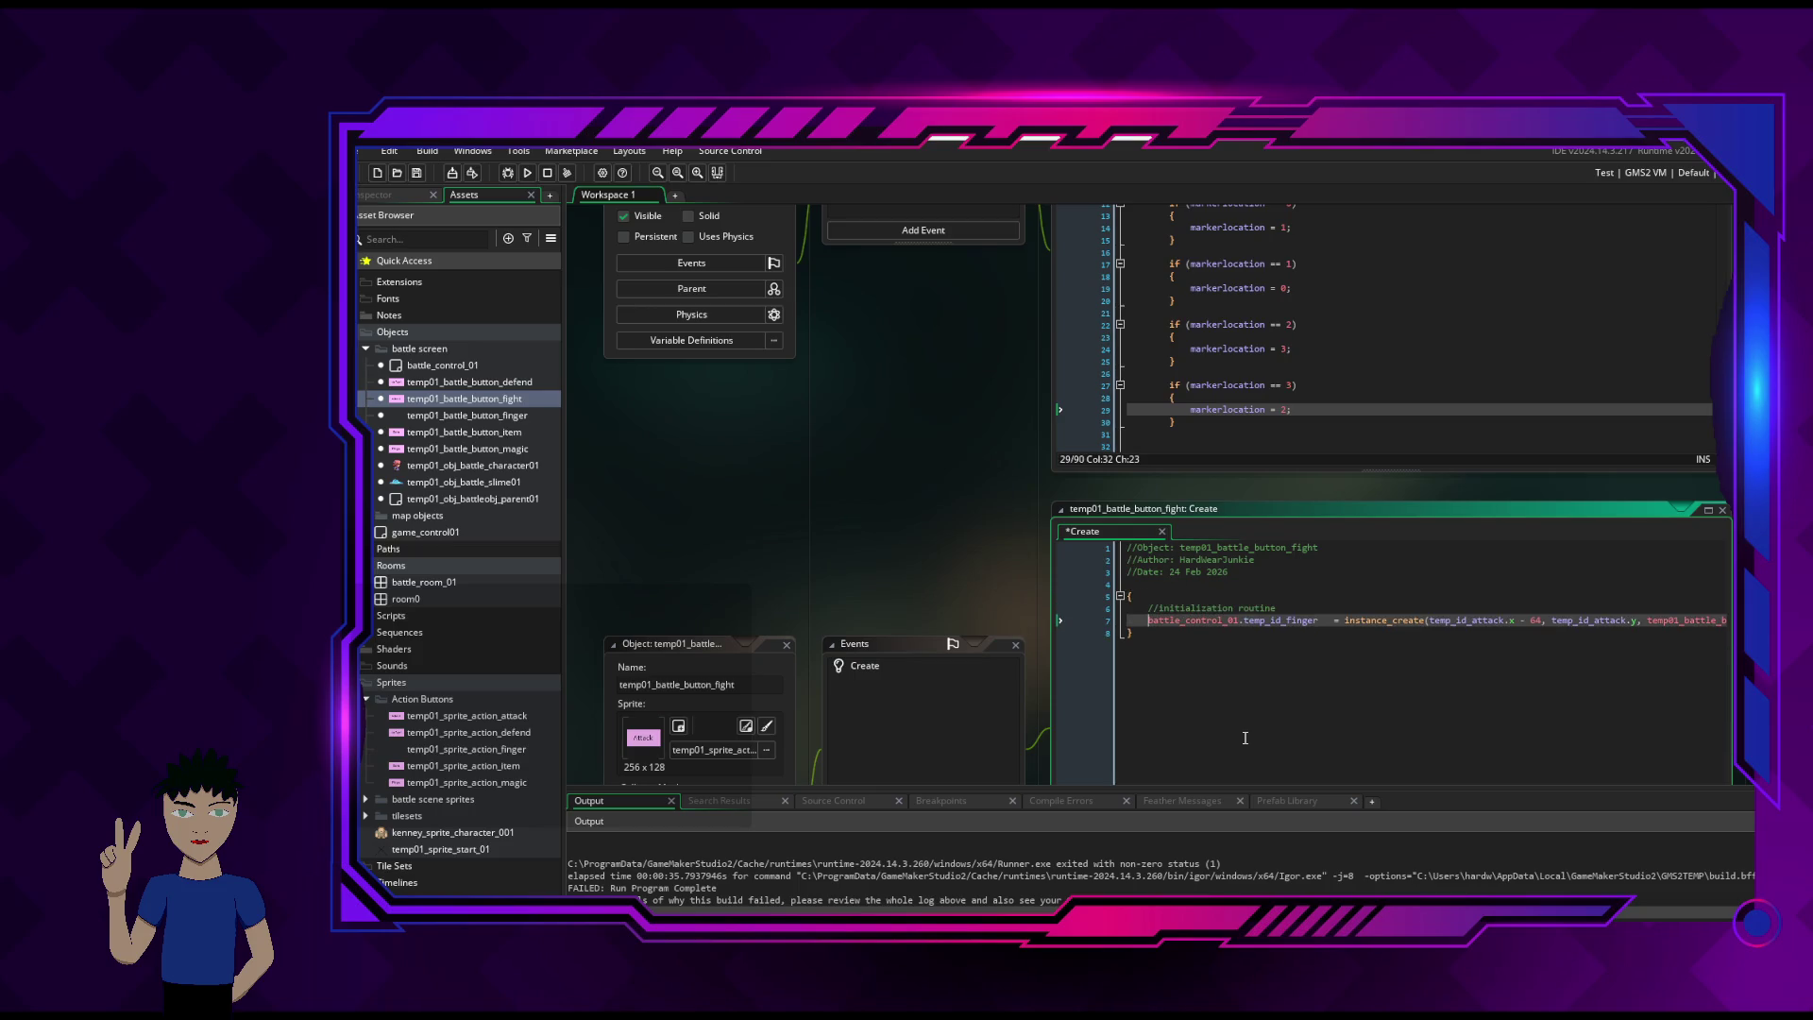
pyautogui.press('Down')
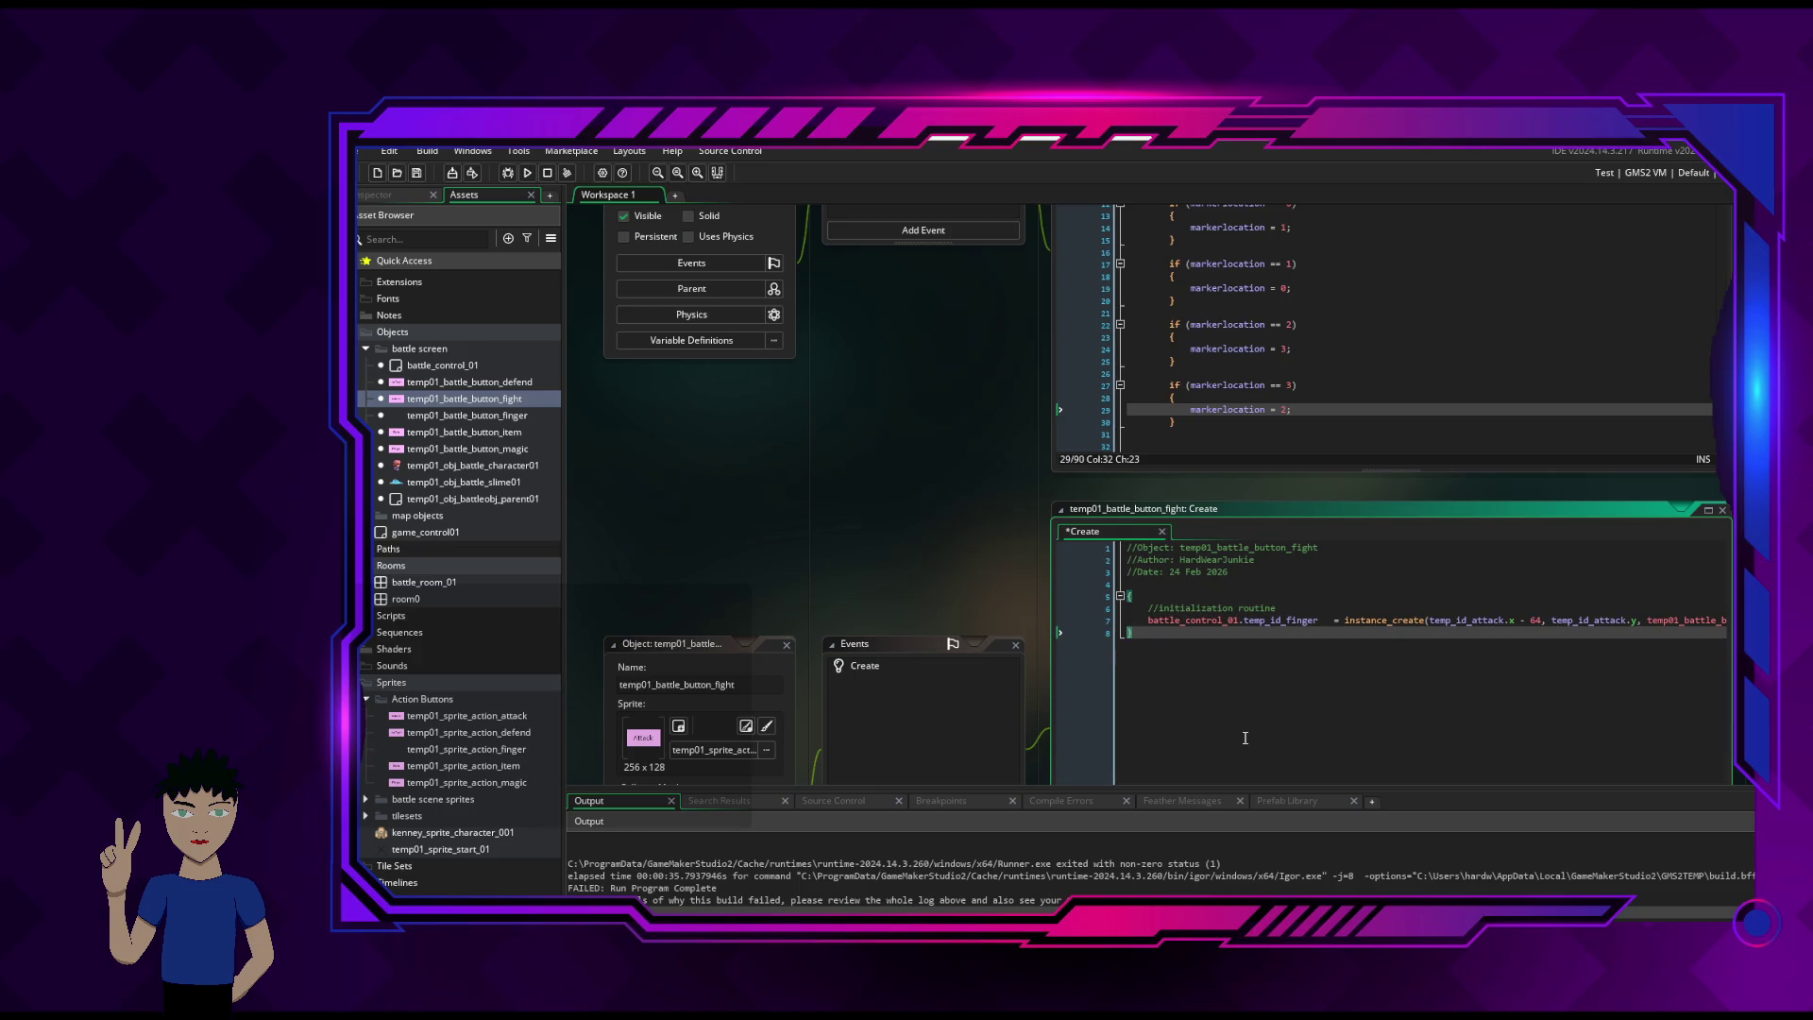
pyautogui.press('Return')
pyautogui.press('Return')
pyautogui.press('Up')
pyautogui.press('Up')
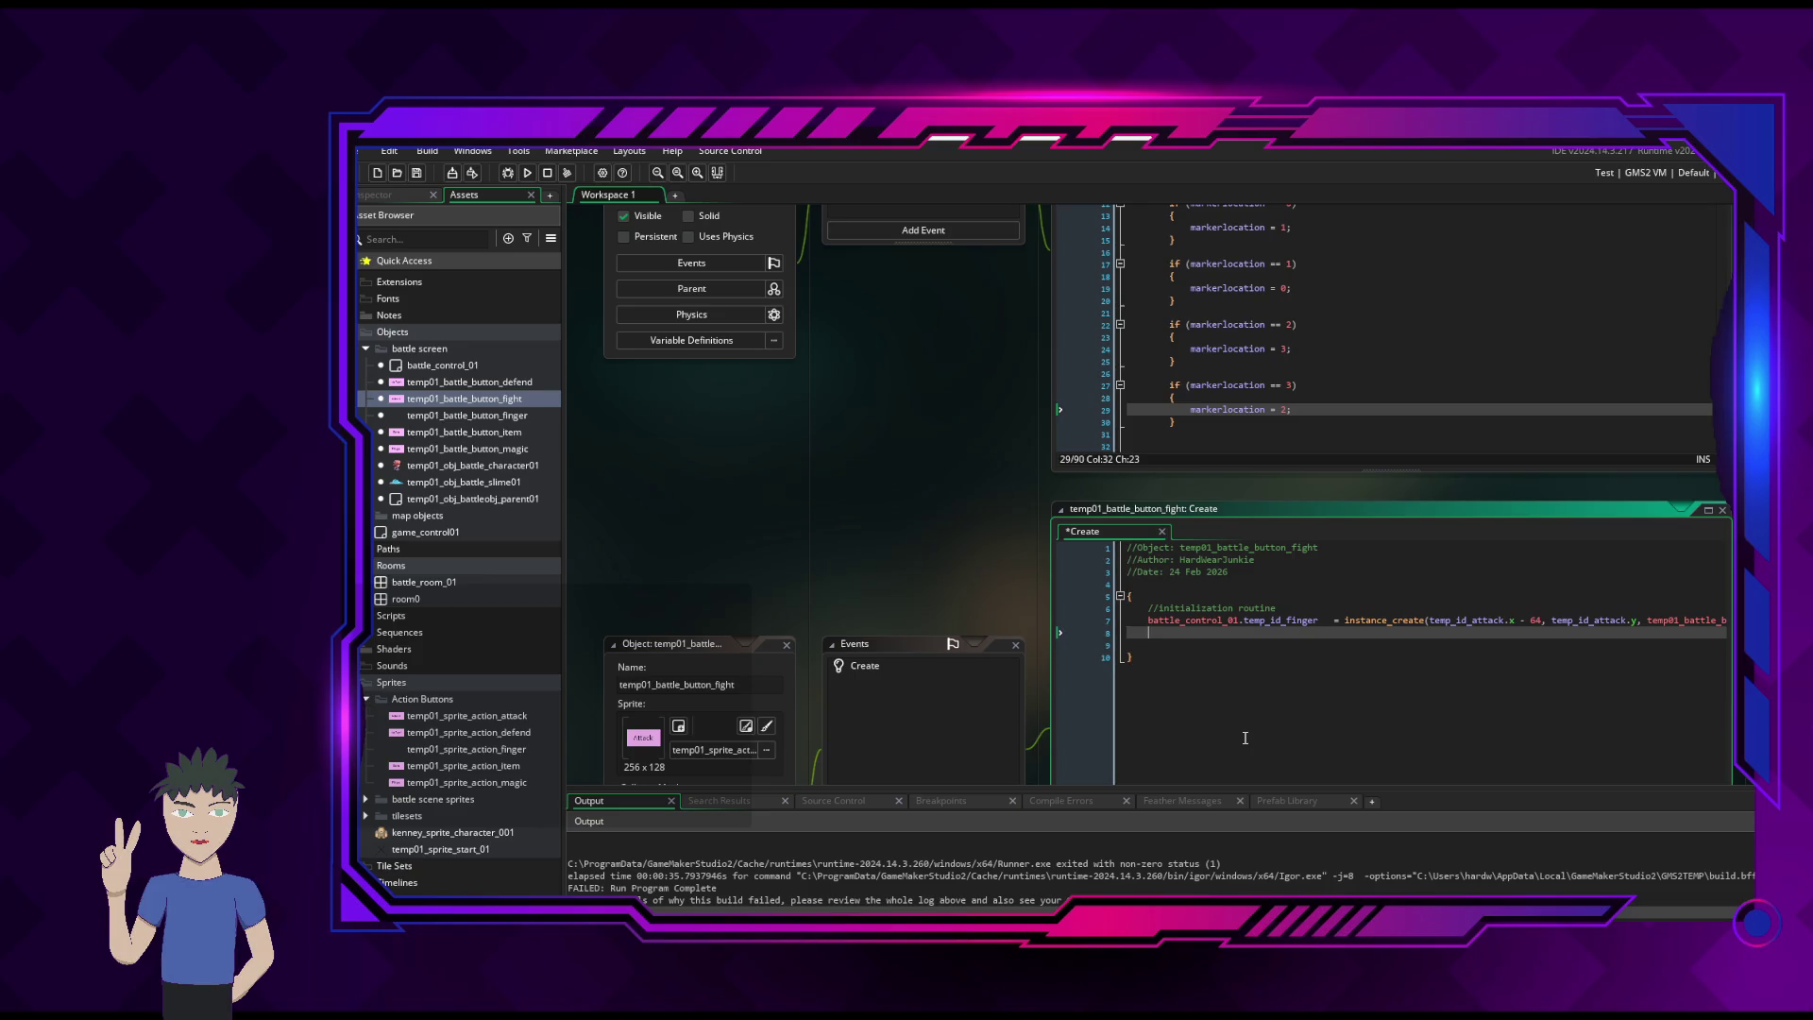
pyautogui.write('//end ')
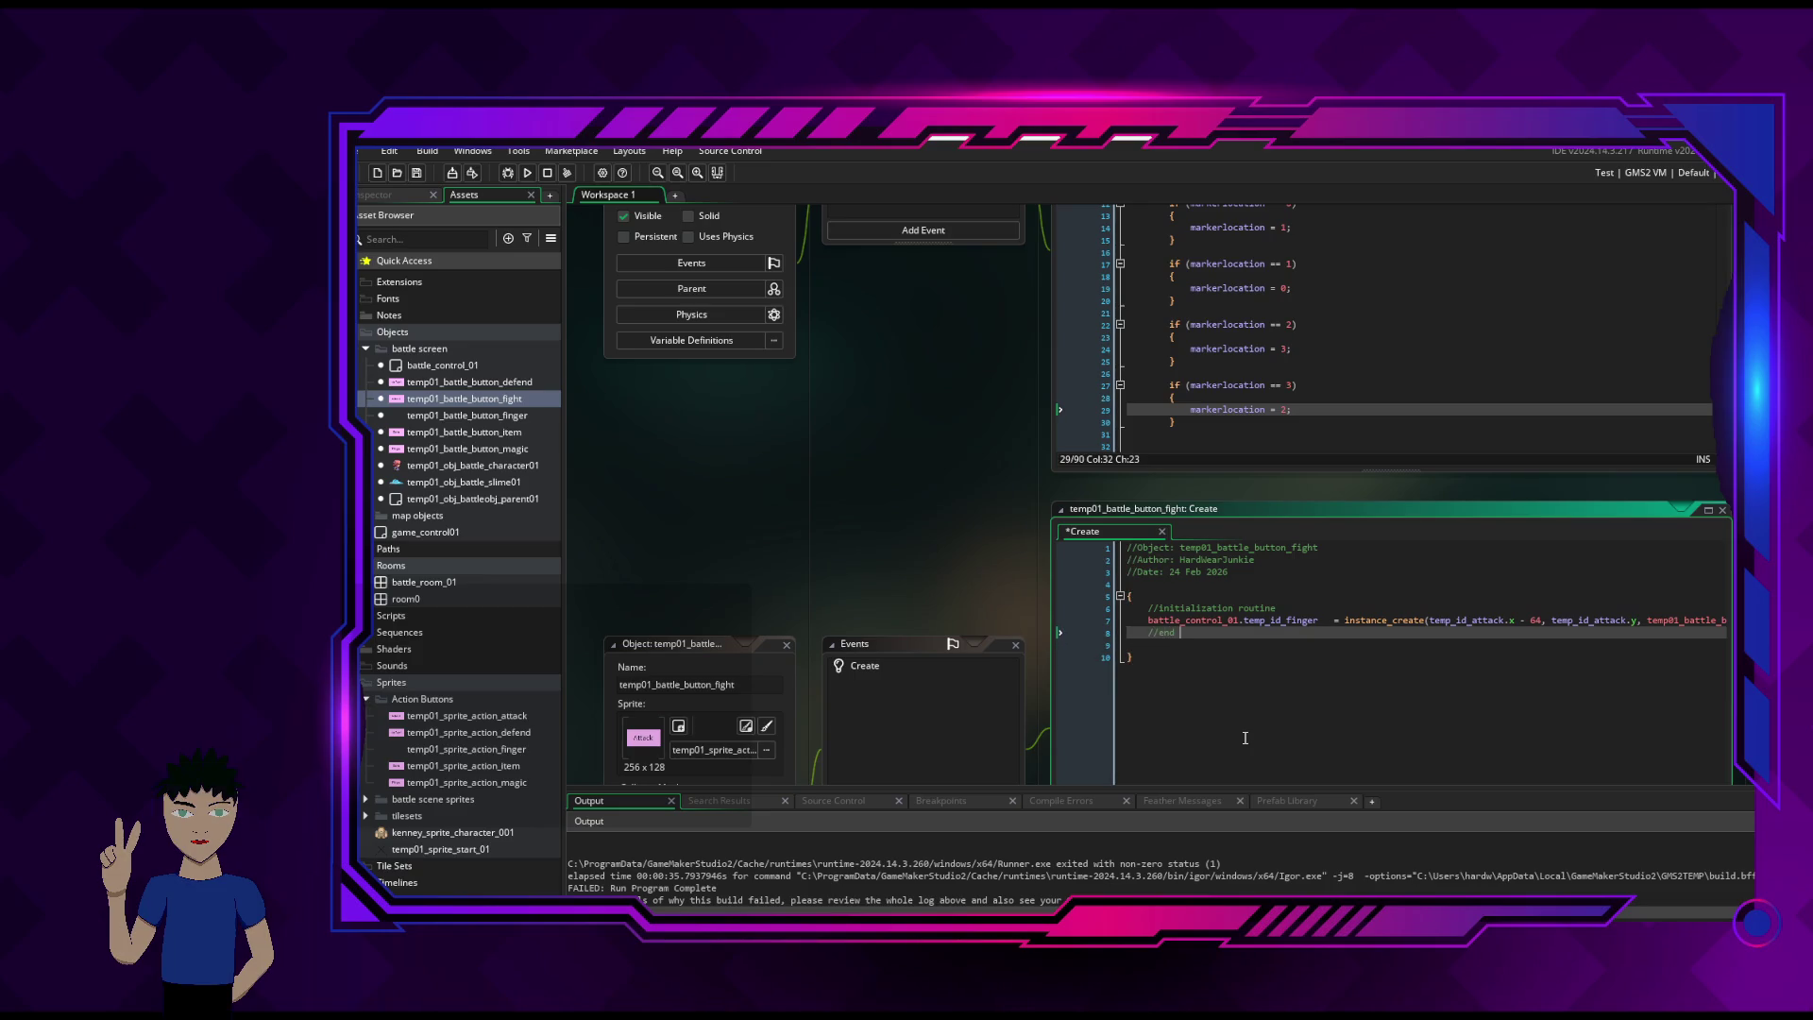
pyautogui.write('init routine')
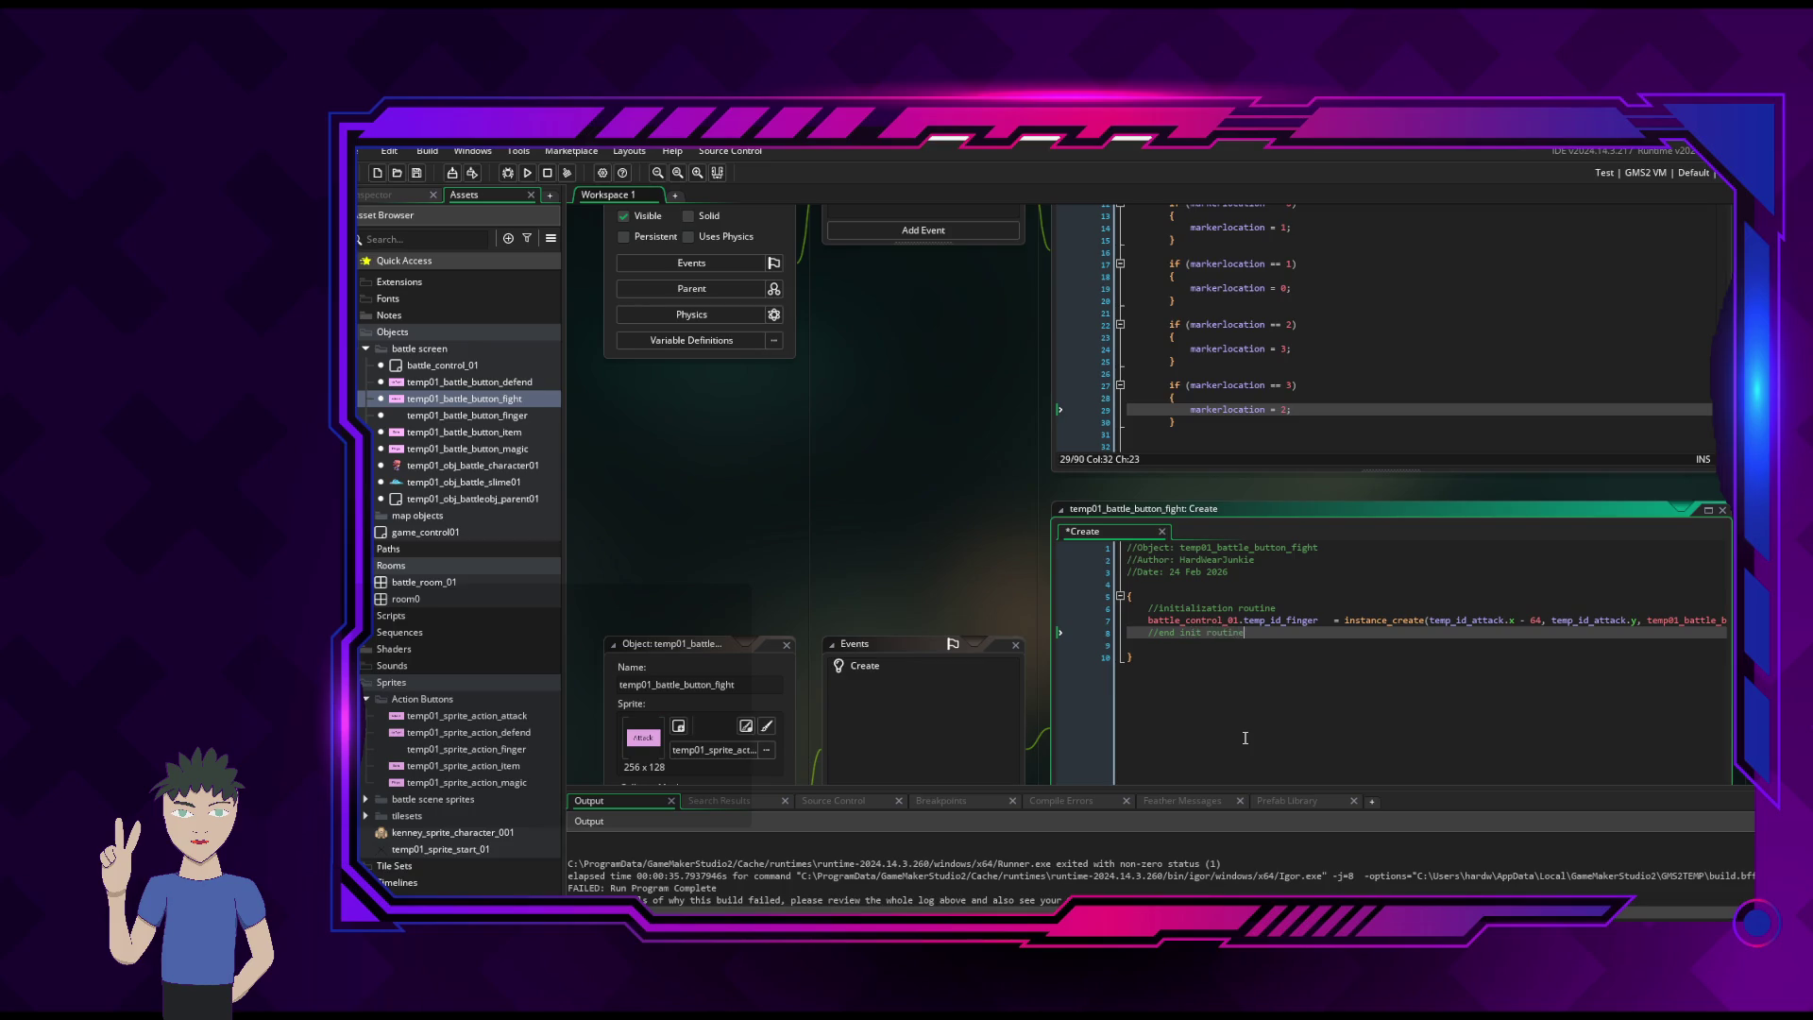
pyautogui.hotkey('ctrl', 's')
pyautogui.click(1171, 645)
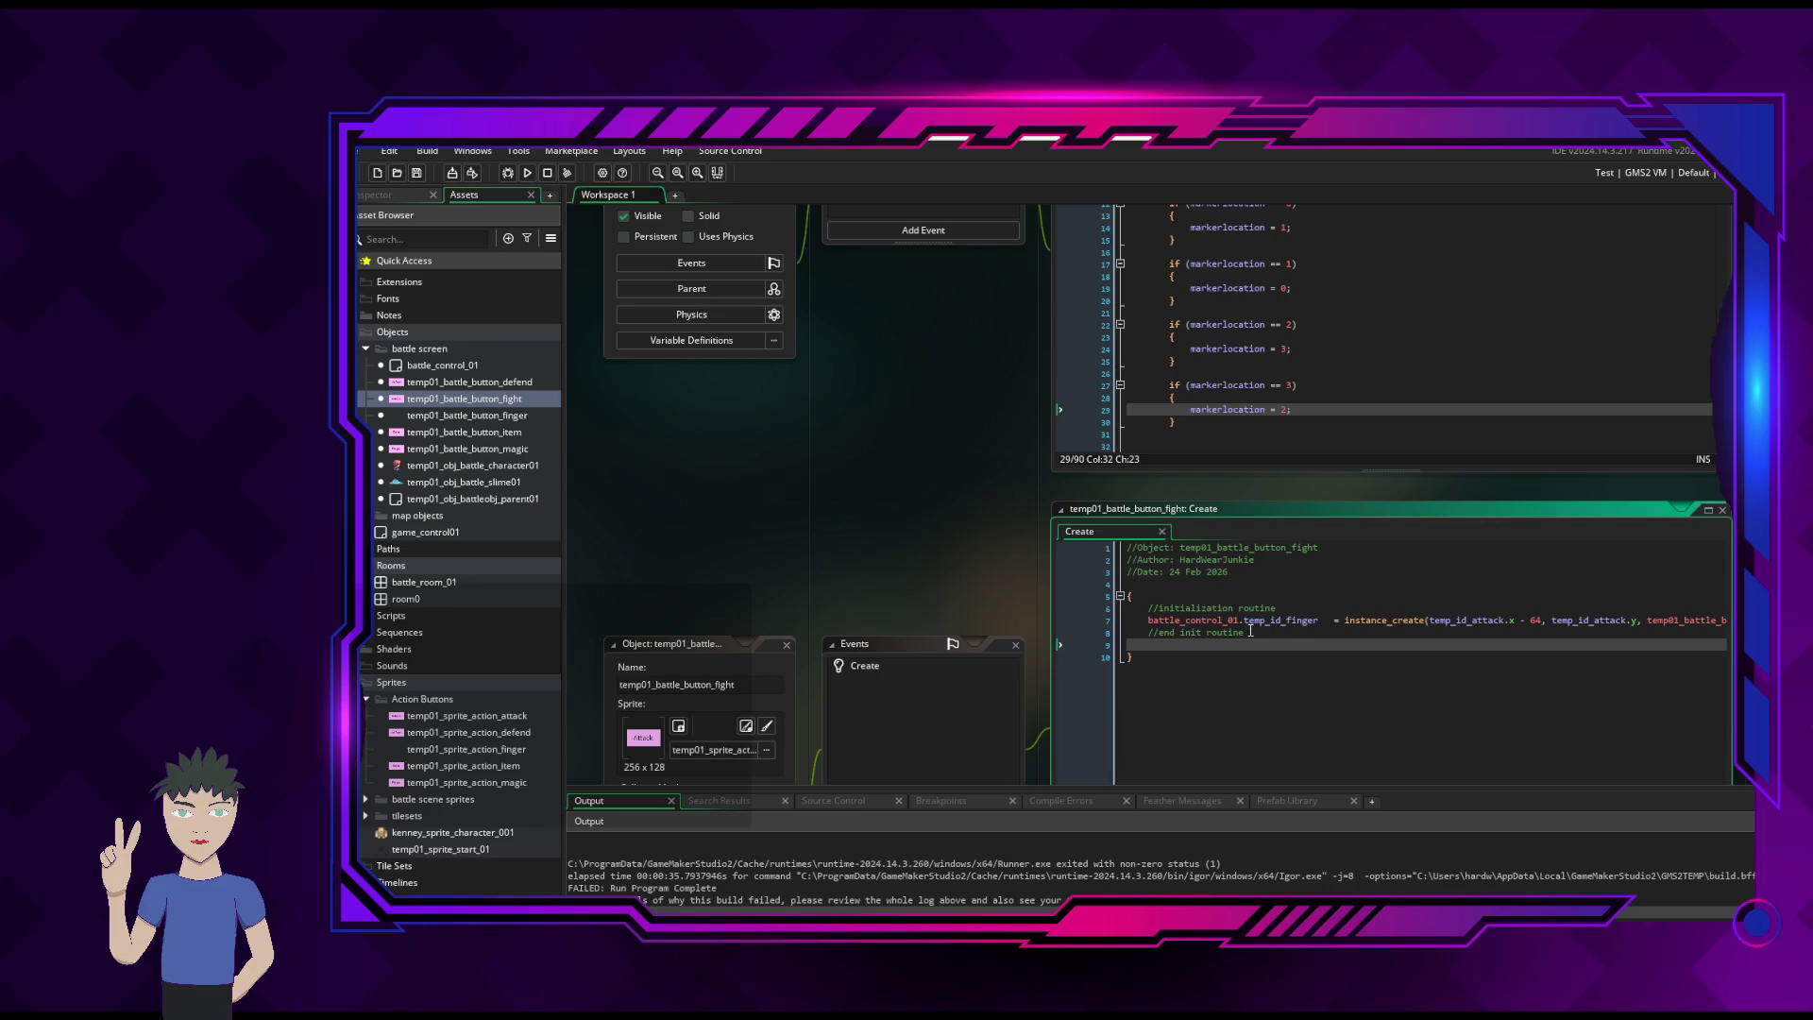
pyautogui.moveTo(1219, 623)
pyautogui.click(527, 173)
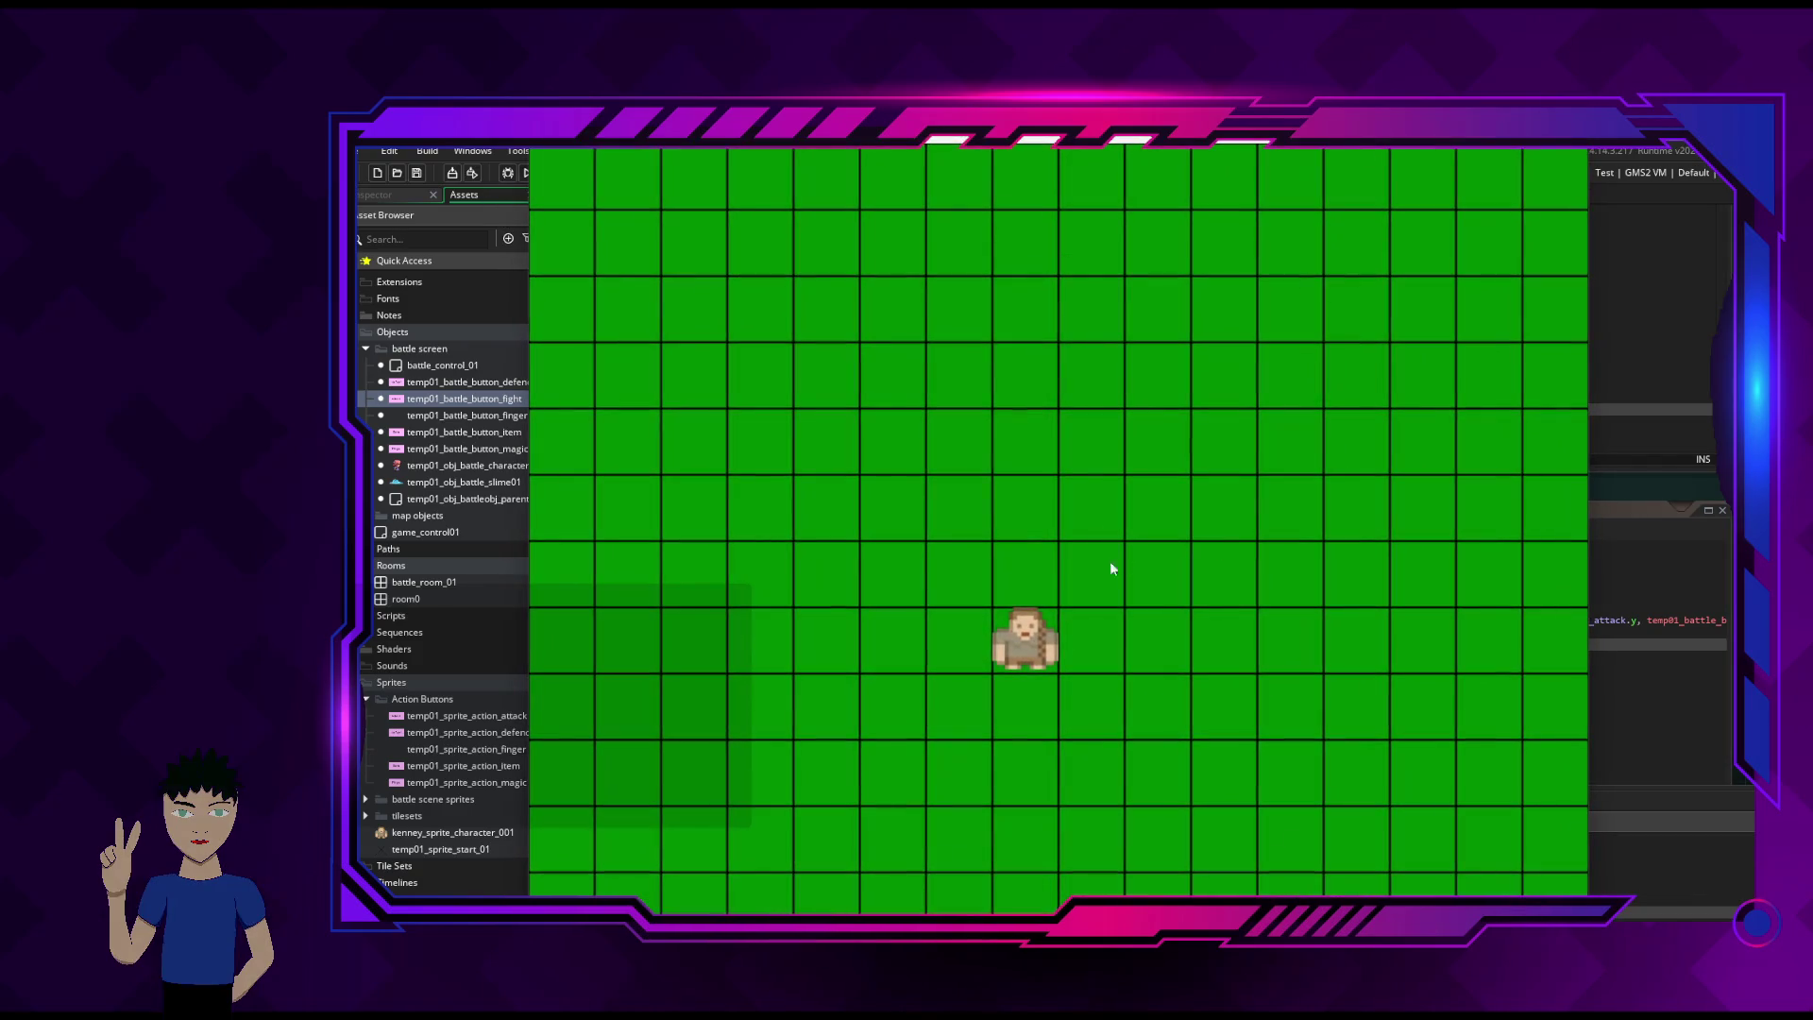
# - Walk the character left, up, right and down in the running game until the error appears
pyautogui.press('Left')
pyautogui.press('Up')
pyautogui.press('Right')
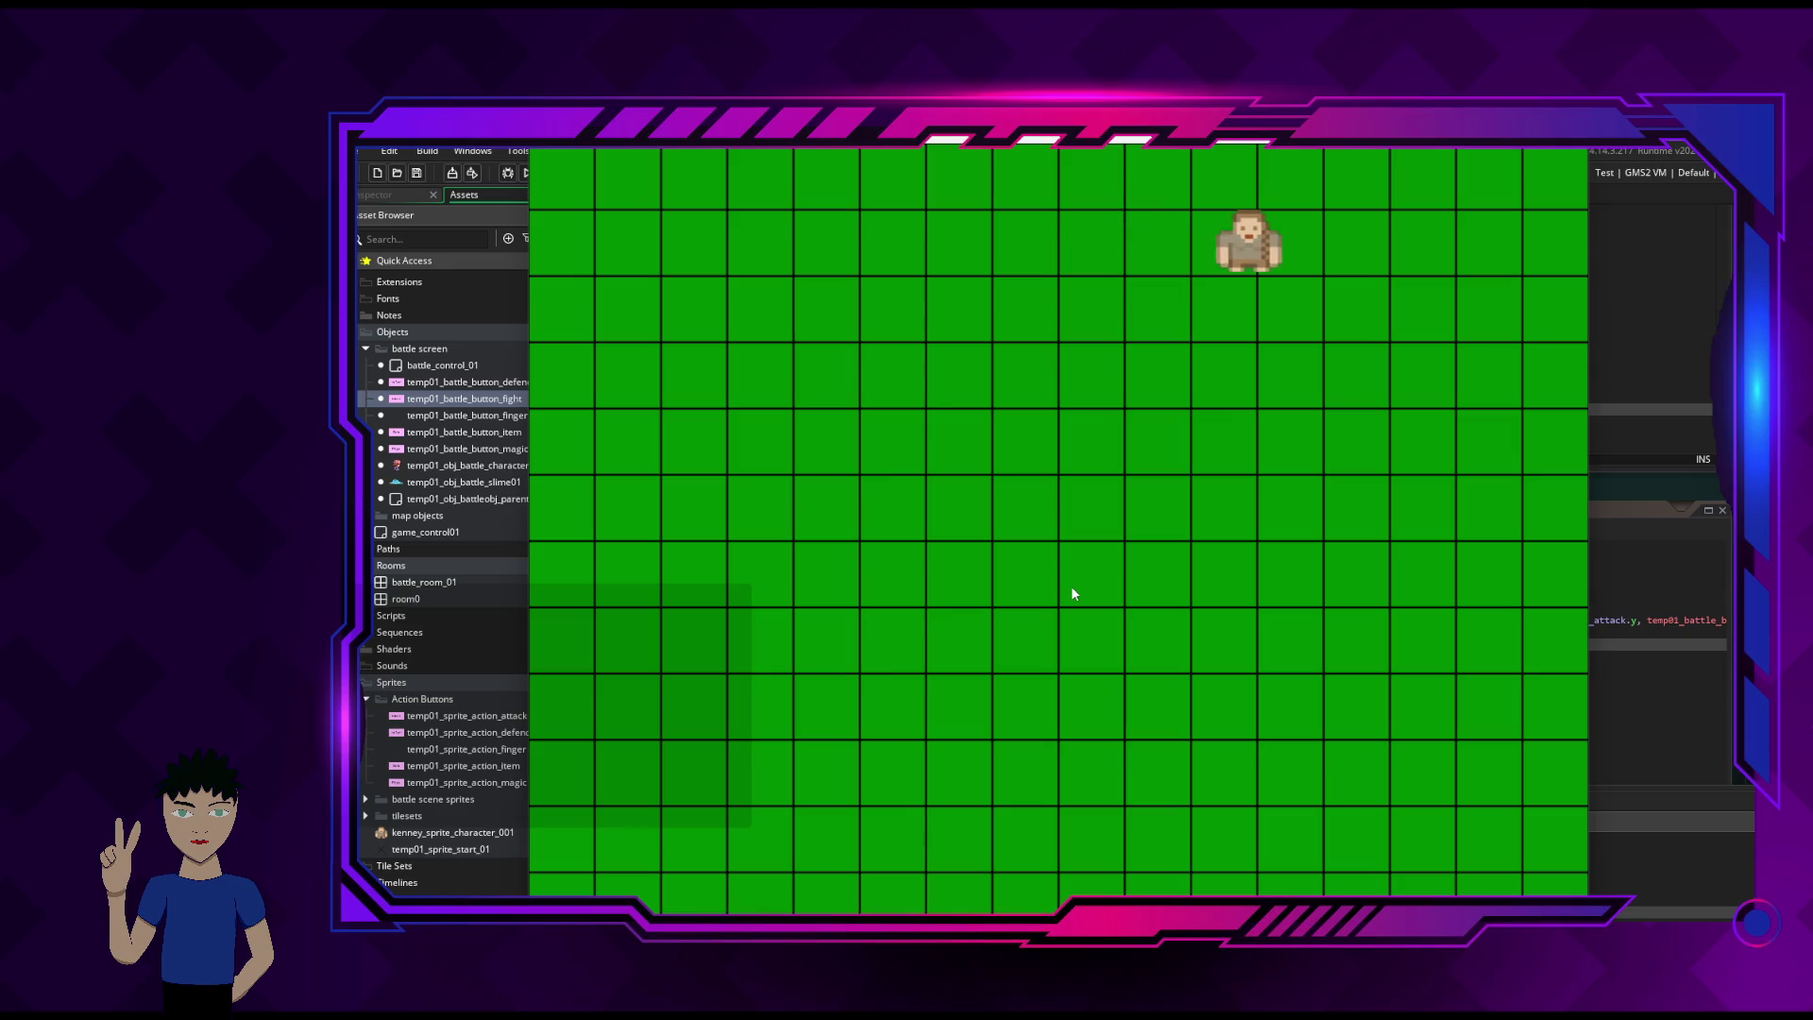
pyautogui.press('Down')
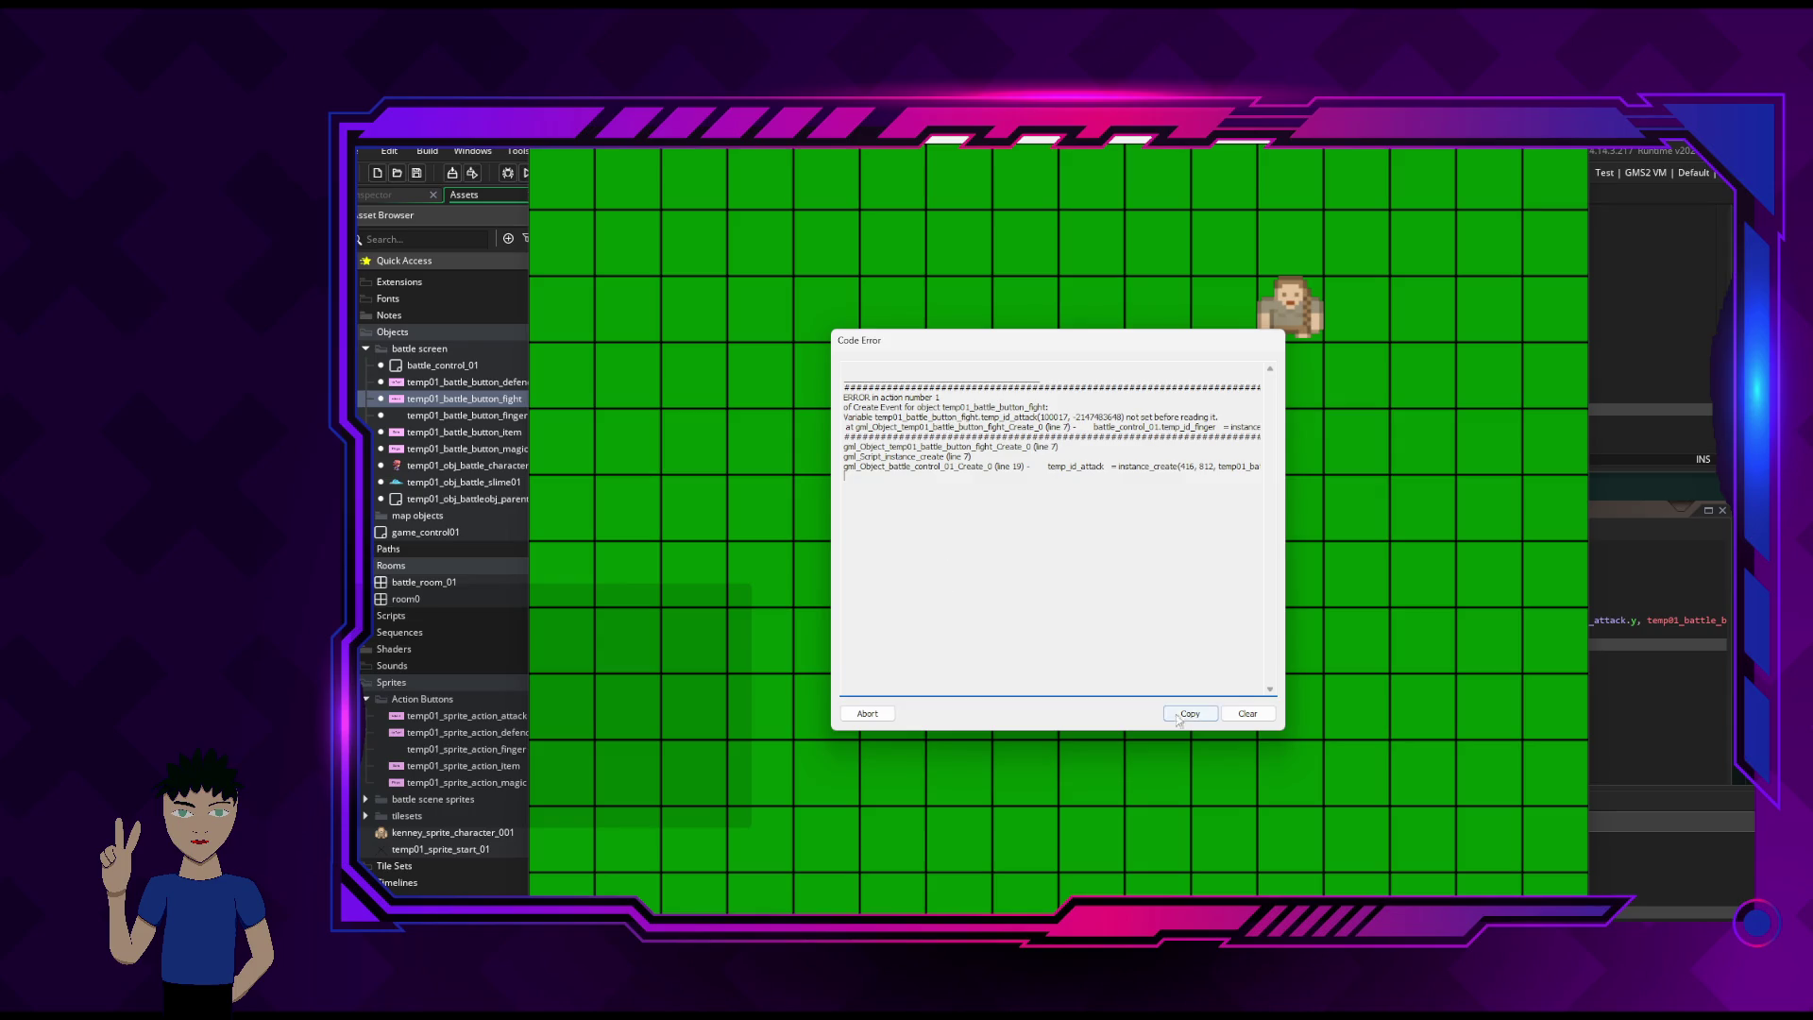
# - Abort the game and change the x coordinate on line 7 from temp_id_attack.x to self.x
pyautogui.click(867, 713)
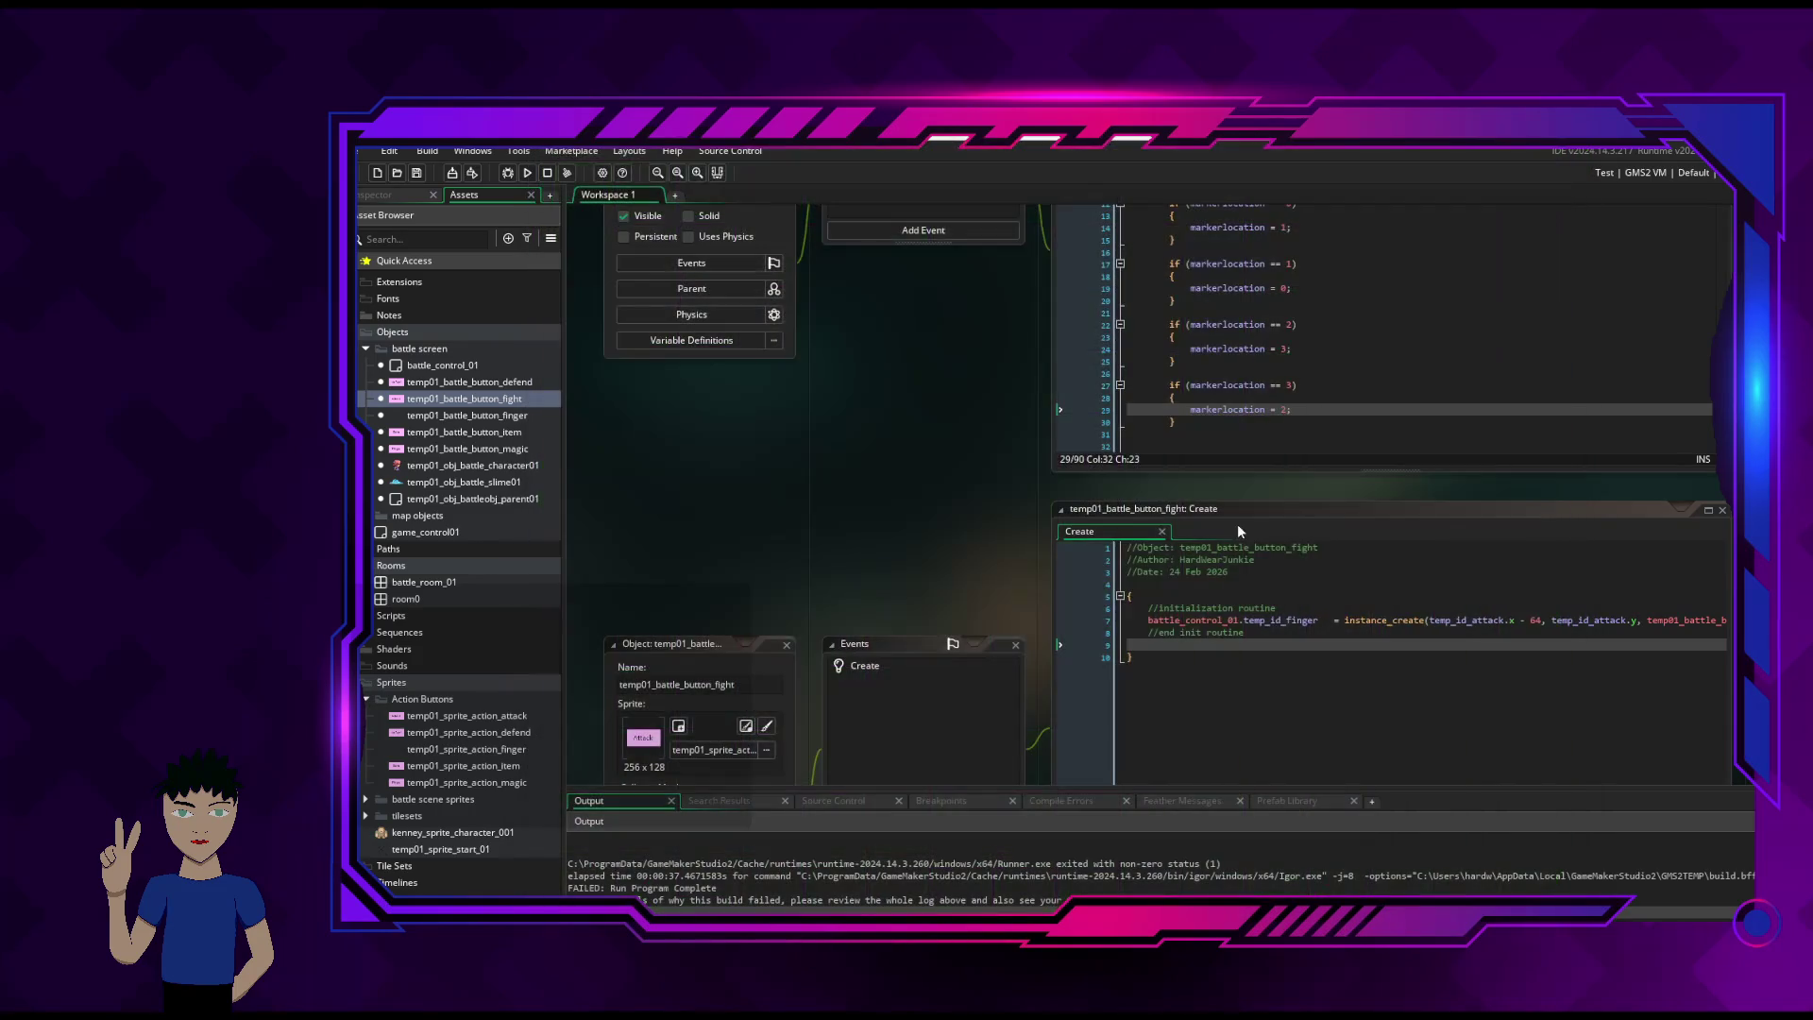
pyautogui.click(1277, 667)
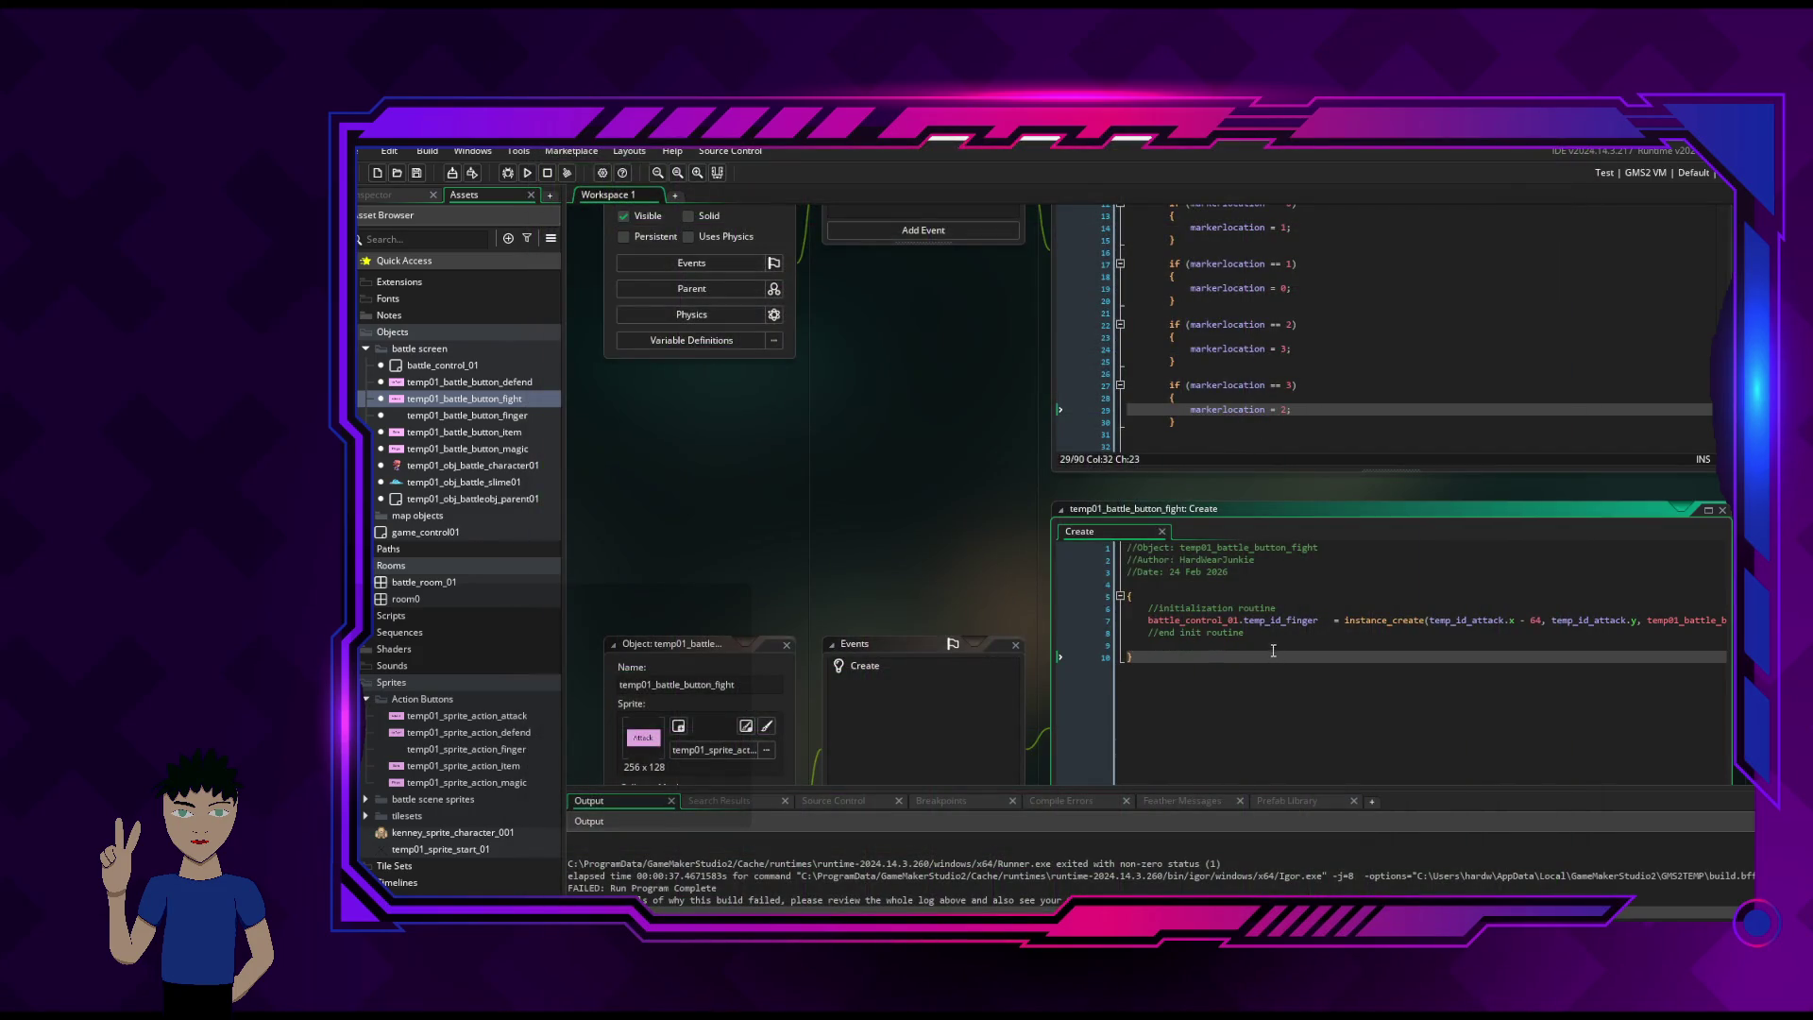
pyautogui.click(1275, 644)
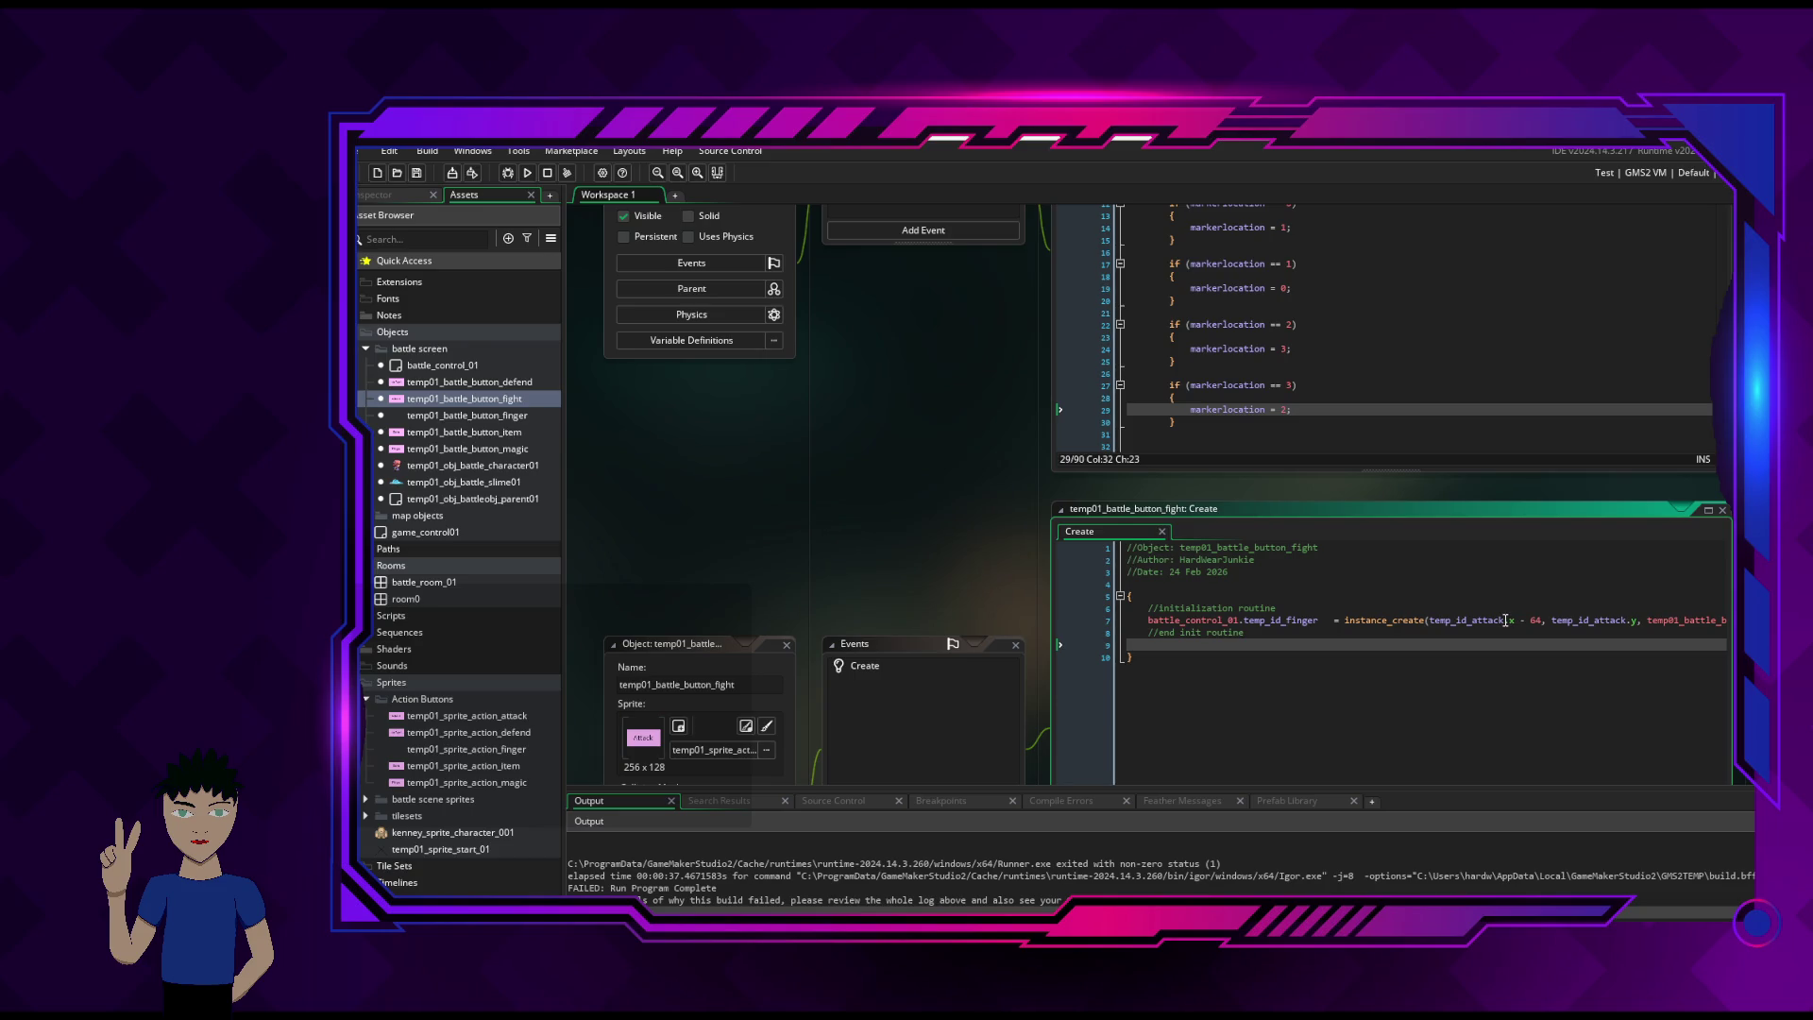
pyautogui.click(1505, 620)
pyautogui.press('BackSpace')
pyautogui.press('BackSpace')
pyautogui.press('BackSpace')
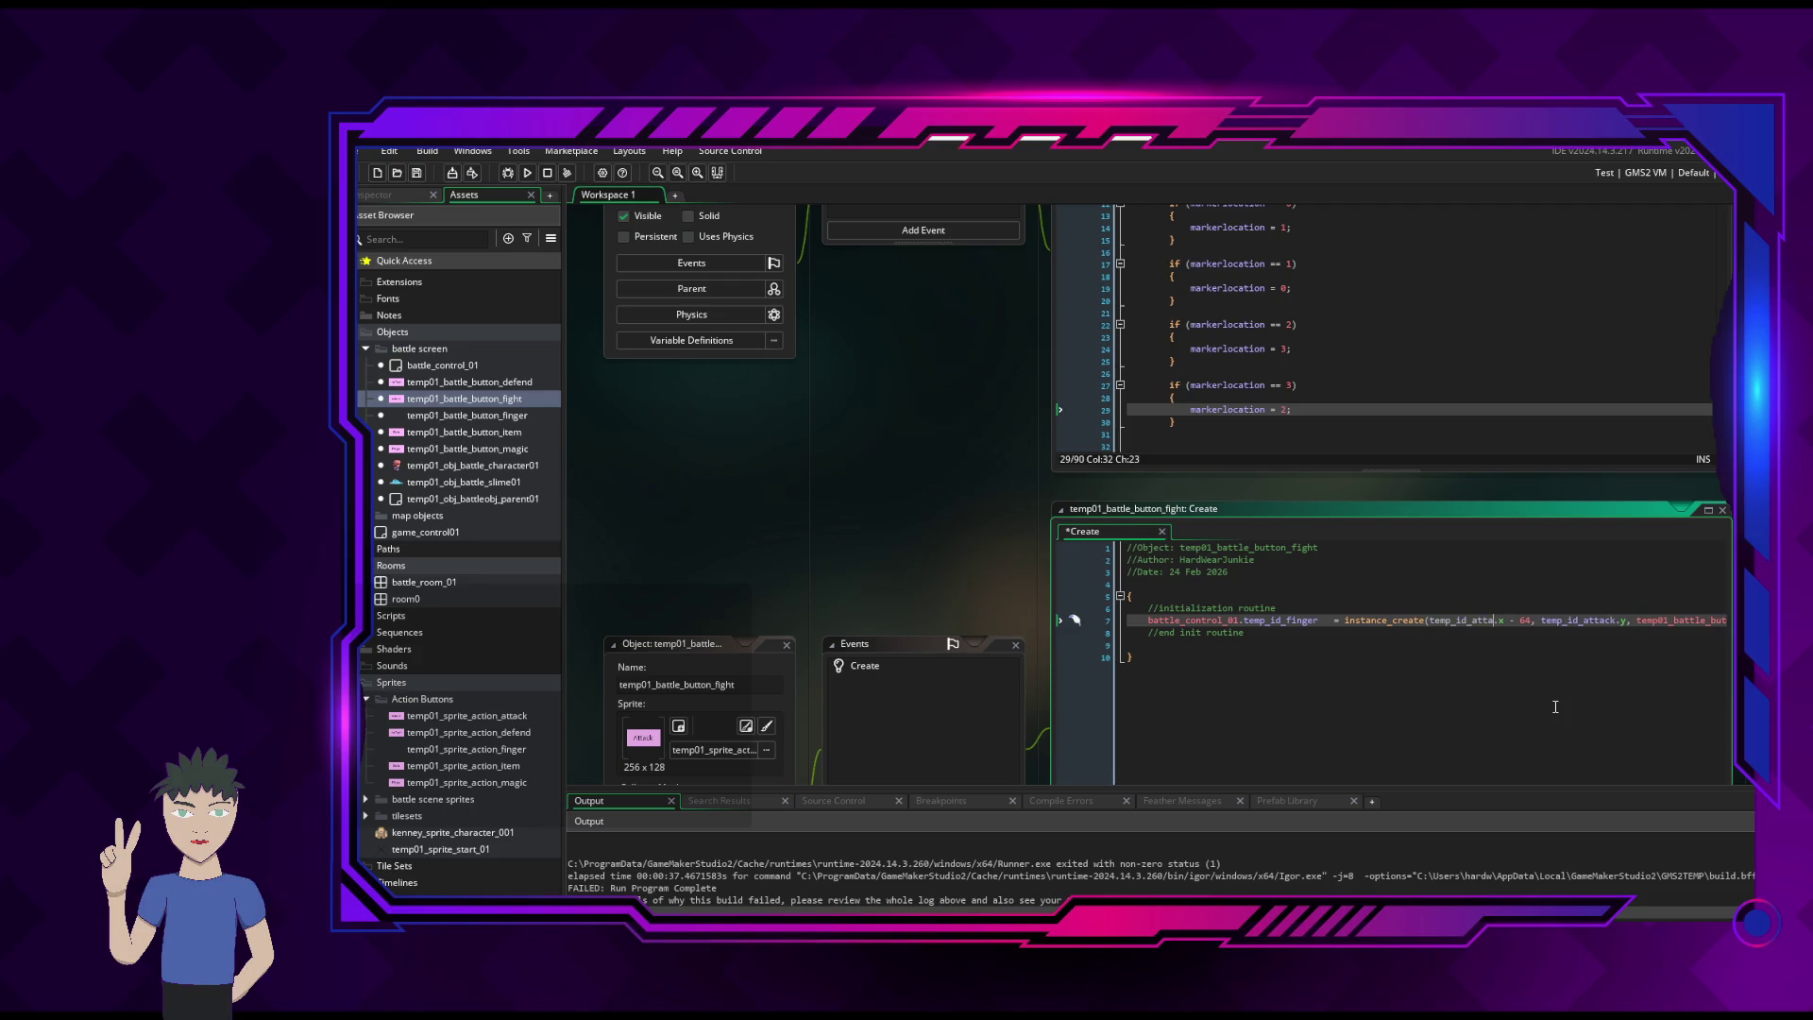
pyautogui.write('t')
pyautogui.press('BackSpace')
pyautogui.write('selfr')
pyautogui.press('BackSpace')
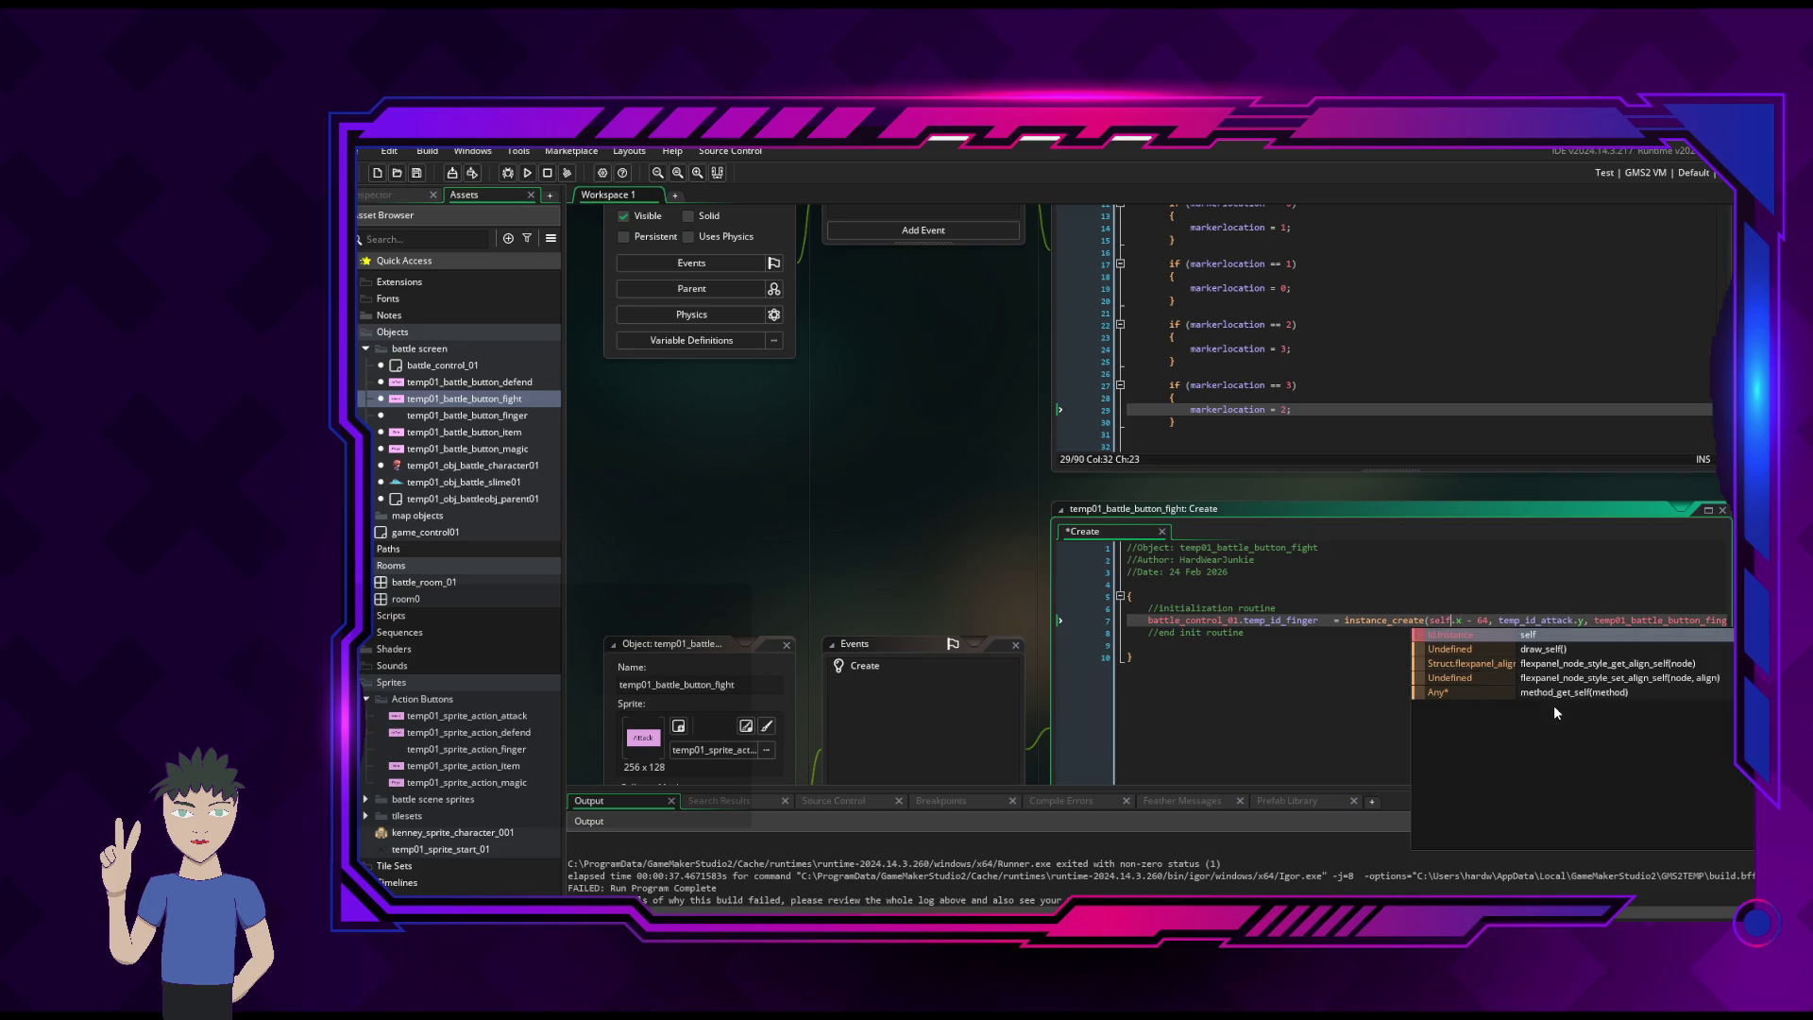
# - Change the y coordinate to self.y, save the Create code, and rerun the game
pyautogui.click(1573, 619)
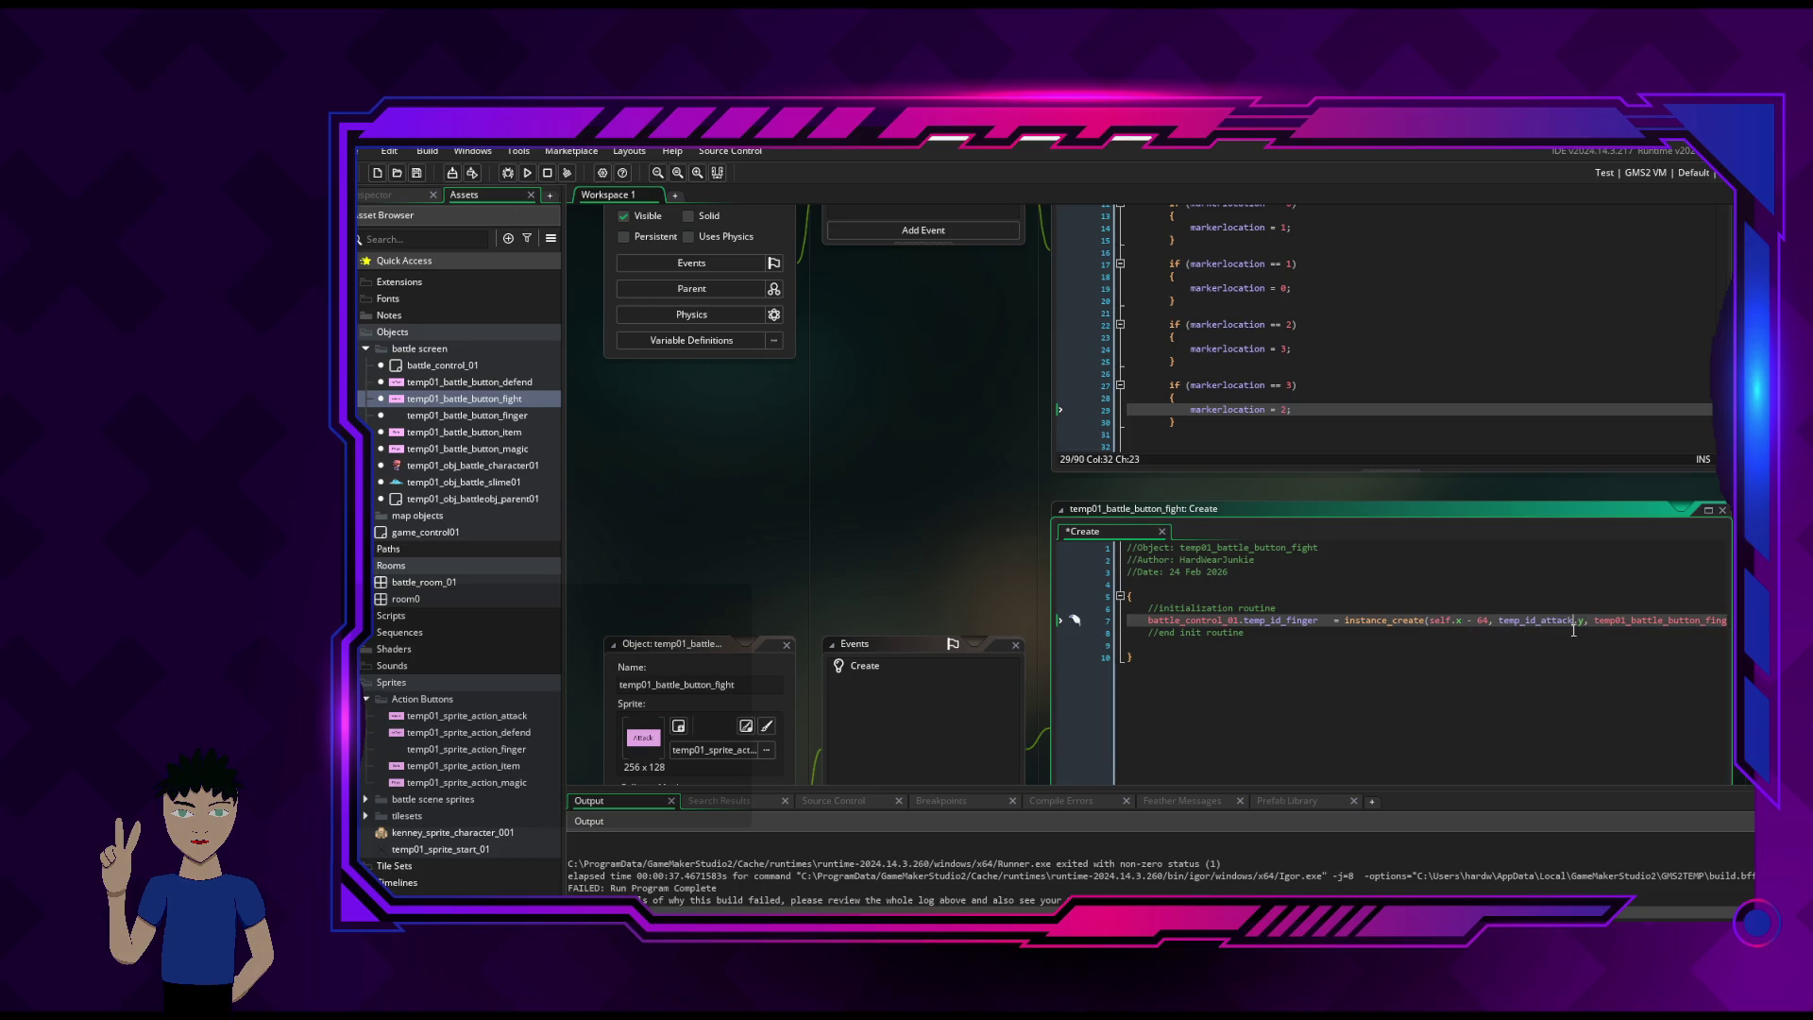
pyautogui.press('BackSpace')
pyautogui.press('BackSpace')
pyautogui.press('BackSpace')
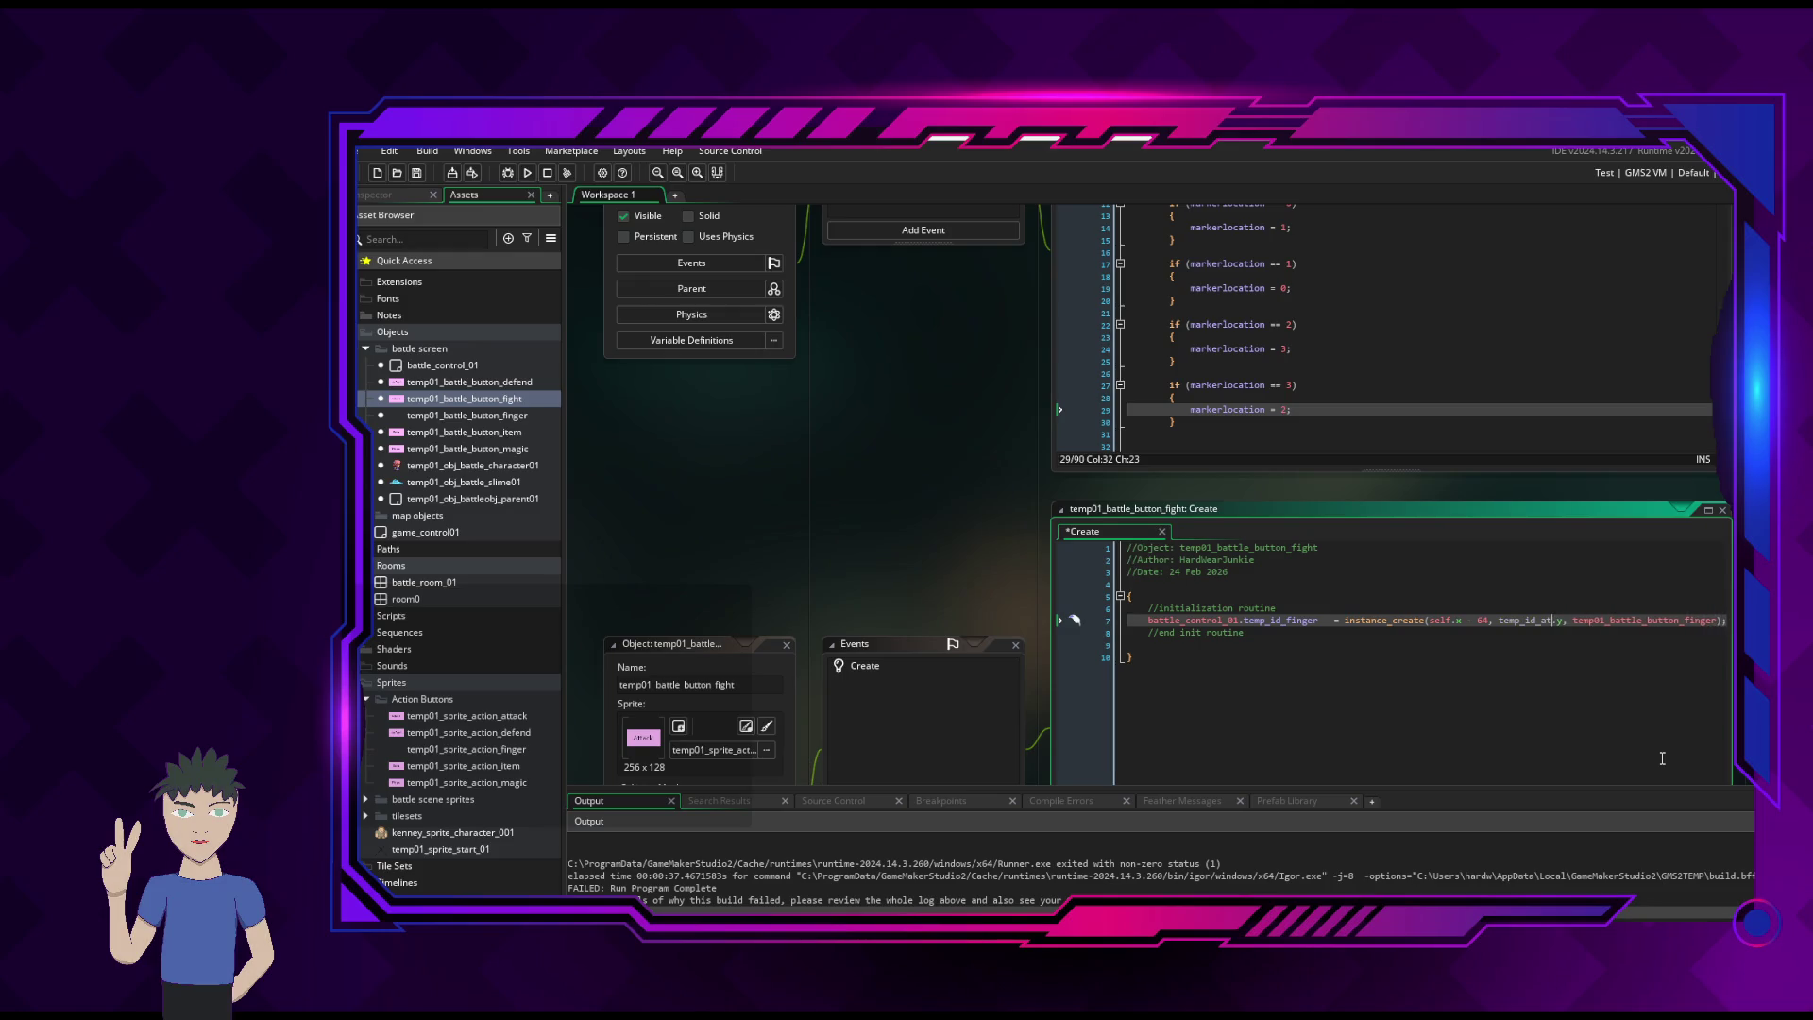
pyautogui.press('BackSpace')
pyautogui.press('BackSpace')
pyautogui.press('BackSpace')
pyautogui.write('self')
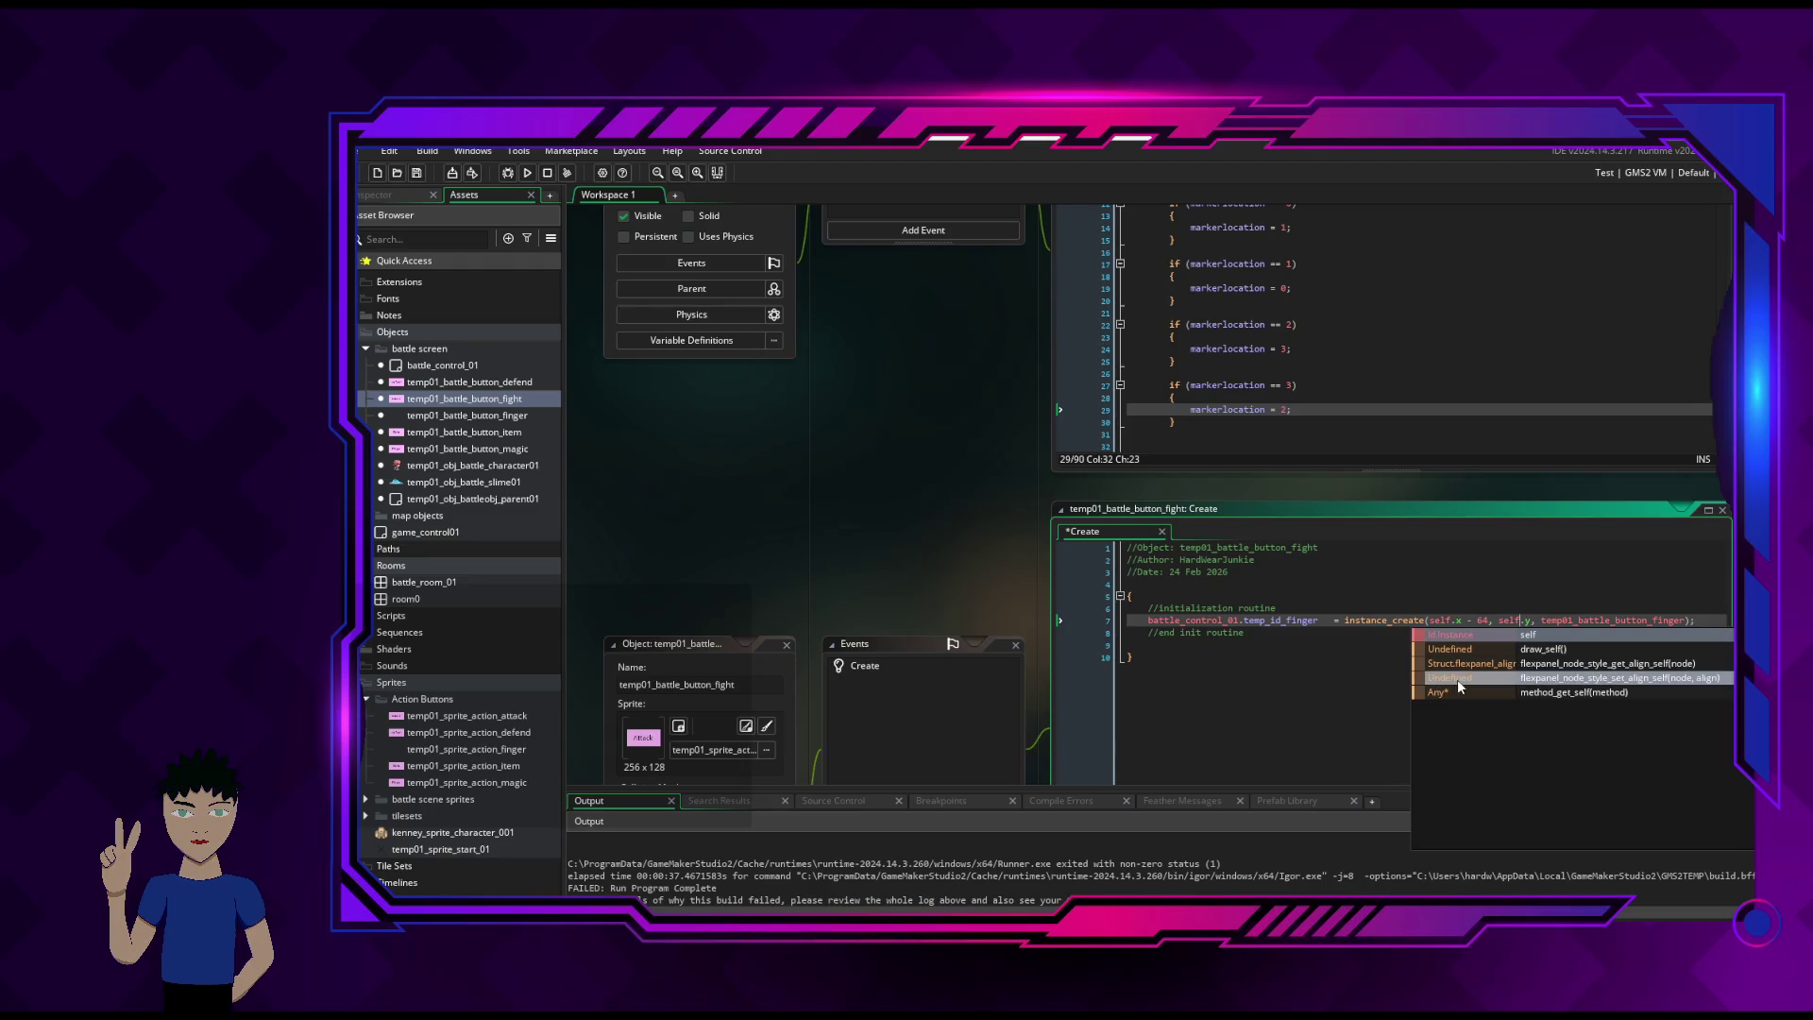
pyautogui.click(1366, 658)
pyautogui.hotkey('ctrl', 's')
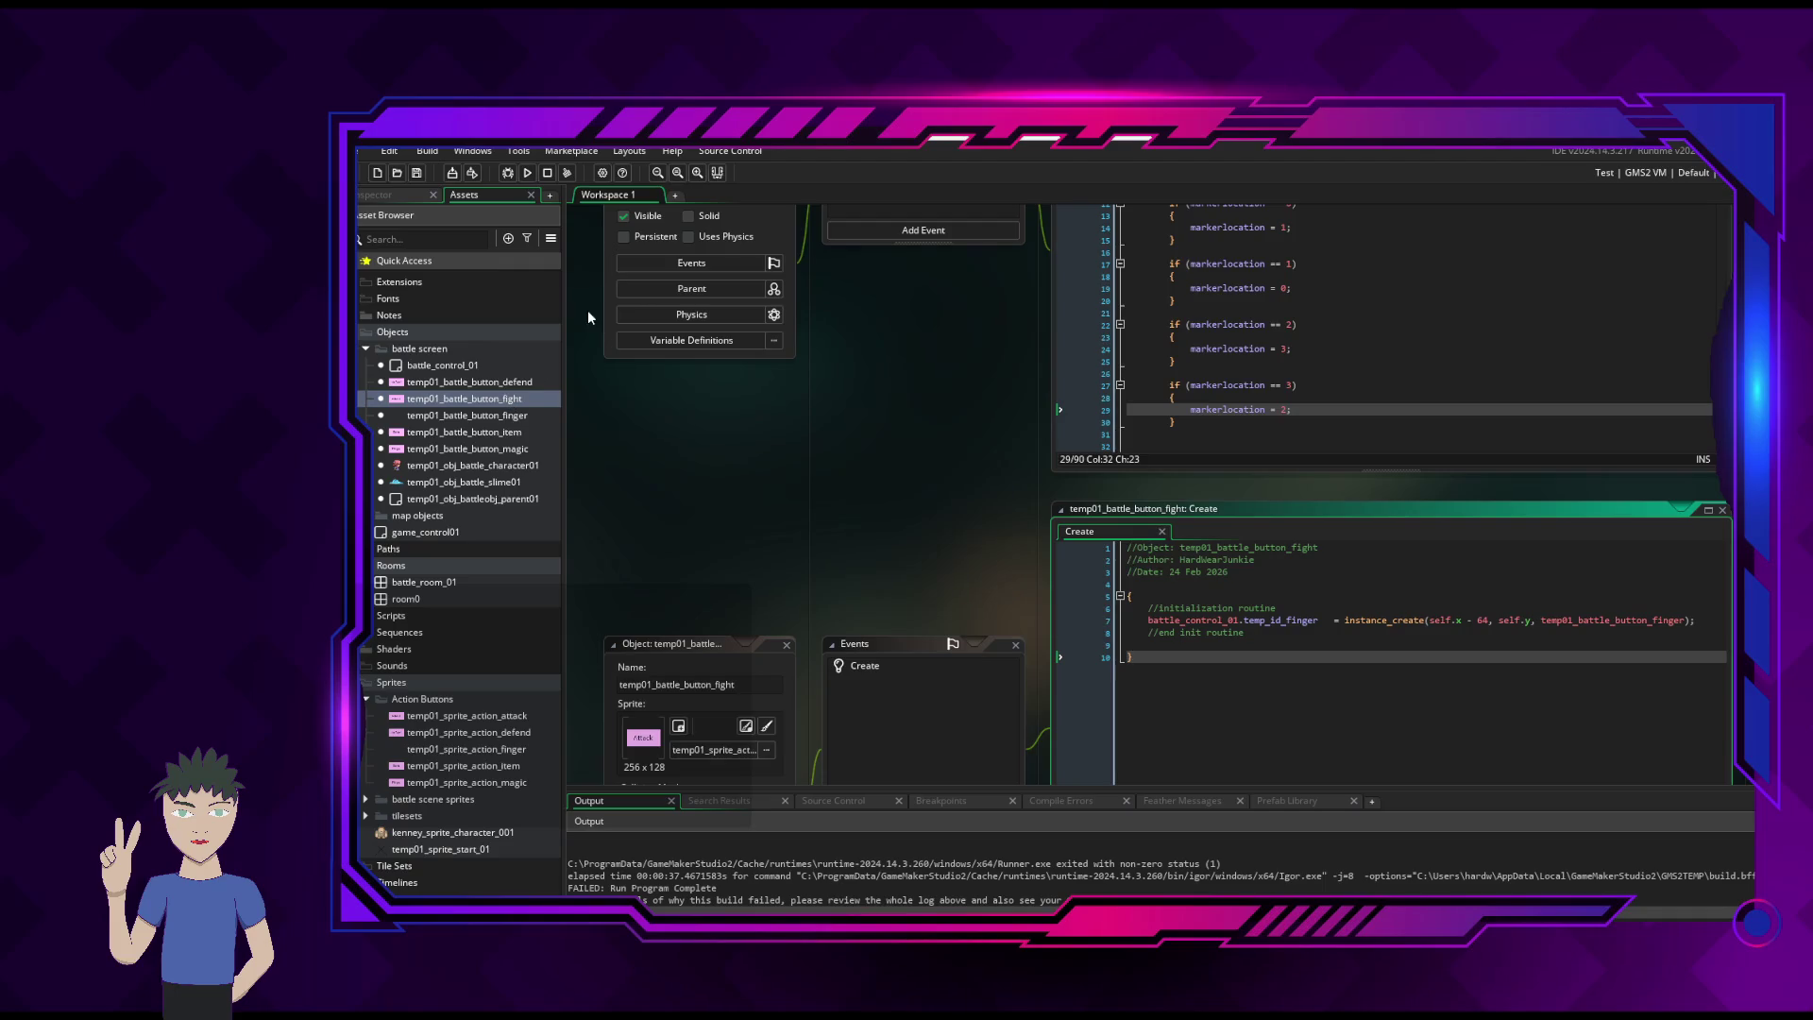
pyautogui.click(526, 173)
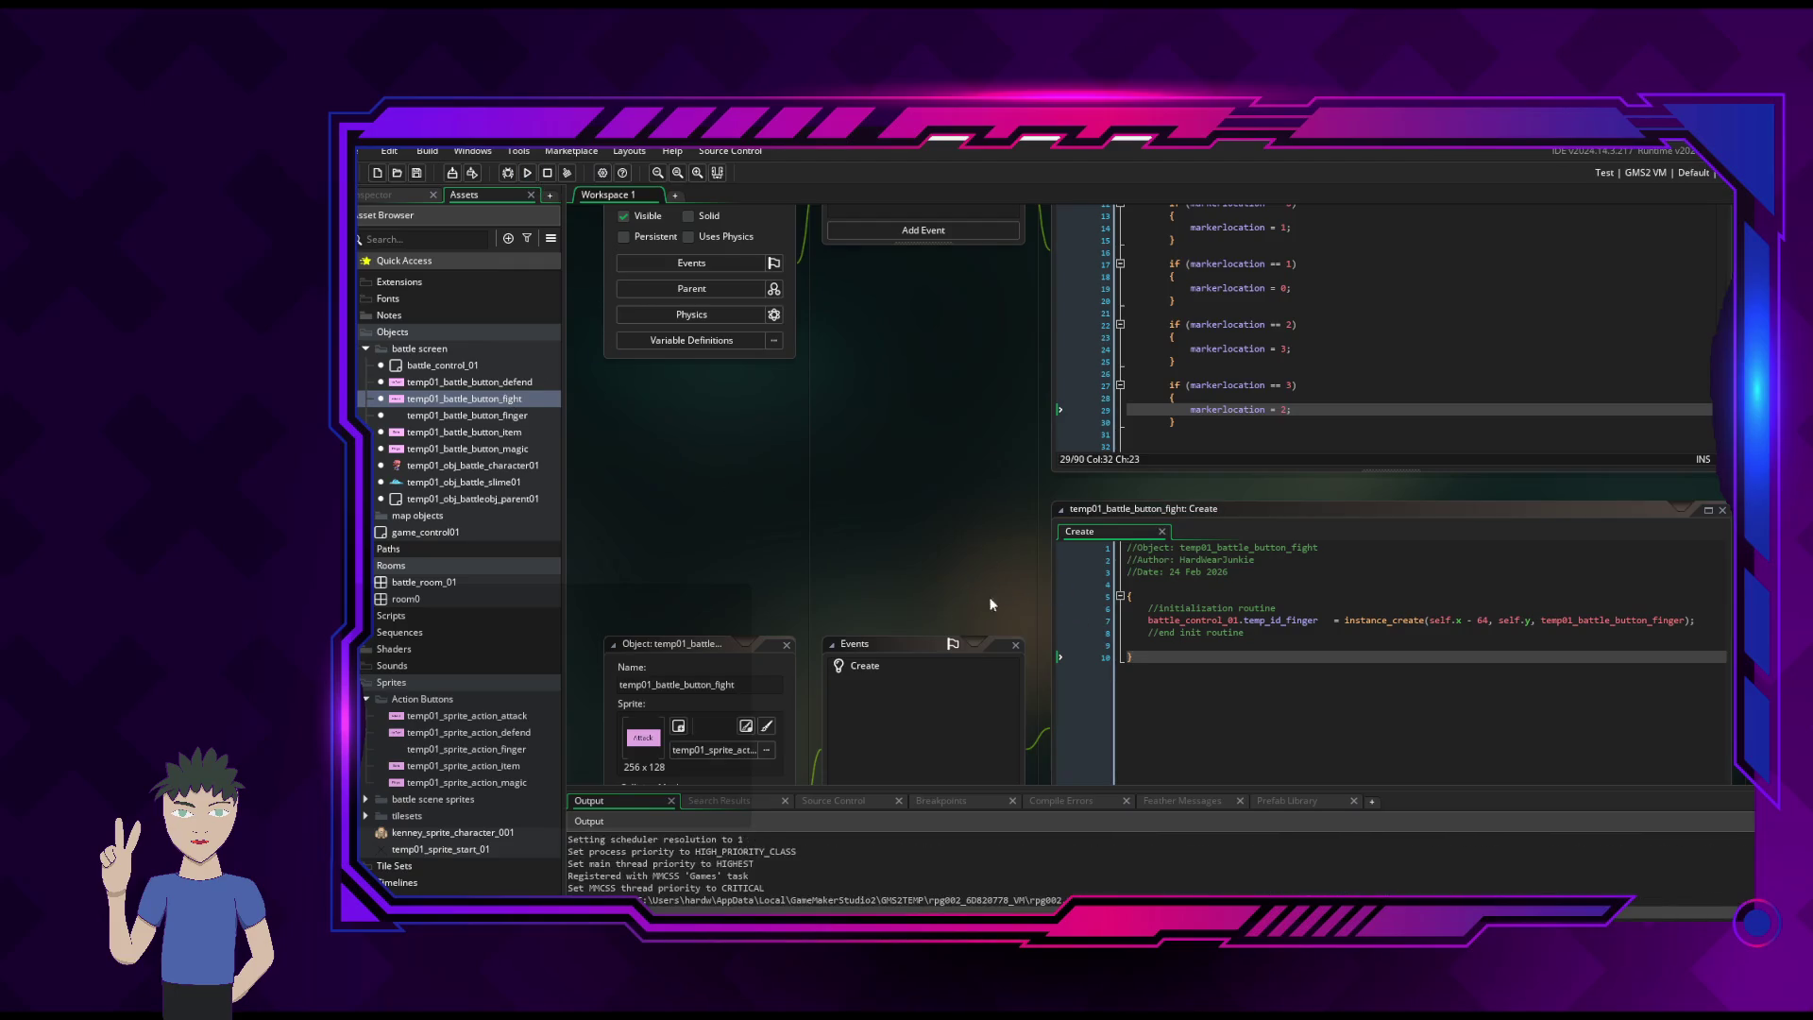
# - Walk the character left, up, right and down until the temp_id_attack error appears in the finger's Create event
pyautogui.press('Left')
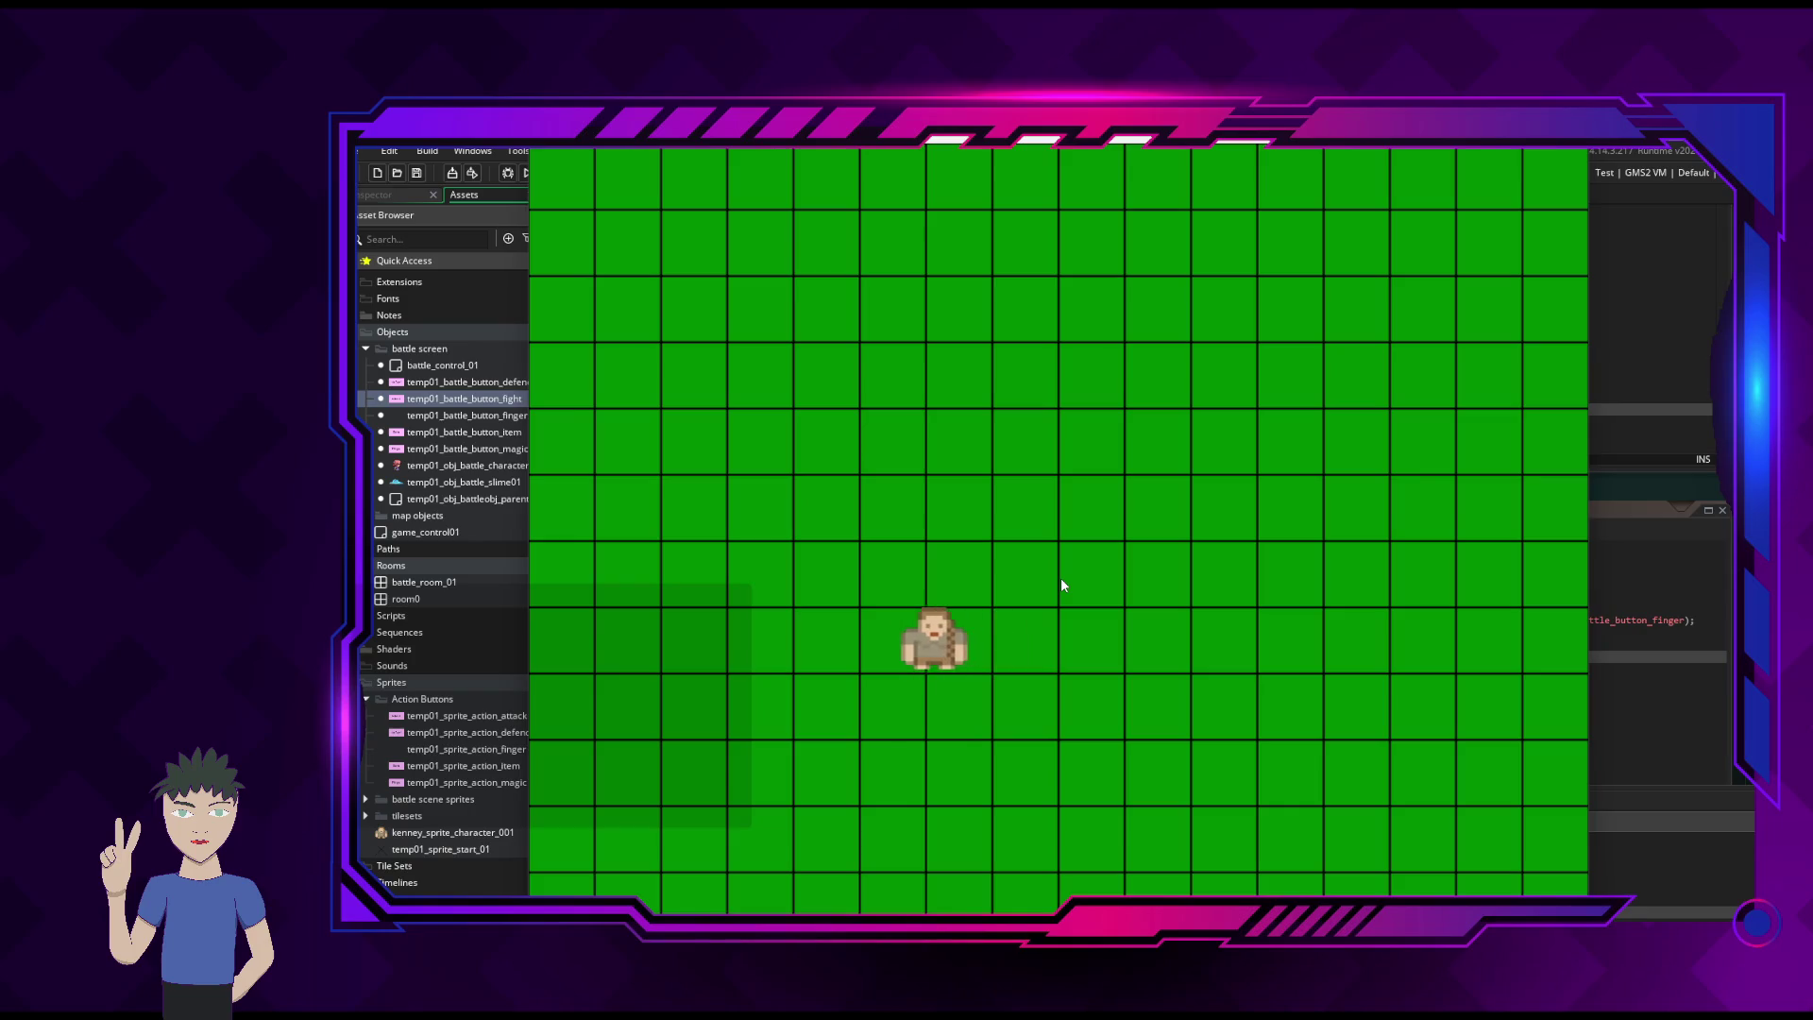
pyautogui.press('Left')
pyautogui.press('Up')
pyautogui.press('Right')
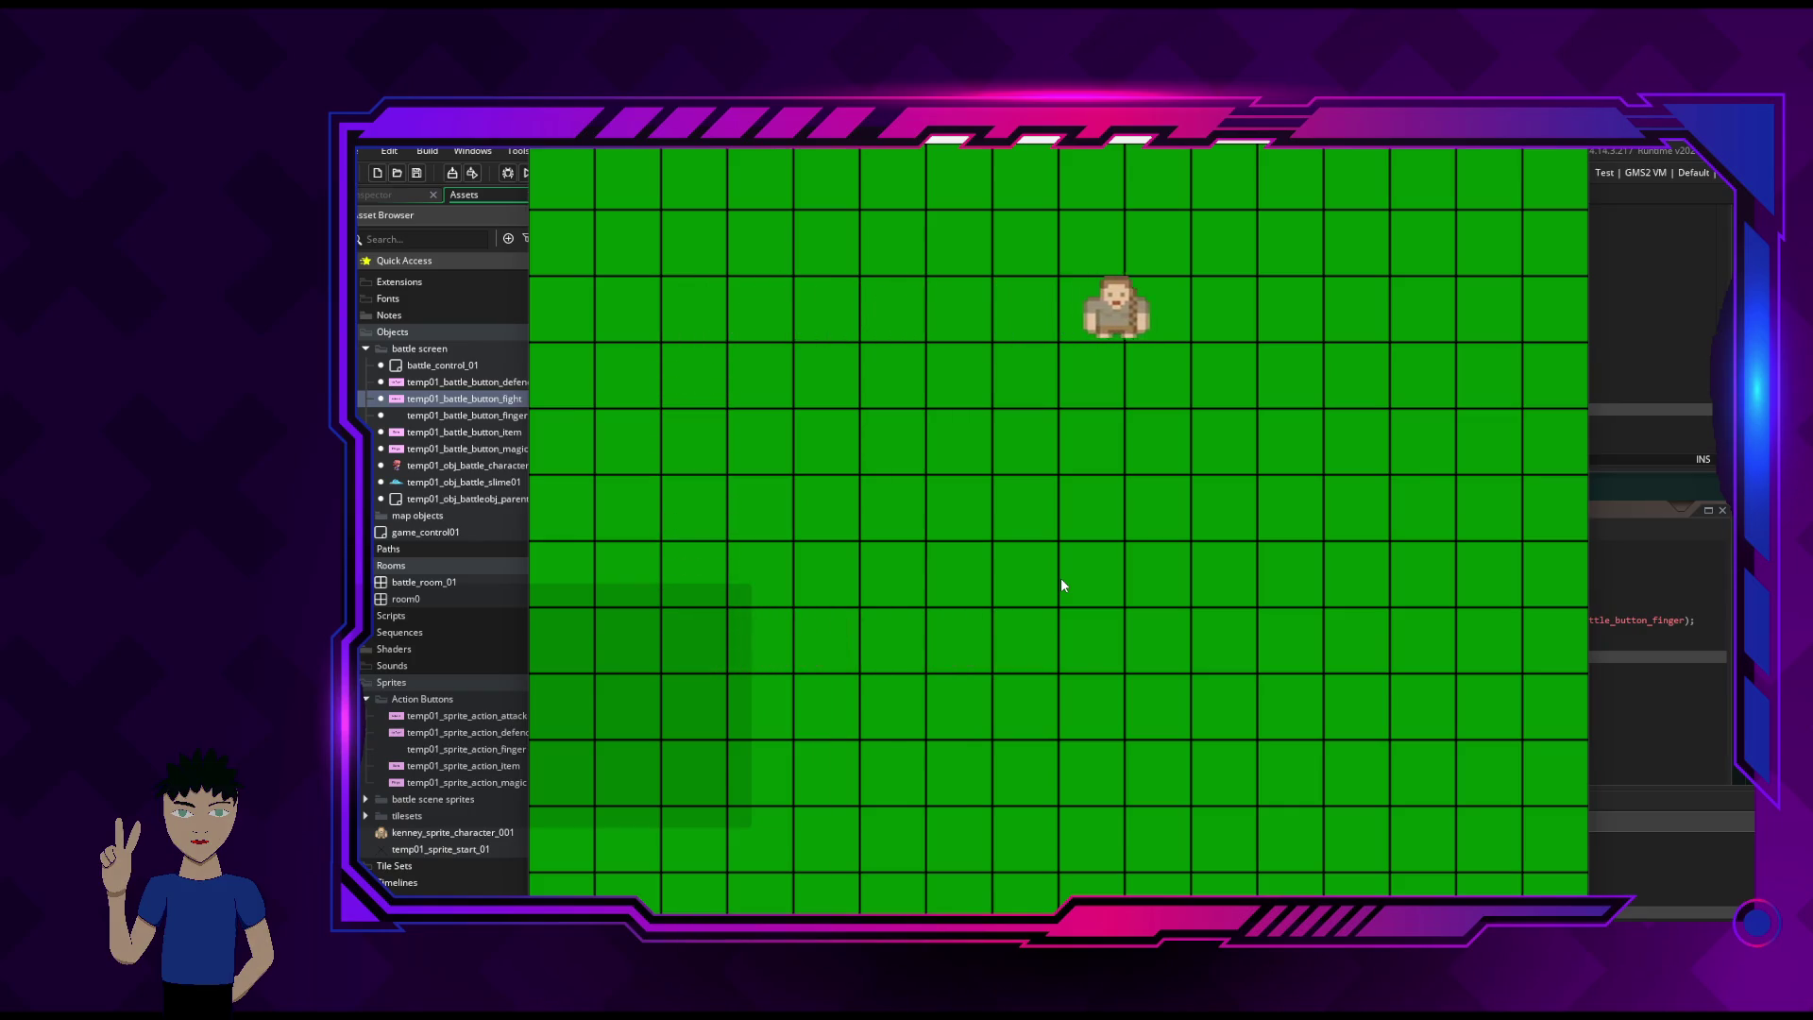
pyautogui.press('Down')
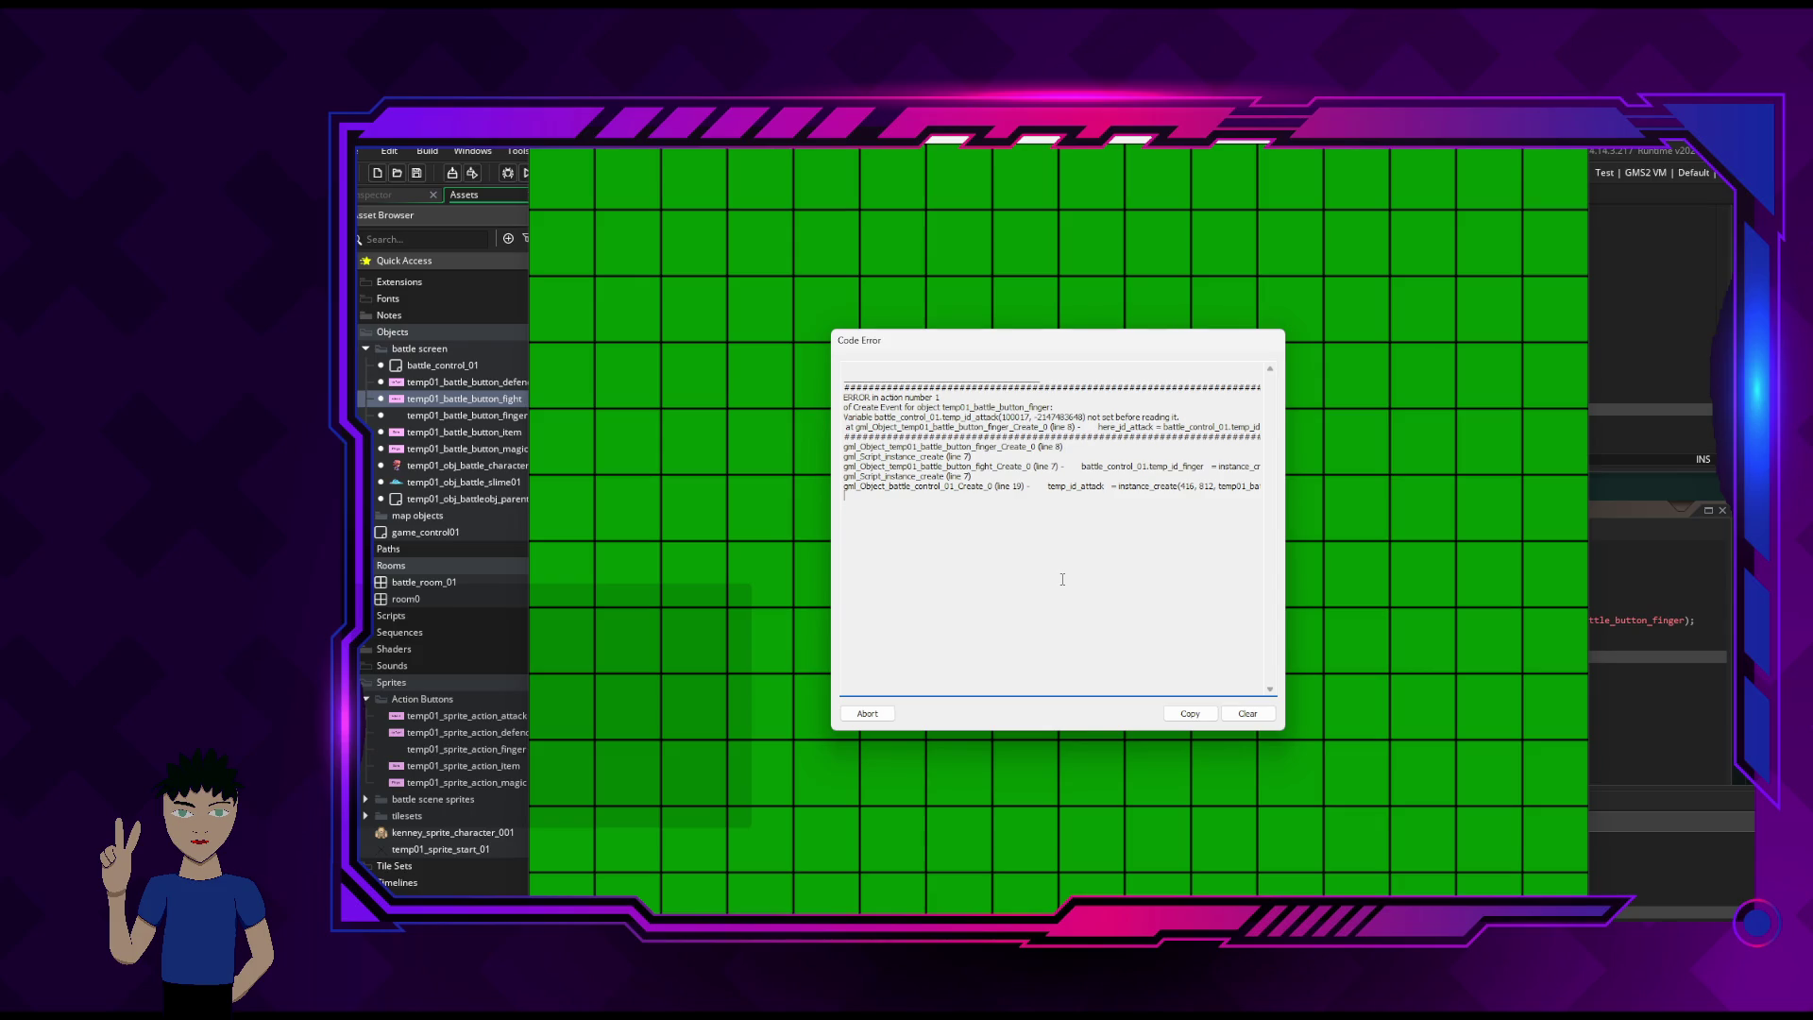
# - Abort the error, review the finger object's Step code down to the move-instance sub-routine, and rerun the game
pyautogui.click(867, 713)
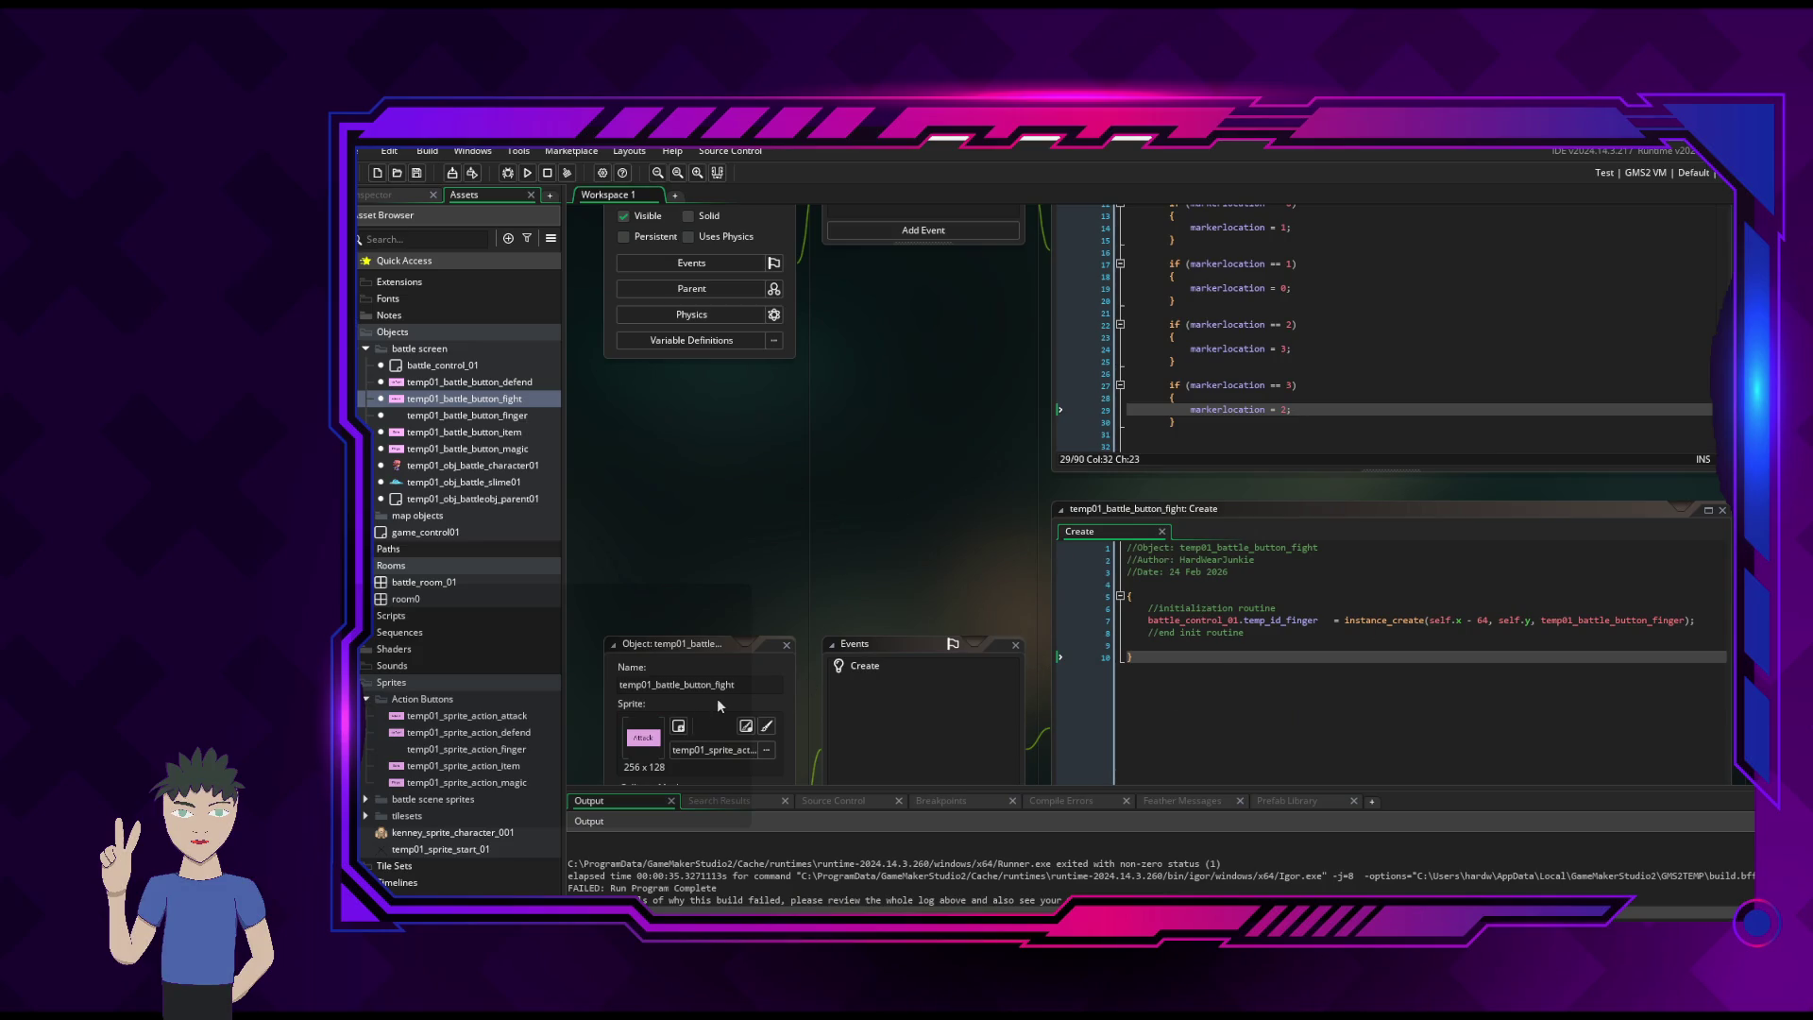
pyautogui.scroll(-2, 1420, 599)
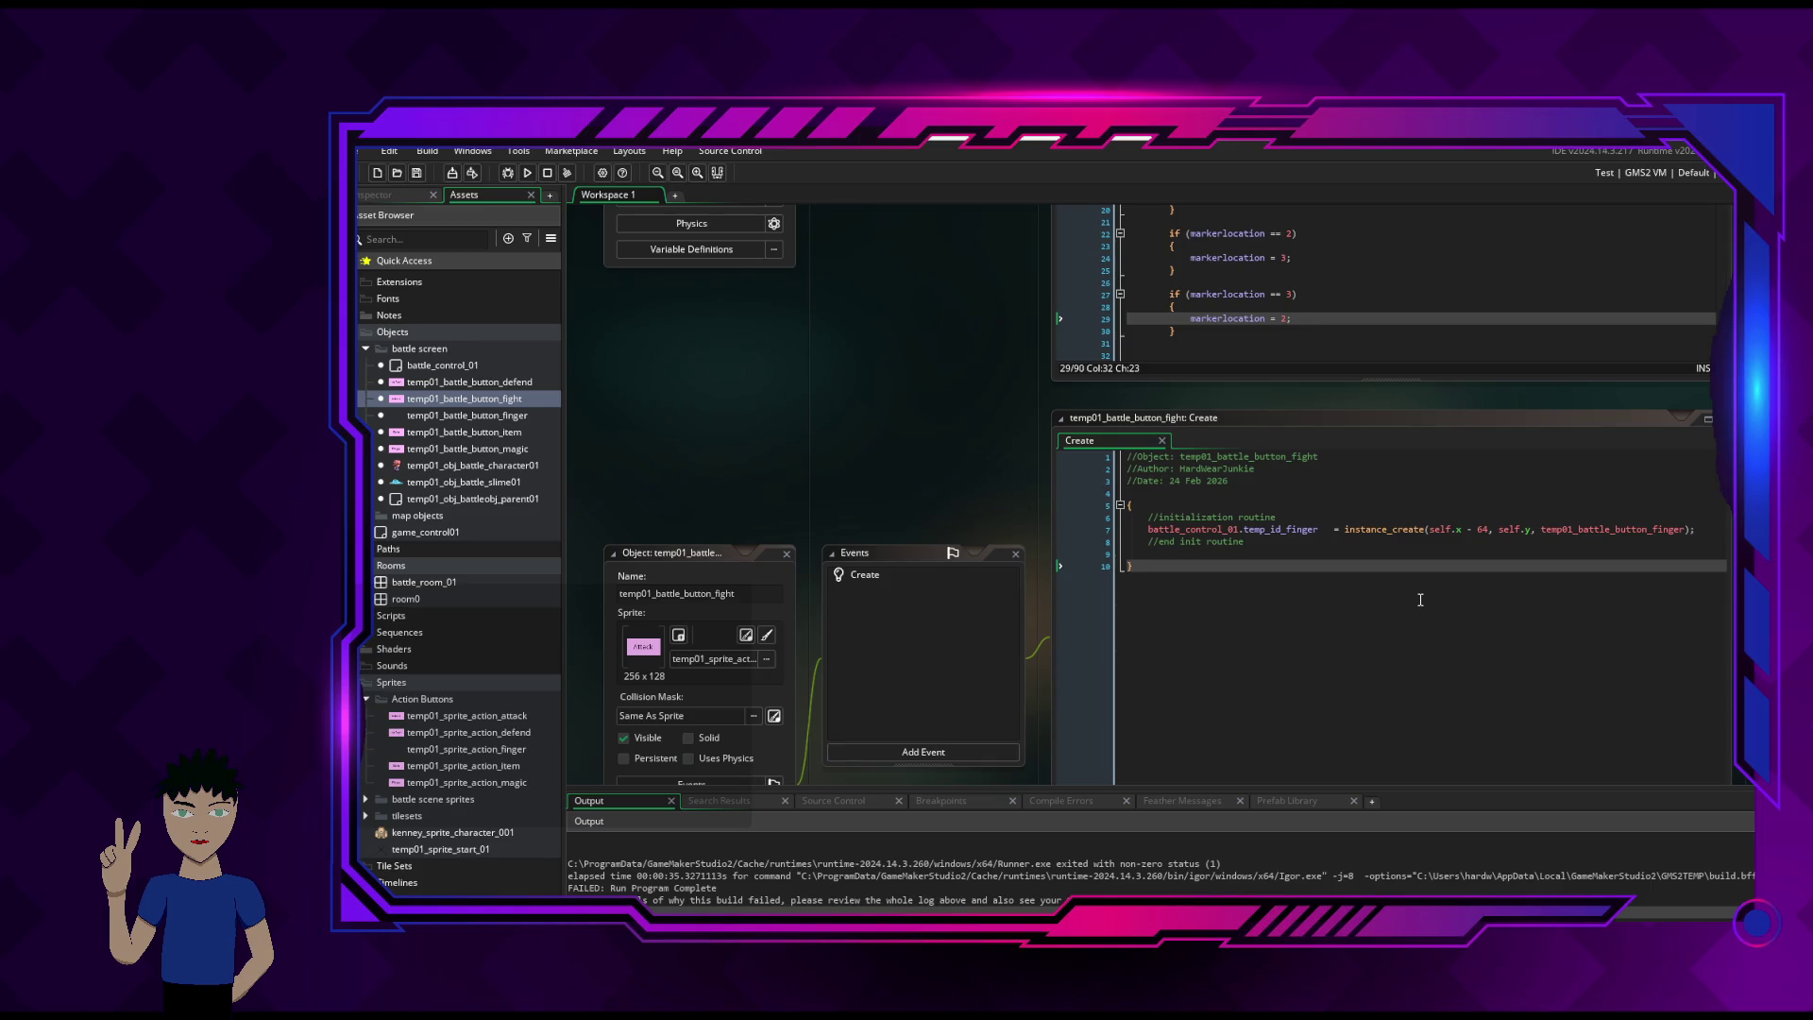
pyautogui.scroll(1, 1145, 600)
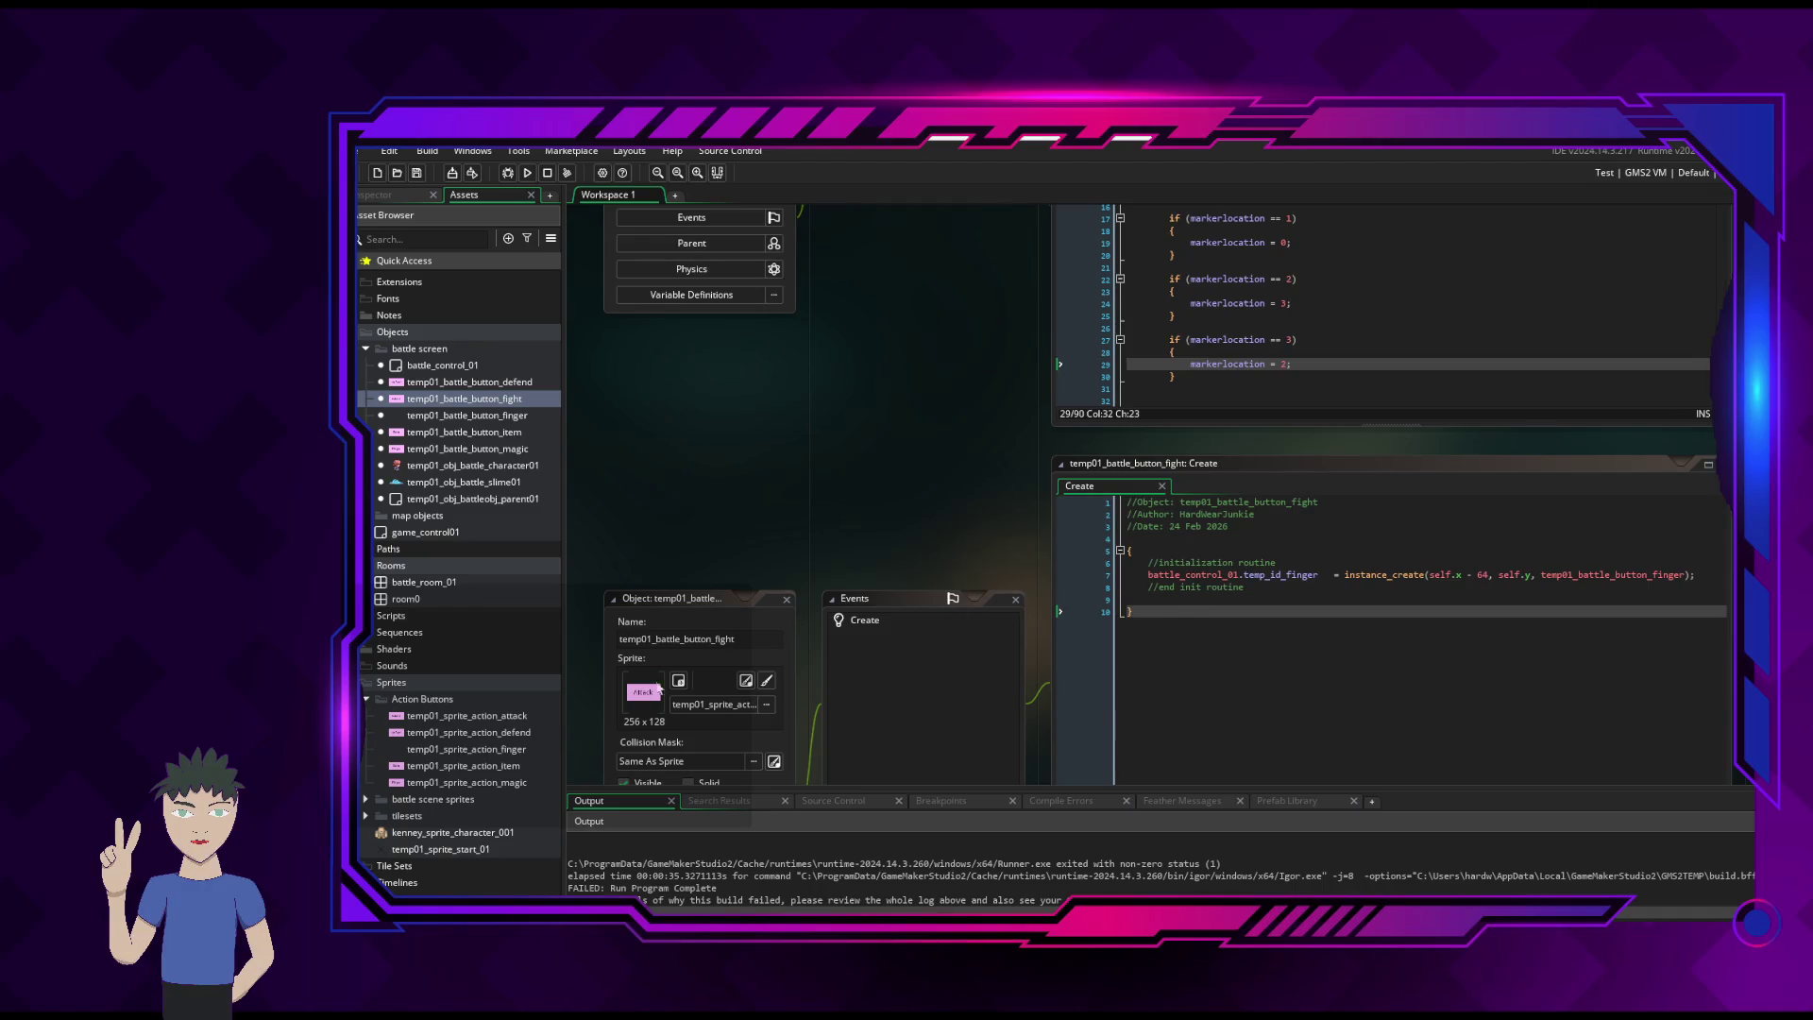
pyautogui.click(783, 604)
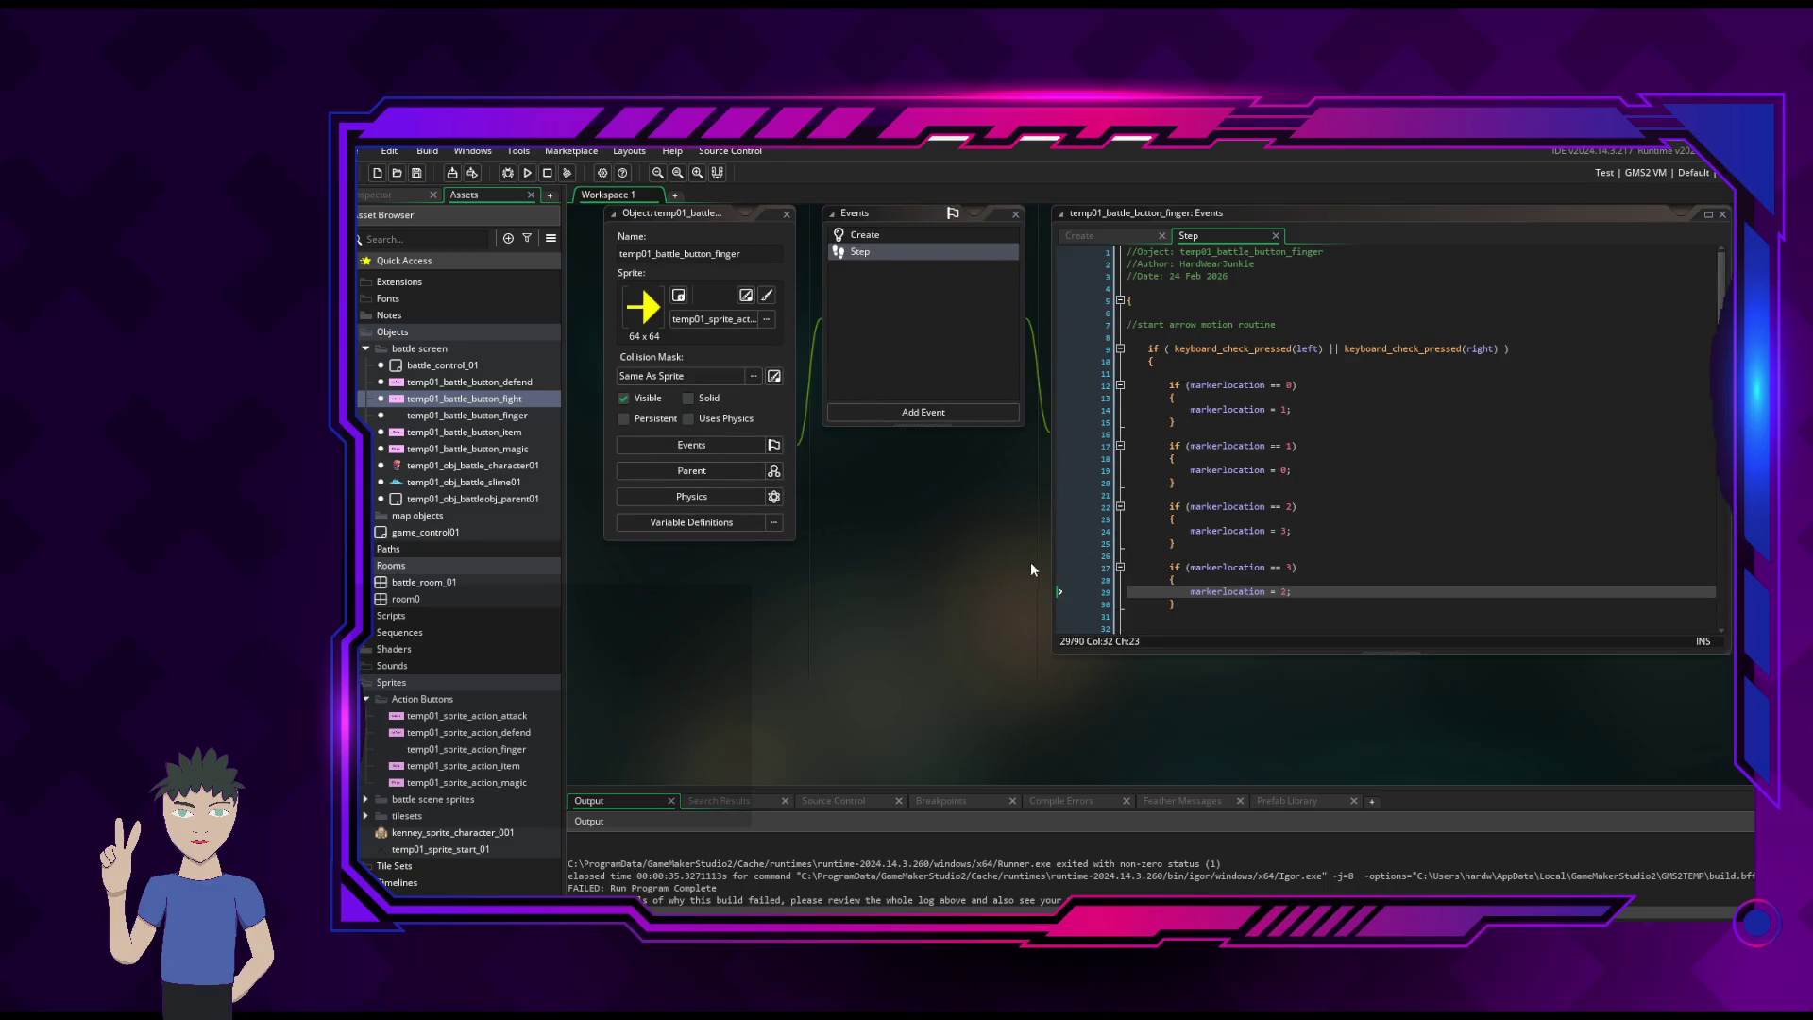
pyautogui.scroll(3, 930, 546)
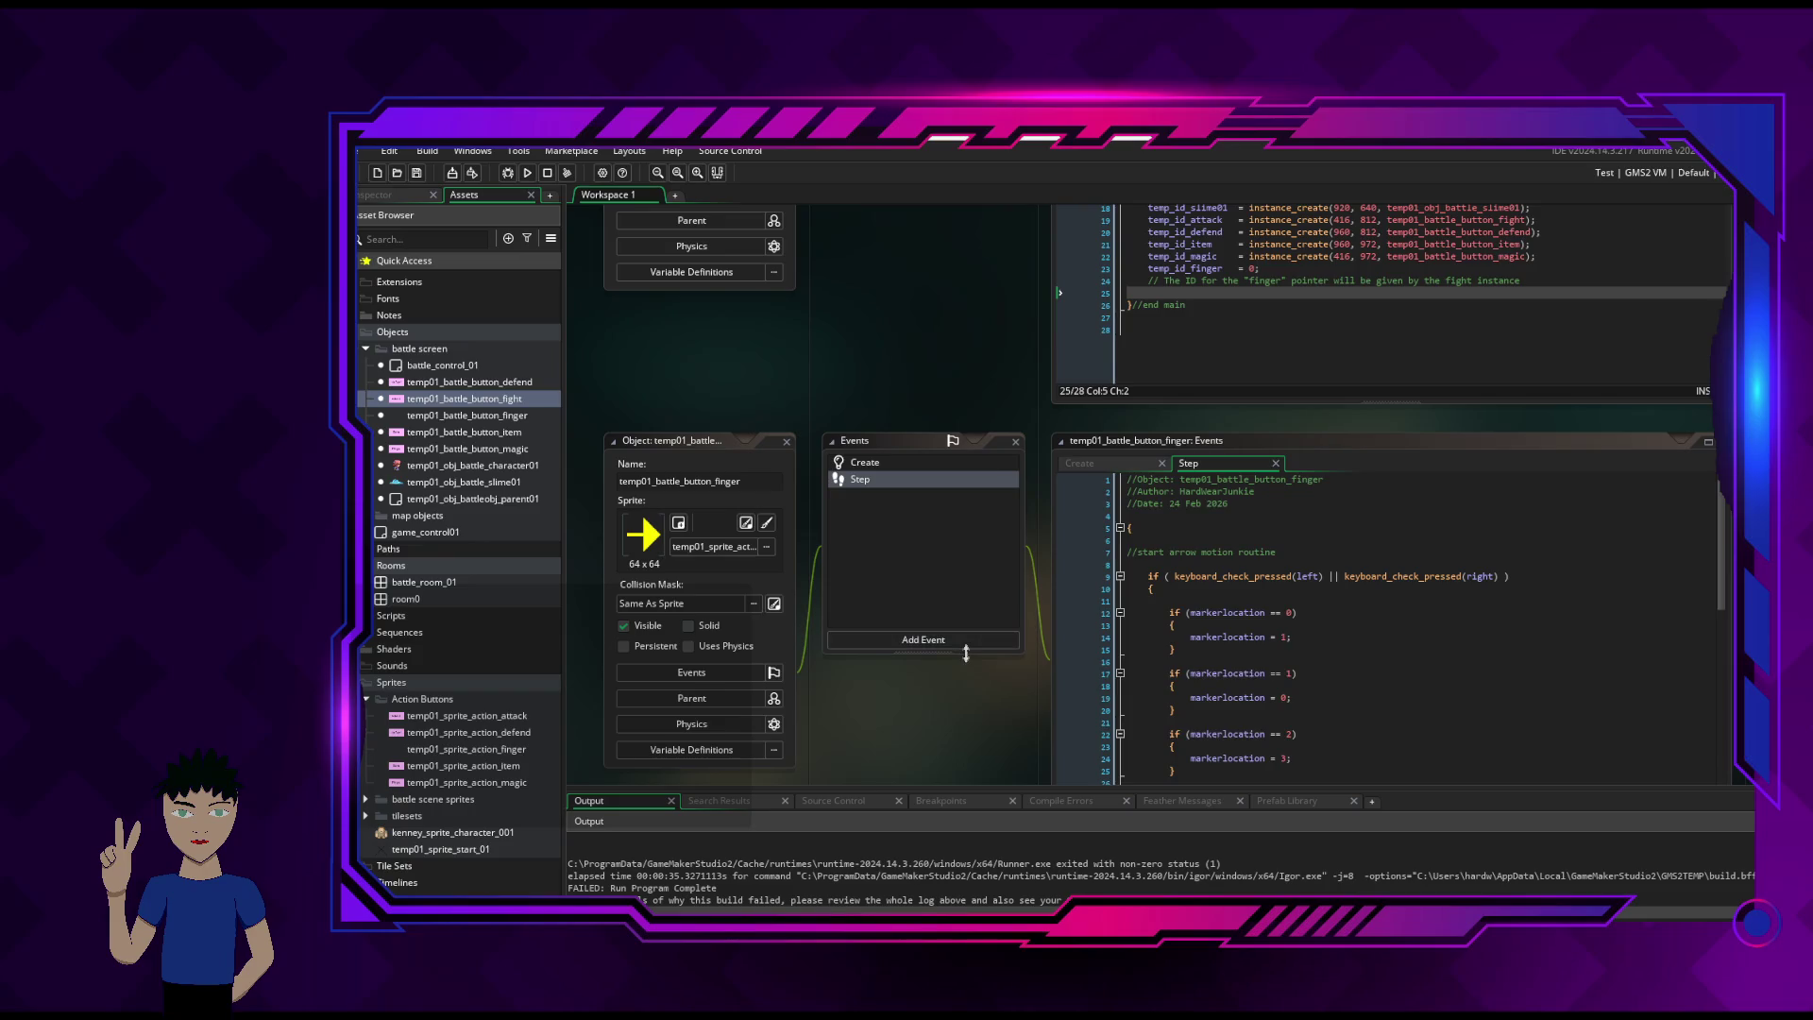
pyautogui.scroll(-12, 1329, 617)
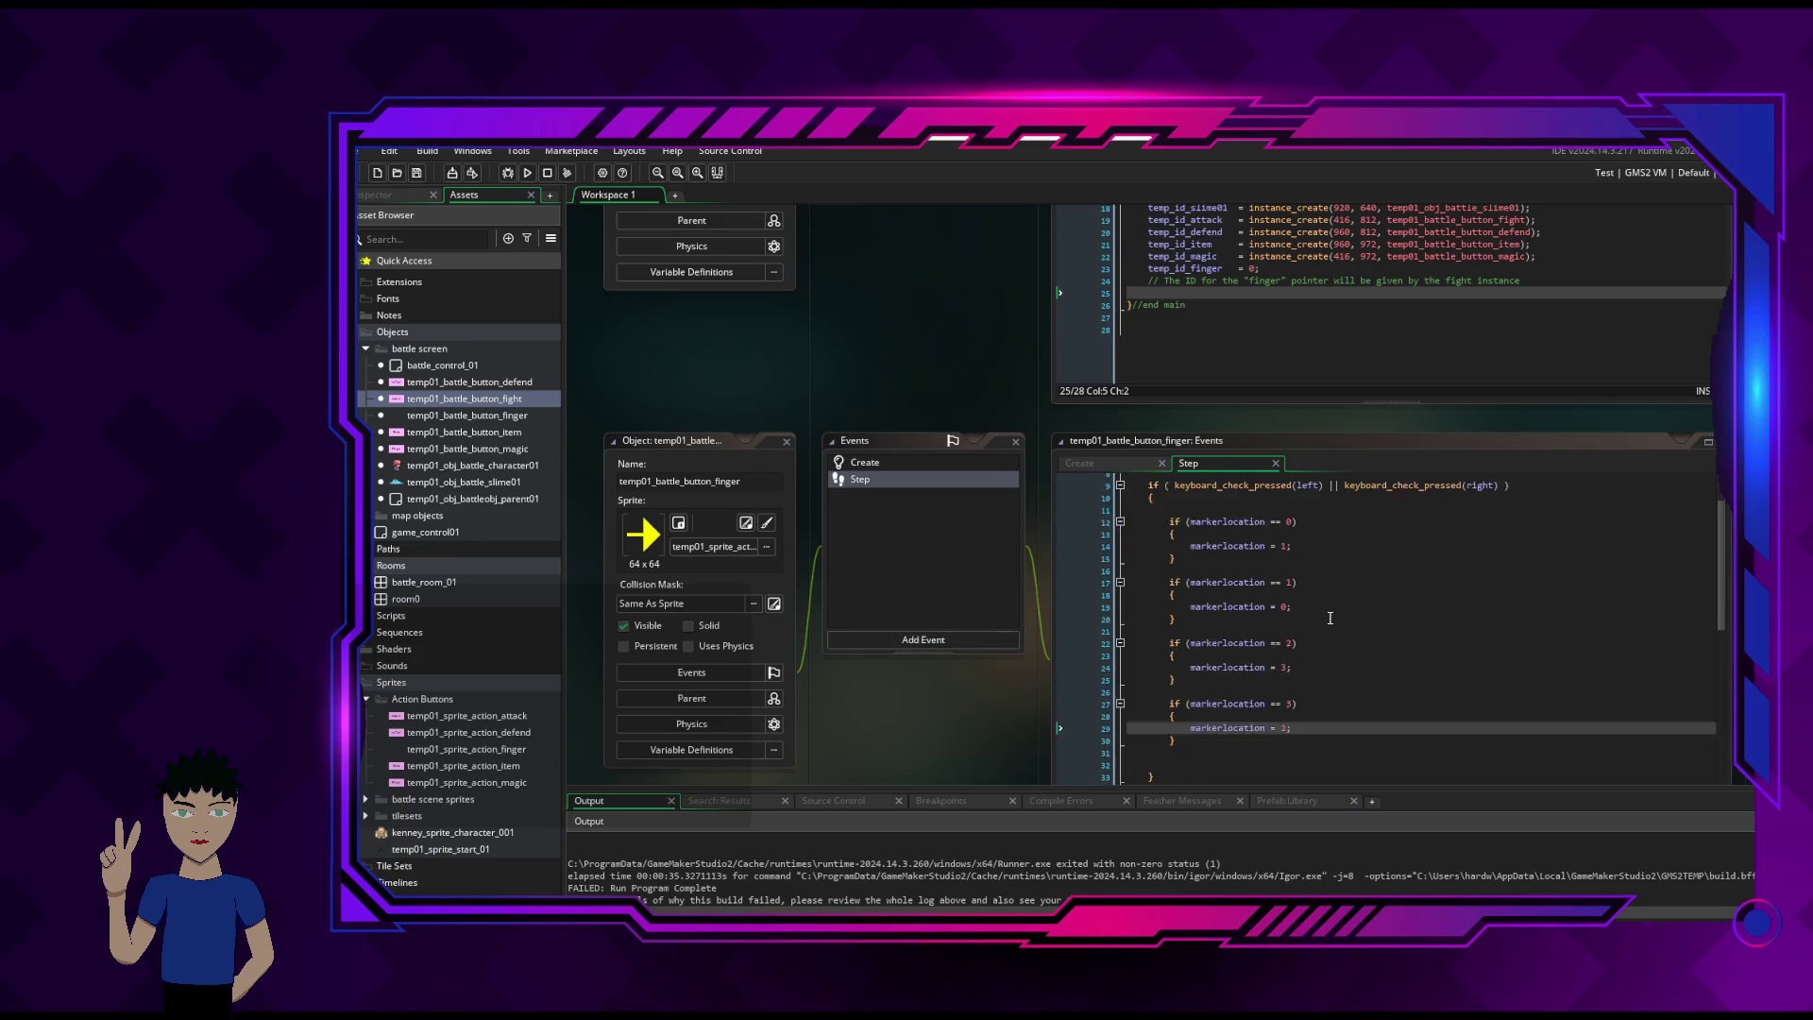
pyautogui.scroll(-6, 1424, 620)
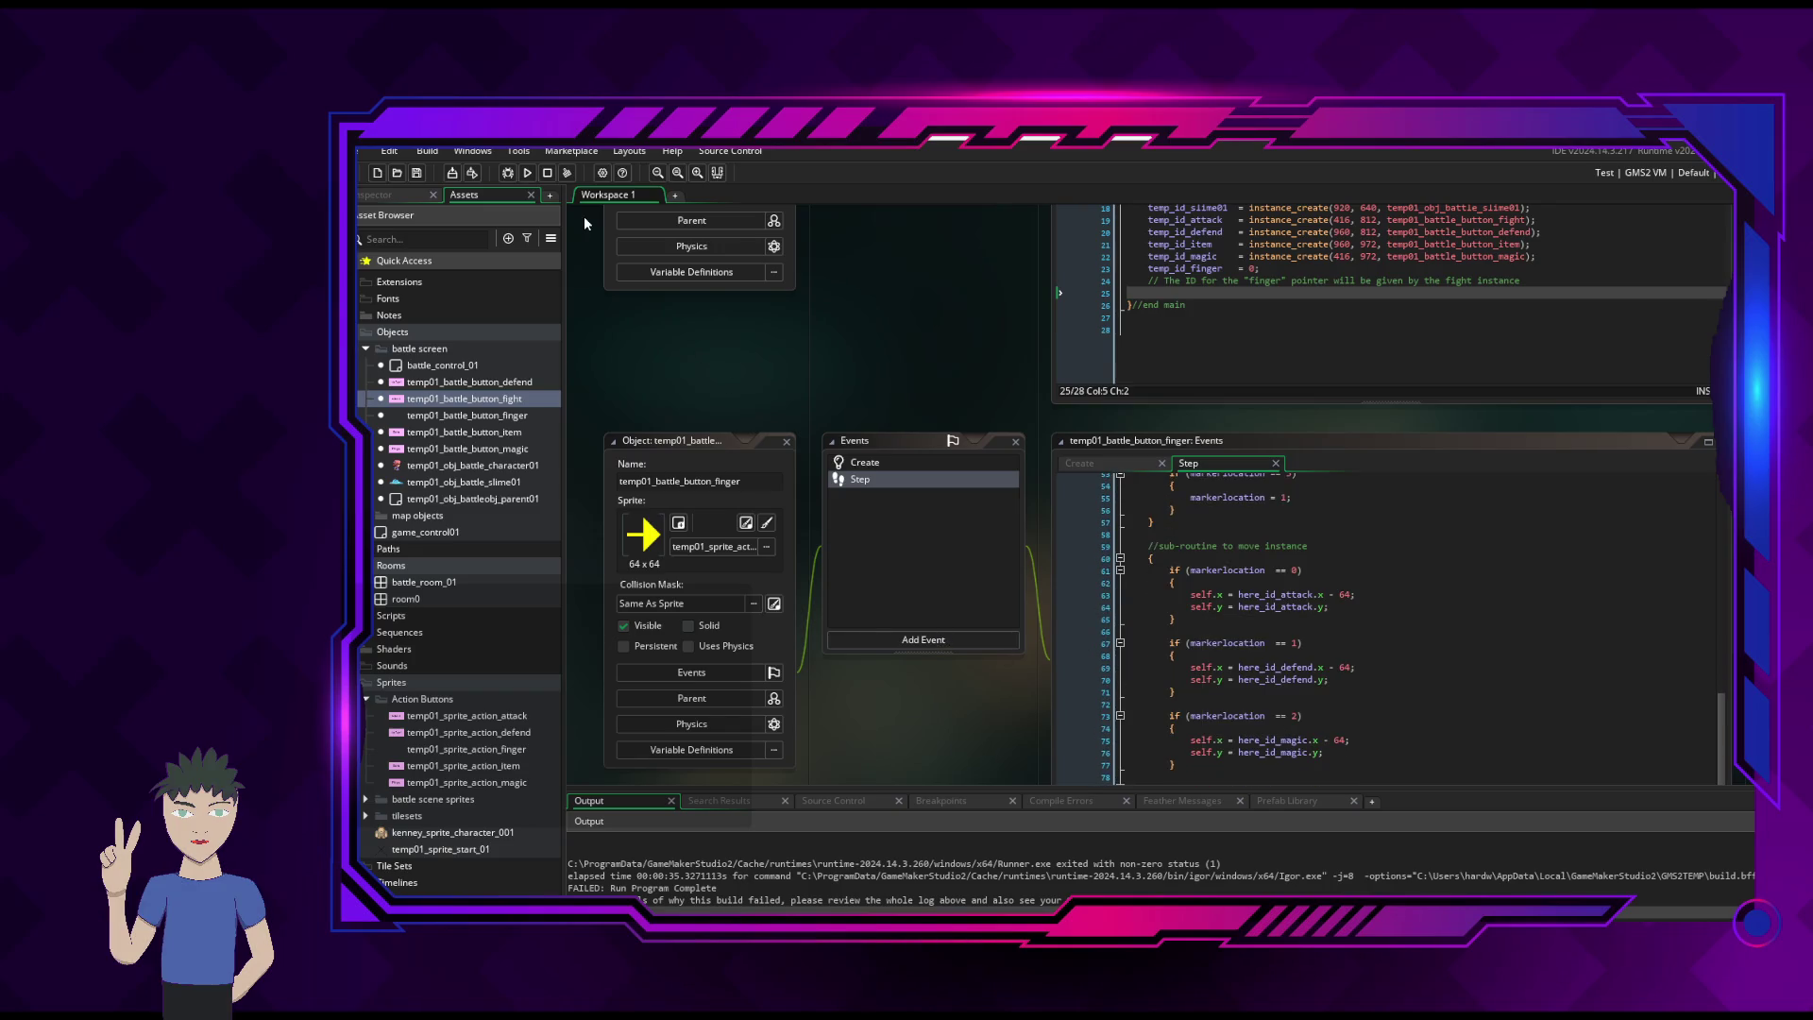
pyautogui.click(528, 174)
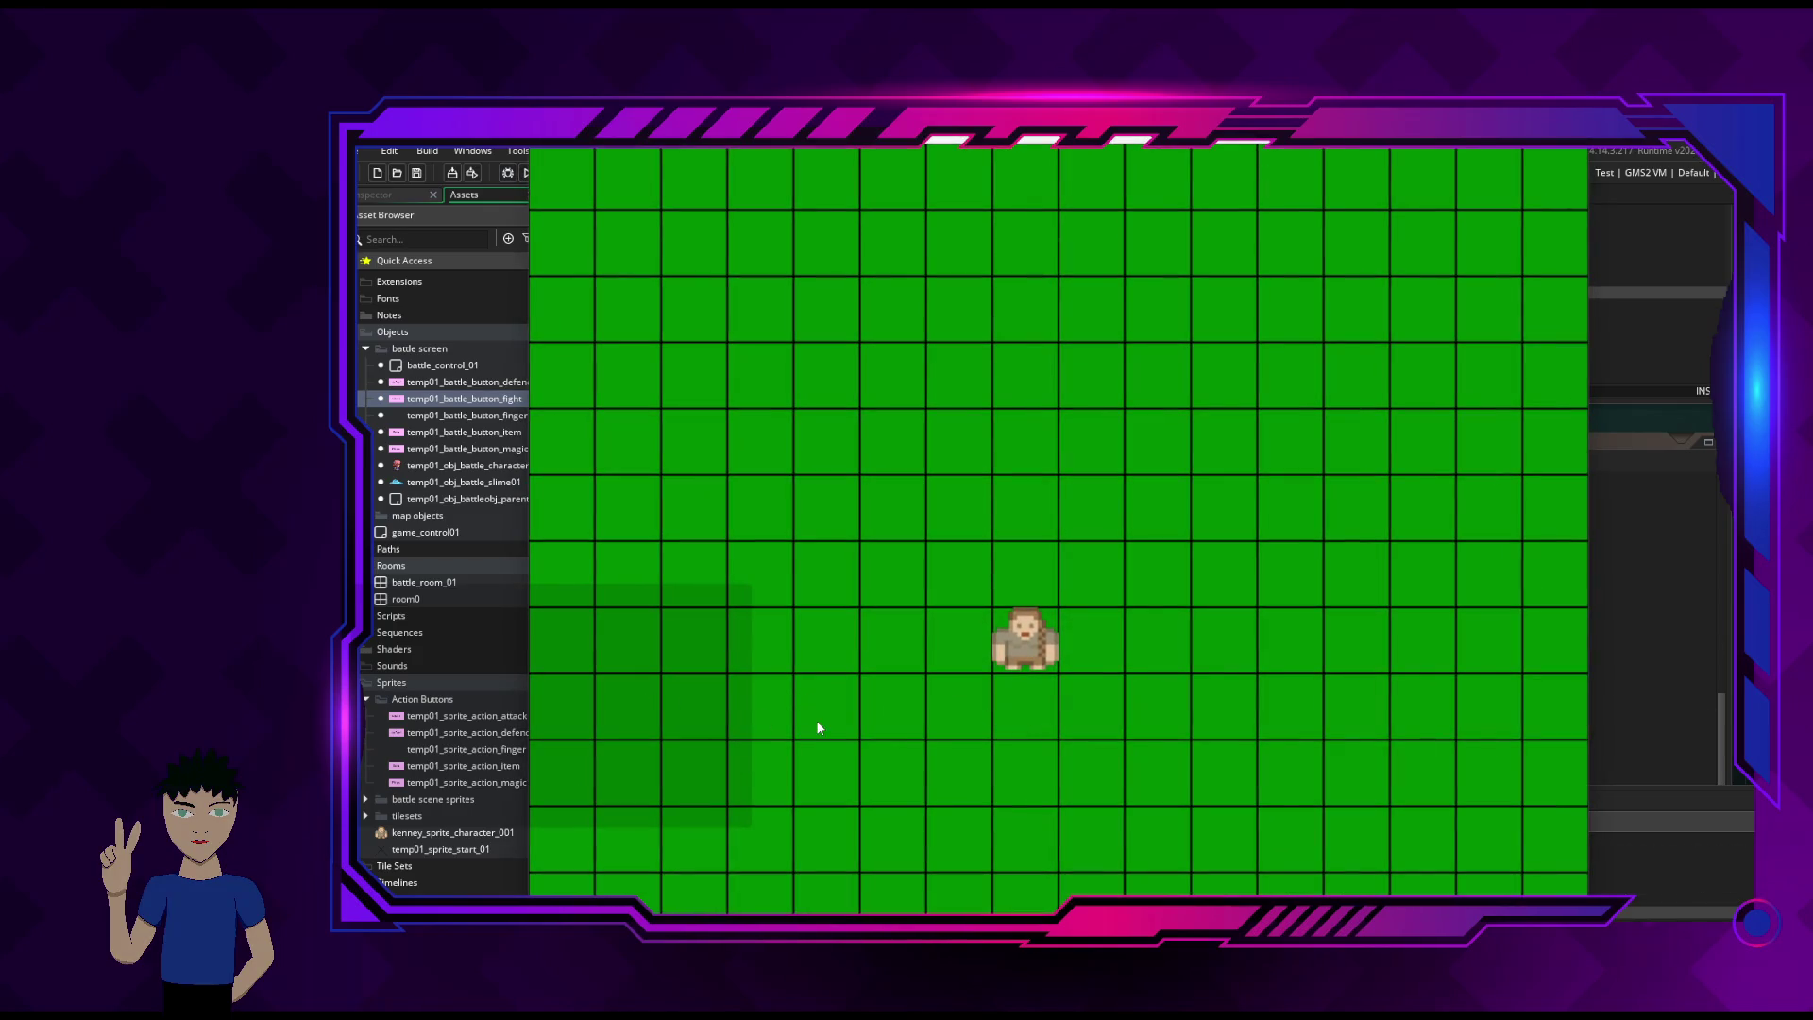
# - Walk the character down, up, right and up until the temp_id_attack error reappears
pyautogui.press('Down')
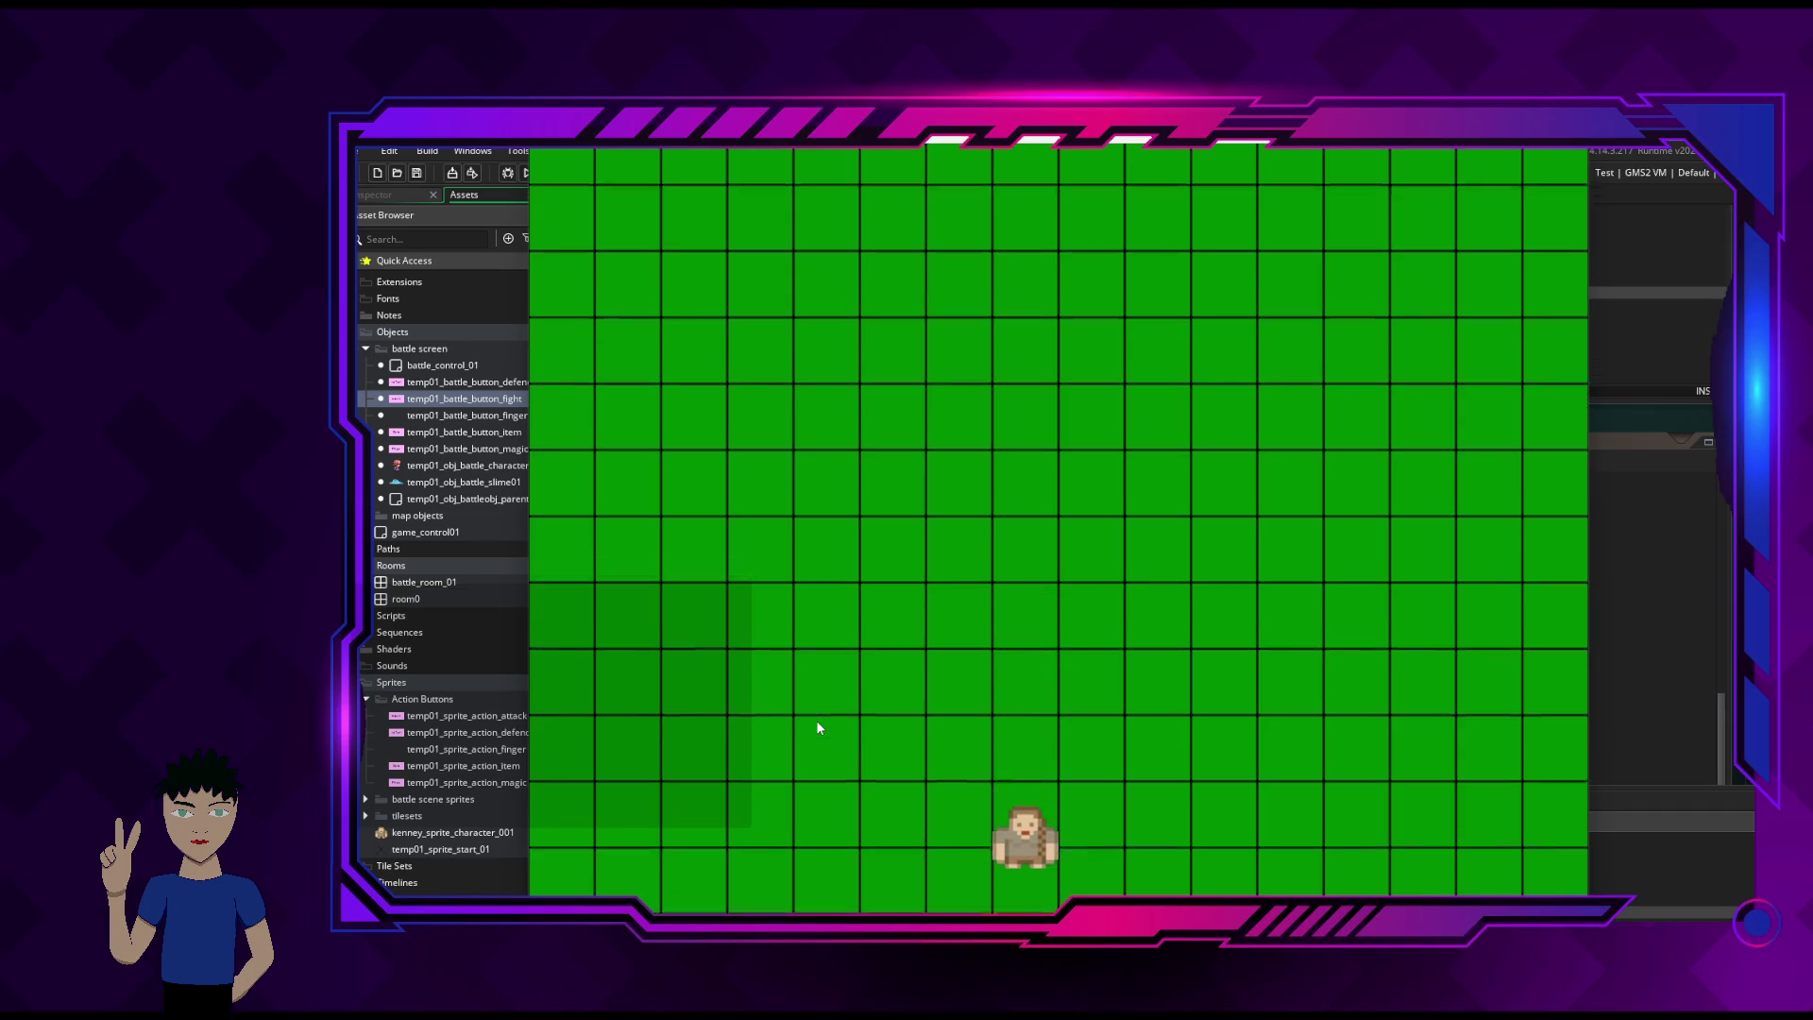
pyautogui.press('Up')
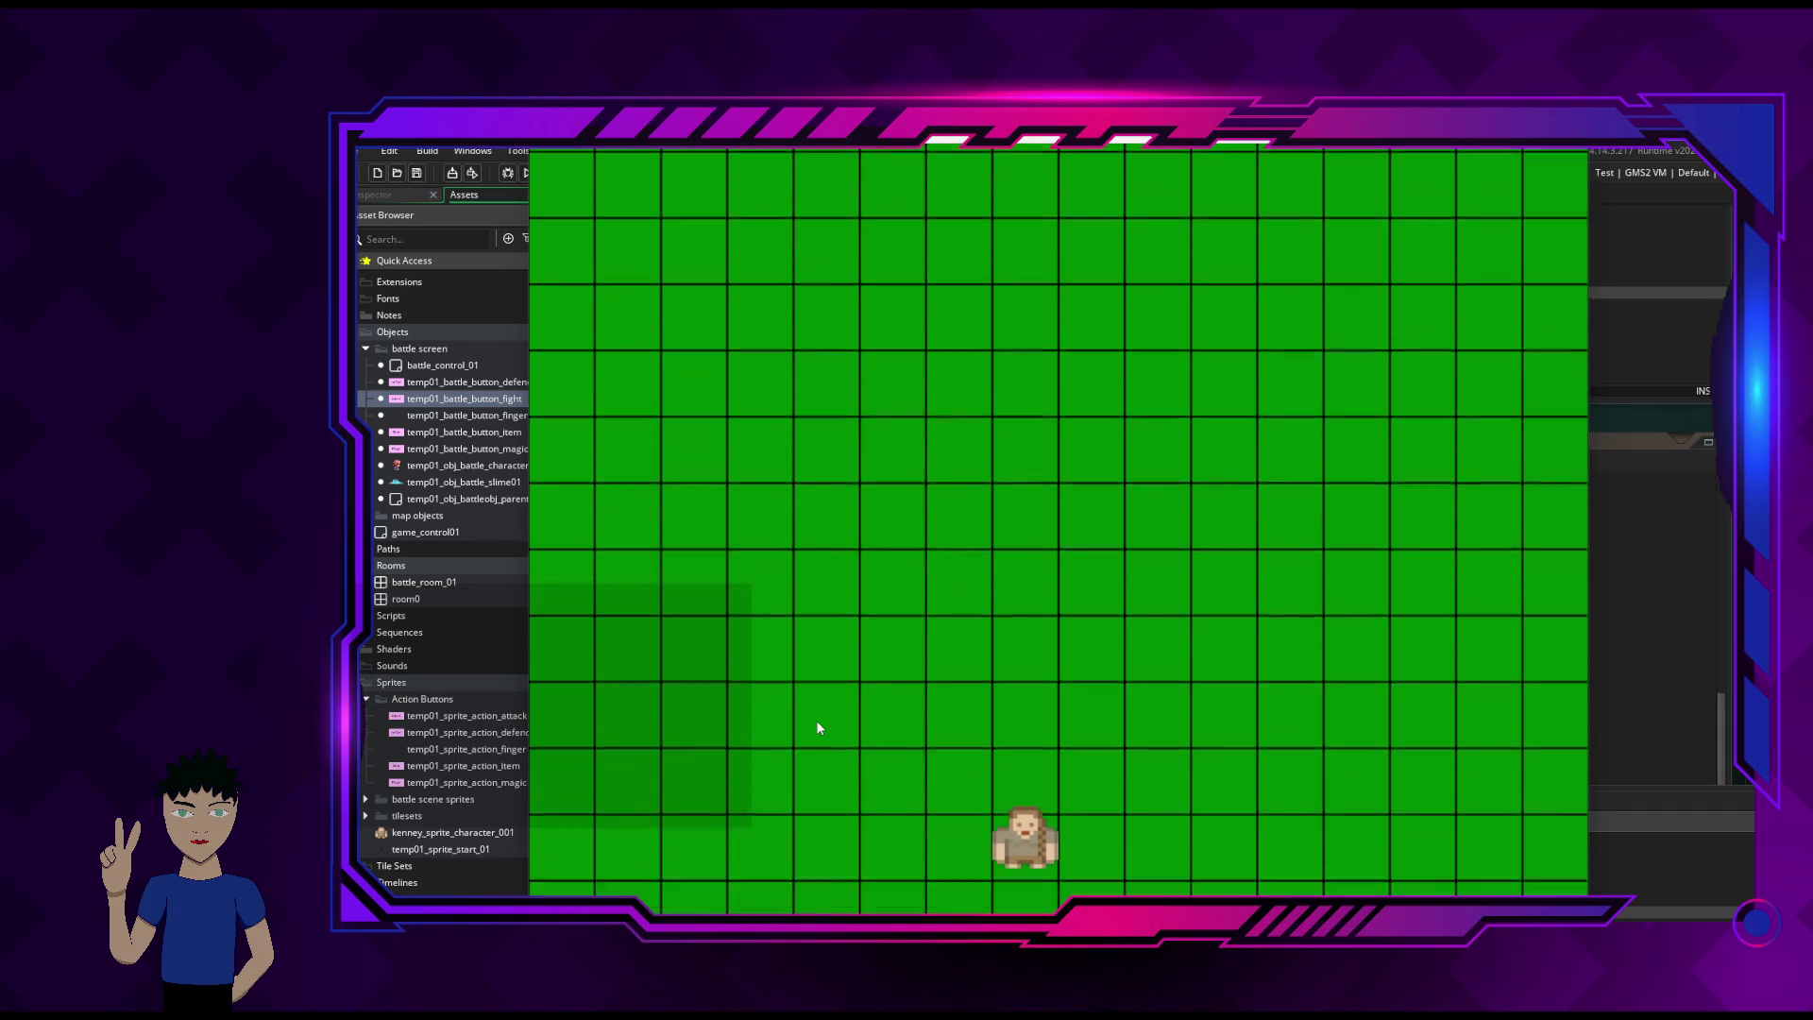
pyautogui.press('Right')
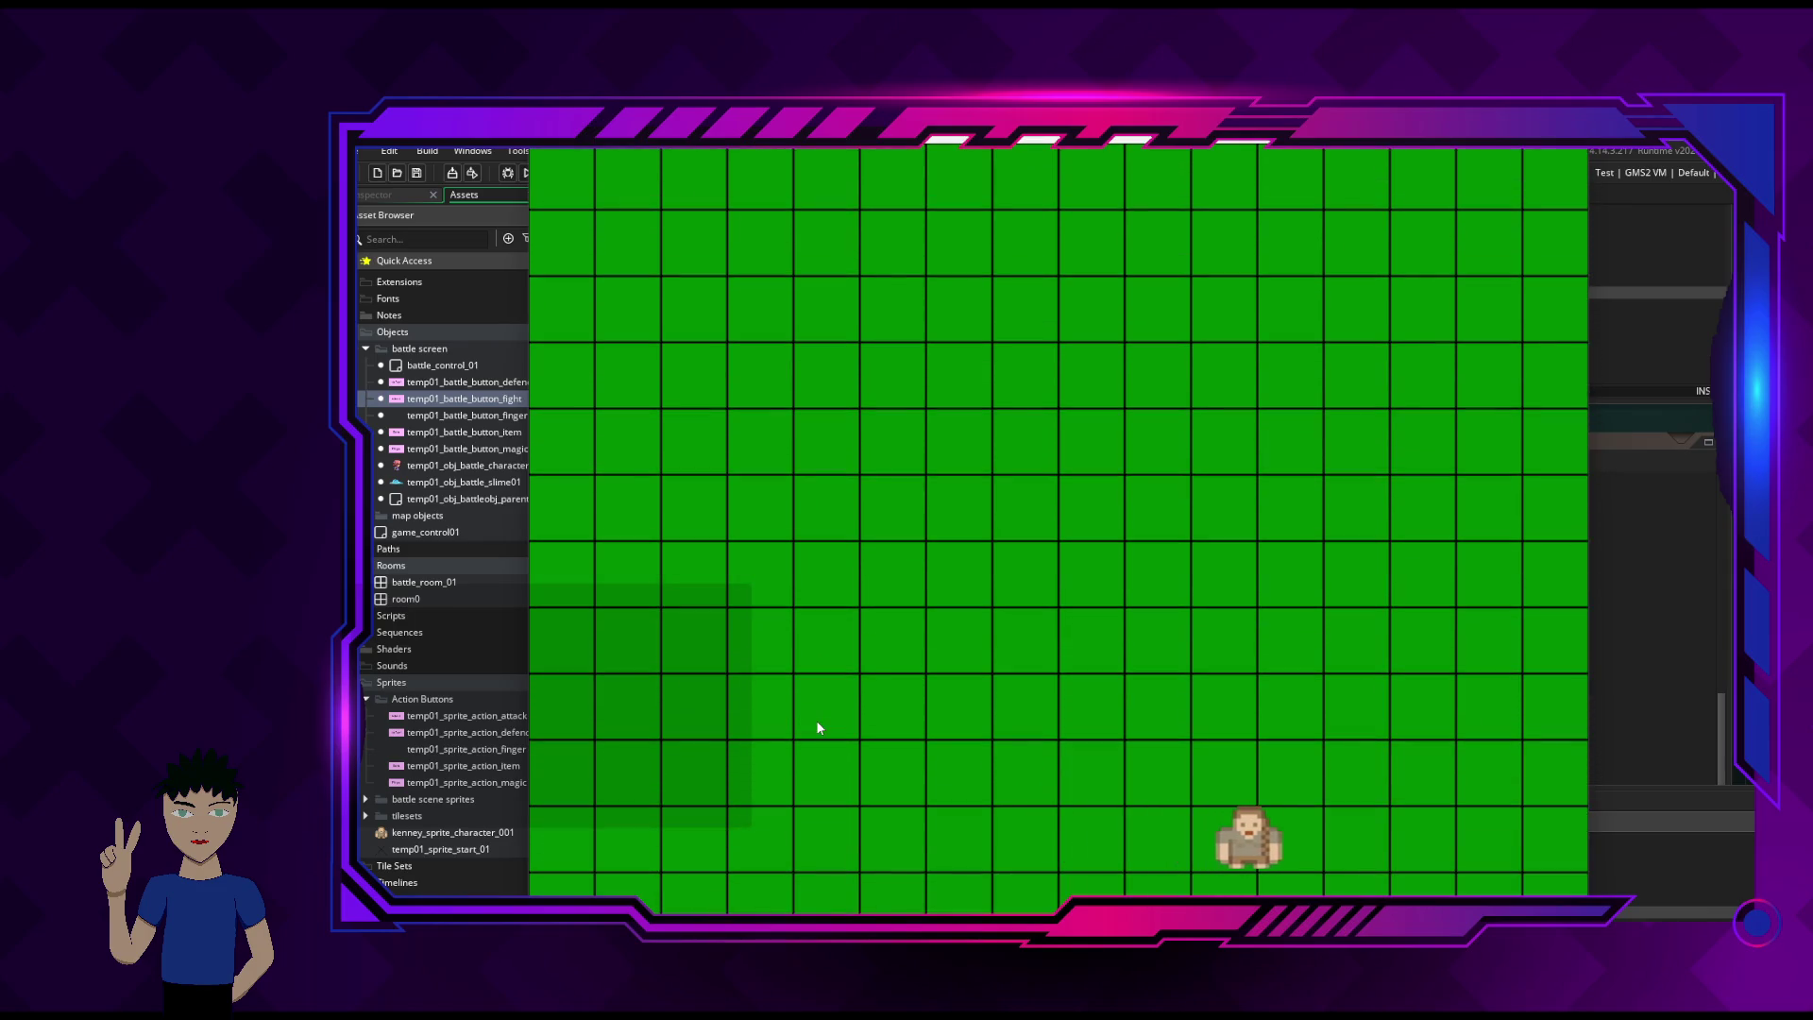
pyautogui.press('Up')
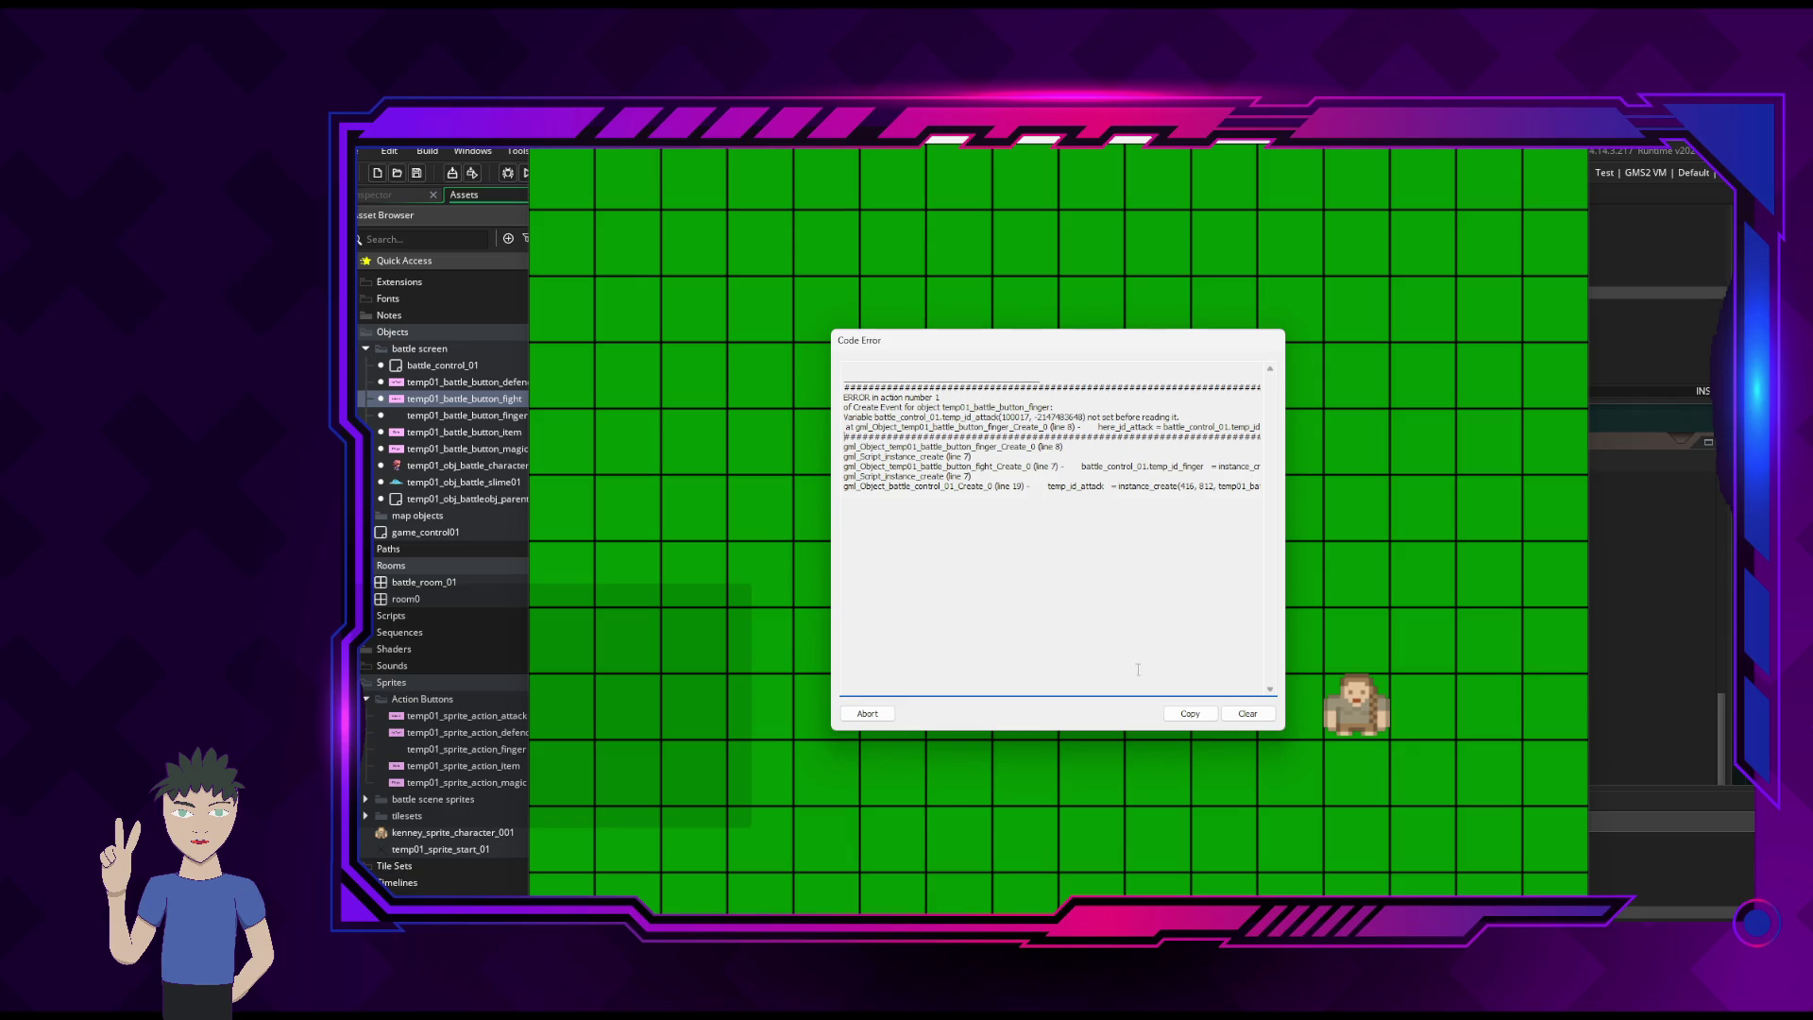
# - Abort the game, delete the extra space before the equals sign in the here_id_magic line, and save
pyautogui.click(867, 713)
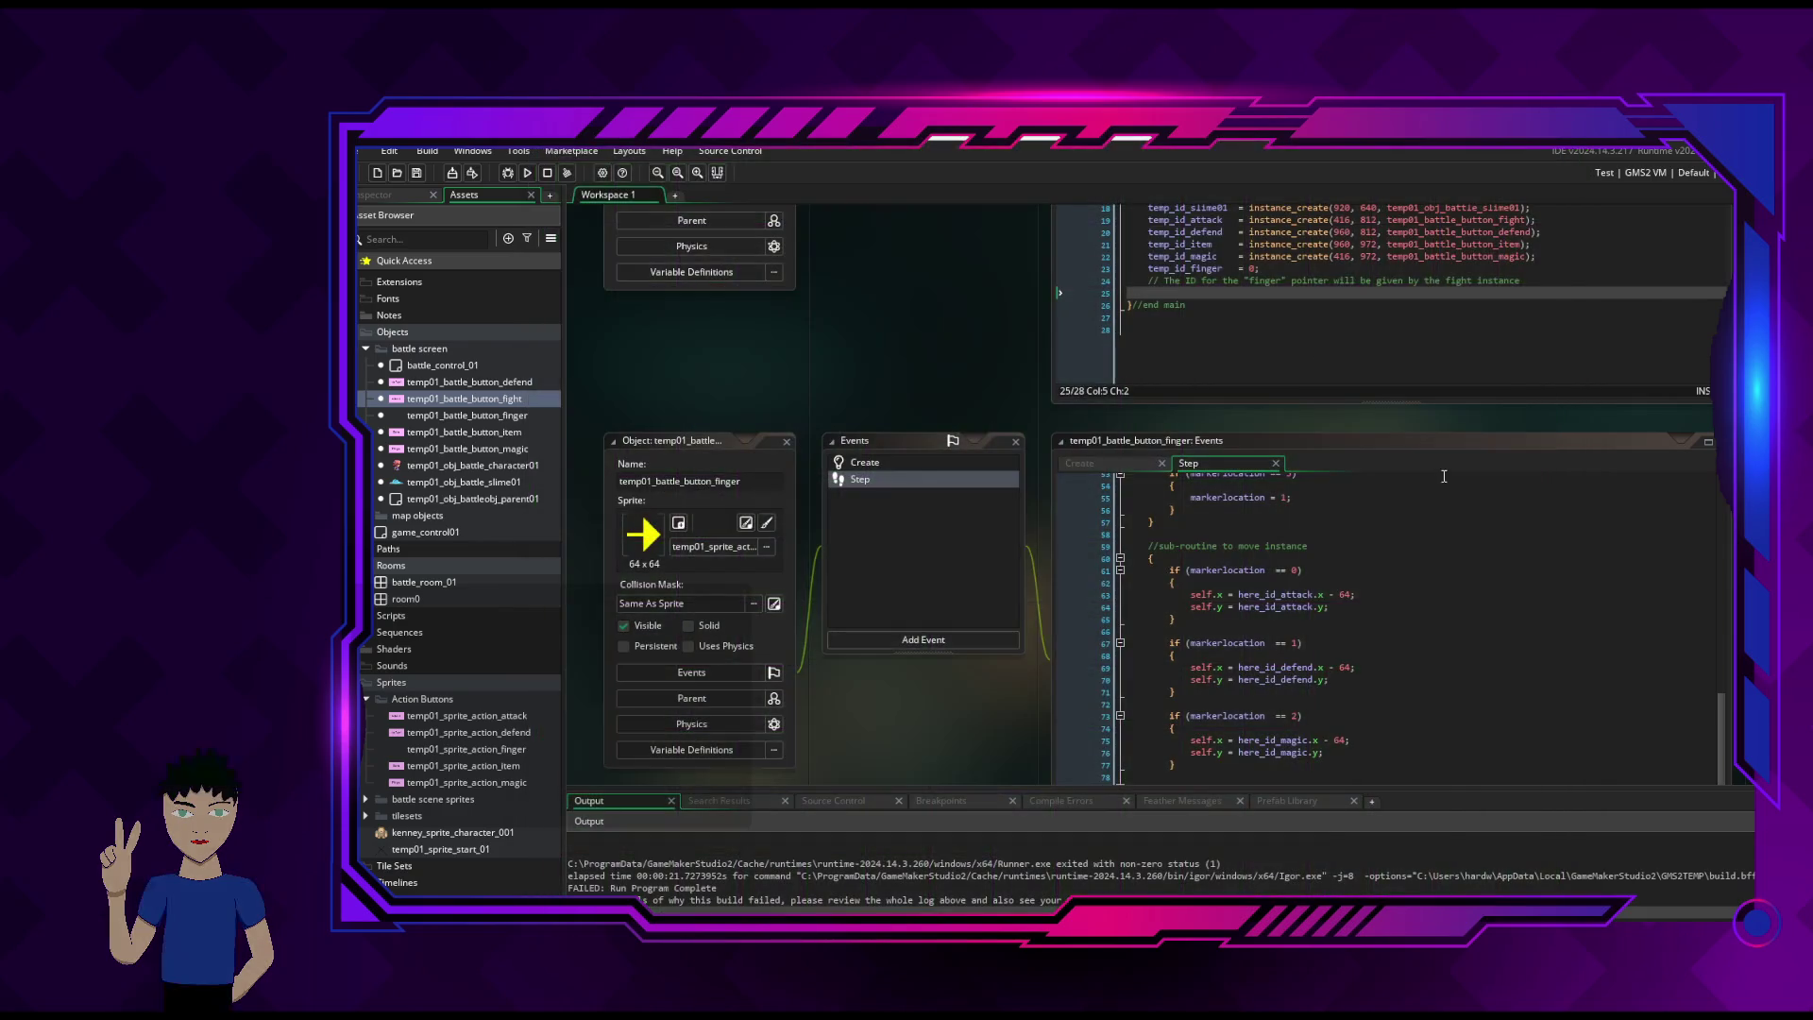
pyautogui.scroll(15, 1351, 620)
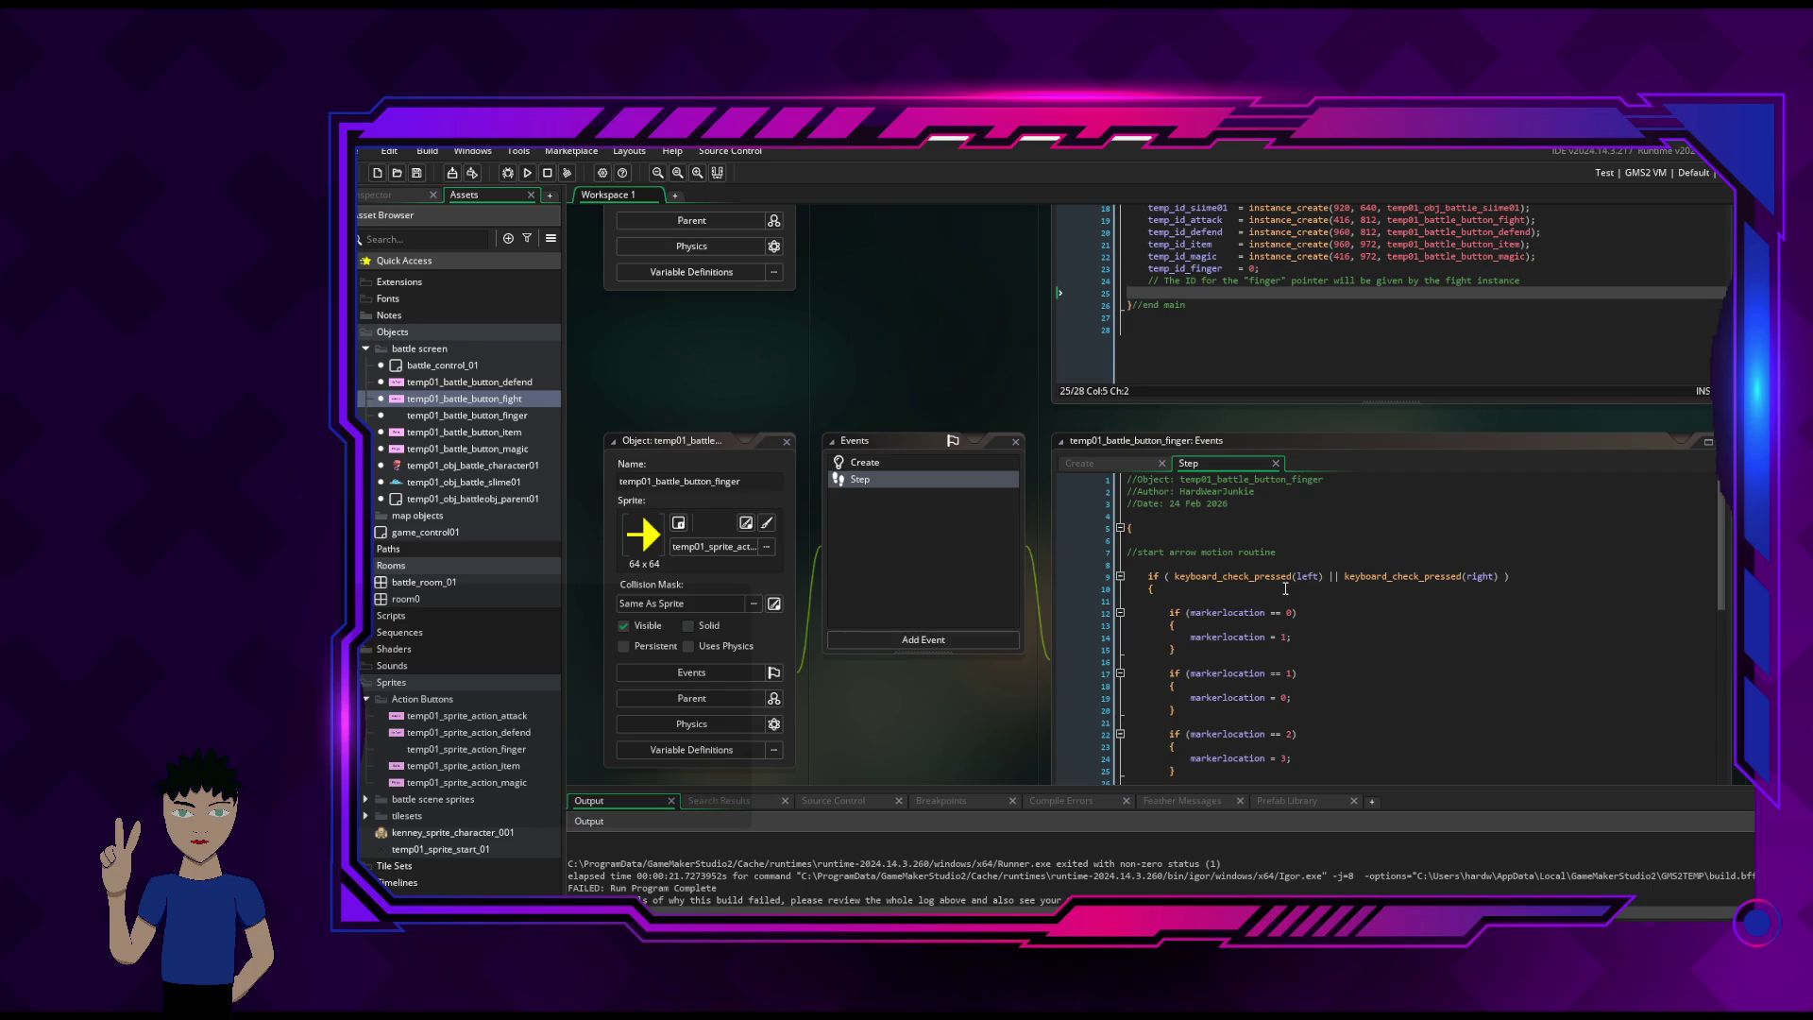
pyautogui.click(1119, 464)
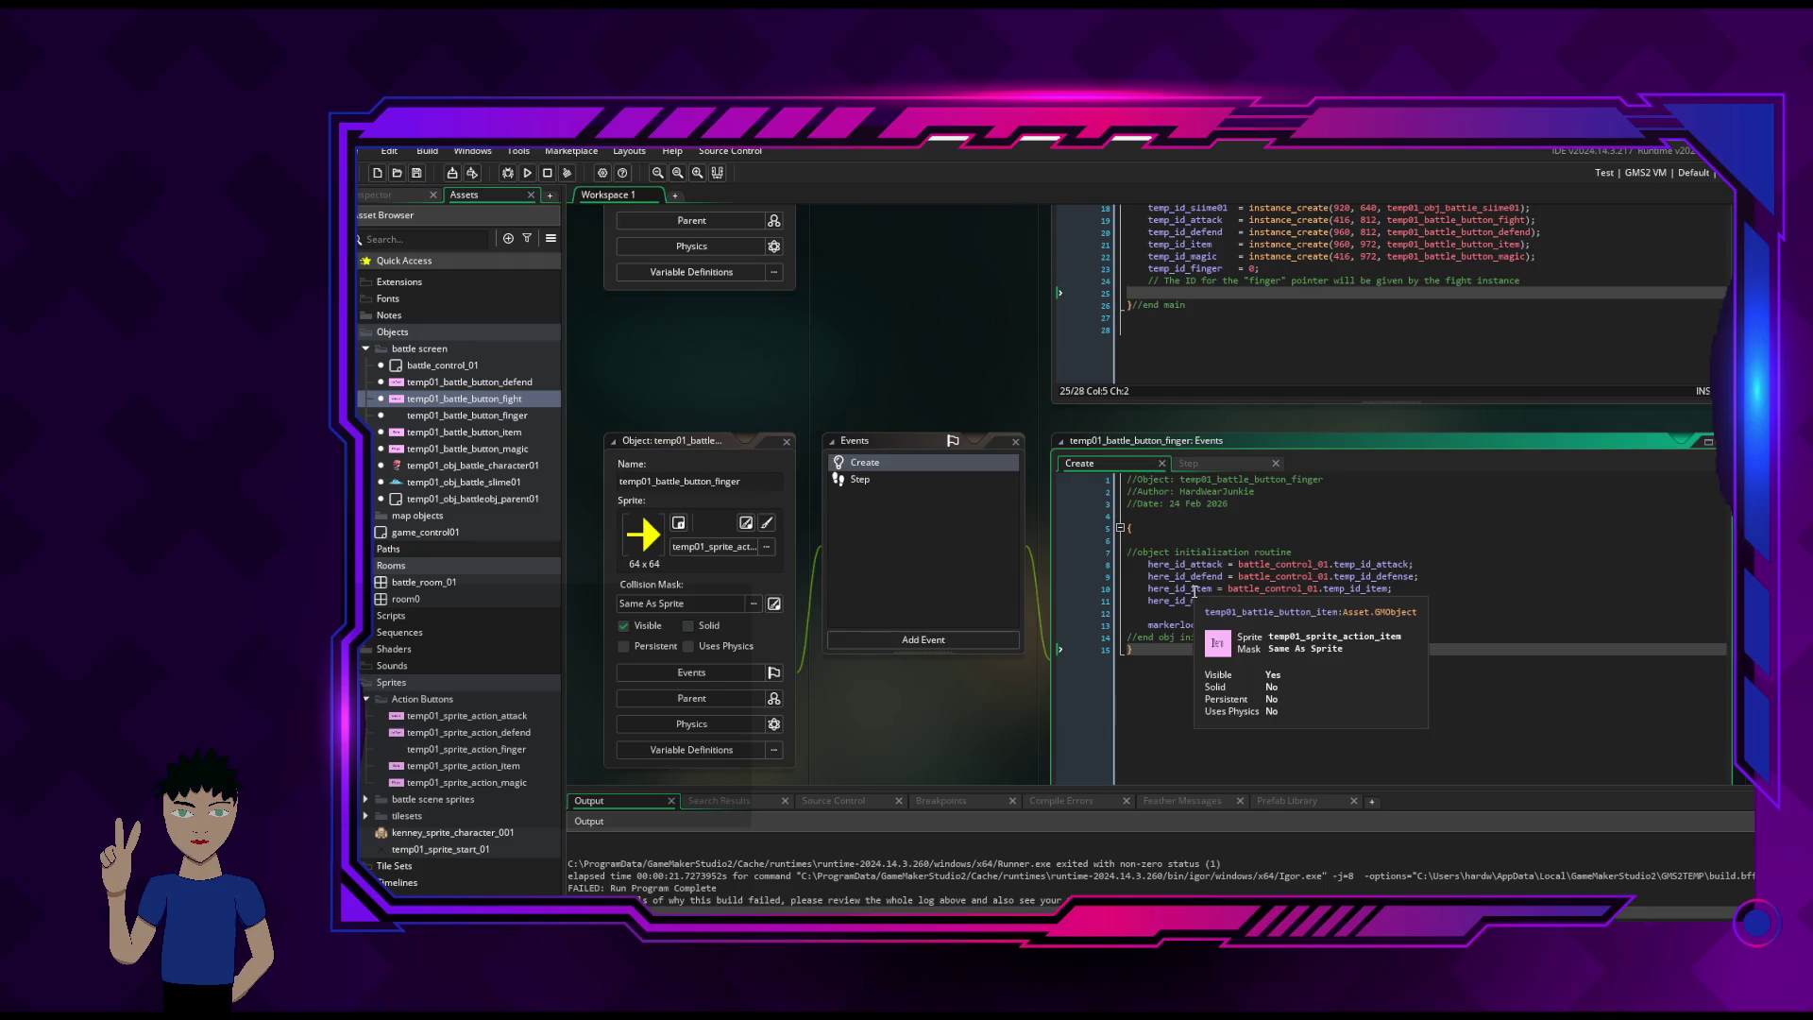
pyautogui.click(1219, 589)
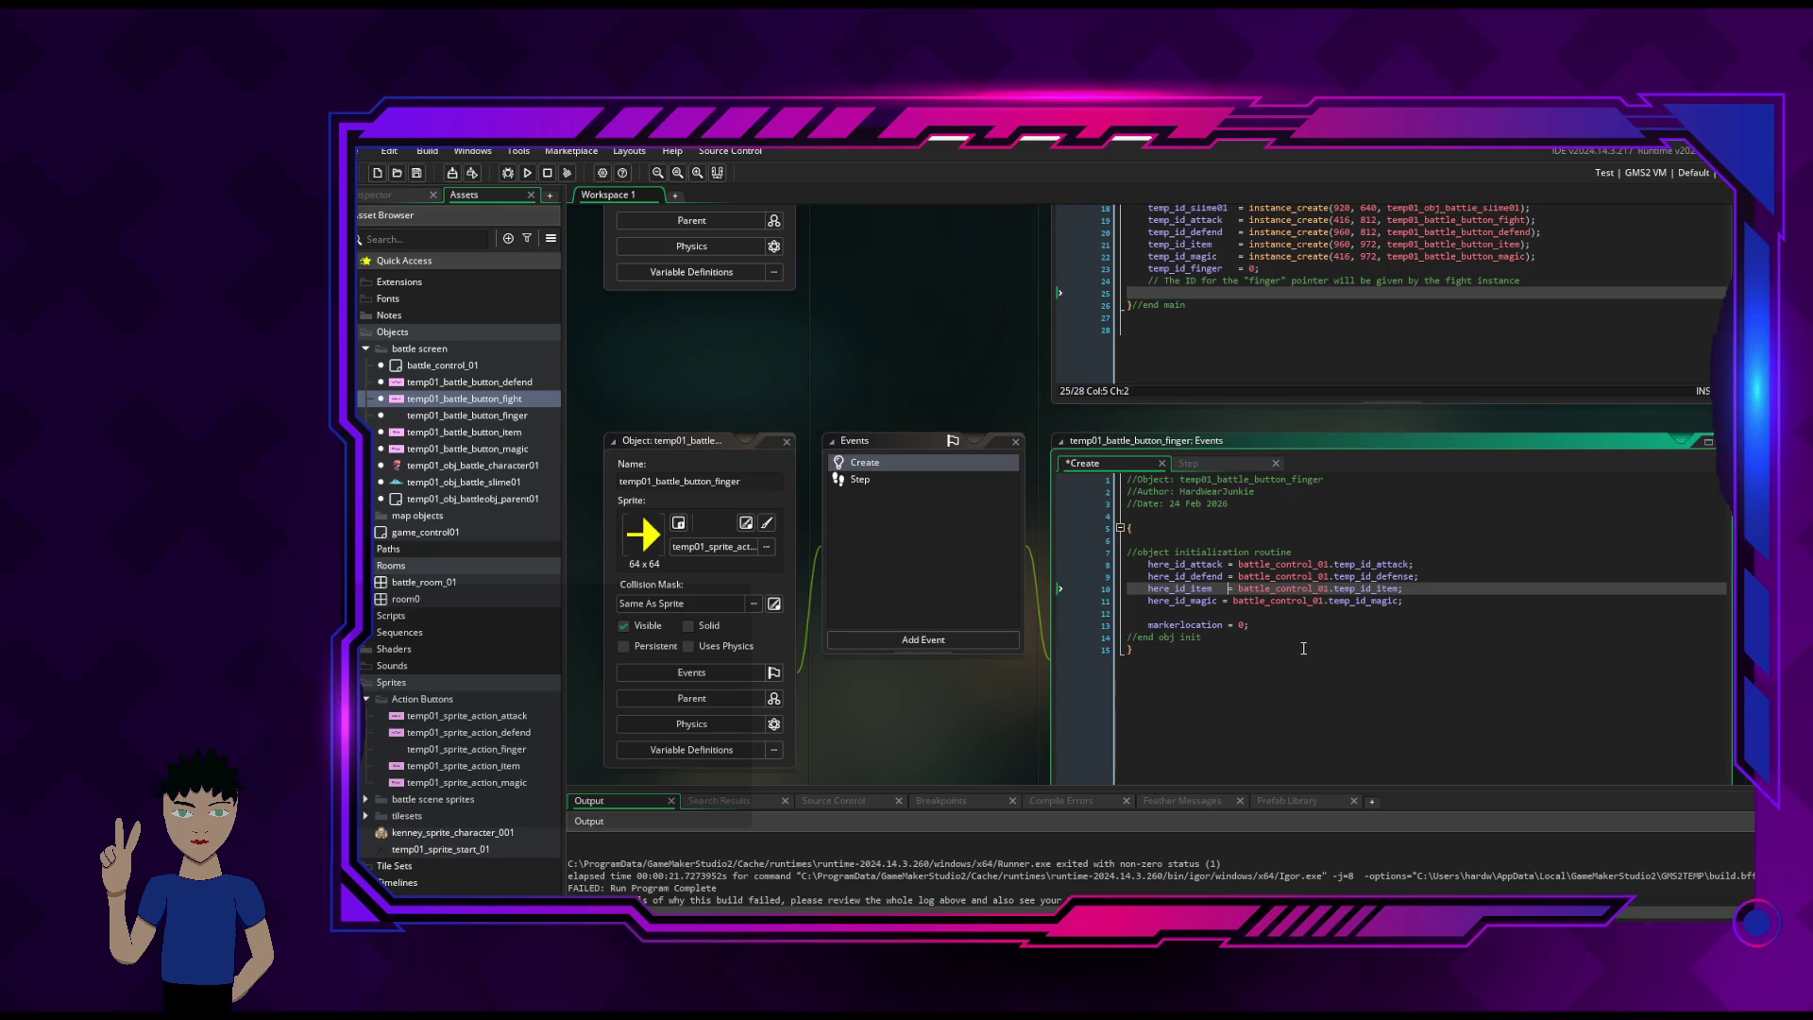
pyautogui.click(1221, 601)
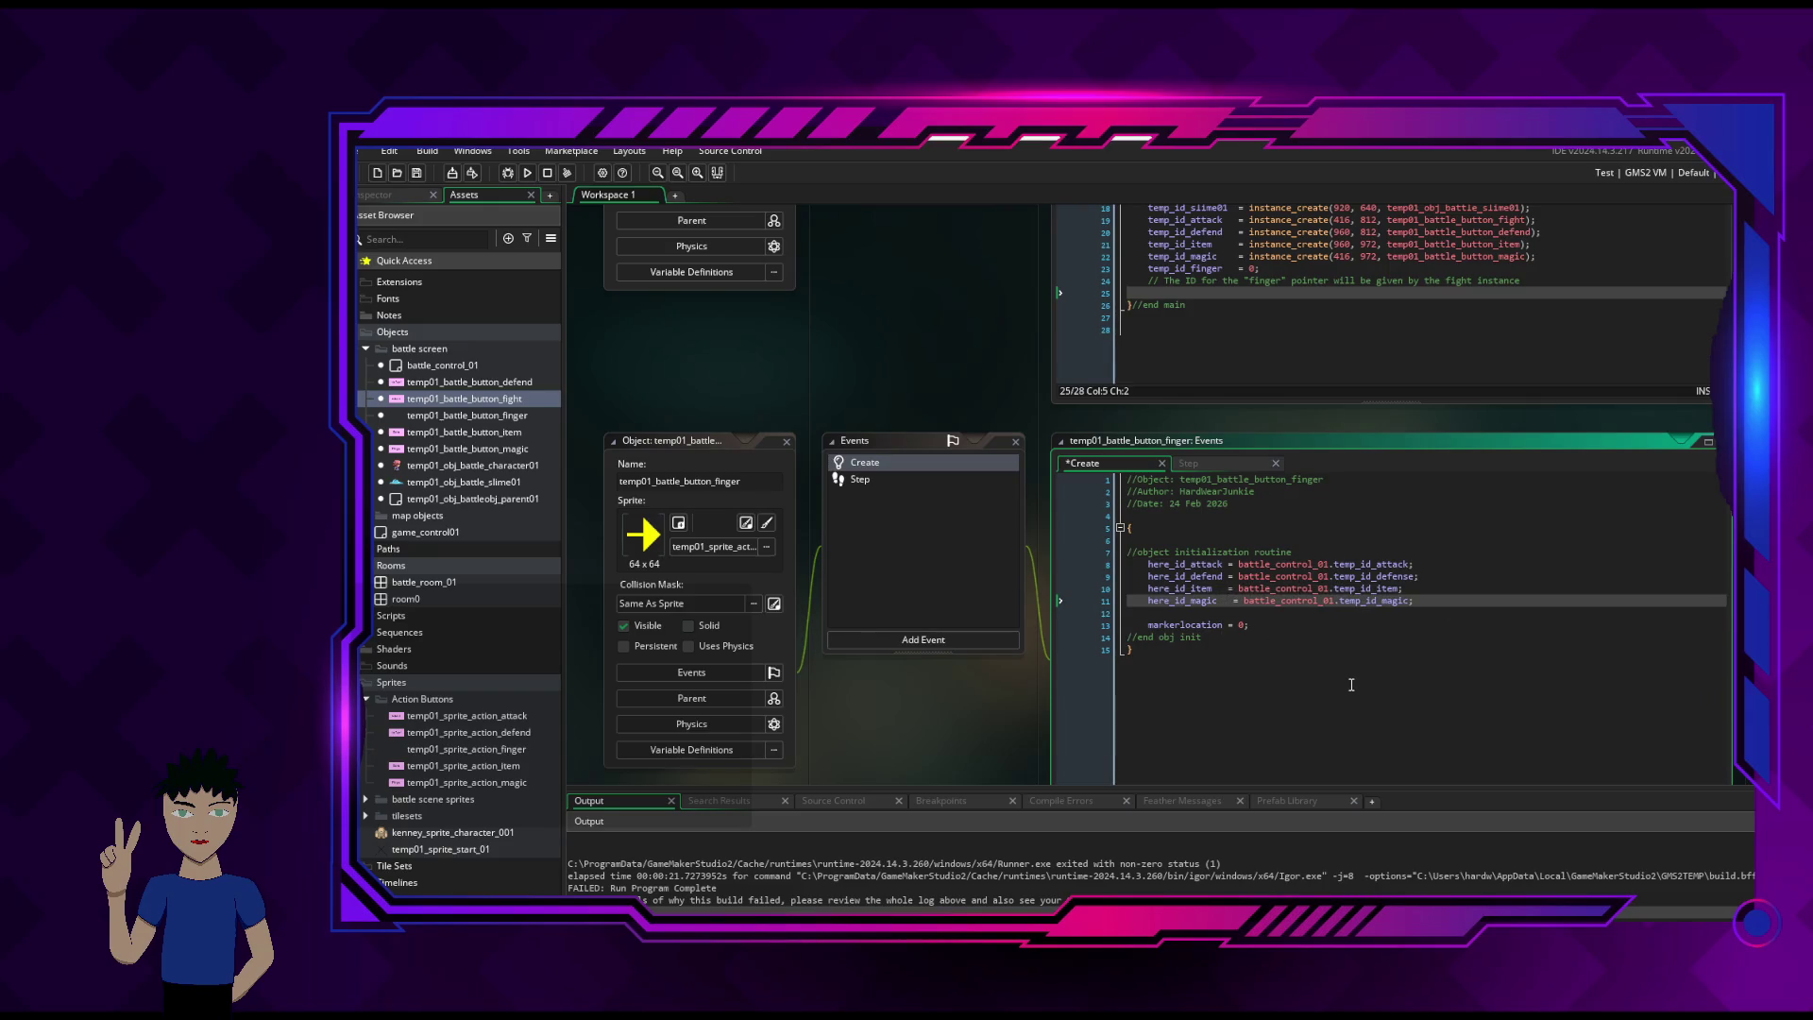
pyautogui.press('Delete')
pyautogui.hotkey('ctrl', 's')
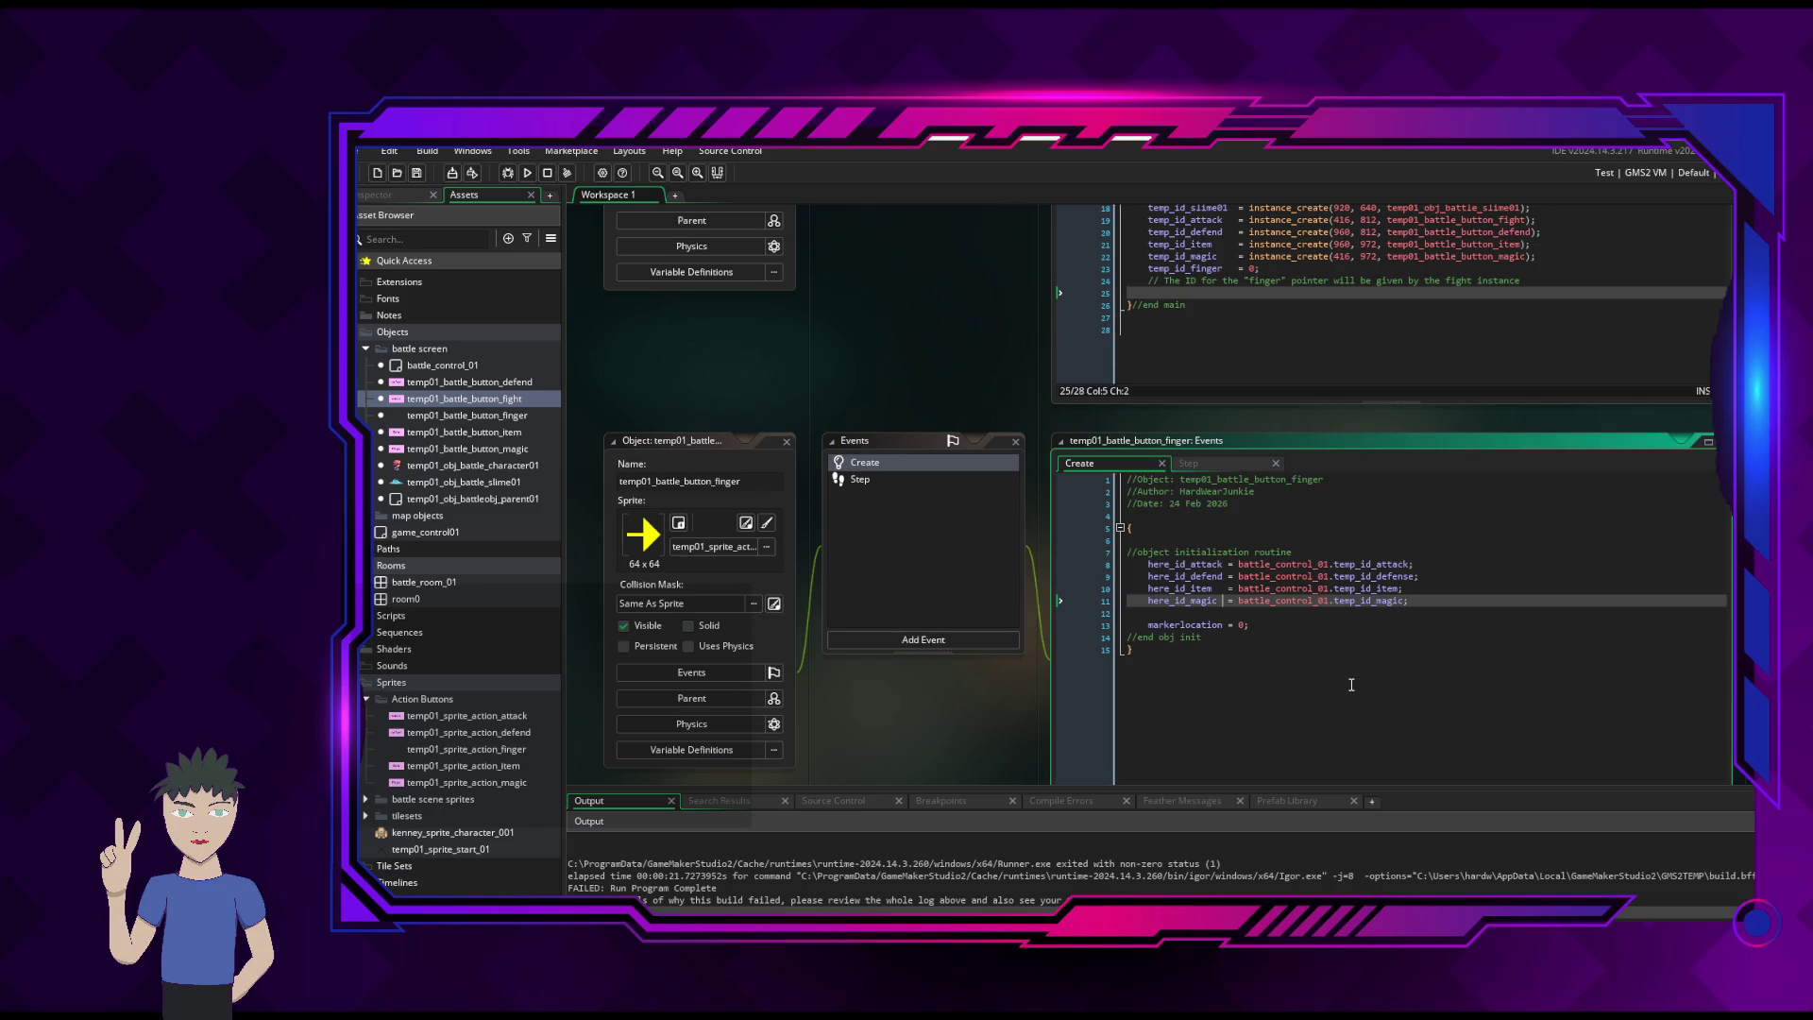
# - Review the finger's Step and Create code and check Breakpoints, Compile Errors and Feather Messages for problems
pyautogui.click(1202, 464)
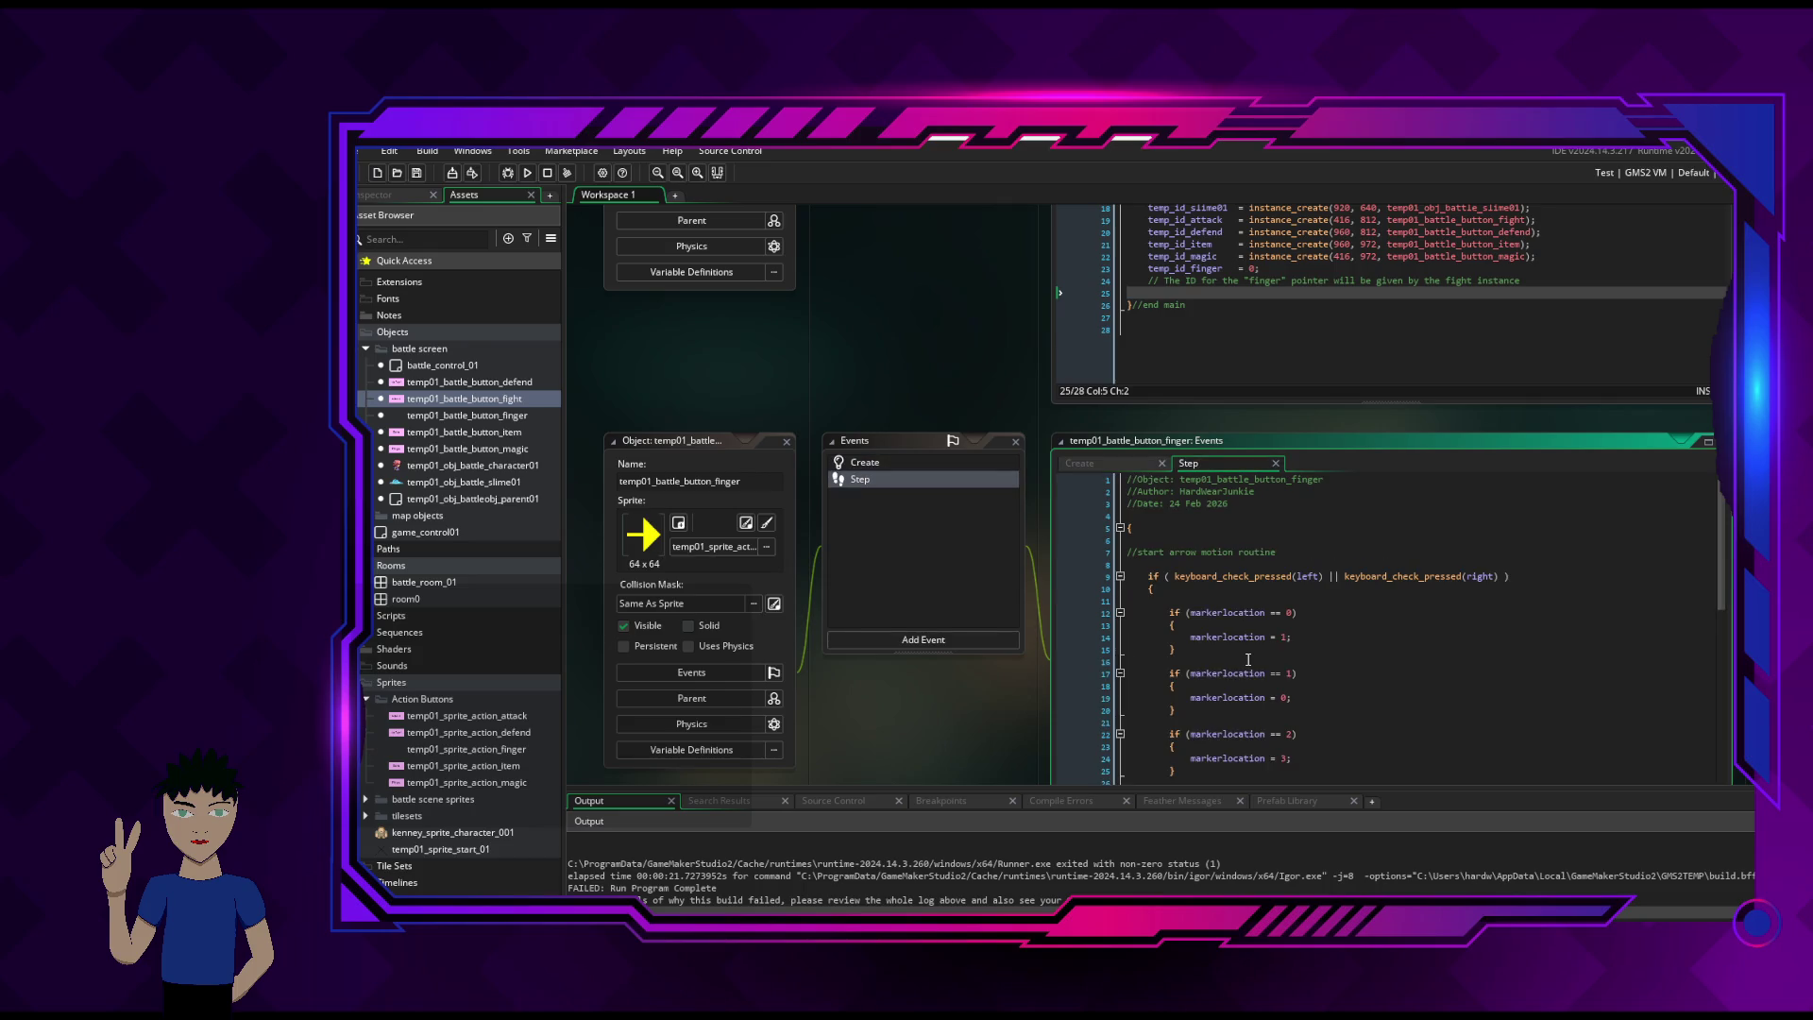
pyautogui.scroll(-15, 1476, 675)
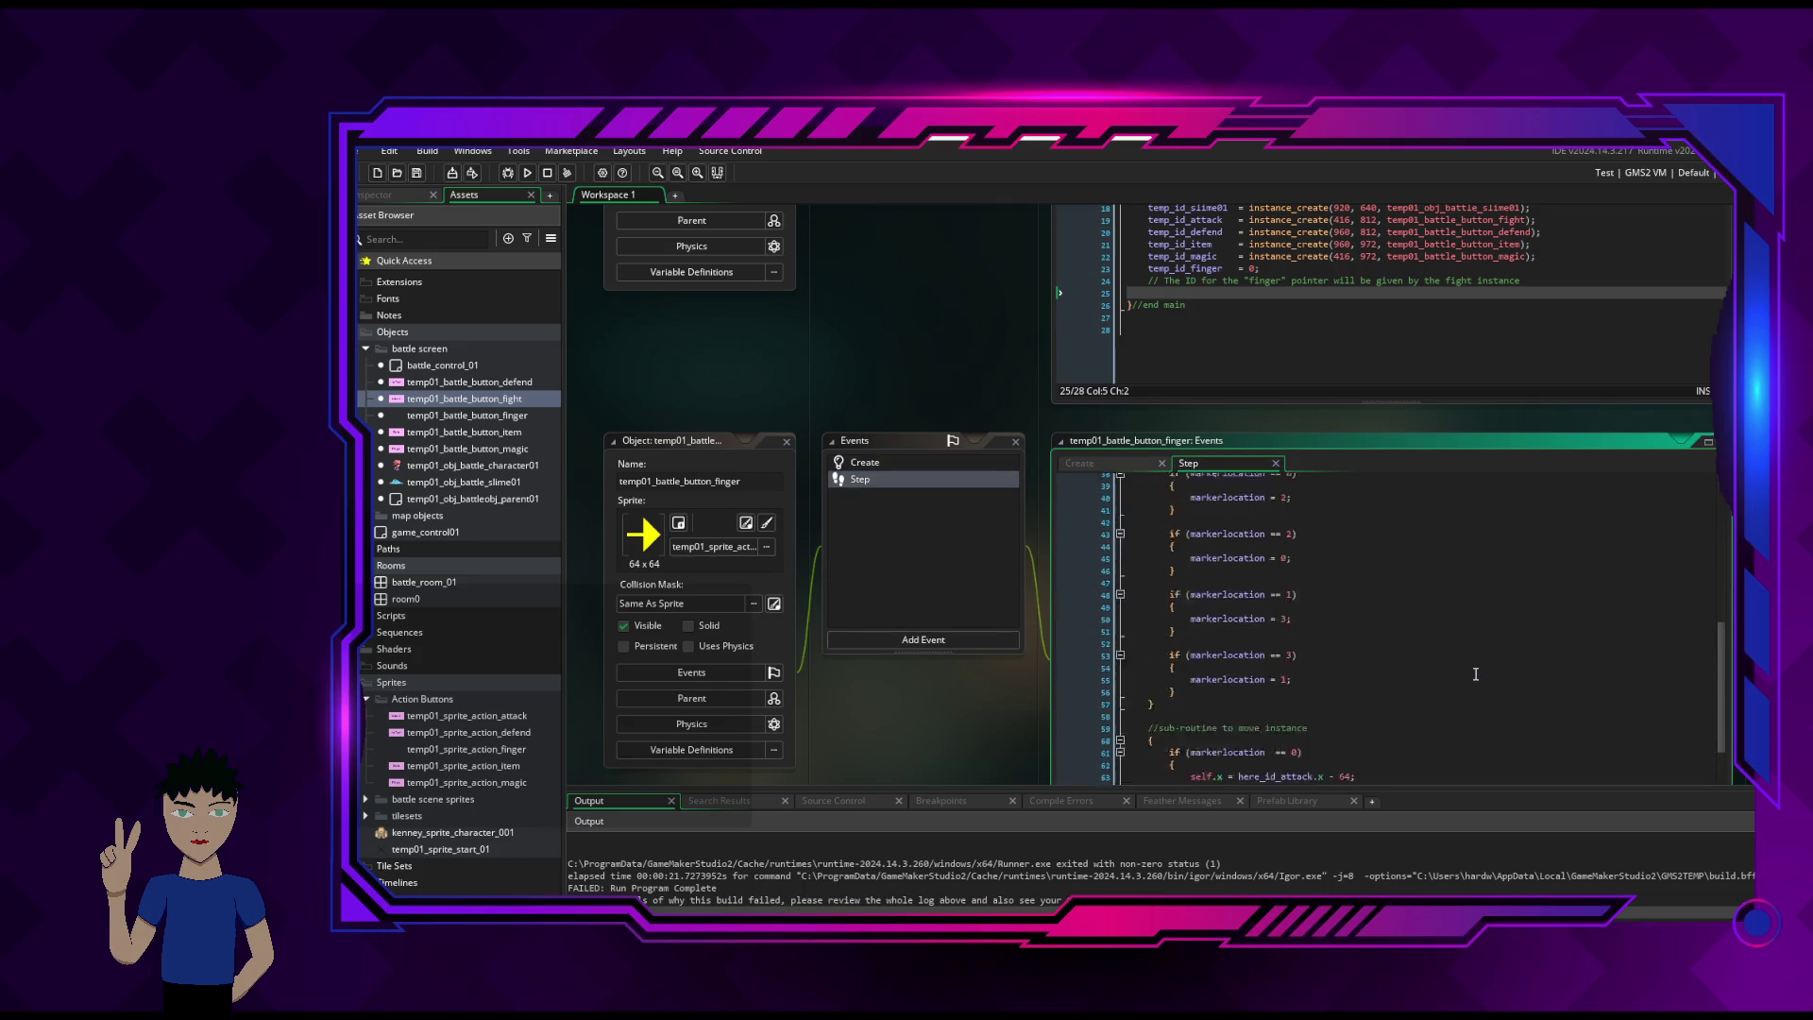
pyautogui.scroll(-2, 1477, 674)
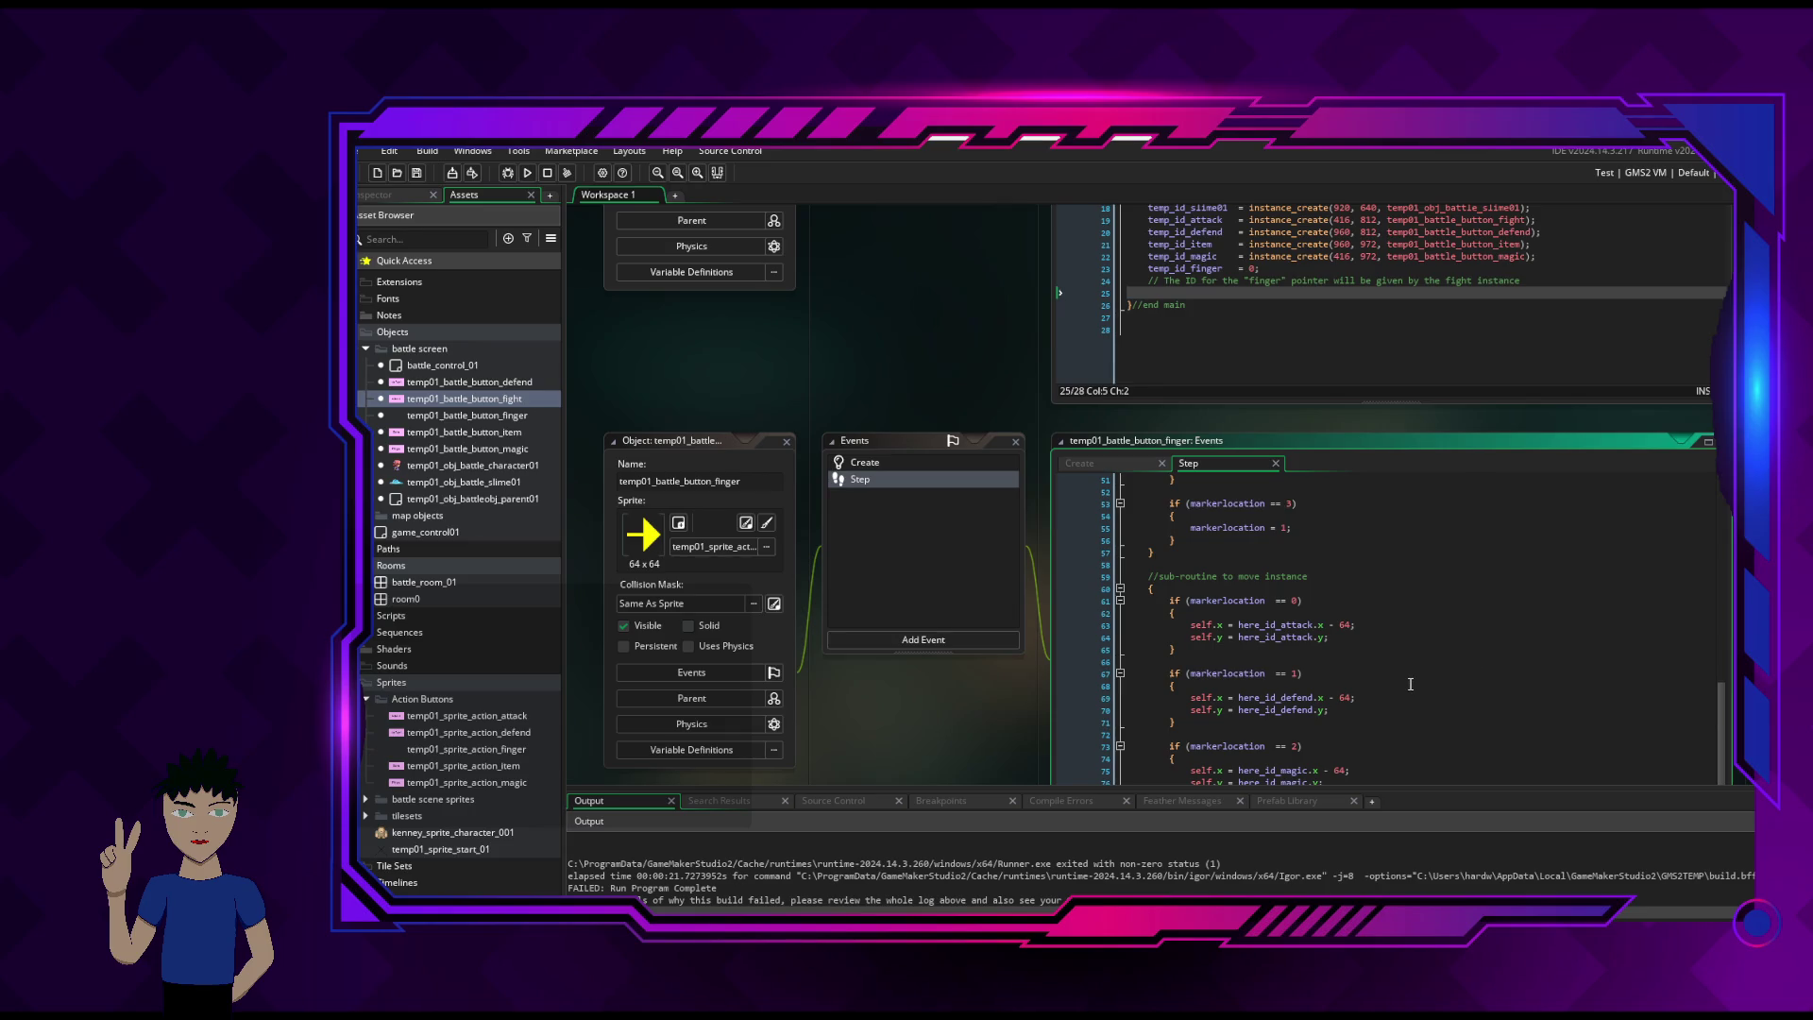
pyautogui.scroll(-3, 1410, 684)
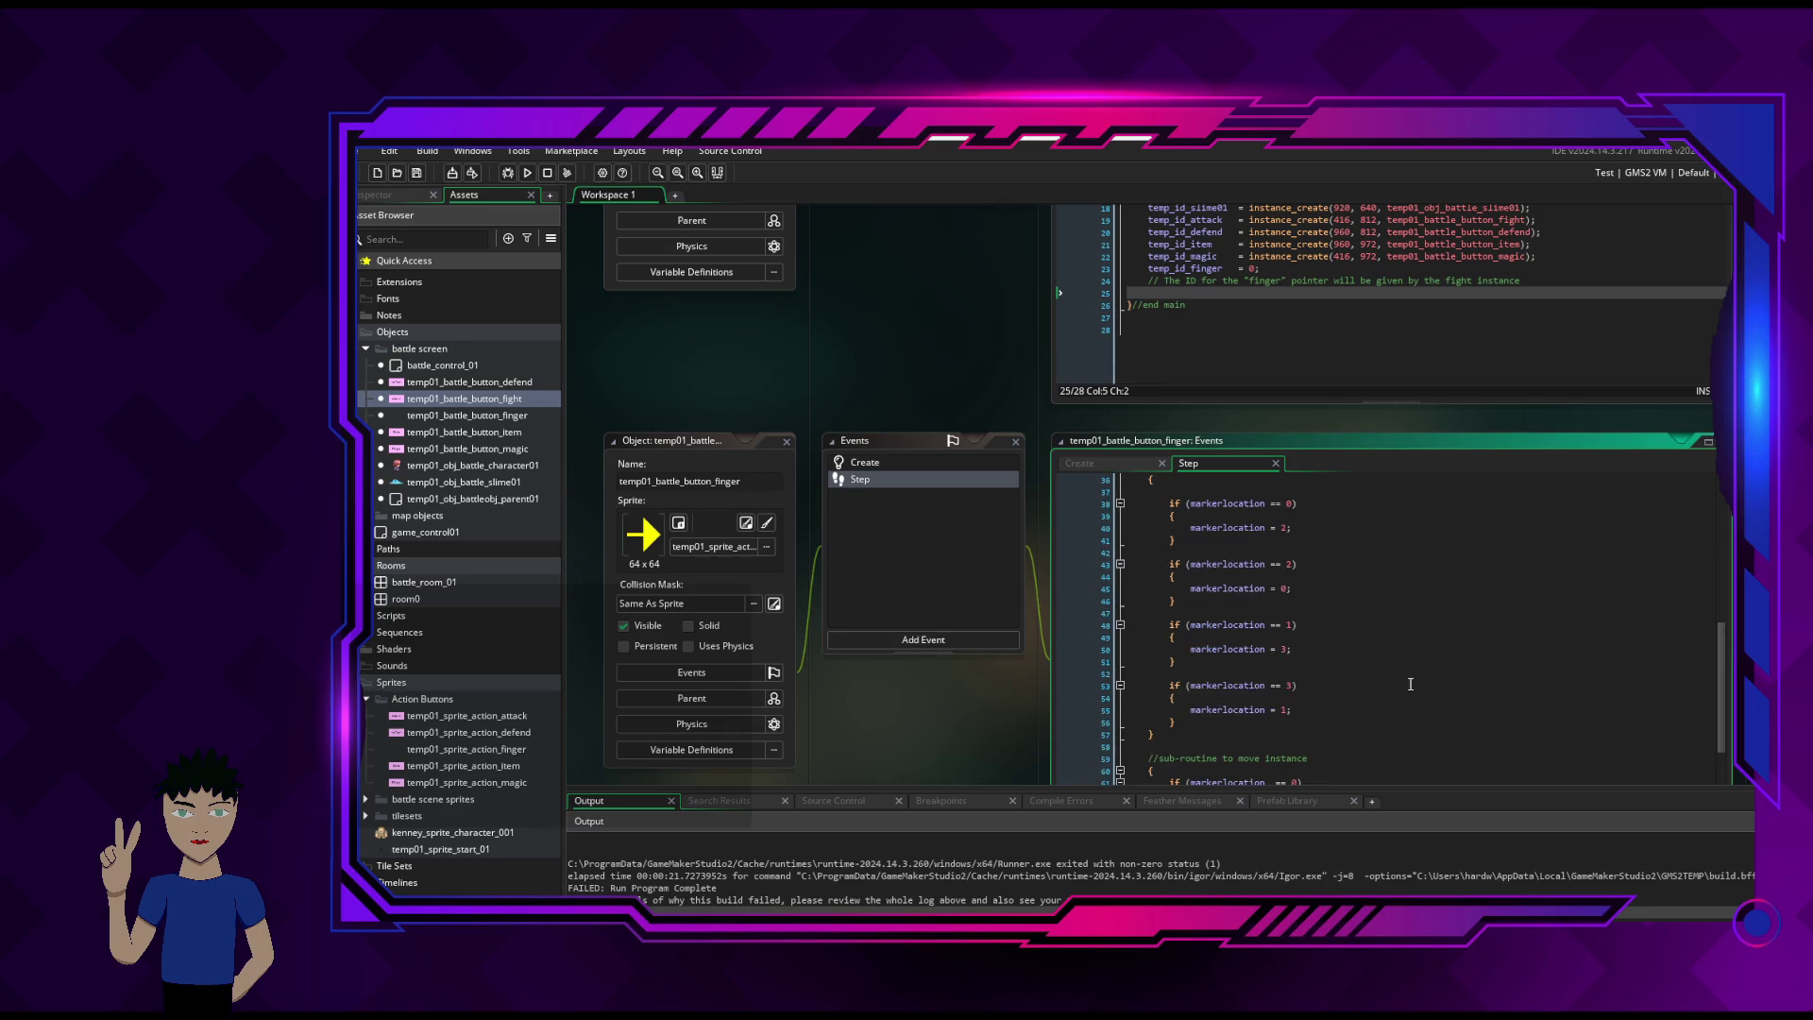
pyautogui.click(1120, 463)
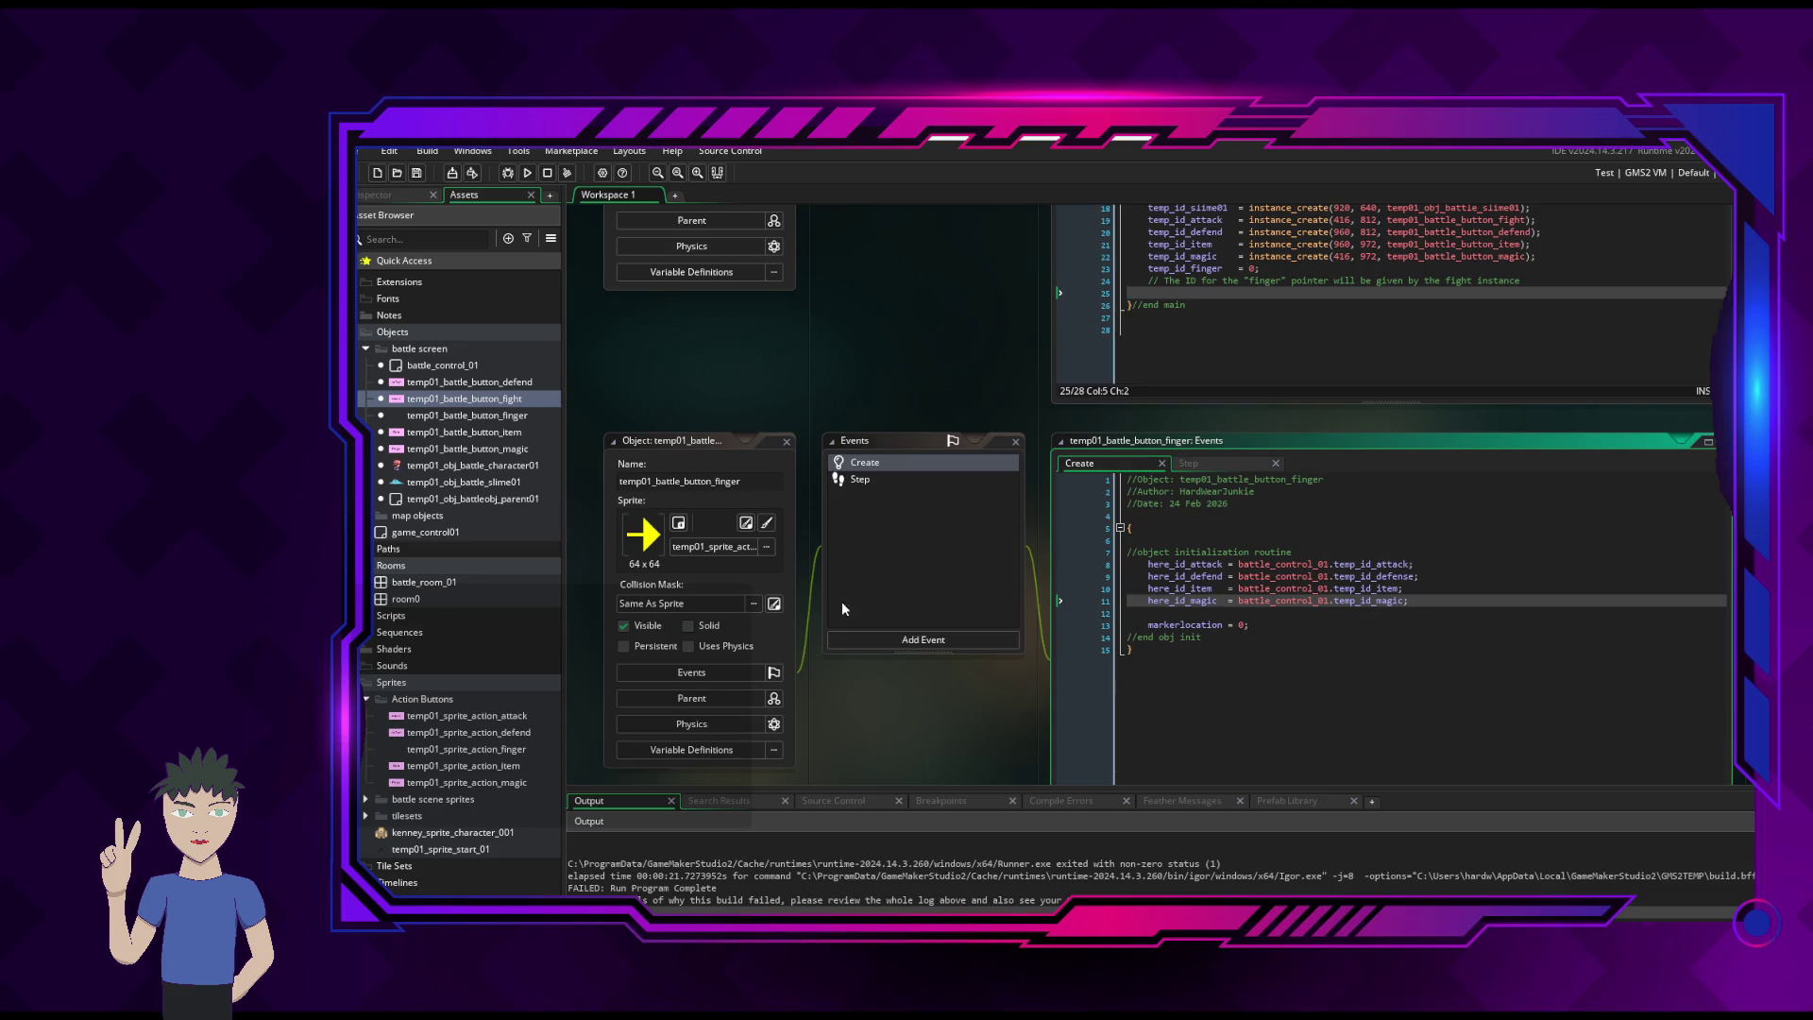
pyautogui.moveTo(363, 566)
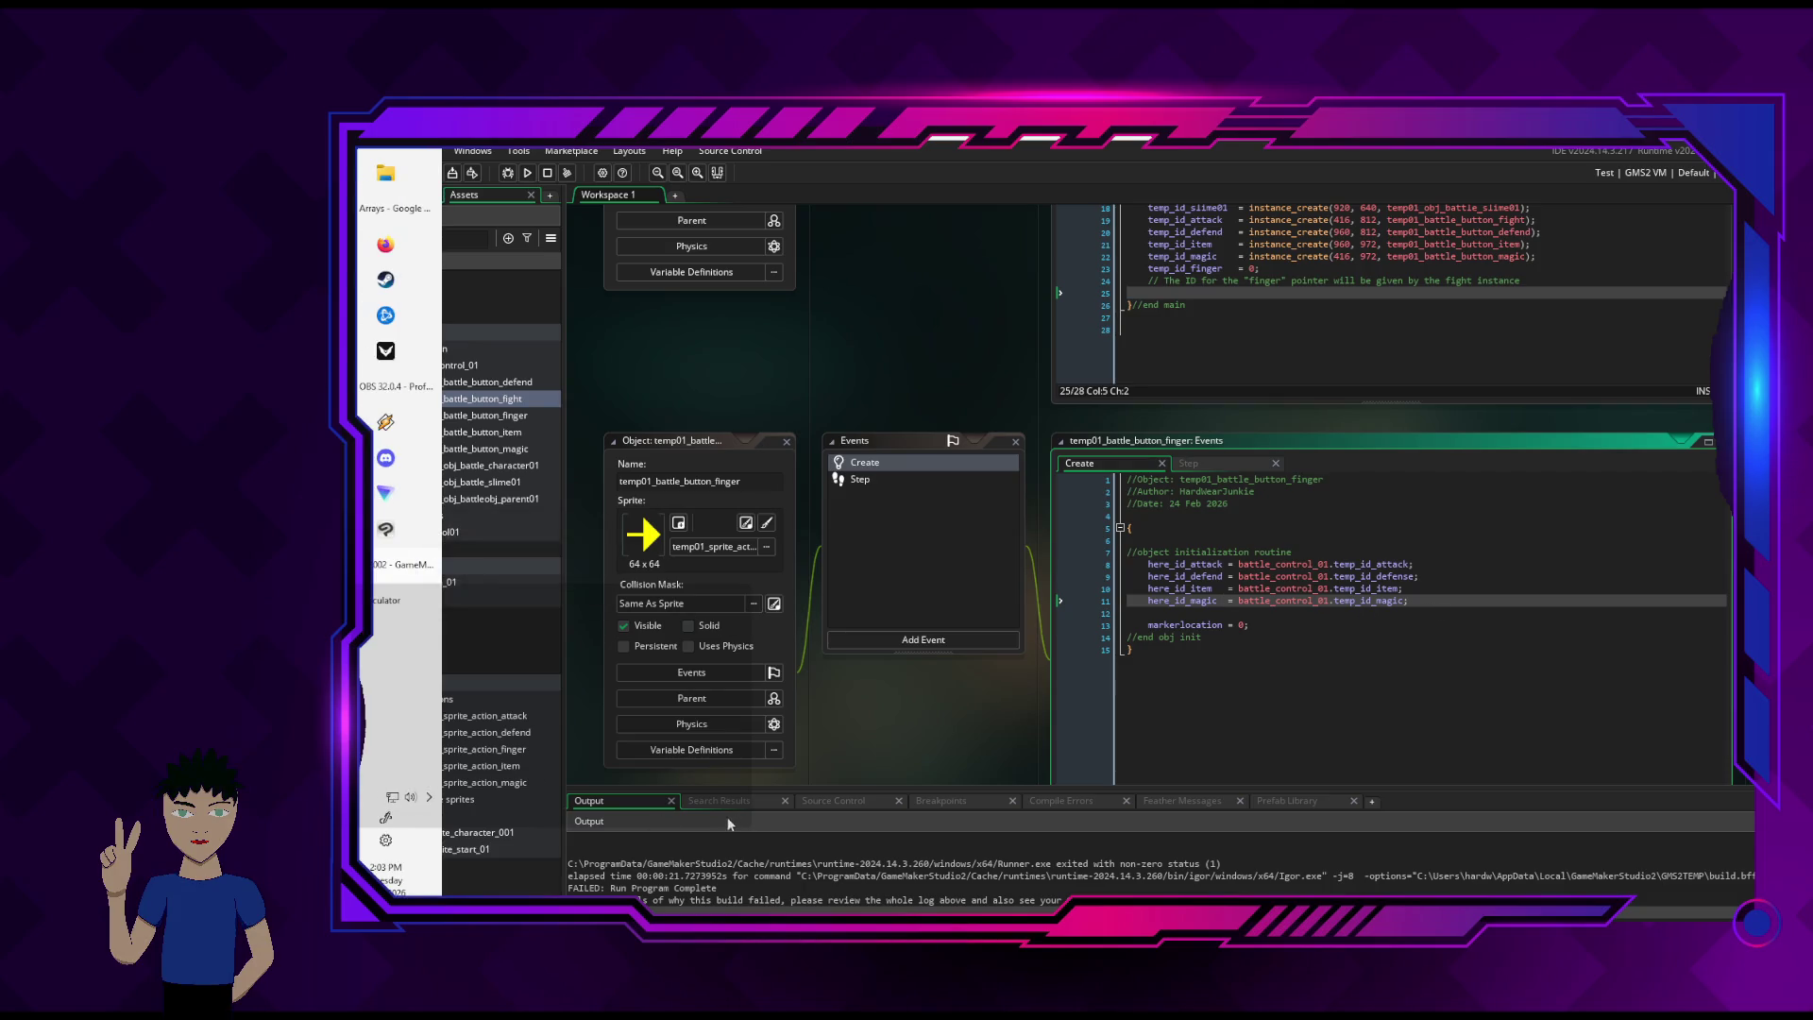
pyautogui.click(960, 804)
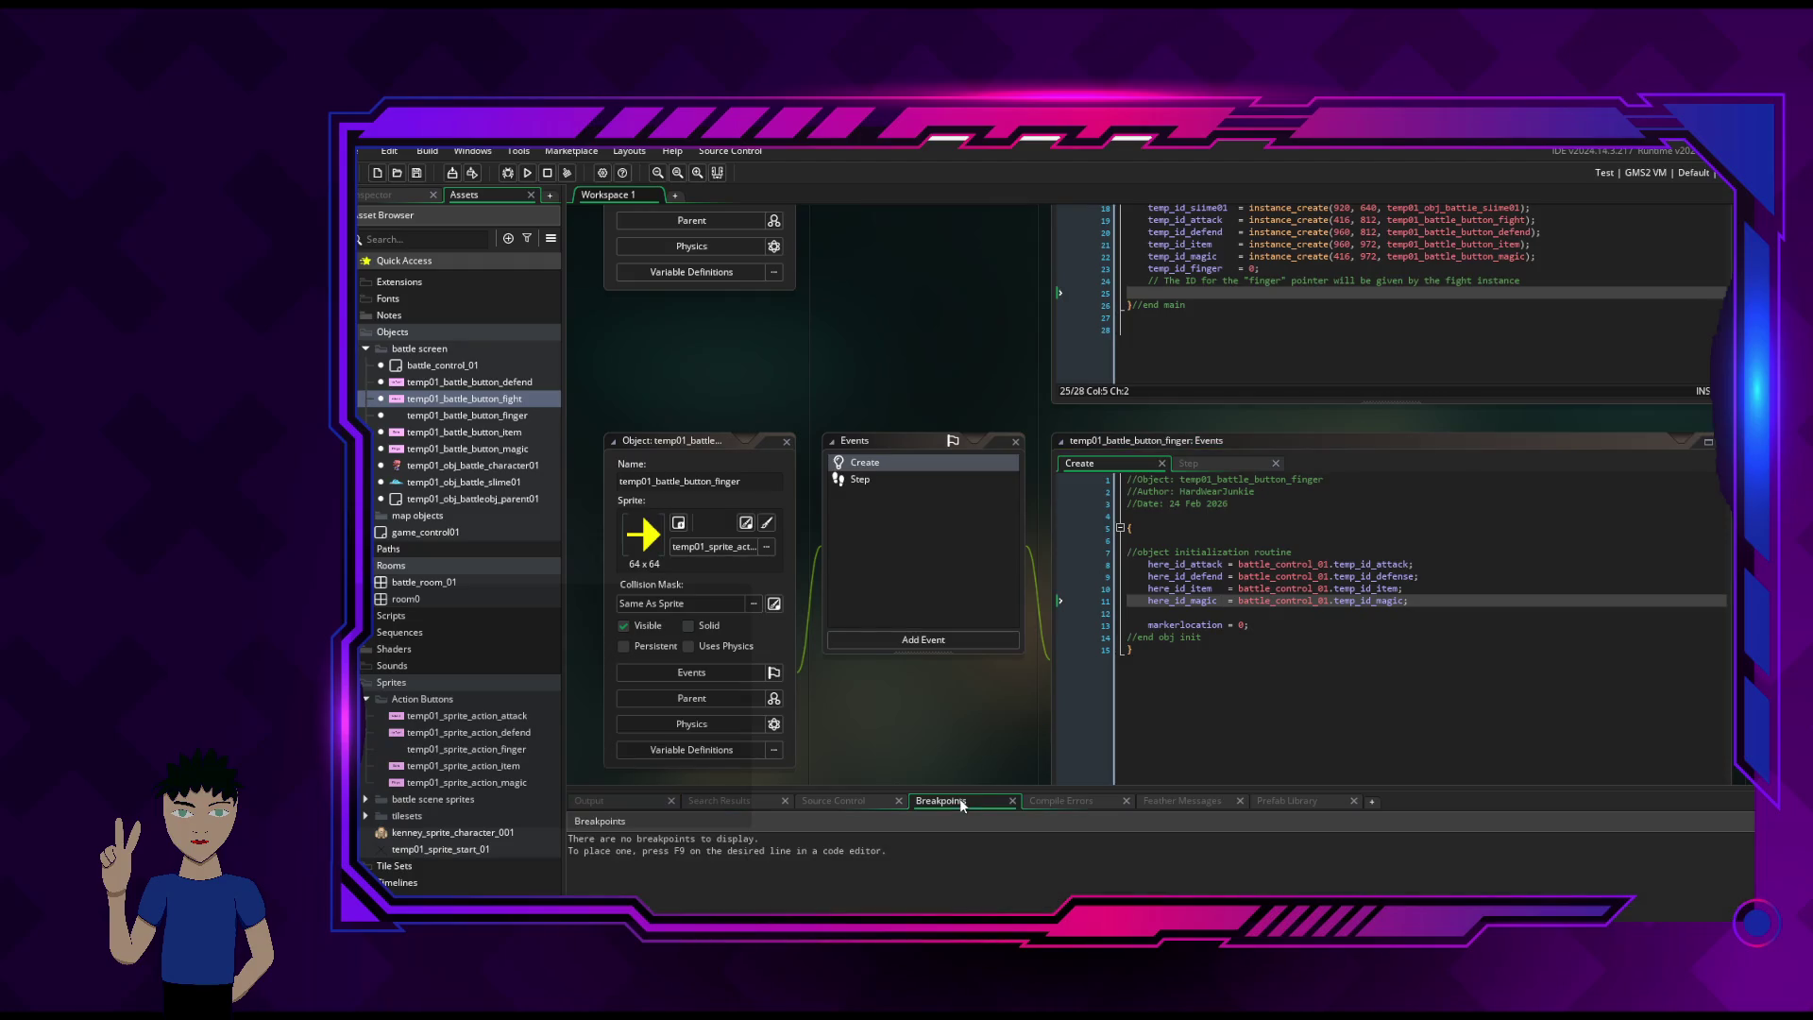
pyautogui.click(1076, 802)
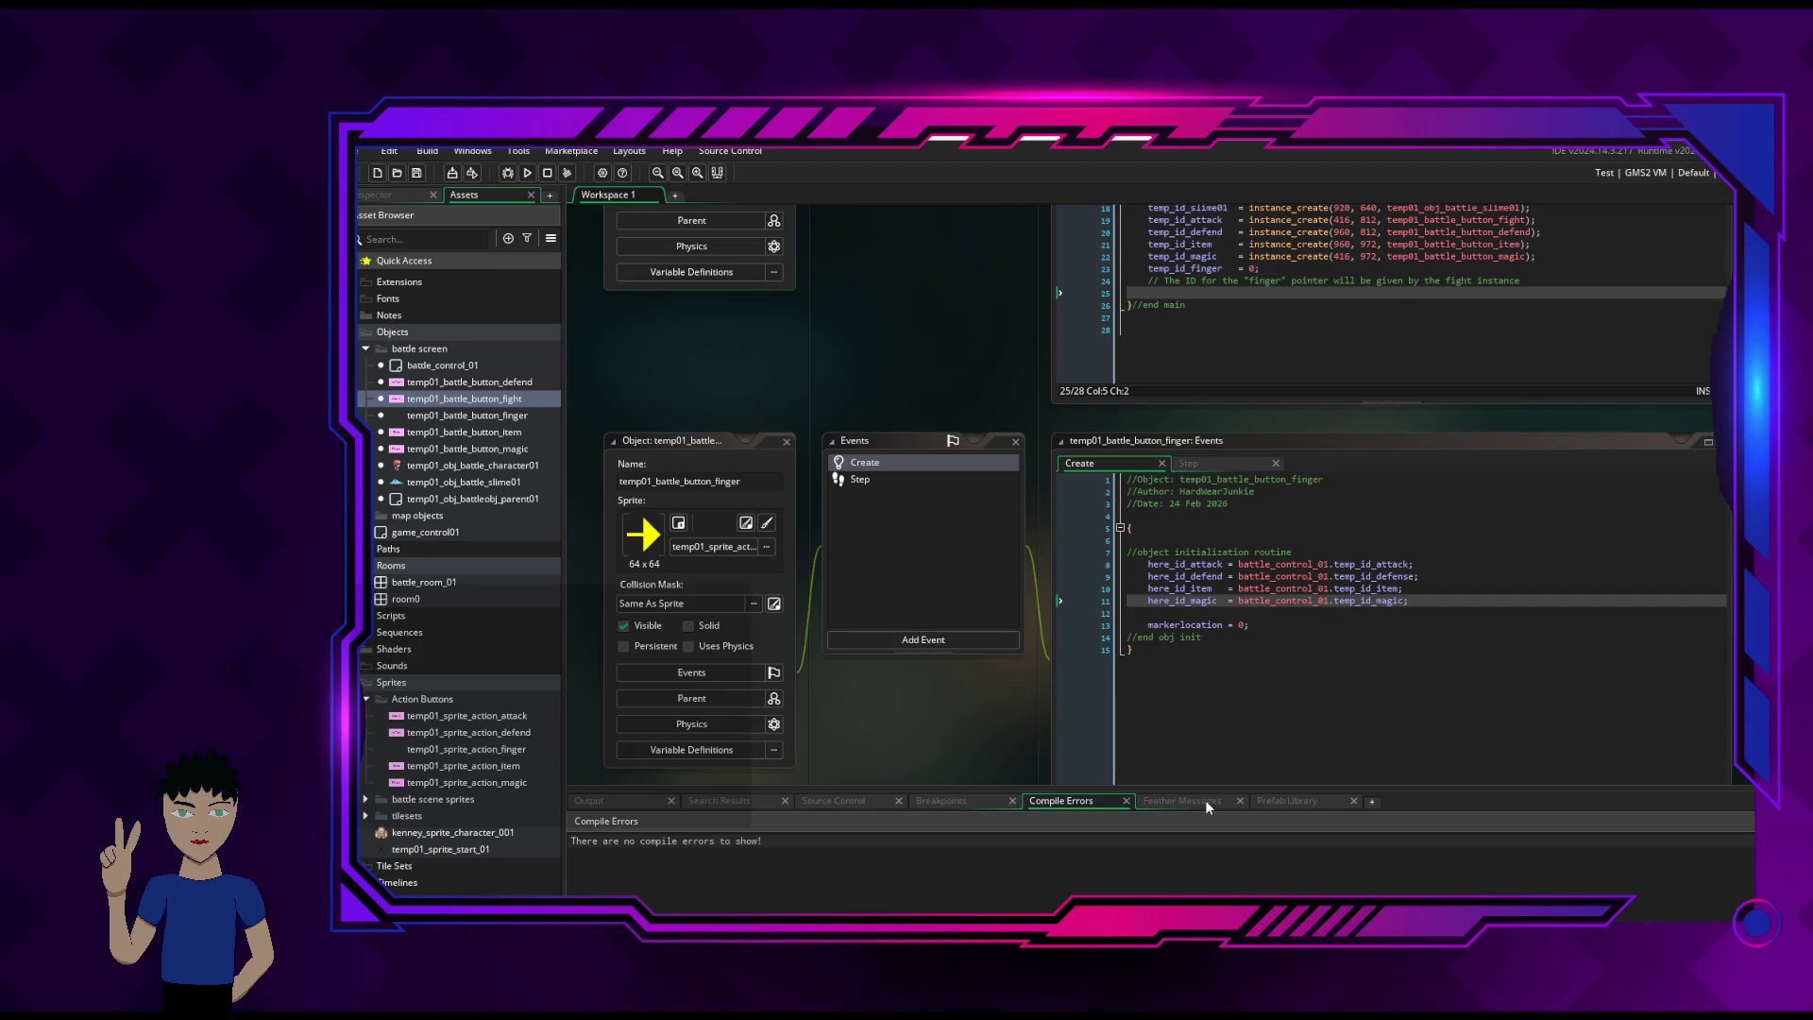
pyautogui.click(1205, 800)
pyautogui.click(1075, 802)
# - Rerun the game and walk the character left, up and right until the error returns
pyautogui.click(527, 173)
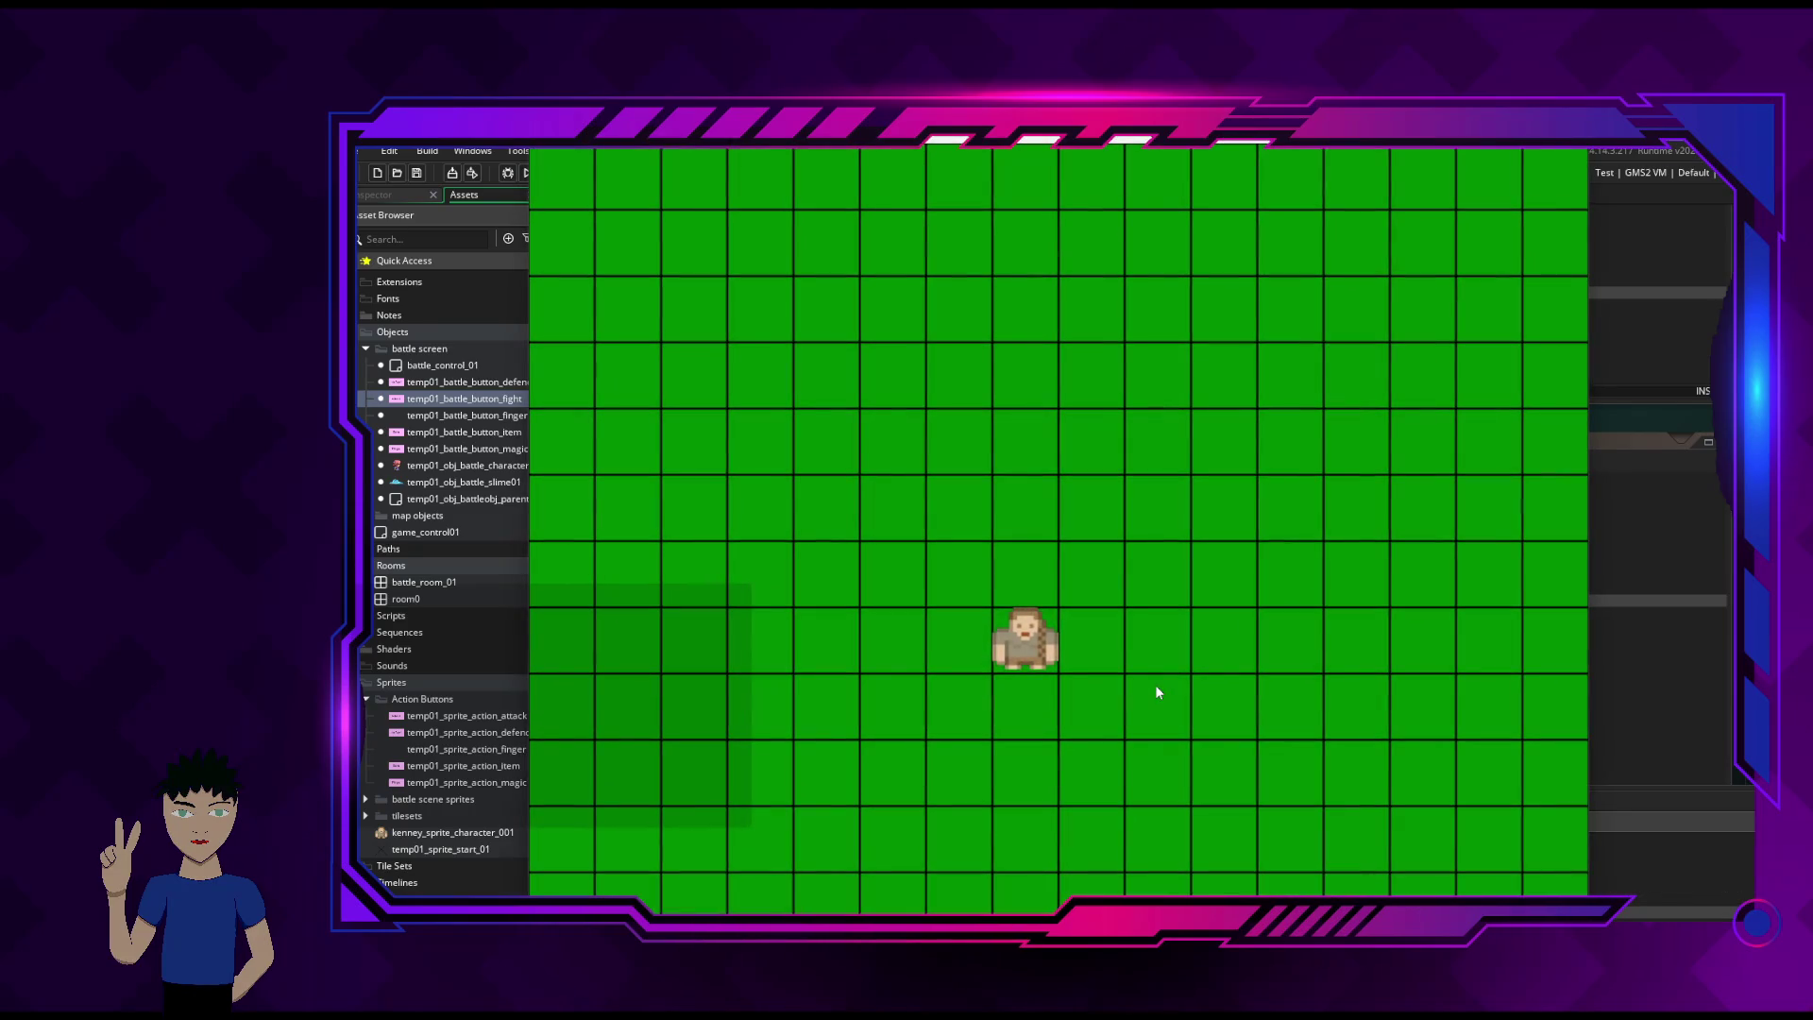
pyautogui.press('Left')
pyautogui.press('Left')
pyautogui.press('Up')
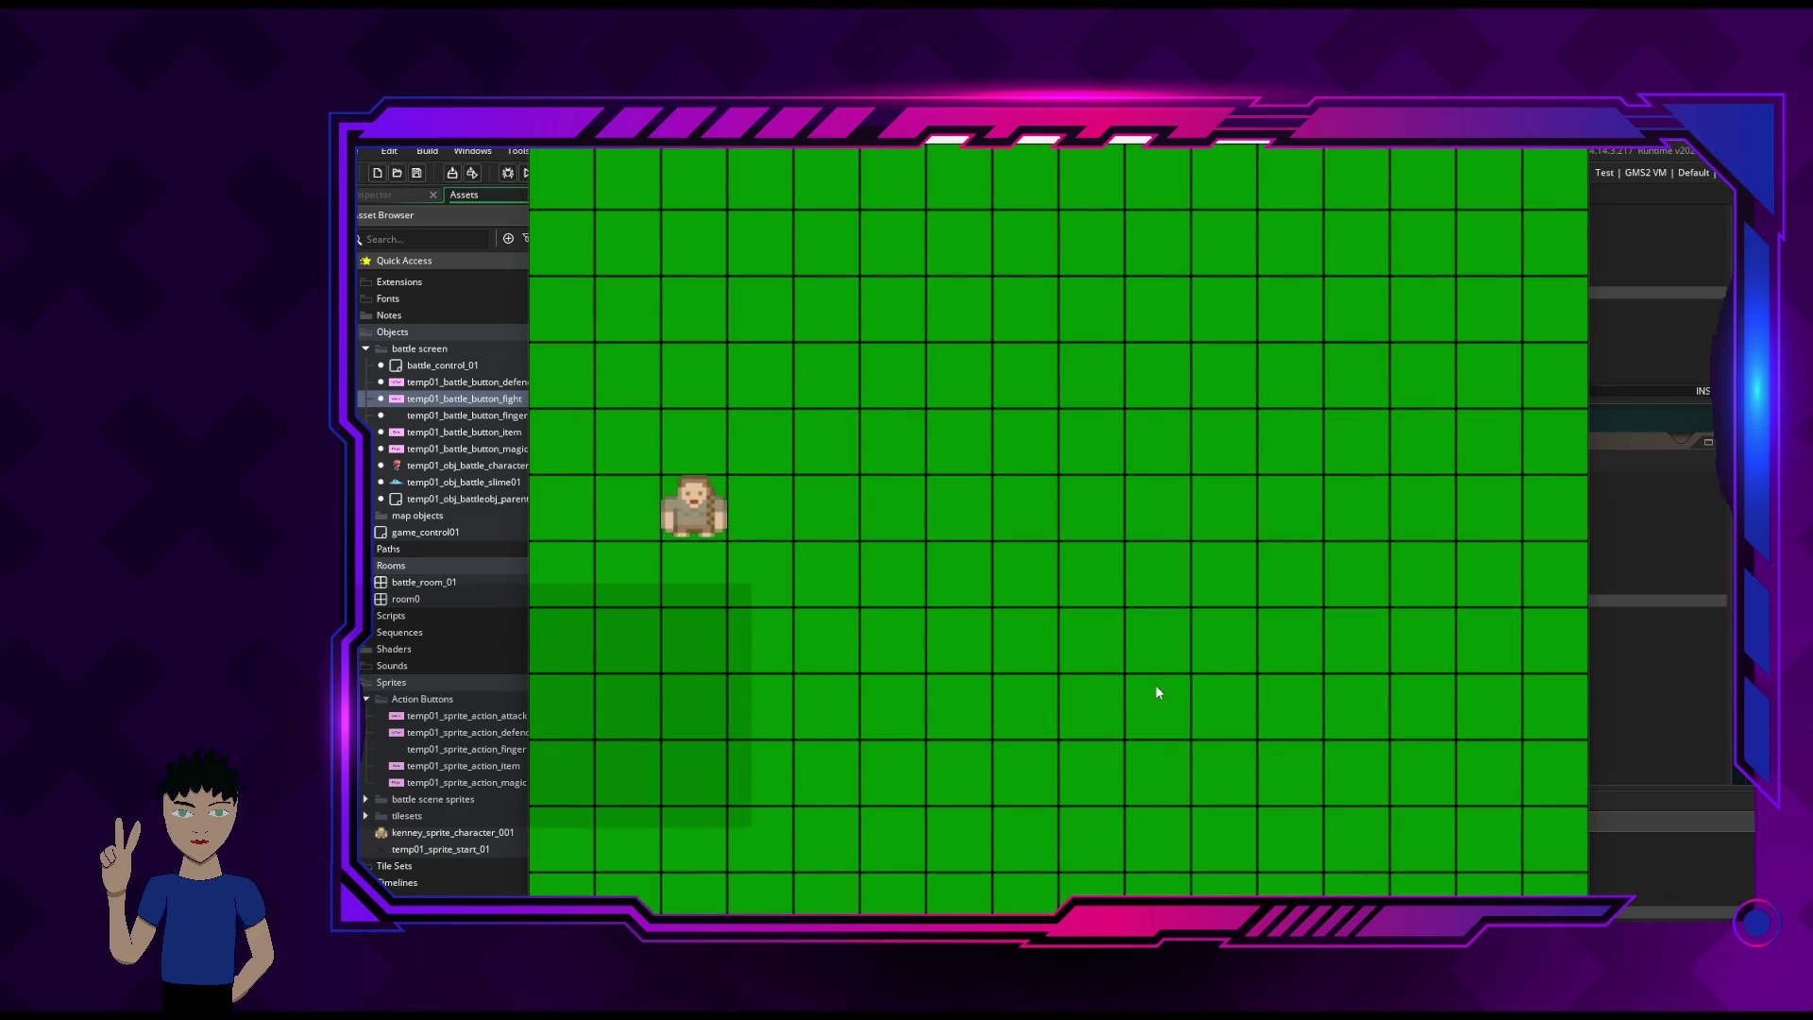
pyautogui.press('Right')
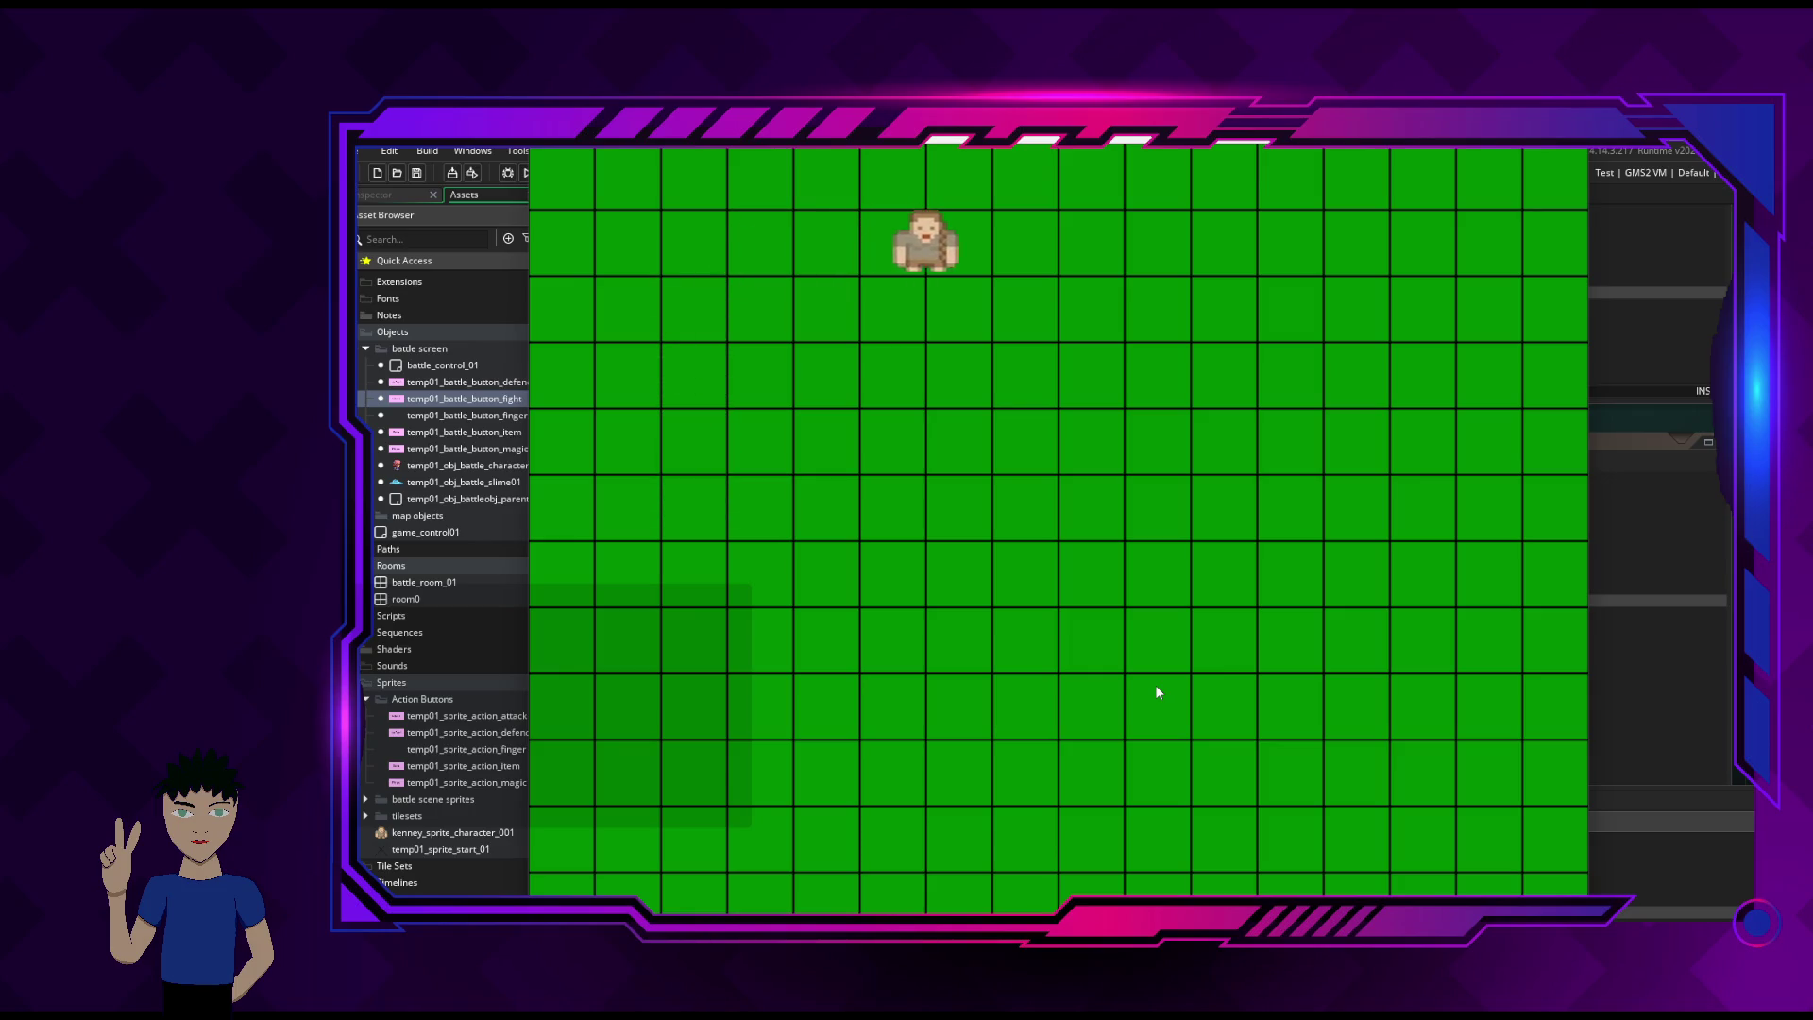
pyautogui.press('Right')
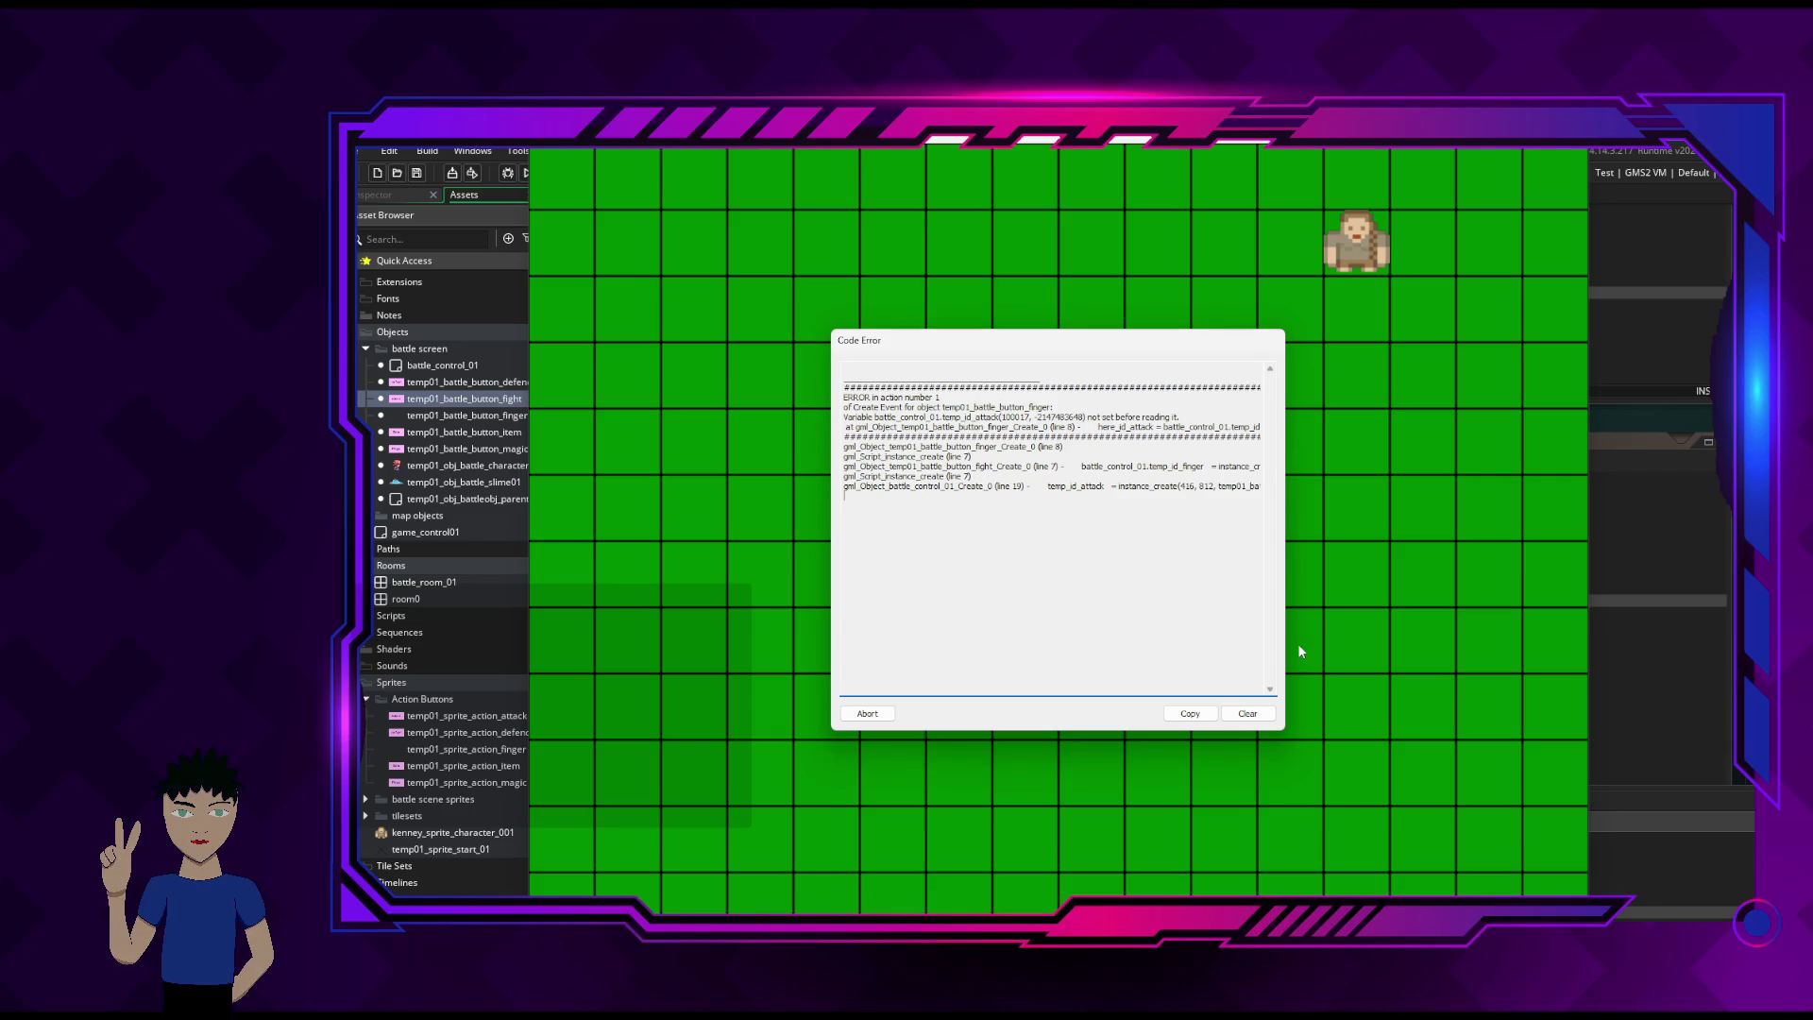
# - Copy the code error report, abort the game, and open File Explorer
pyautogui.click(1190, 713)
pyautogui.moveTo(361, 770)
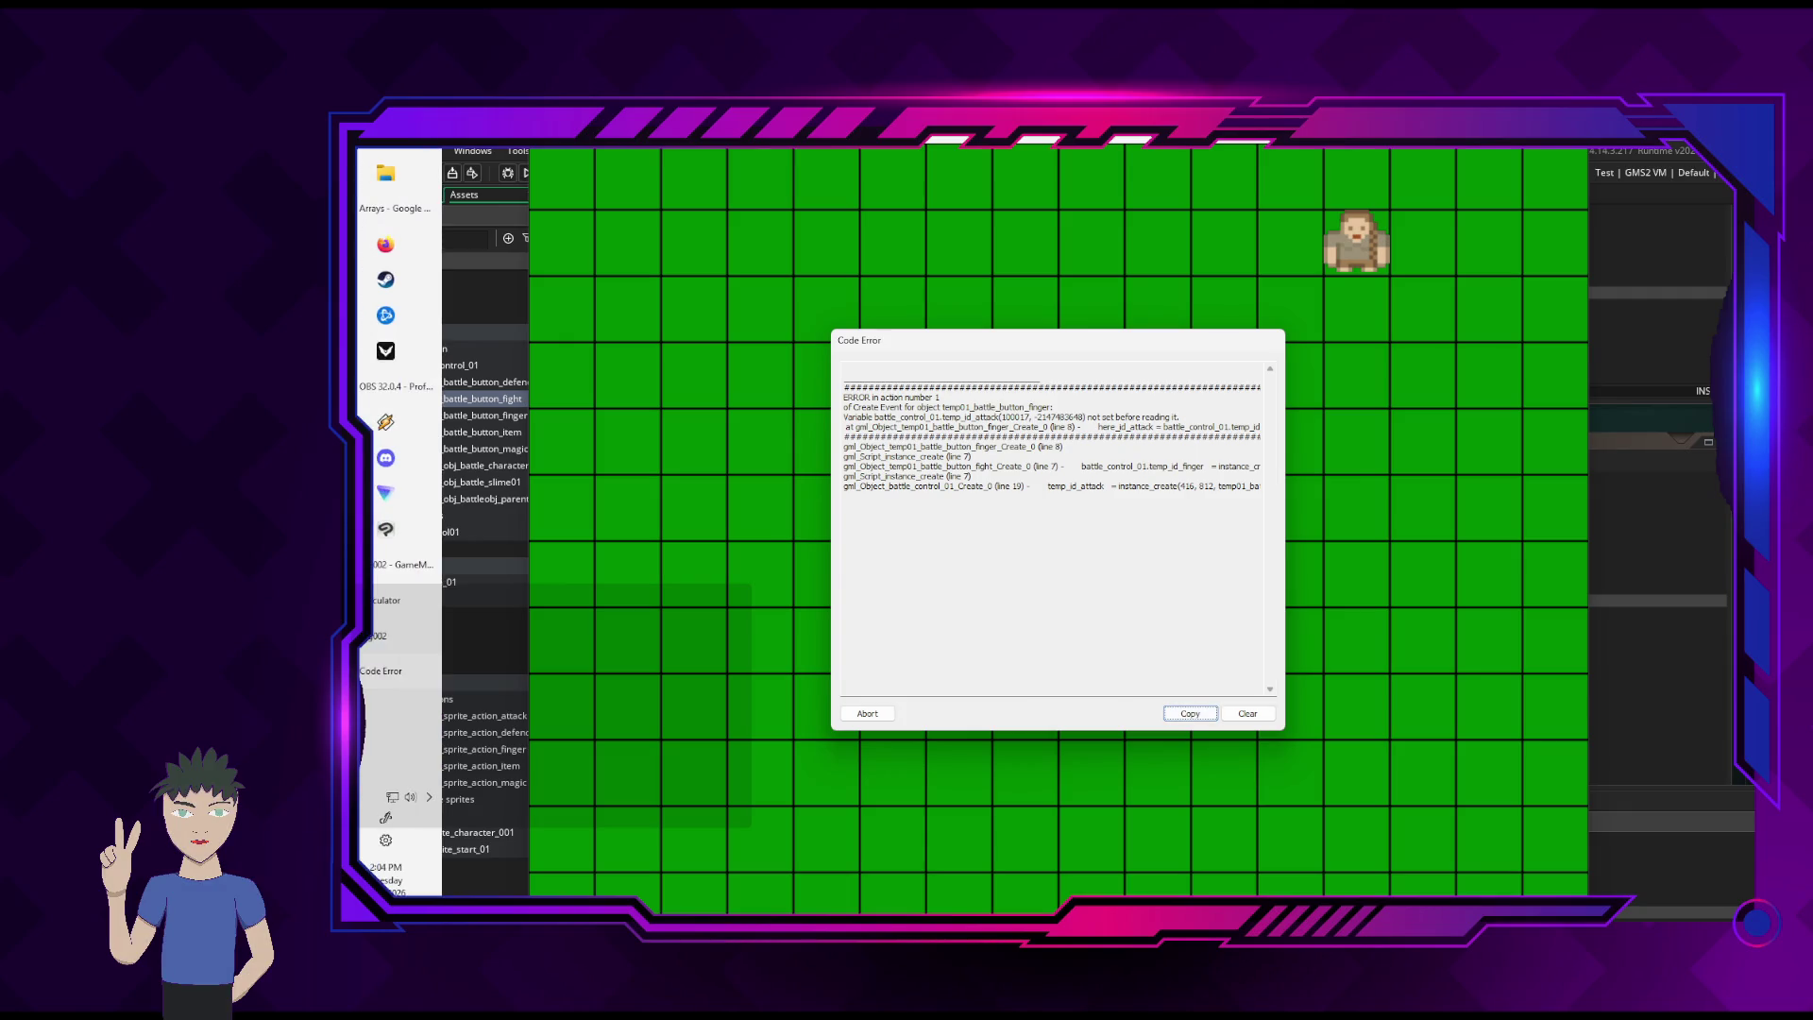
pyautogui.click(867, 714)
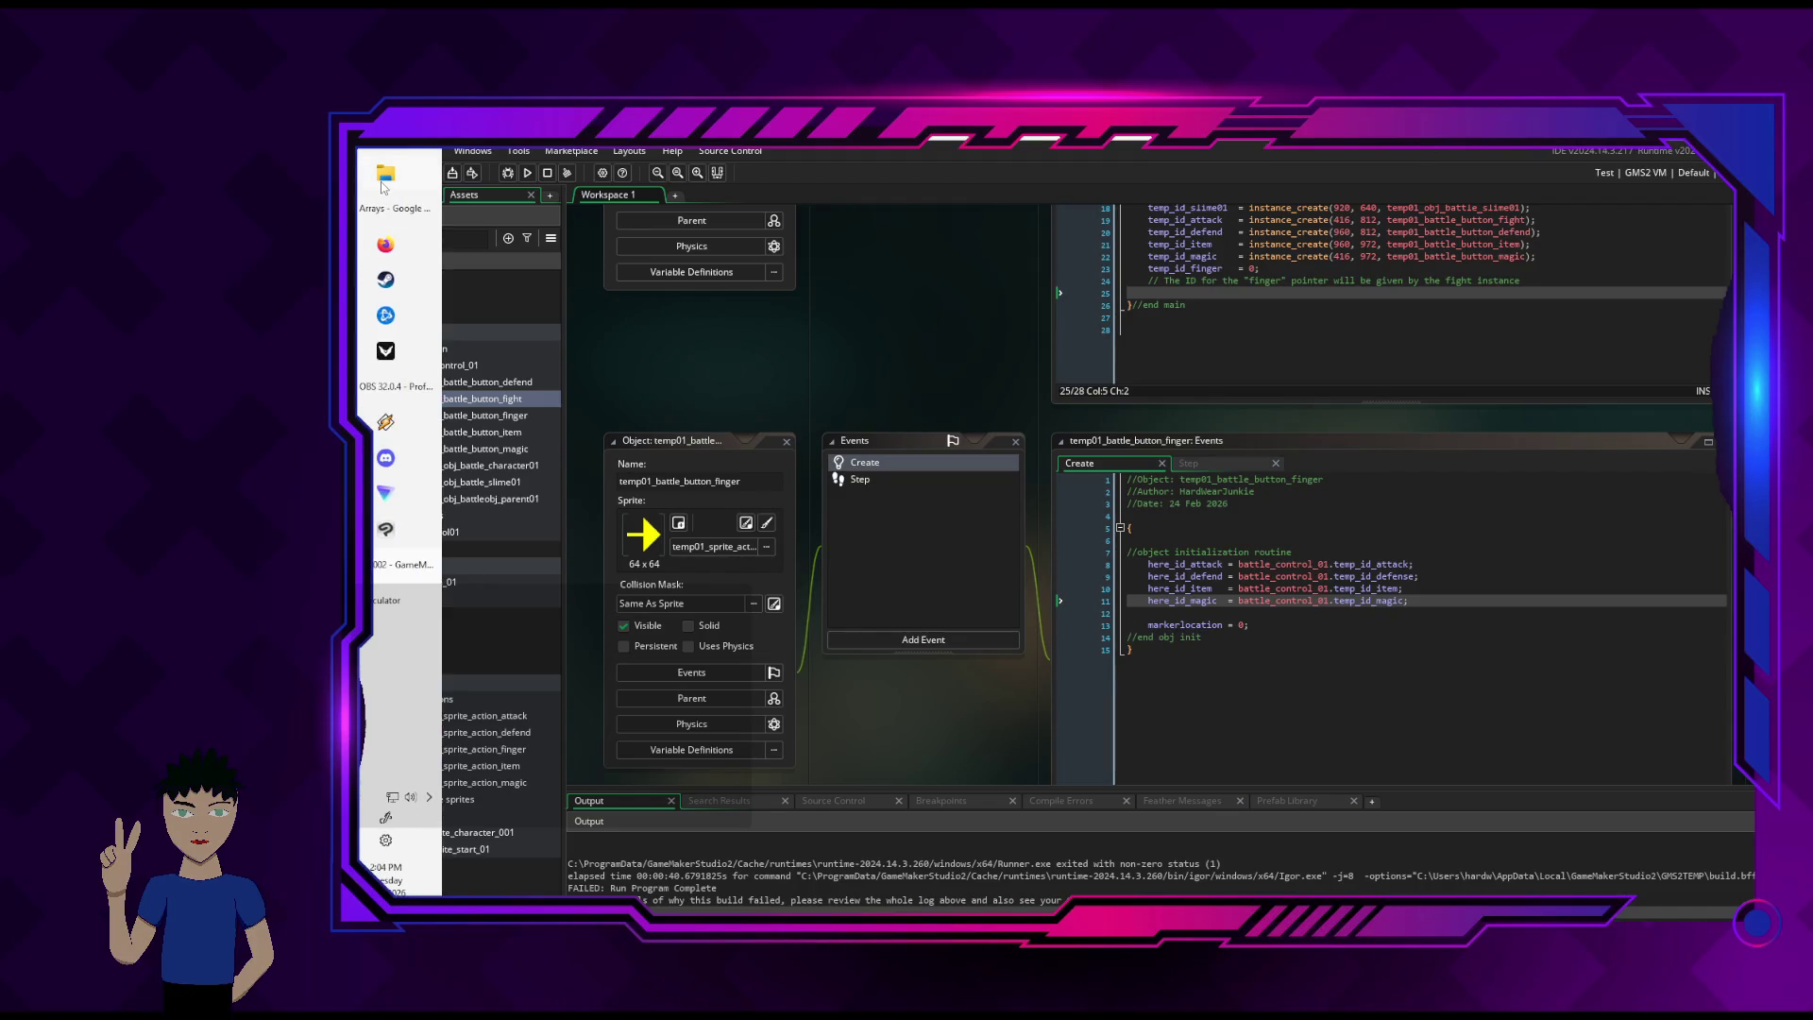
pyautogui.click(384, 179)
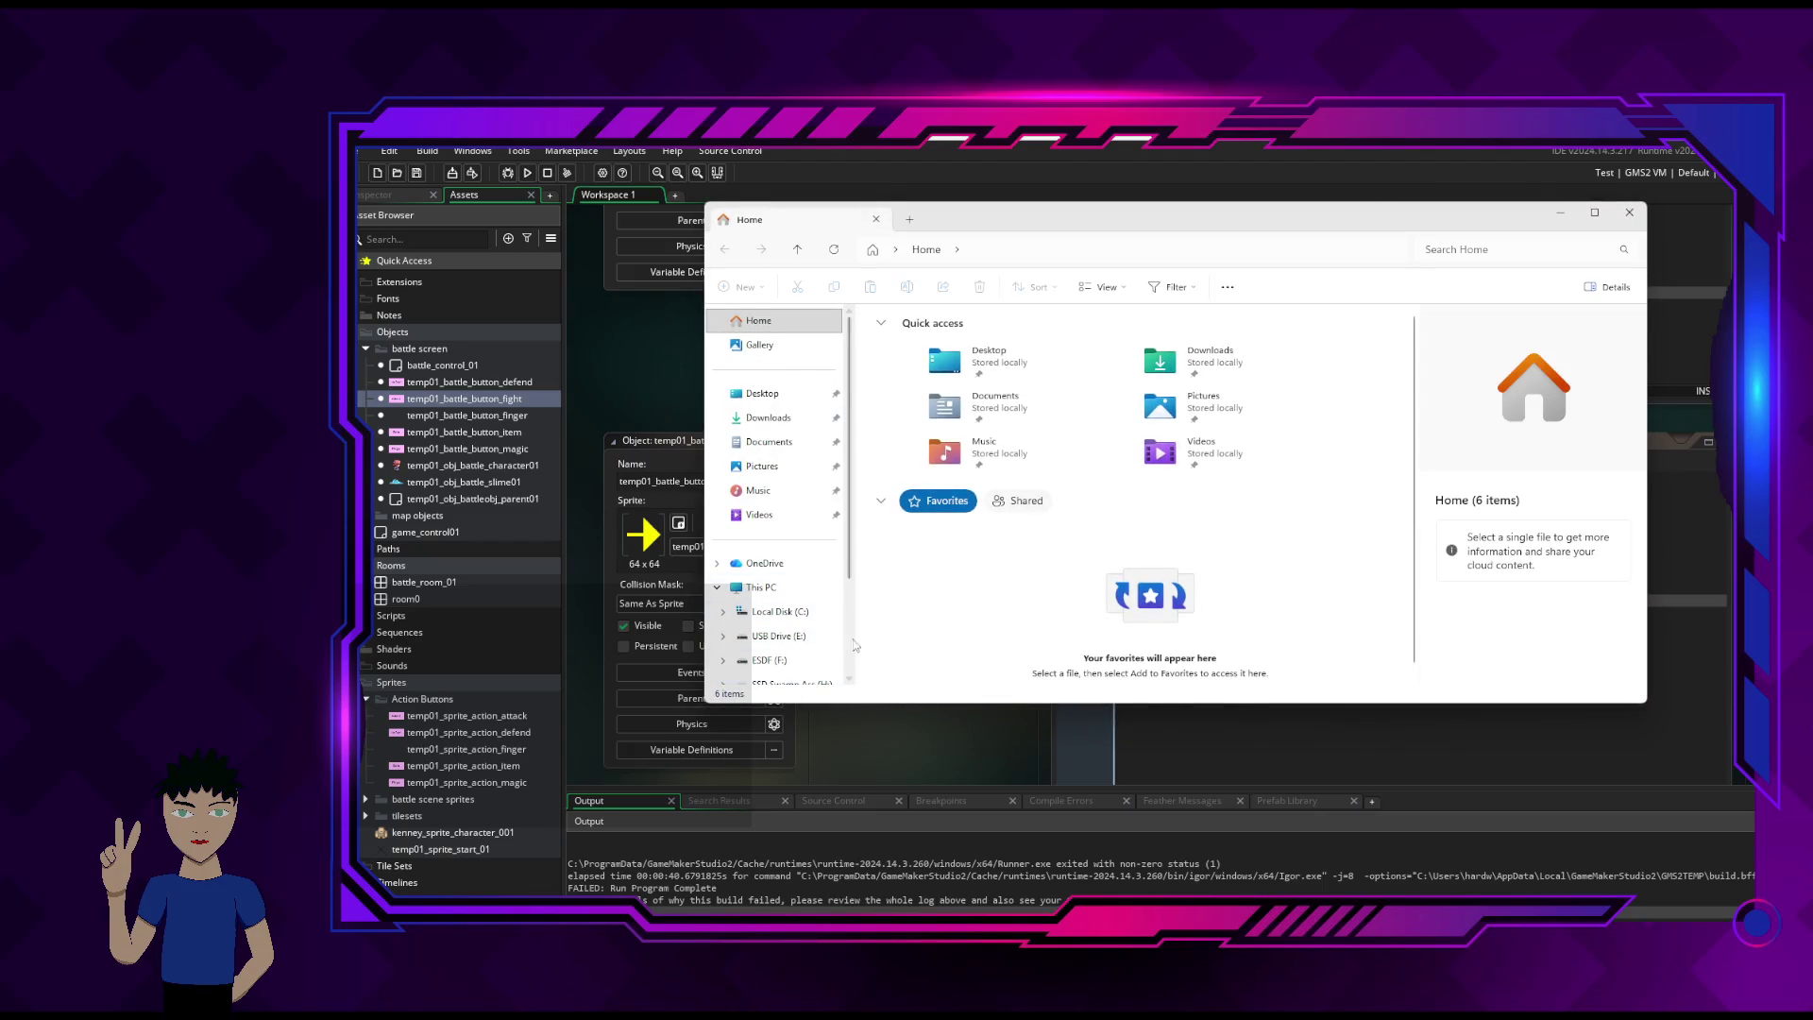
# - Navigate to the Stream RPG folder on the Desktop
pyautogui.click(762, 393)
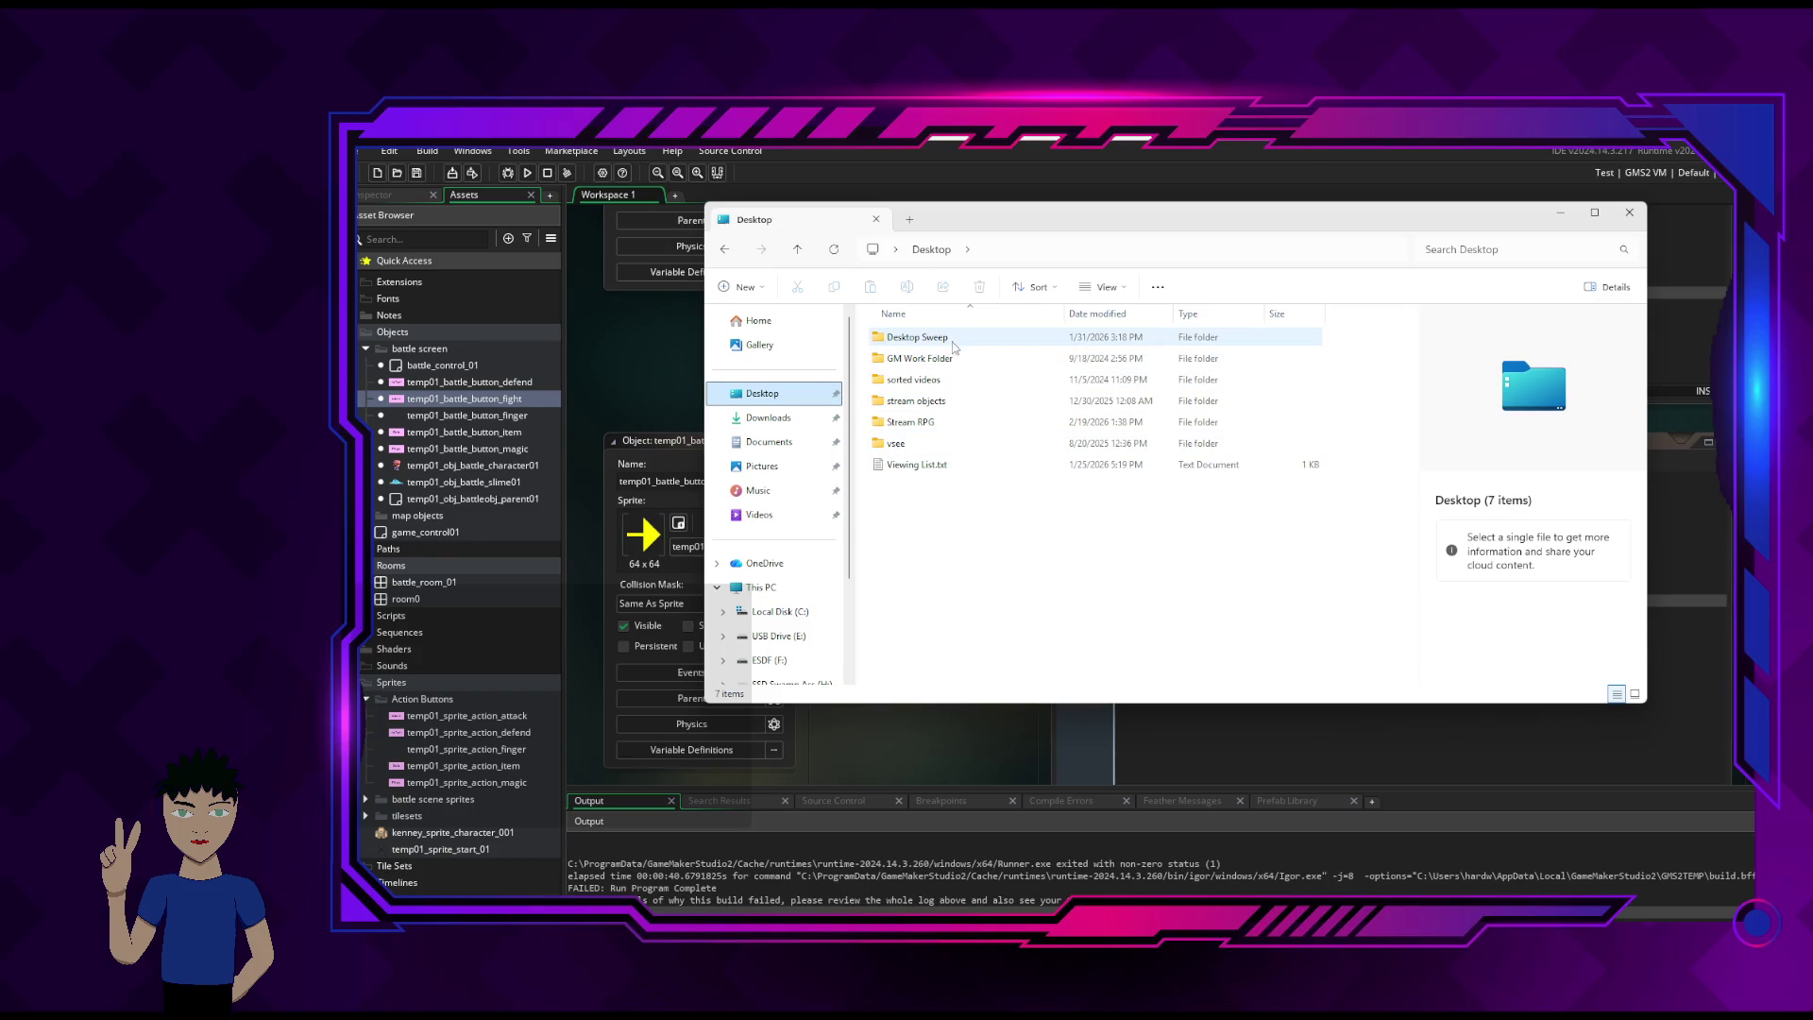
pyautogui.click(944, 424)
pyautogui.doubleClick(945, 424)
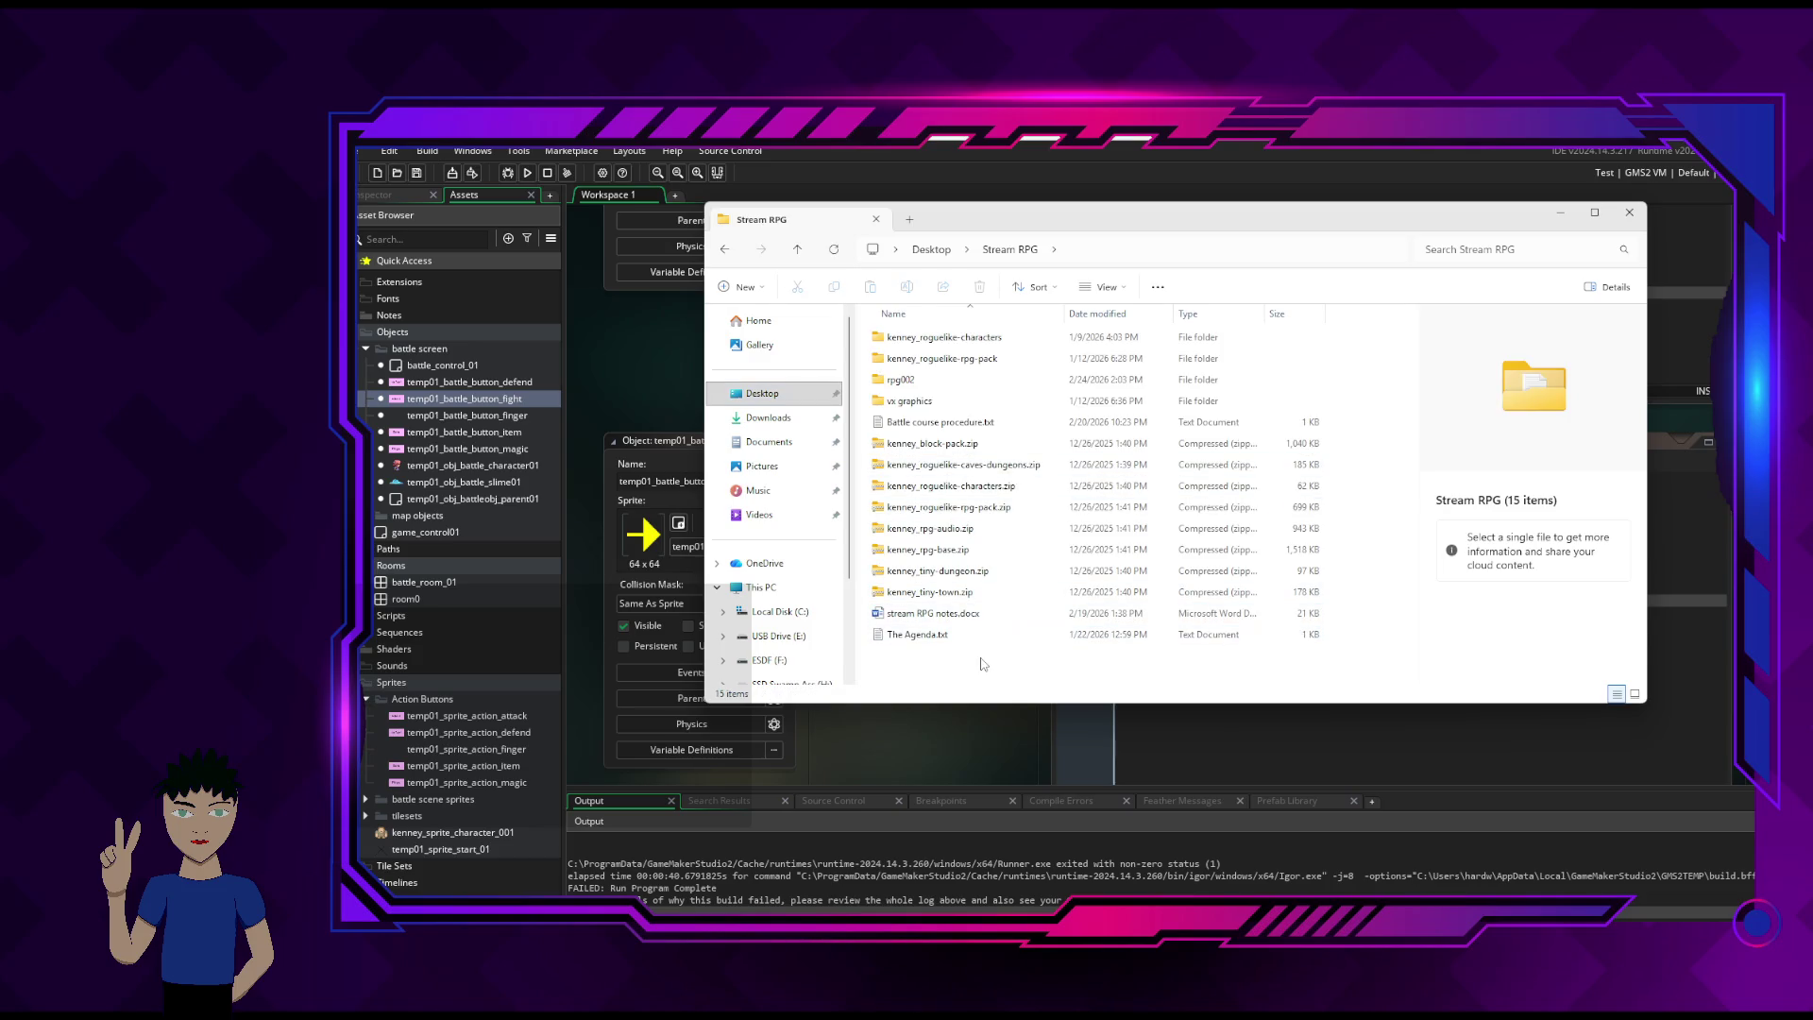
# - Create a new text document named 'runtime errors' and open it in Notepad
pyautogui.rightClick(912, 665)
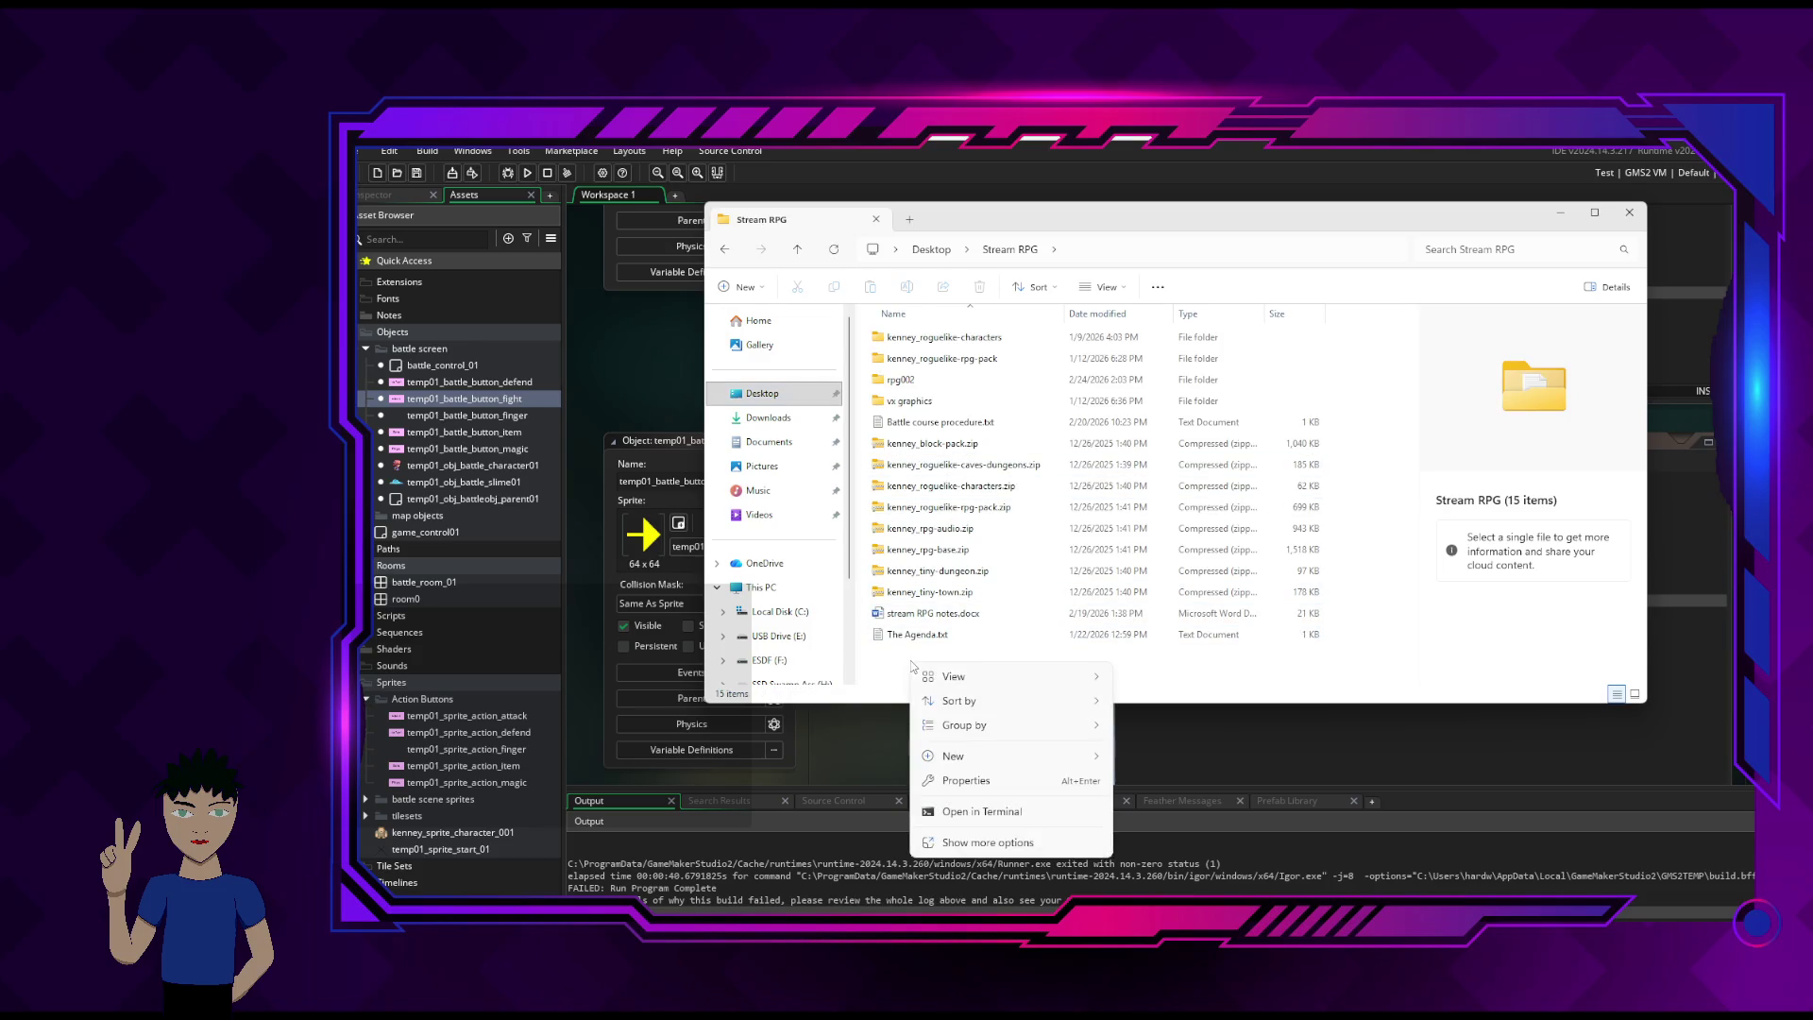
pyautogui.moveTo(992, 755)
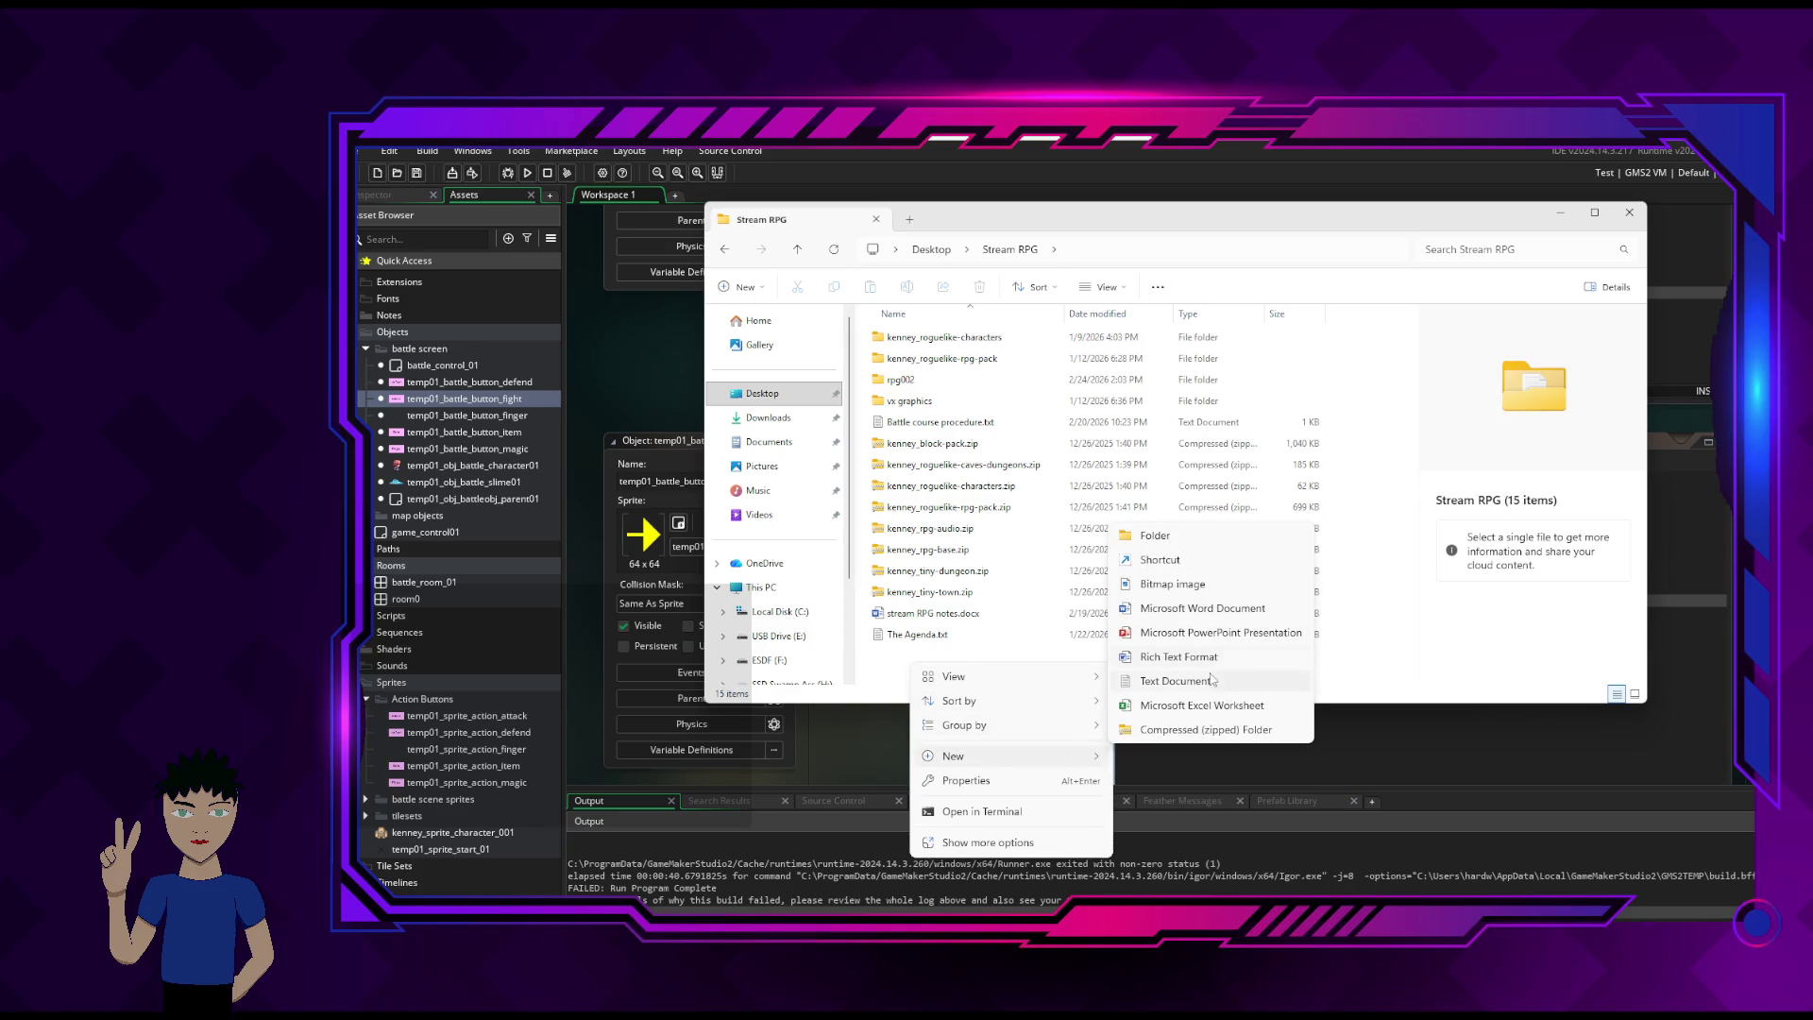
pyautogui.click(1211, 682)
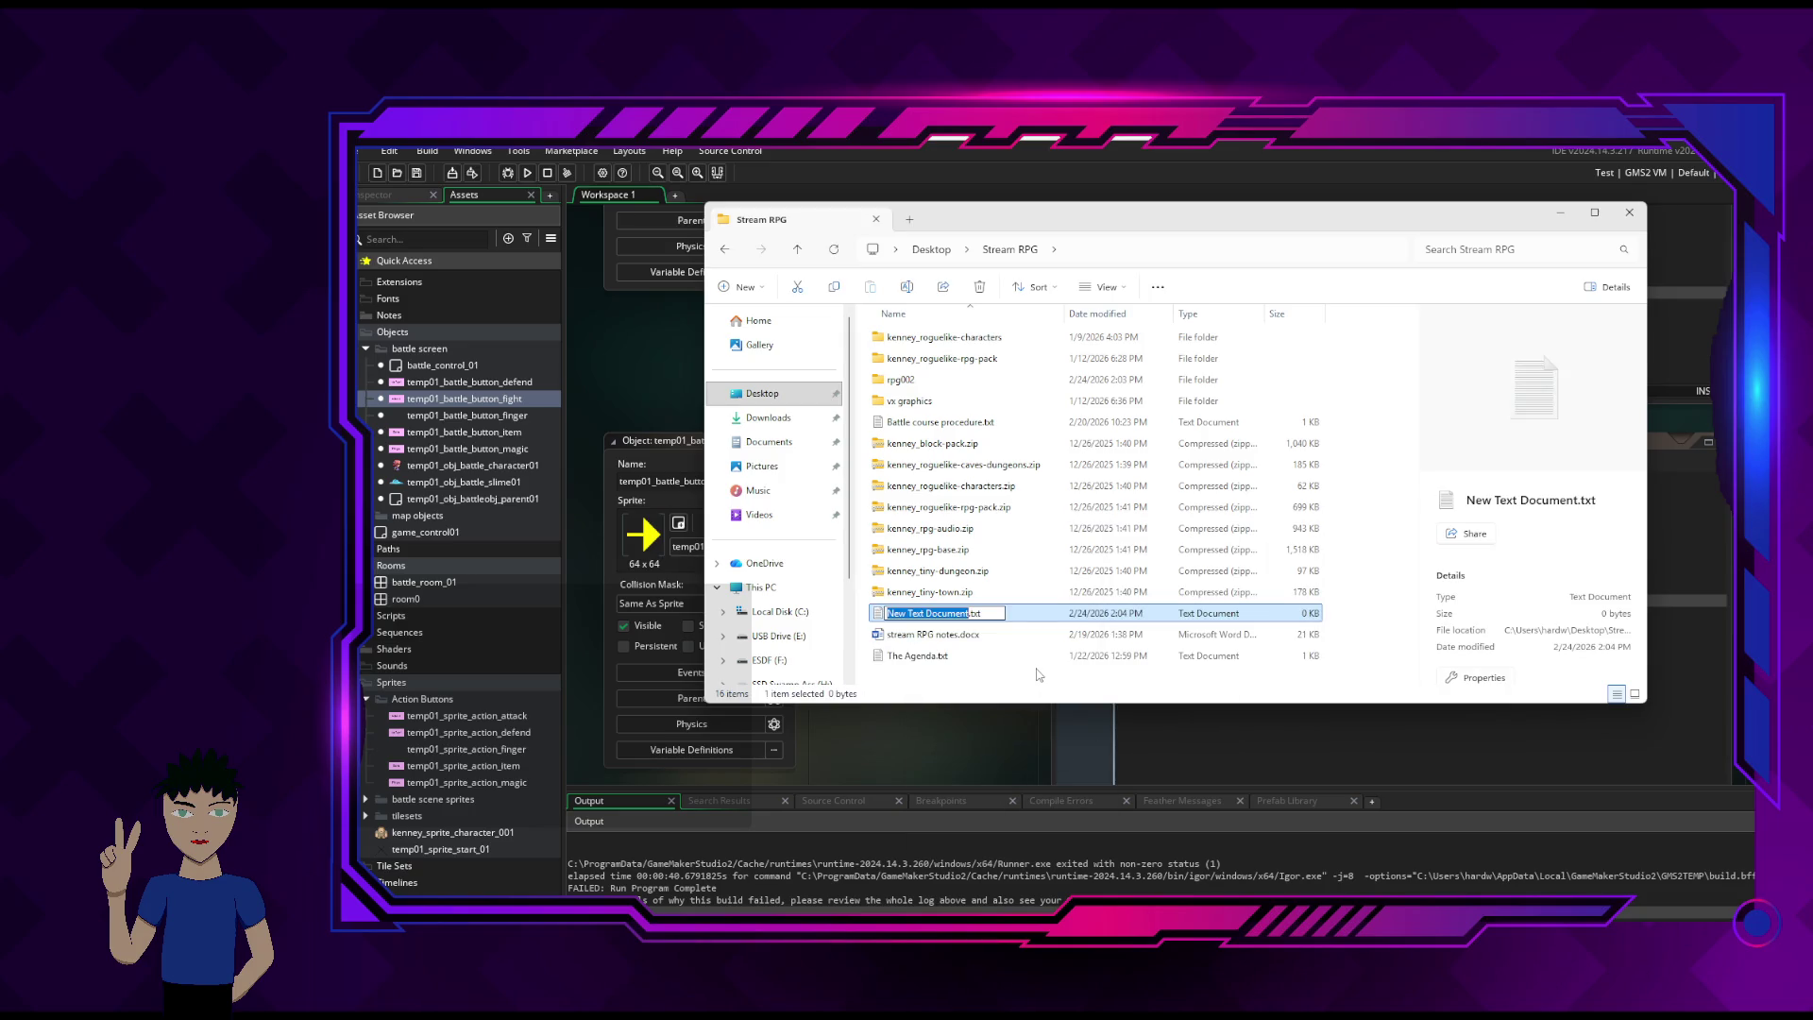
pyautogui.write('runtime er')
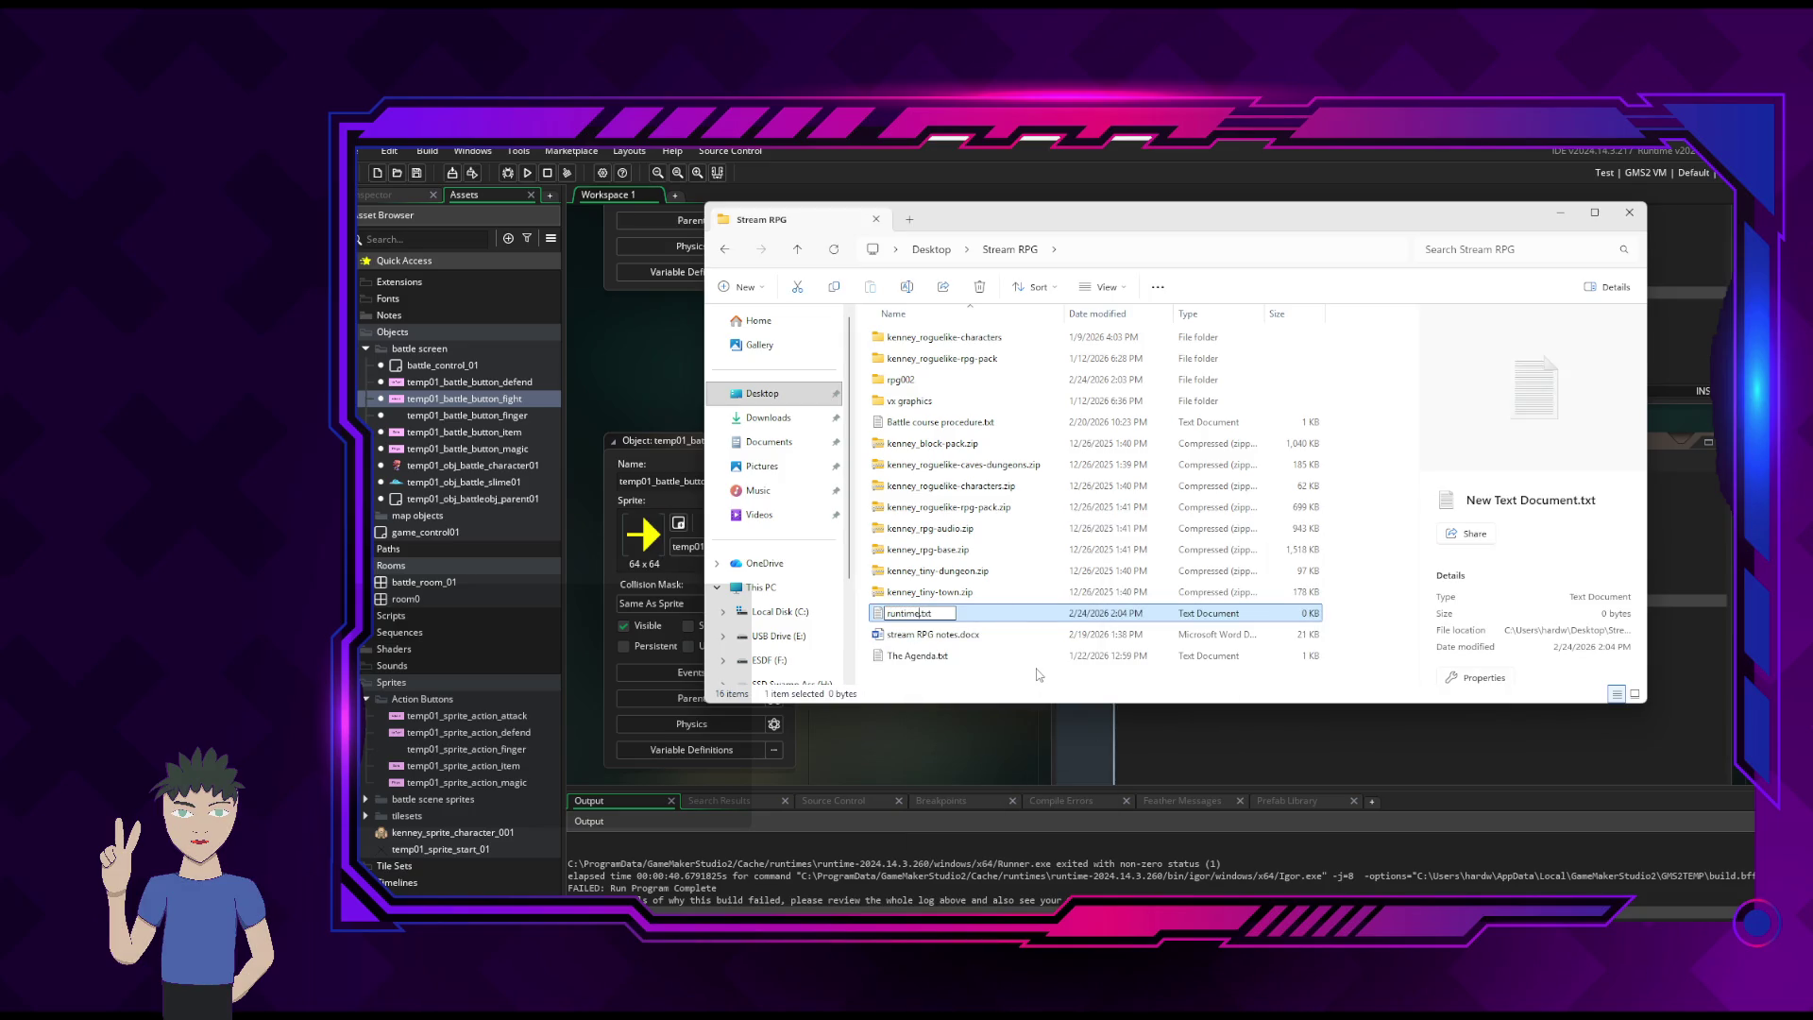
pyautogui.write('rors')
pyautogui.press('Return')
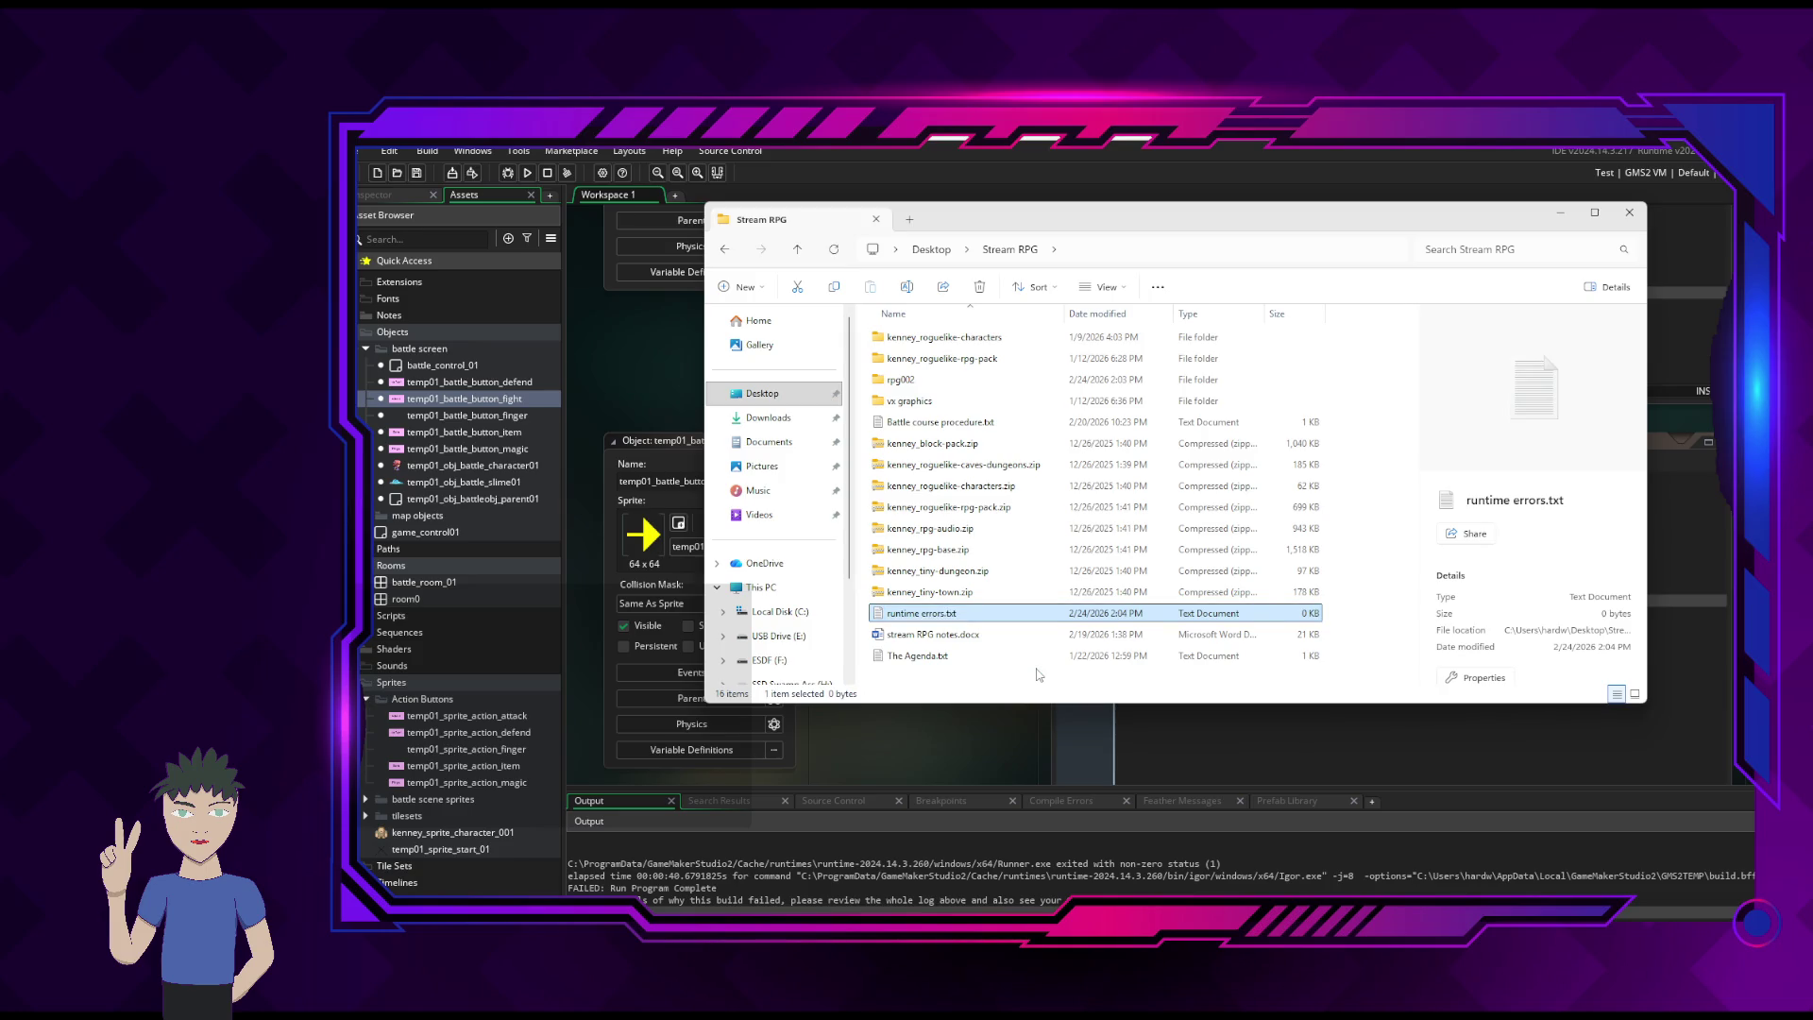
pyautogui.press('Return')
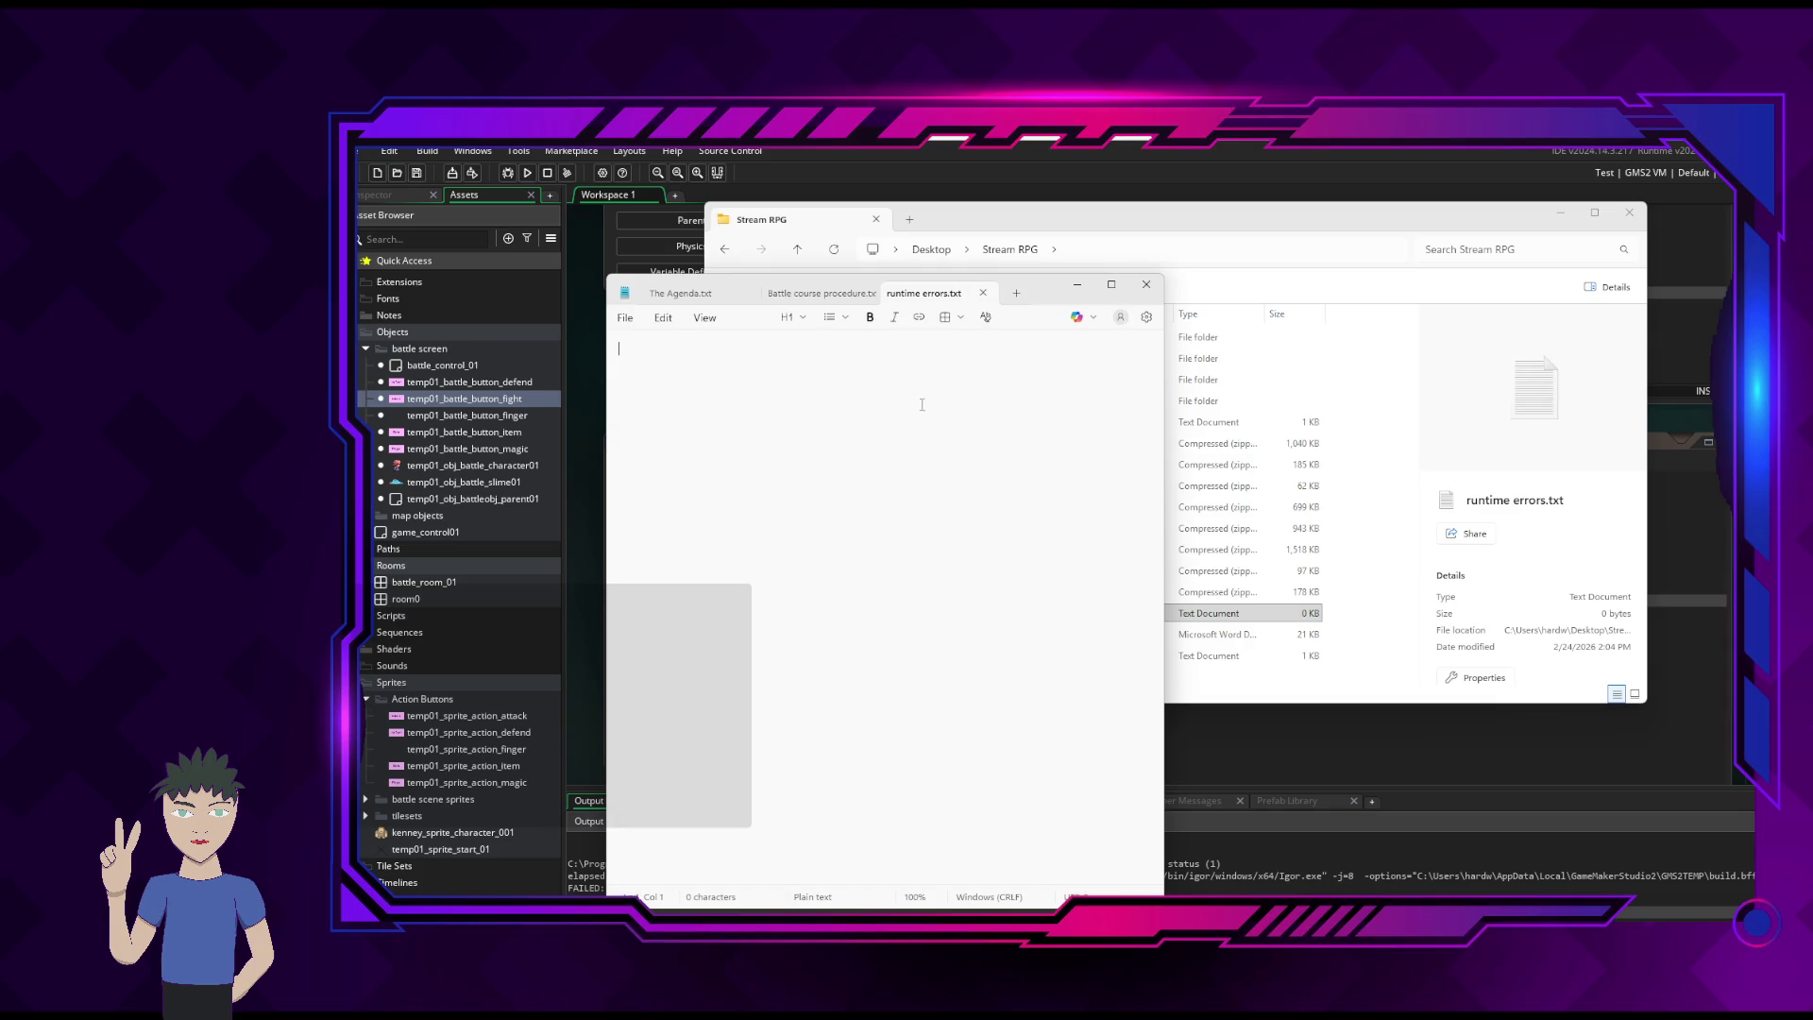
# - Paste the error log into runtime errors.txt, widen the window, and review the log lines
pyautogui.hotkey('ctrl', 'v')
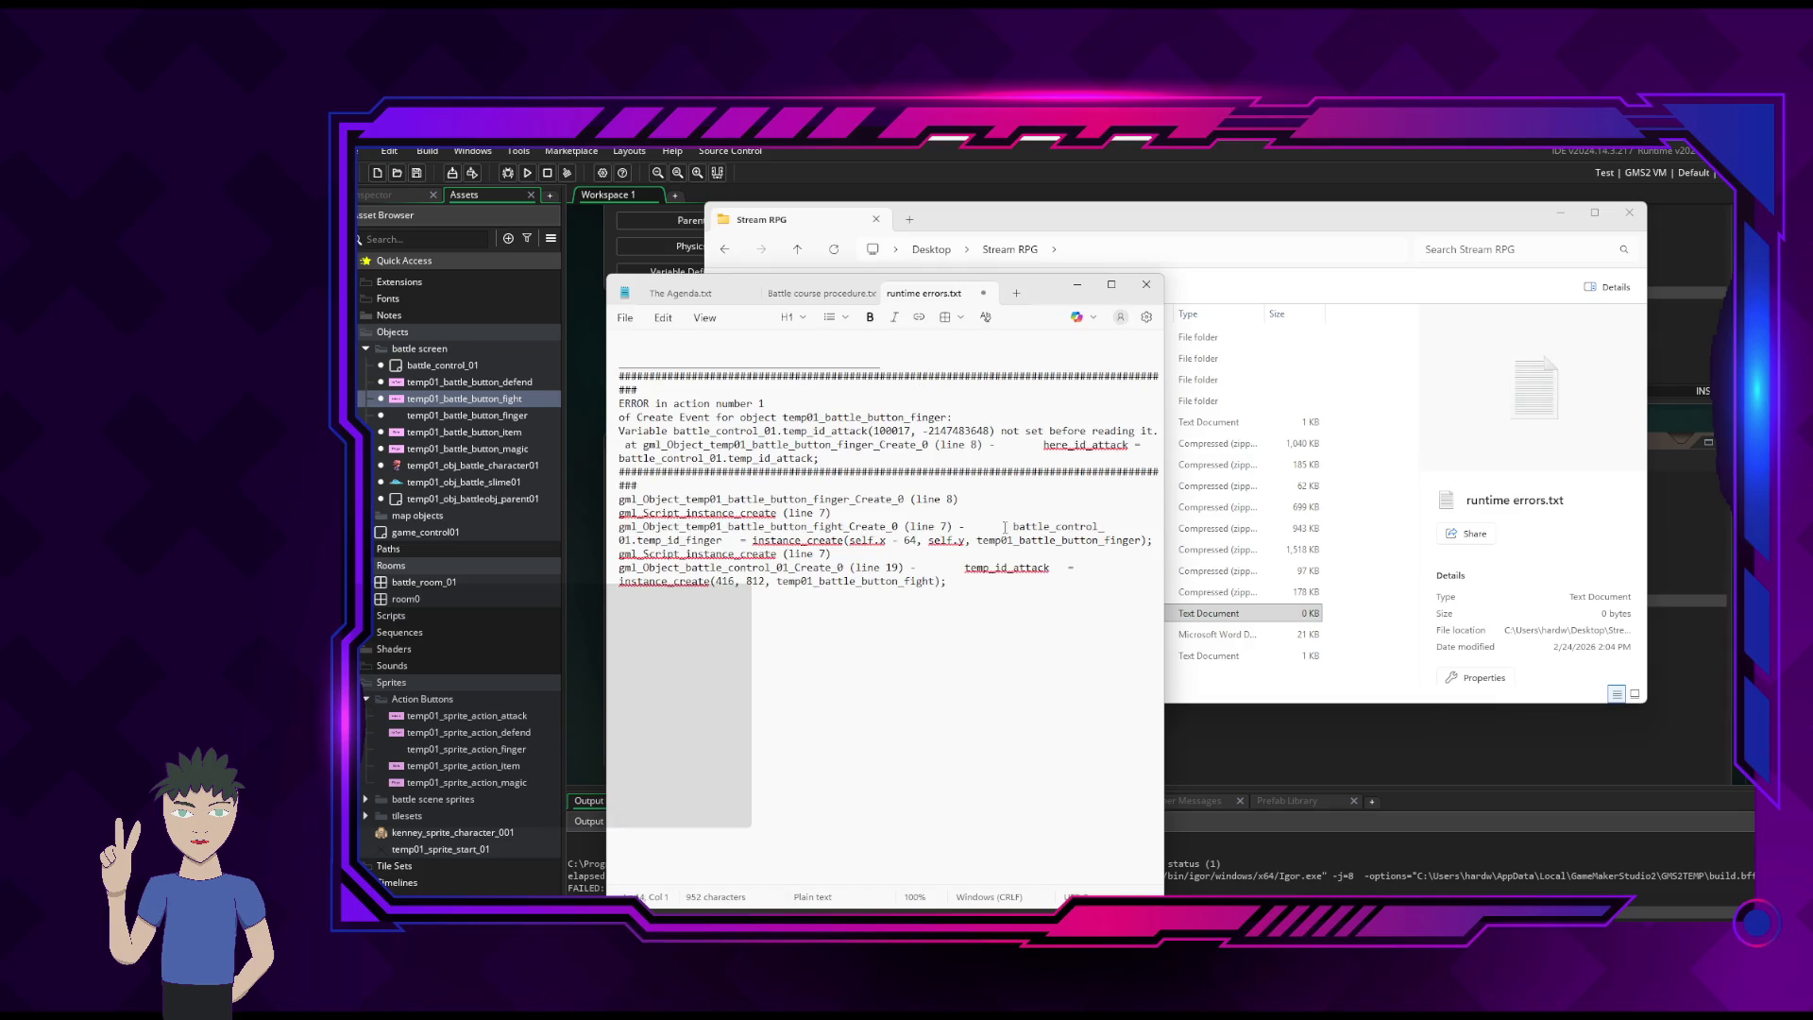
pyautogui.moveTo(1165, 496); pyautogui.dragTo(1611, 493)
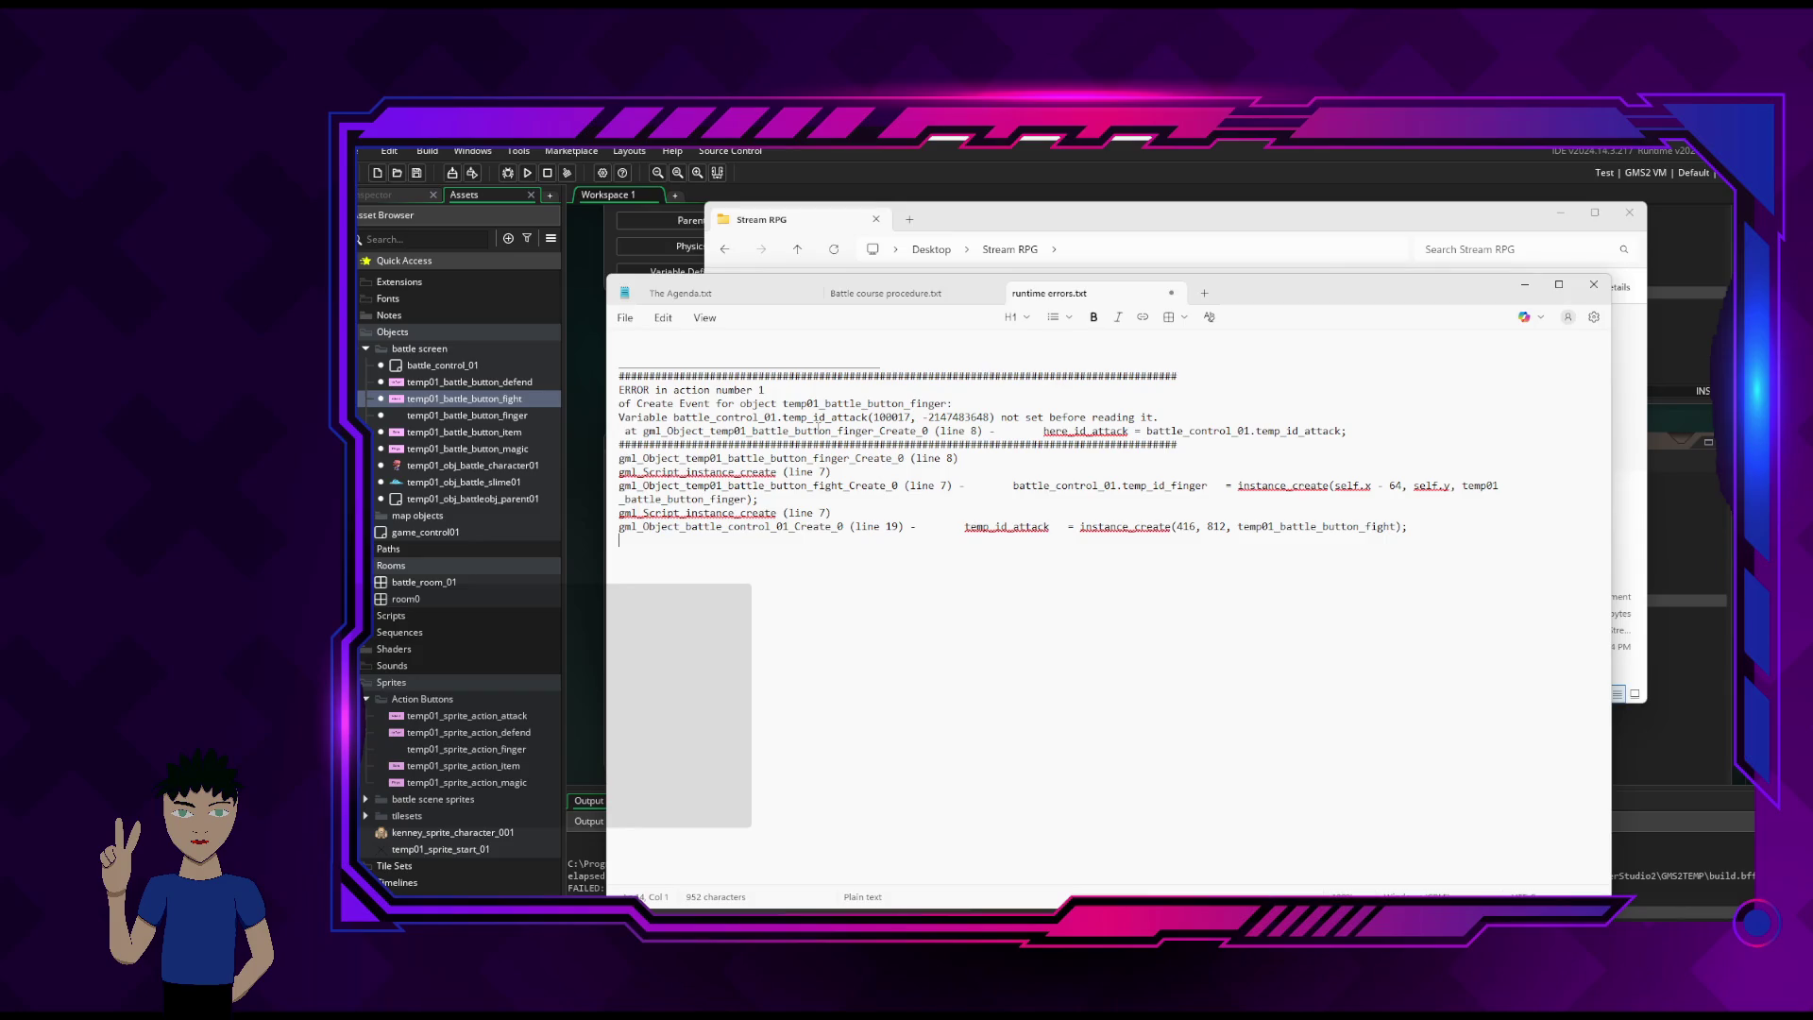
pyautogui.click(988, 431)
pyautogui.click(1187, 431)
pyautogui.click(1414, 526)
pyautogui.click(1064, 526)
pyautogui.click(1419, 528)
# - Glance at Battle course procedure.txt, return to the error log, and minimize Notepad
pyautogui.click(871, 306)
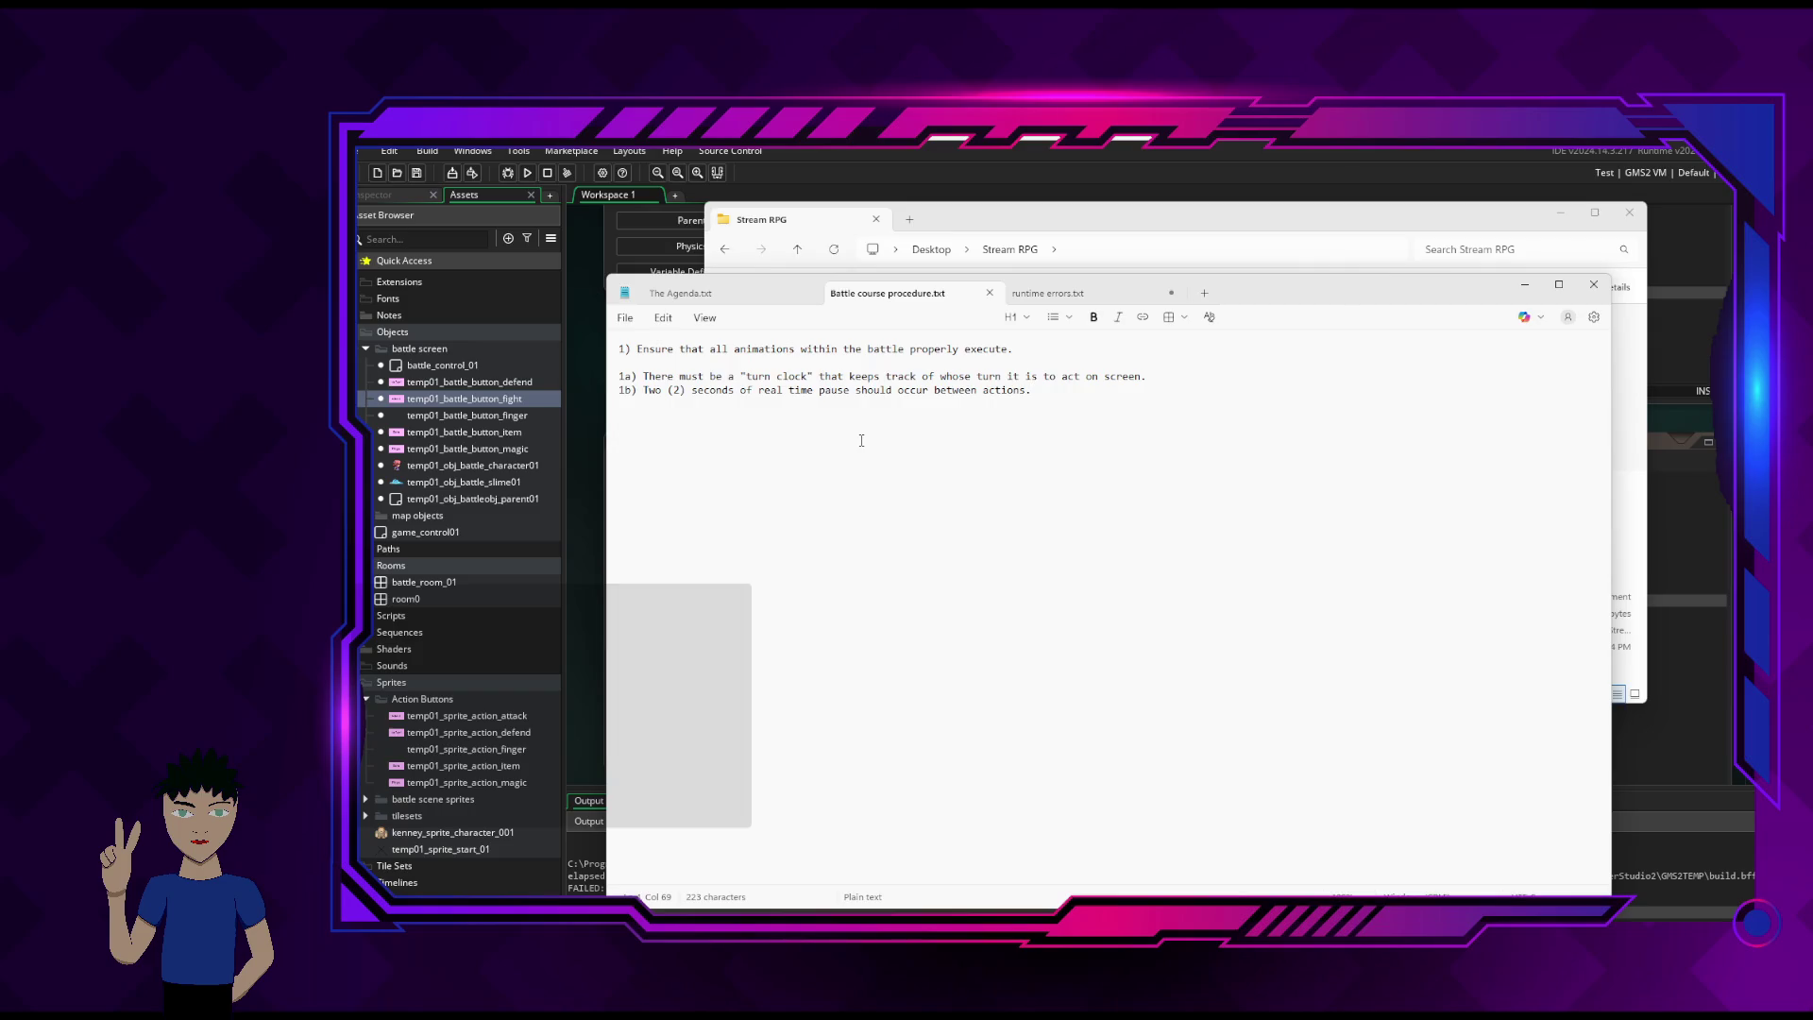
pyautogui.click(1103, 300)
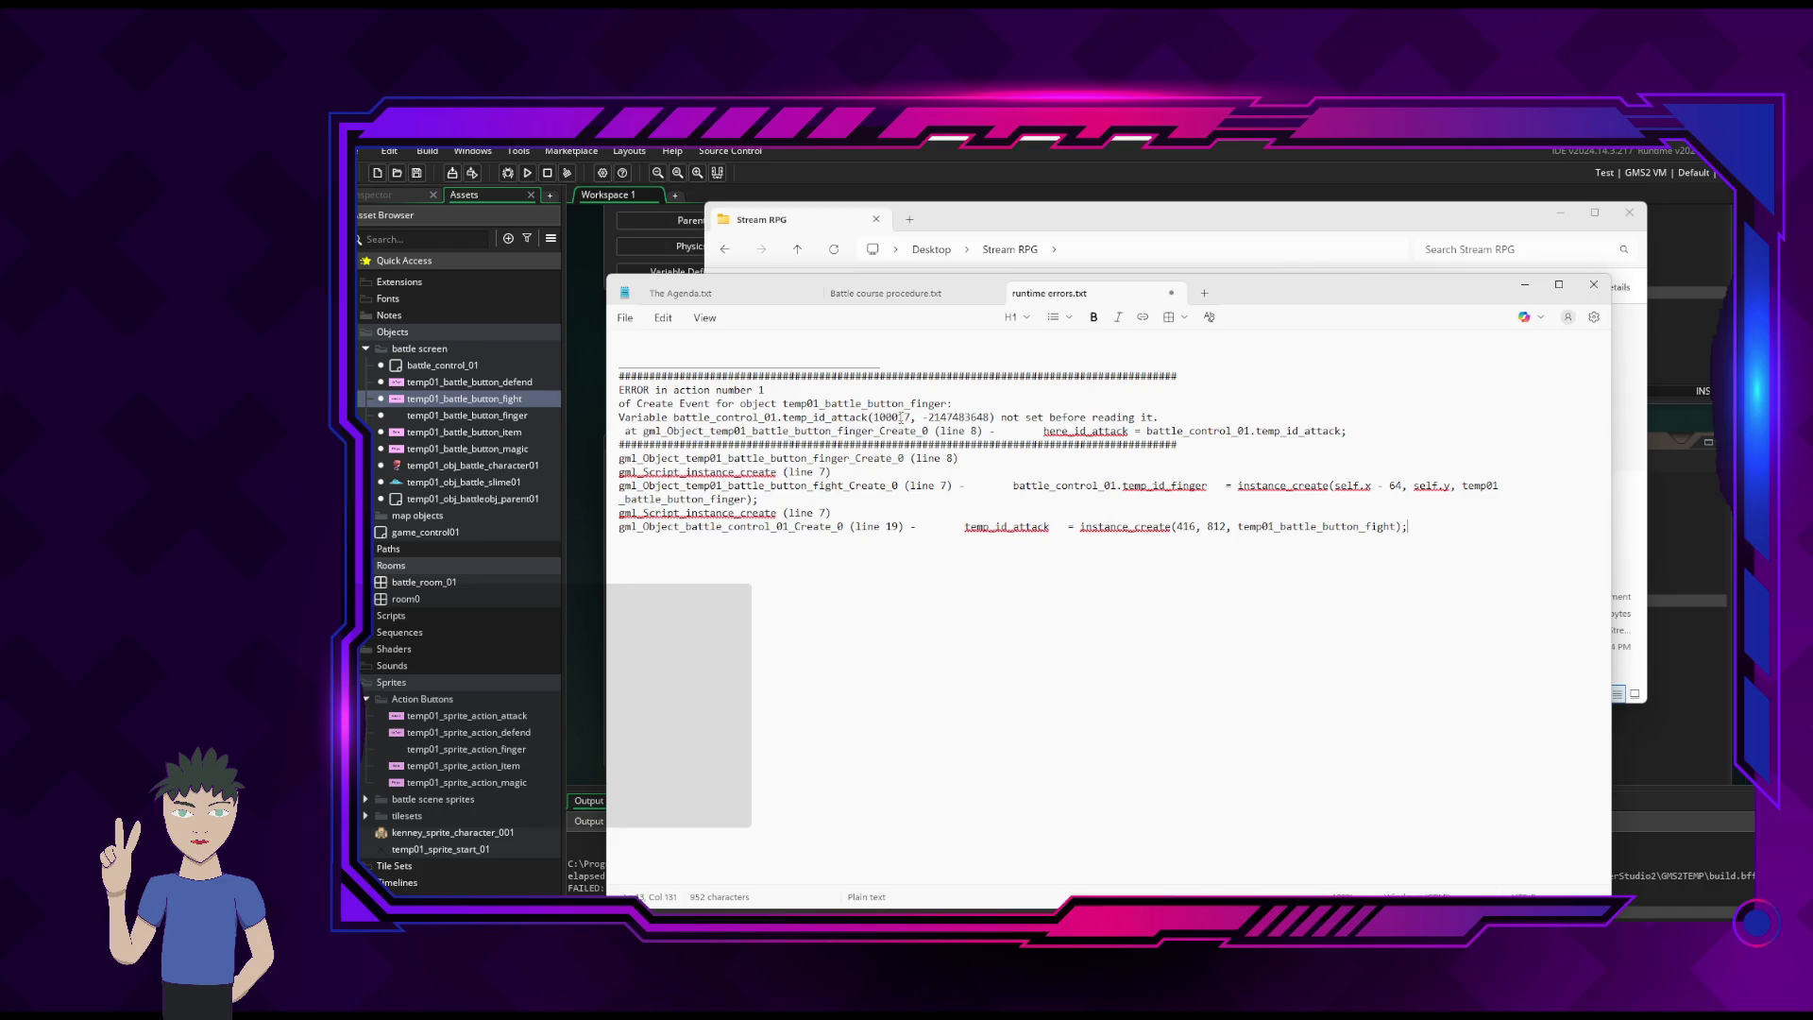
pyautogui.click(1524, 284)
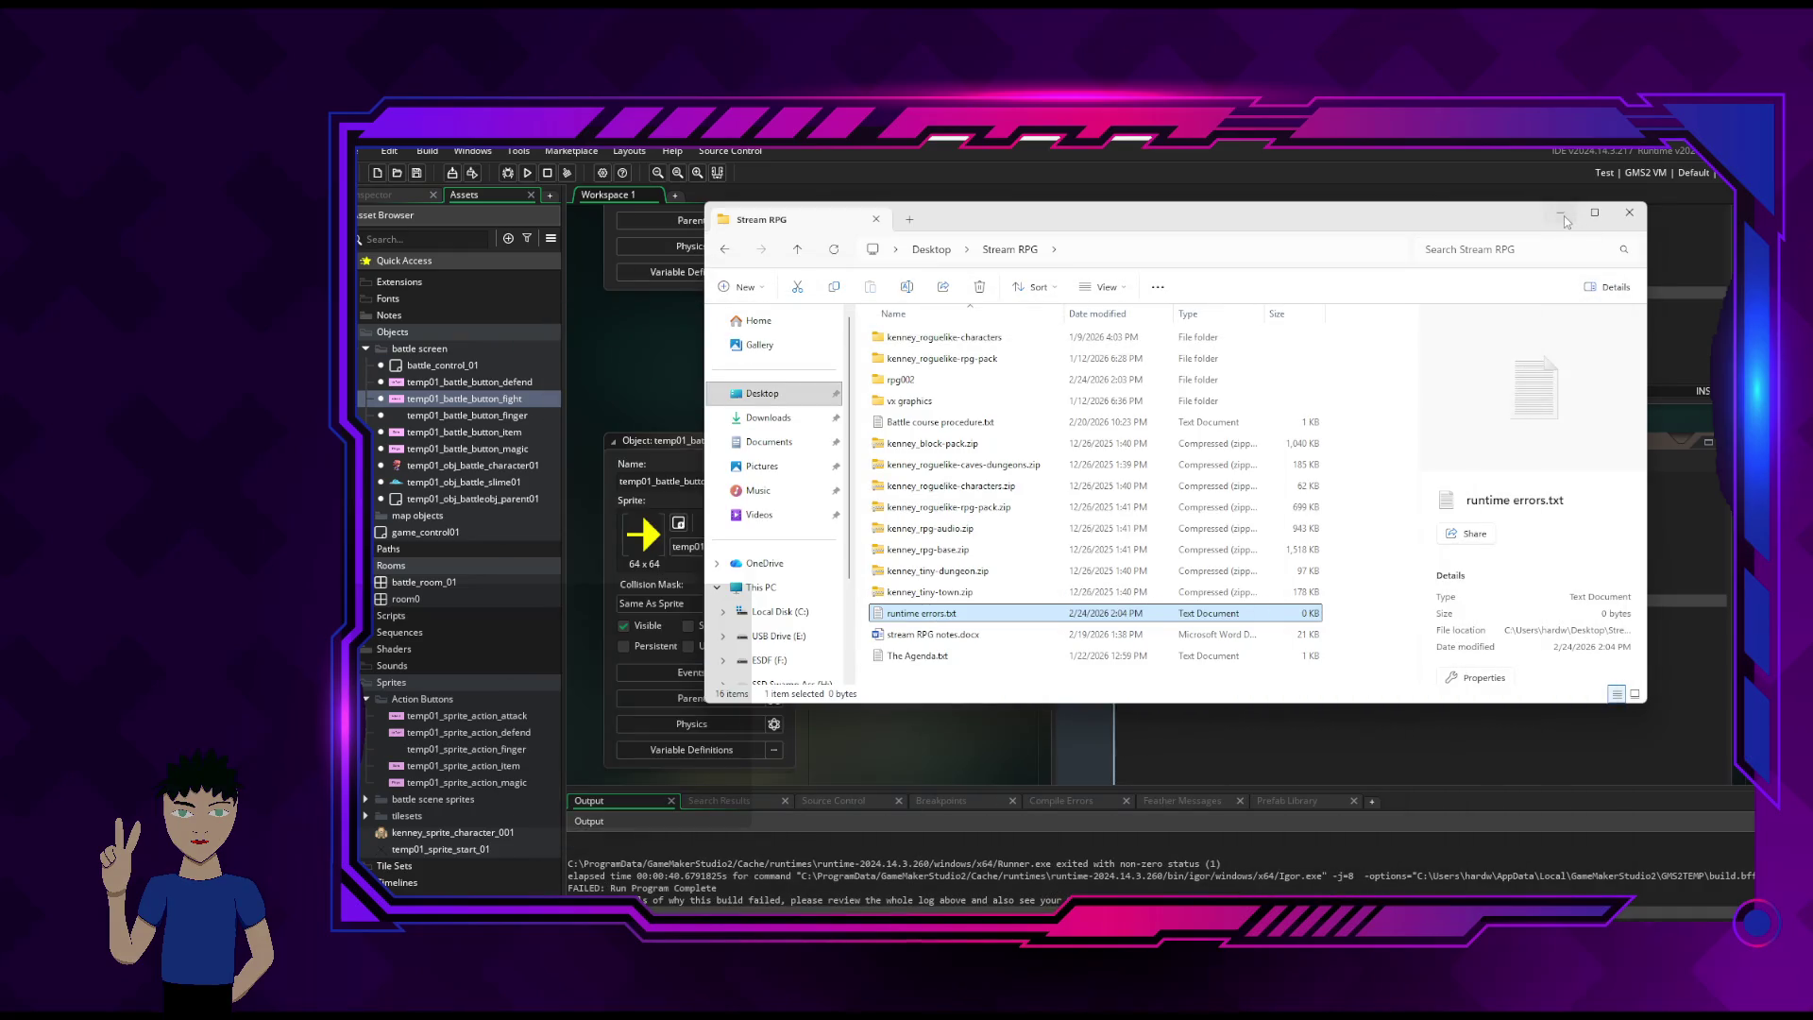
# - Return from Explorer to the finger's Create code and inspect the here_id_attack assignment on line 8
pyautogui.click(1560, 213)
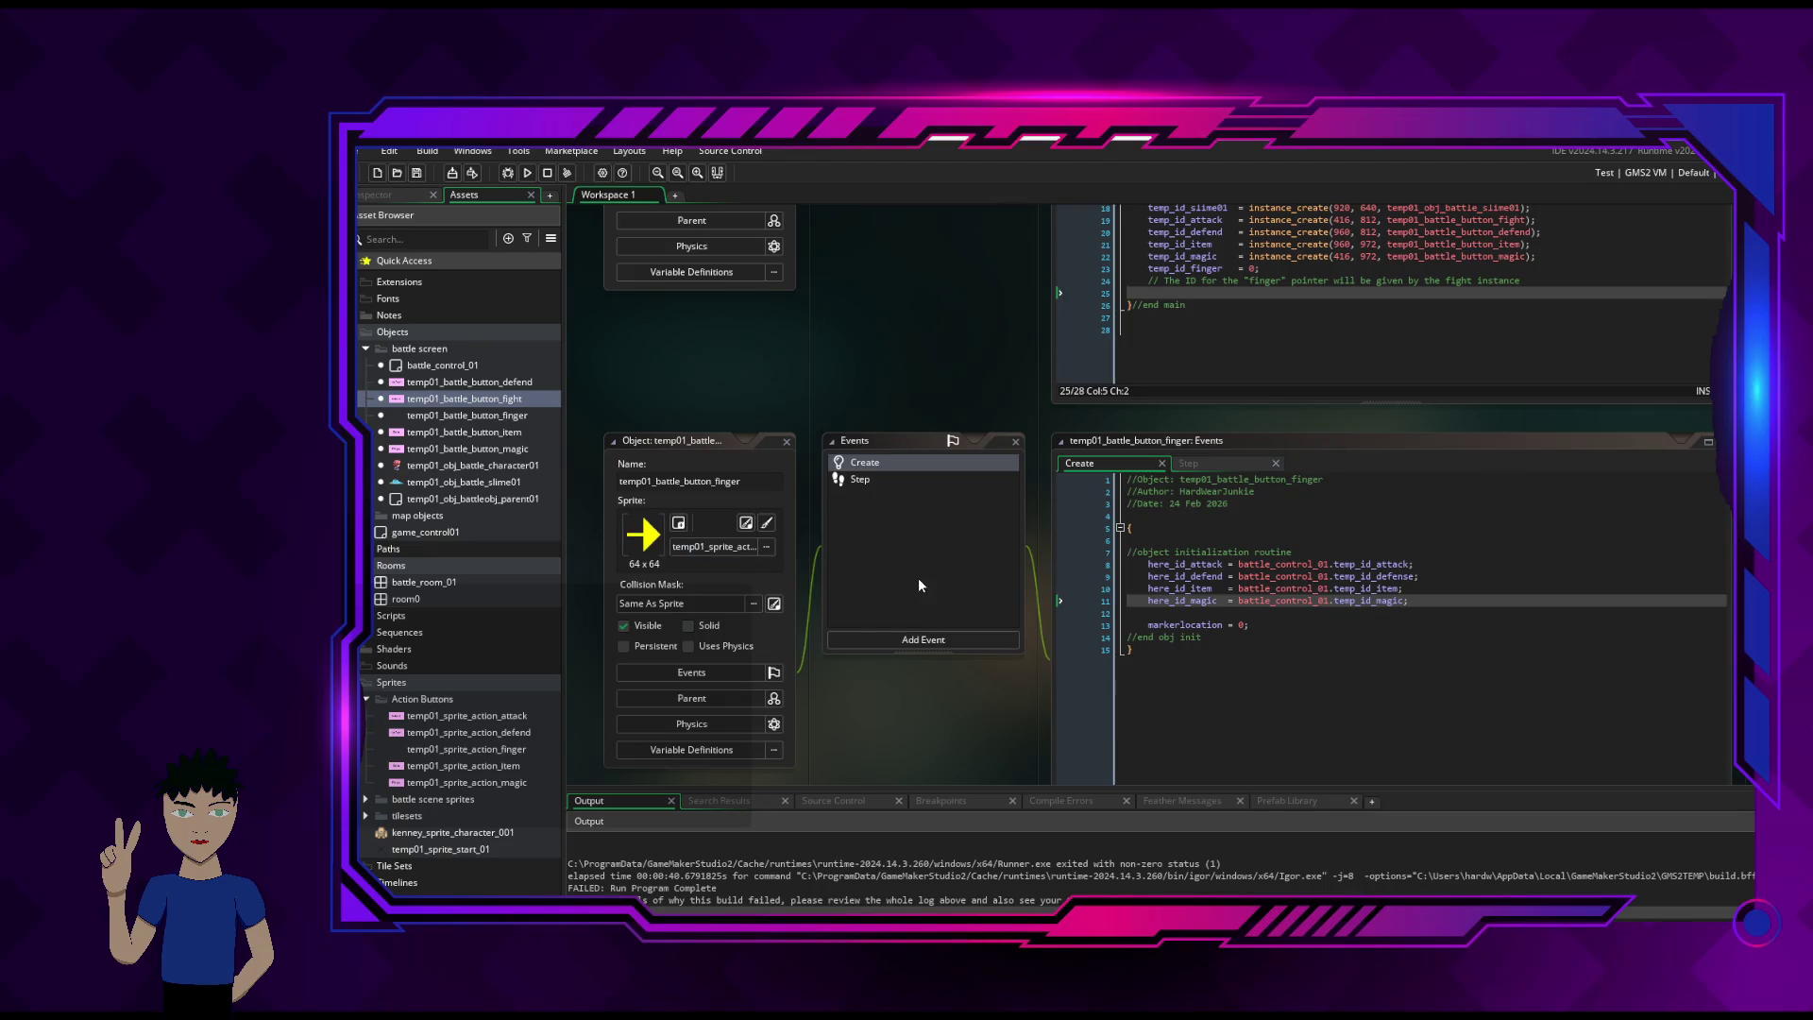
pyautogui.click(1311, 526)
pyautogui.click(1252, 564)
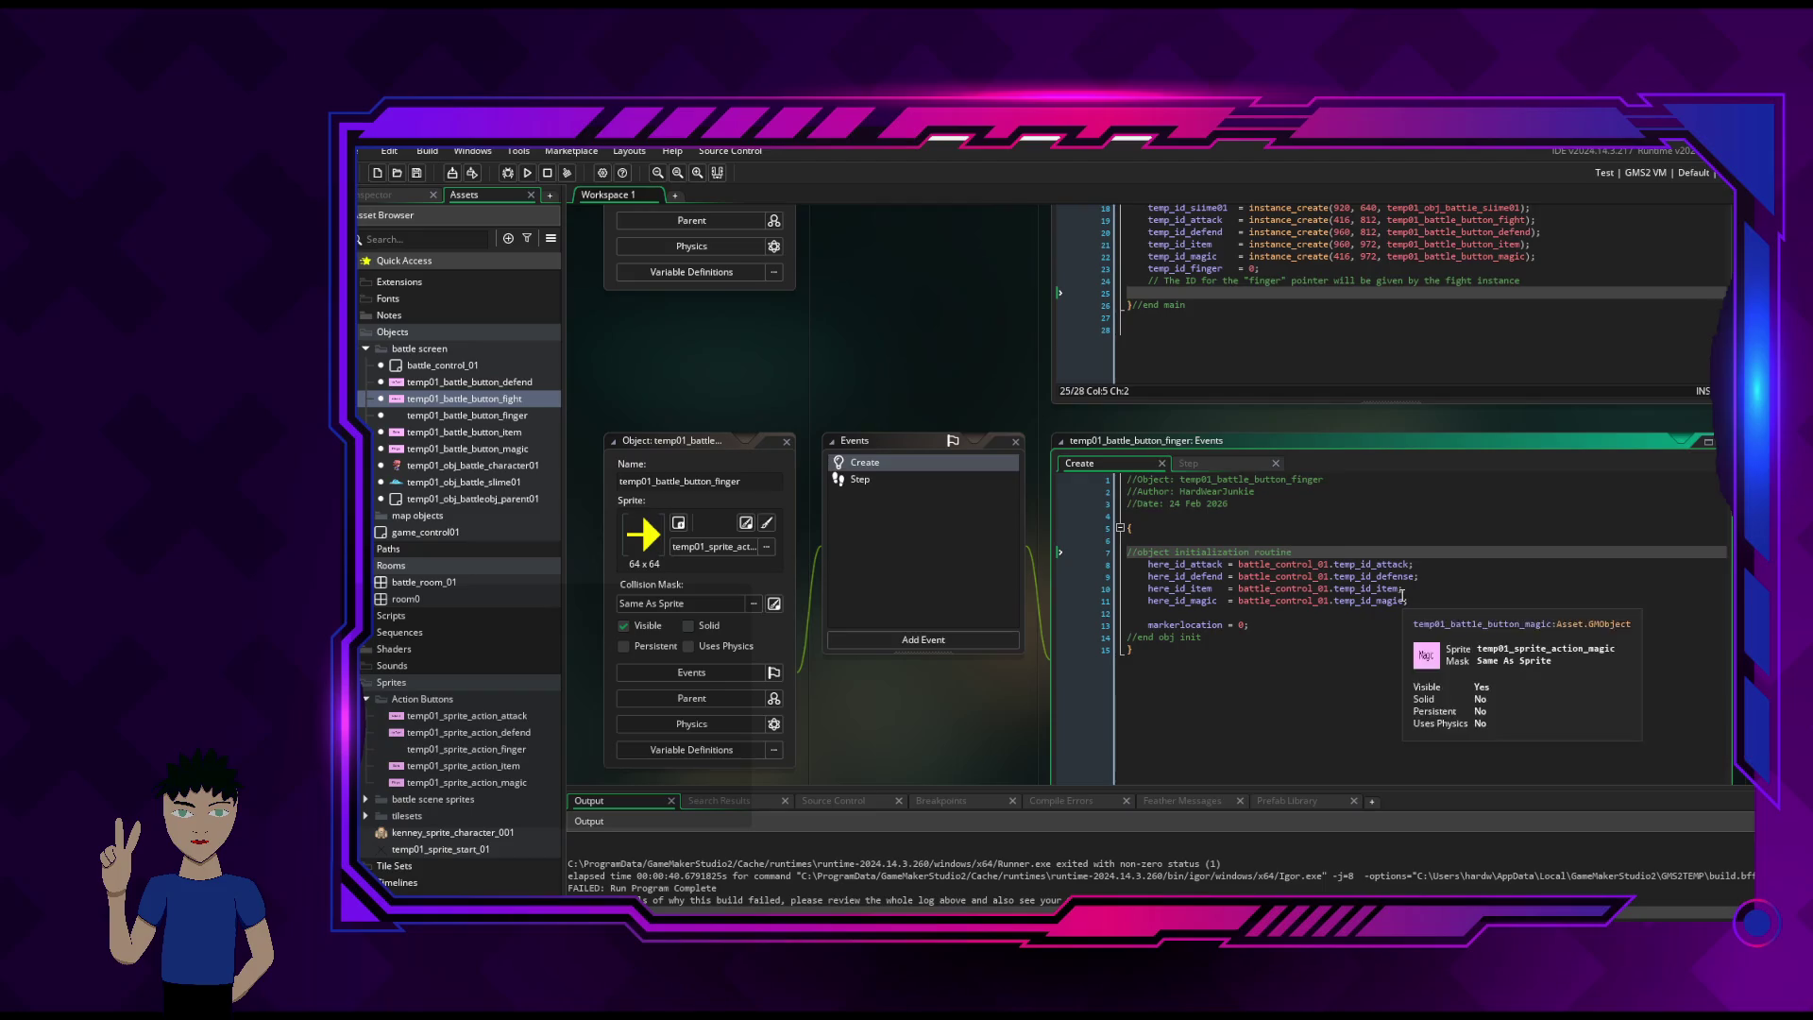
pyautogui.moveTo(1367, 562)
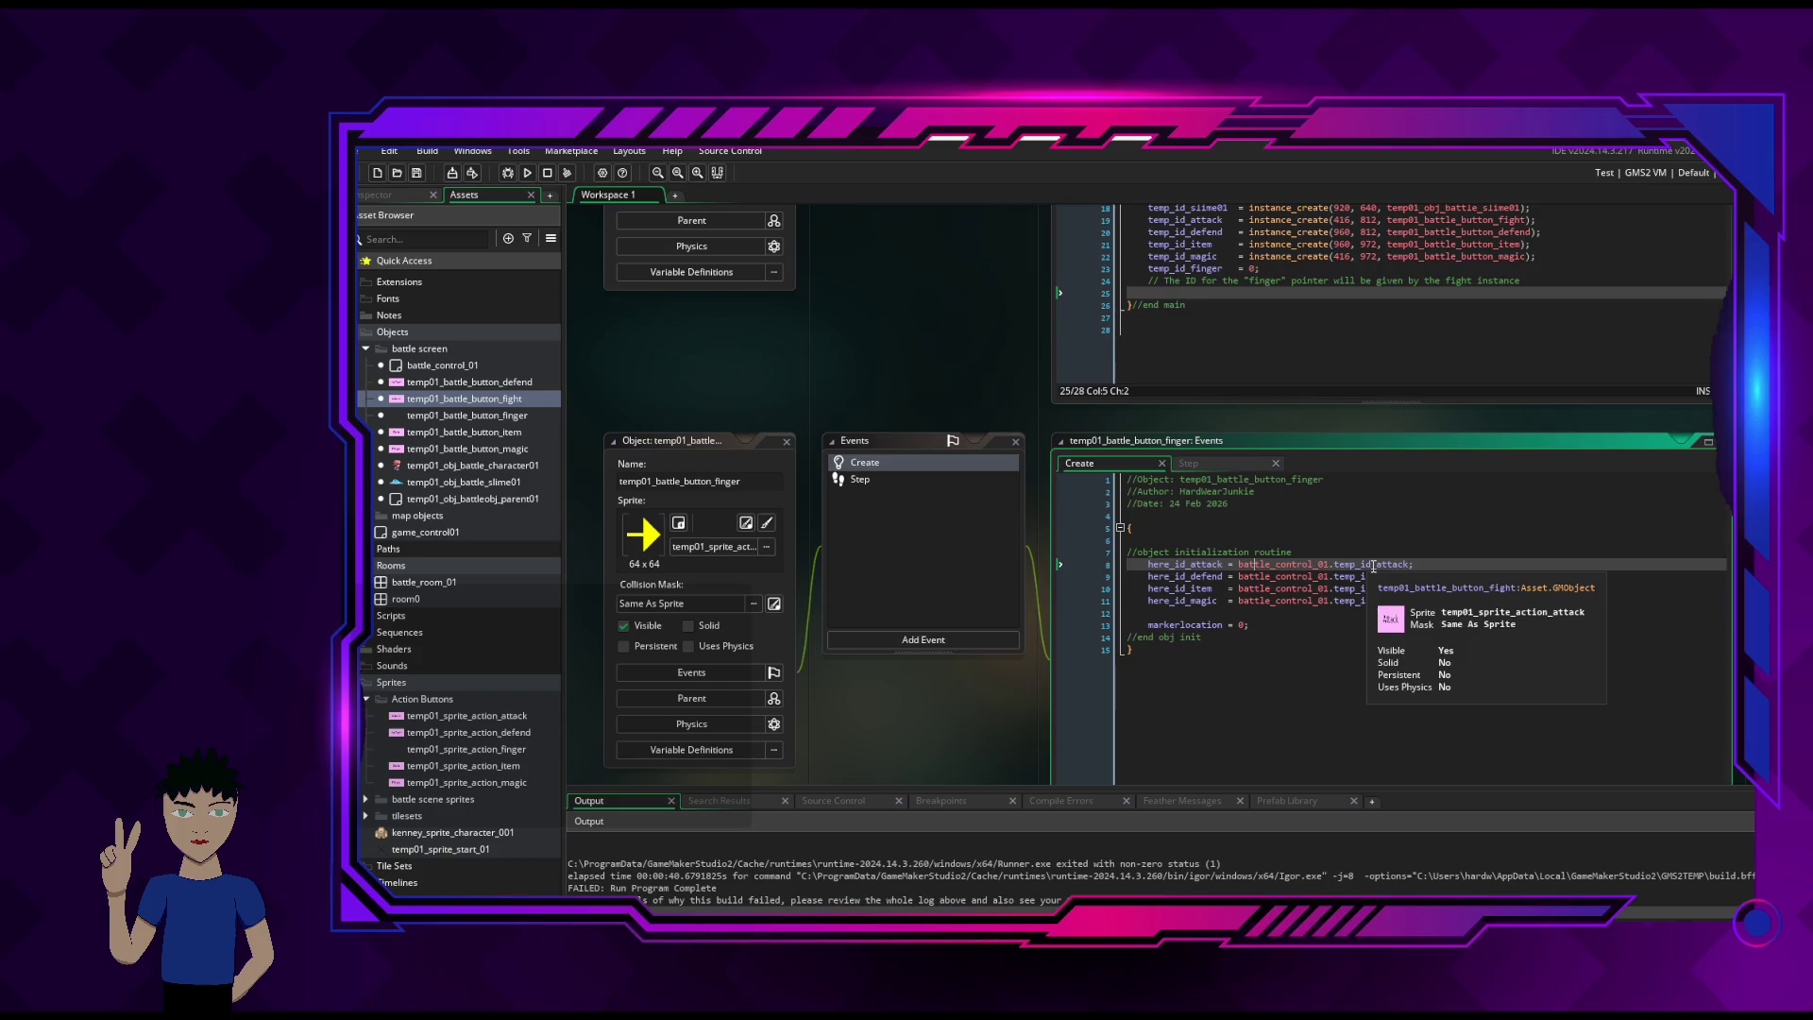
# - Examine the battle_control_01.temp_id_defense reference on line 9, then scroll up to the controller's code
pyautogui.click(1342, 578)
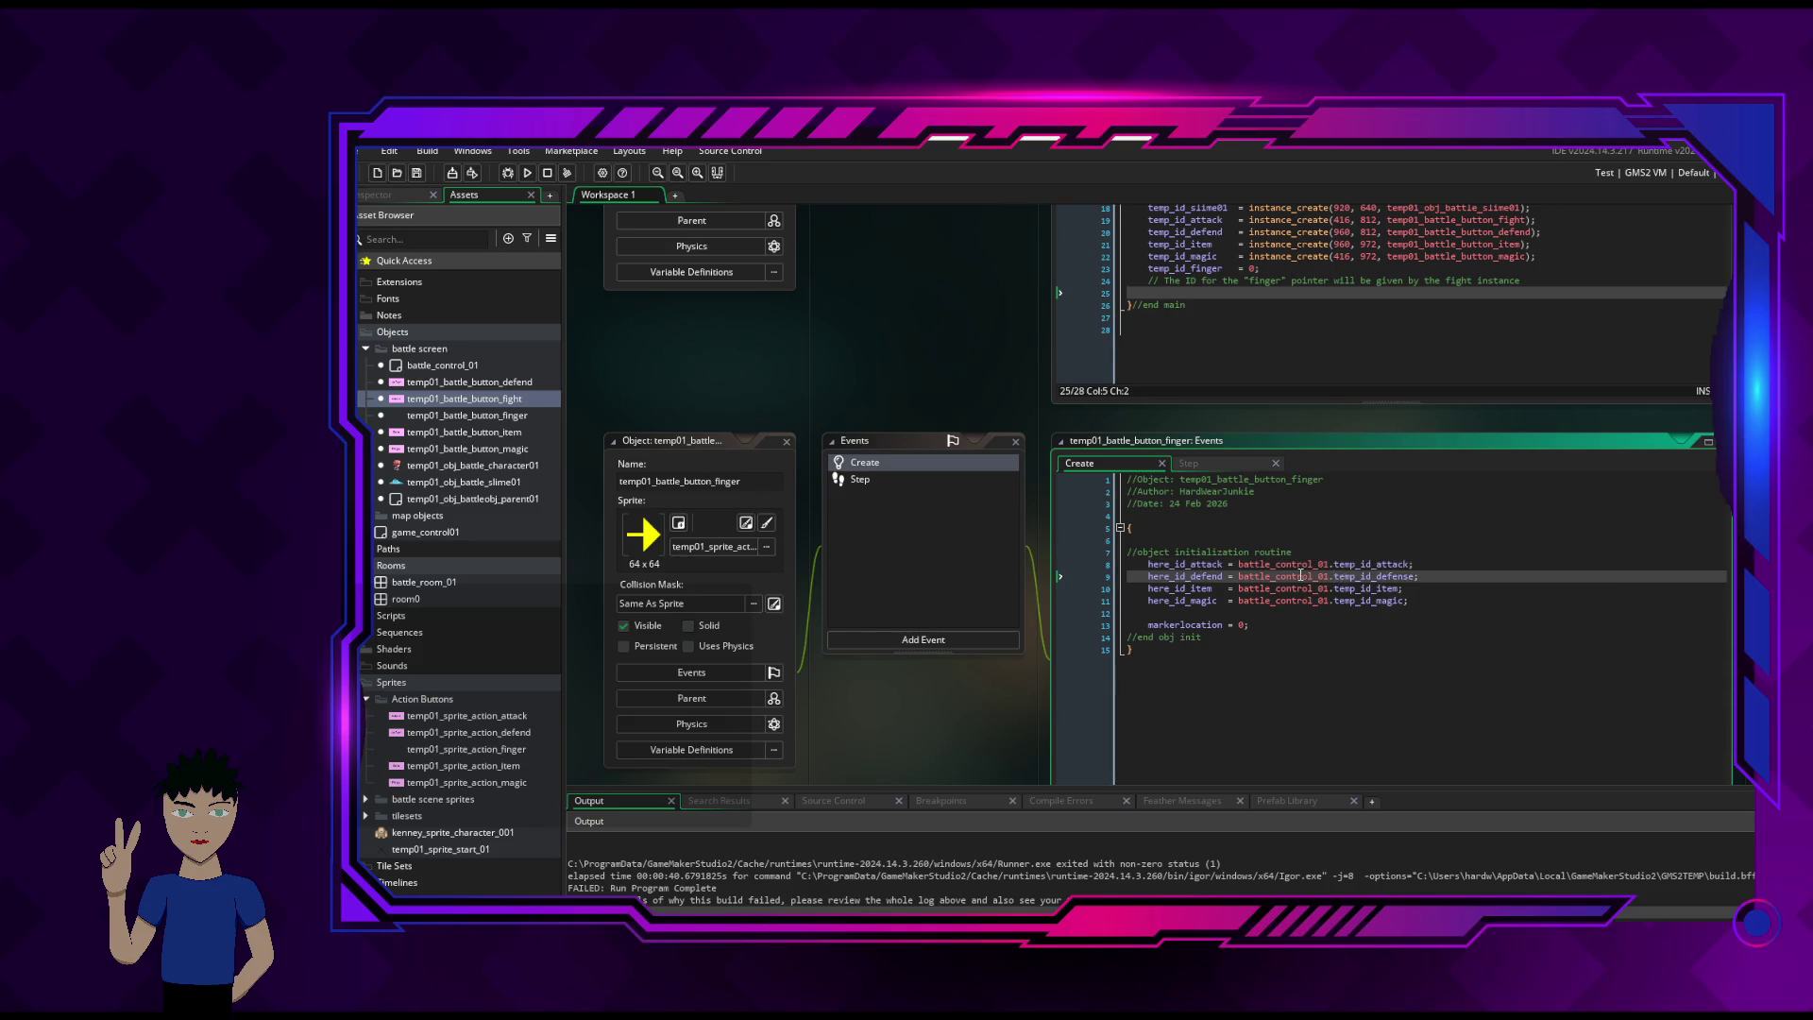
pyautogui.moveTo(1301, 575)
pyautogui.doubleClick(1364, 576)
pyautogui.click(1365, 578)
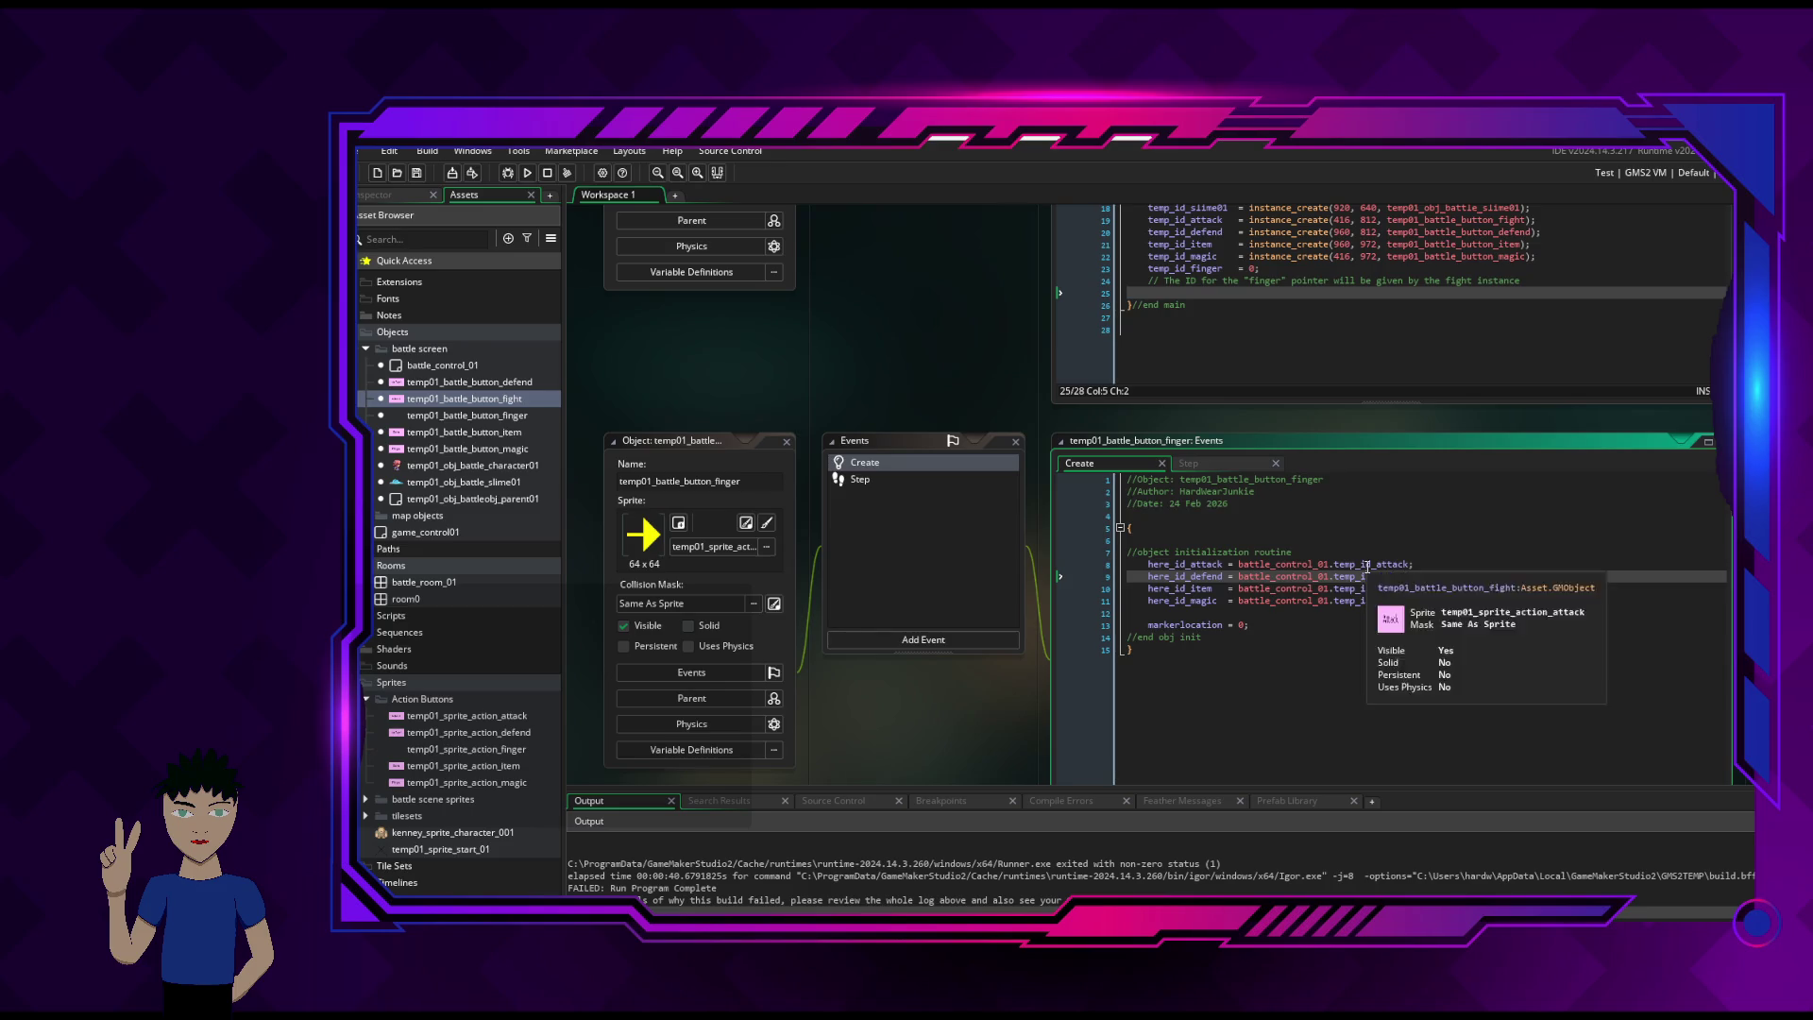
pyautogui.click(1368, 564)
pyautogui.click(1388, 576)
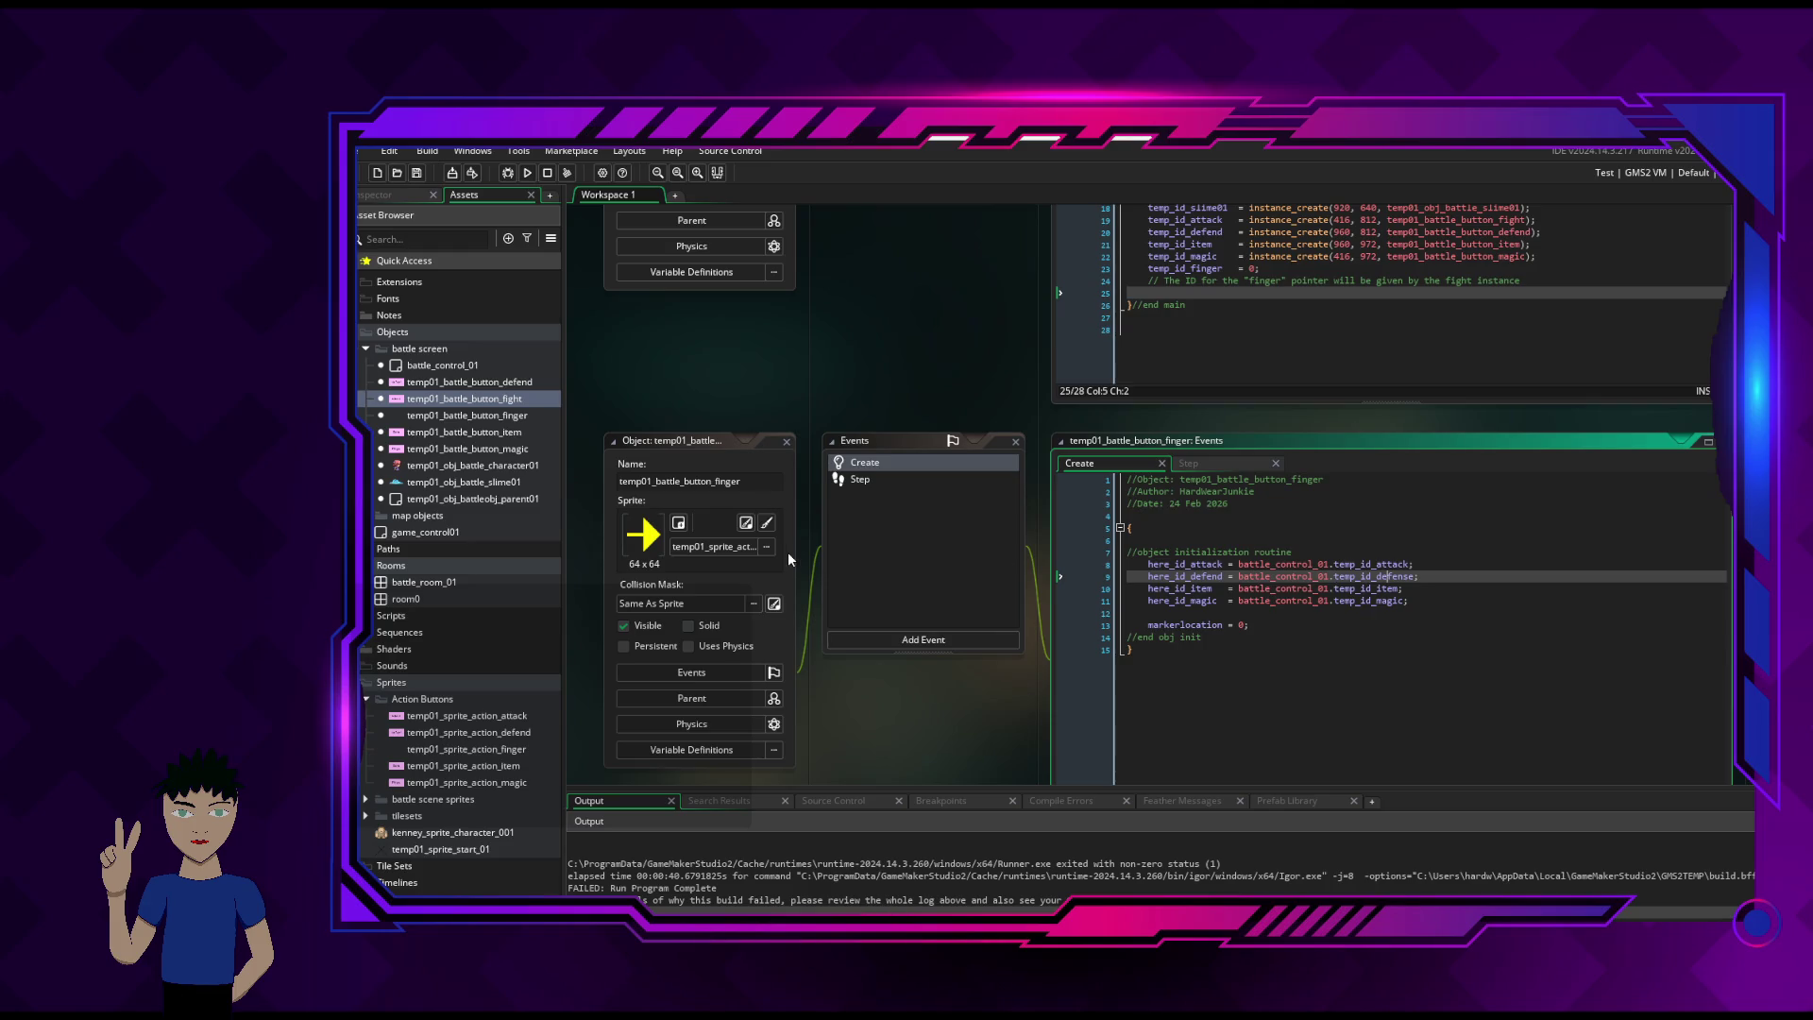
pyautogui.scroll(2, 840, 552)
pyautogui.scroll(1, 841, 551)
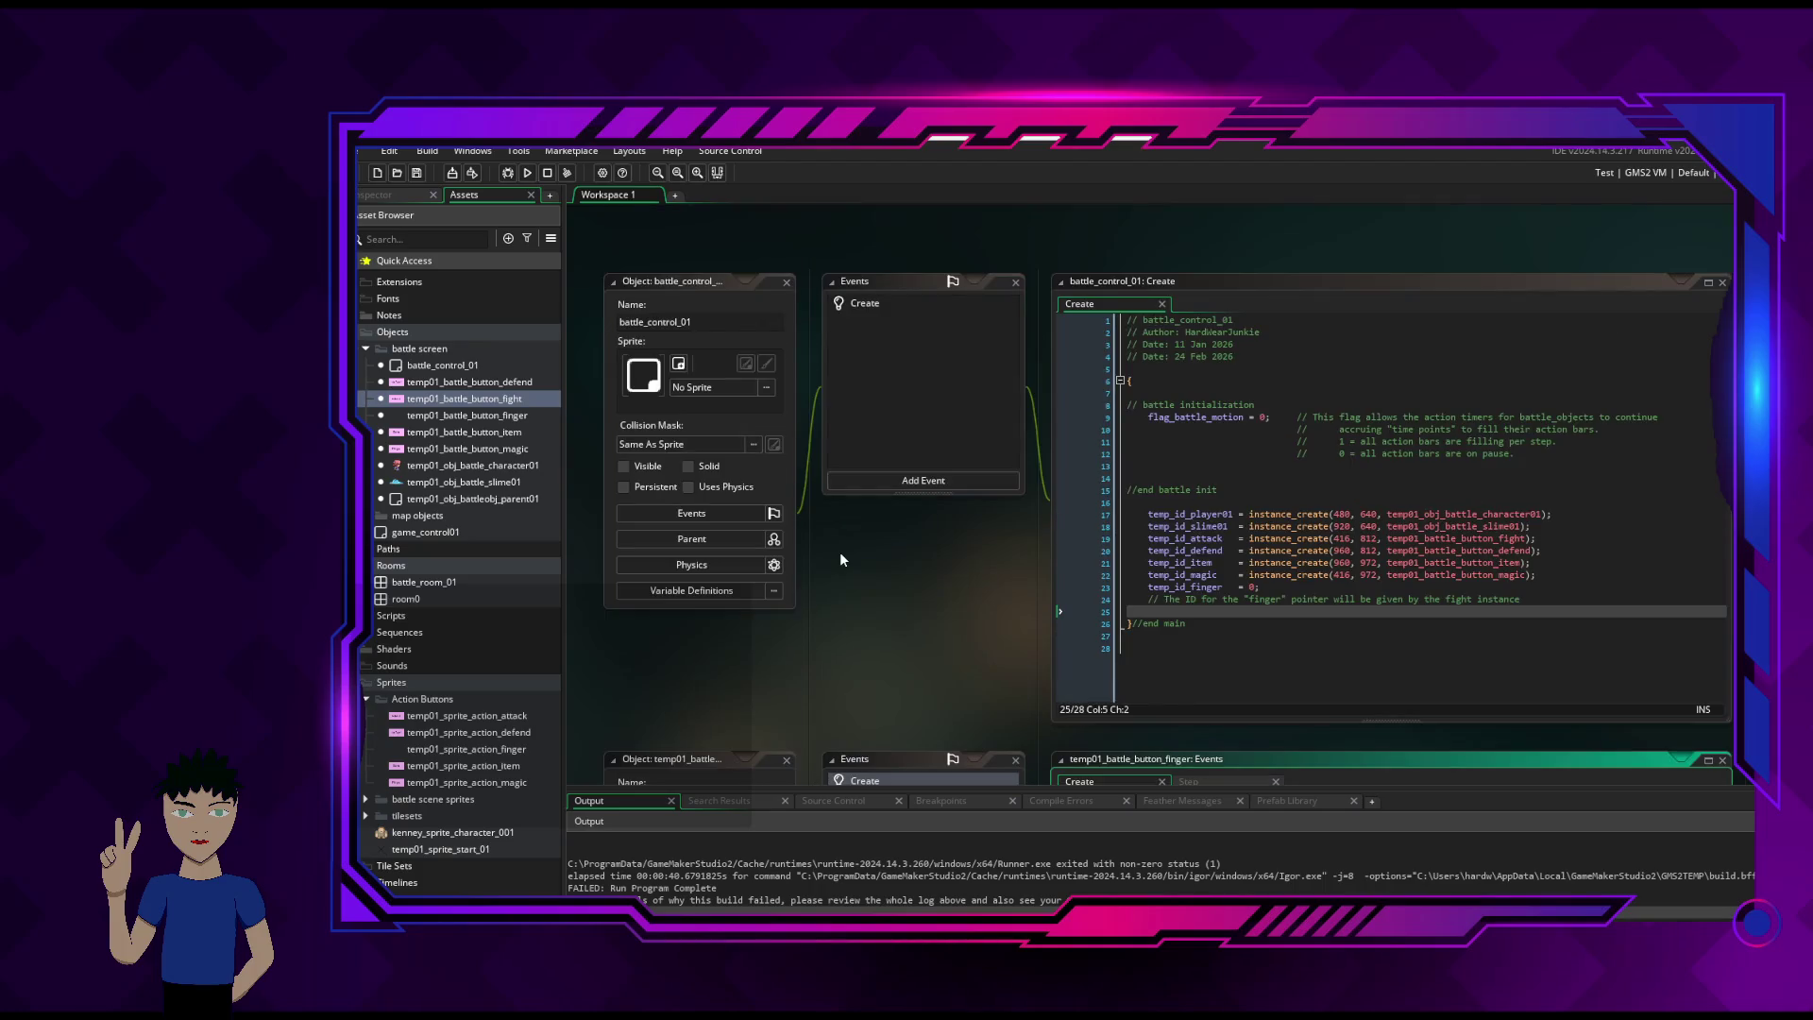
# - Check the instance_create calls on lines 22–23 of battle_control_01, then revisit the finger's Create code
pyautogui.click(1281, 587)
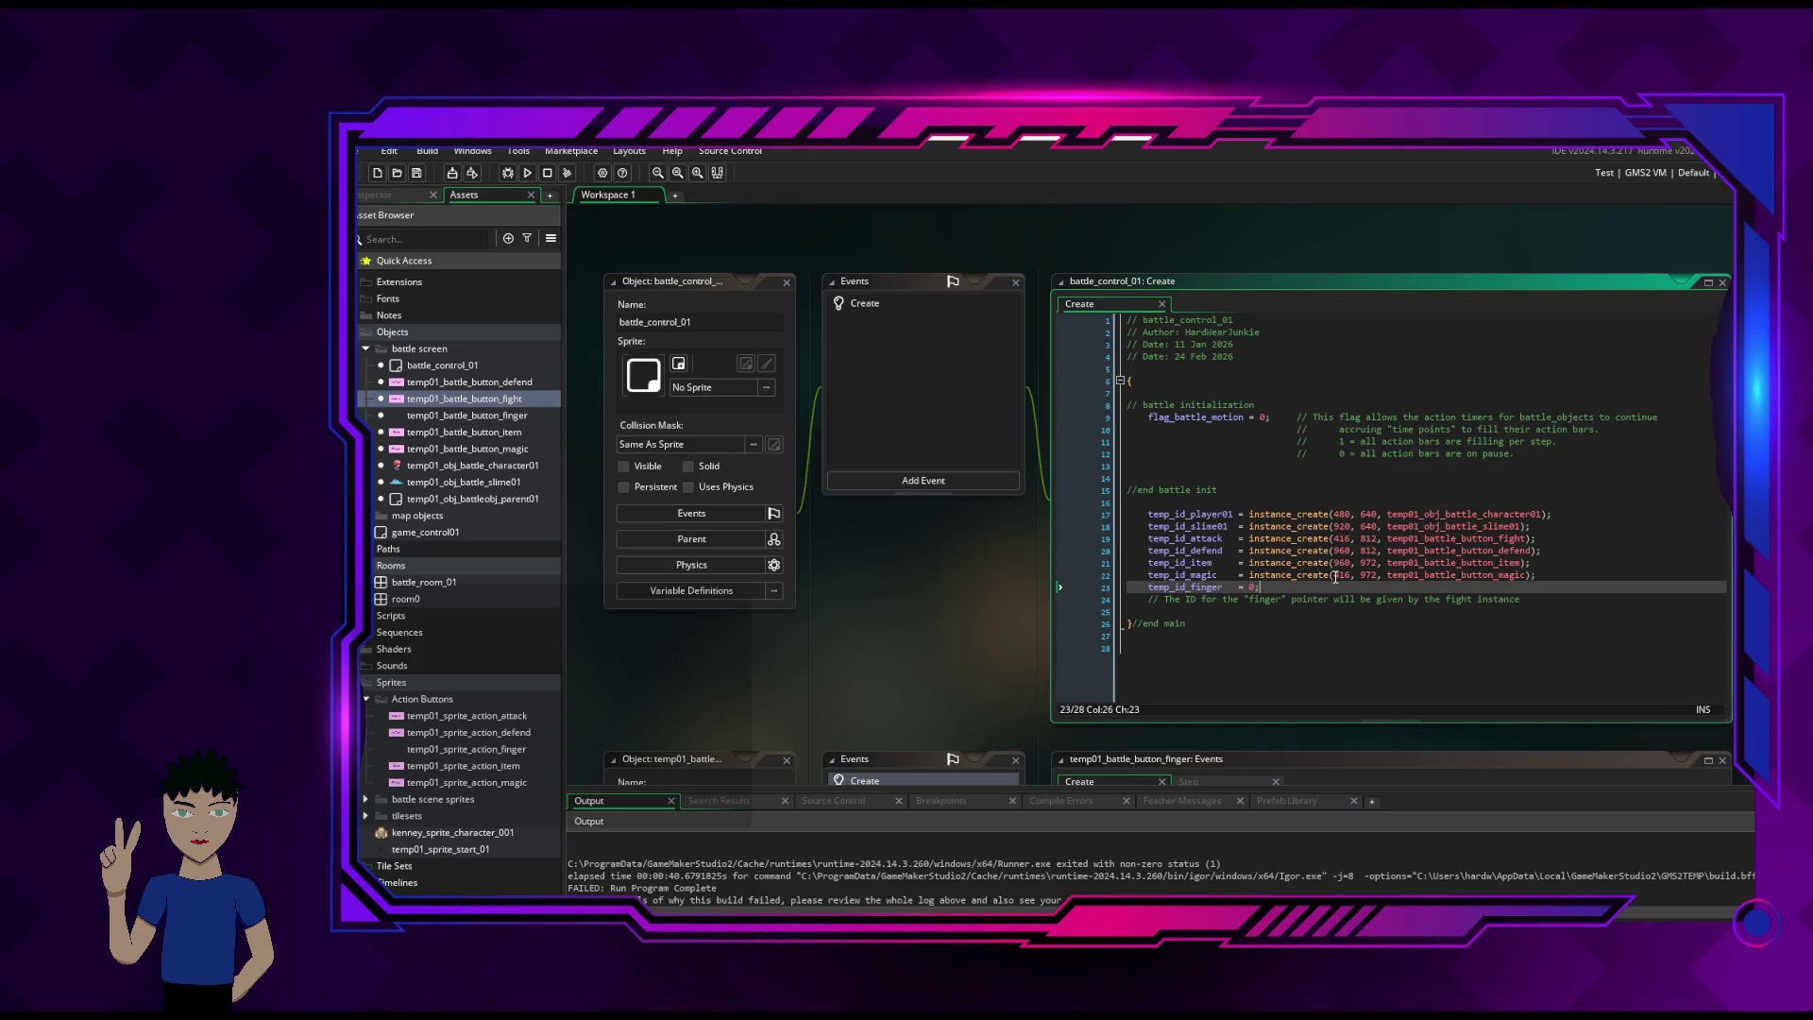
pyautogui.moveTo(1336, 577)
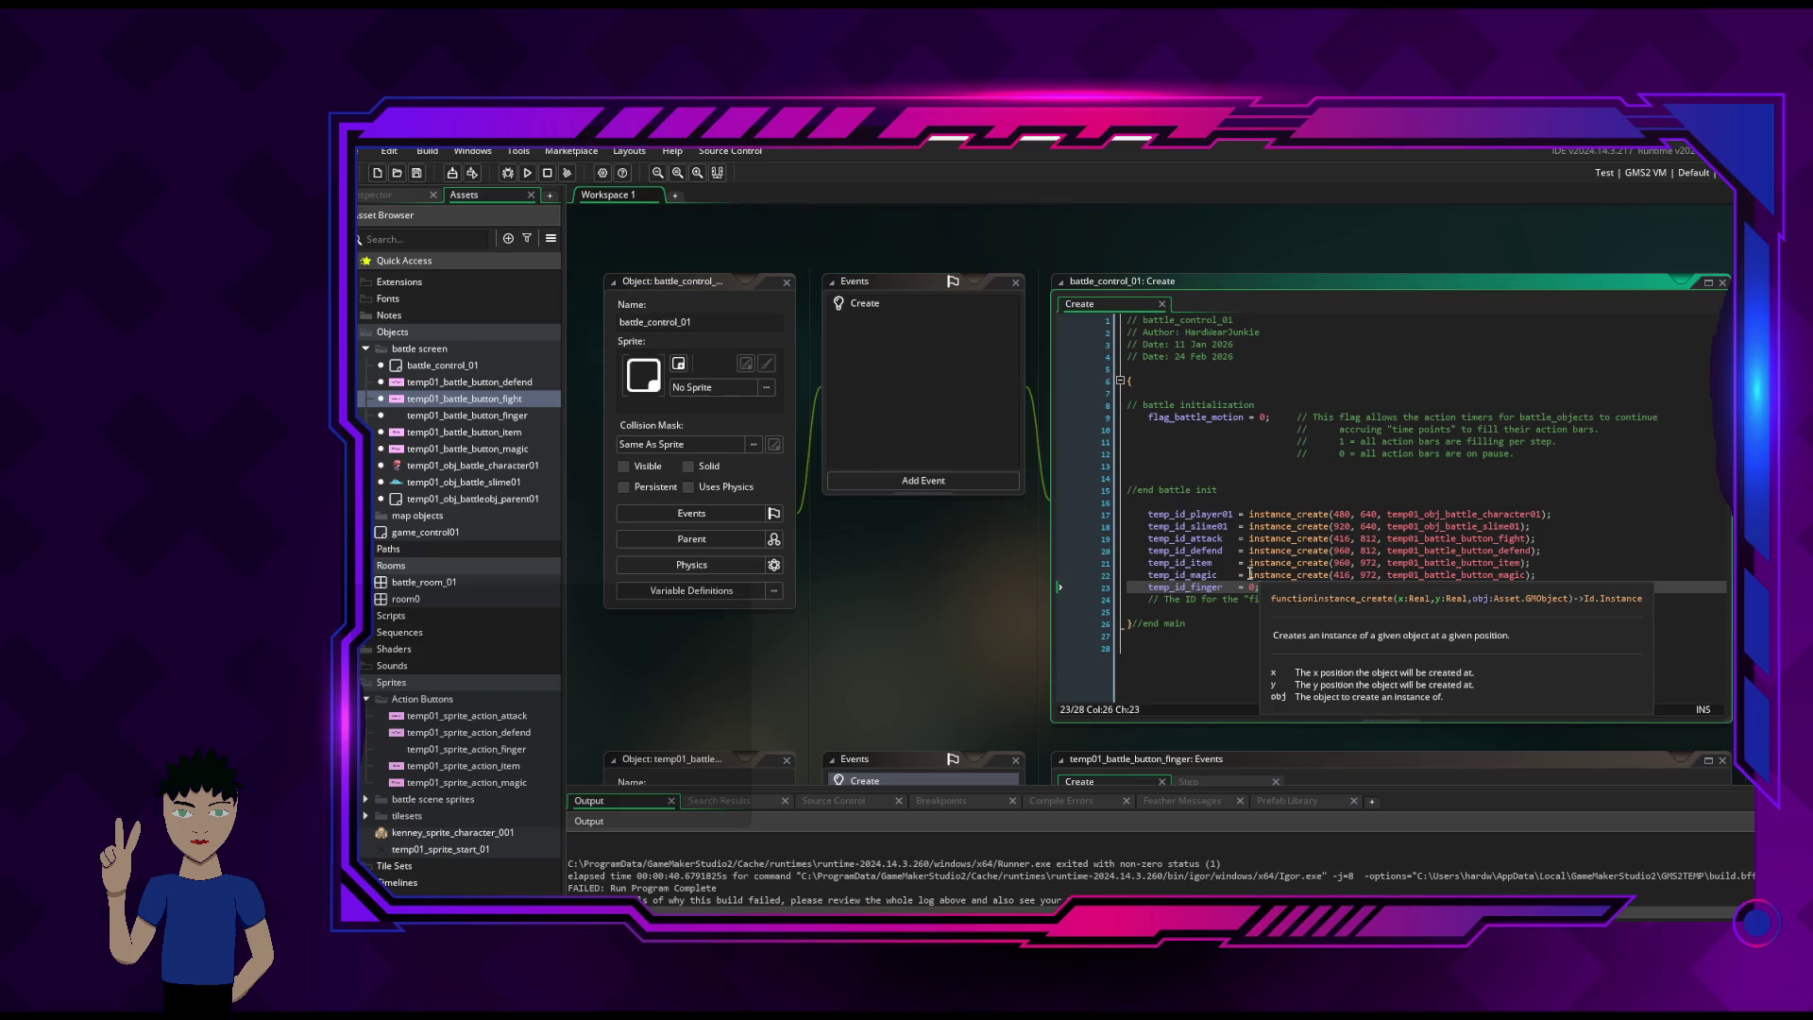
pyautogui.click(1250, 575)
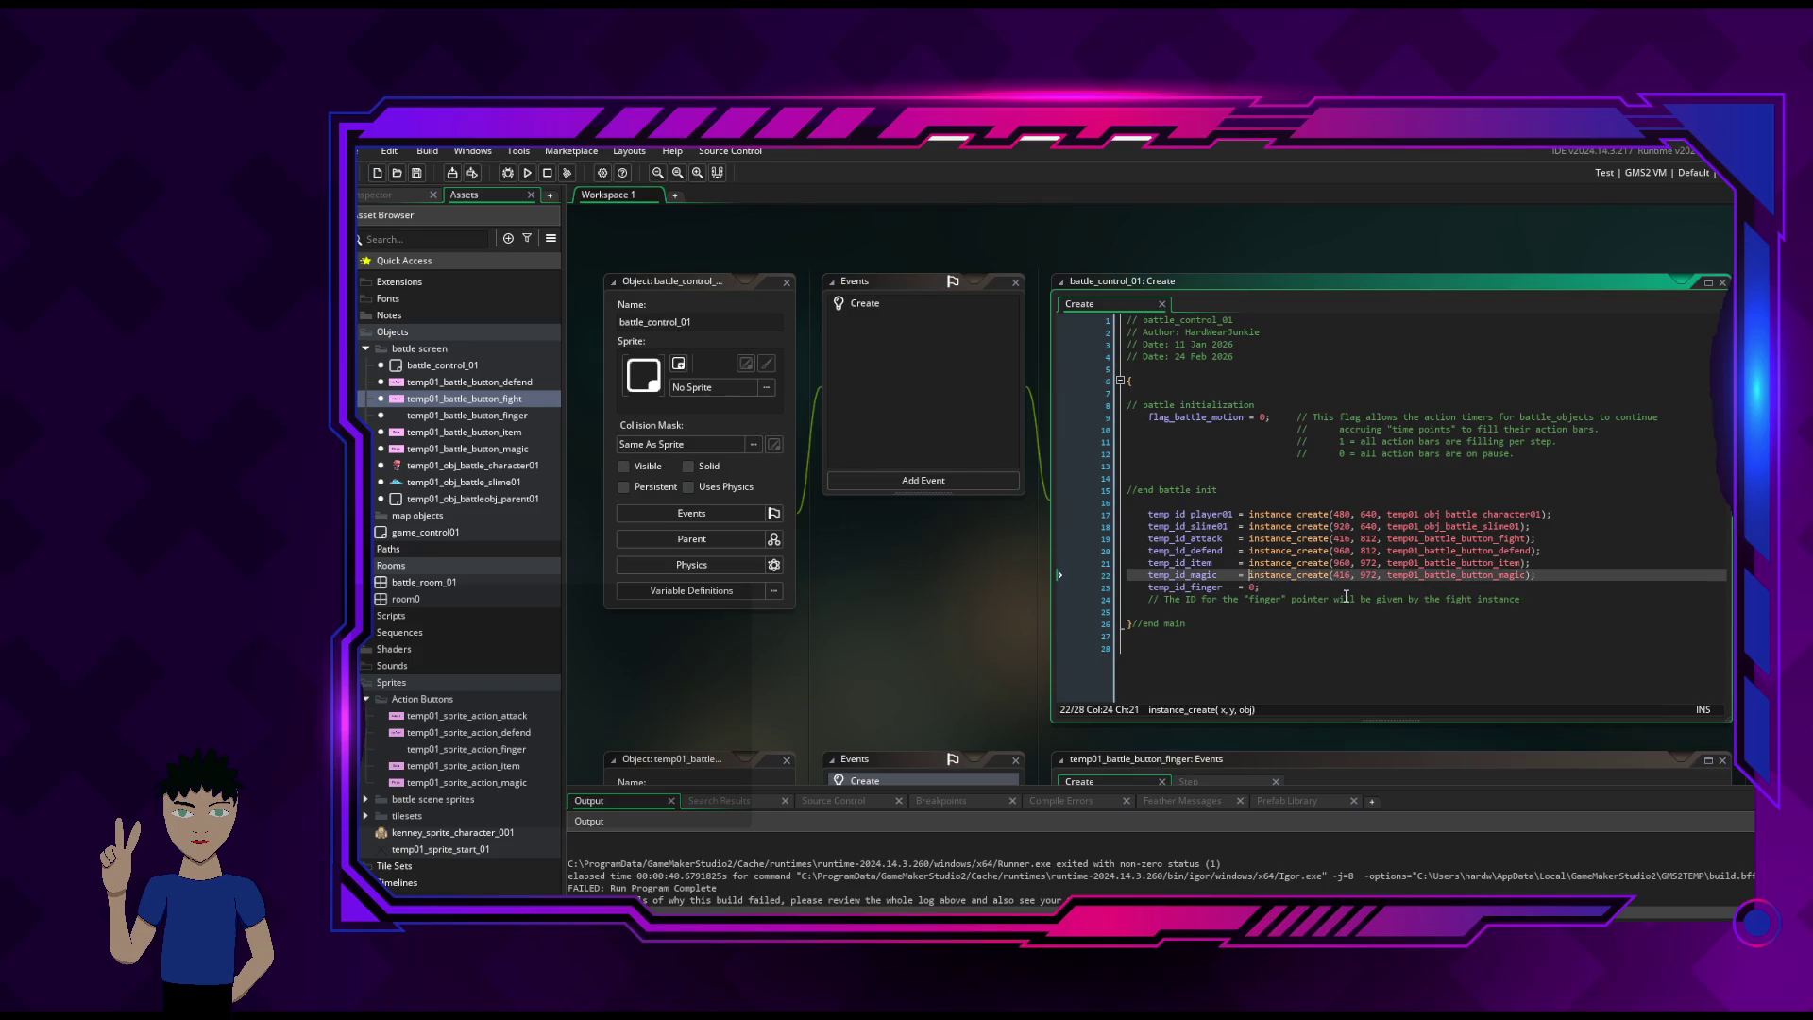
pyautogui.scroll(-3, 1345, 596)
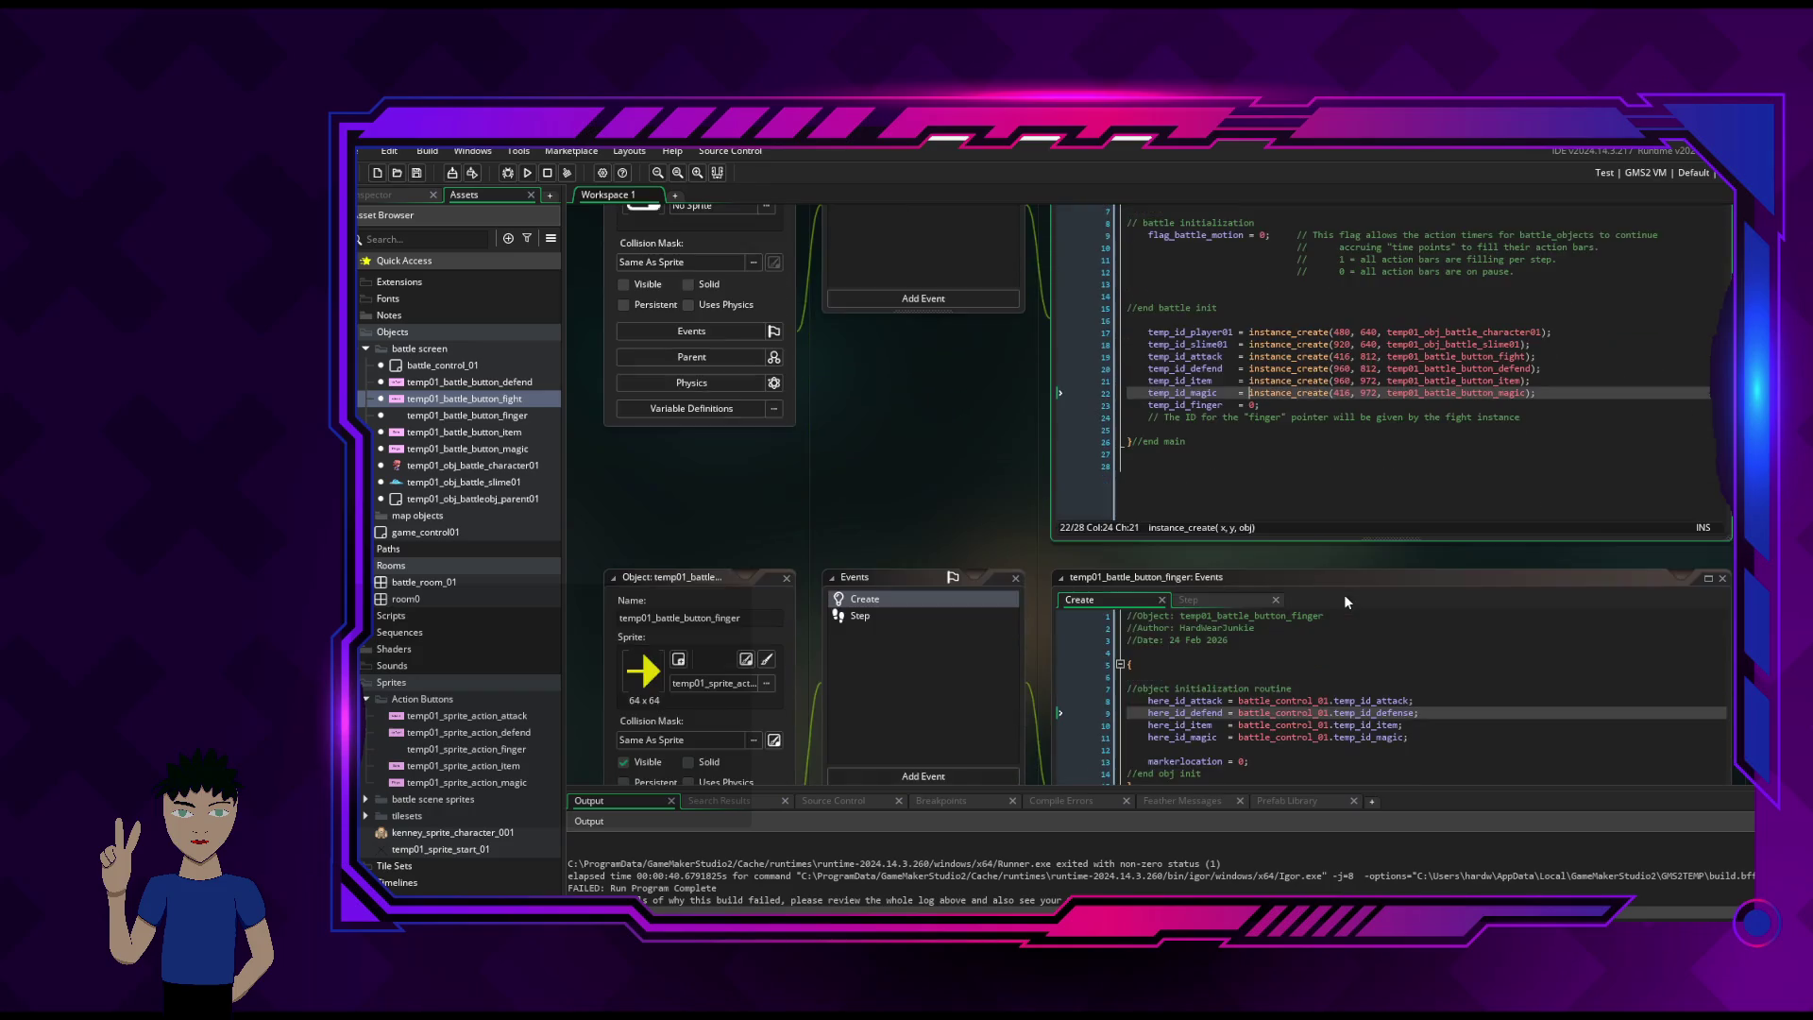
pyautogui.click(1216, 599)
pyautogui.click(1109, 593)
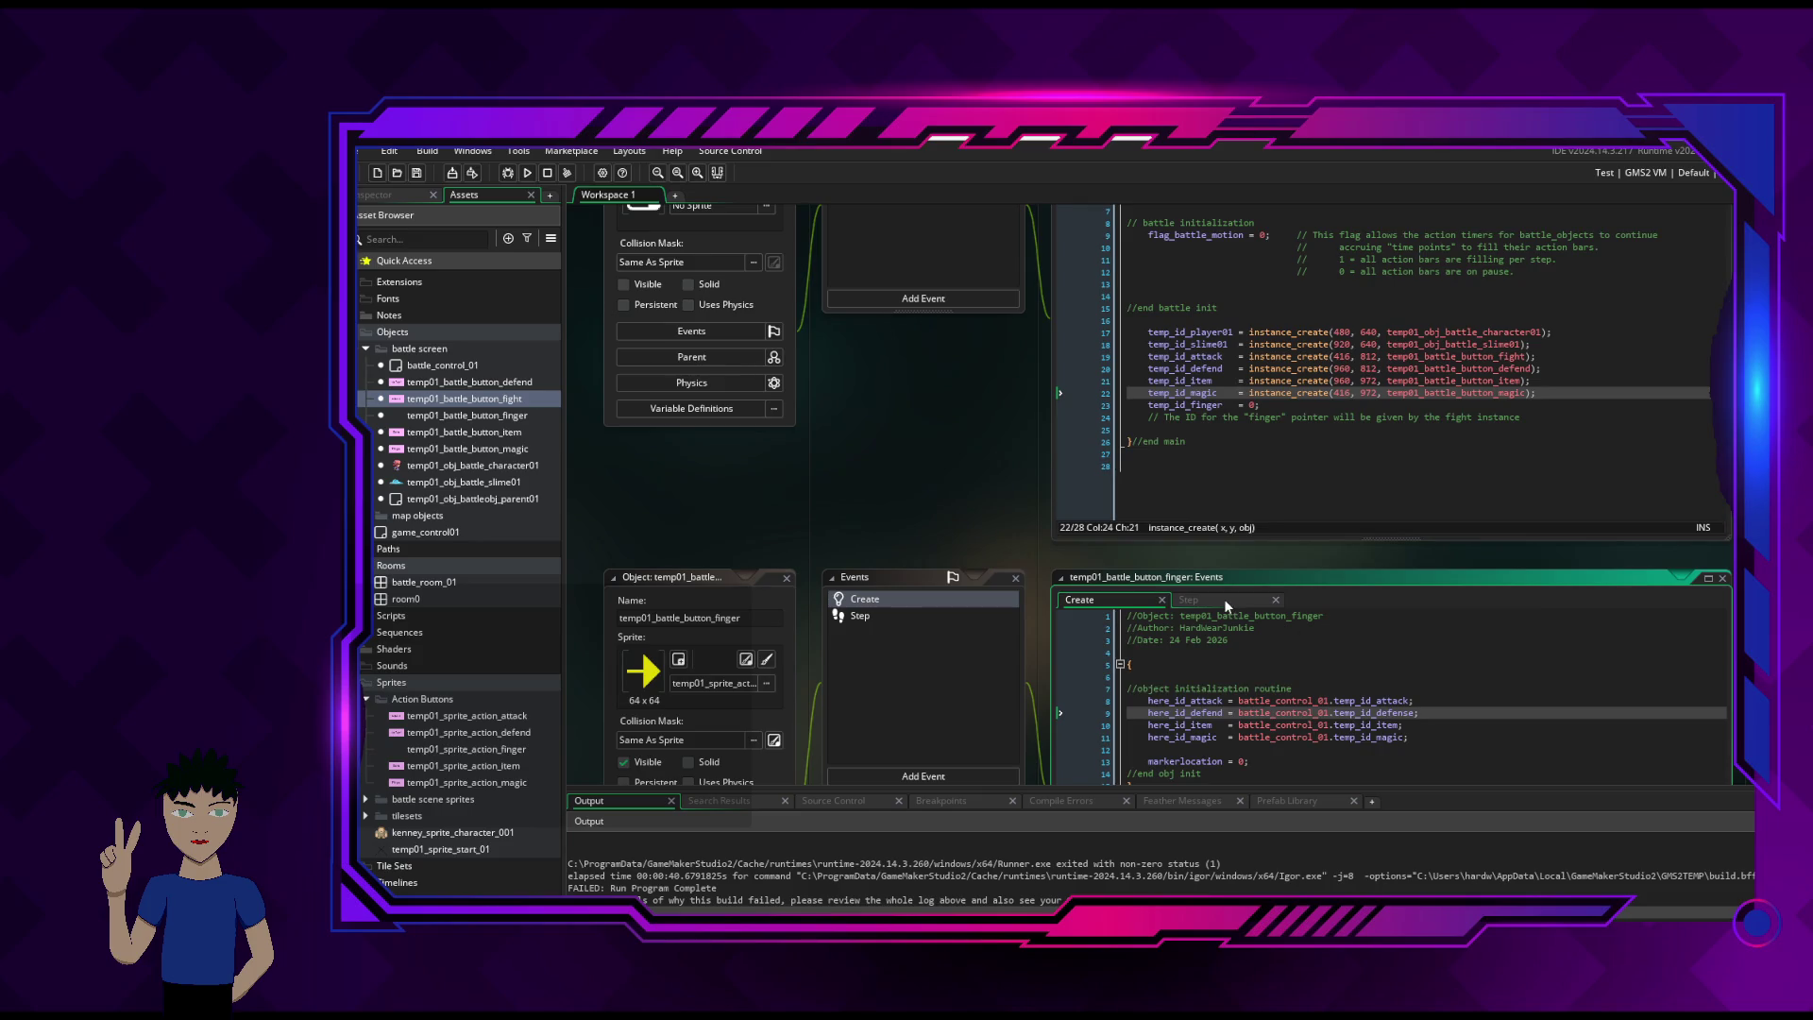
pyautogui.scroll(-2, 1411, 657)
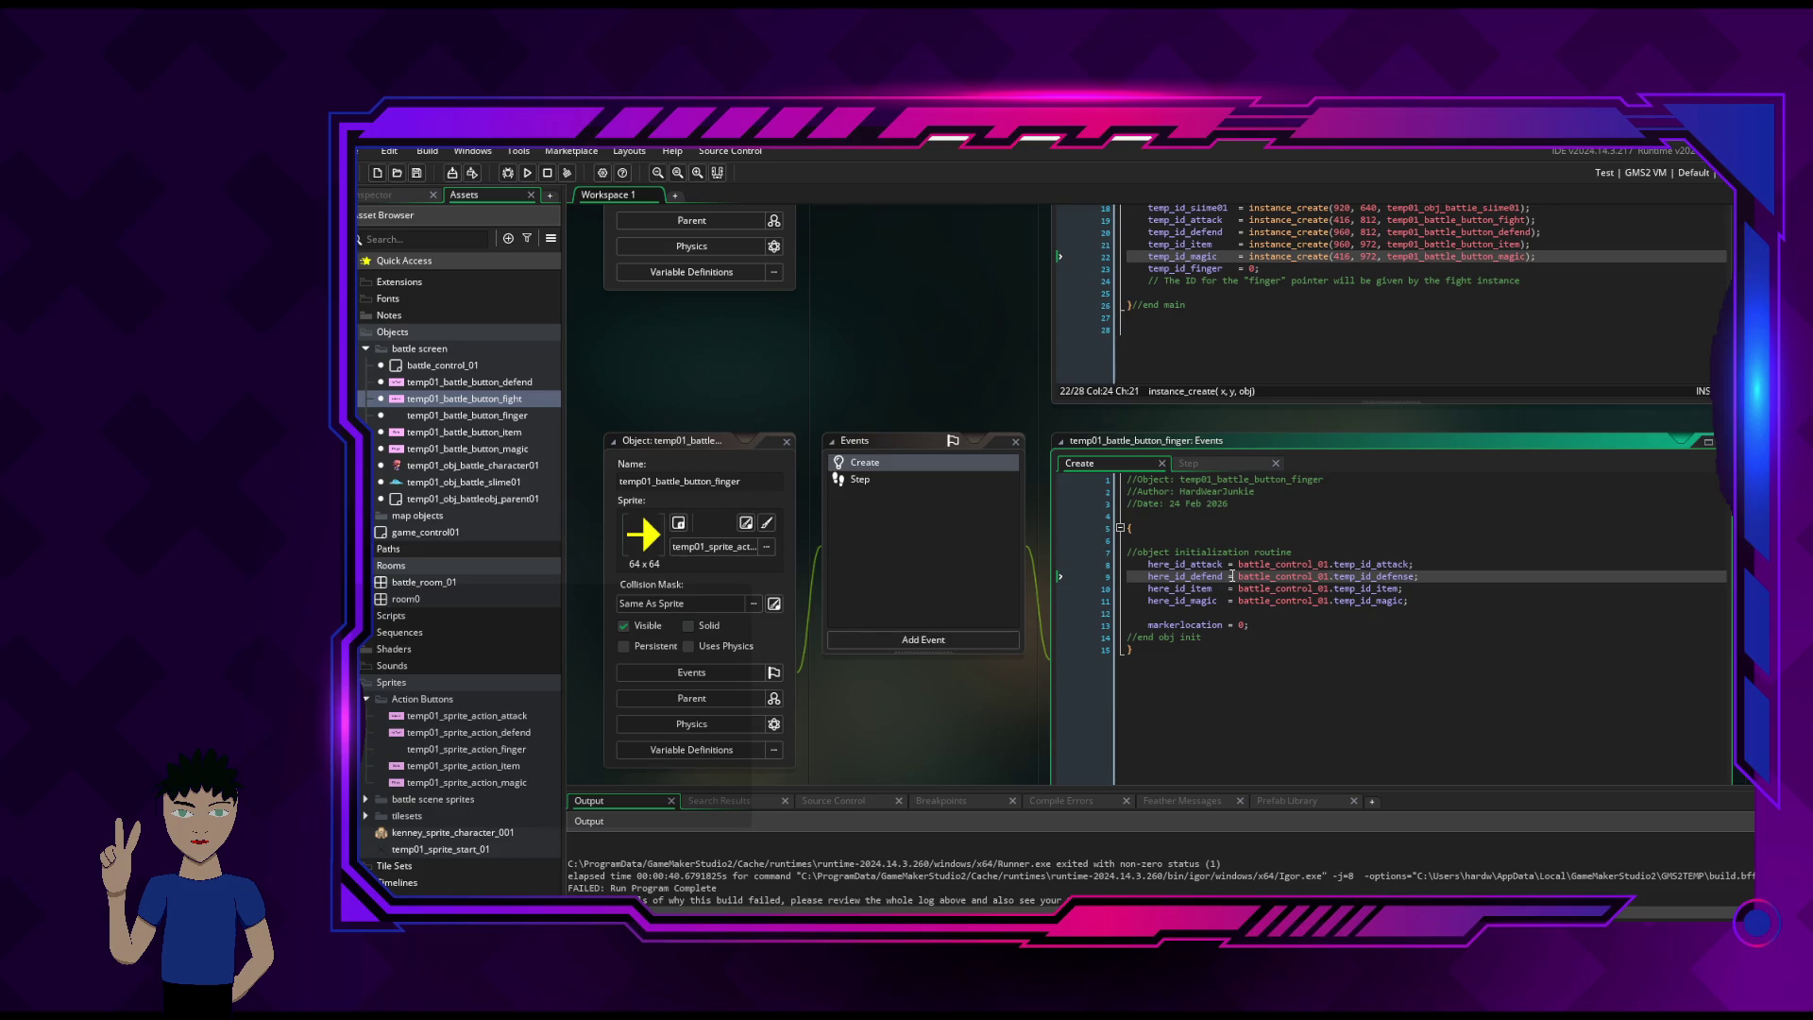
# - Compare the finger object's Step and Create code, including the markerlocation = 0 line
pyautogui.click(1192, 463)
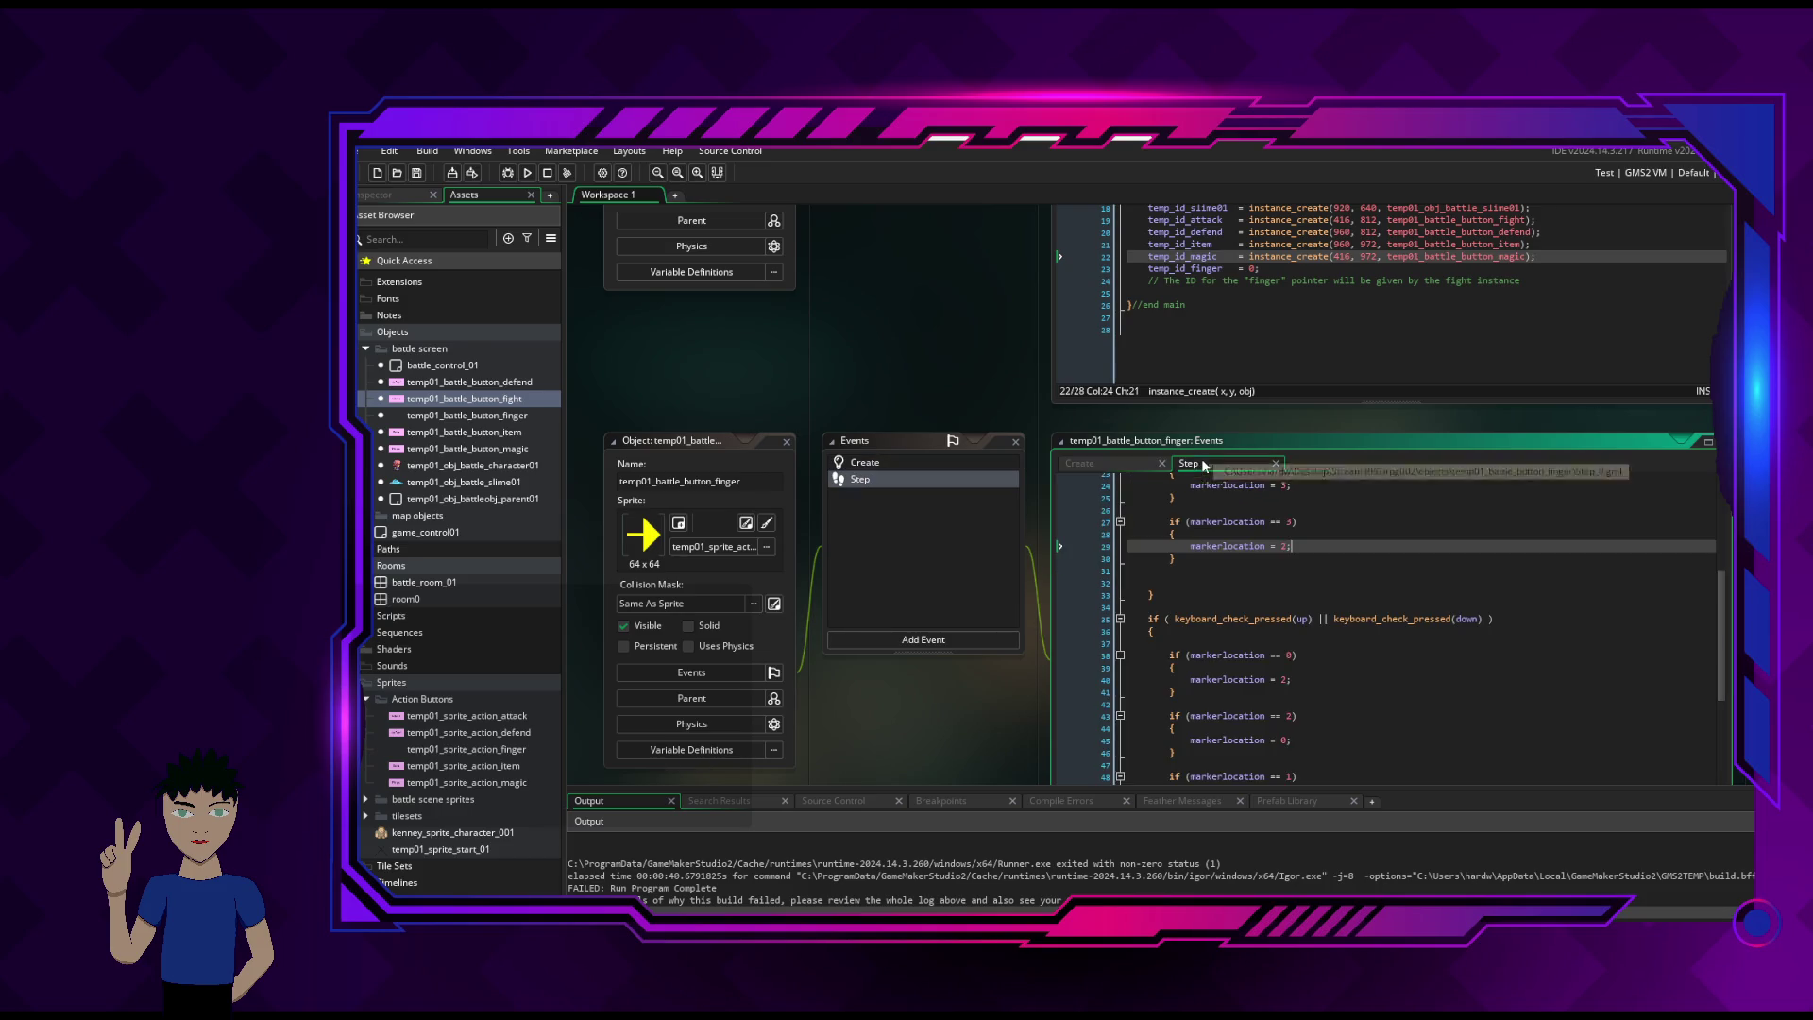
pyautogui.click(1151, 464)
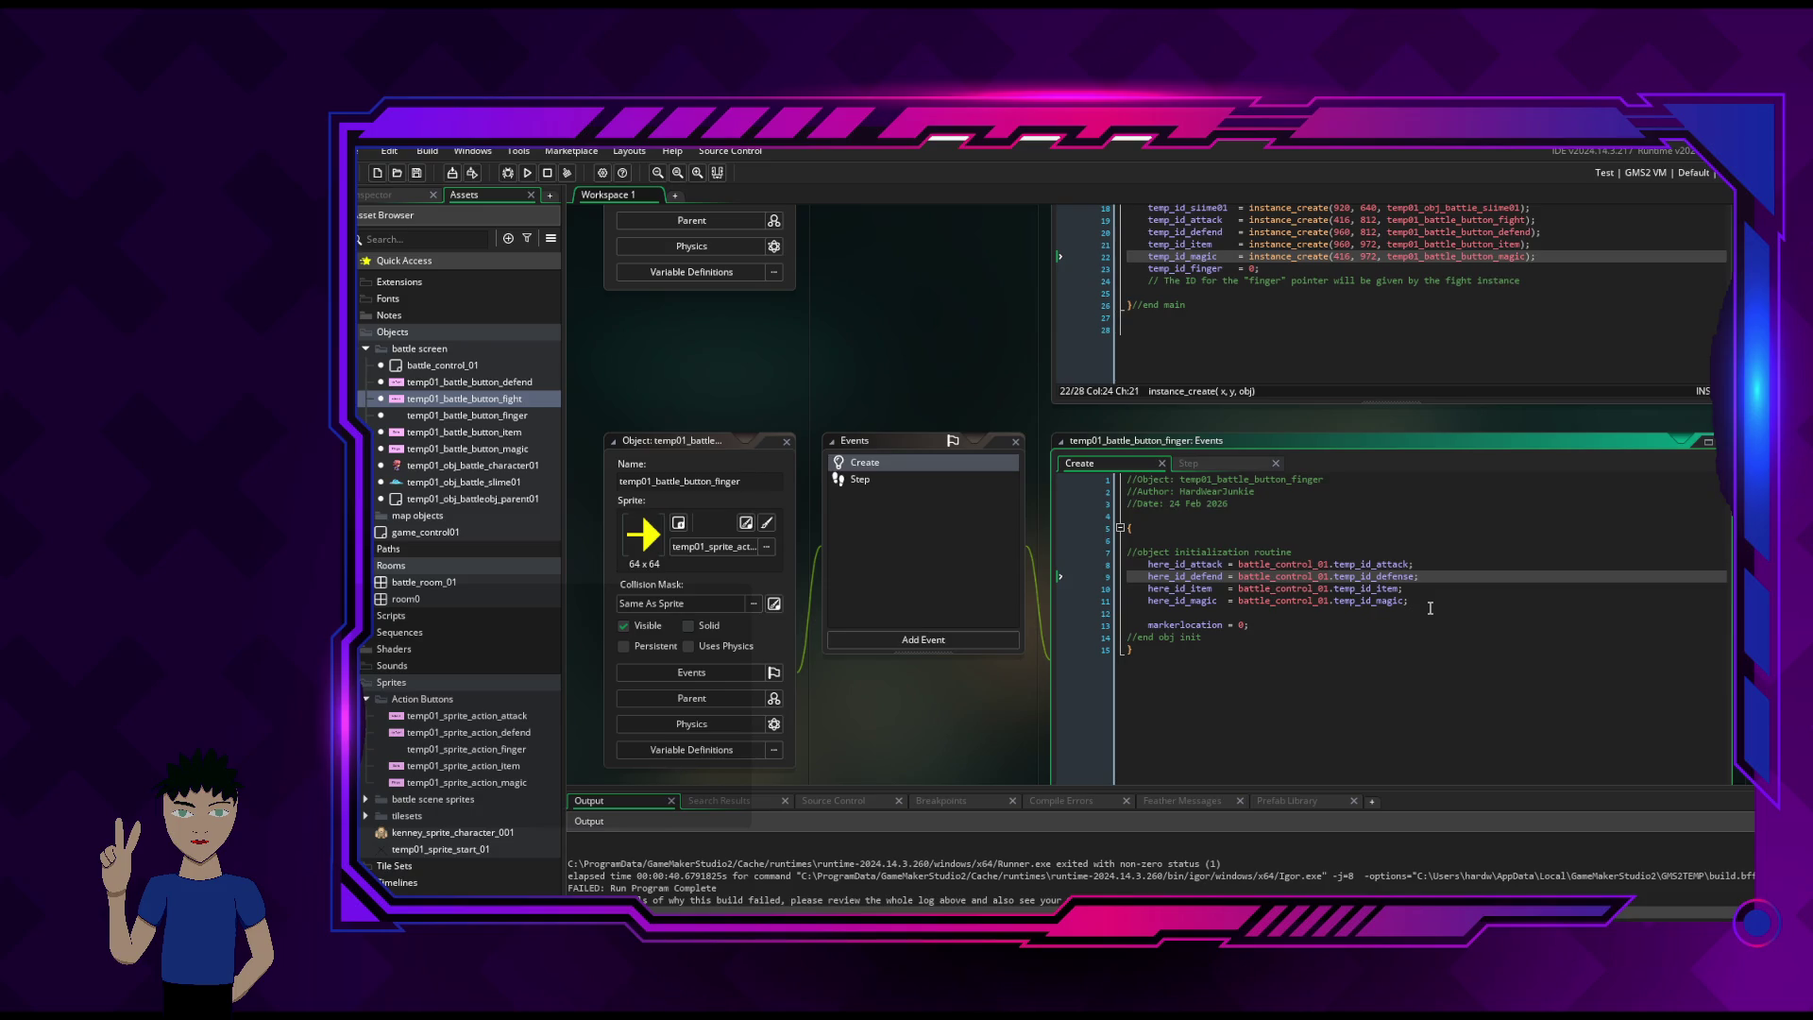
pyautogui.click(1341, 625)
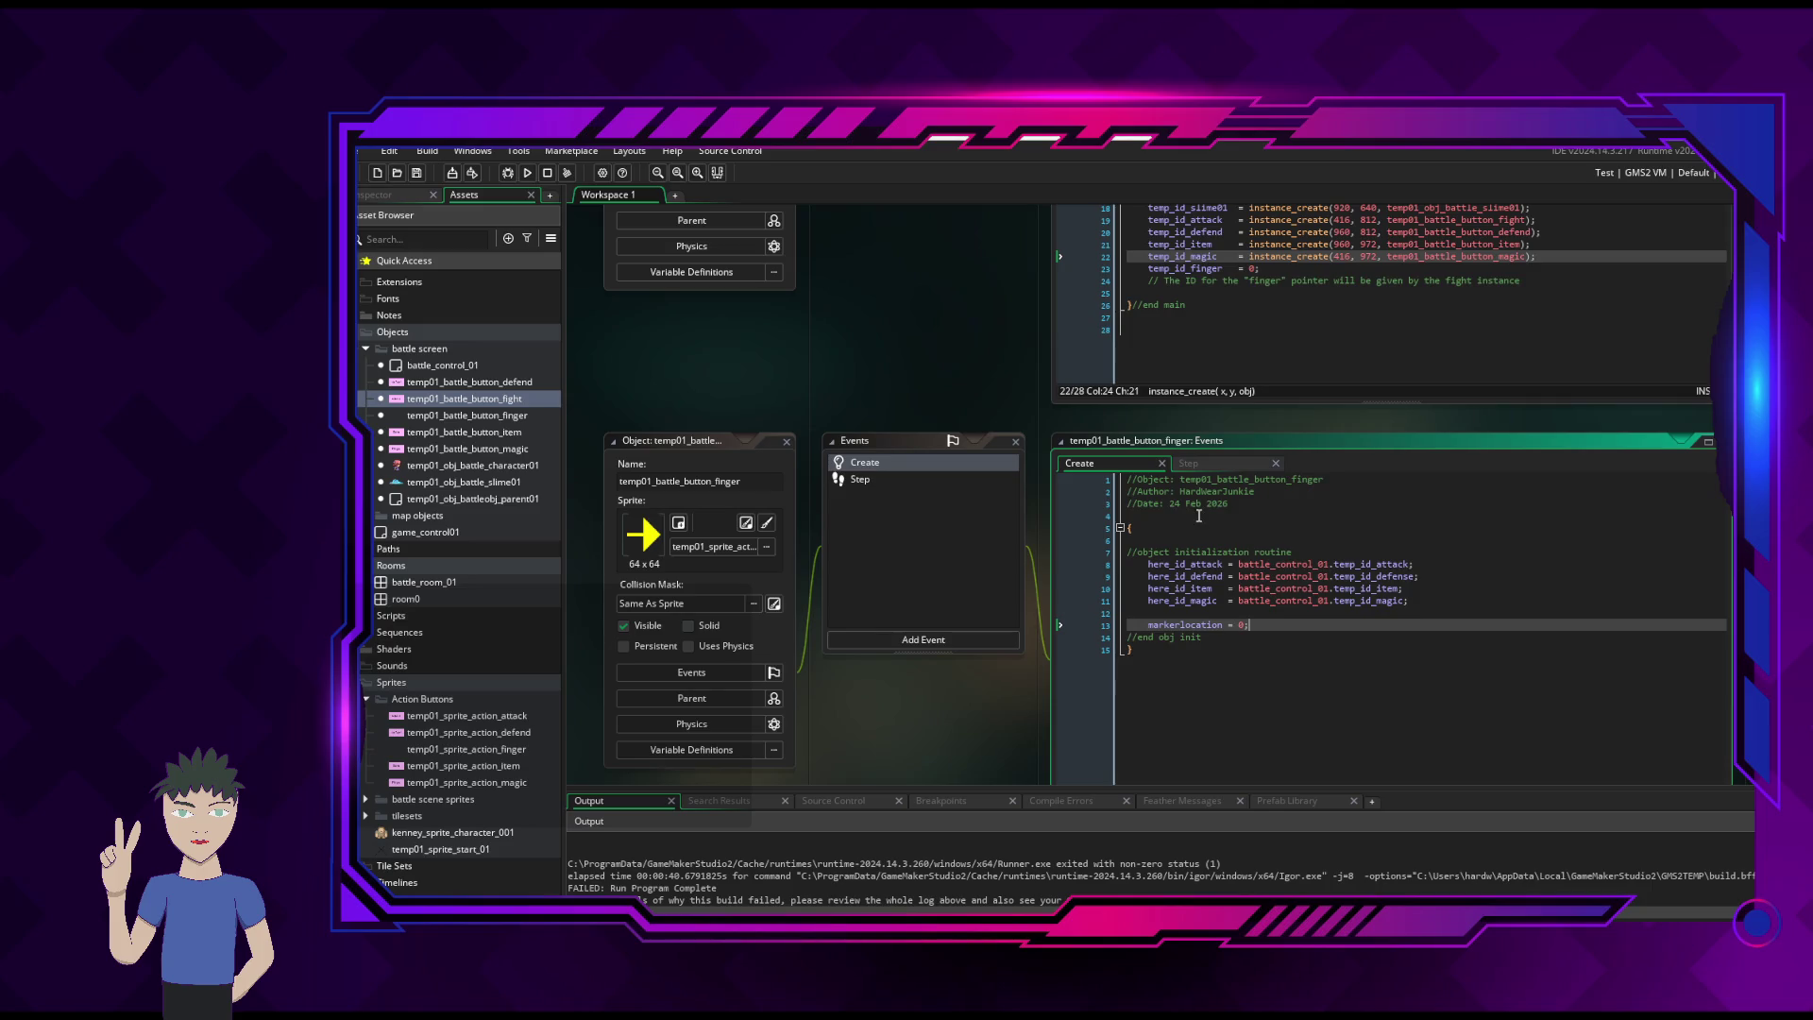
pyautogui.click(1201, 464)
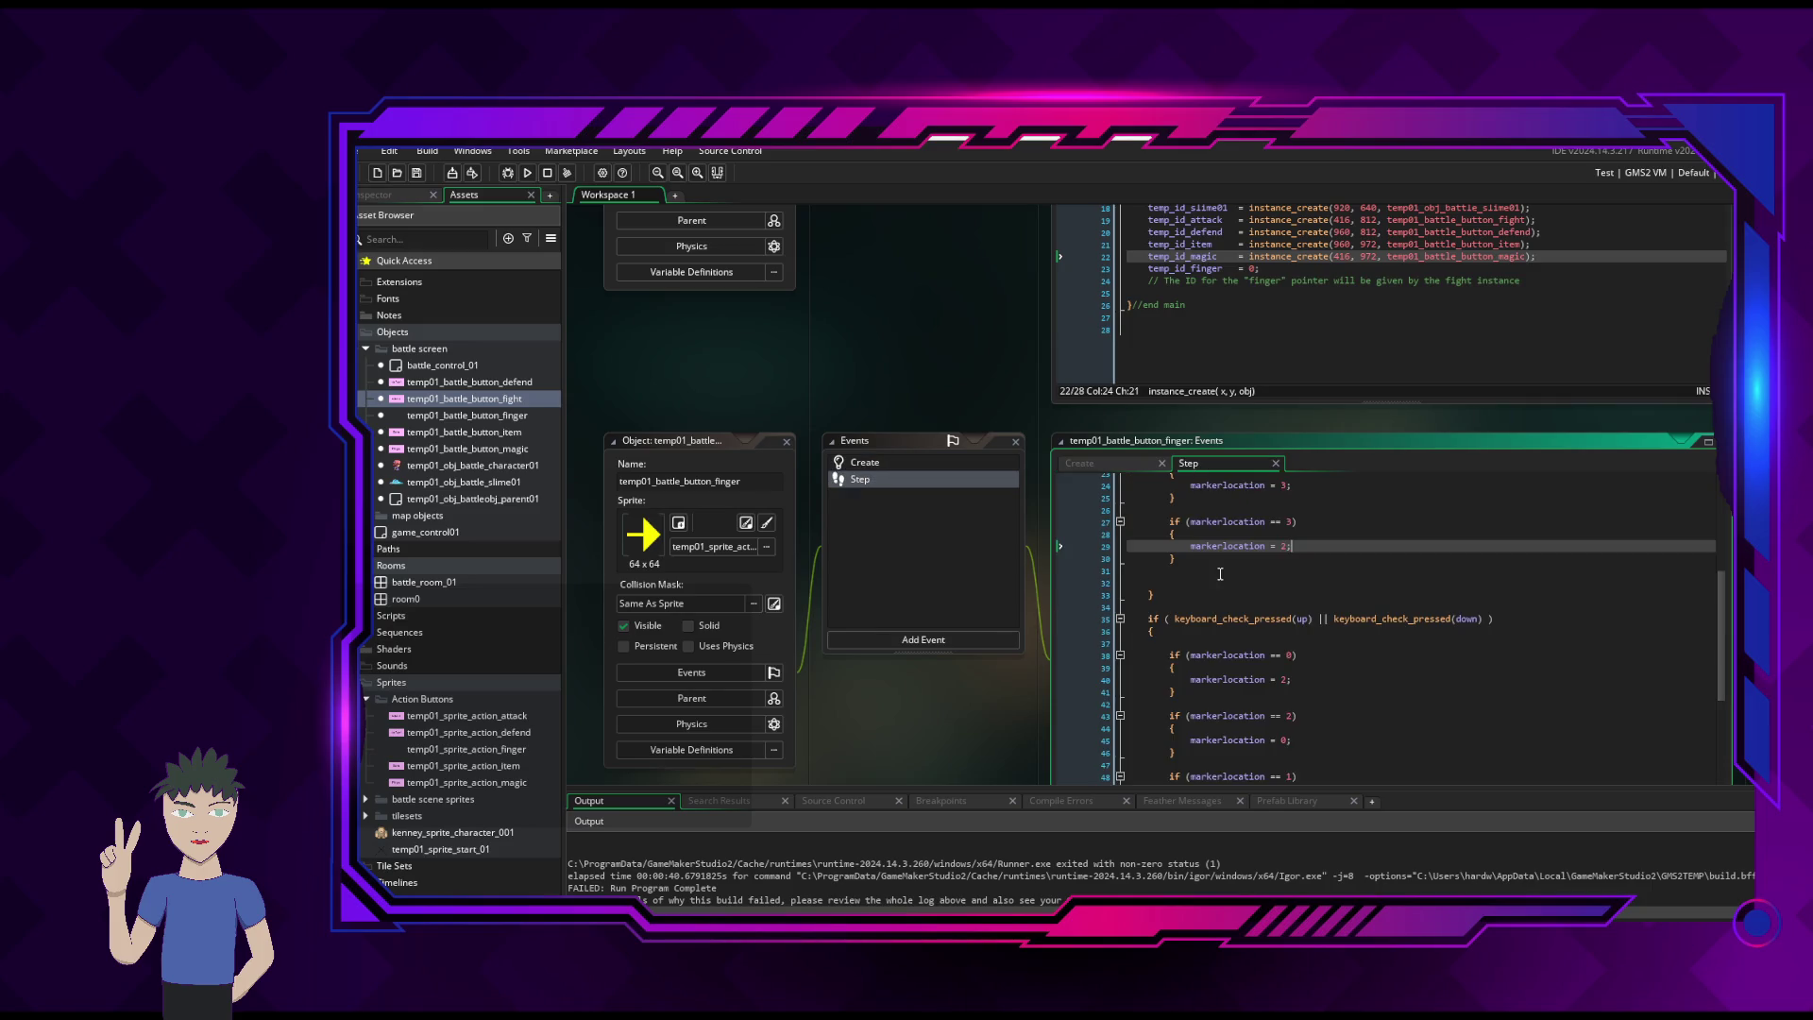
pyautogui.click(1131, 464)
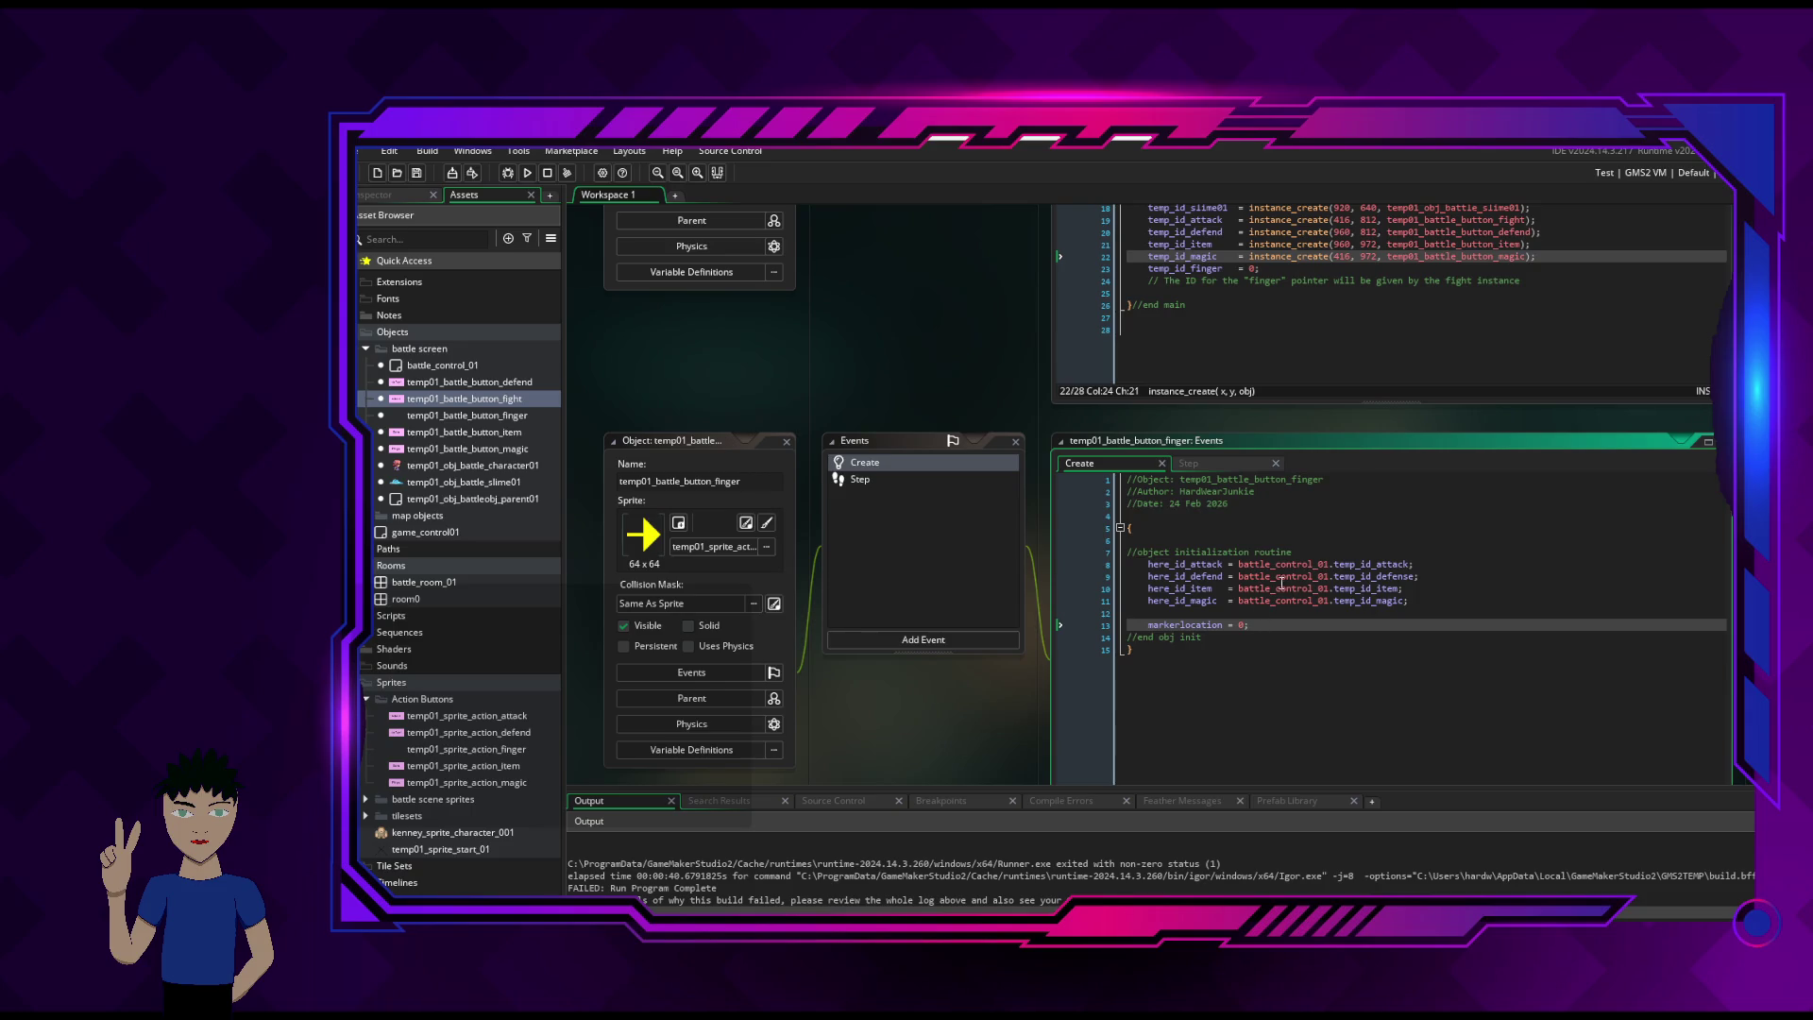
# - From the here_id_attack line, jump with F12 to battle_control_01's Create code
pyautogui.click(1351, 563)
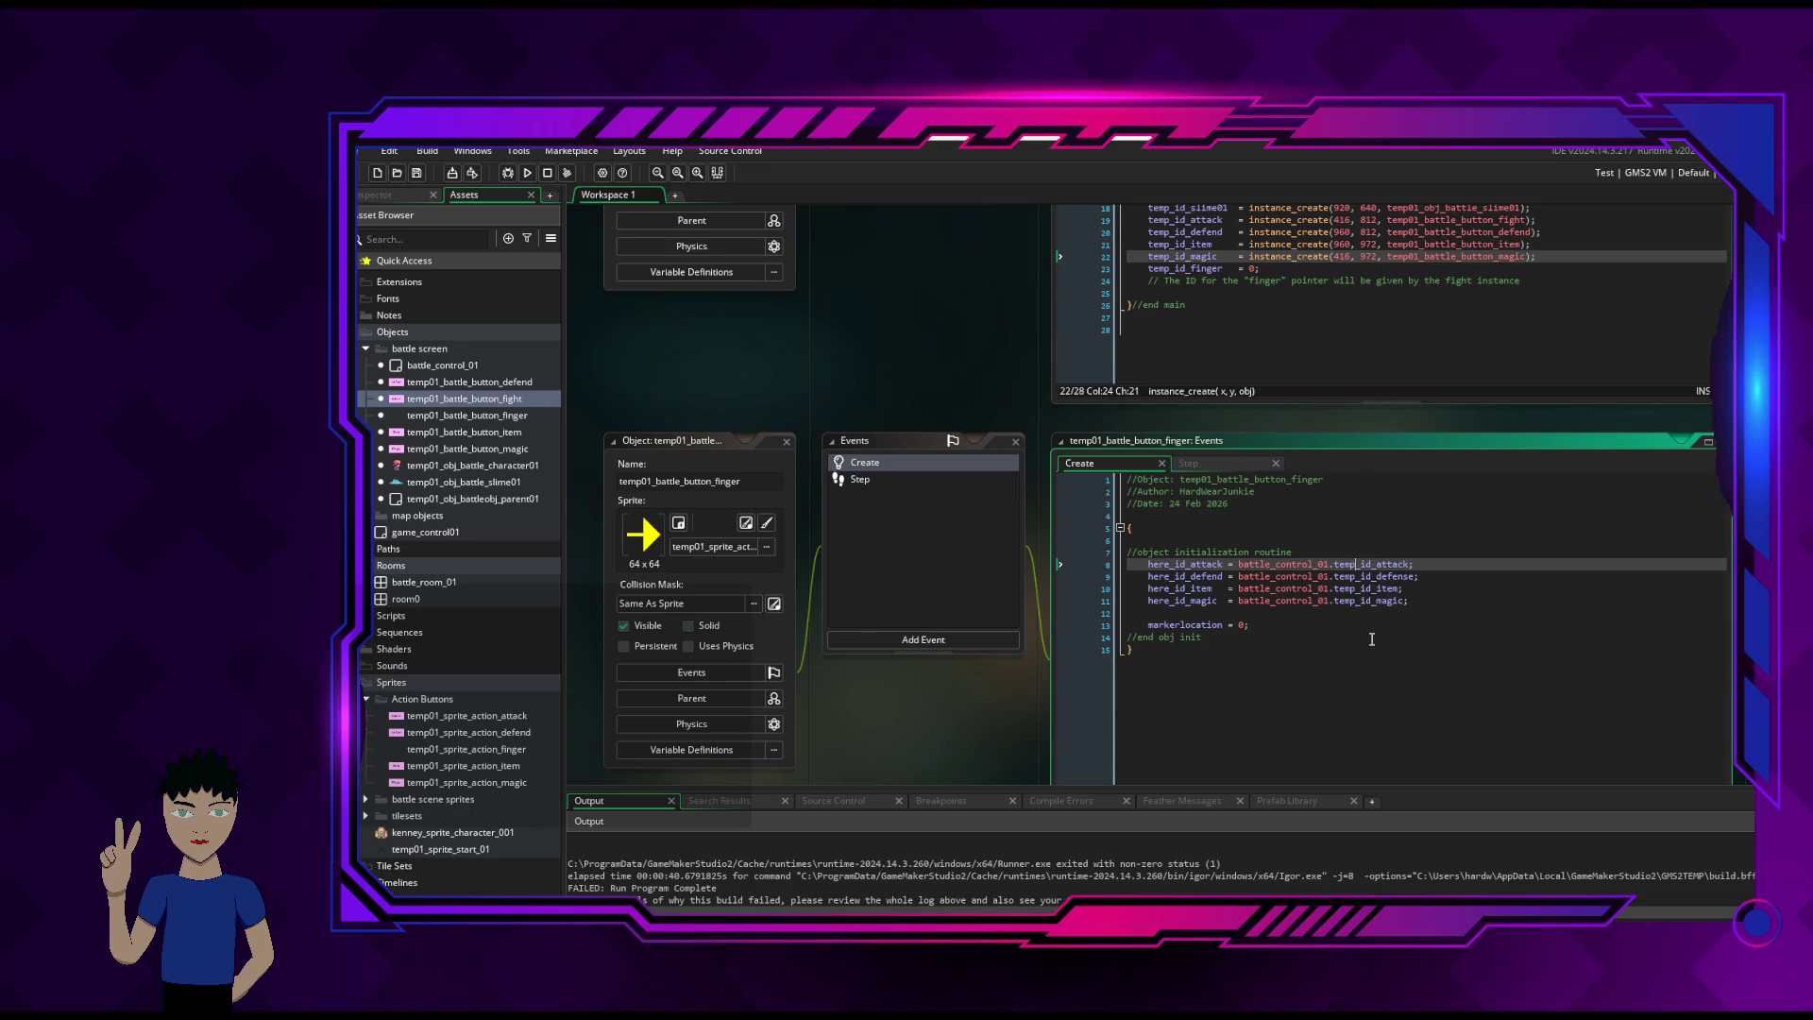
pyautogui.moveTo(1195, 562)
pyautogui.press('F12')
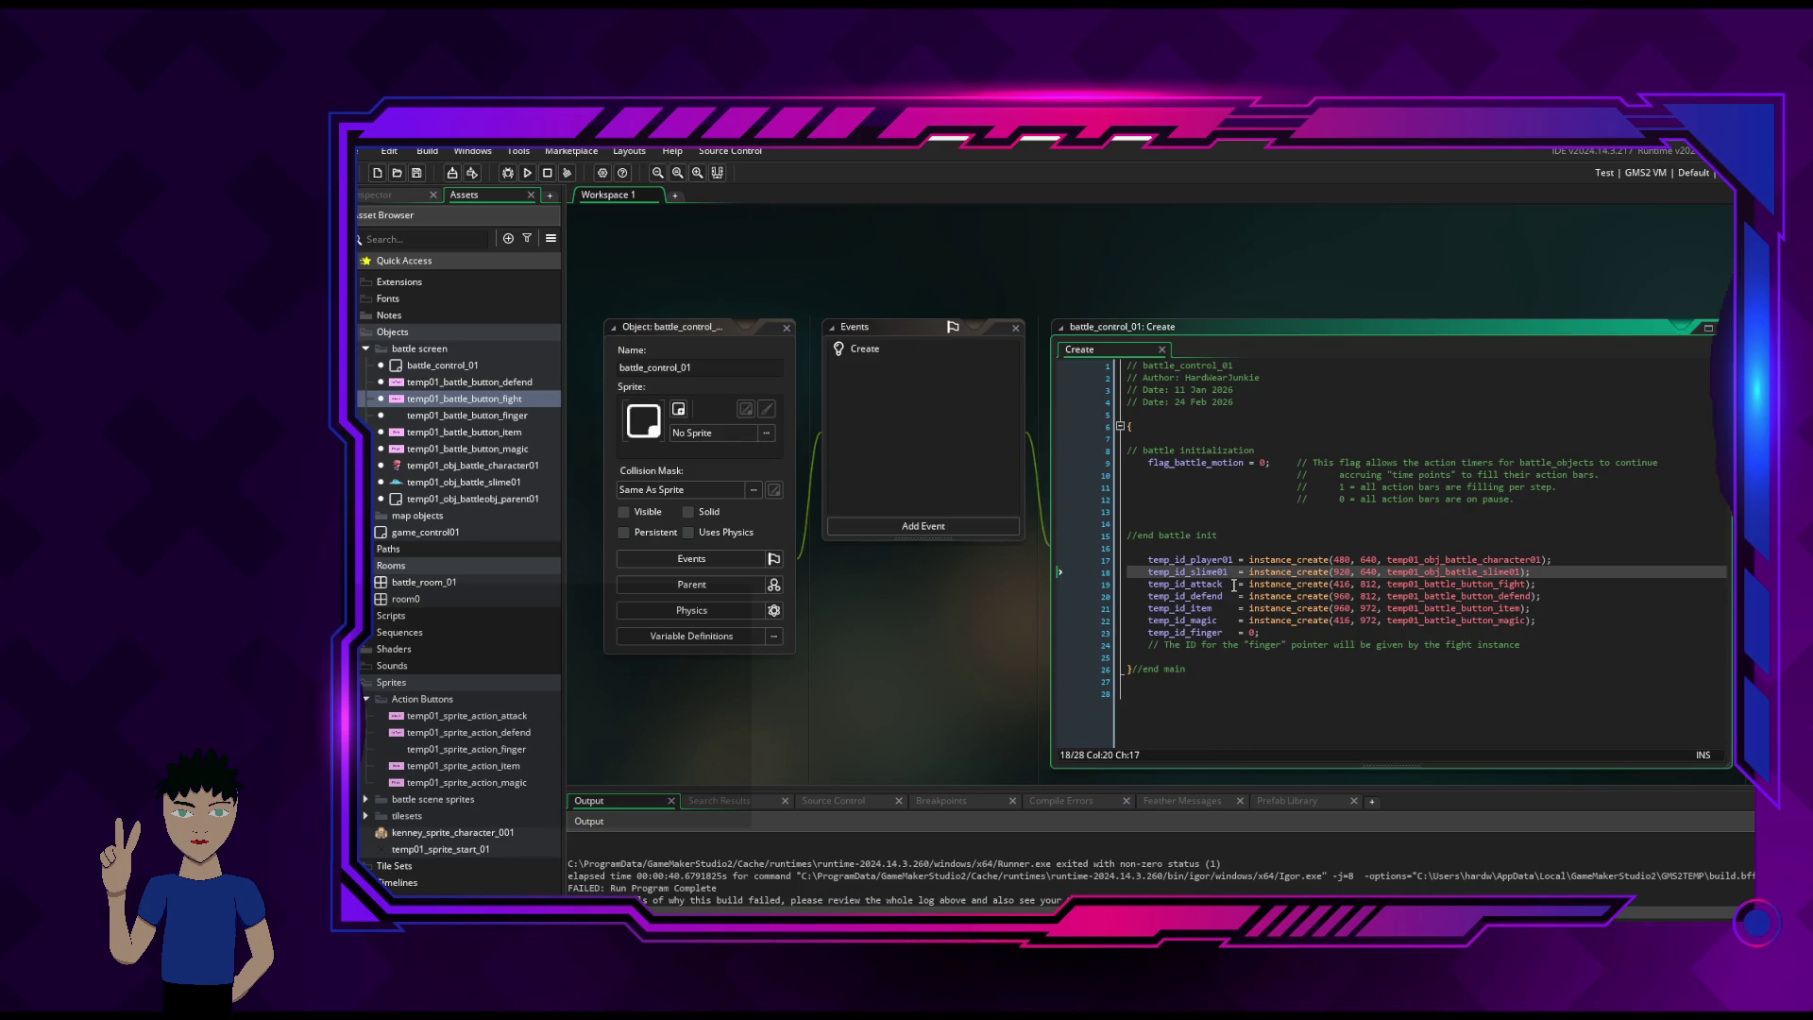
# - Compare battle_control_01's temp_id_attack creation line with the finger's temp_id_attack reference
pyautogui.click(1227, 584)
pyautogui.scroll(-3, 1018, 660)
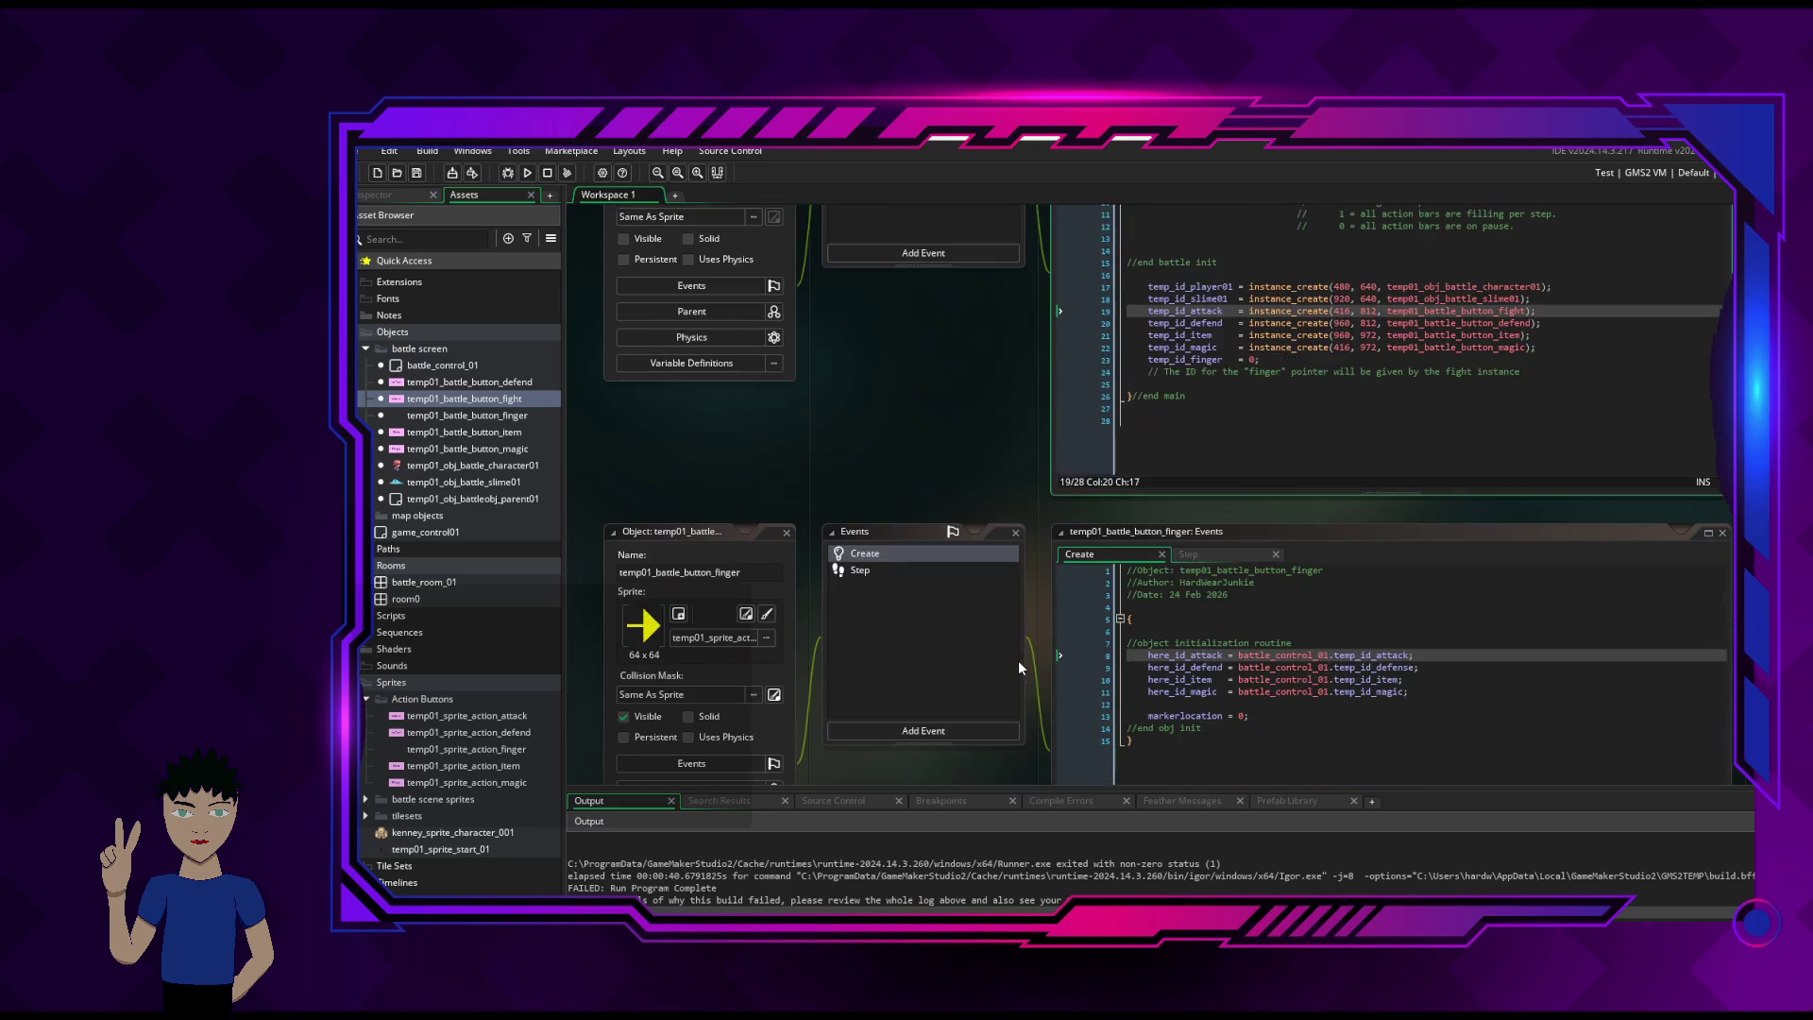
pyautogui.moveTo(1407, 655)
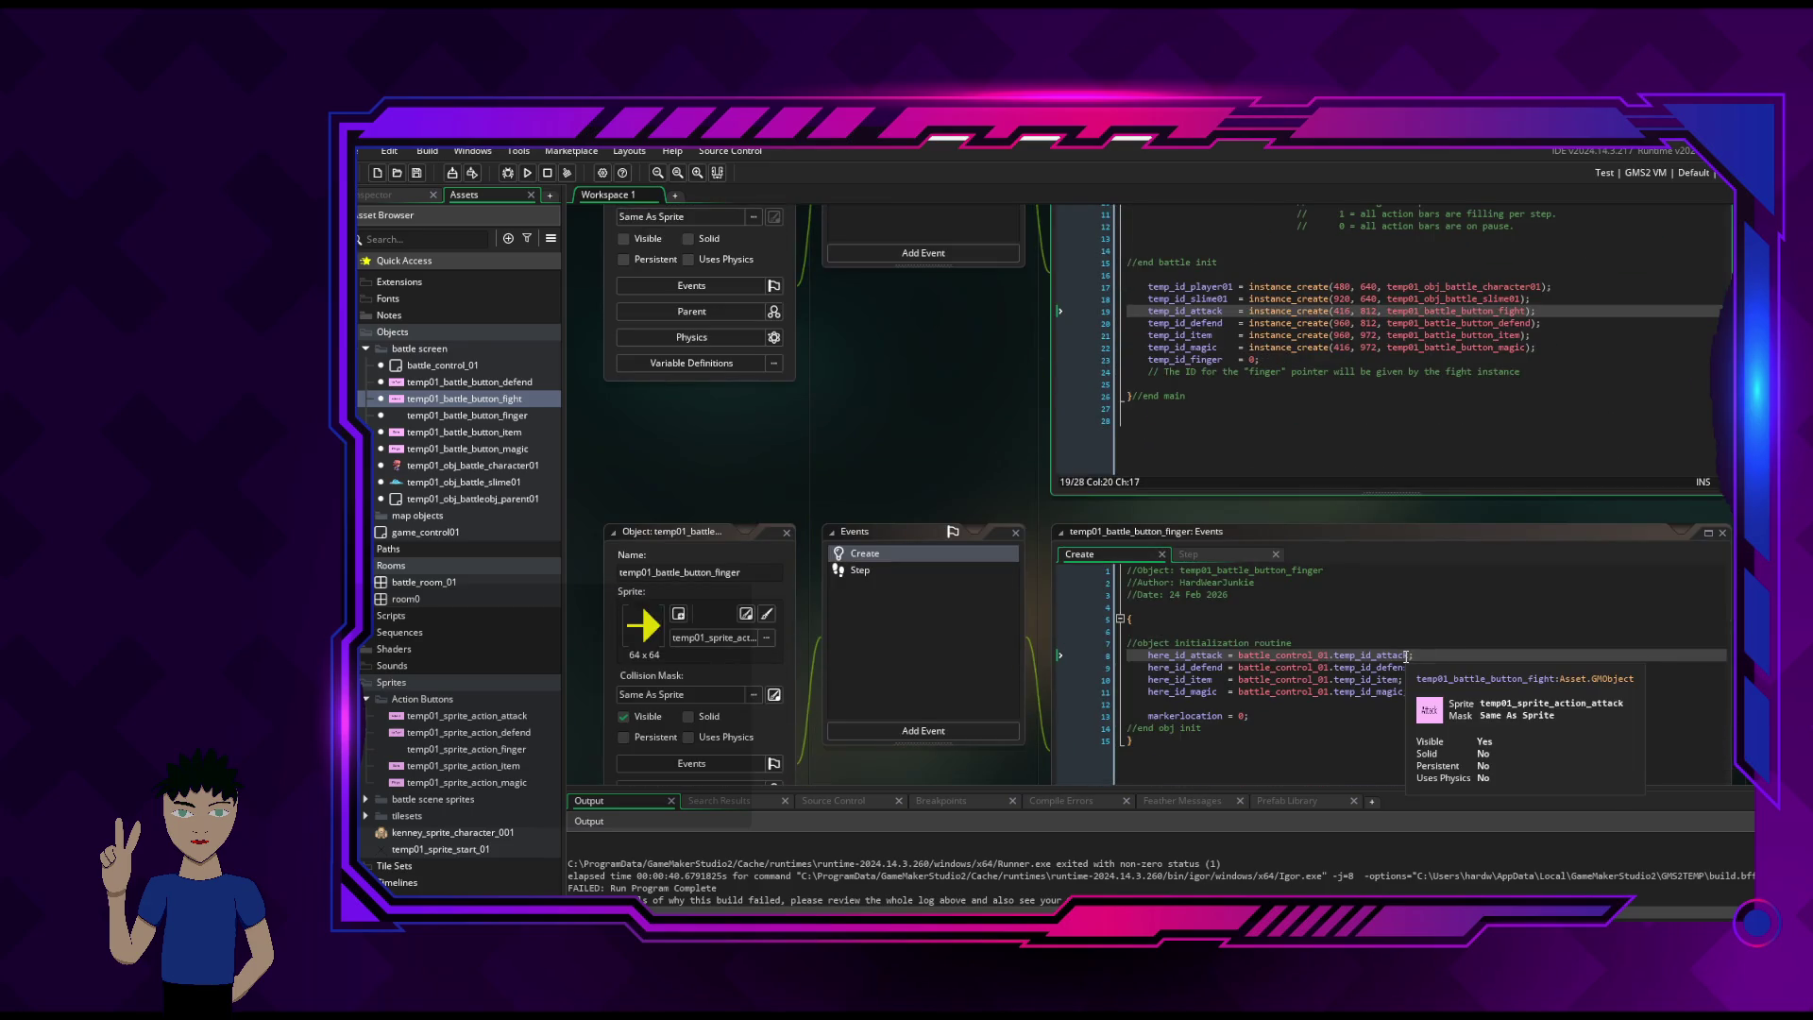
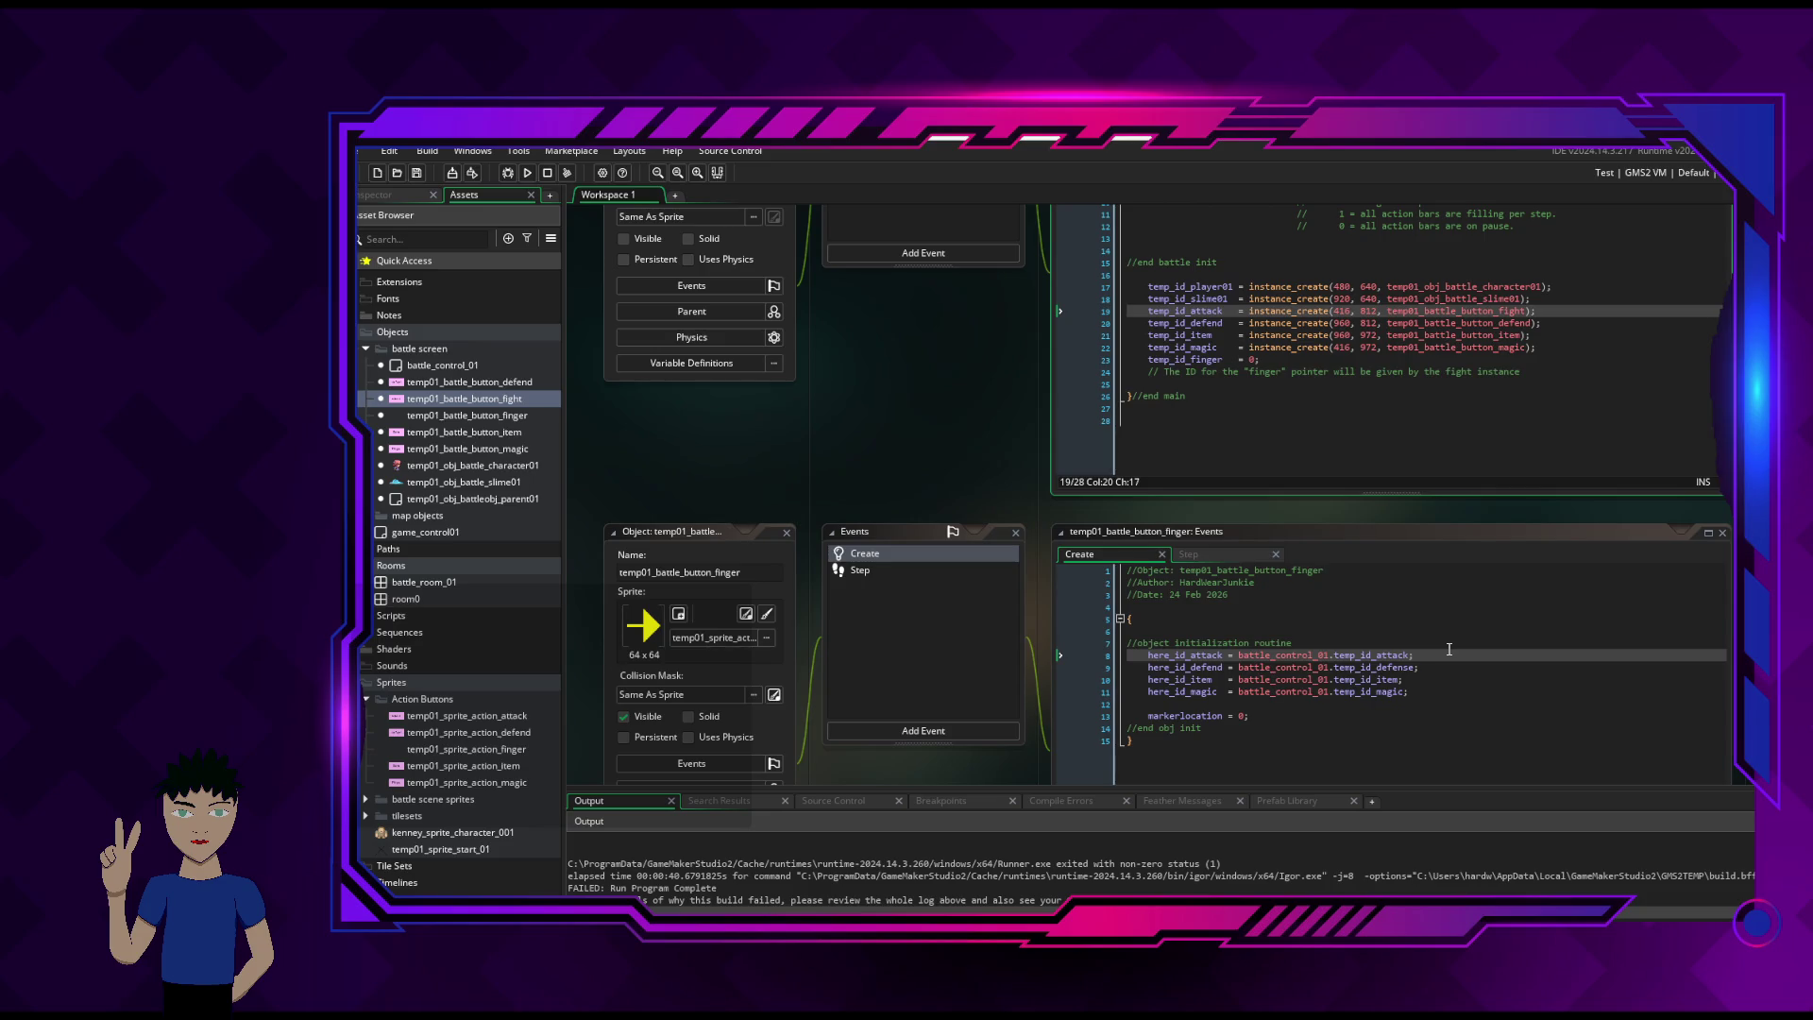
# - Paste the runtime error log into the Create code at line 12, then undo it
pyautogui.click(1322, 705)
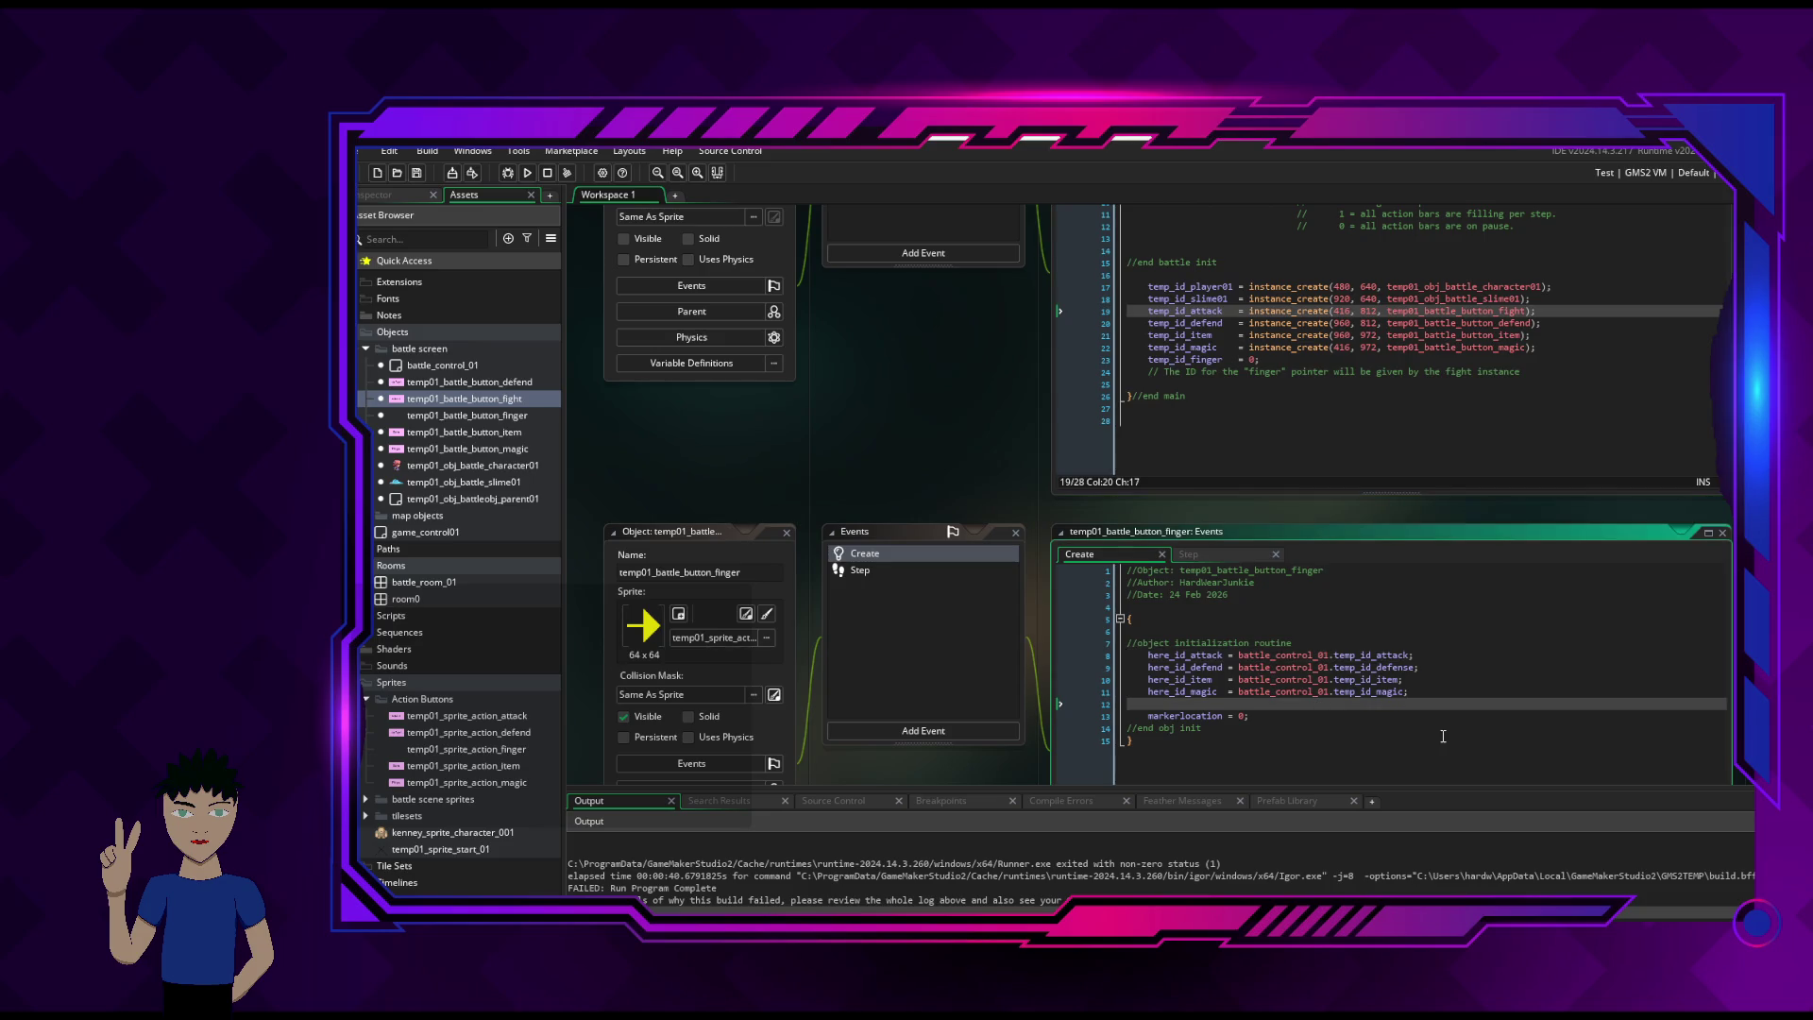
pyautogui.hotkey('ctrl', 'v')
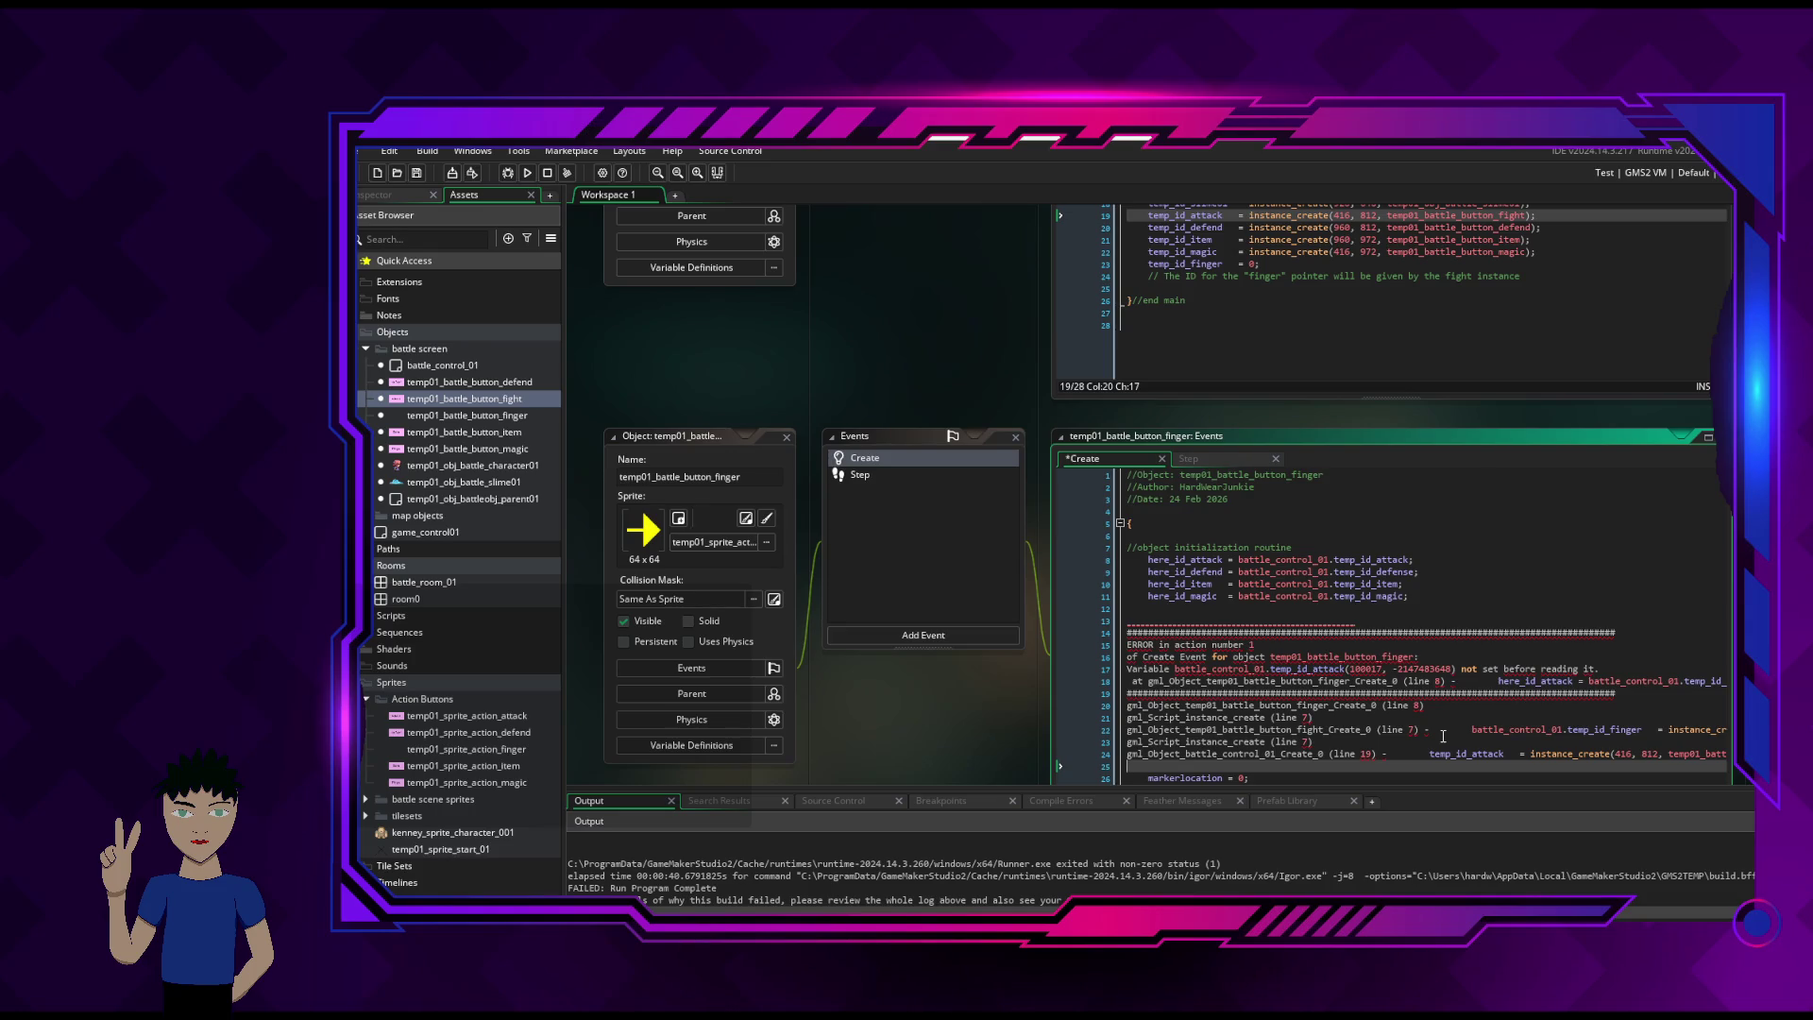
pyautogui.hotkey('ctrl', 'z')
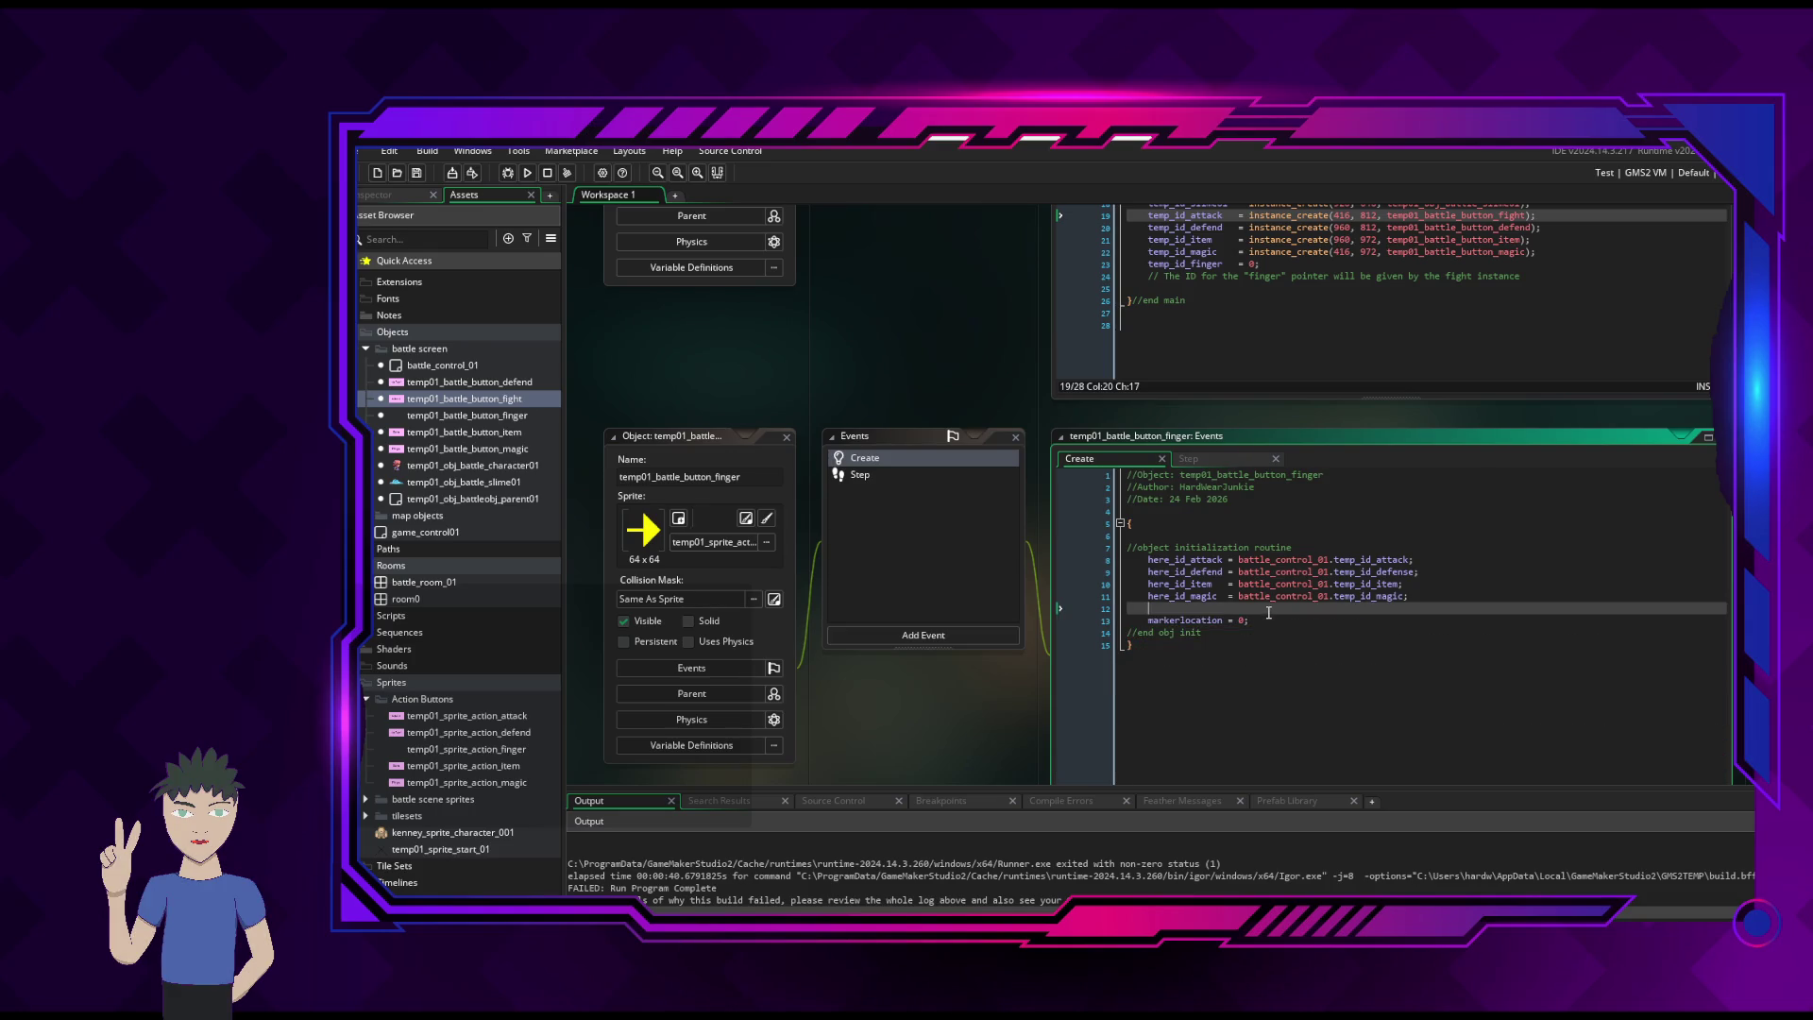
pyautogui.scroll(3, 1316, 446)
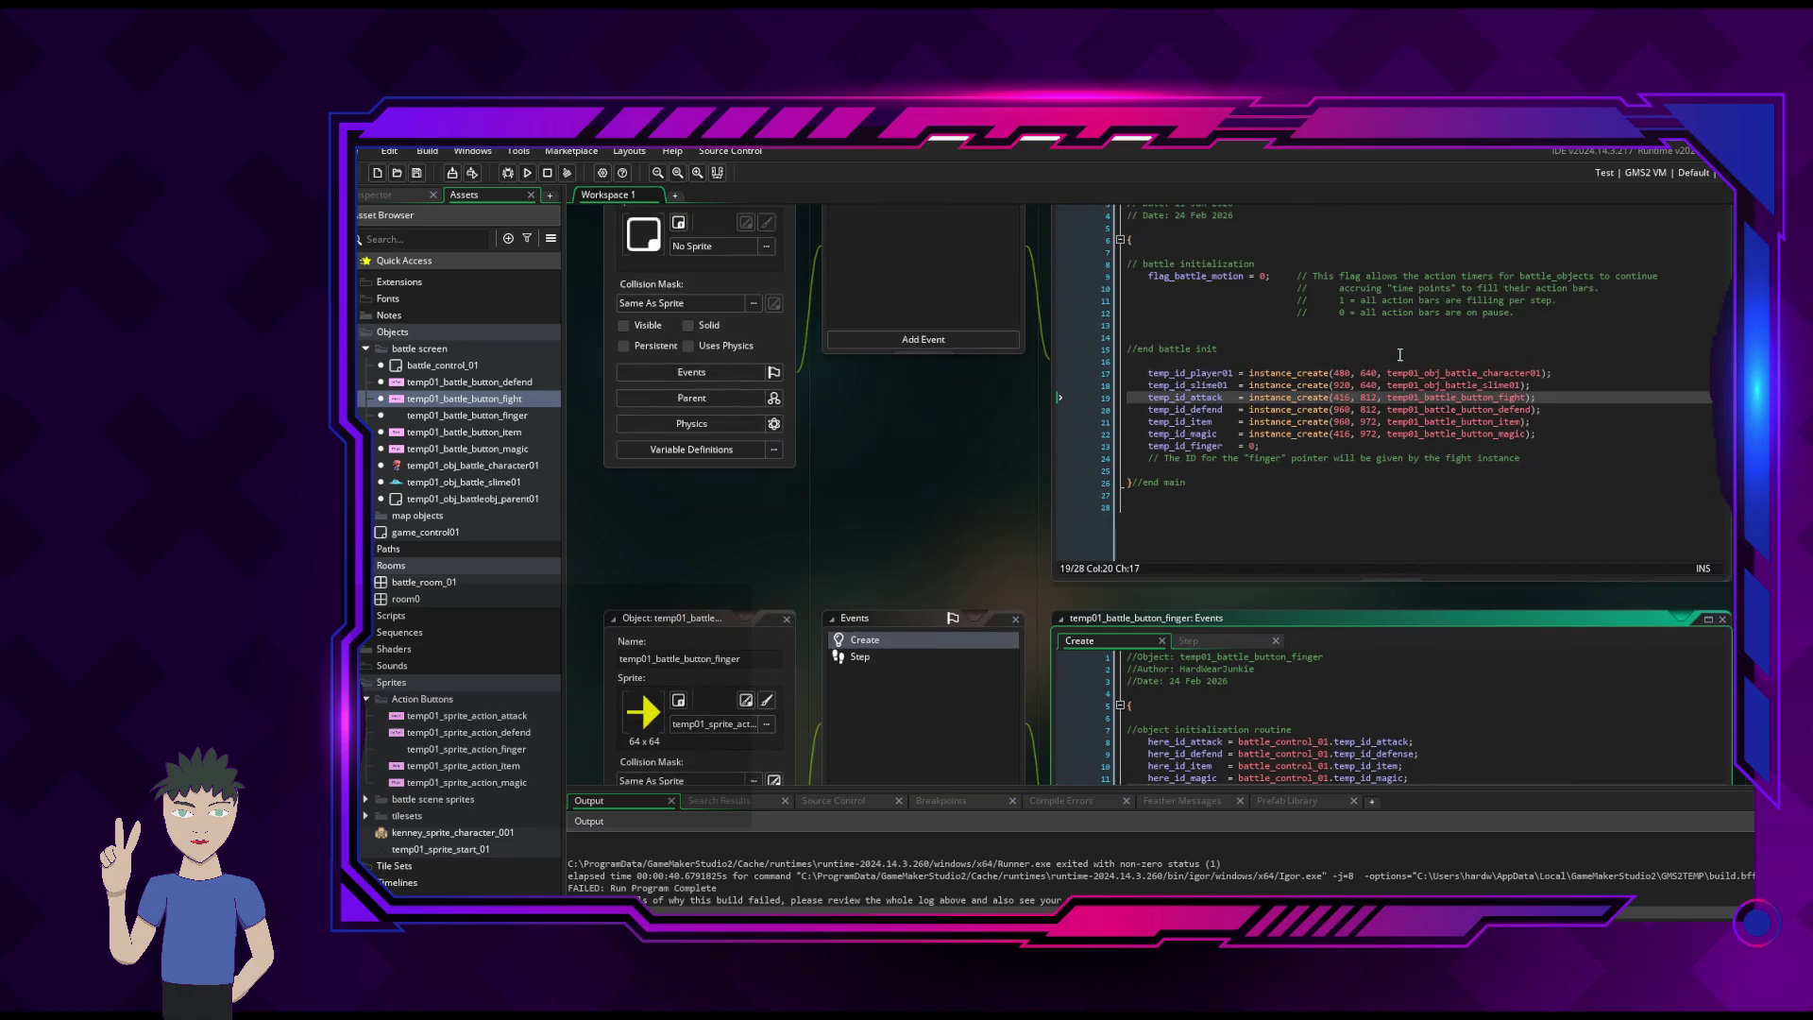
pyautogui.scroll(1, 1316, 446)
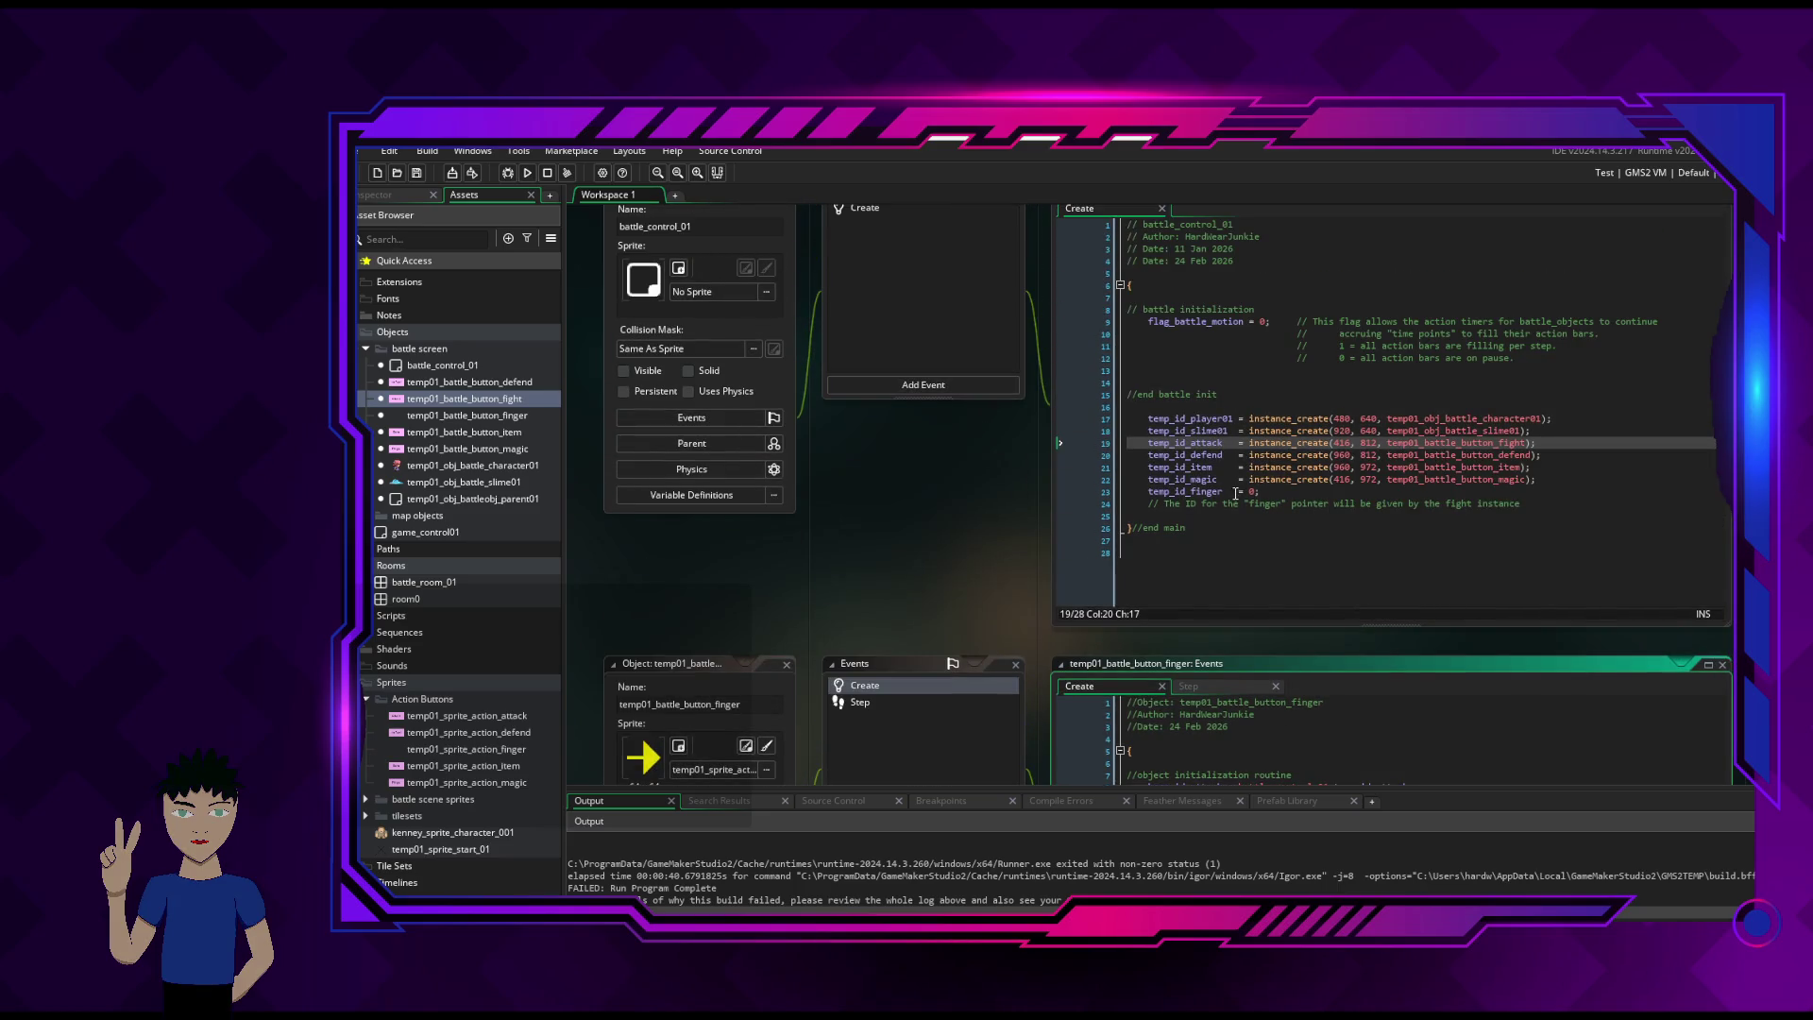
pyautogui.scroll(-4, 1005, 647)
# - Open the finger object's Step event code and scroll through it
pyautogui.click(888, 472)
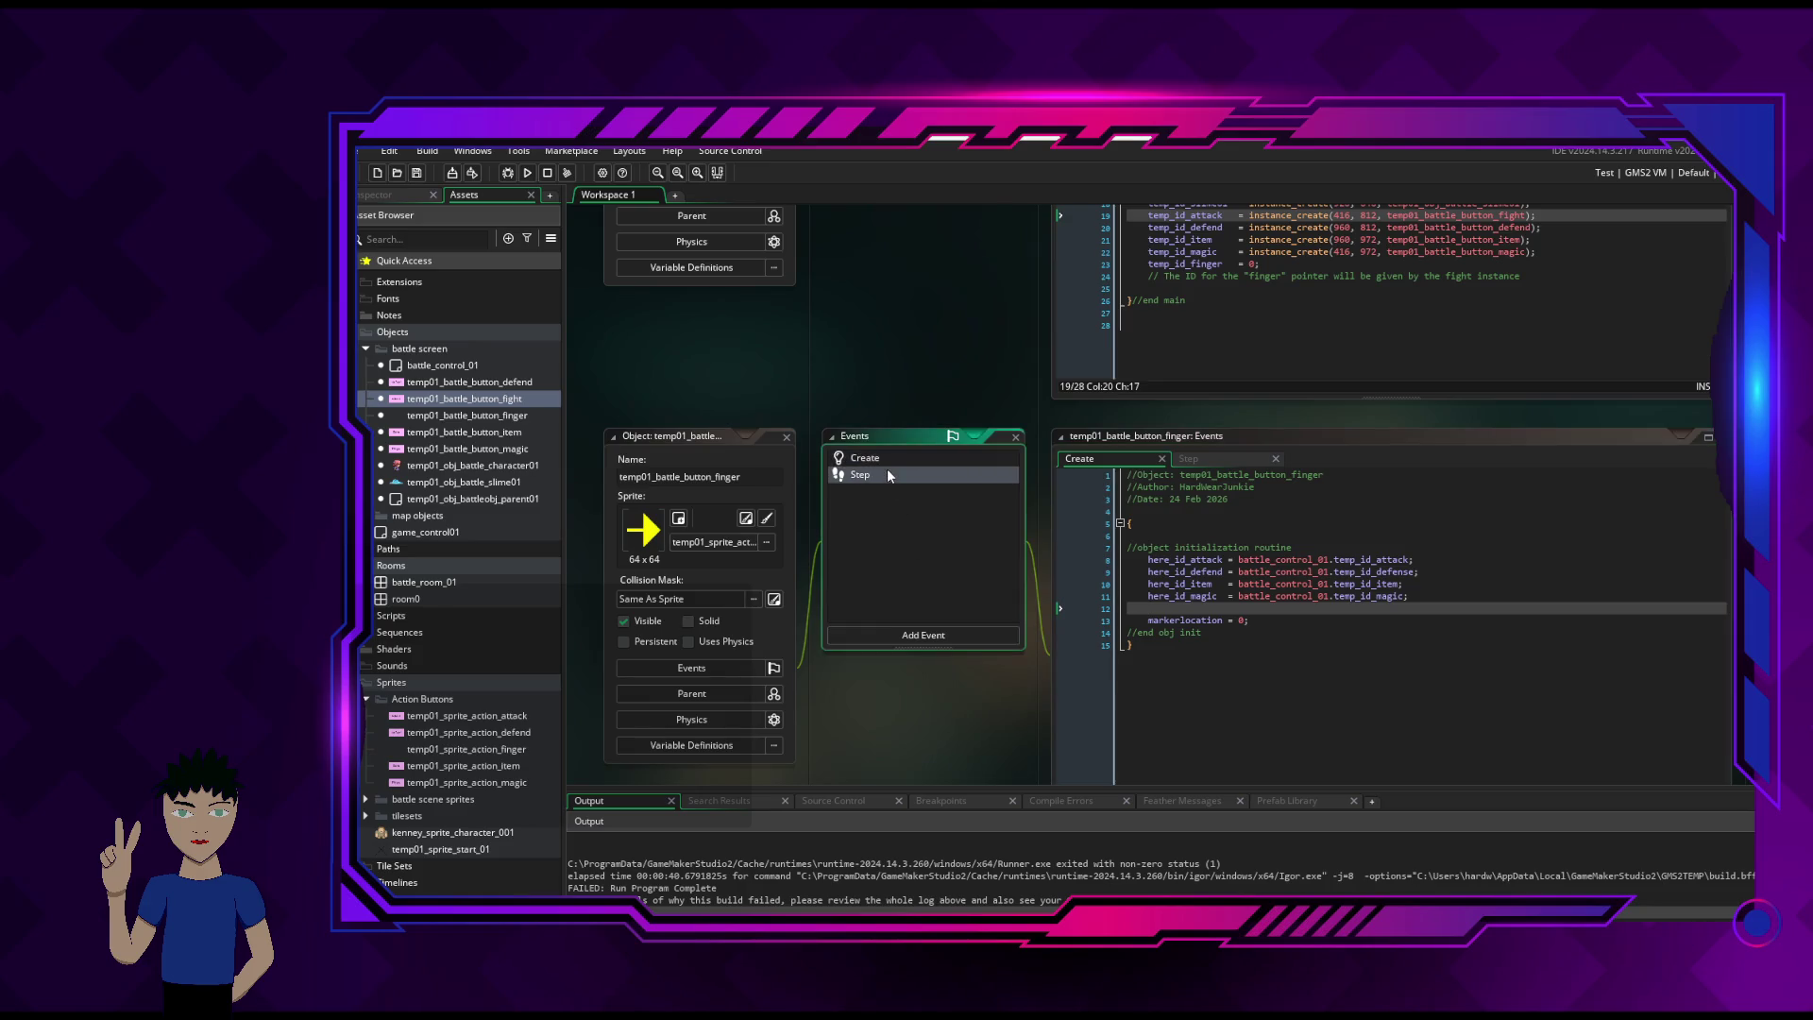
pyautogui.click(895, 459)
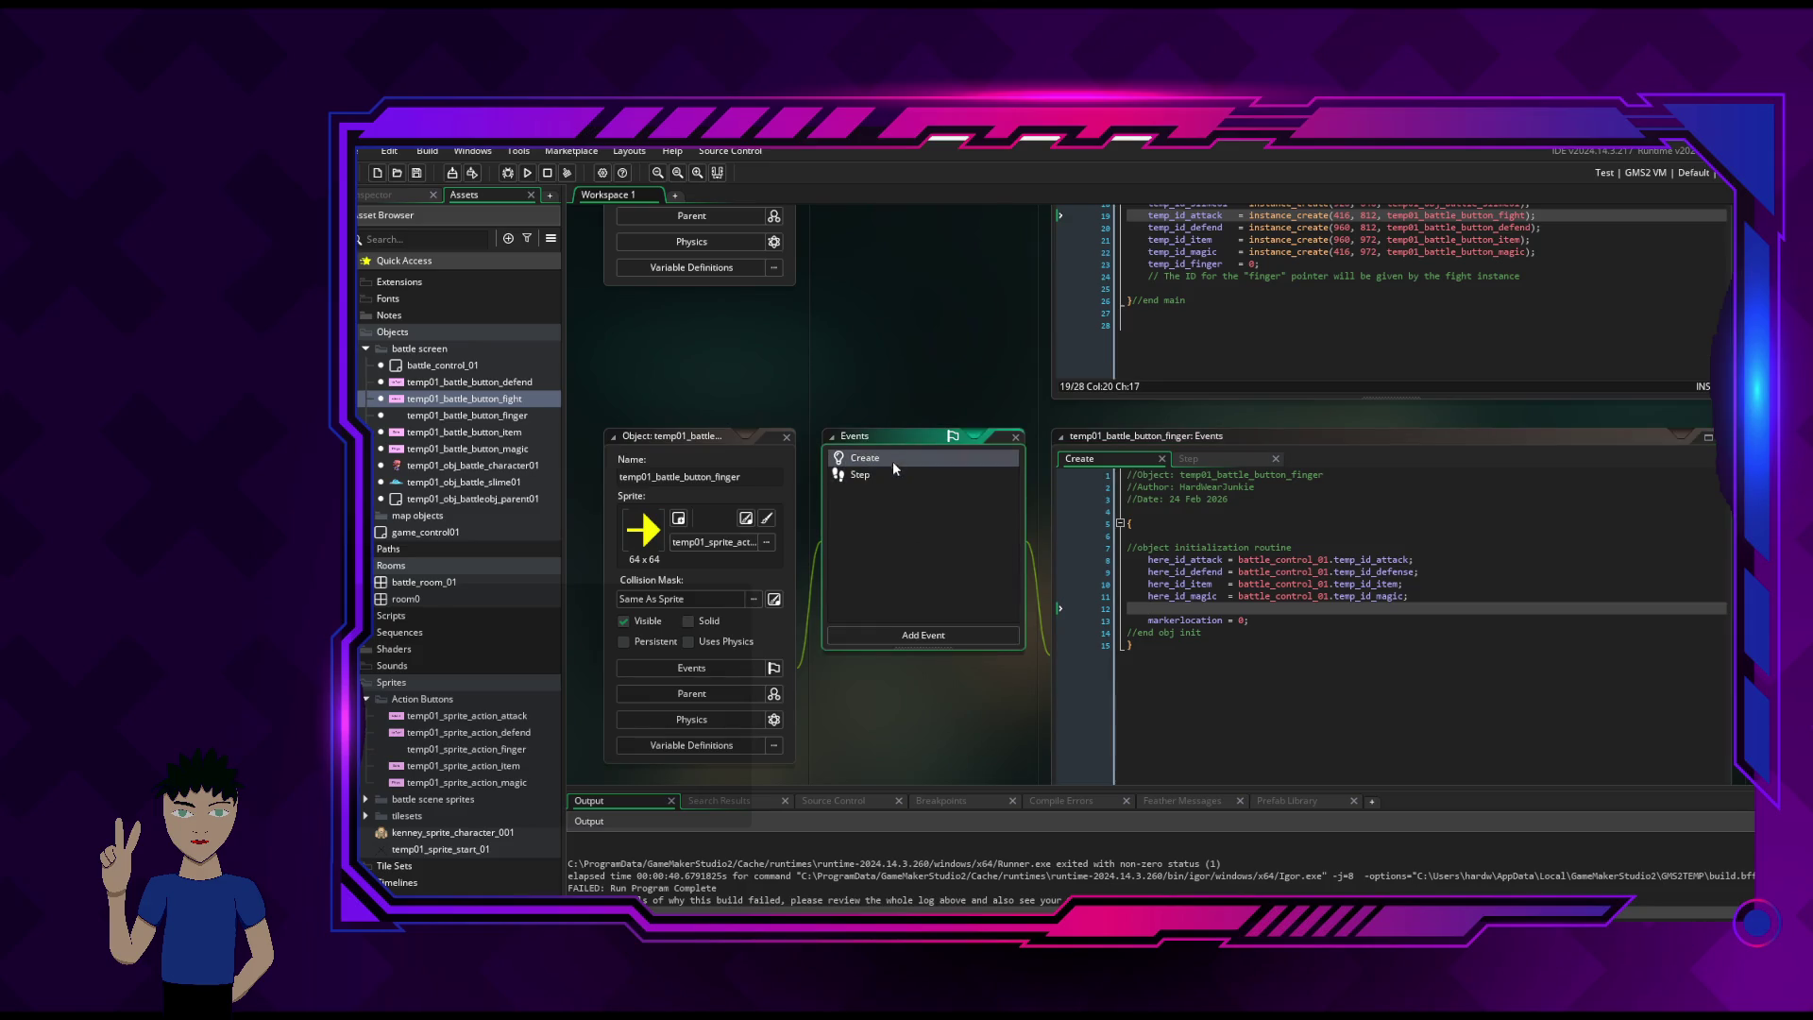
pyautogui.click(1212, 460)
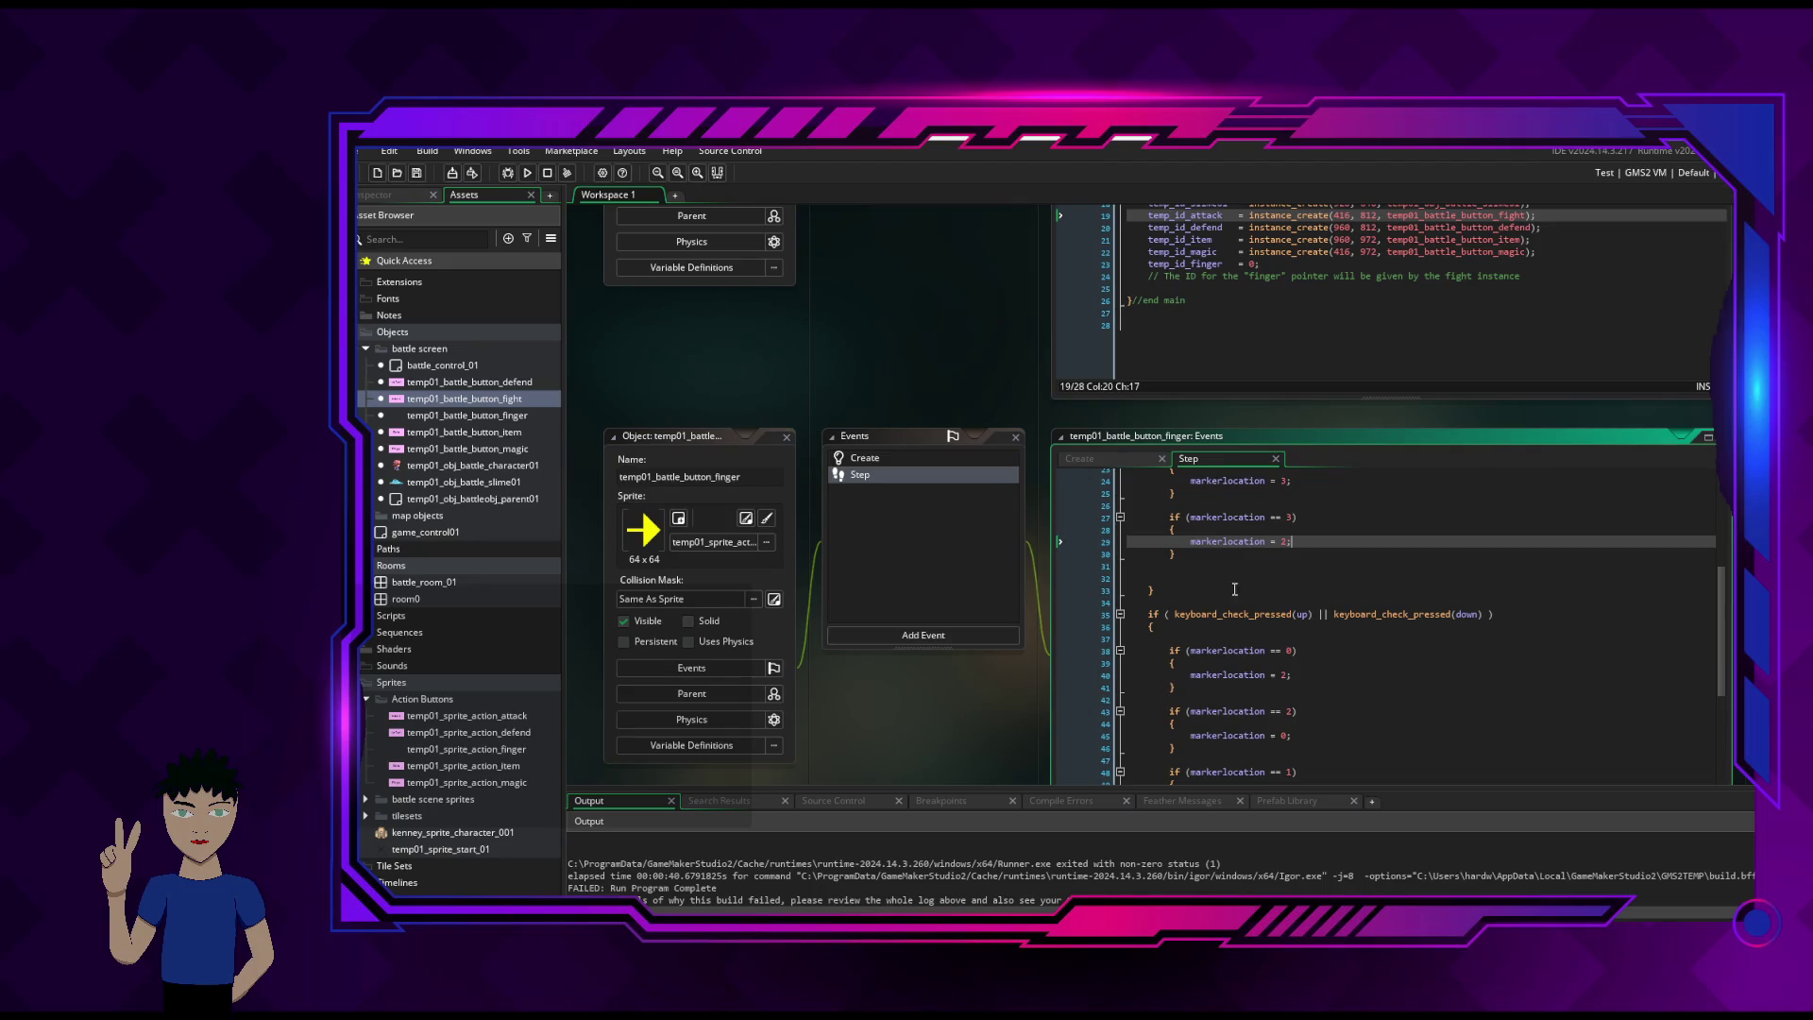
pyautogui.scroll(-9, 1384, 653)
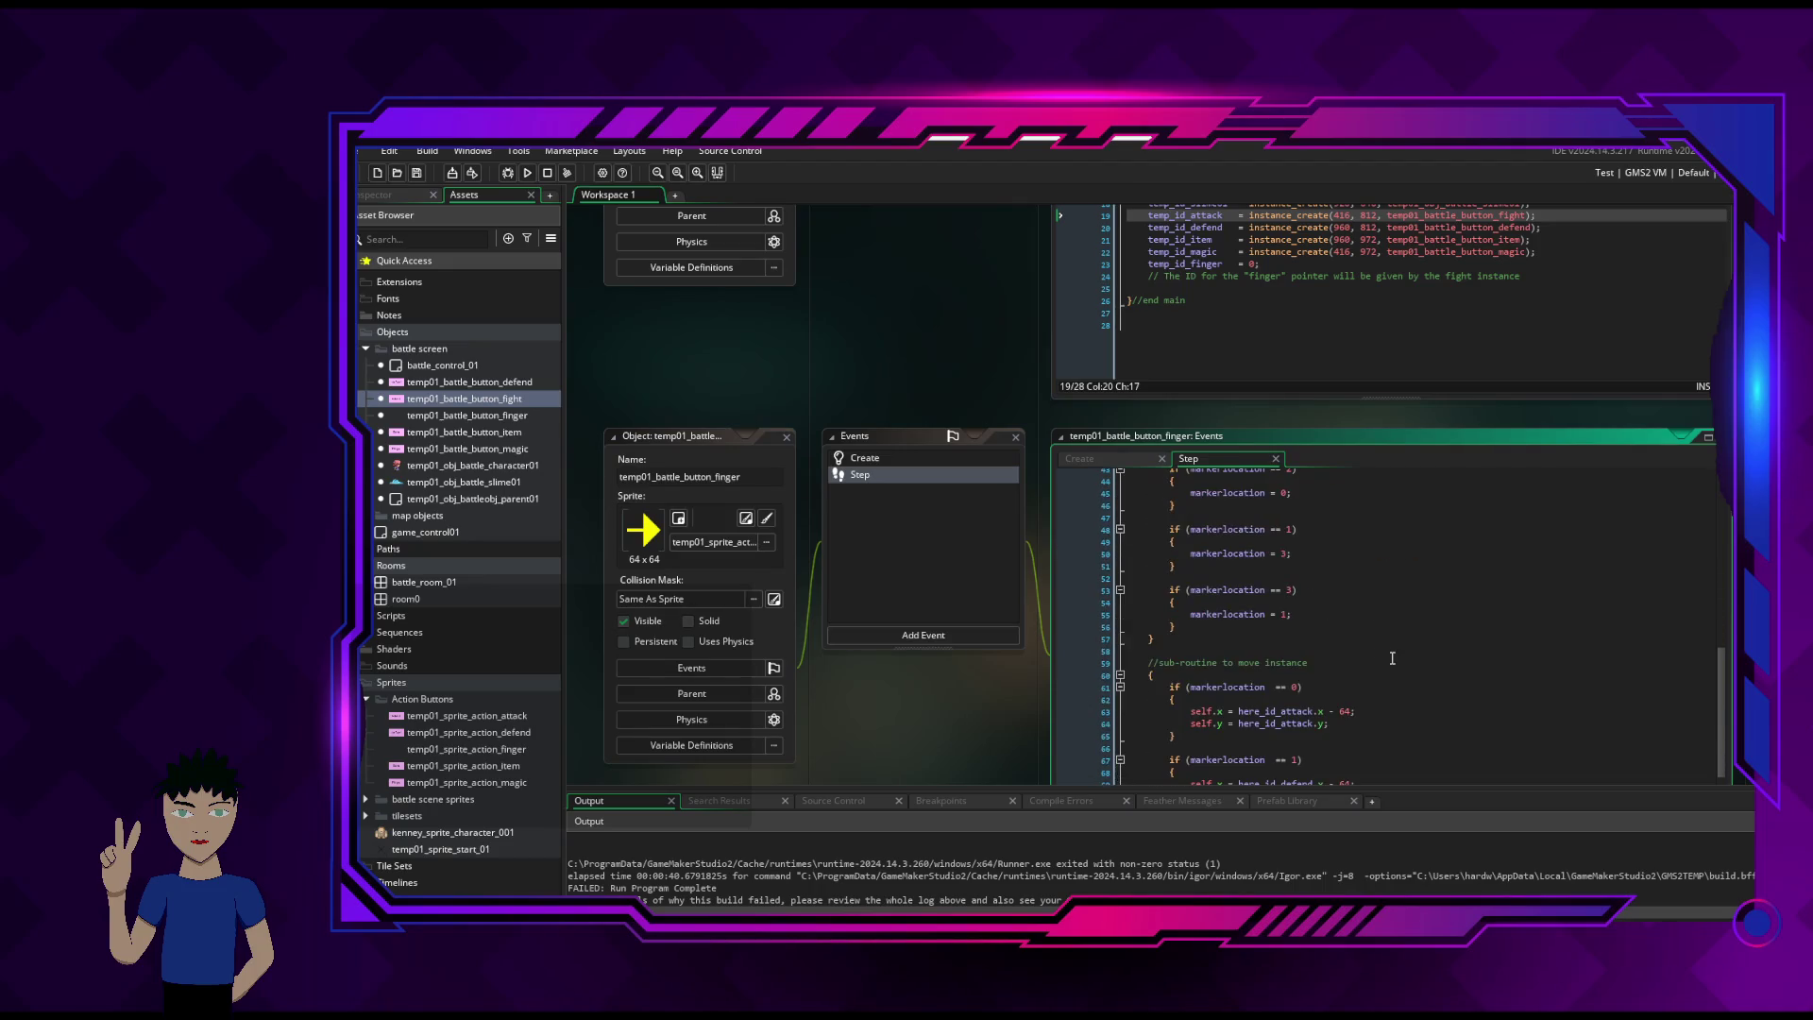
pyautogui.scroll(9, 1394, 659)
pyautogui.scroll(6, 1394, 659)
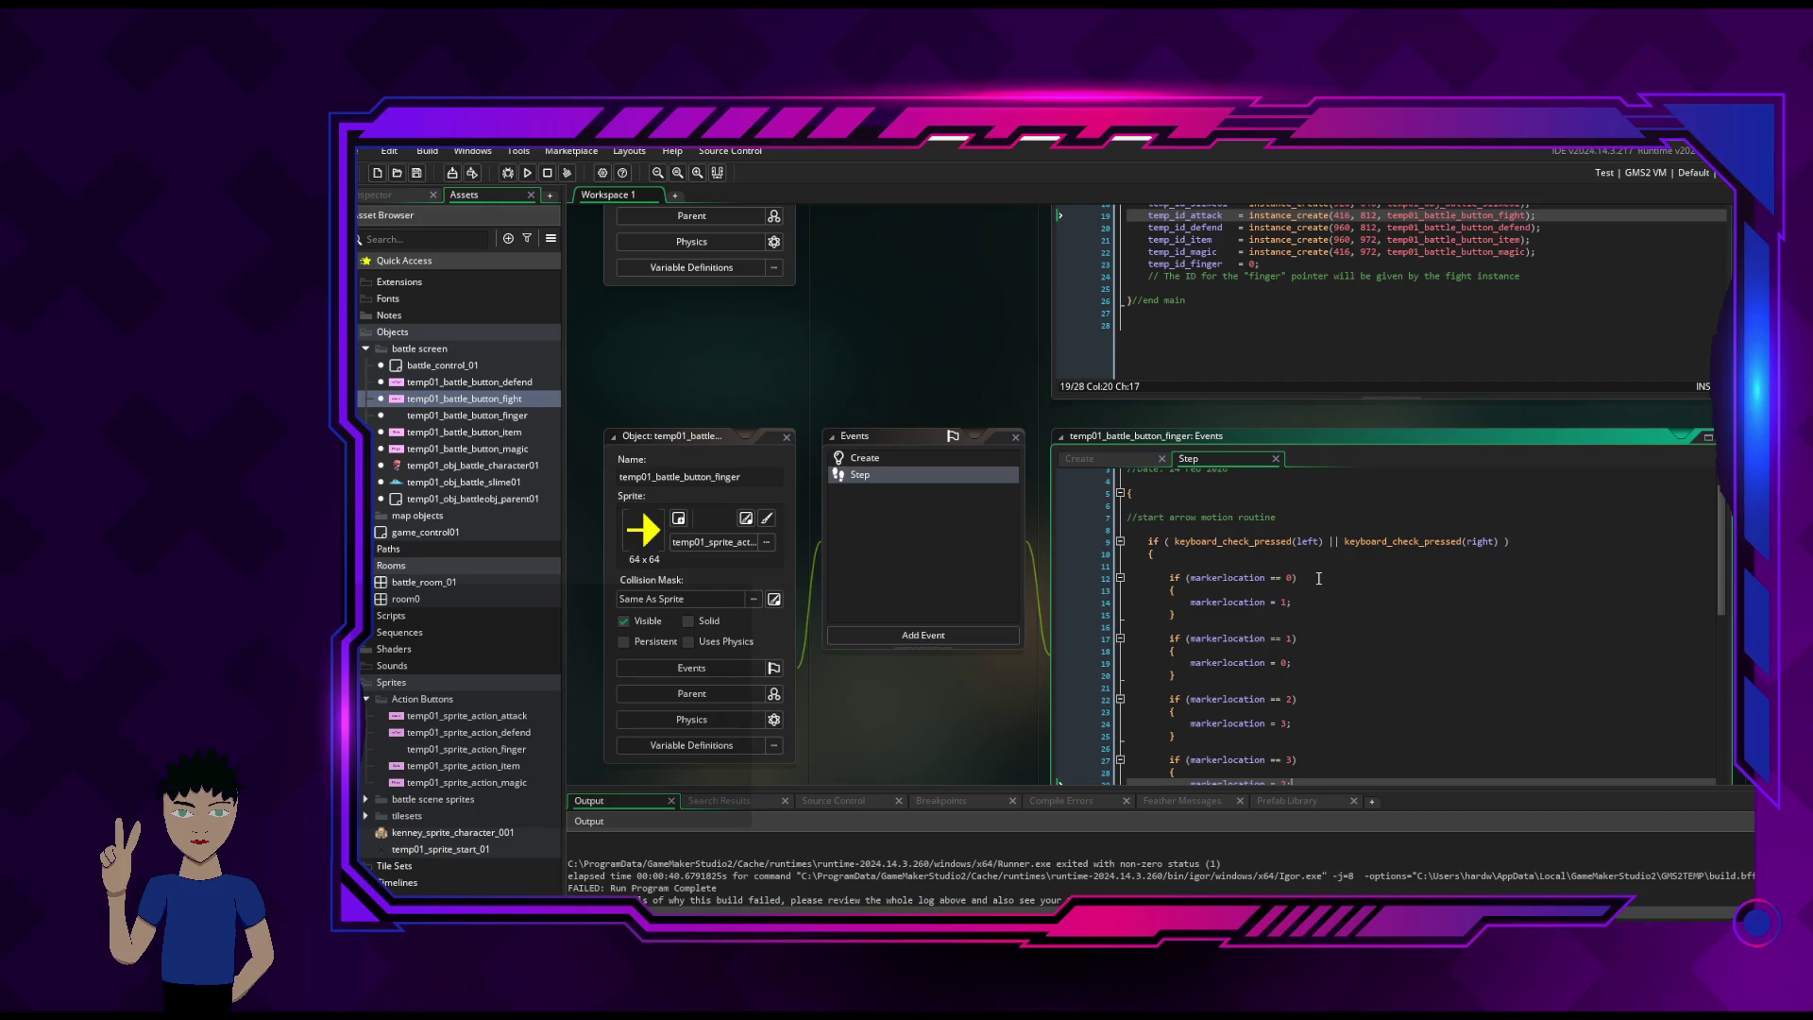
# - Scroll up to battle_control_01's Create code showing the stored instance IDs and temp_id_finger
pyautogui.click(1248, 566)
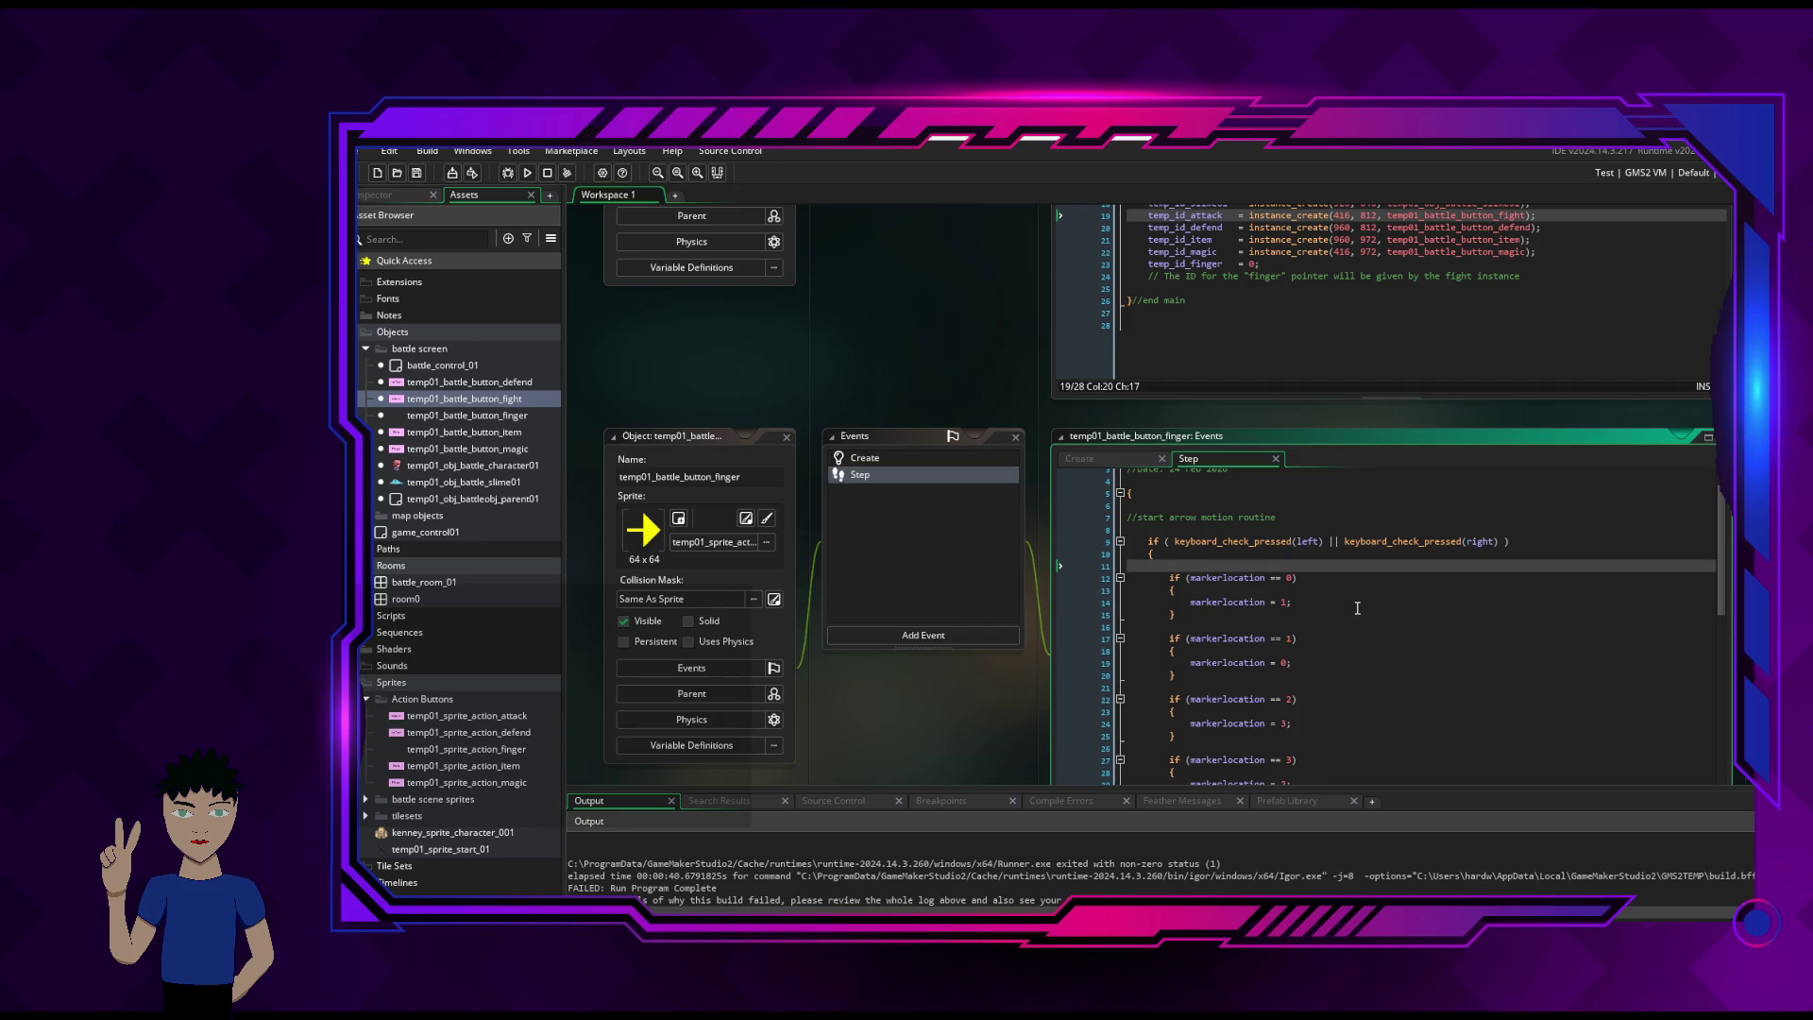
pyautogui.scroll(1, 1357, 608)
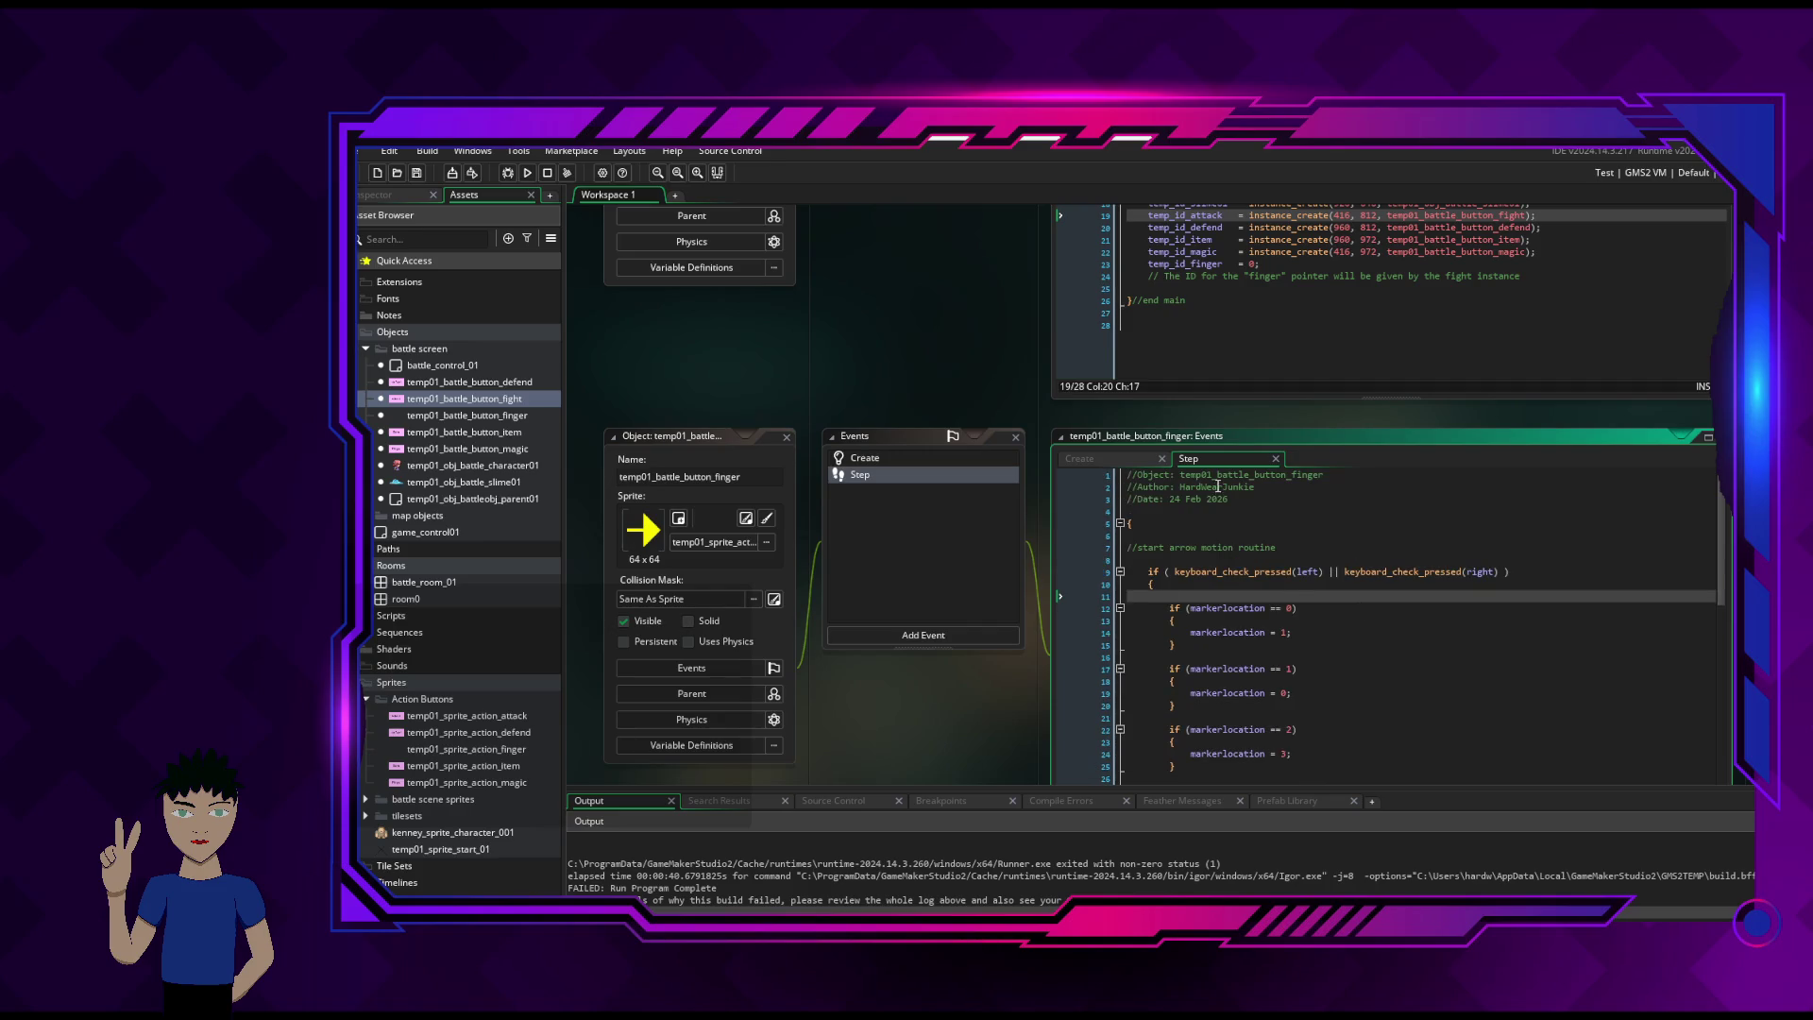
pyautogui.scroll(3, 1323, 303)
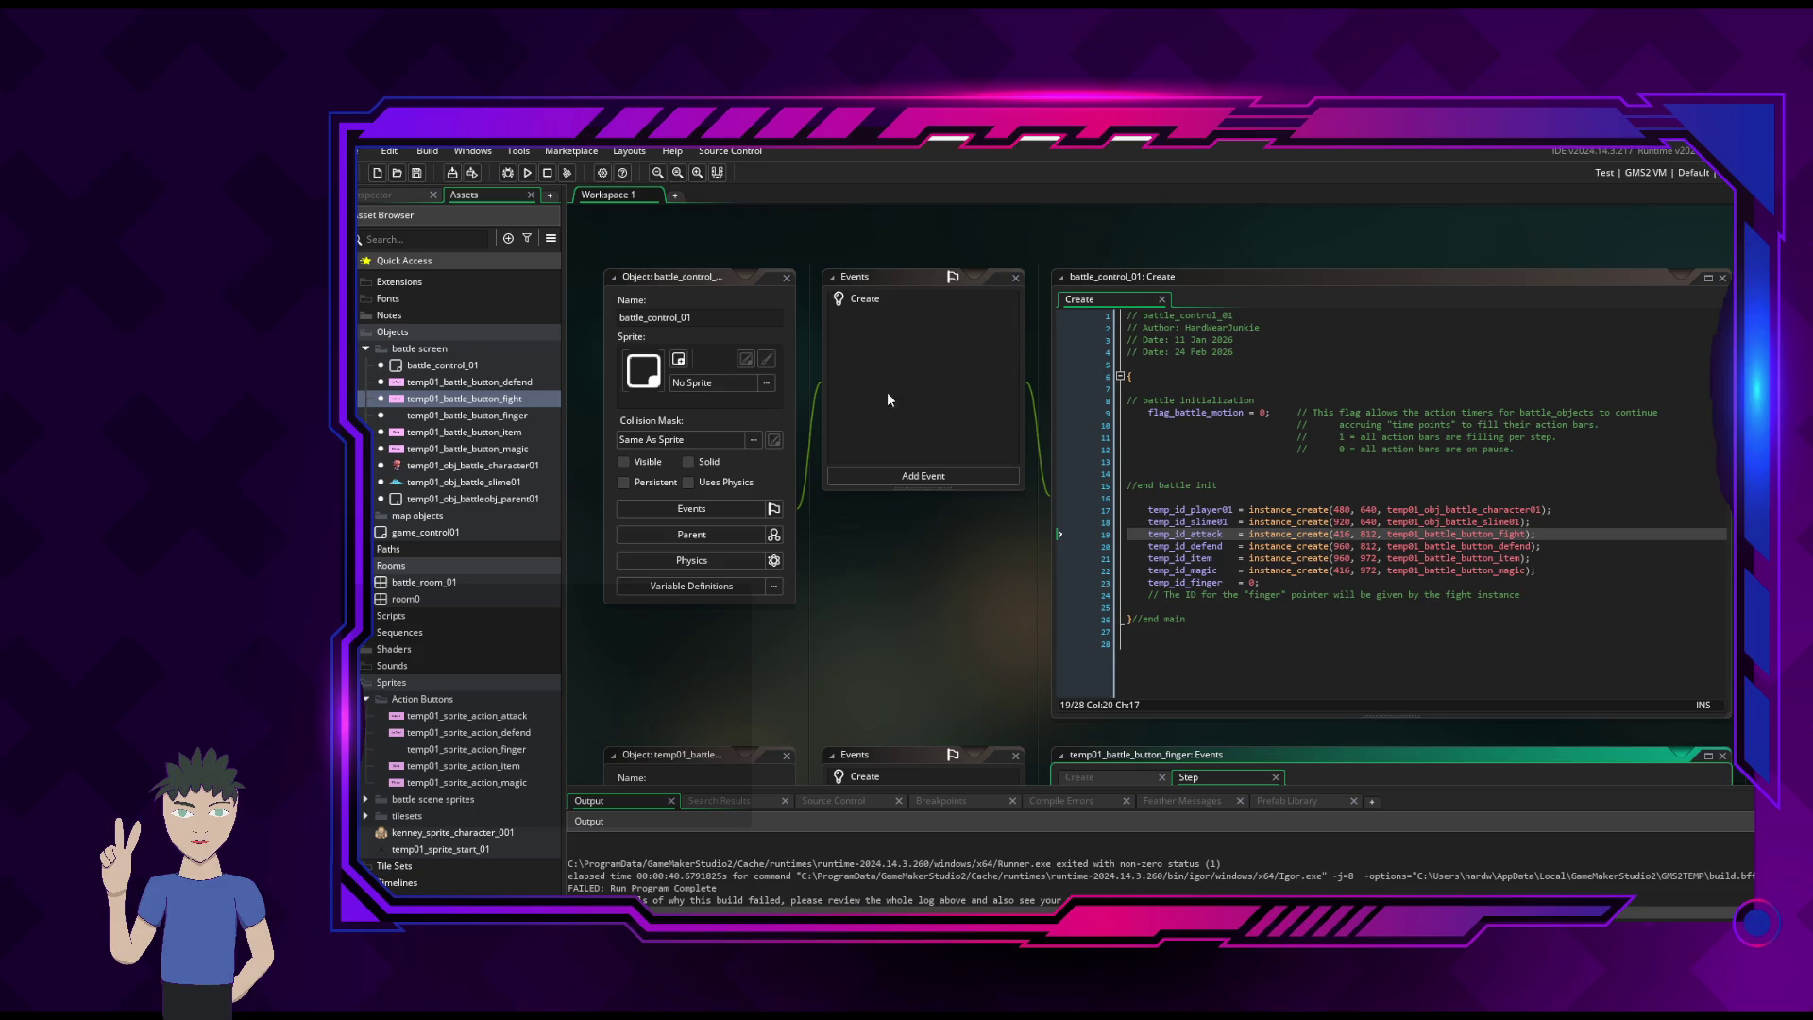
# - Add a Begin Step event to battle_control_01 from Add Event > Step
pyautogui.click(949, 475)
pyautogui.moveTo(1001, 536)
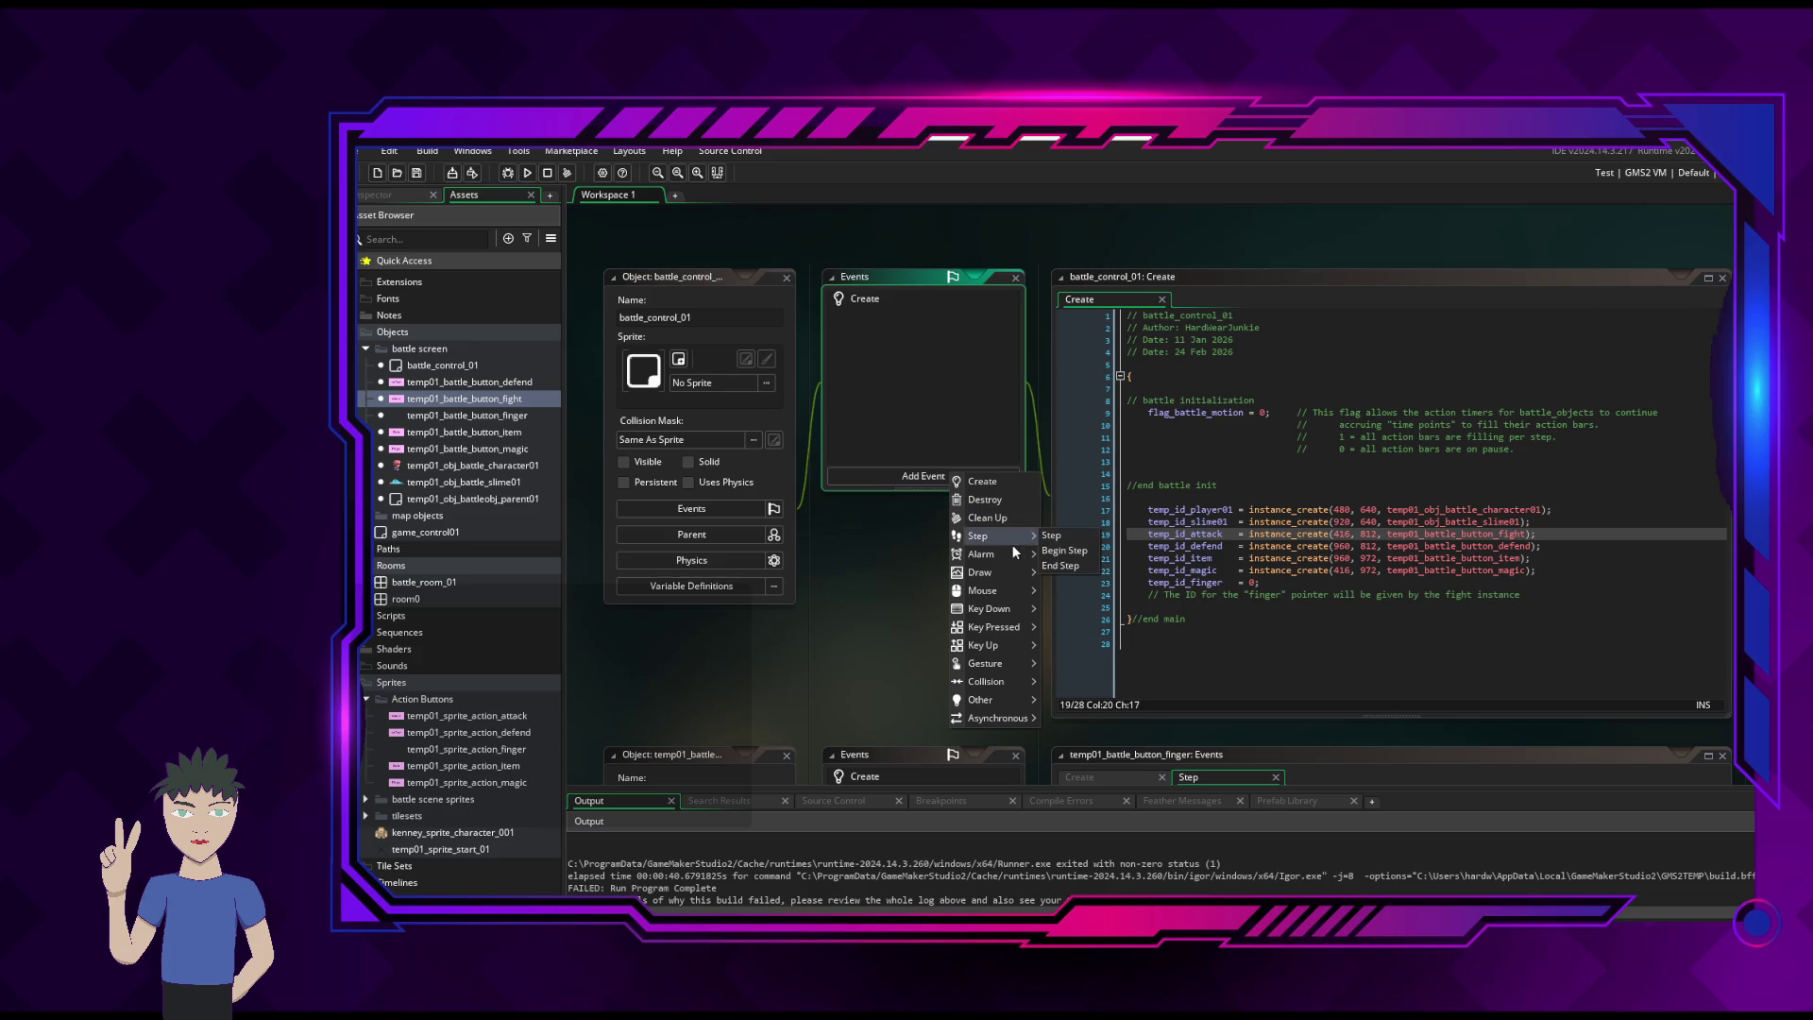
pyautogui.click(1086, 550)
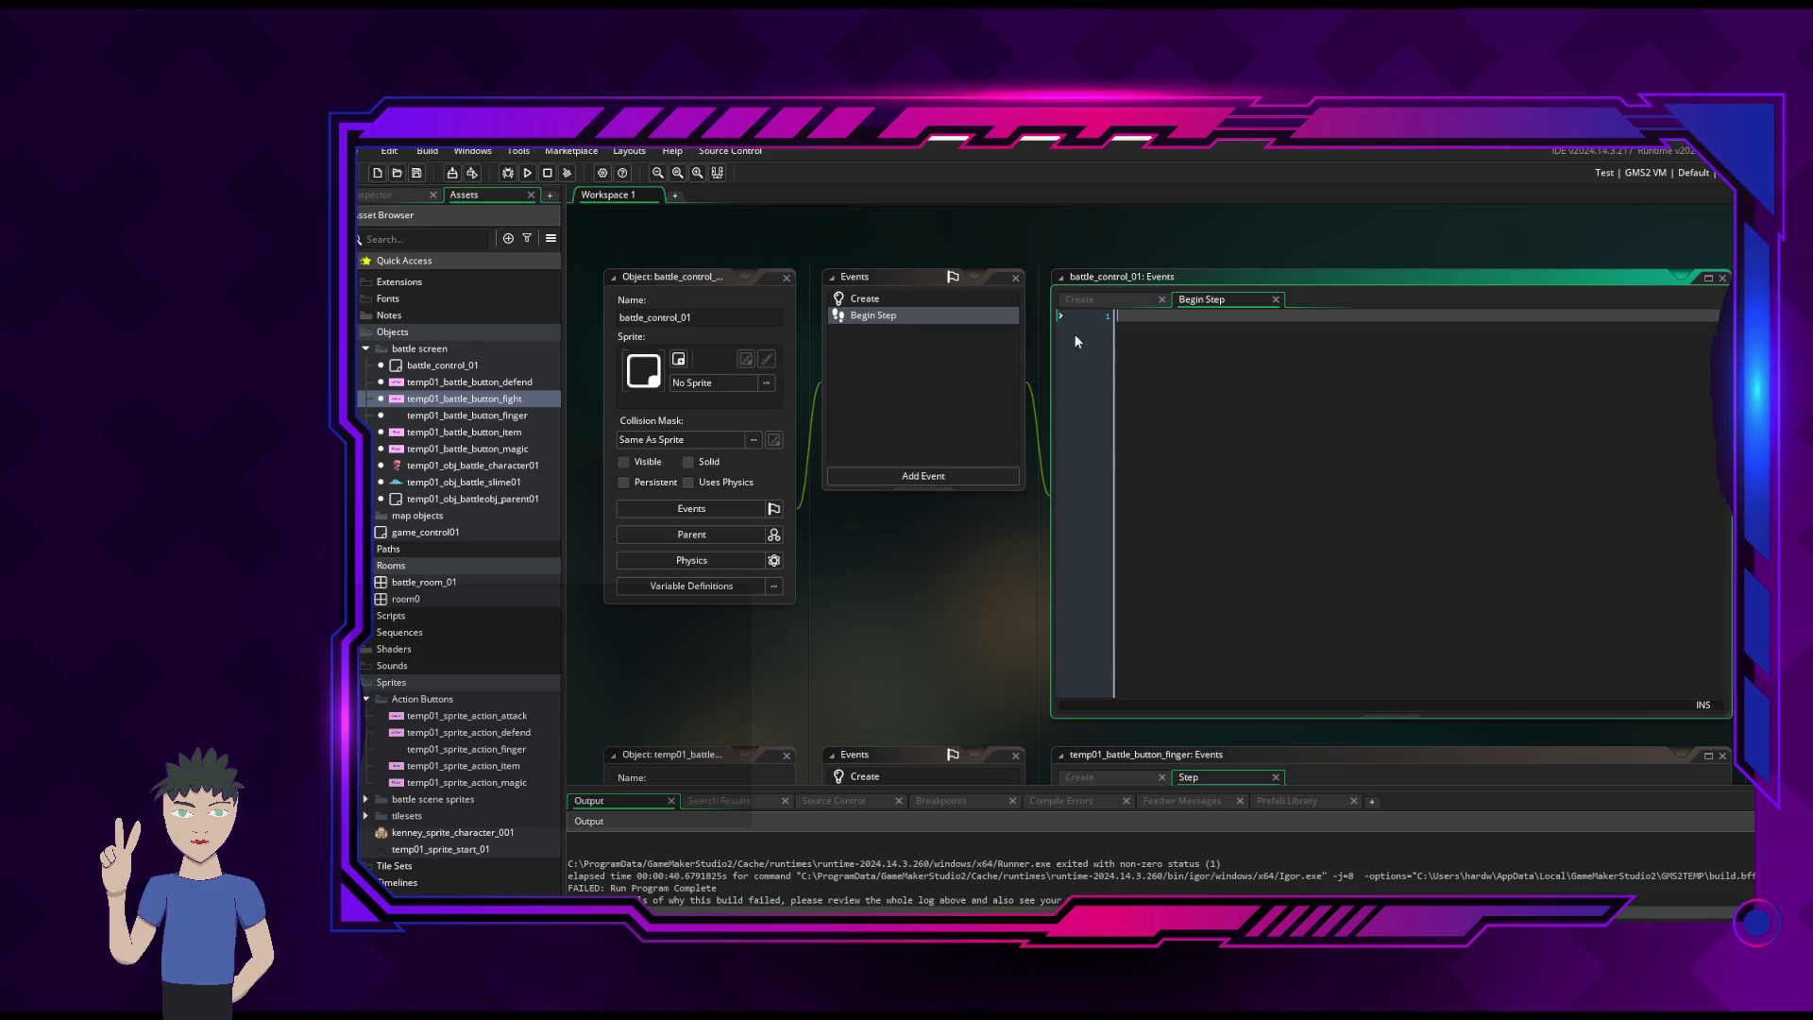
pyautogui.click(1277, 298)
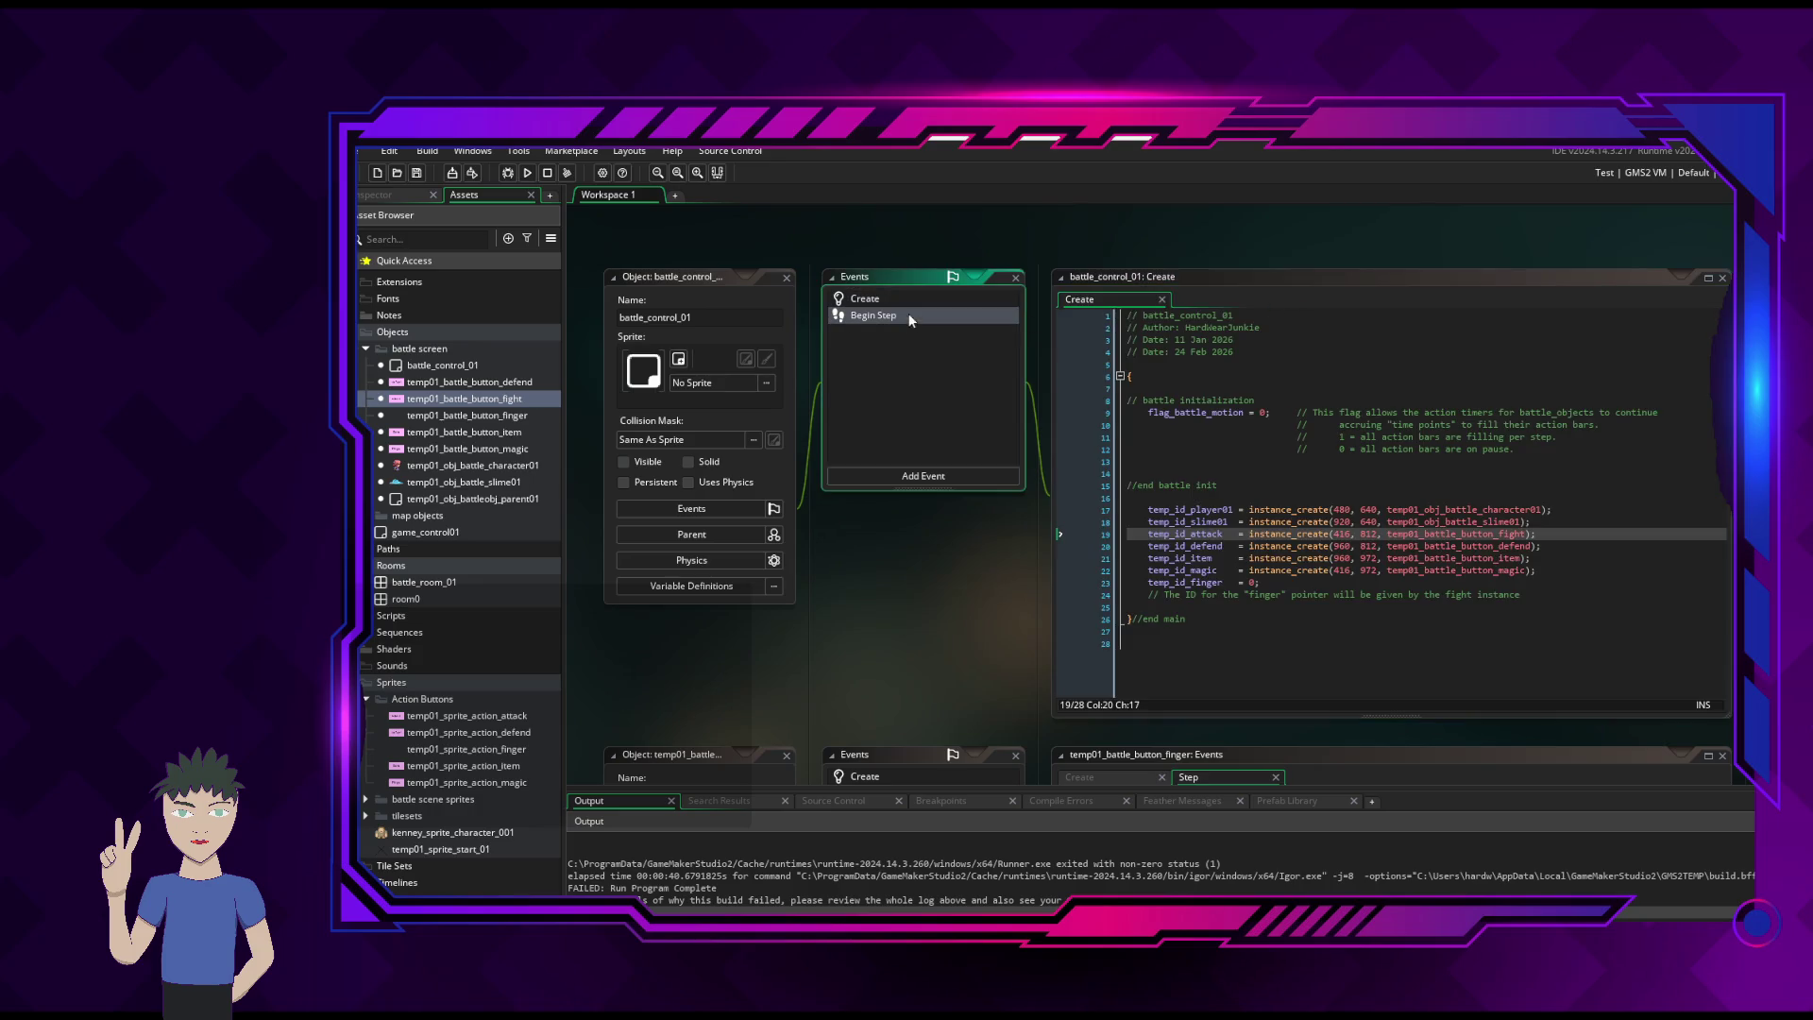
# - Dismiss the event list without adding anything and open the empty Begin Step code
pyautogui.click(930, 480)
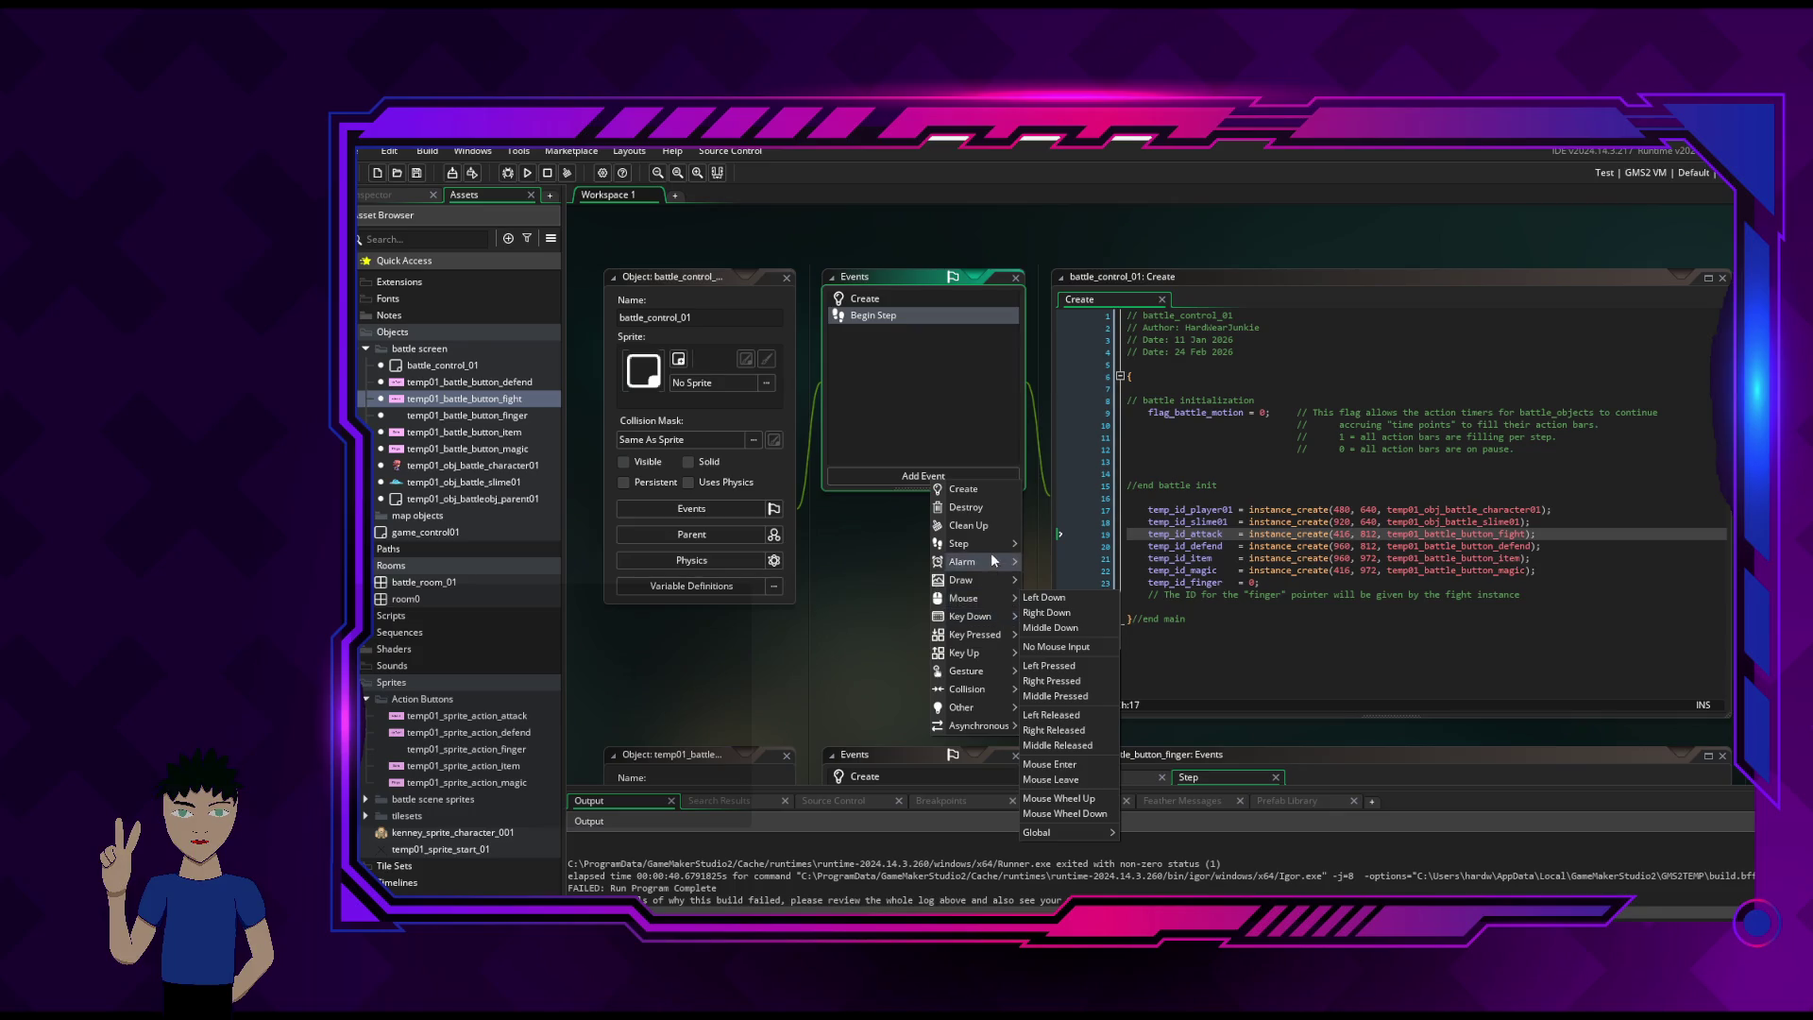
pyautogui.moveTo(1001, 545)
pyautogui.click(1060, 557)
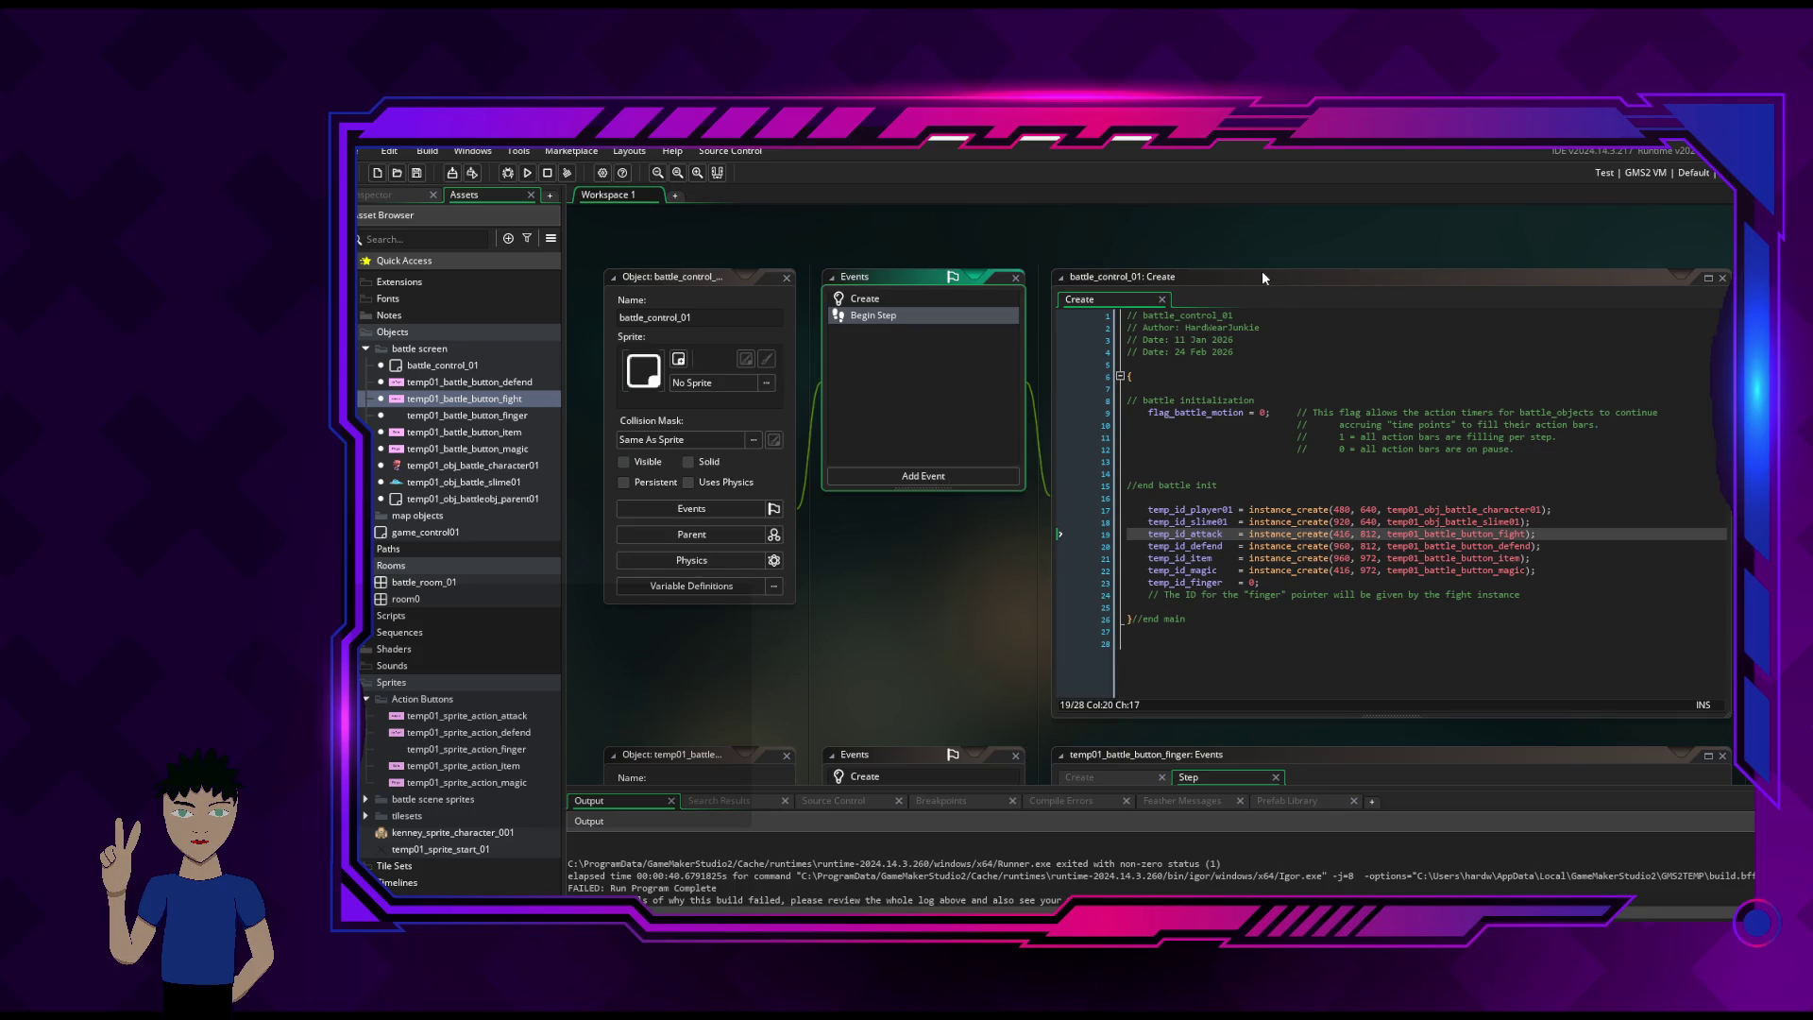
pyautogui.click(1192, 296)
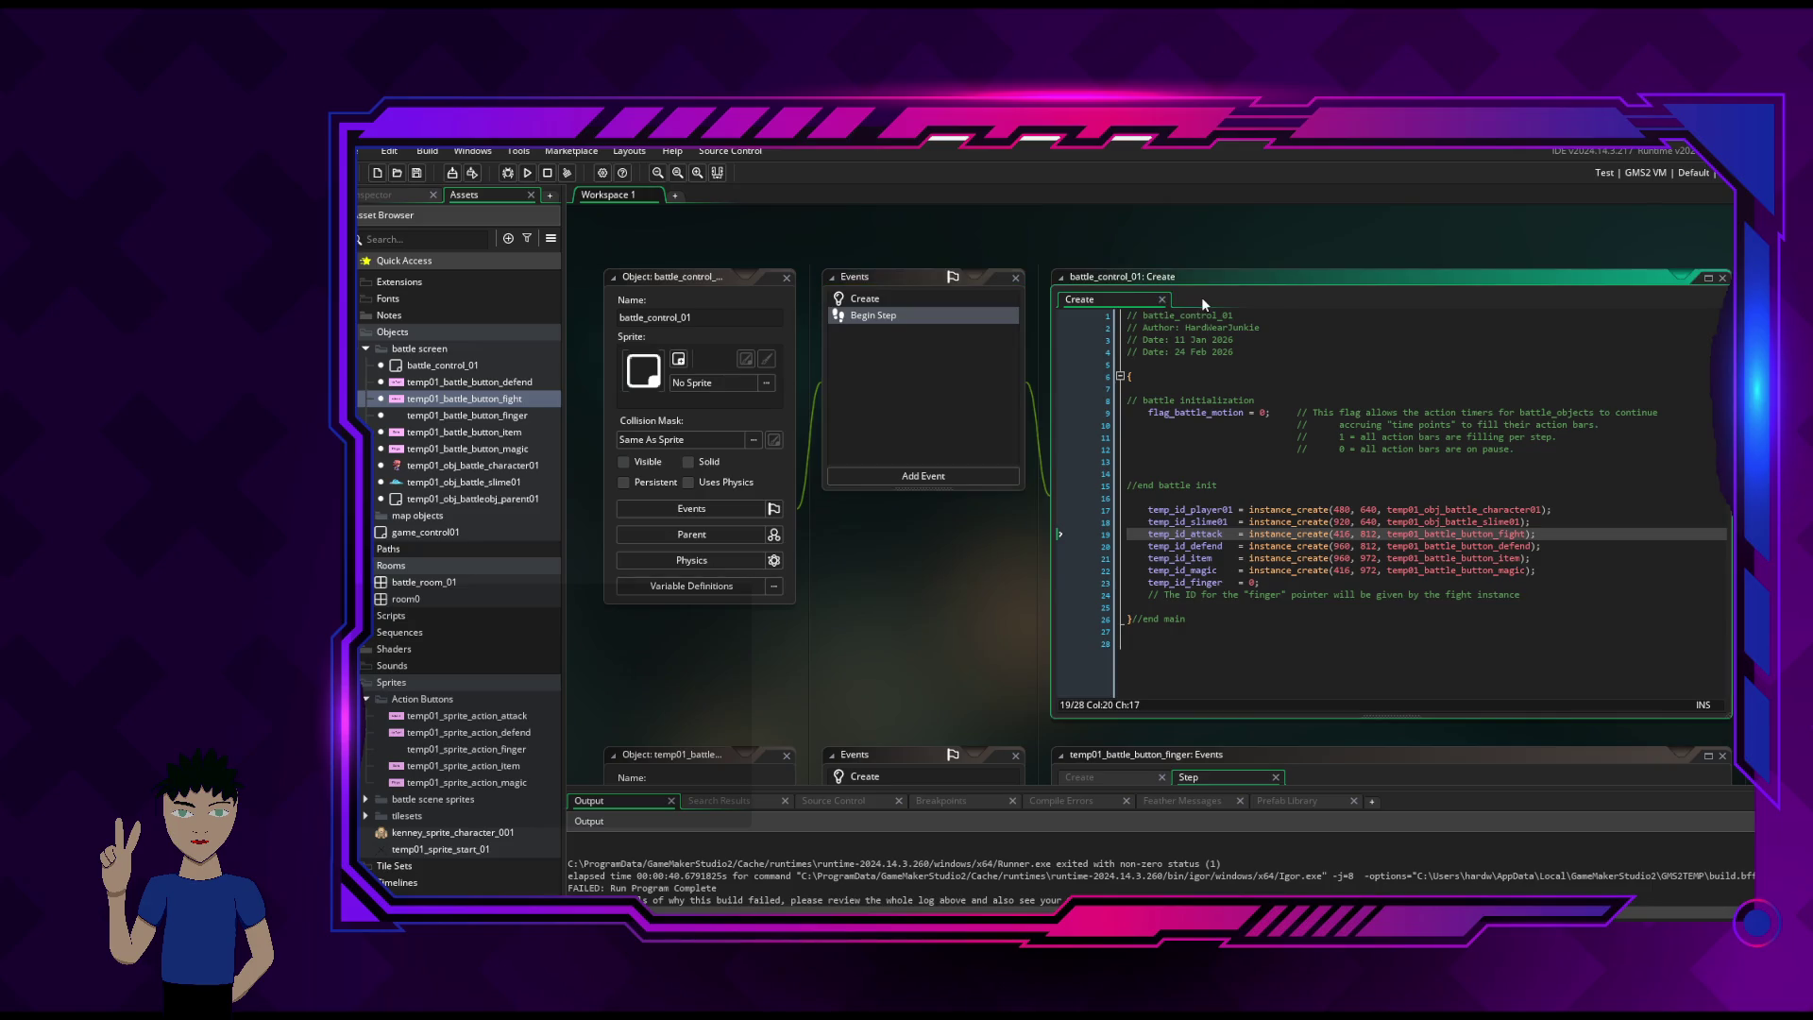
pyautogui.click(949, 480)
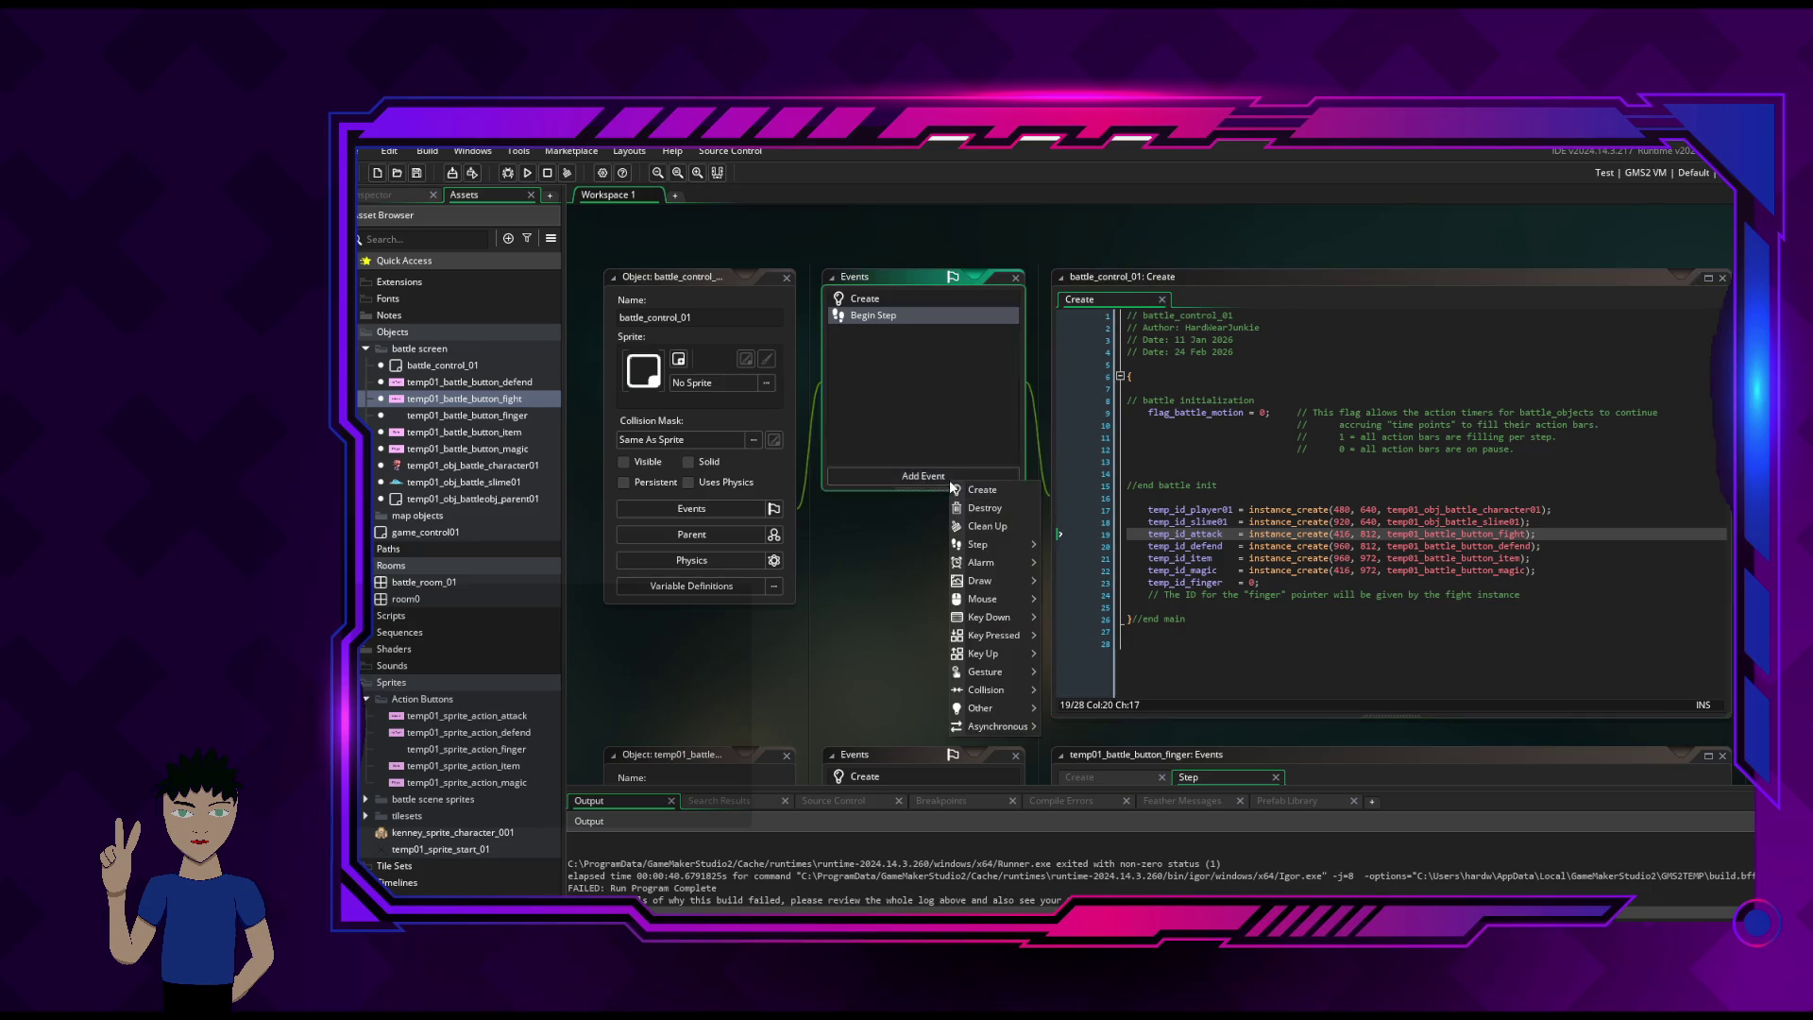
pyautogui.click(945, 373)
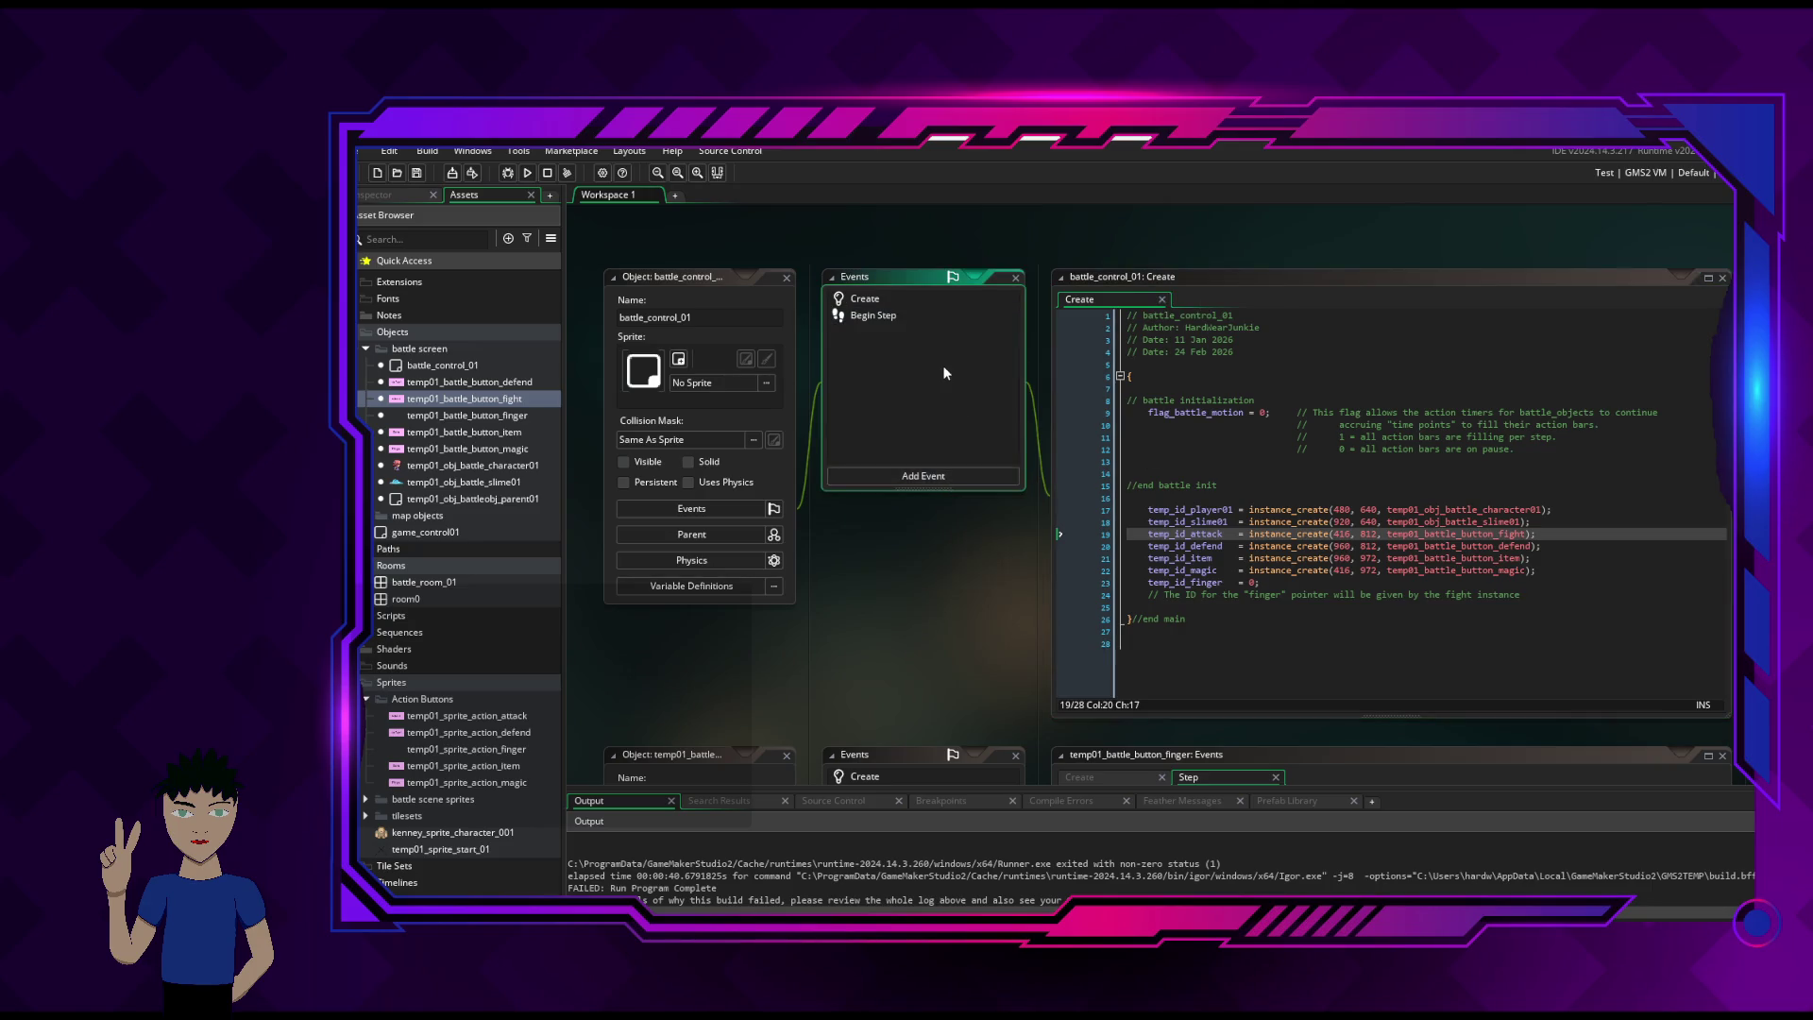
pyautogui.doubleClick(920, 314)
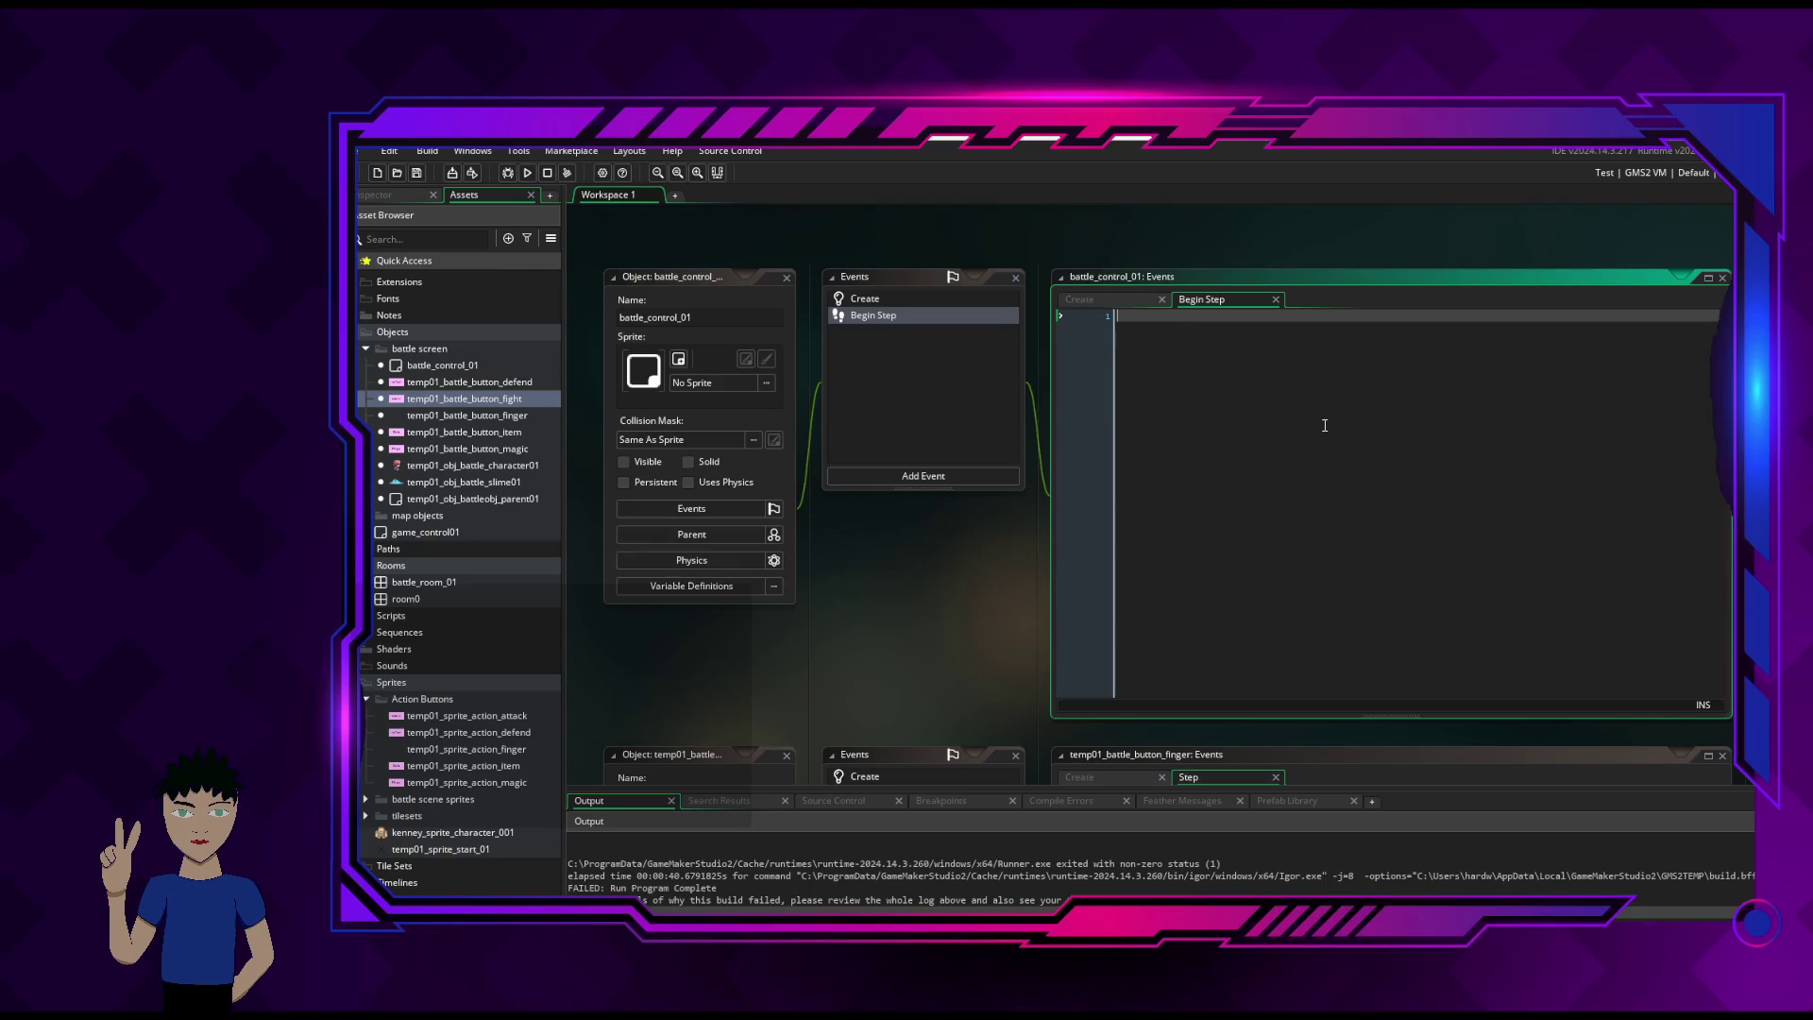
# - Write a '//Object: battle_control_01' header comment on the first line
pyautogui.write('Object')
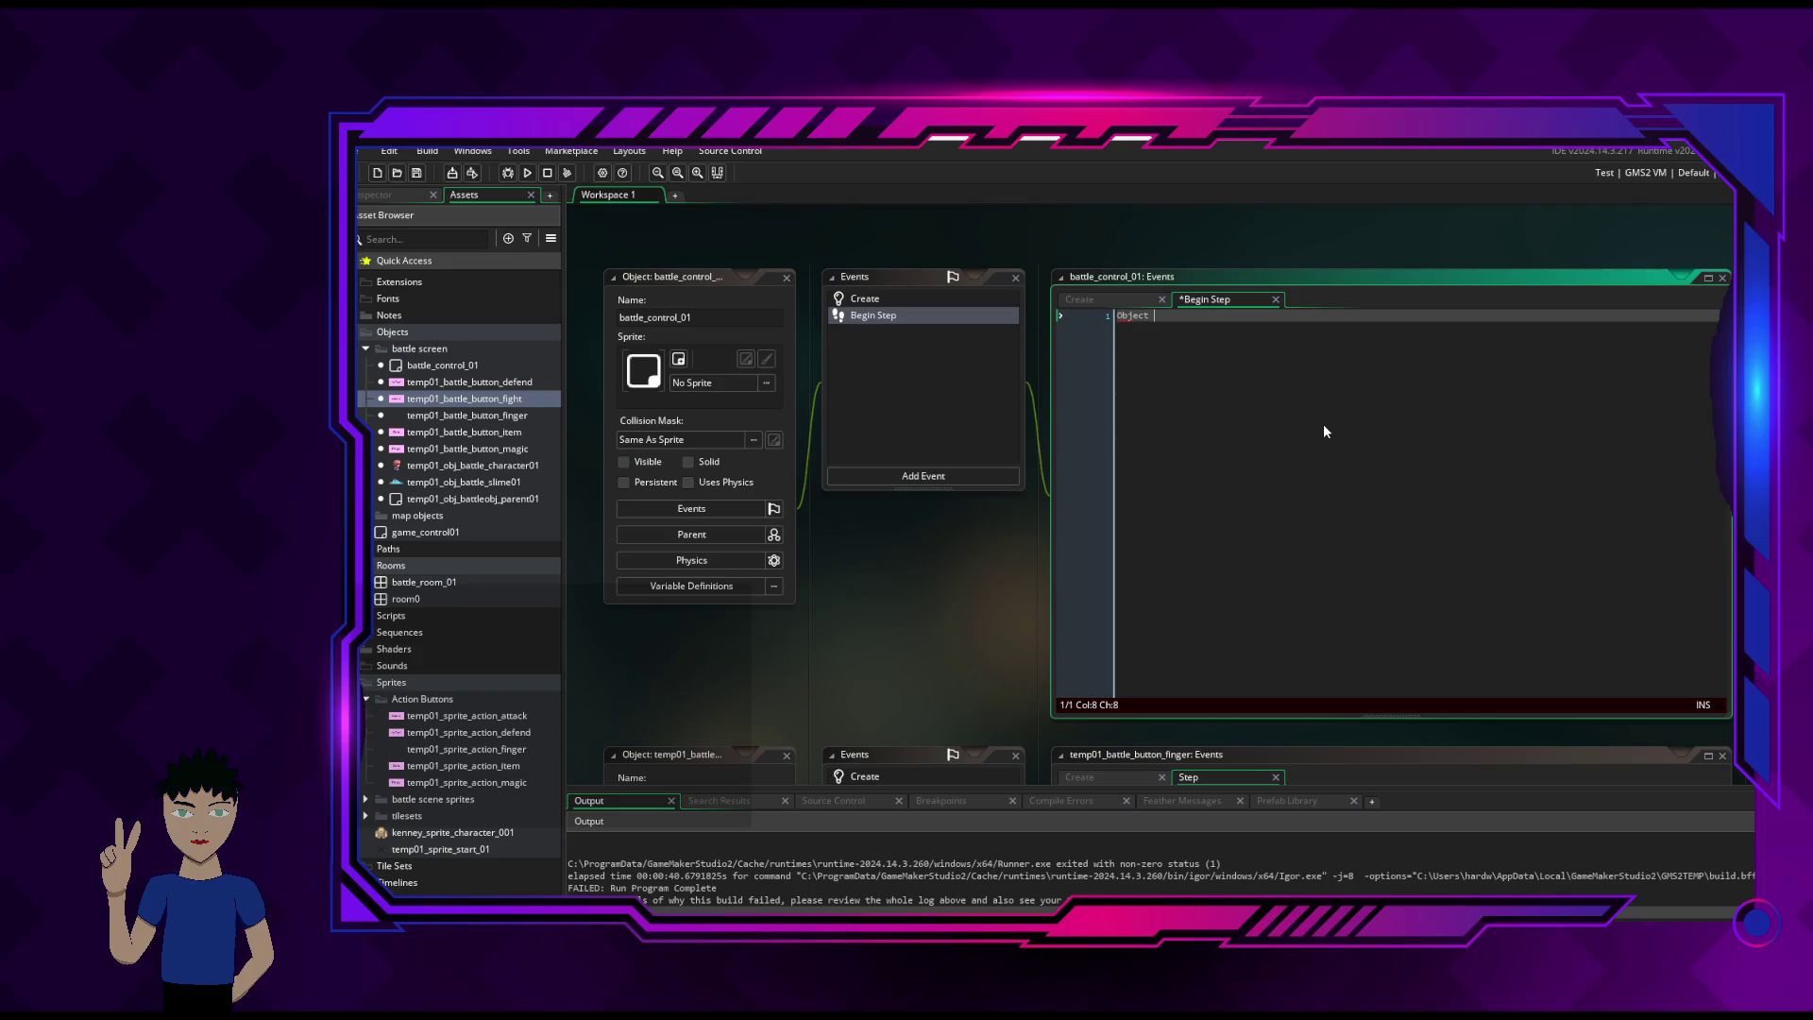
pyautogui.write(': ')
pyautogui.write('battle_')
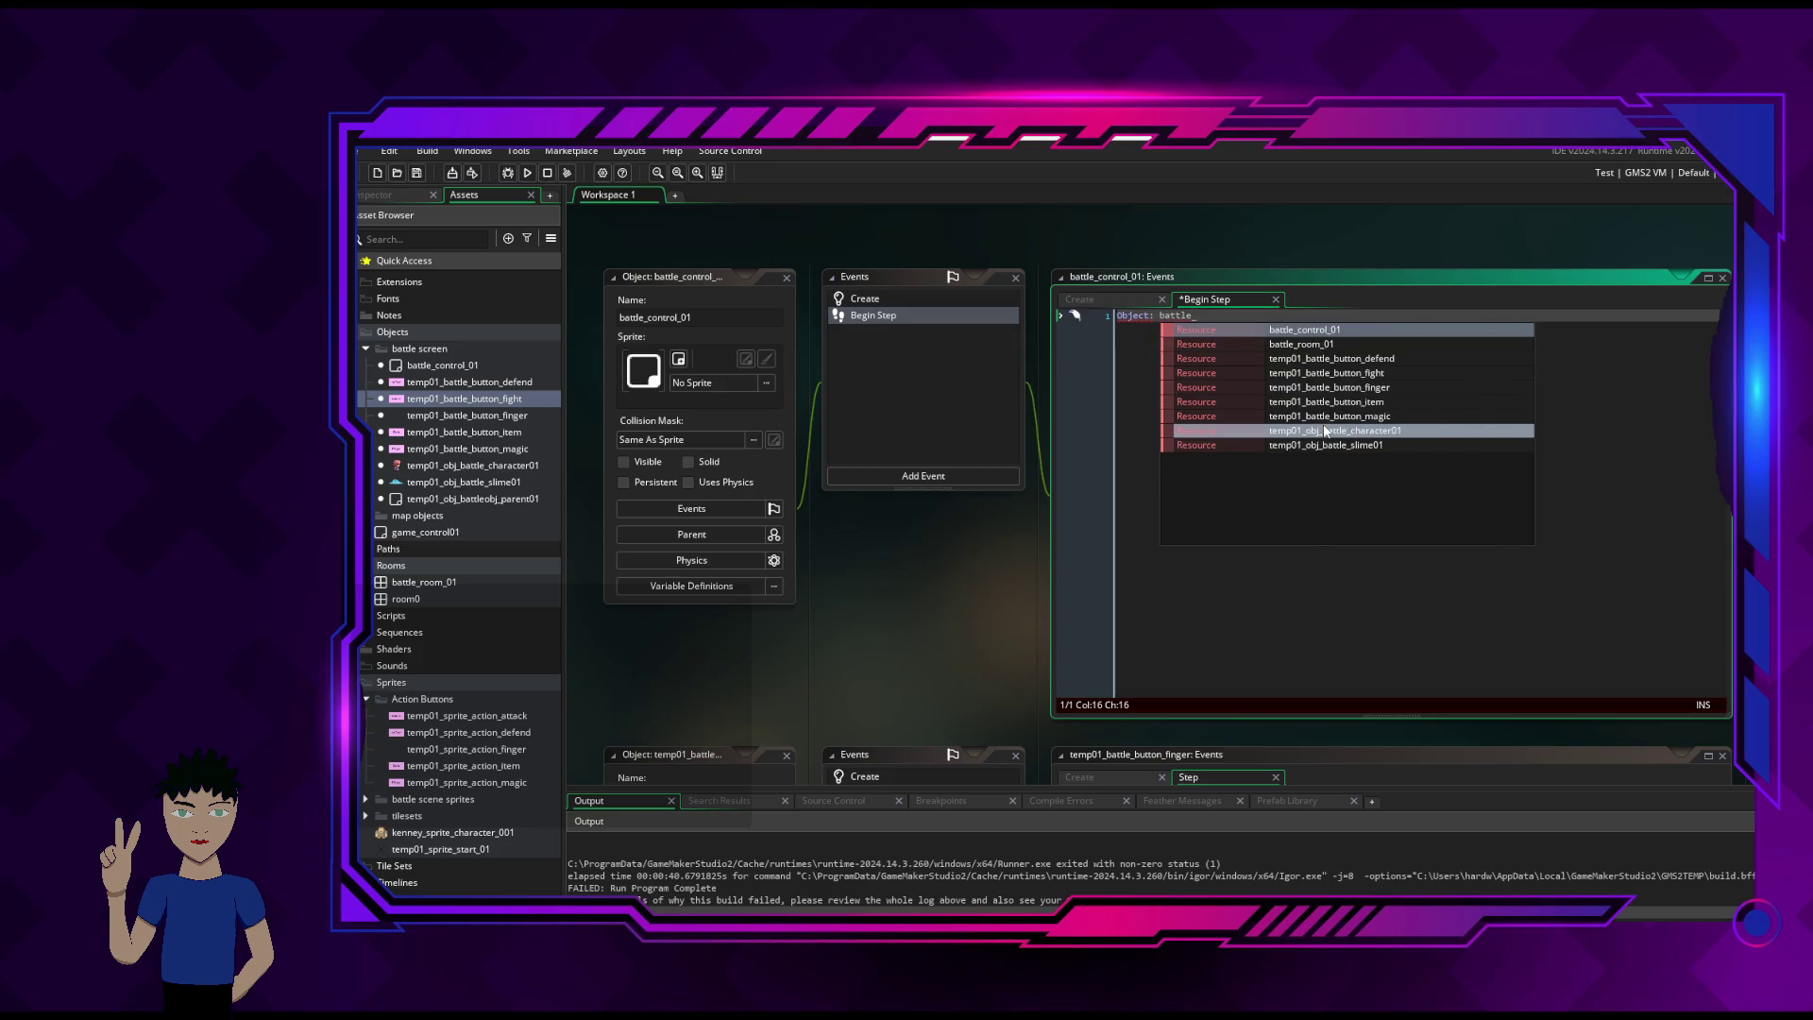
pyautogui.write('control_')
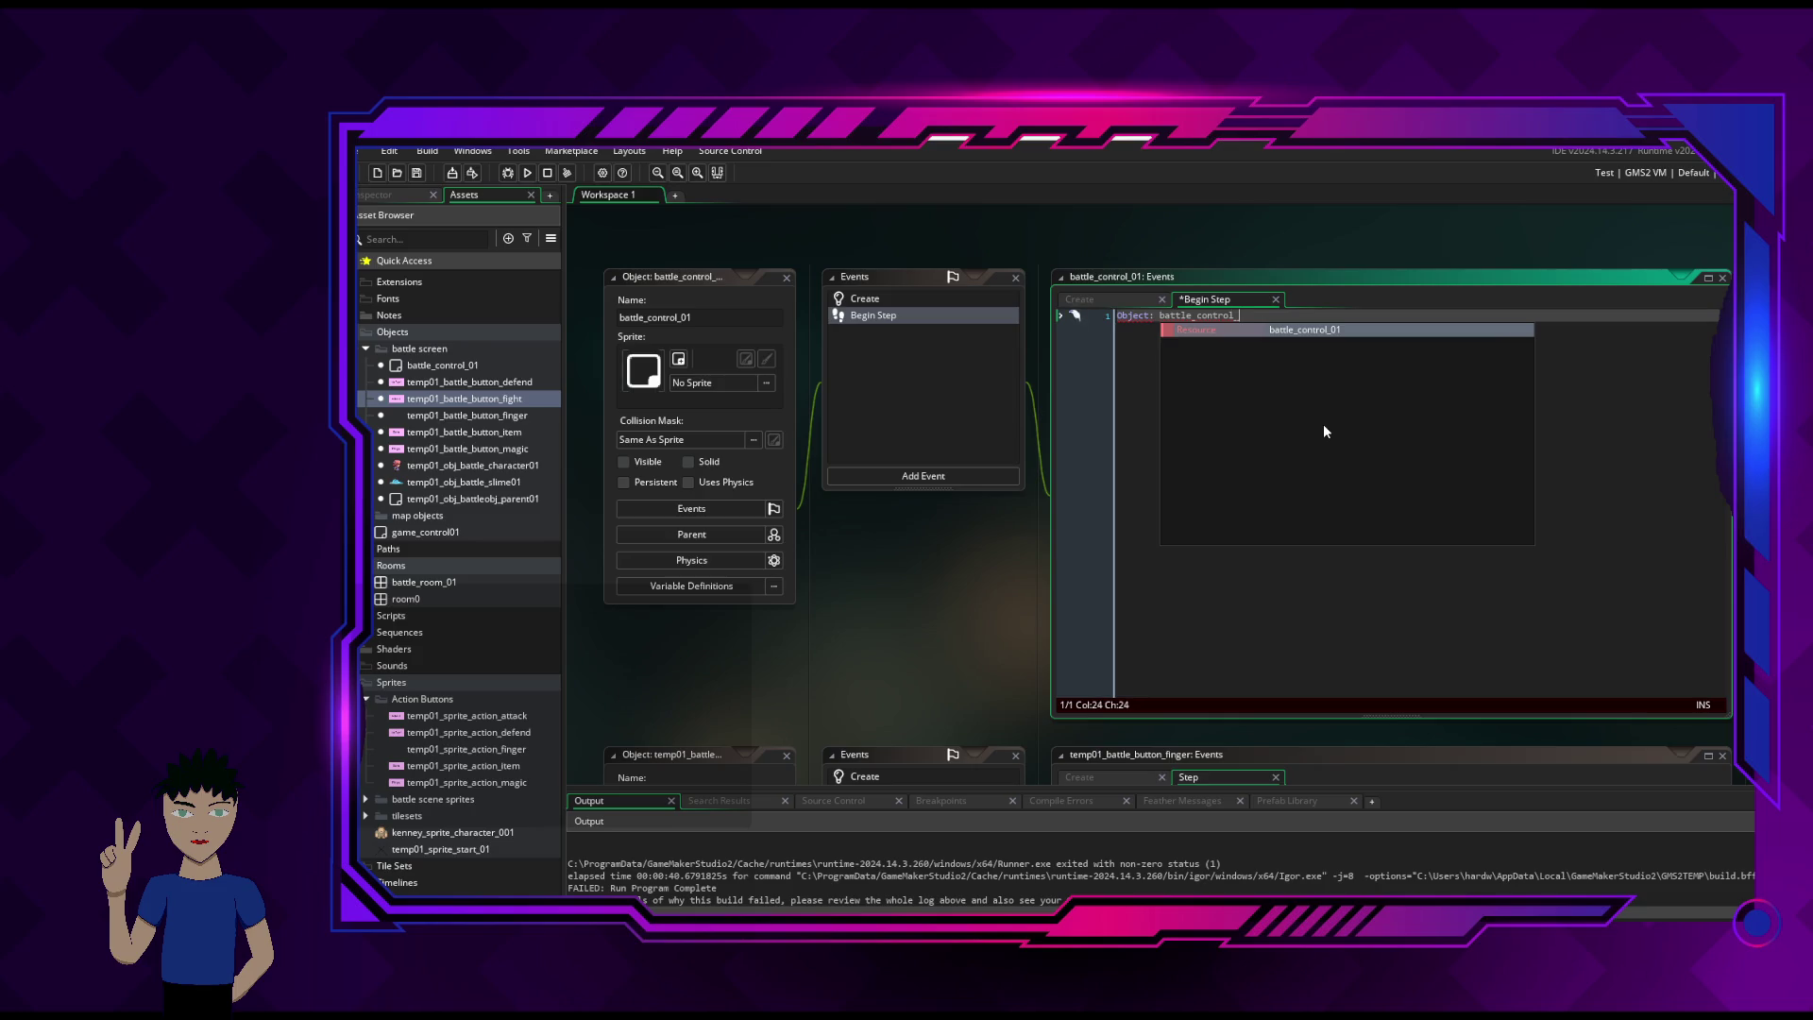
pyautogui.press('Return')
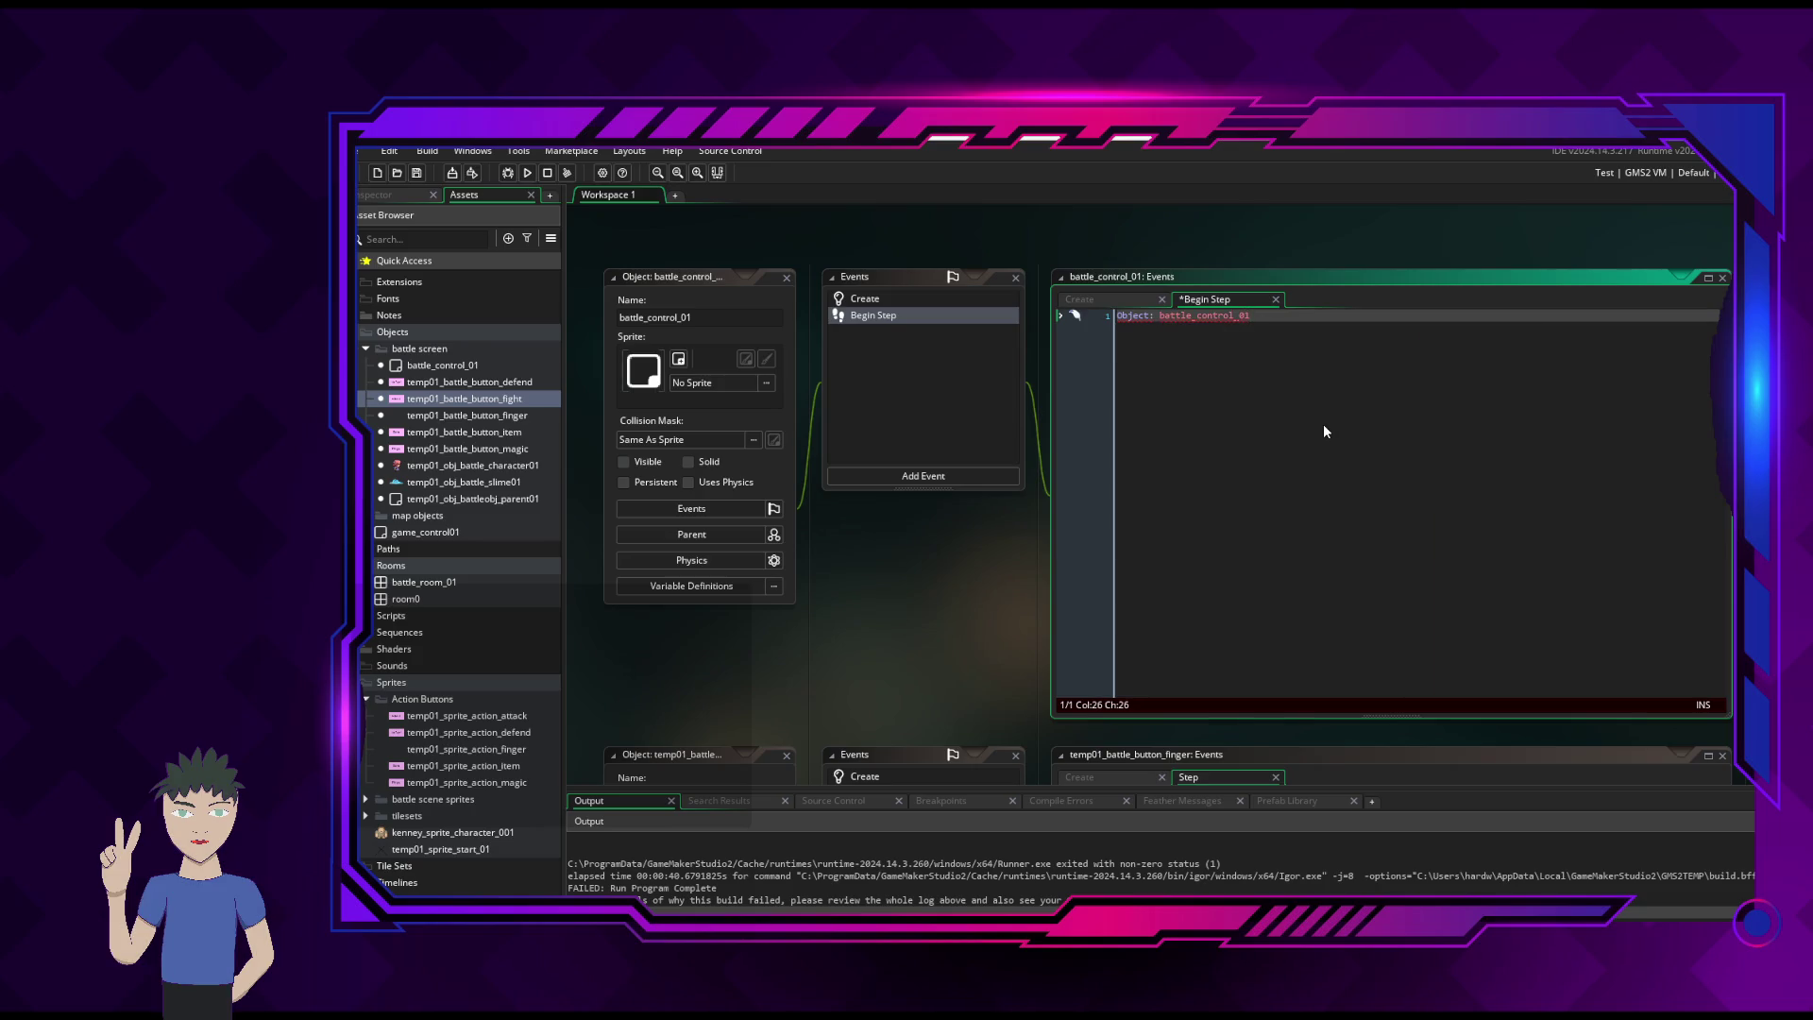
pyautogui.click(1117, 320)
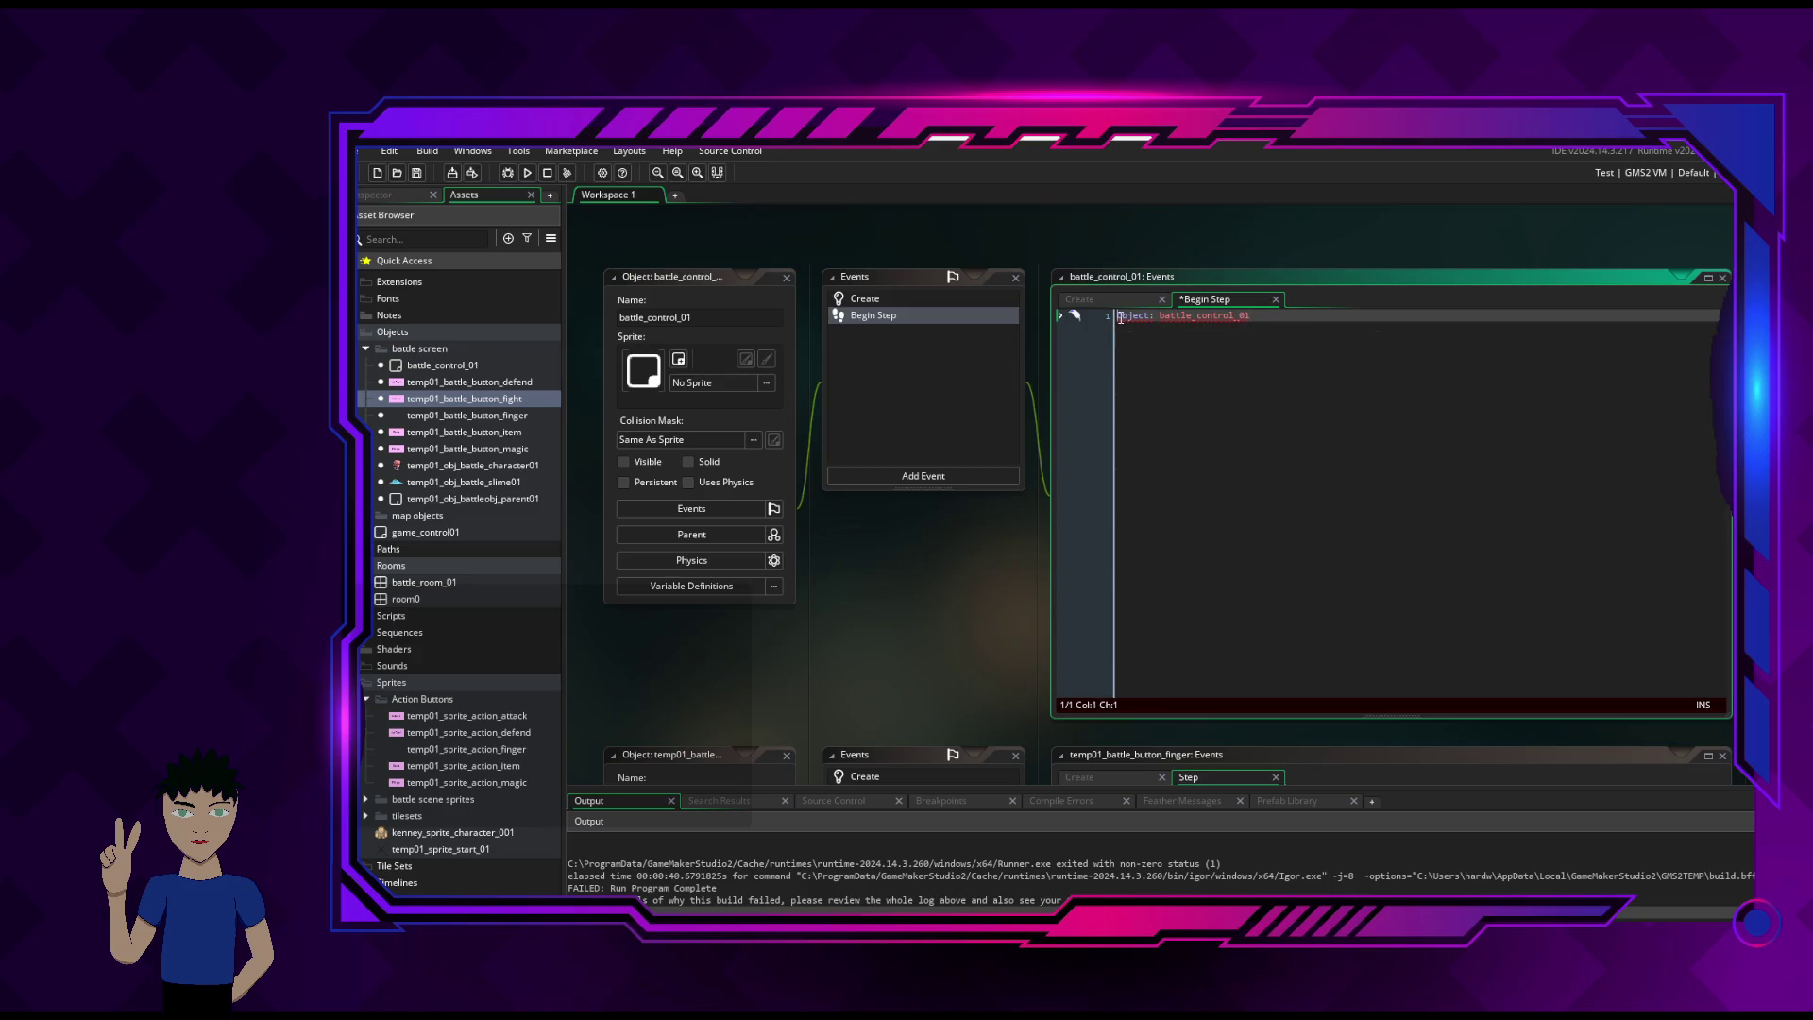
pyautogui.write('//')
pyautogui.press('End')
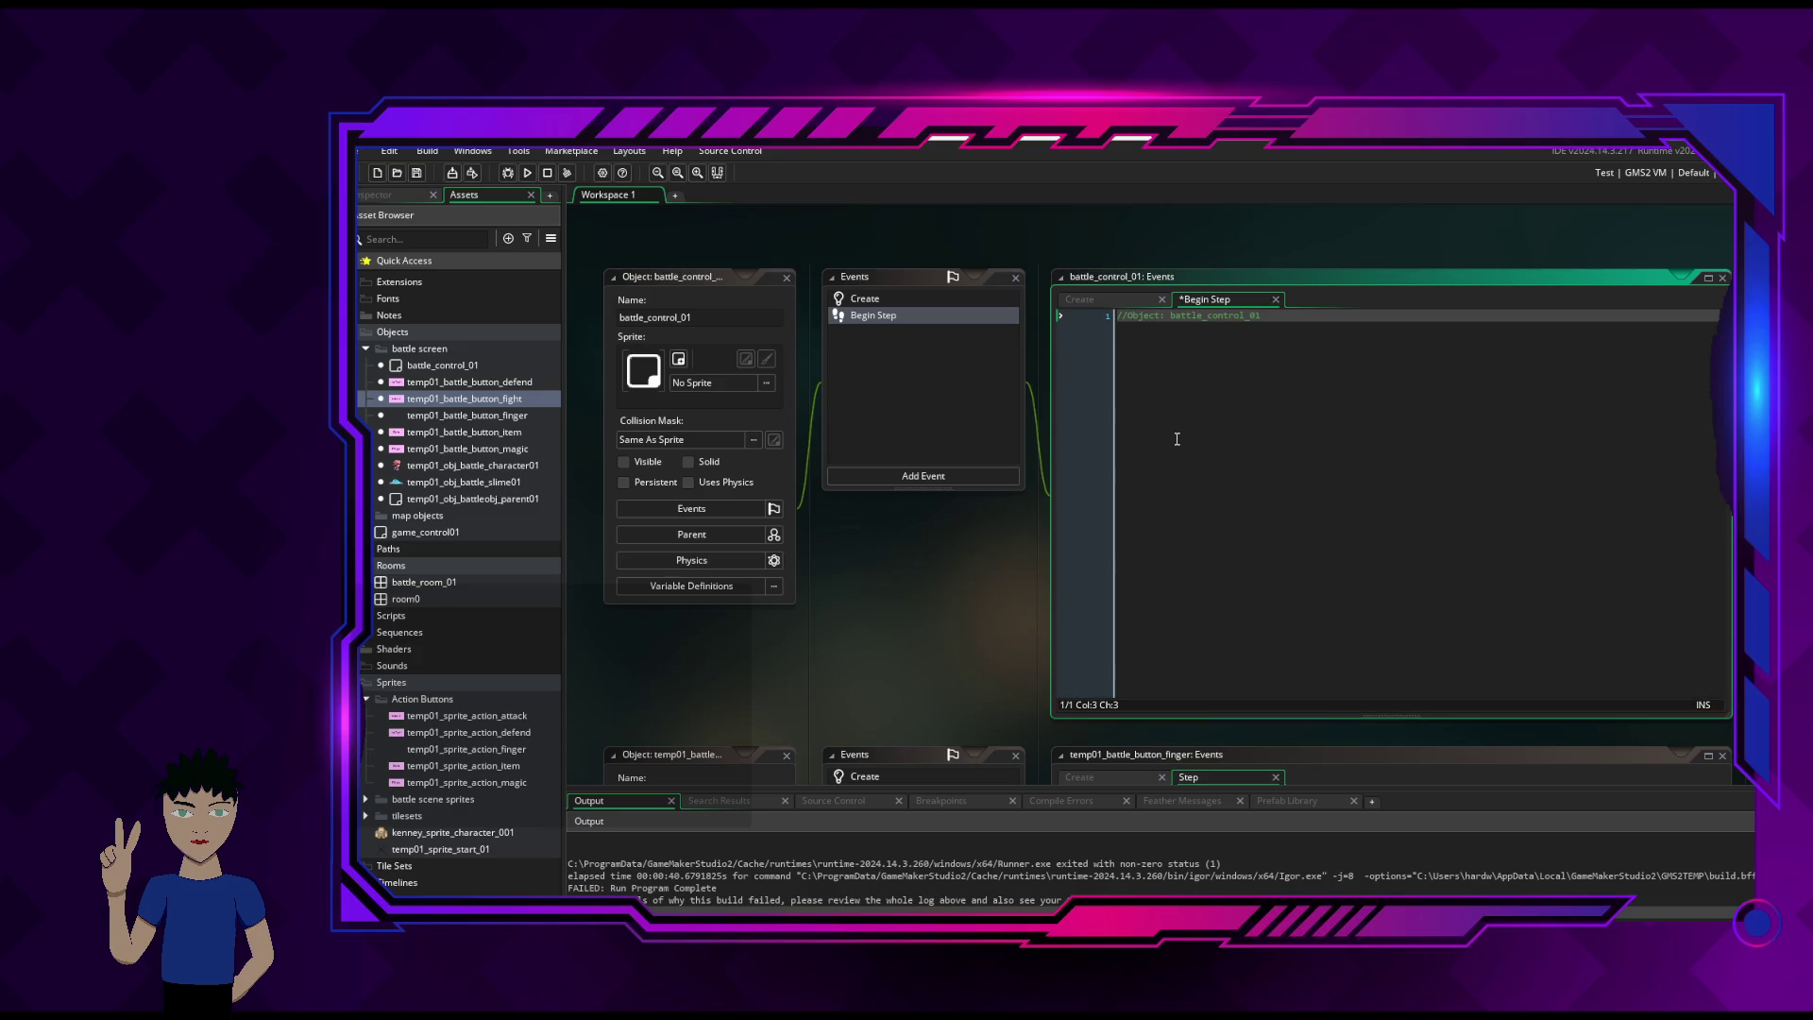
pyautogui.press('Return')
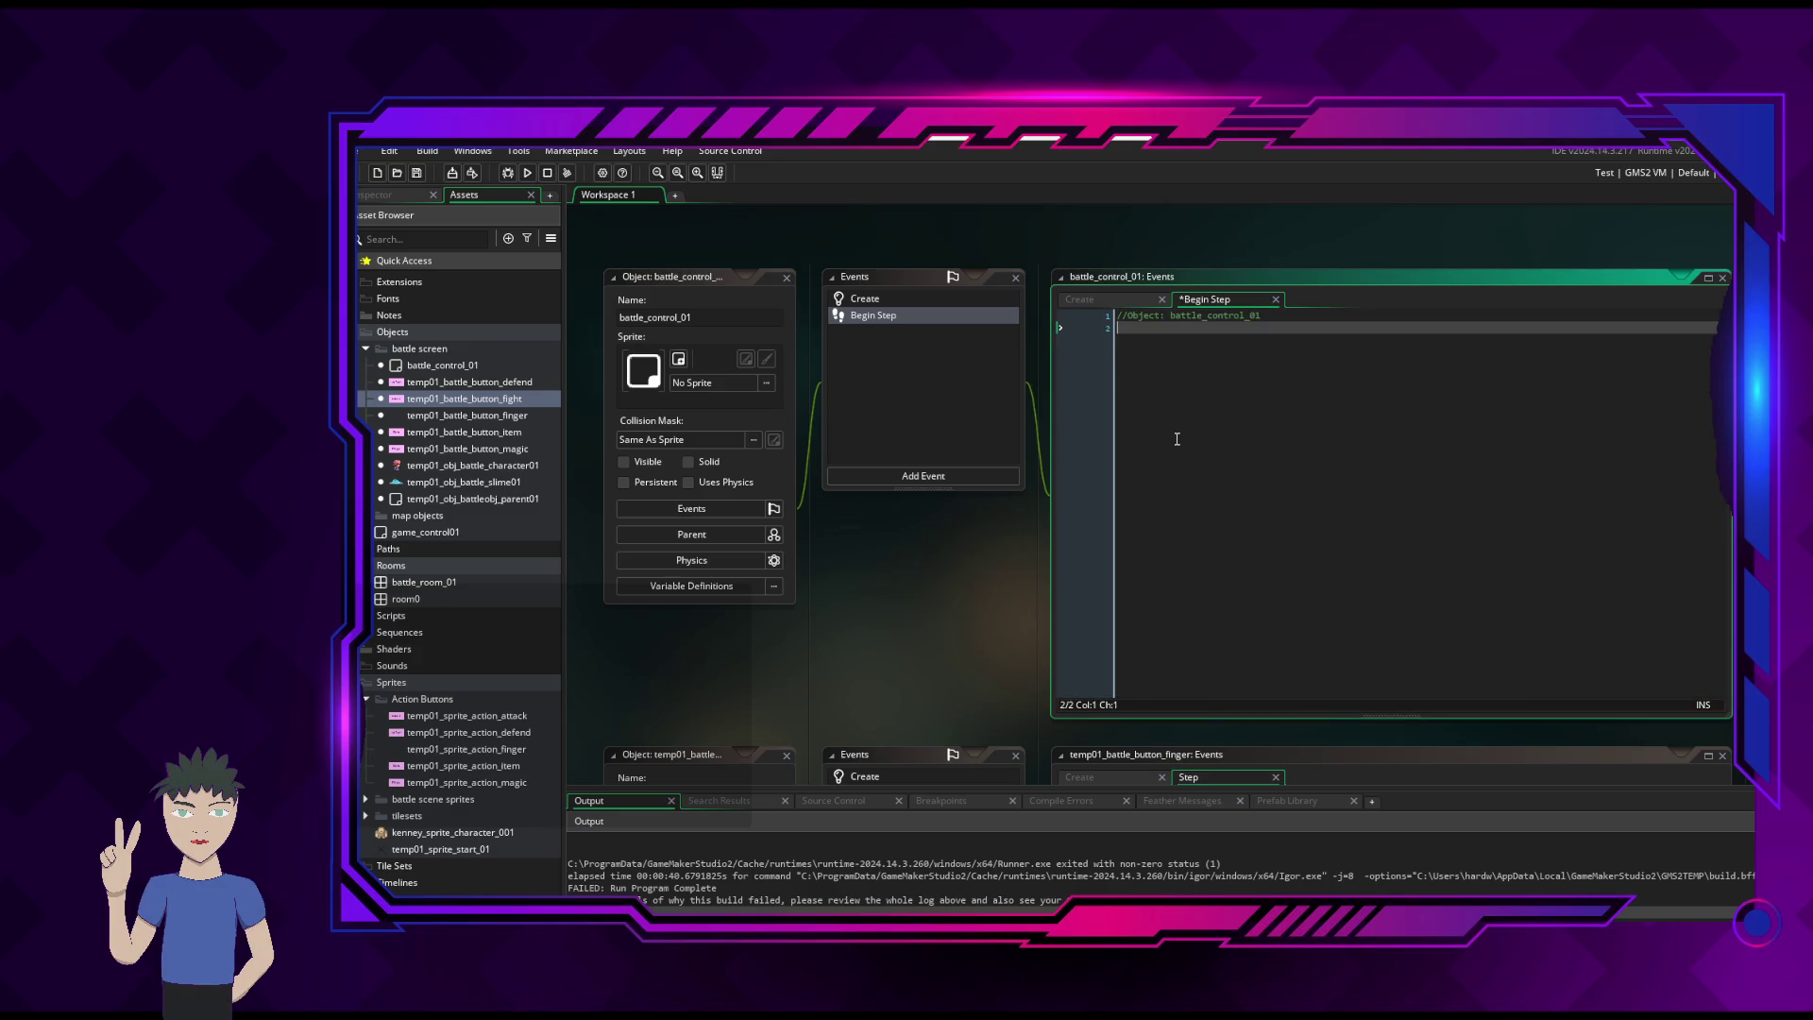
# - Add an author comment line and a '//Date: 24 Feb 2026' line
pyautogui.write('//')
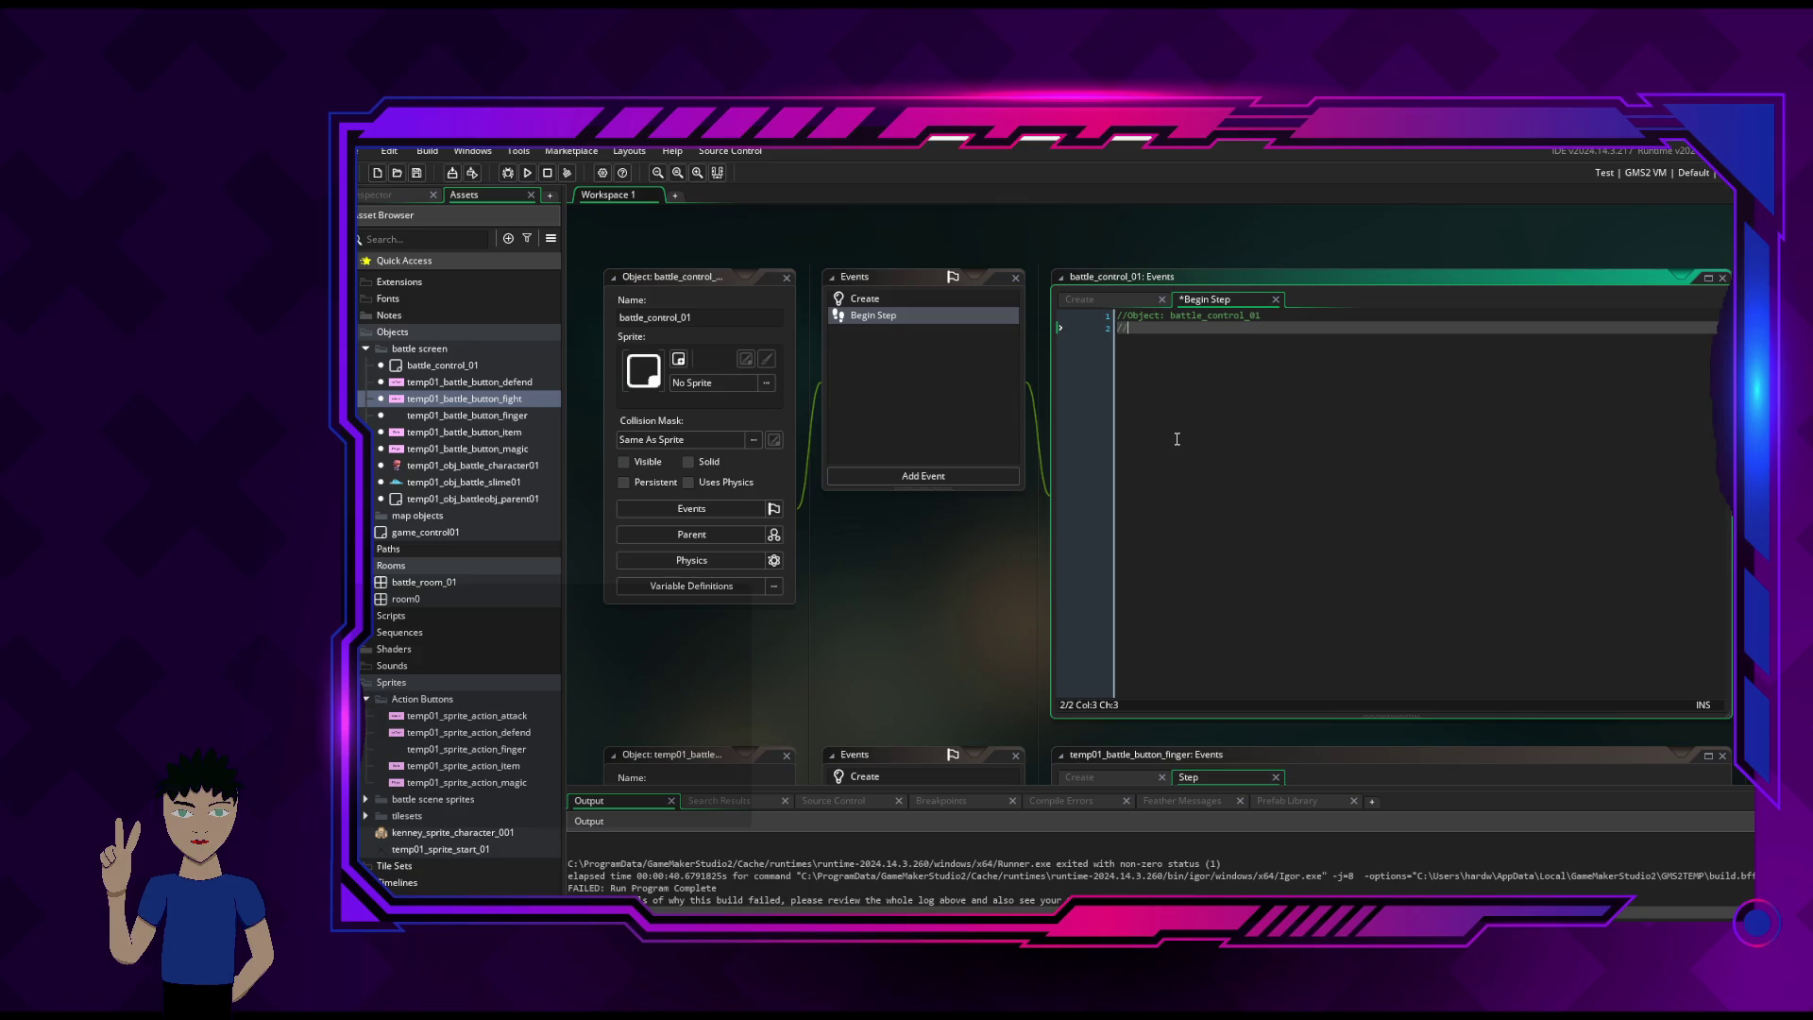
pyautogui.write('Authro: Har')
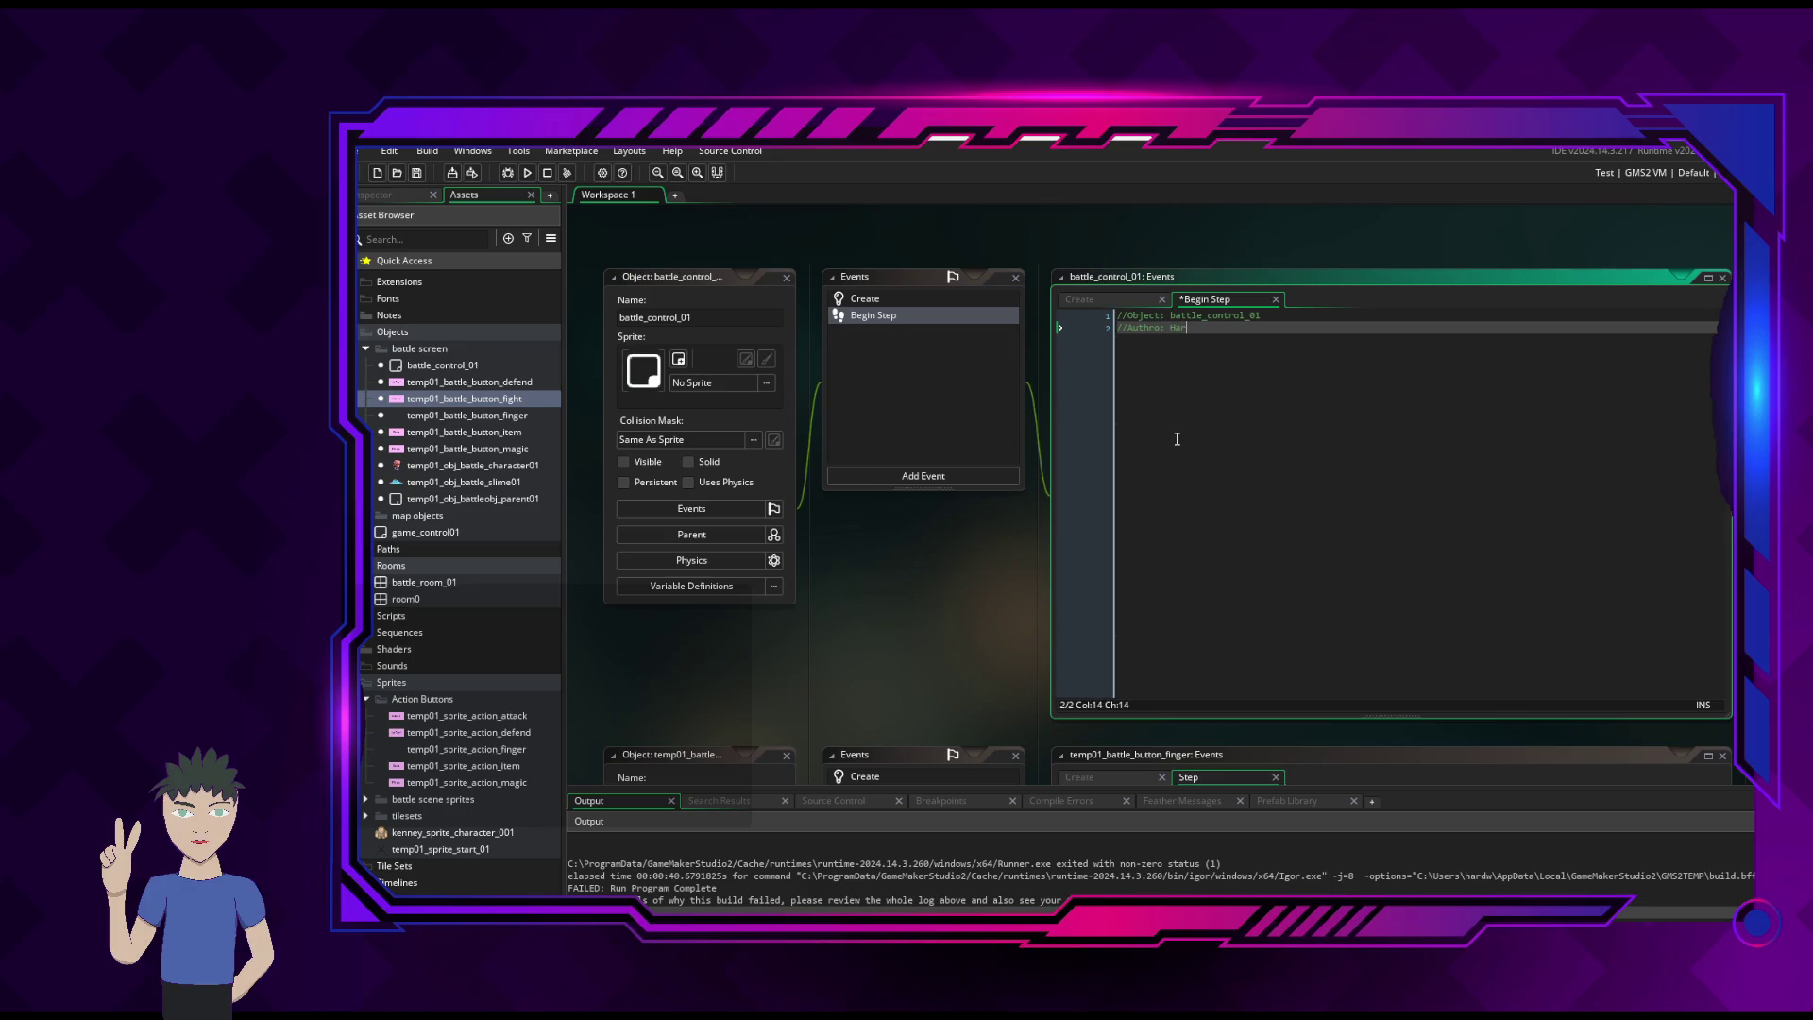
pyautogui.write('dwearJunkie')
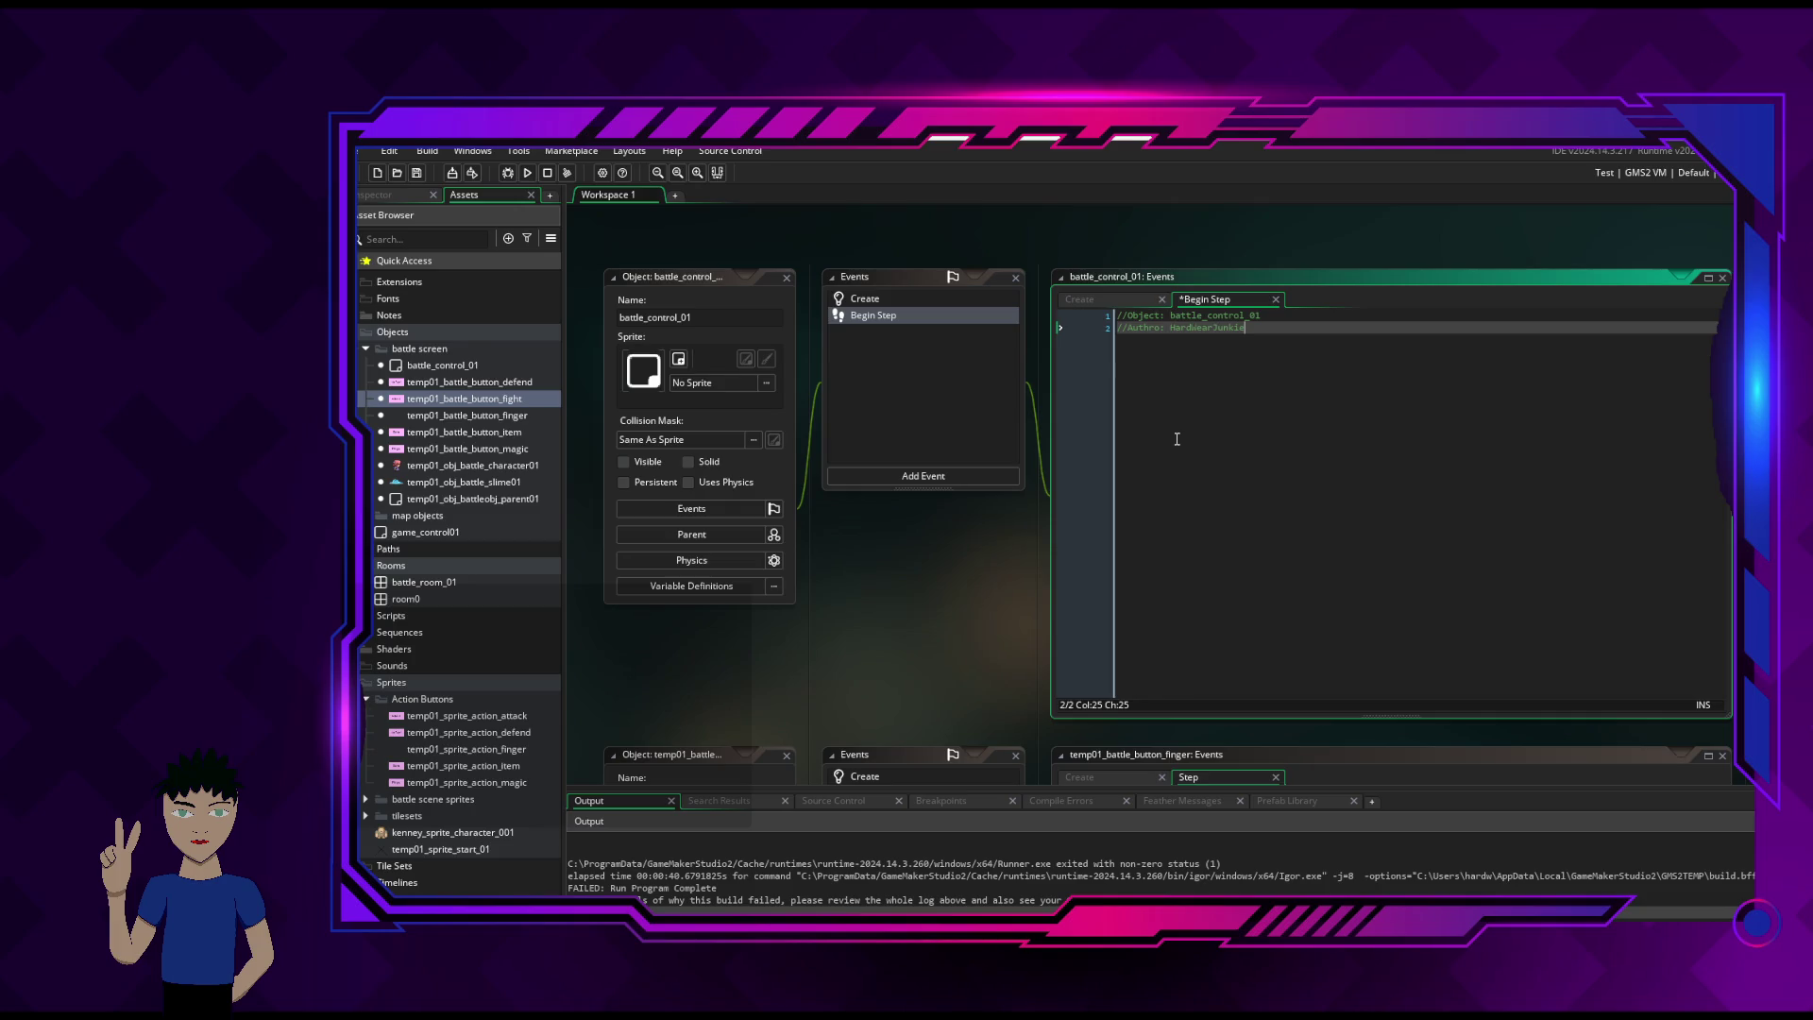
pyautogui.press('Return')
pyautogui.write('//')
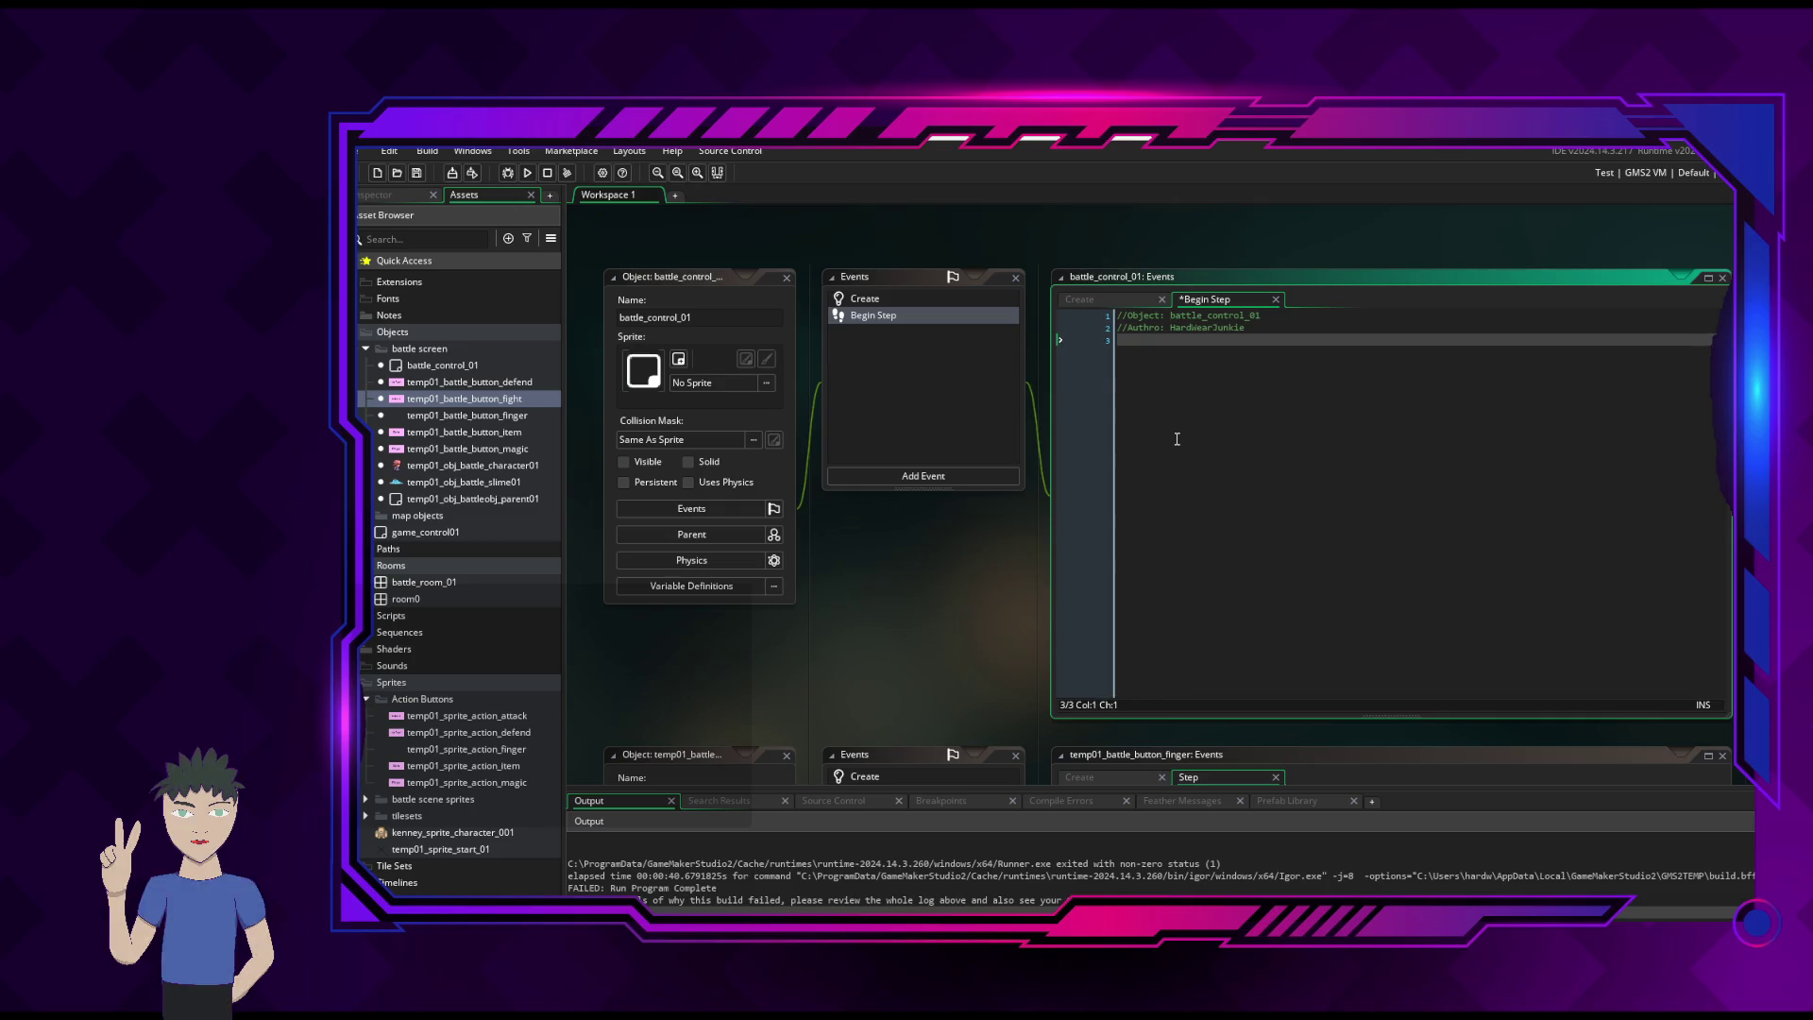
pyautogui.write('Date:')
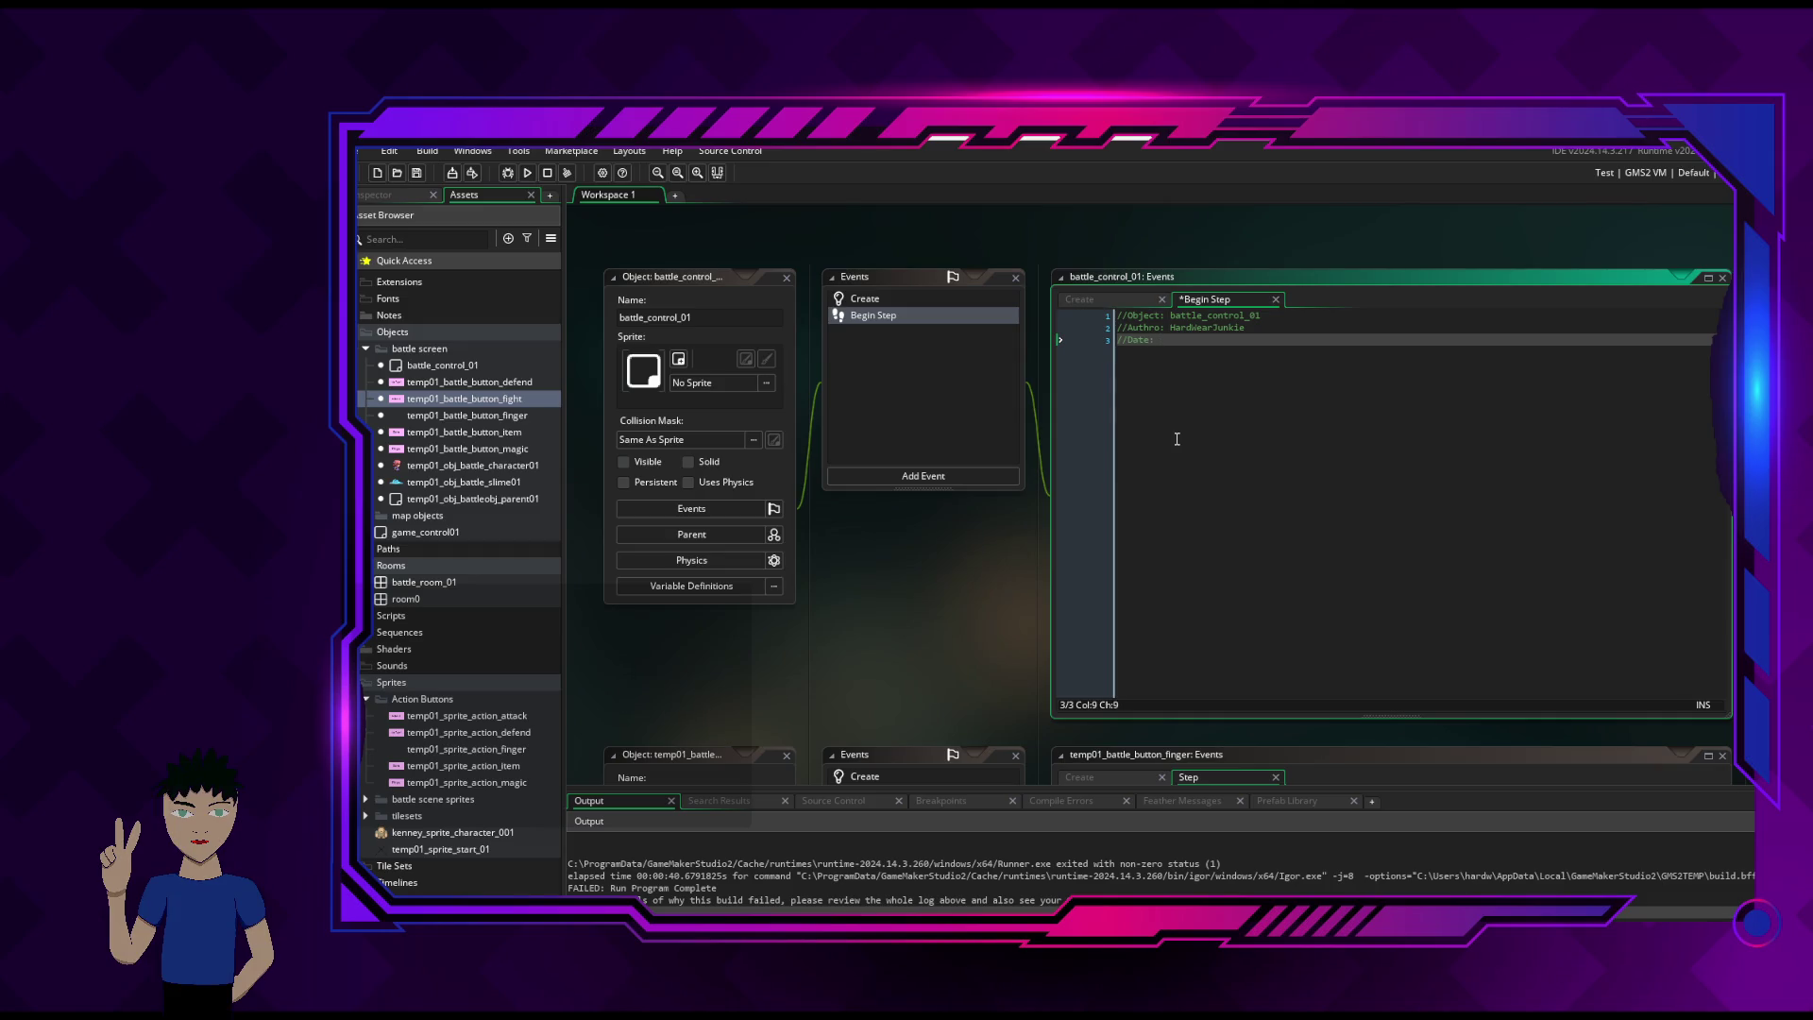
pyautogui.write(' 24')
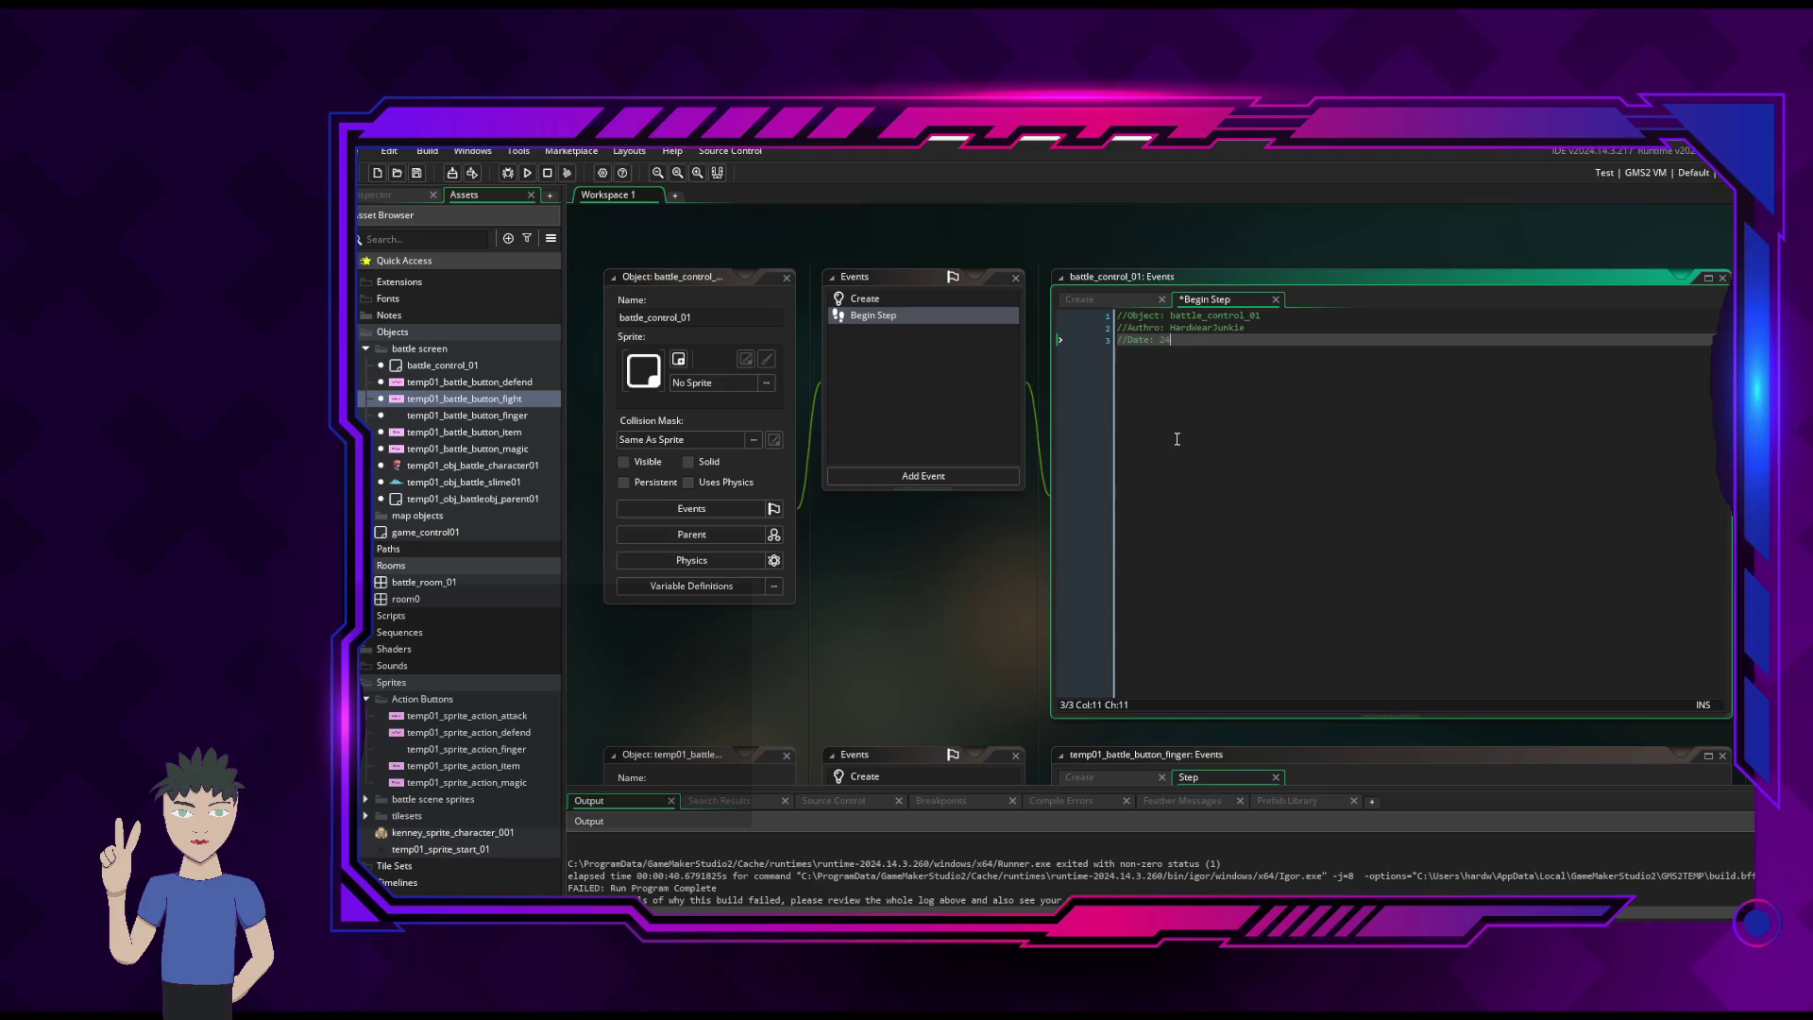
pyautogui.write(' Feb 2026')
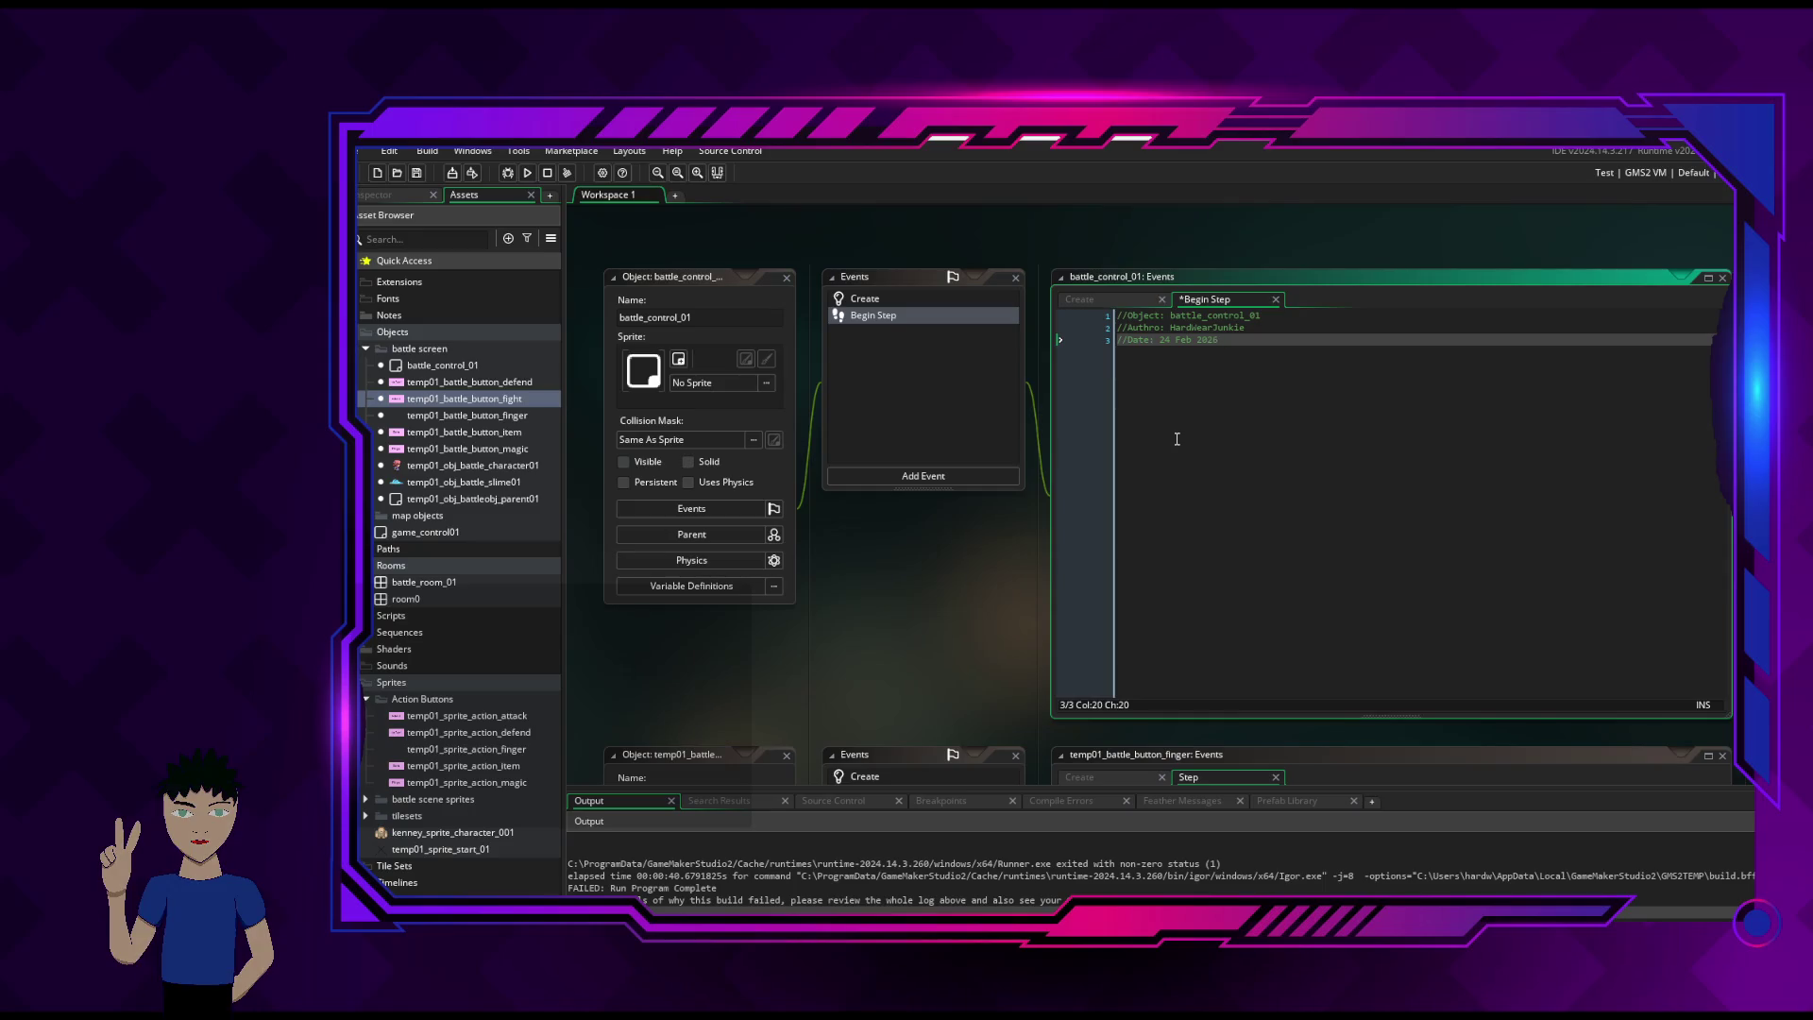
pyautogui.press('Return')
pyautogui.press('Return')
# - Add an empty { } brace block with blank lines inside it
pyautogui.write('{')
pyautogui.press('Return')
pyautogui.press('Return')
pyautogui.write('}')
pyautogui.press('Left')
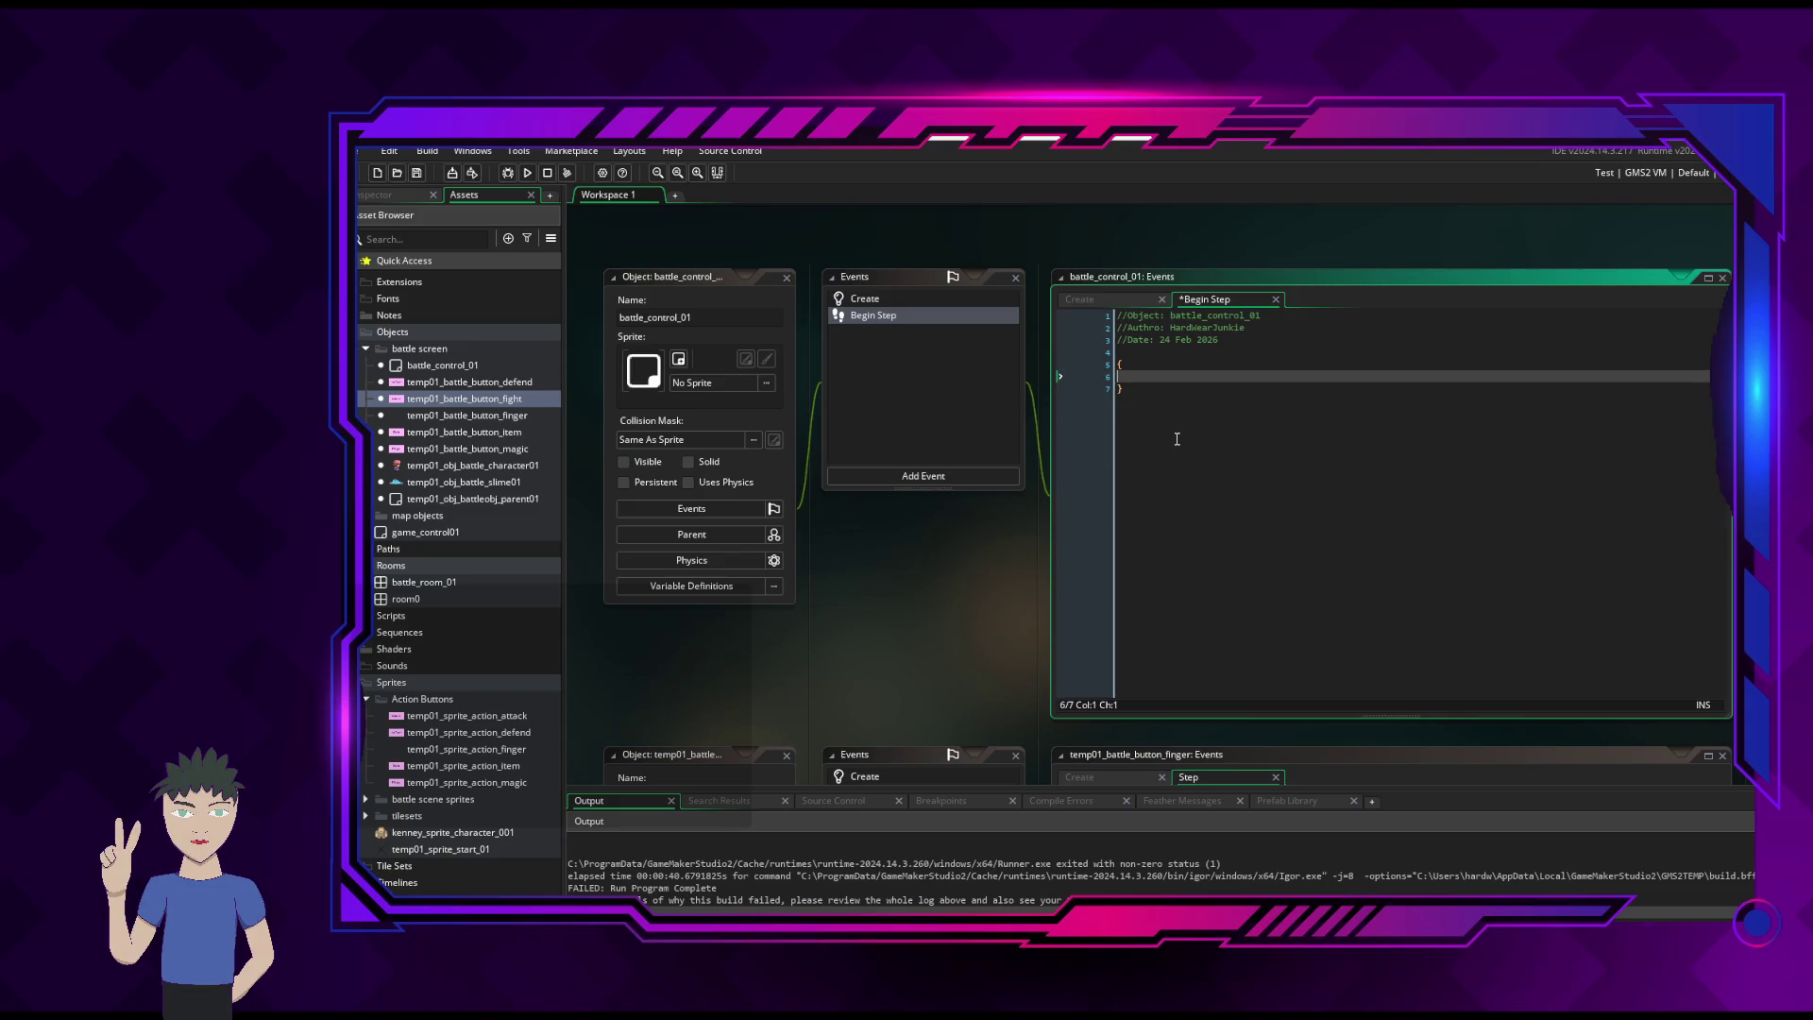
pyautogui.press('Return')
pyautogui.press('Return')
pyautogui.press('Up')
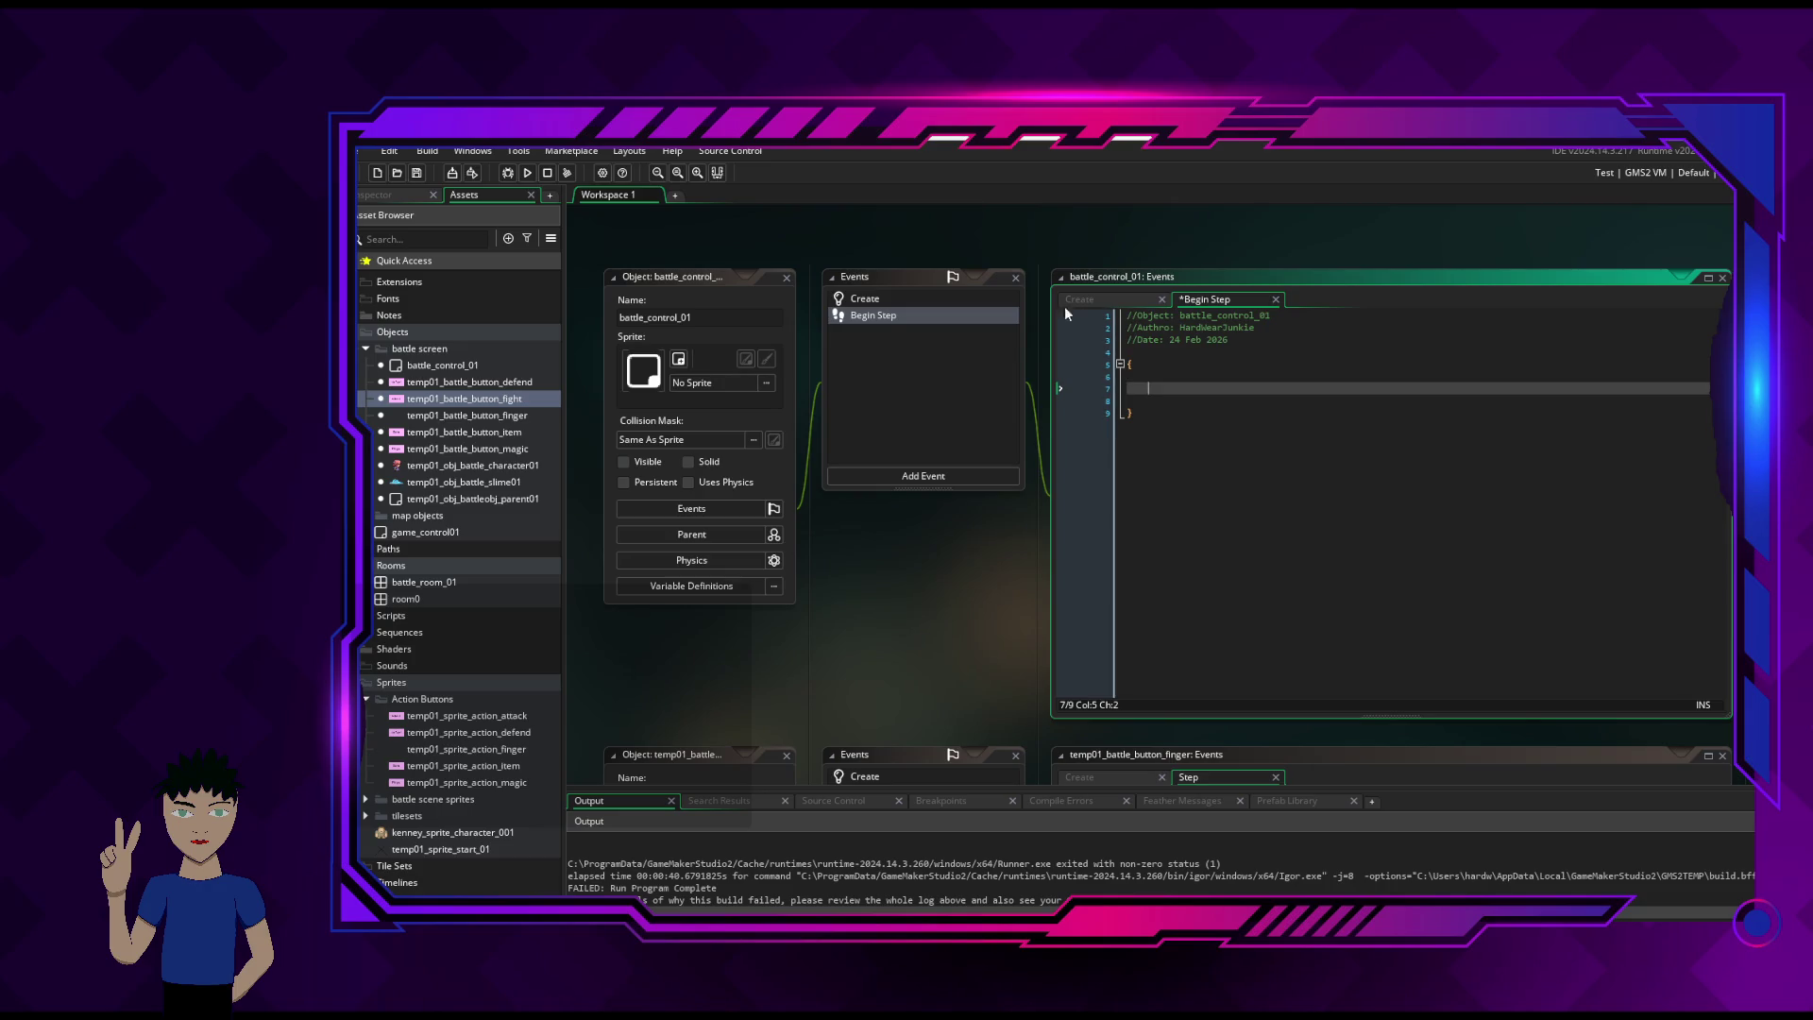
# - Check the temp_id_finger line in Create, return to Begin Step, then switch to the GameMaker Manual
pyautogui.click(1102, 299)
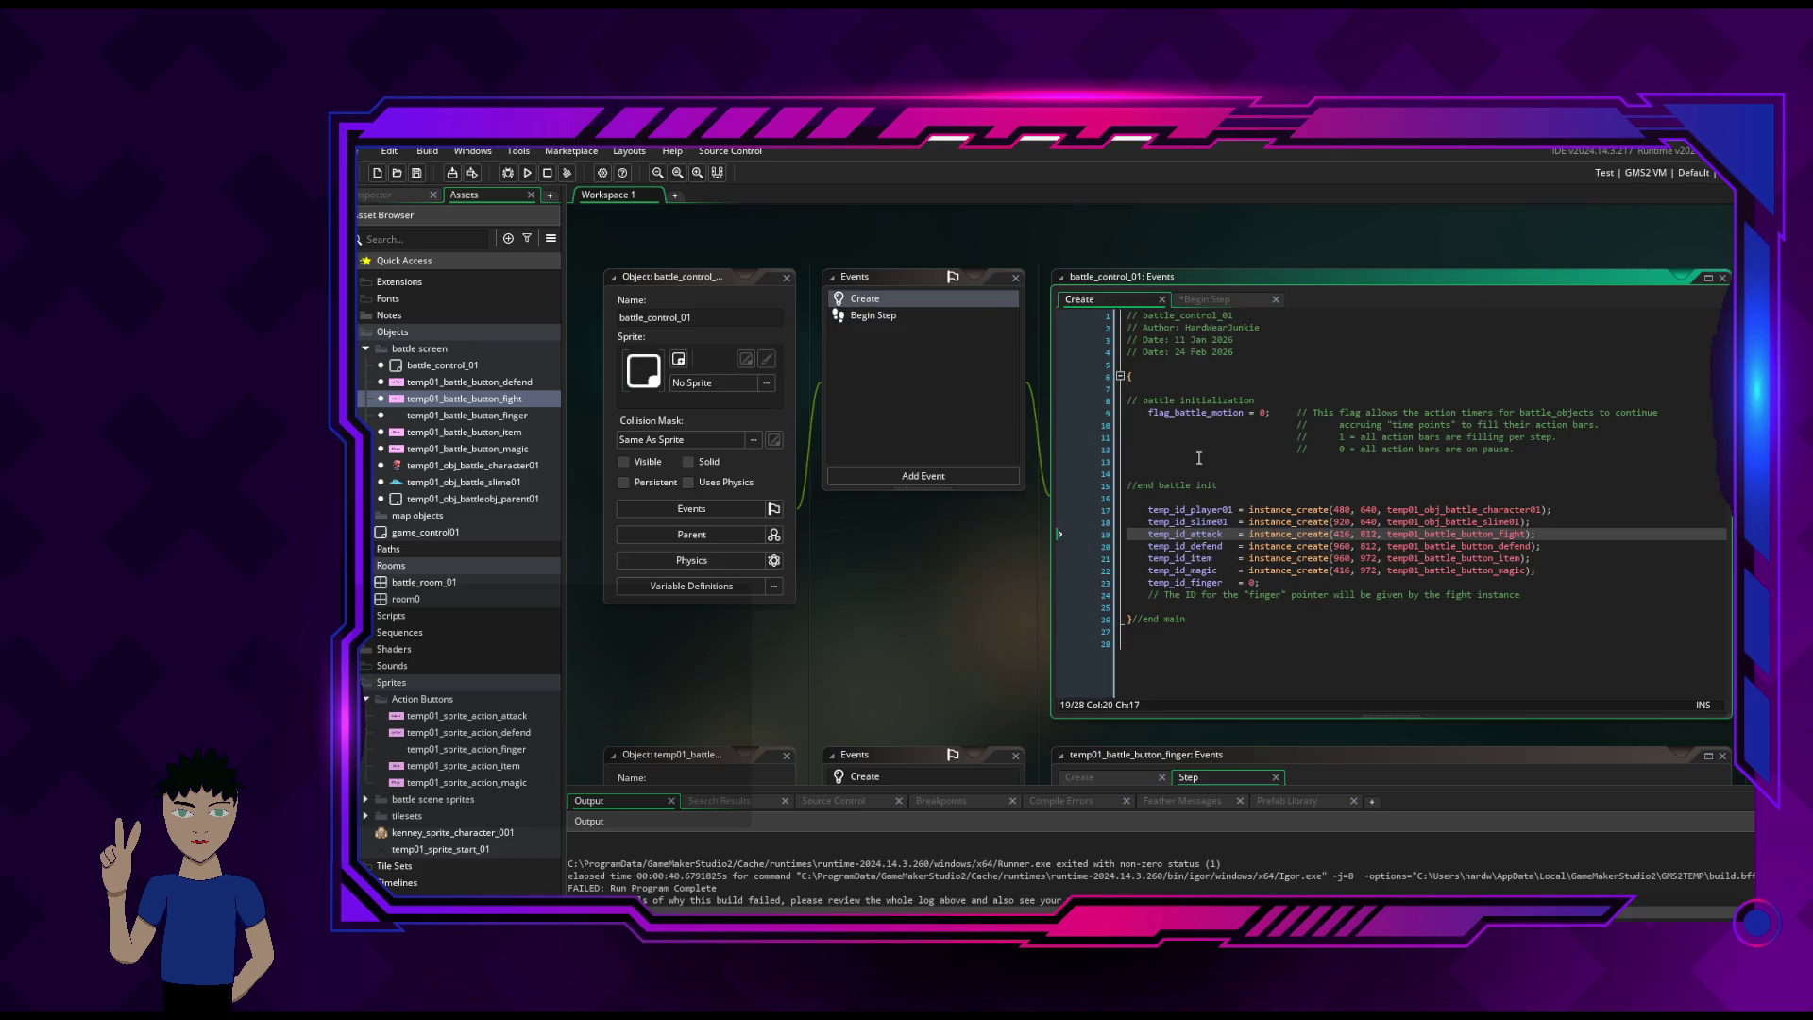
pyautogui.click(1301, 587)
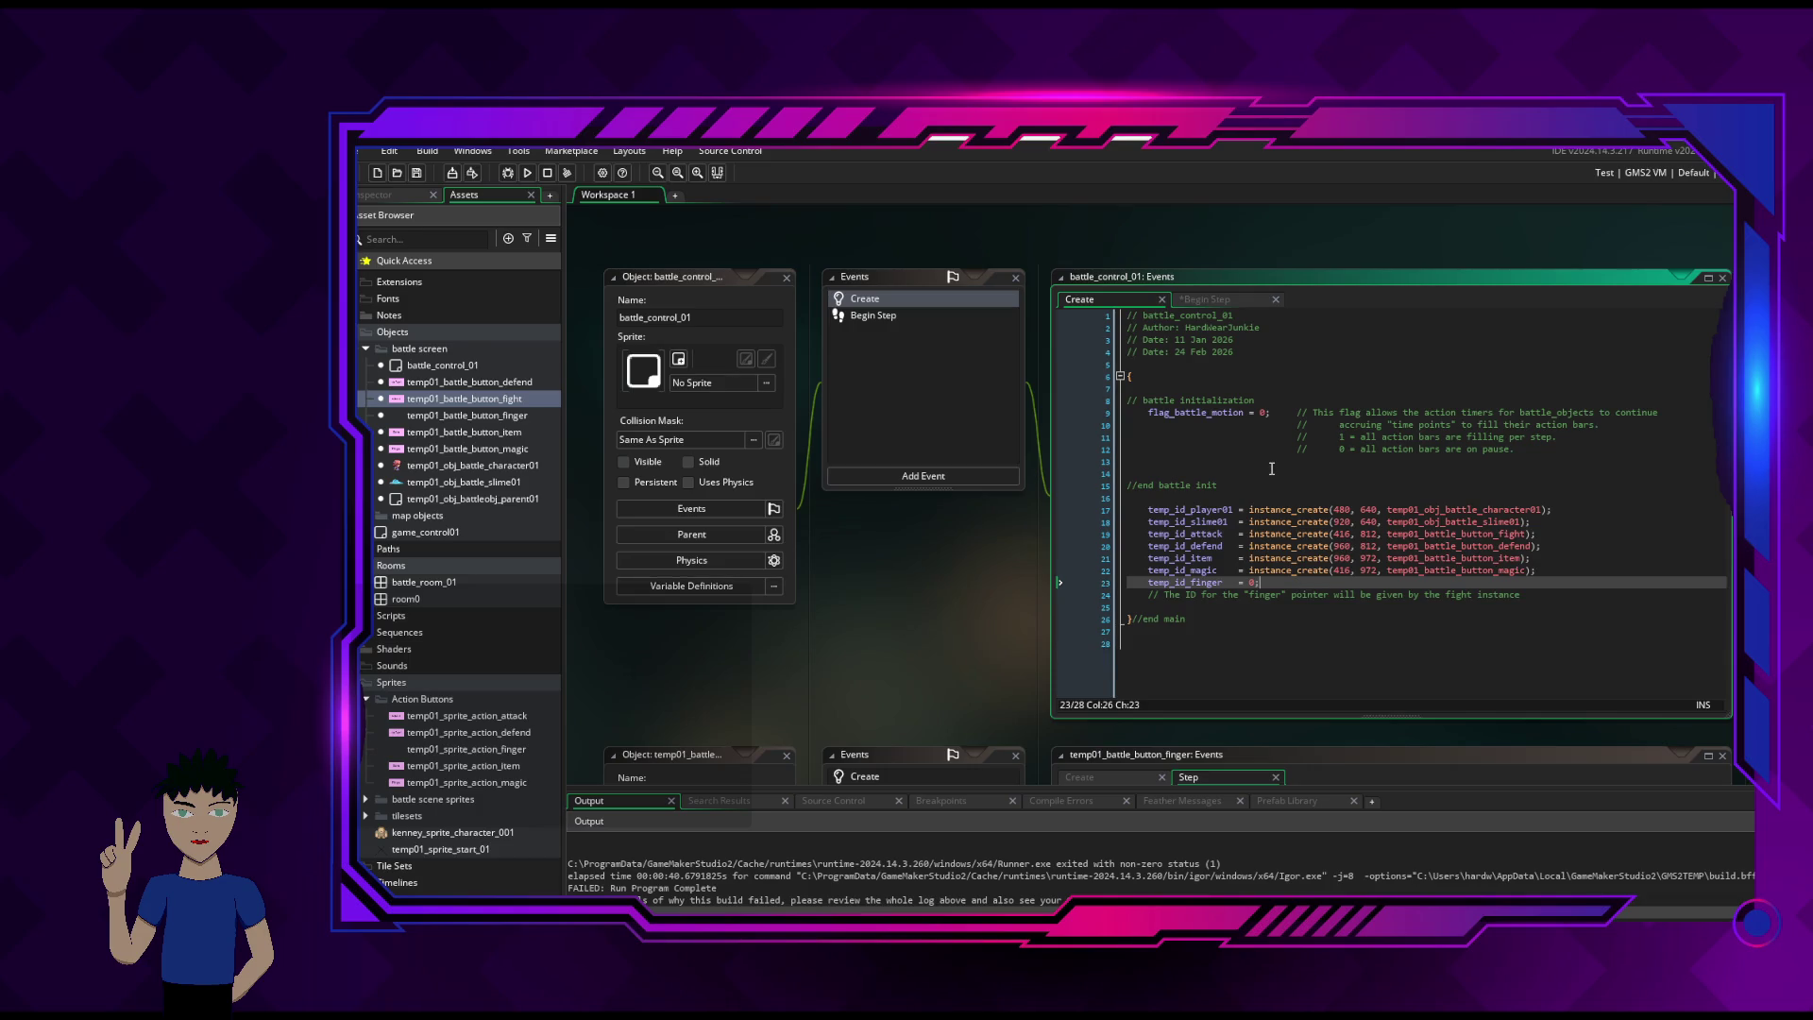
pyautogui.click(1201, 298)
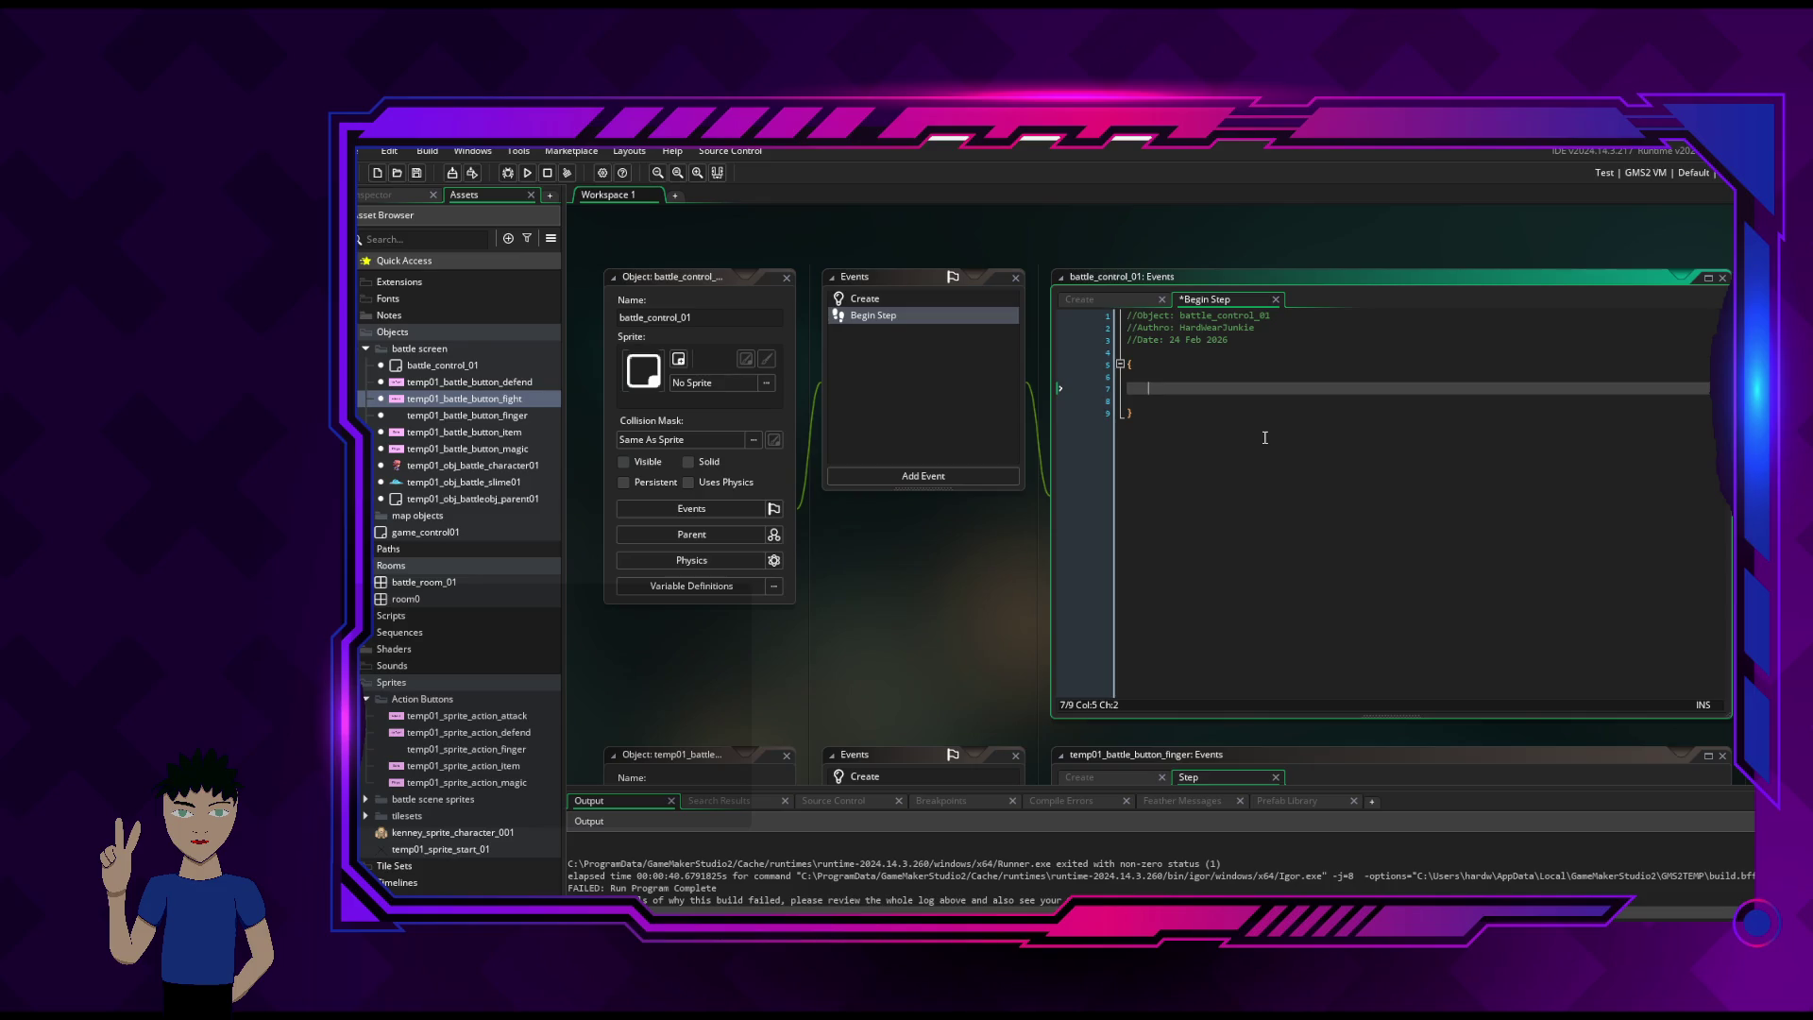
pyautogui.hotkey('alt', 'Tab')
pyautogui.hotkey('alt', 'Tab')
pyautogui.hotkey('alt', 'Tab')
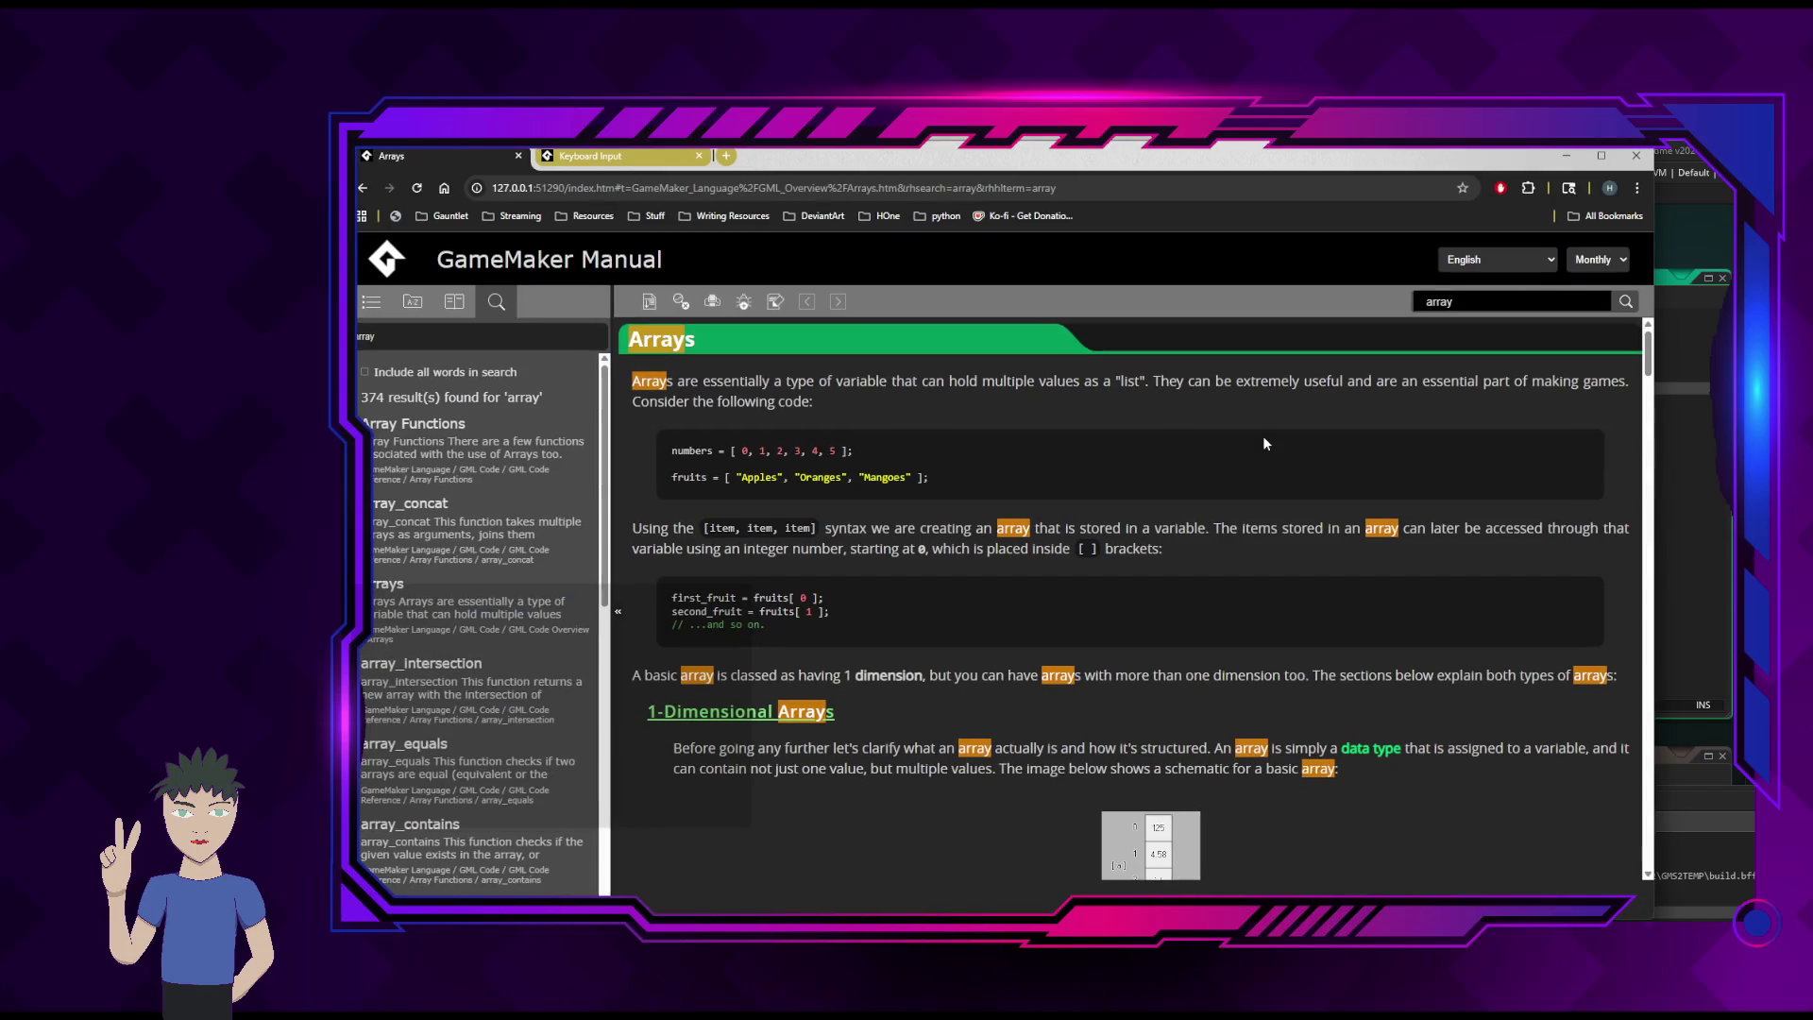
# - Search the manual for 'instance exists' and open the If Instance Exists page
pyautogui.doubleClick(1484, 302)
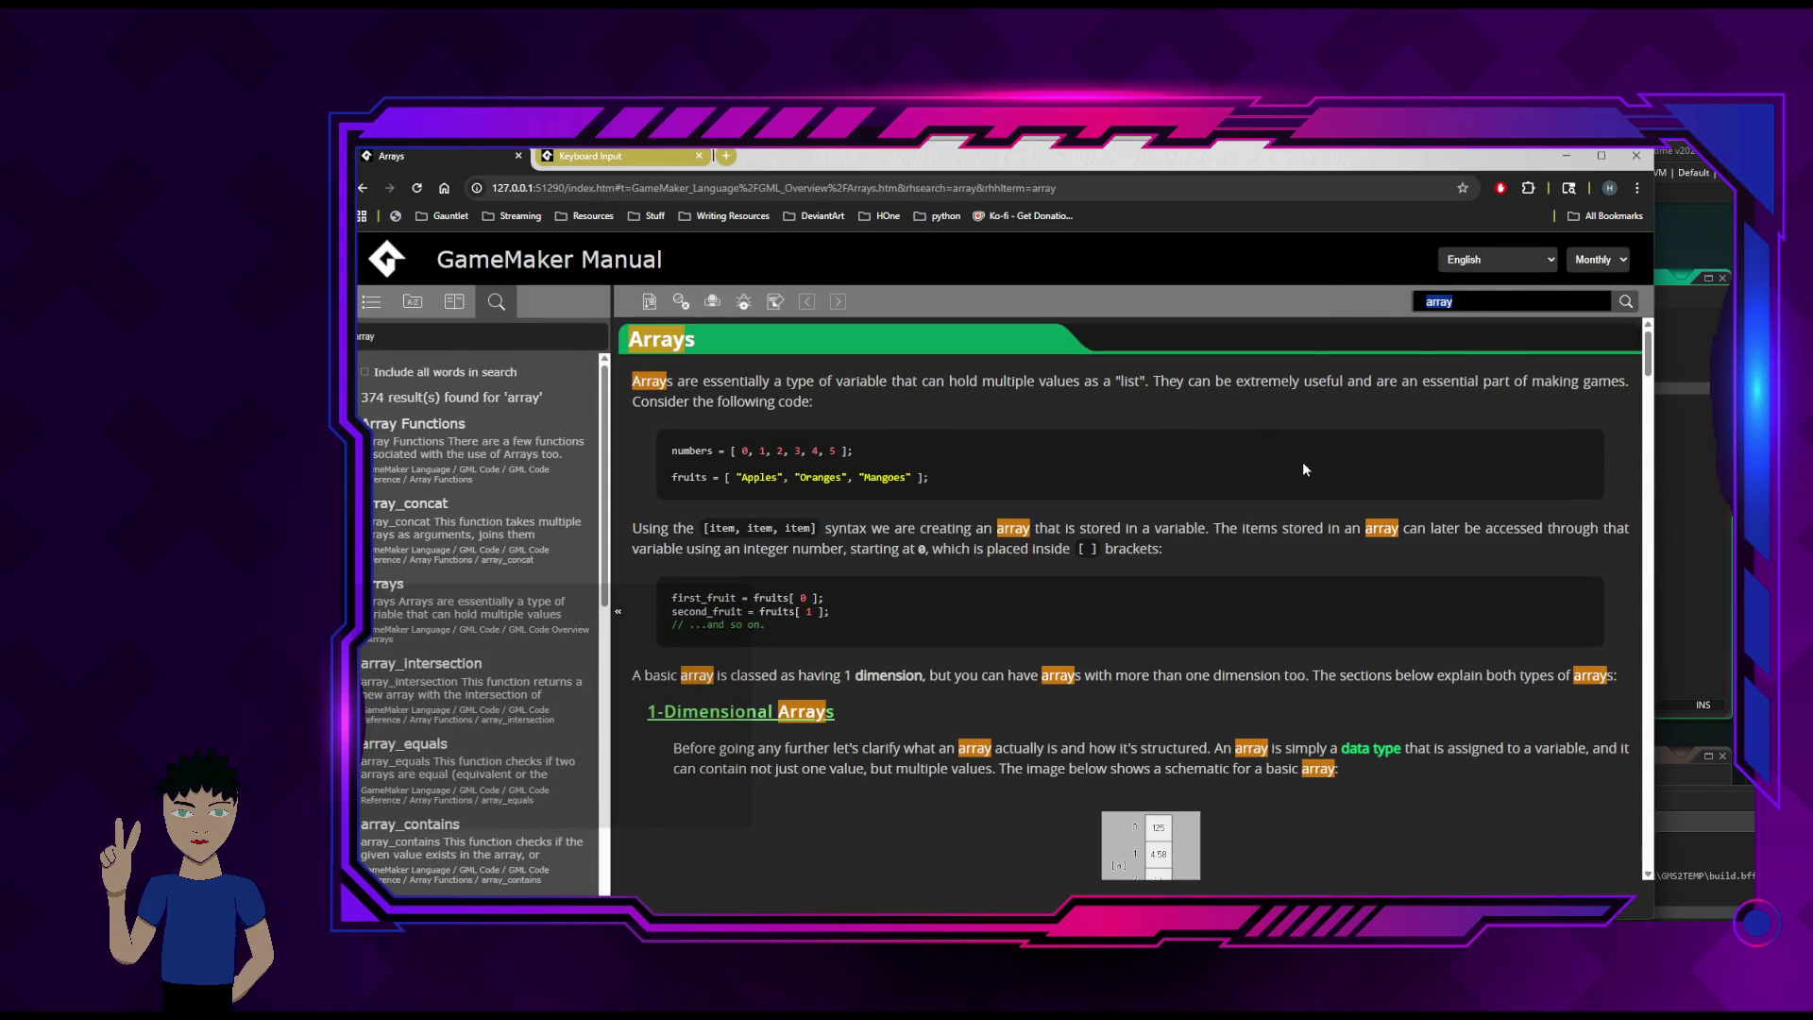
pyautogui.write('inst')
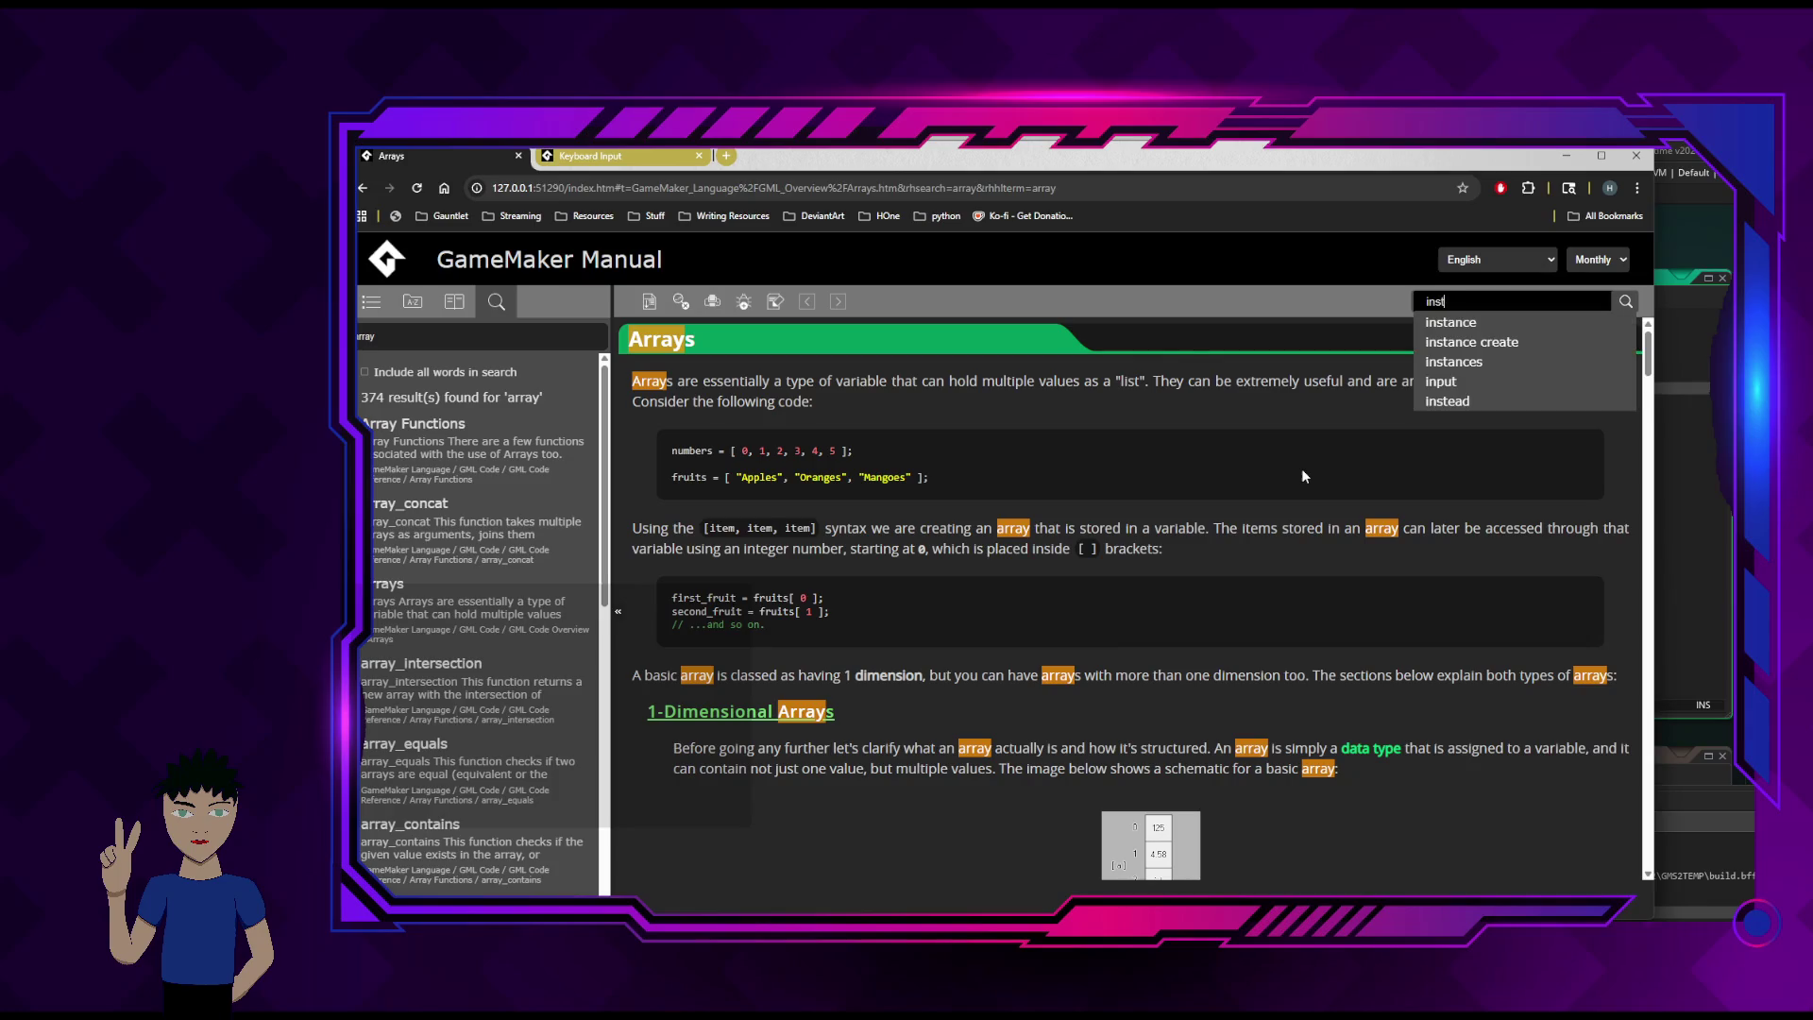
pyautogui.write('ance exists')
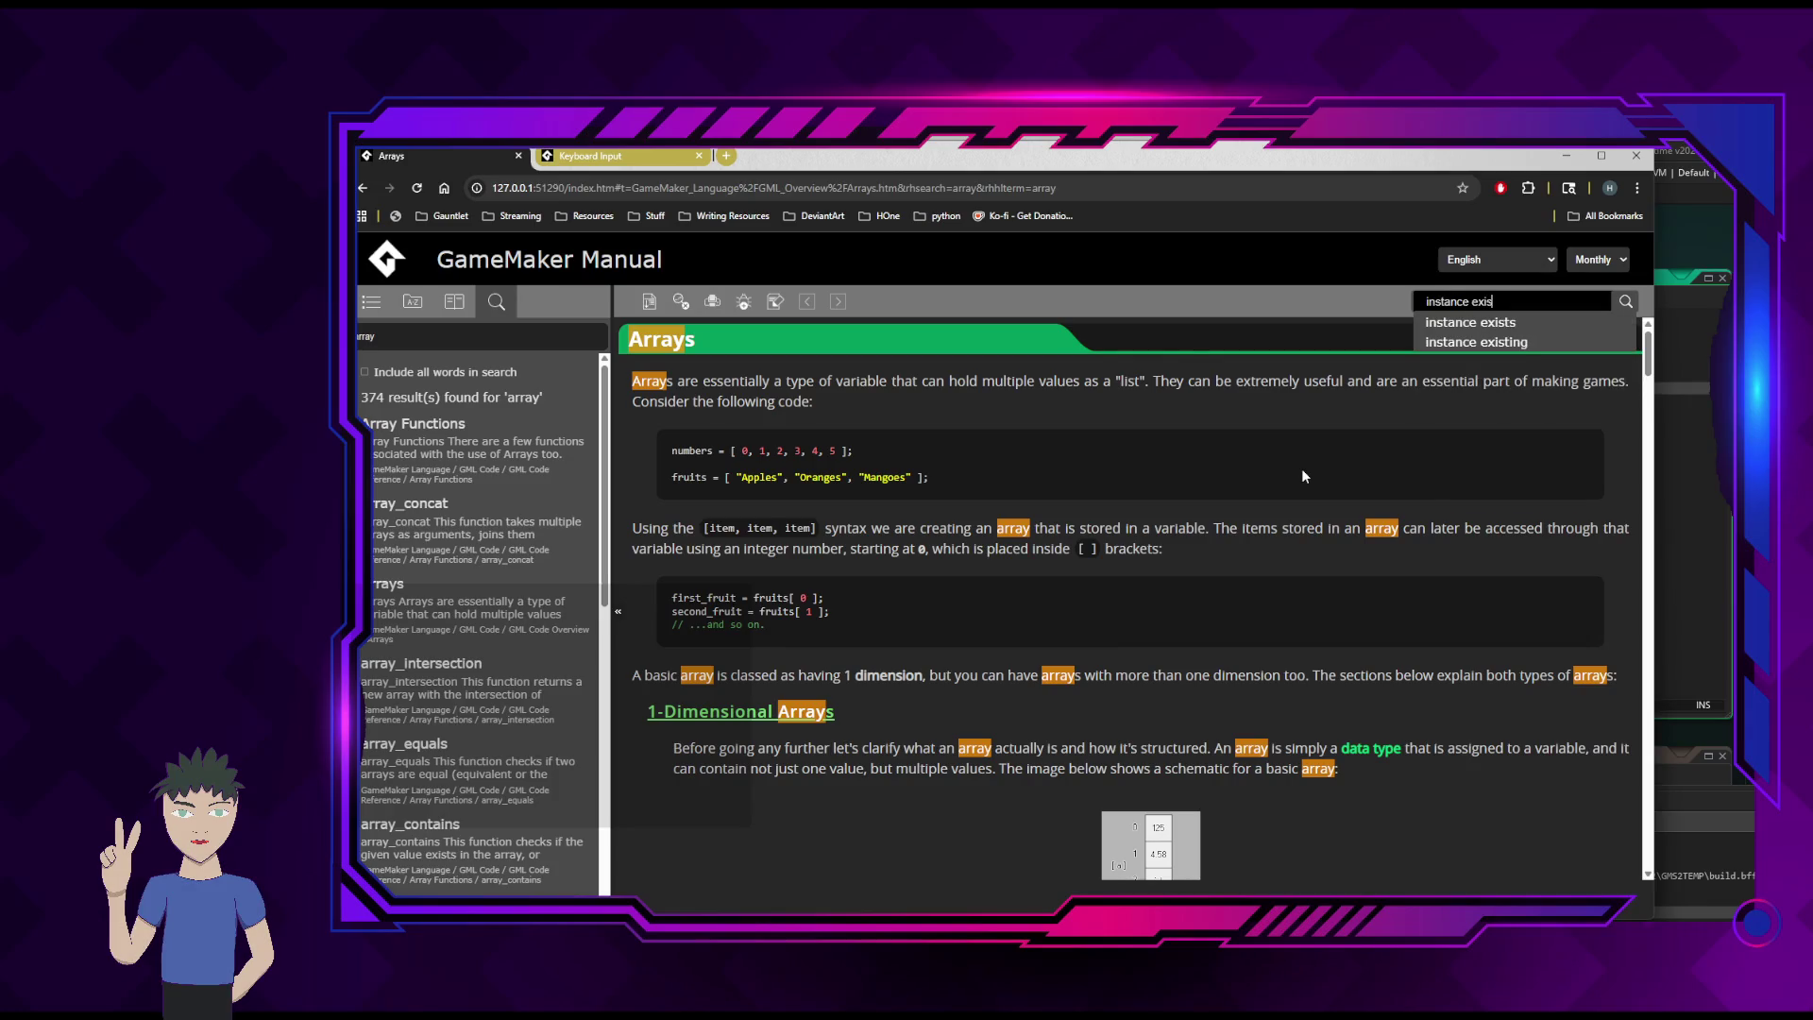
pyautogui.press('Return')
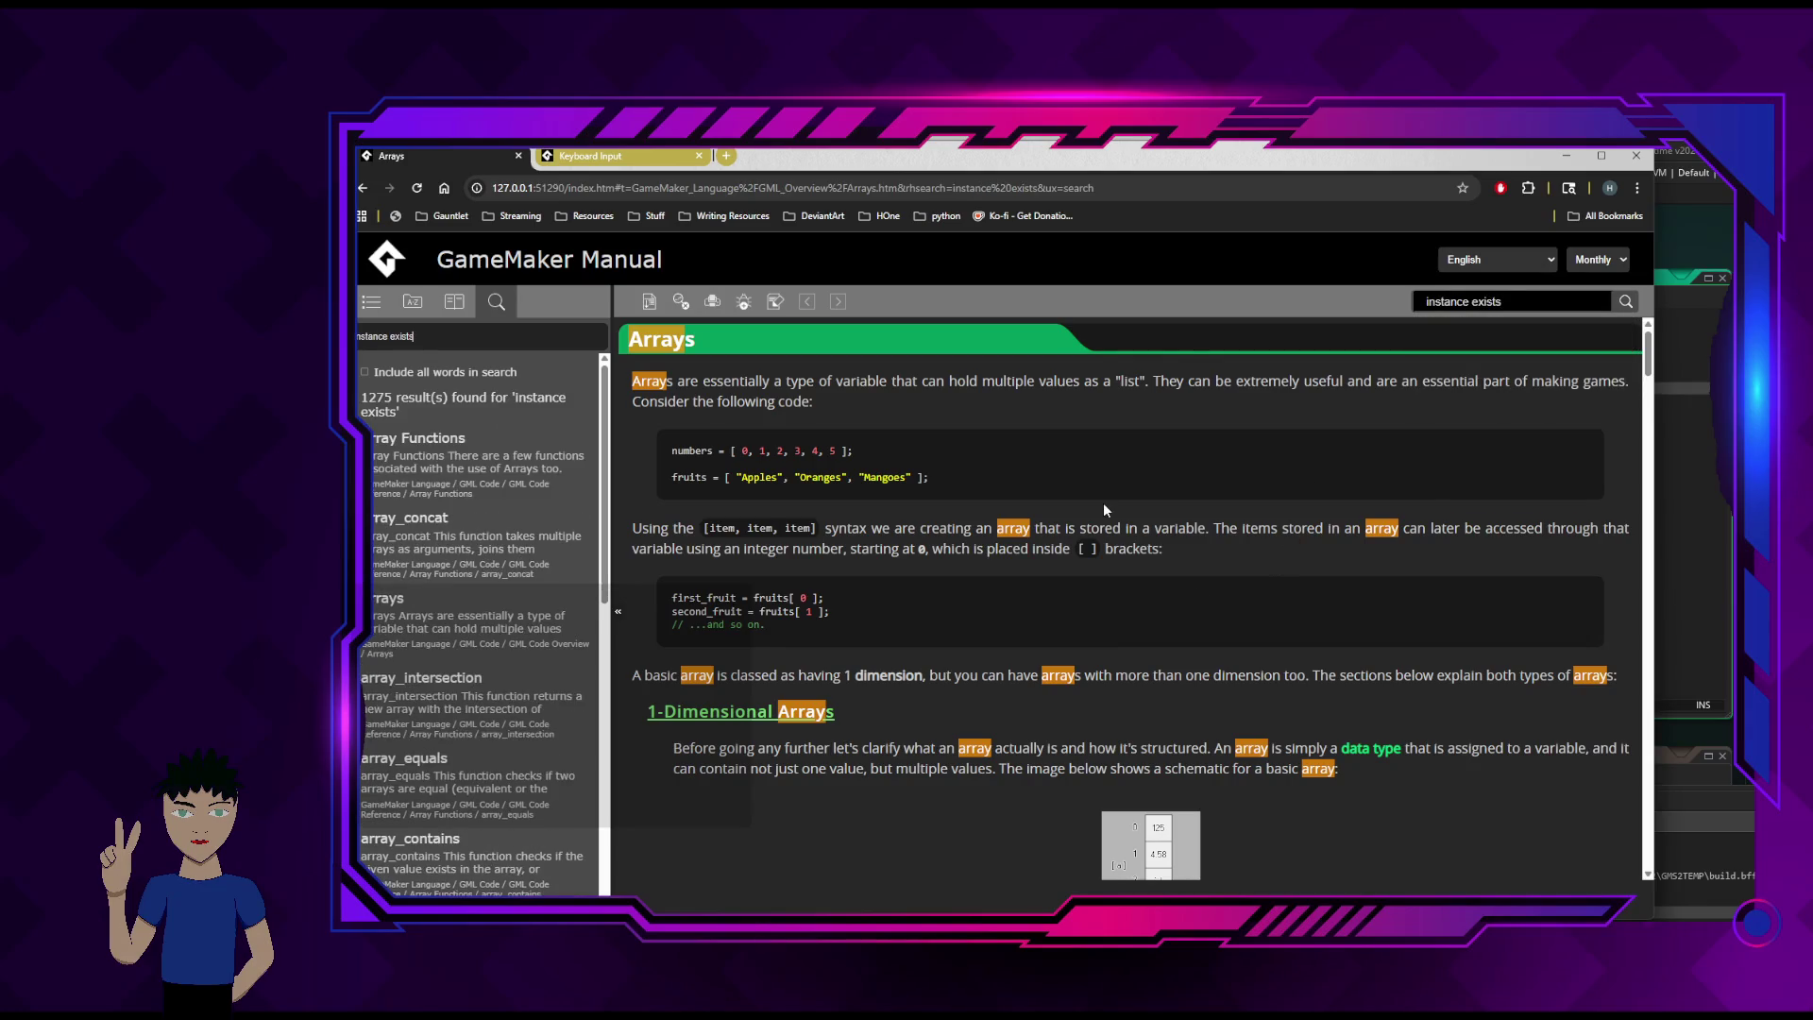
pyautogui.click(509, 437)
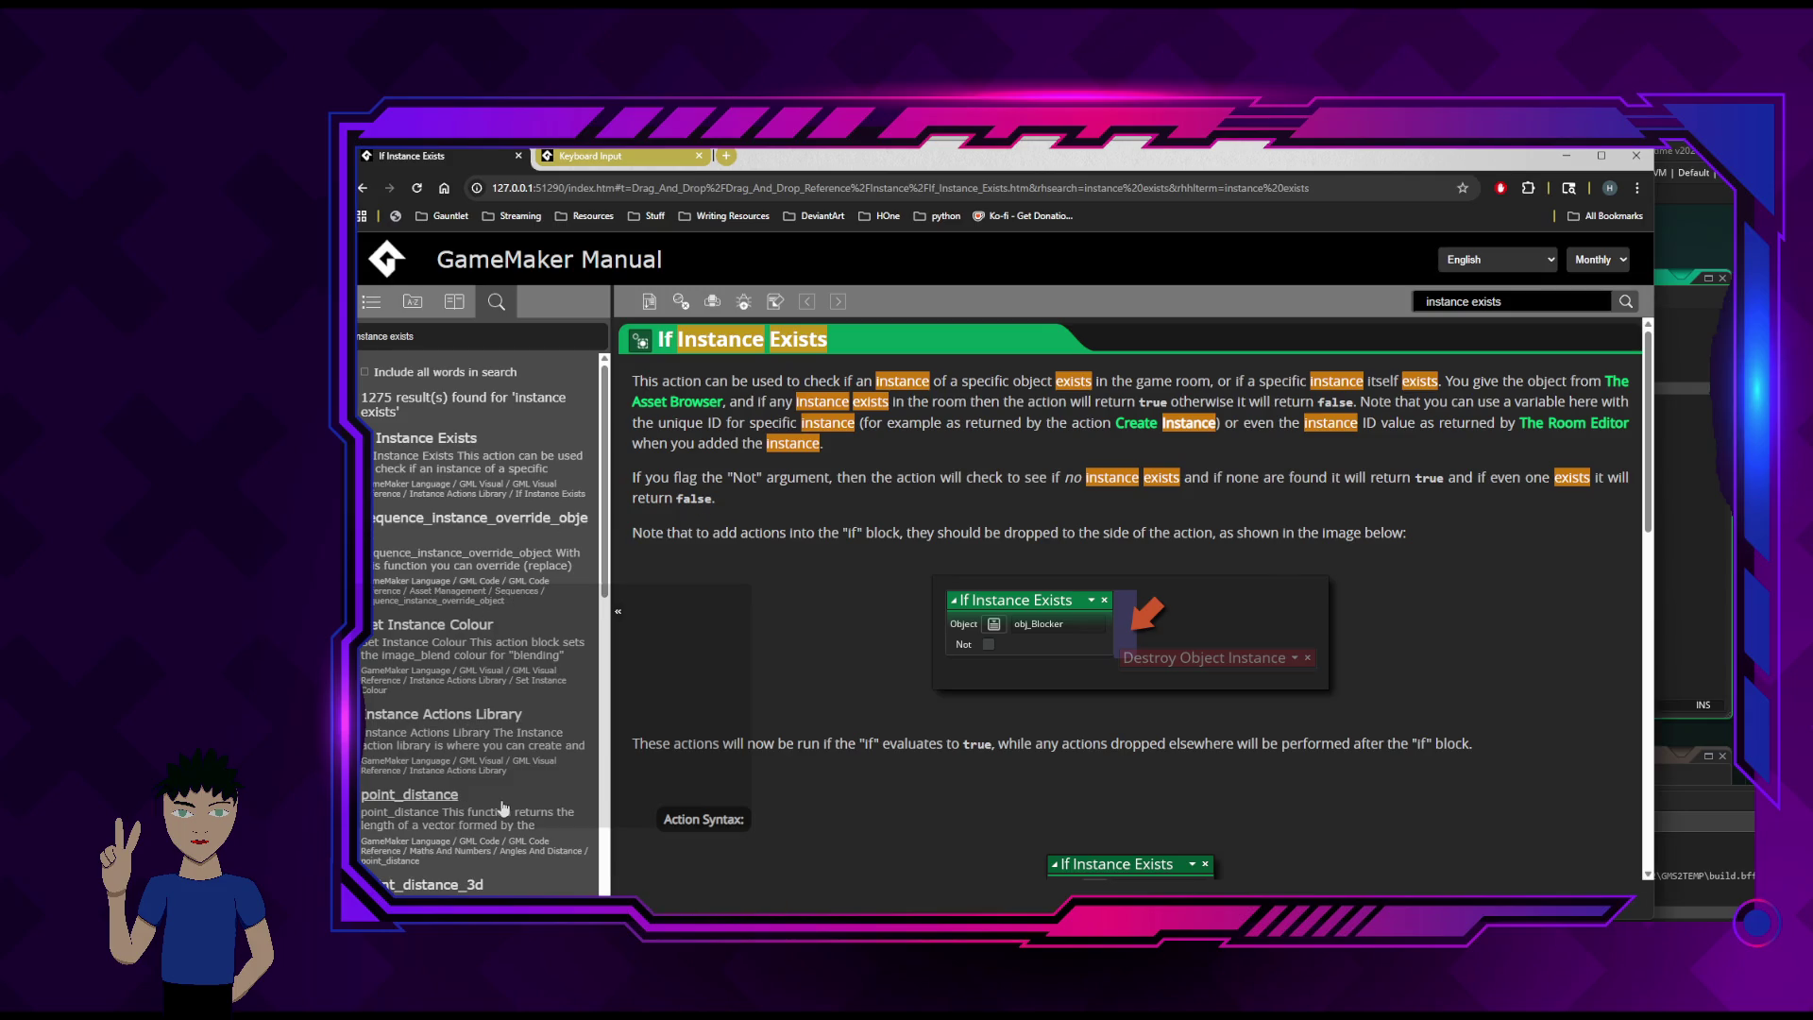
# - Read down the If Instance Exists page, then select 'exists' in the search box
pyautogui.scroll(-3, 501, 803)
pyautogui.scroll(-3, 503, 803)
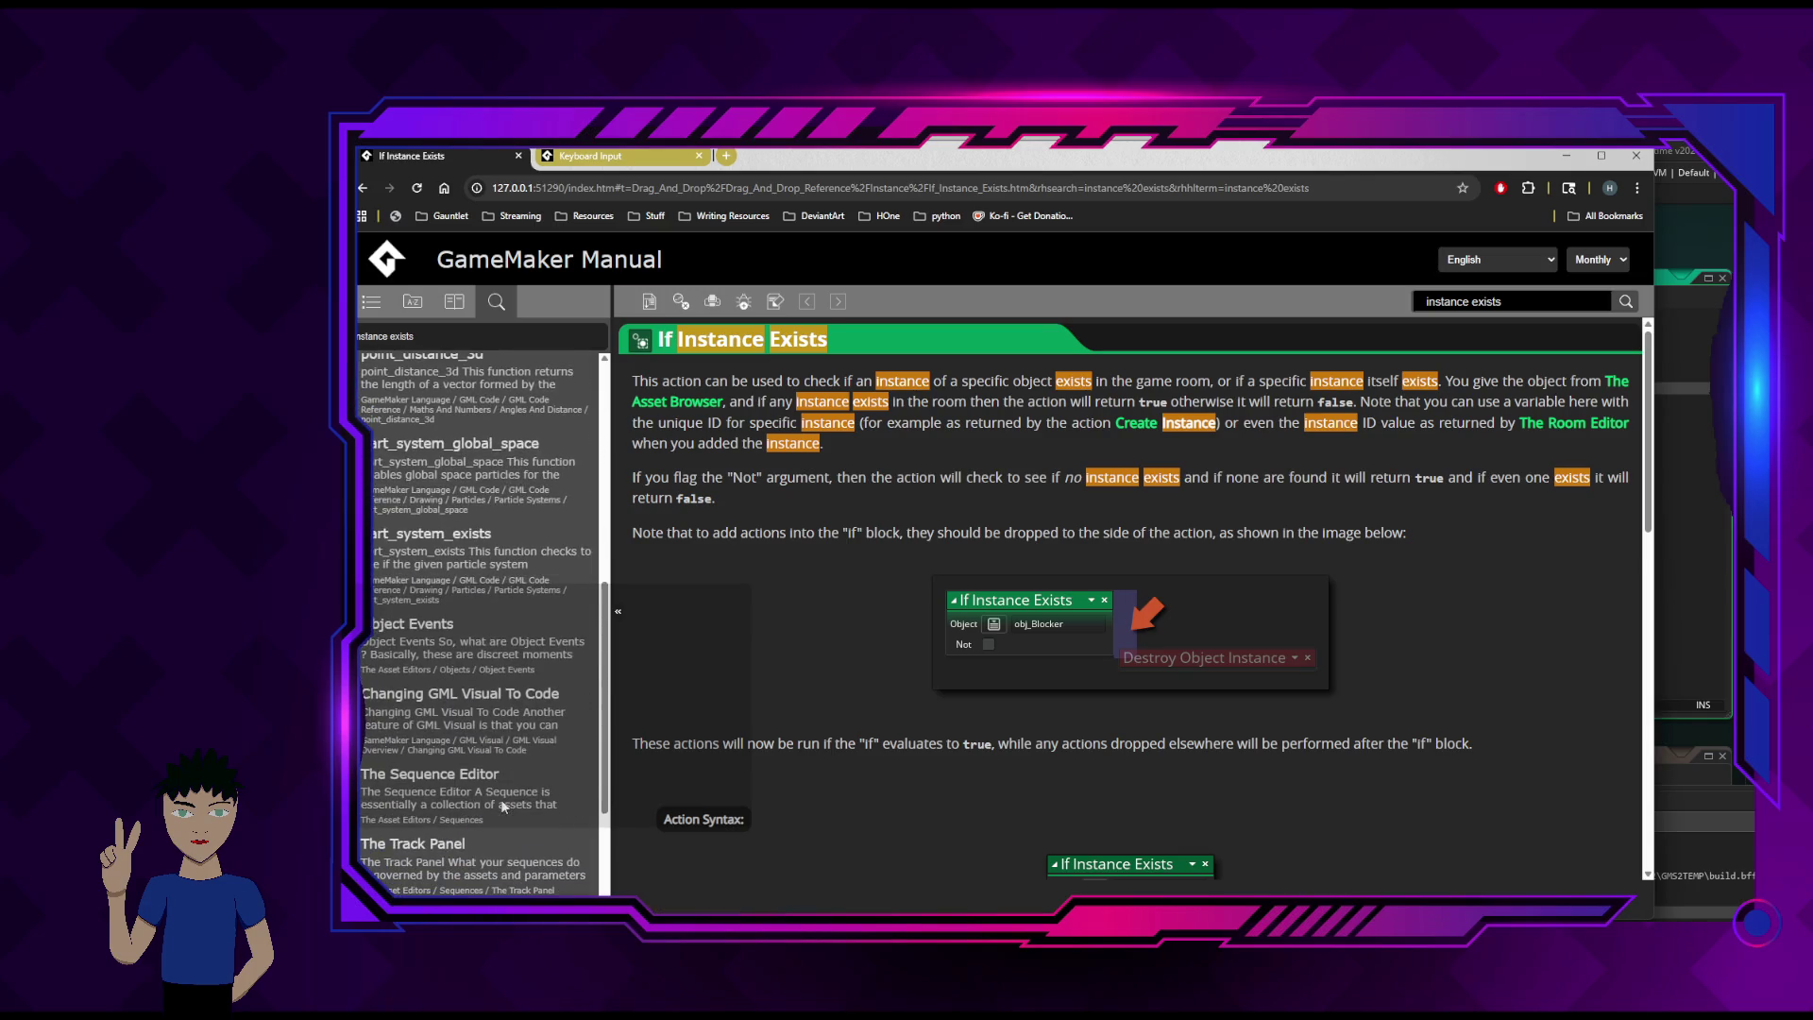
pyautogui.scroll(-5, 503, 801)
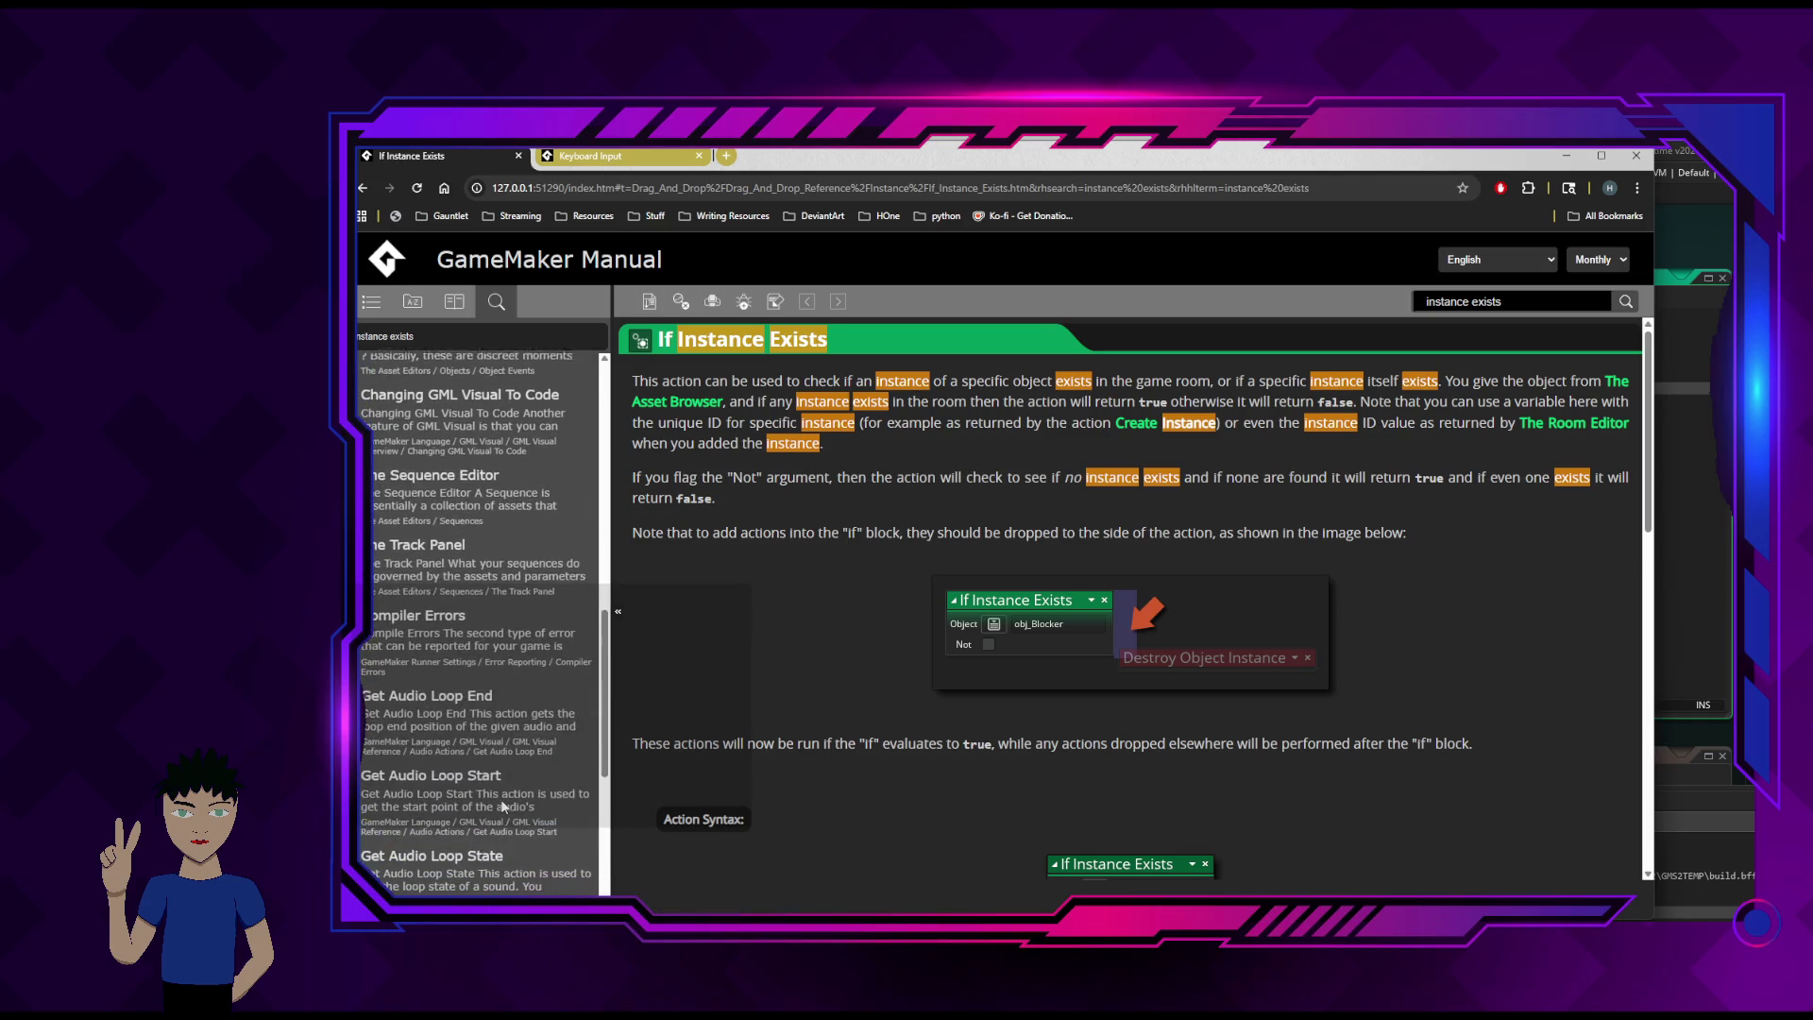
pyautogui.scroll(-2, 502, 801)
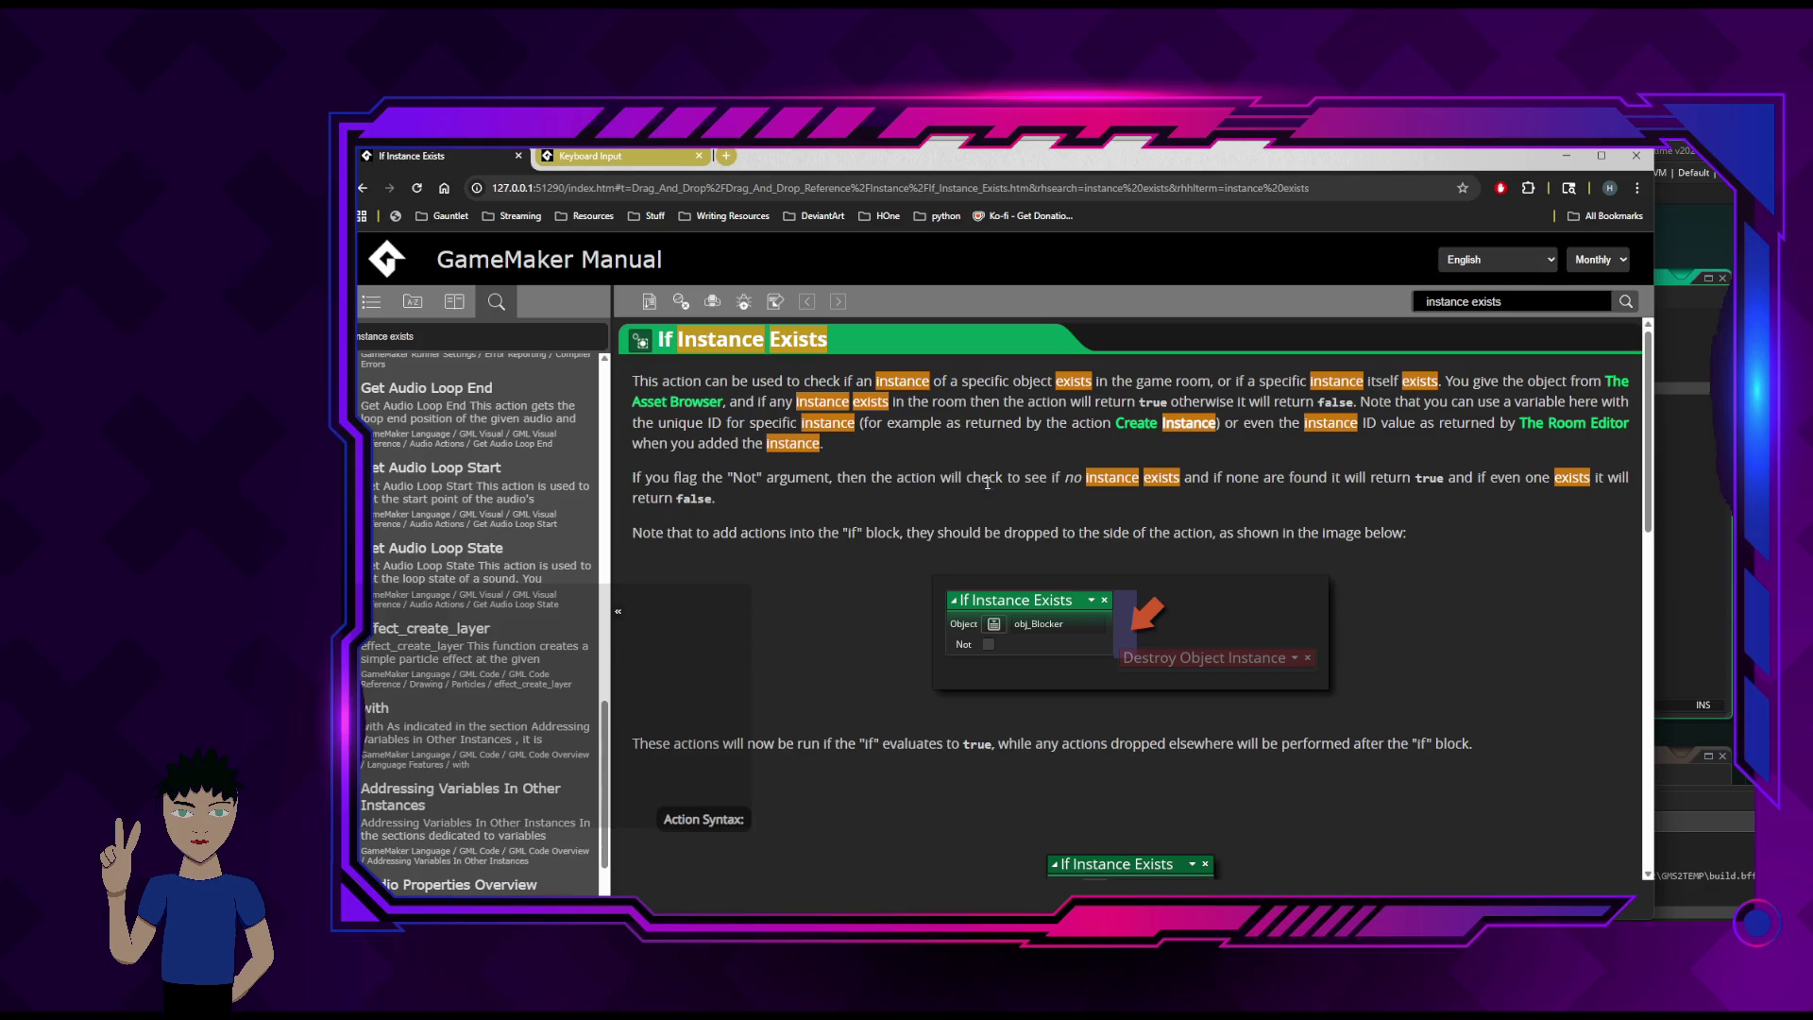
pyautogui.scroll(-4, 897, 529)
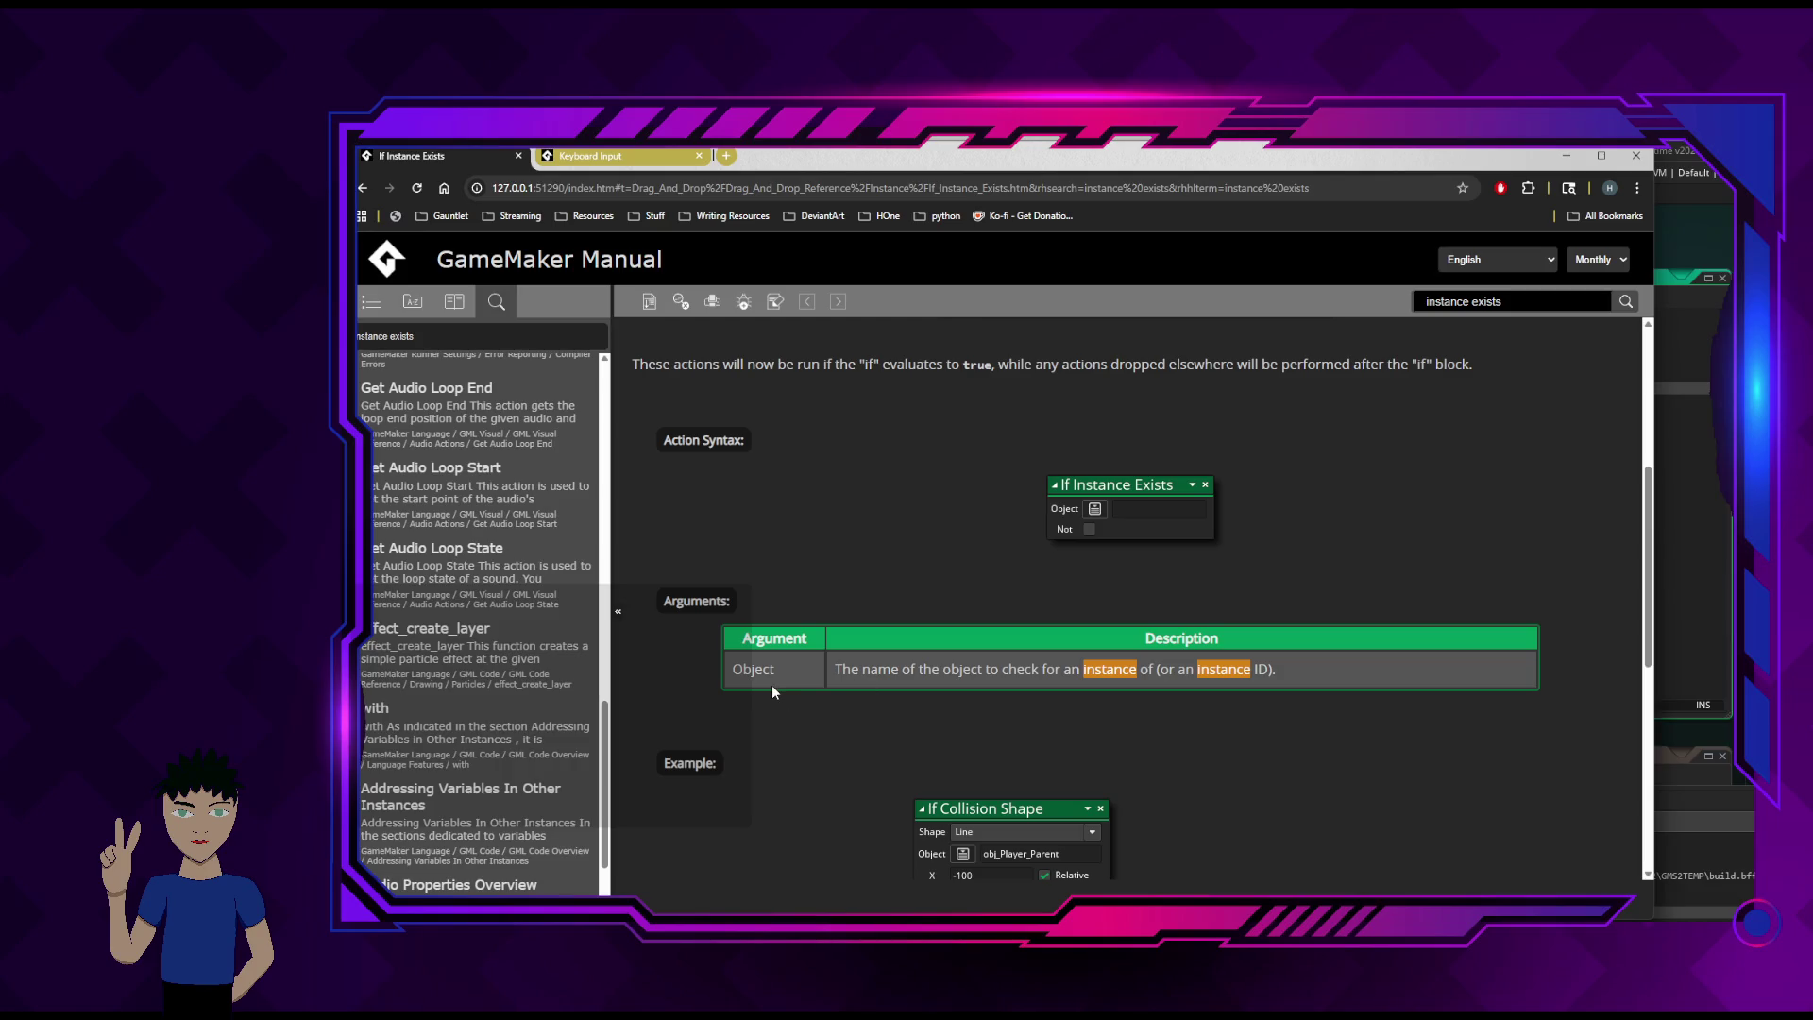
pyautogui.scroll(-3, 910, 722)
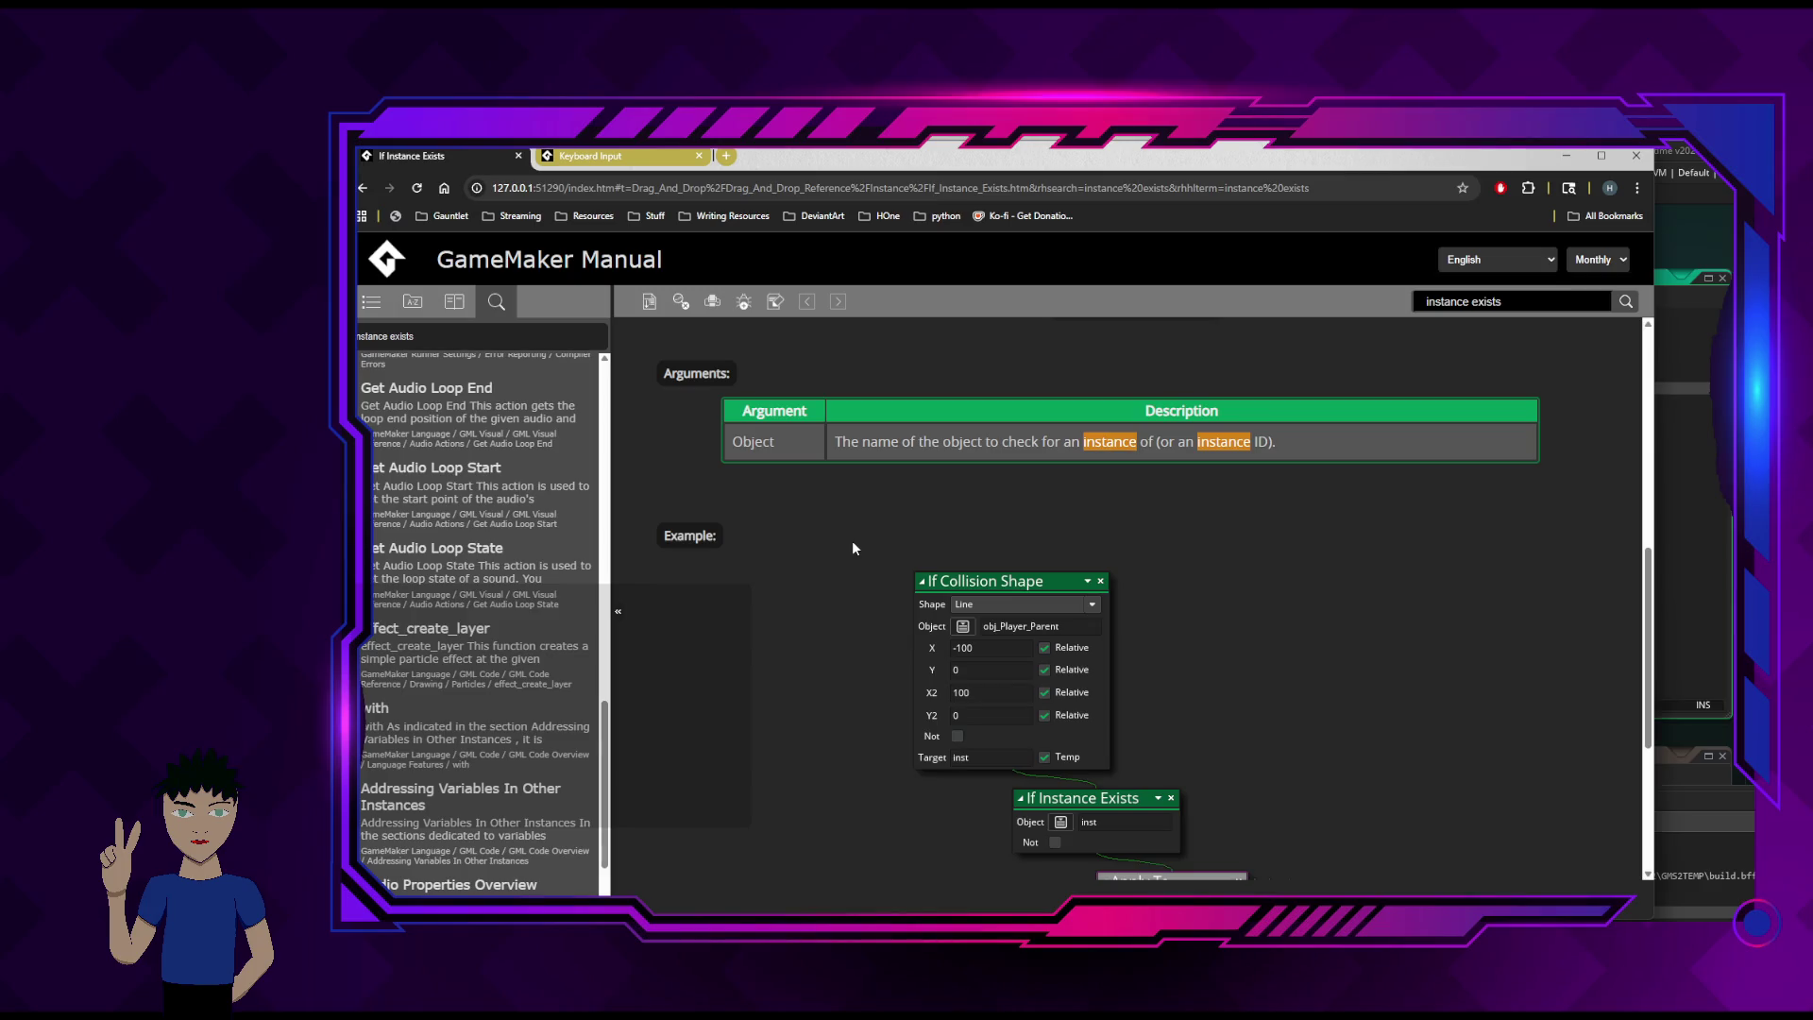
pyautogui.scroll(-3, 859, 635)
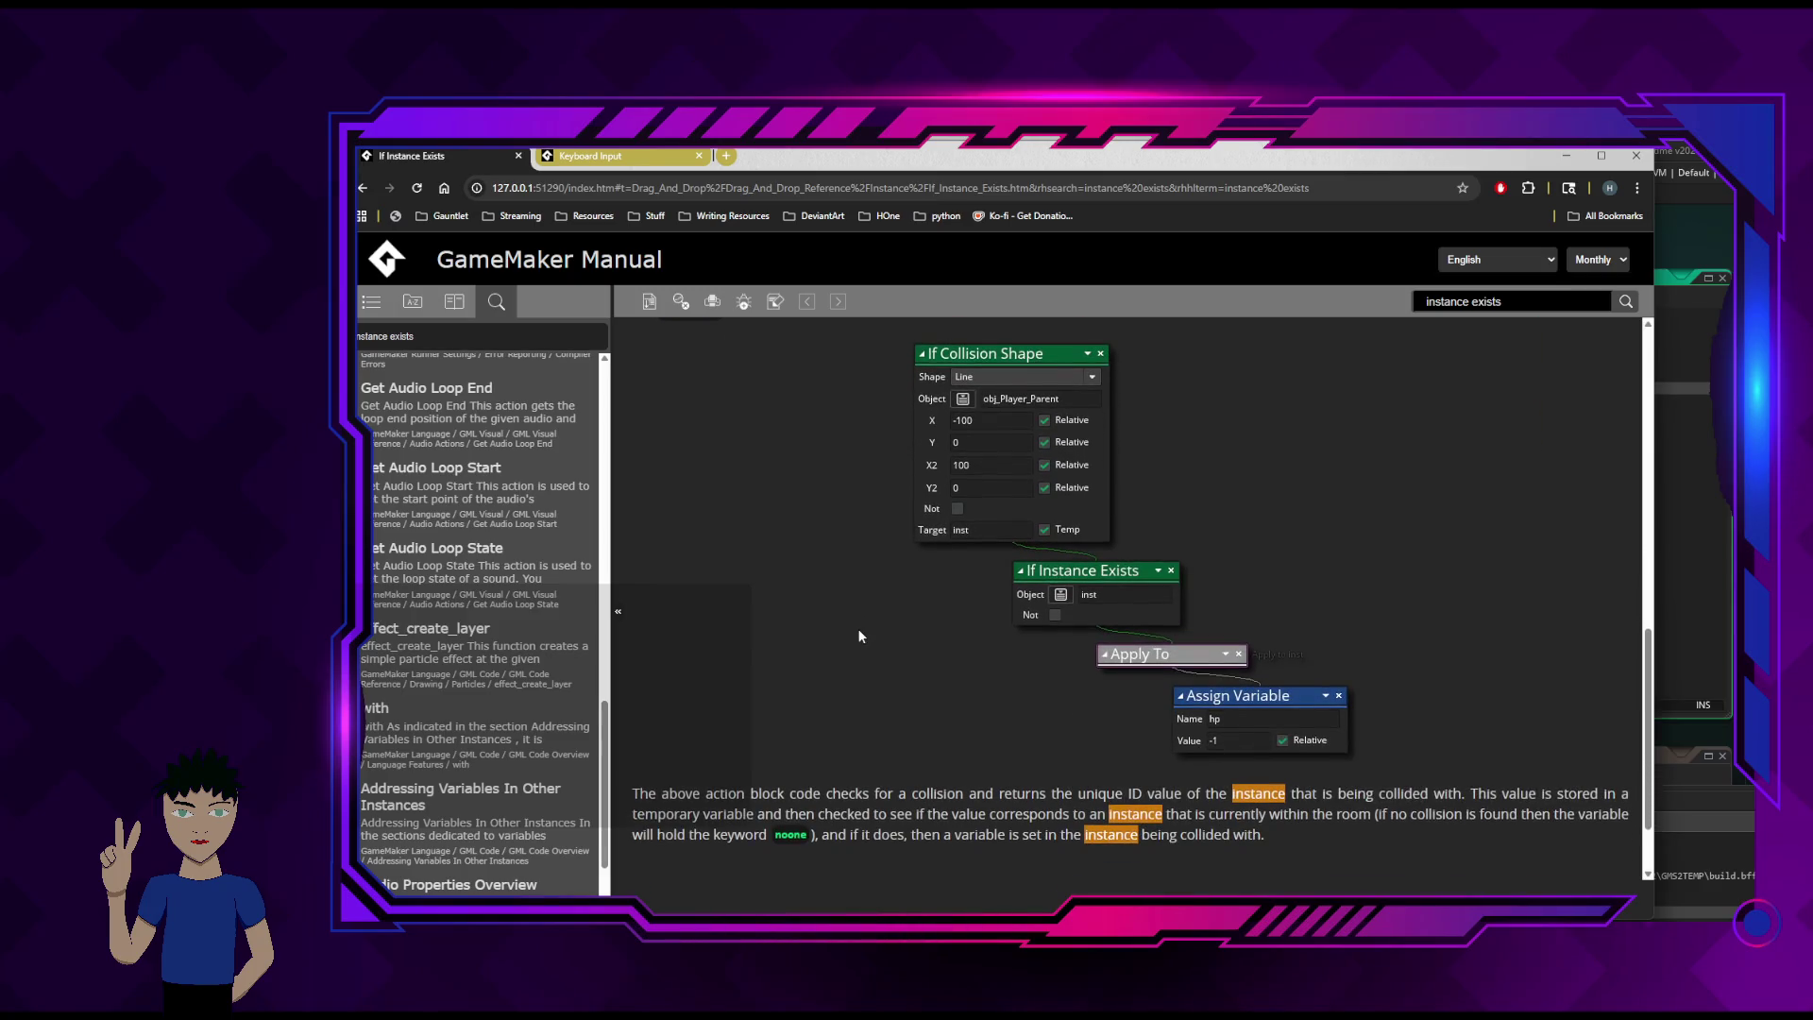
pyautogui.scroll(-2, 859, 636)
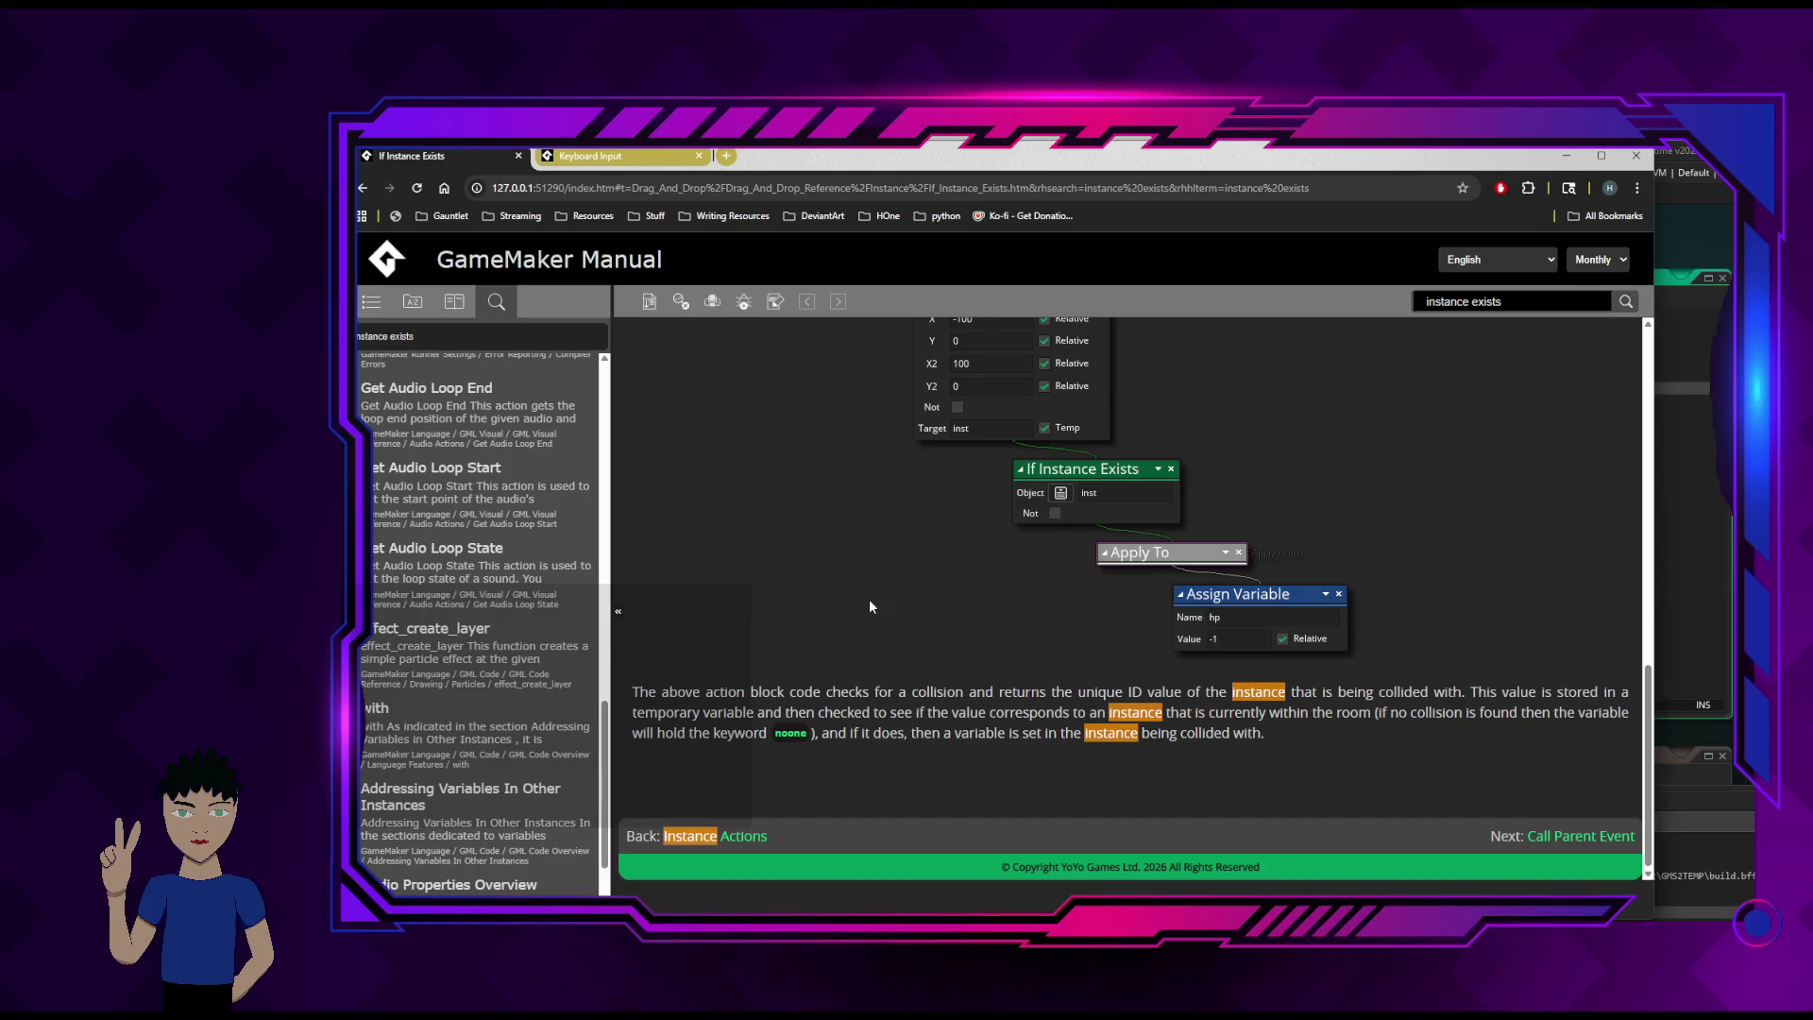
pyautogui.scroll(5, 870, 602)
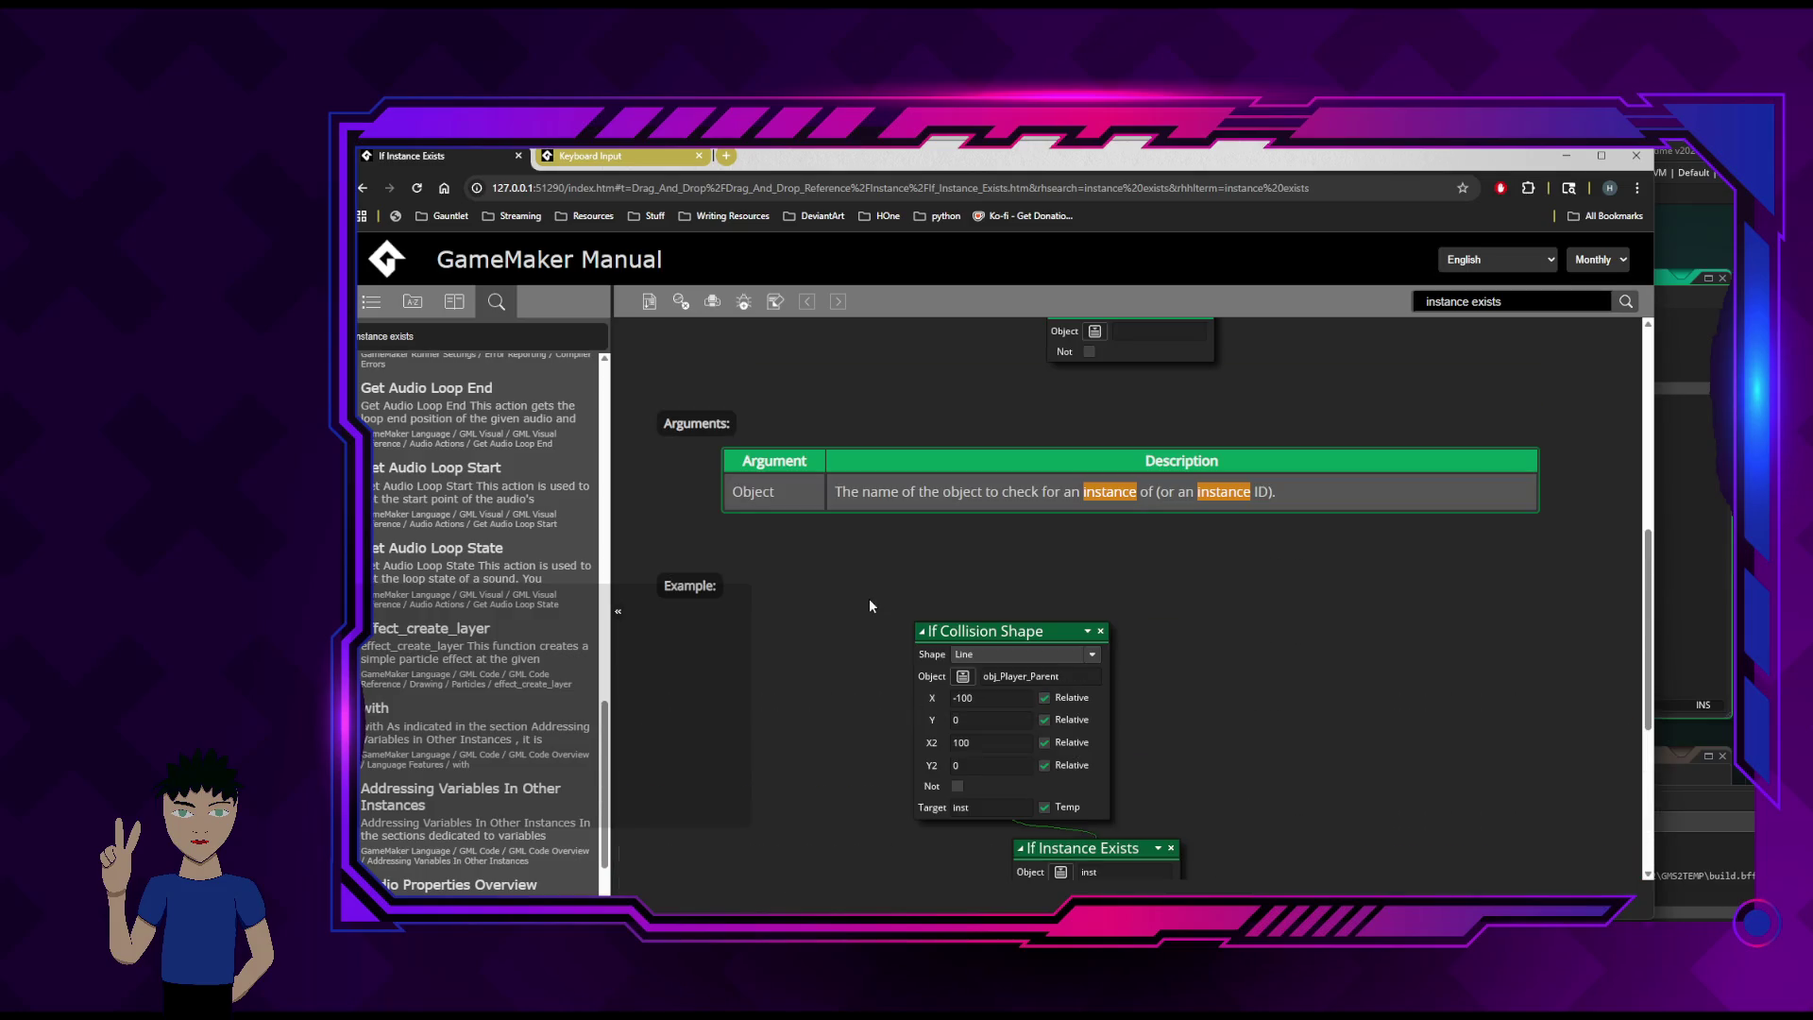
pyautogui.scroll(8, 765, 624)
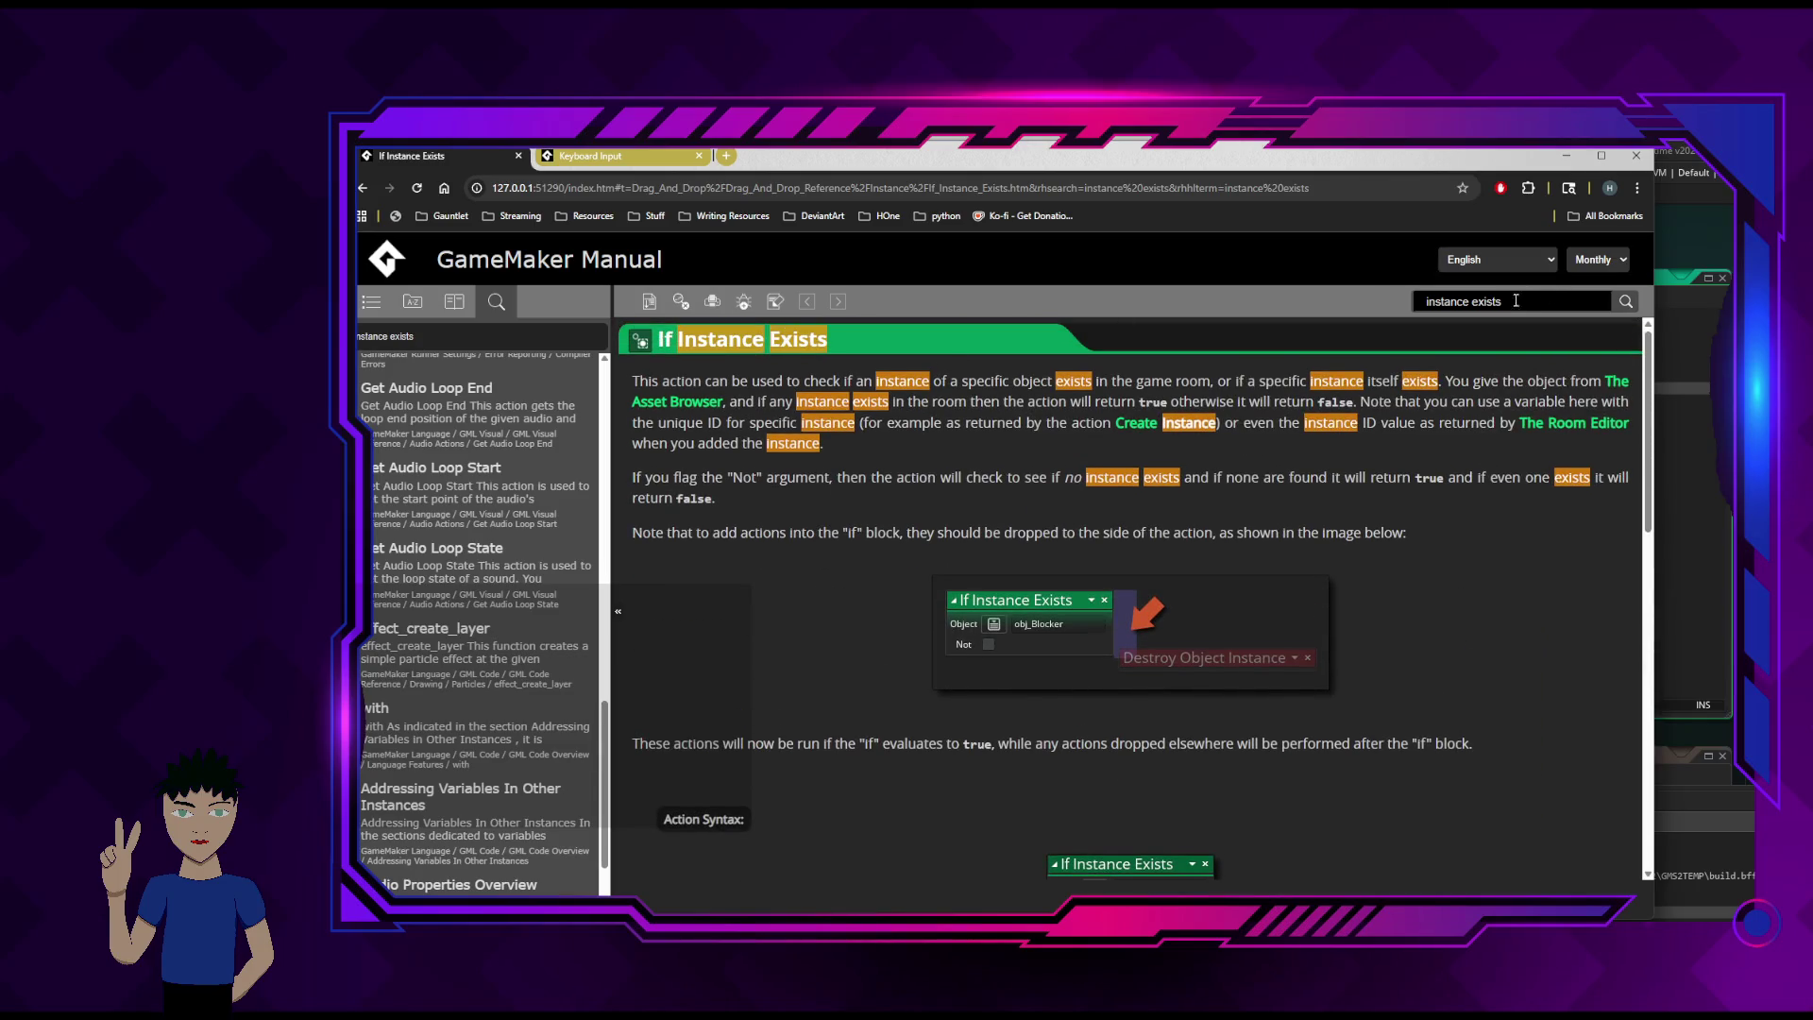
pyautogui.doubleClick(1486, 301)
# - Narrow the search to 'instance' and scroll the results list to the bottom
pyautogui.press('BackSpace')
pyautogui.press('BackSpace')
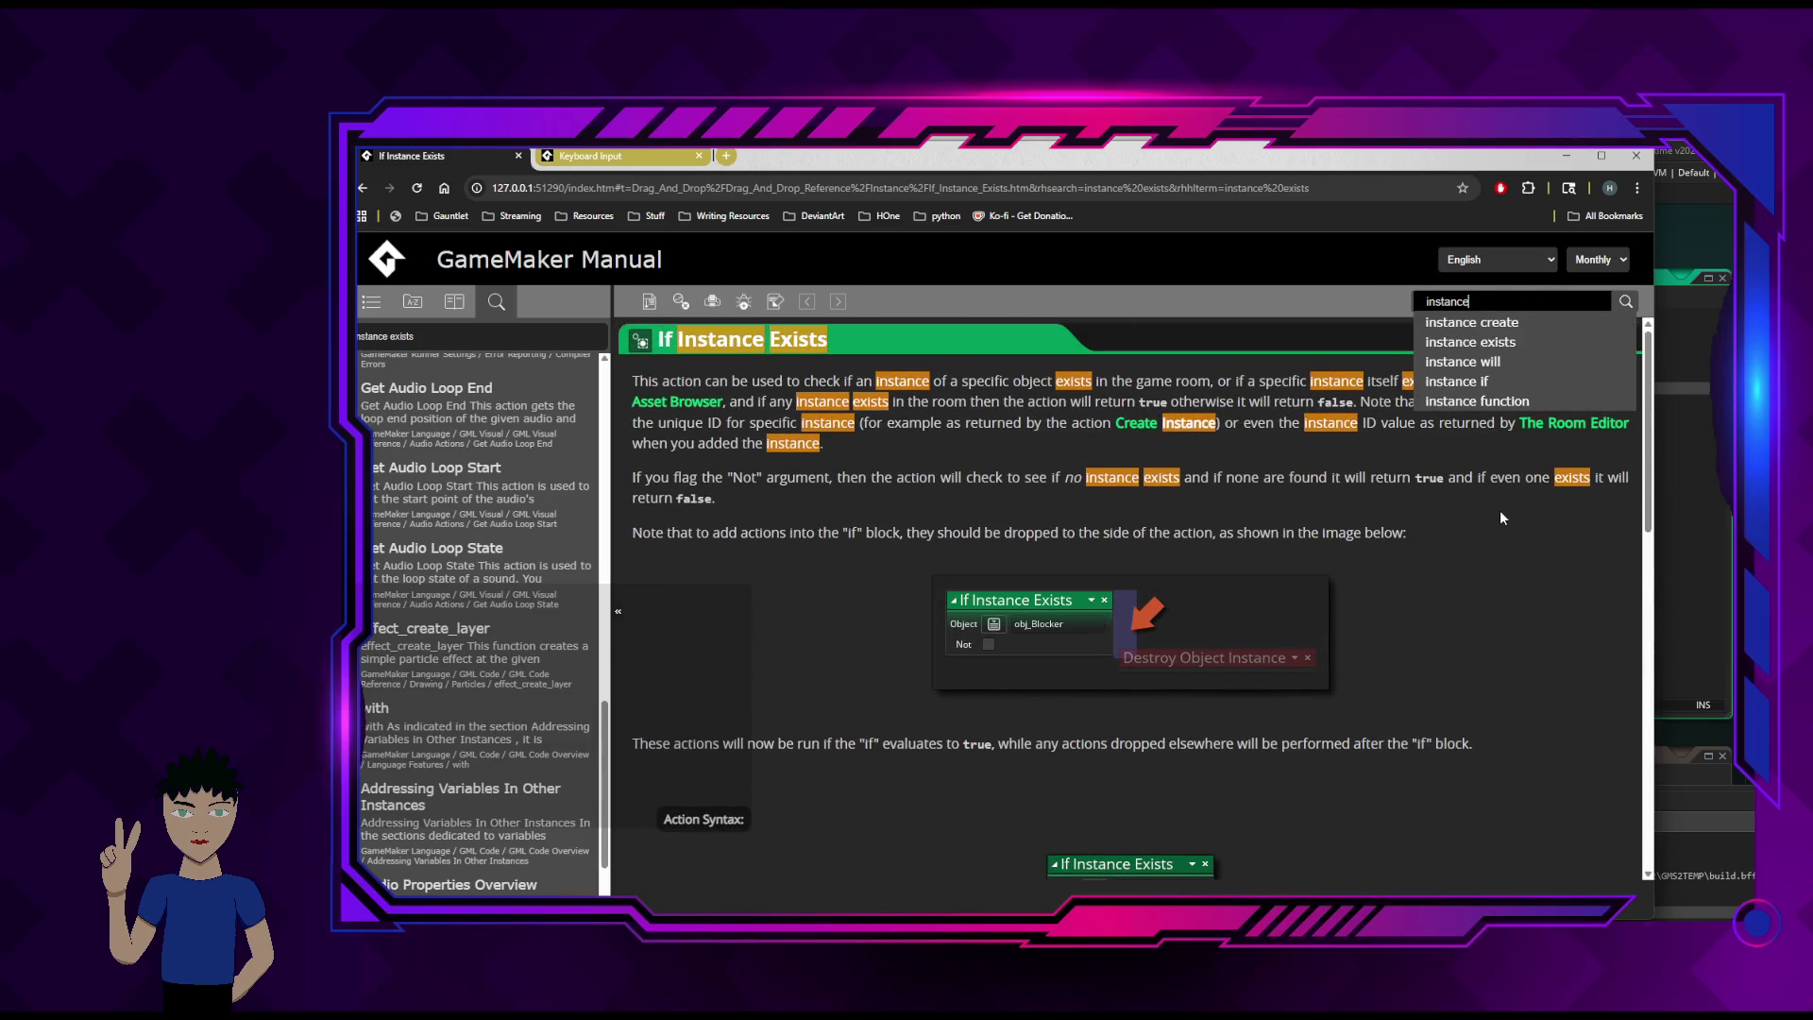
pyautogui.press('Return')
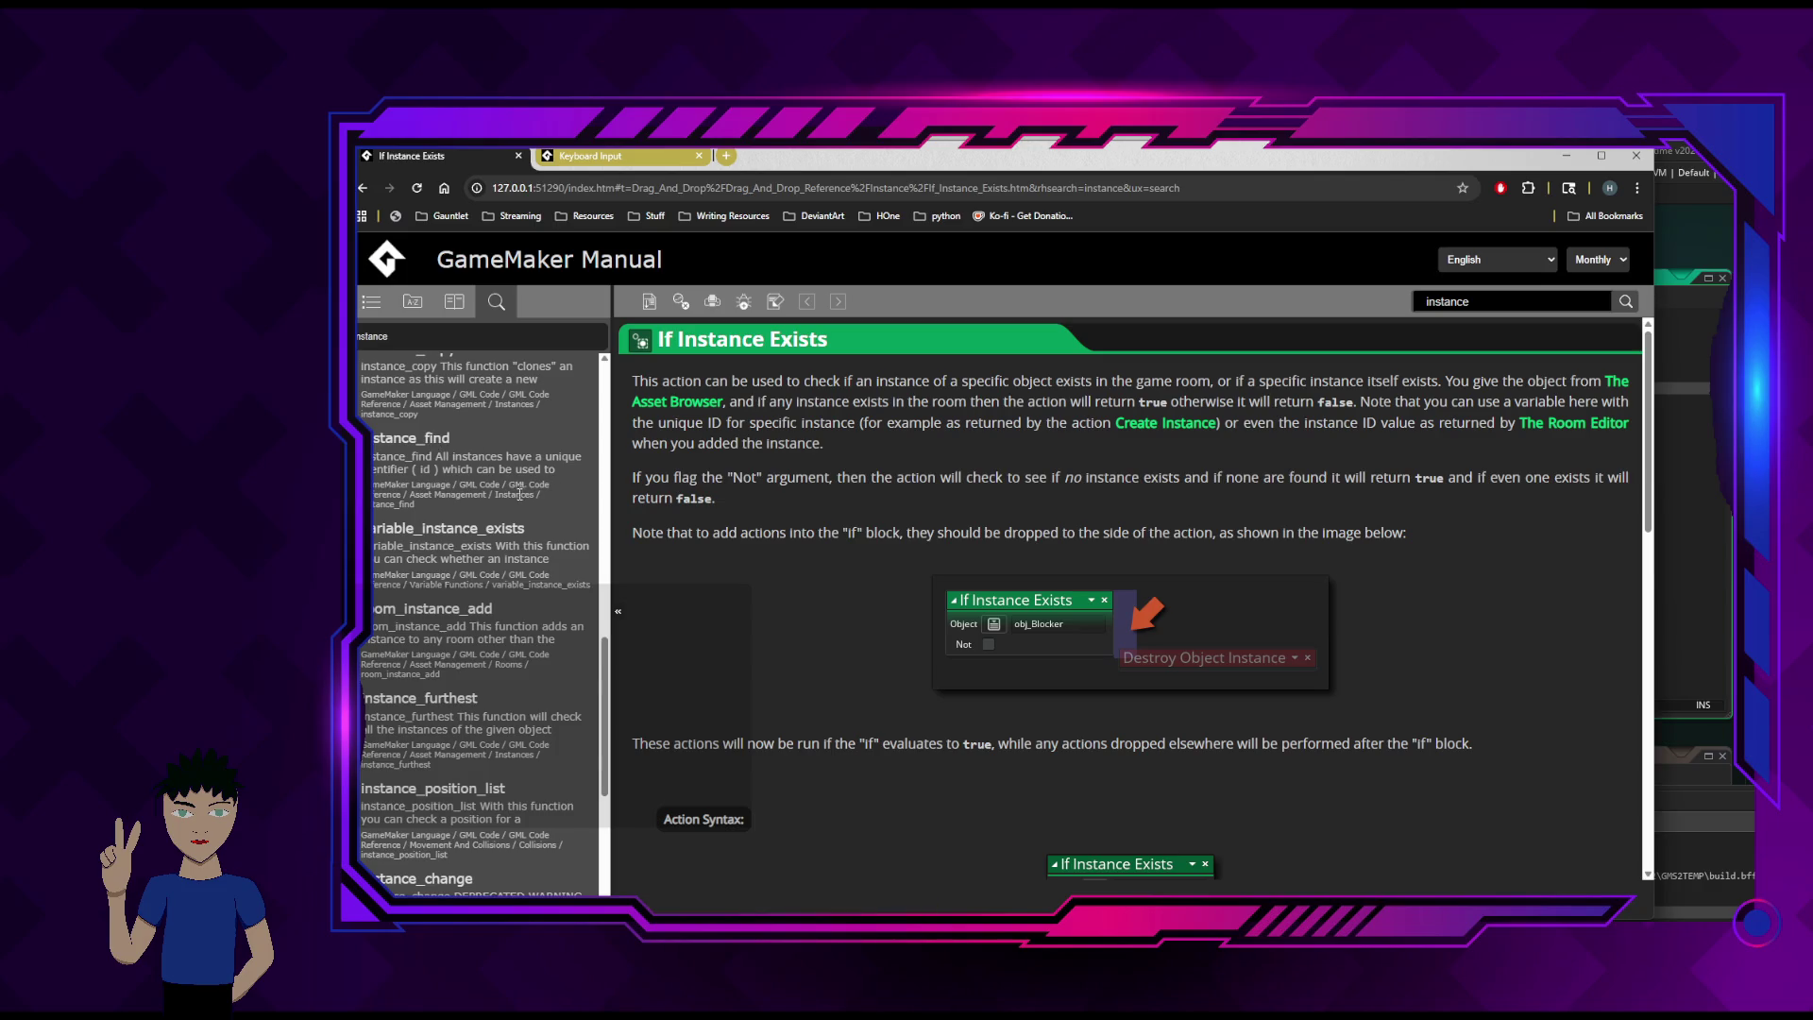
pyautogui.scroll(3, 510, 515)
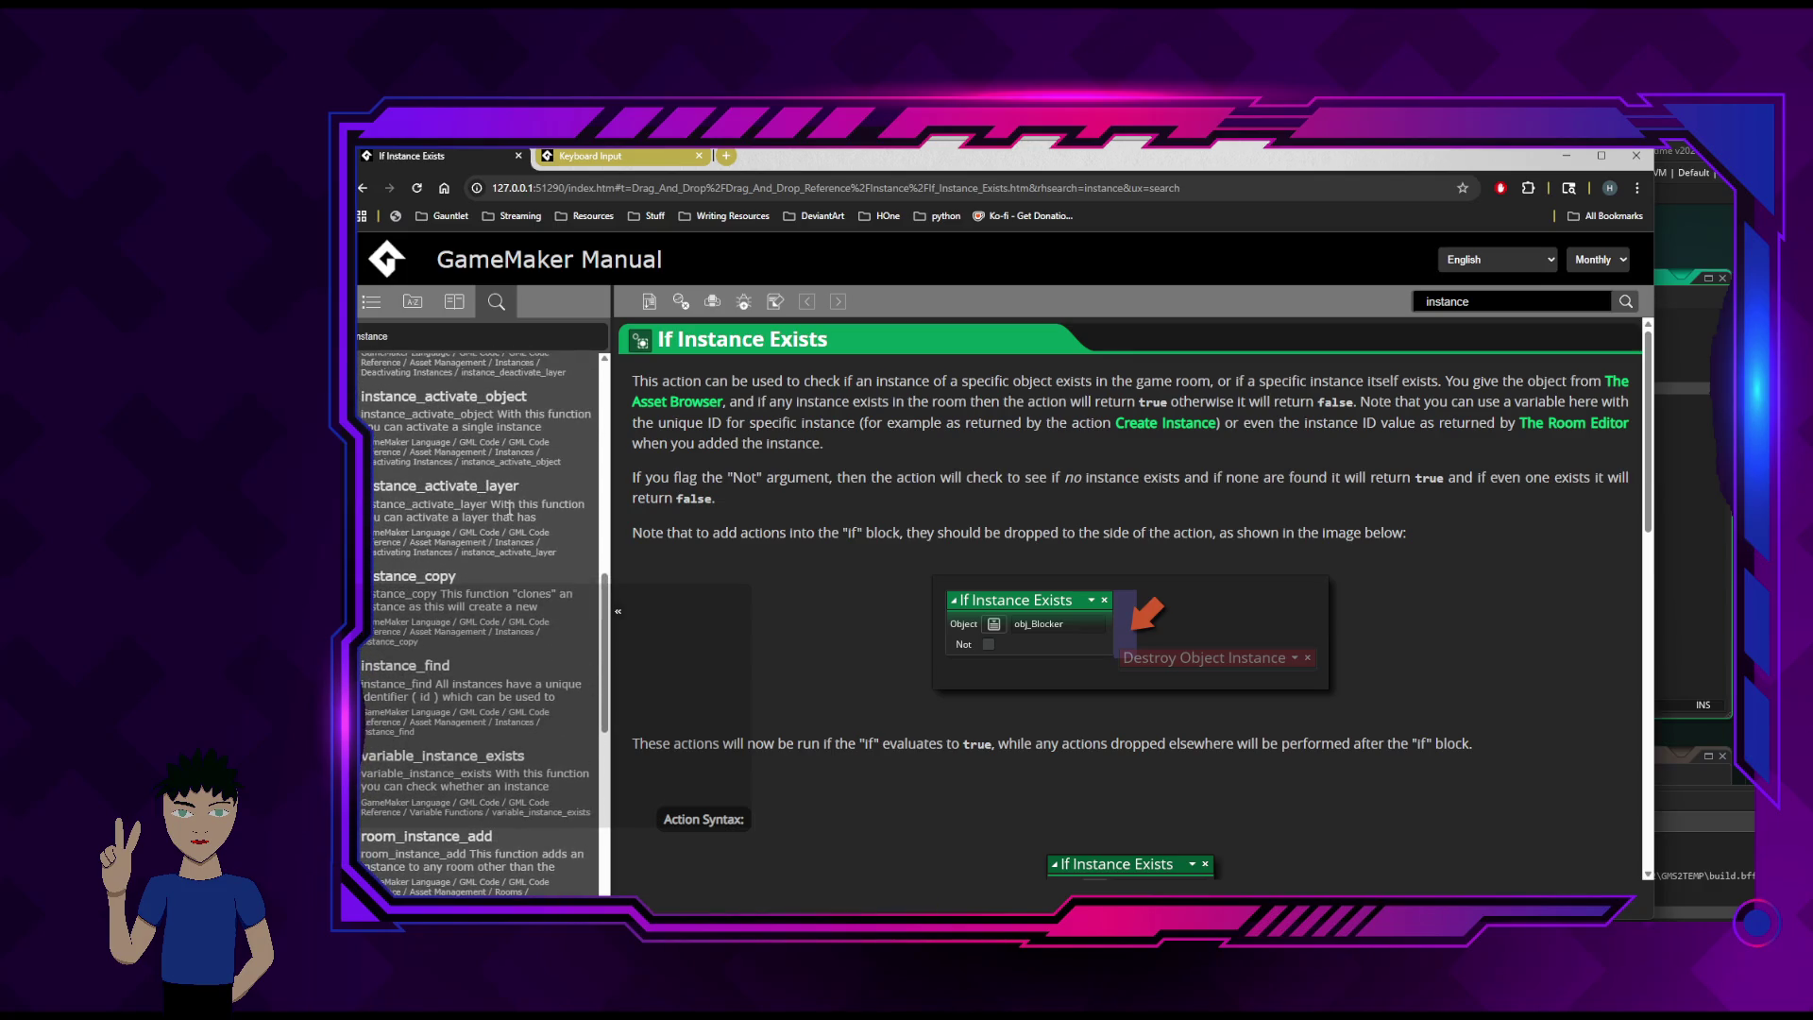
pyautogui.scroll(6, 510, 510)
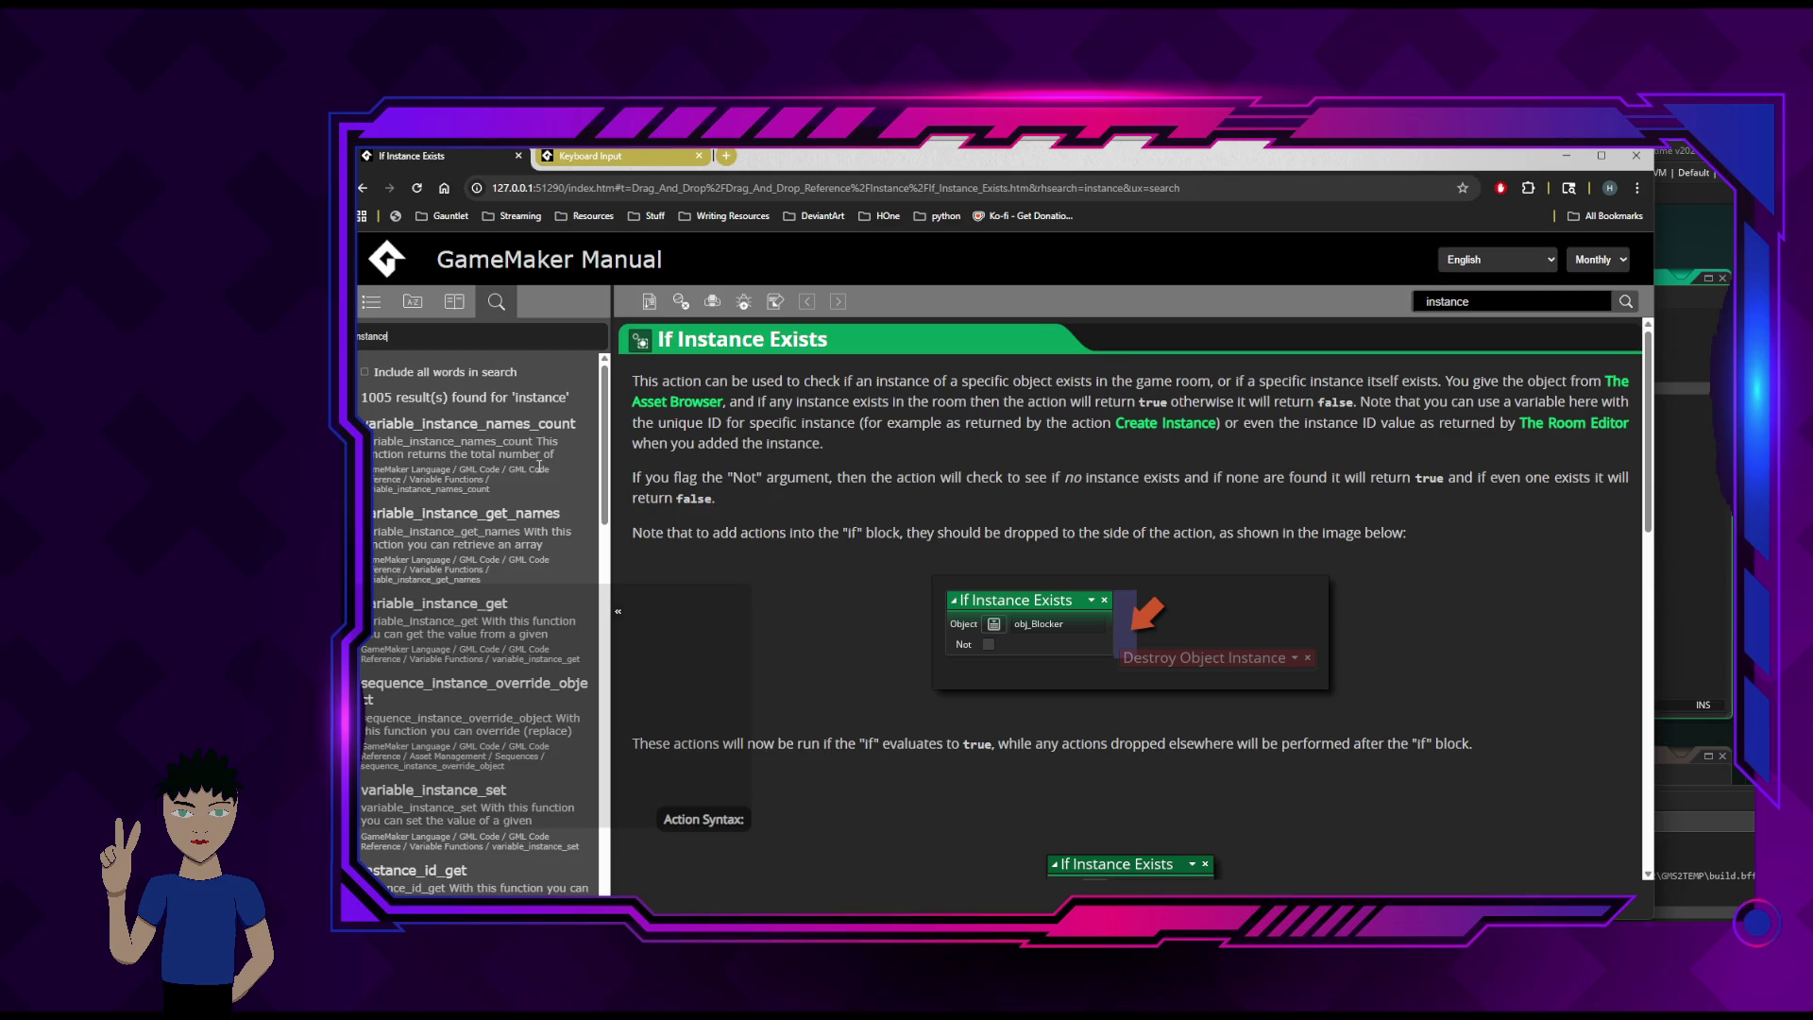
pyautogui.scroll(-2, 543, 470)
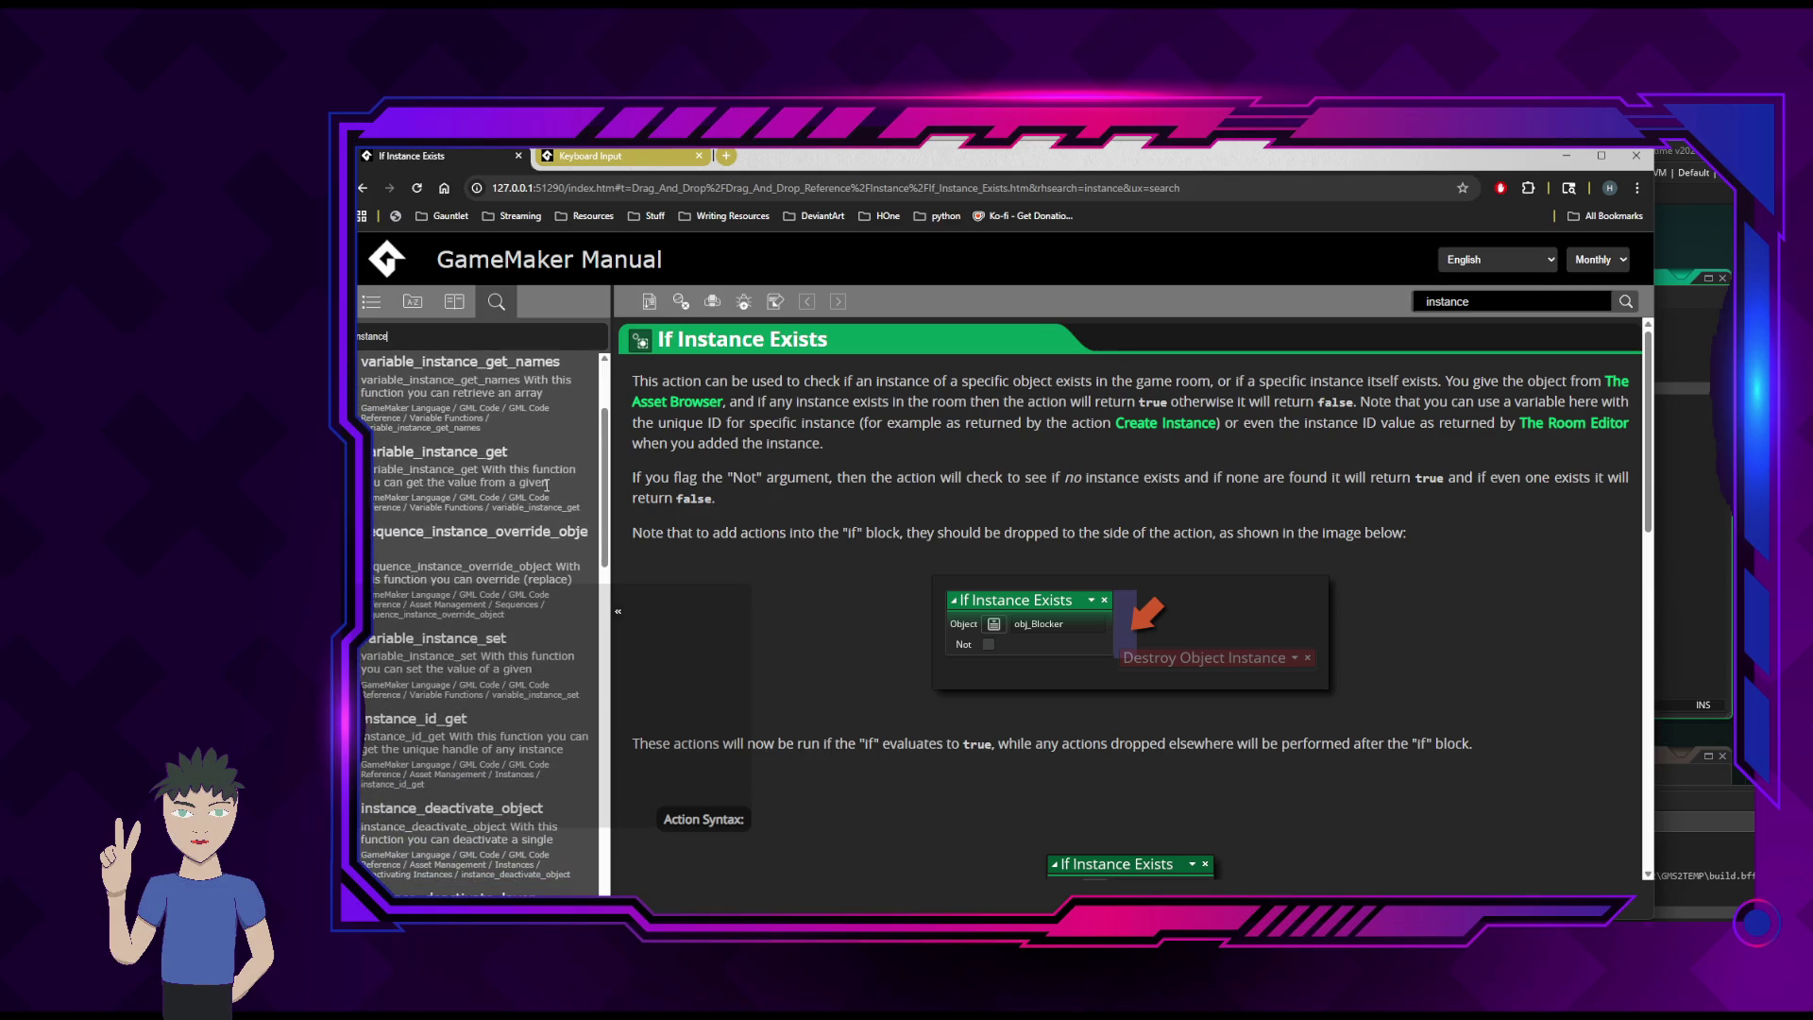
pyautogui.scroll(-1, 546, 486)
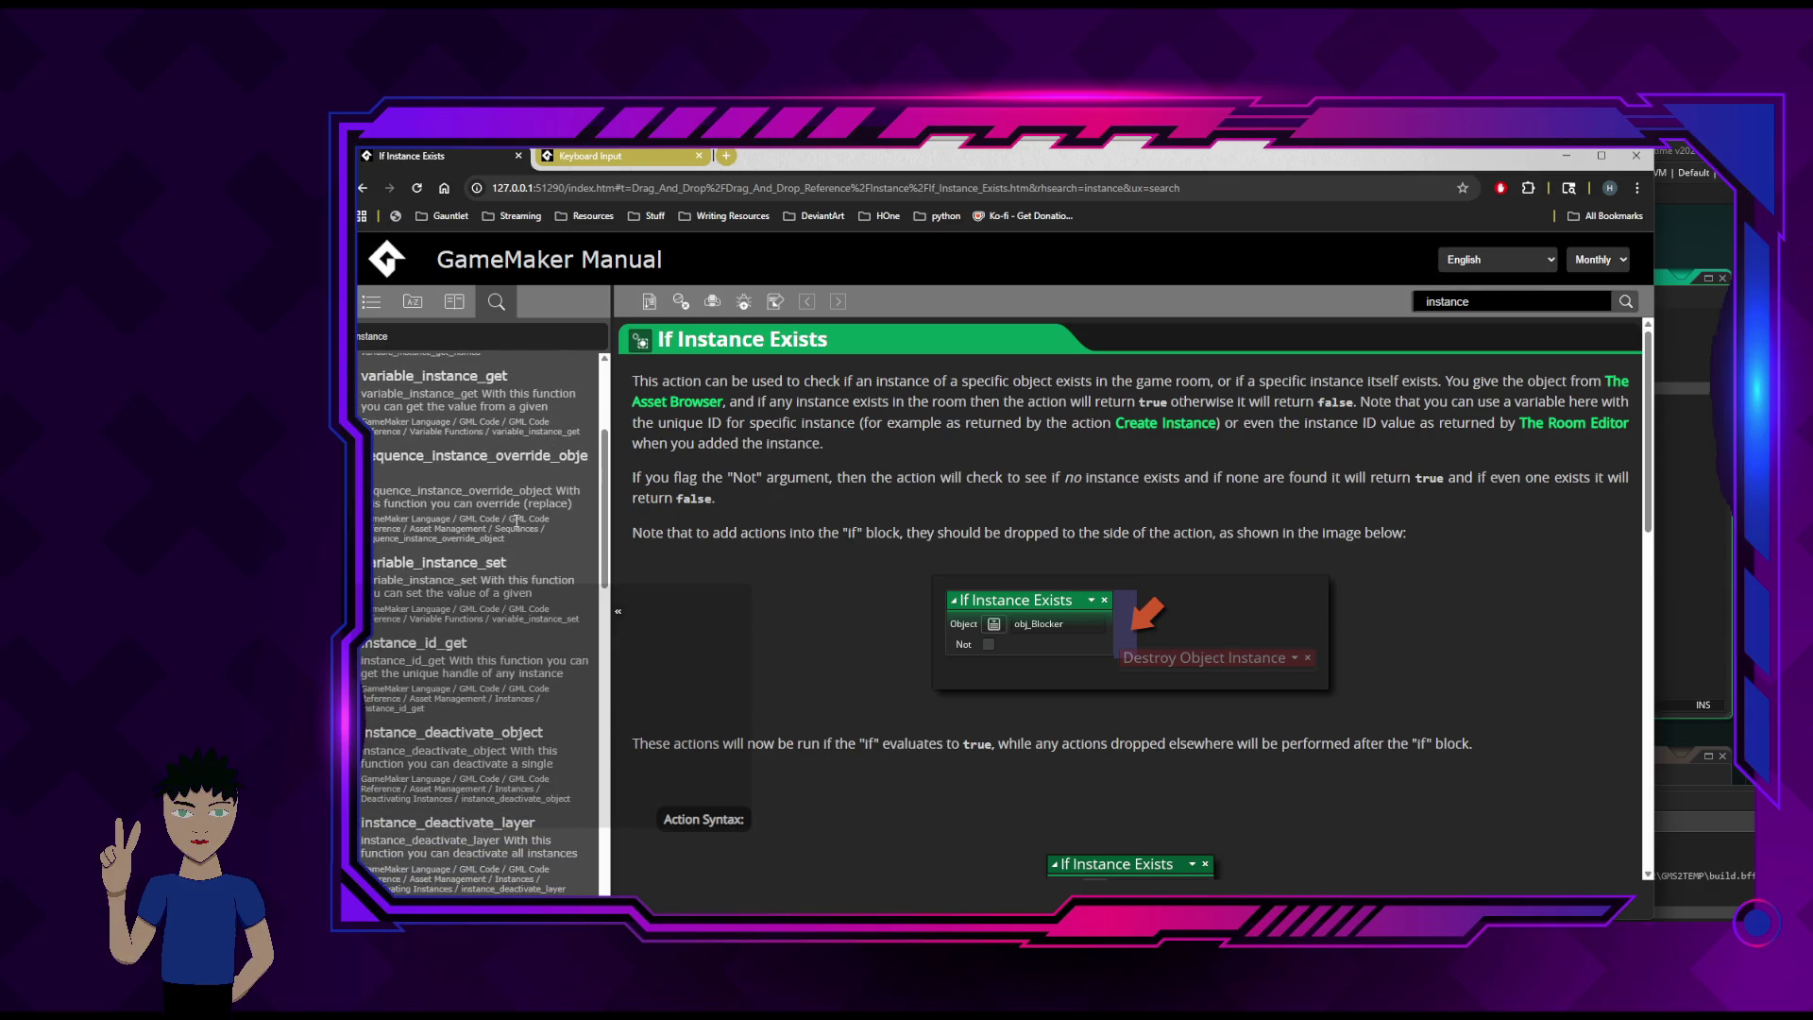
pyautogui.scroll(-2, 507, 602)
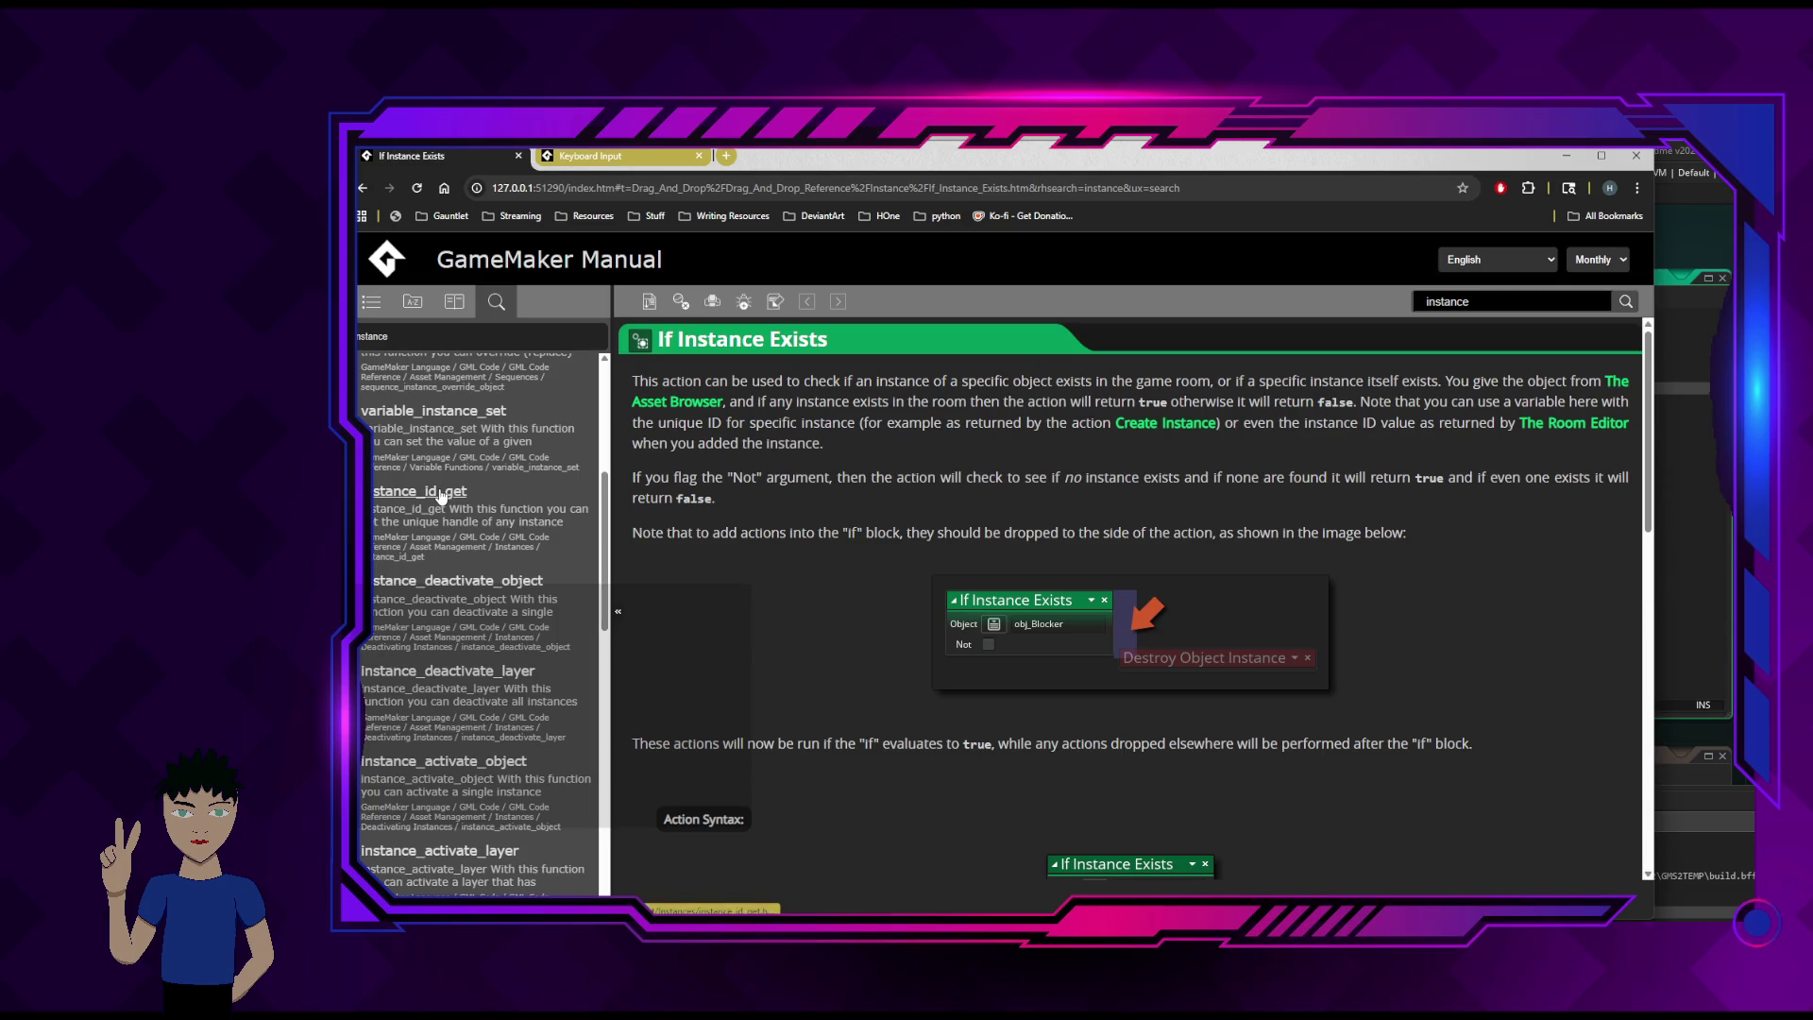
pyautogui.scroll(-3, 494, 630)
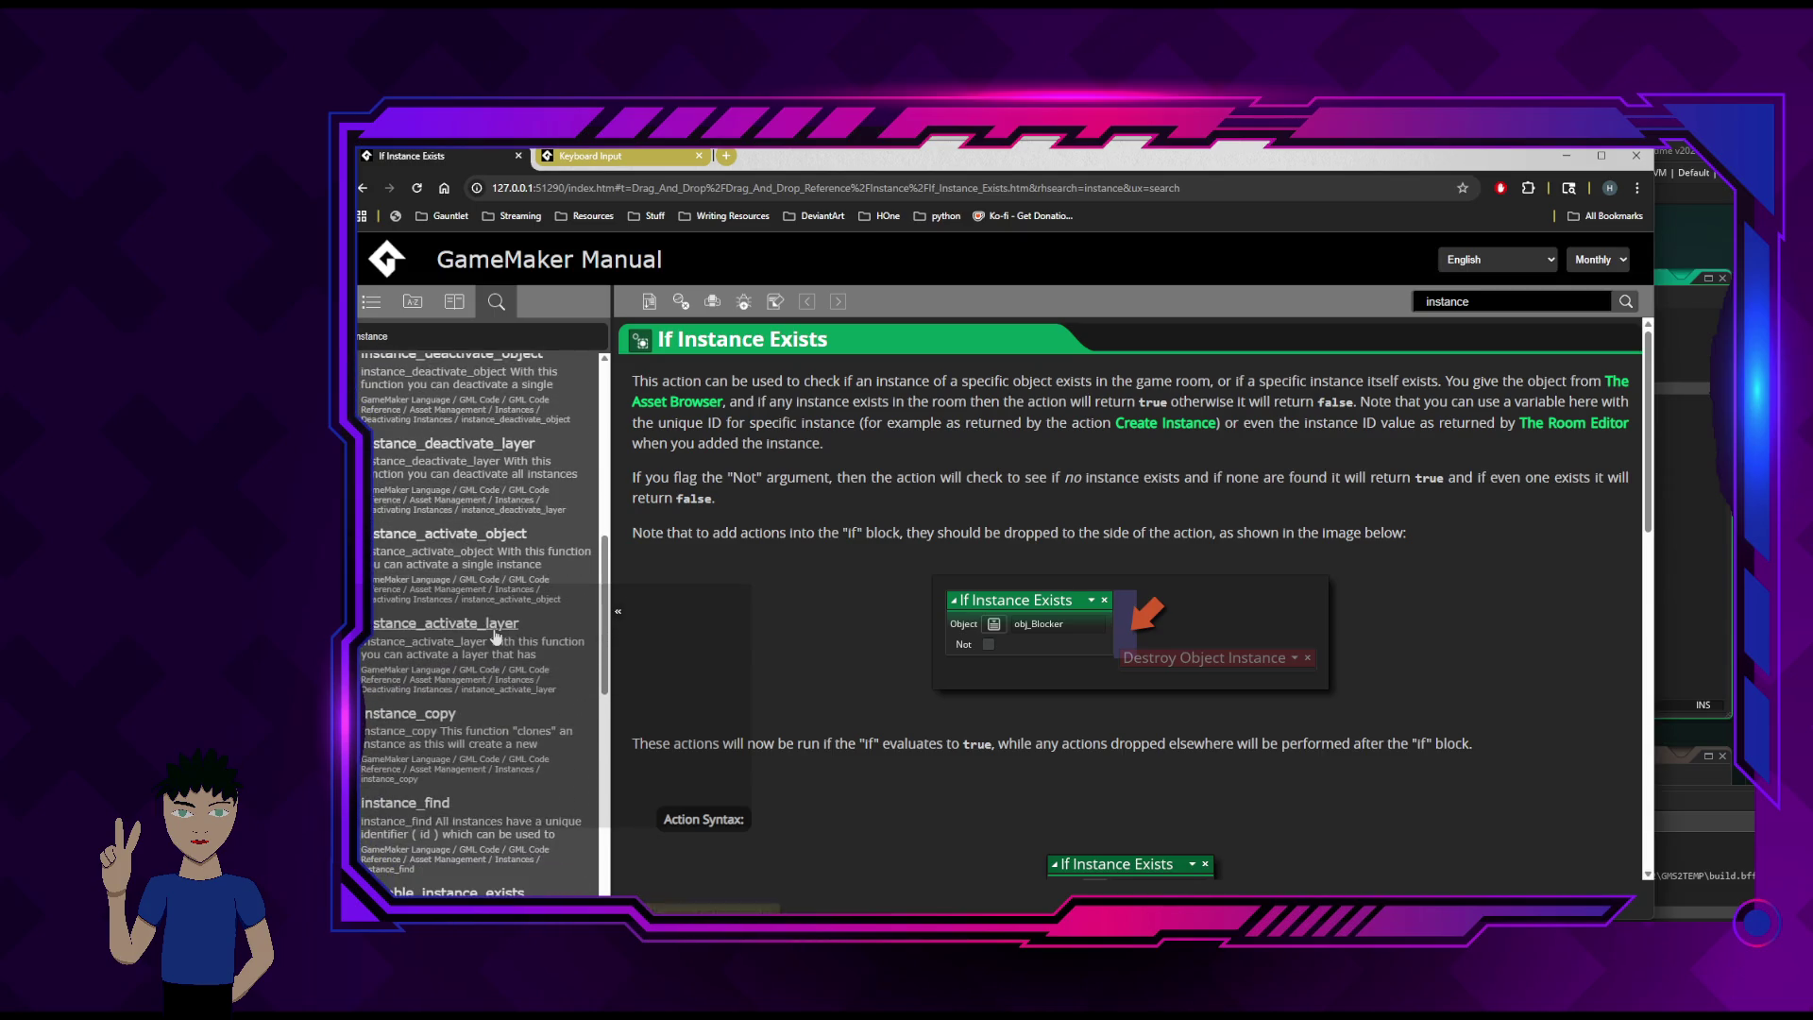
pyautogui.scroll(-3, 495, 632)
pyautogui.scroll(-2, 459, 598)
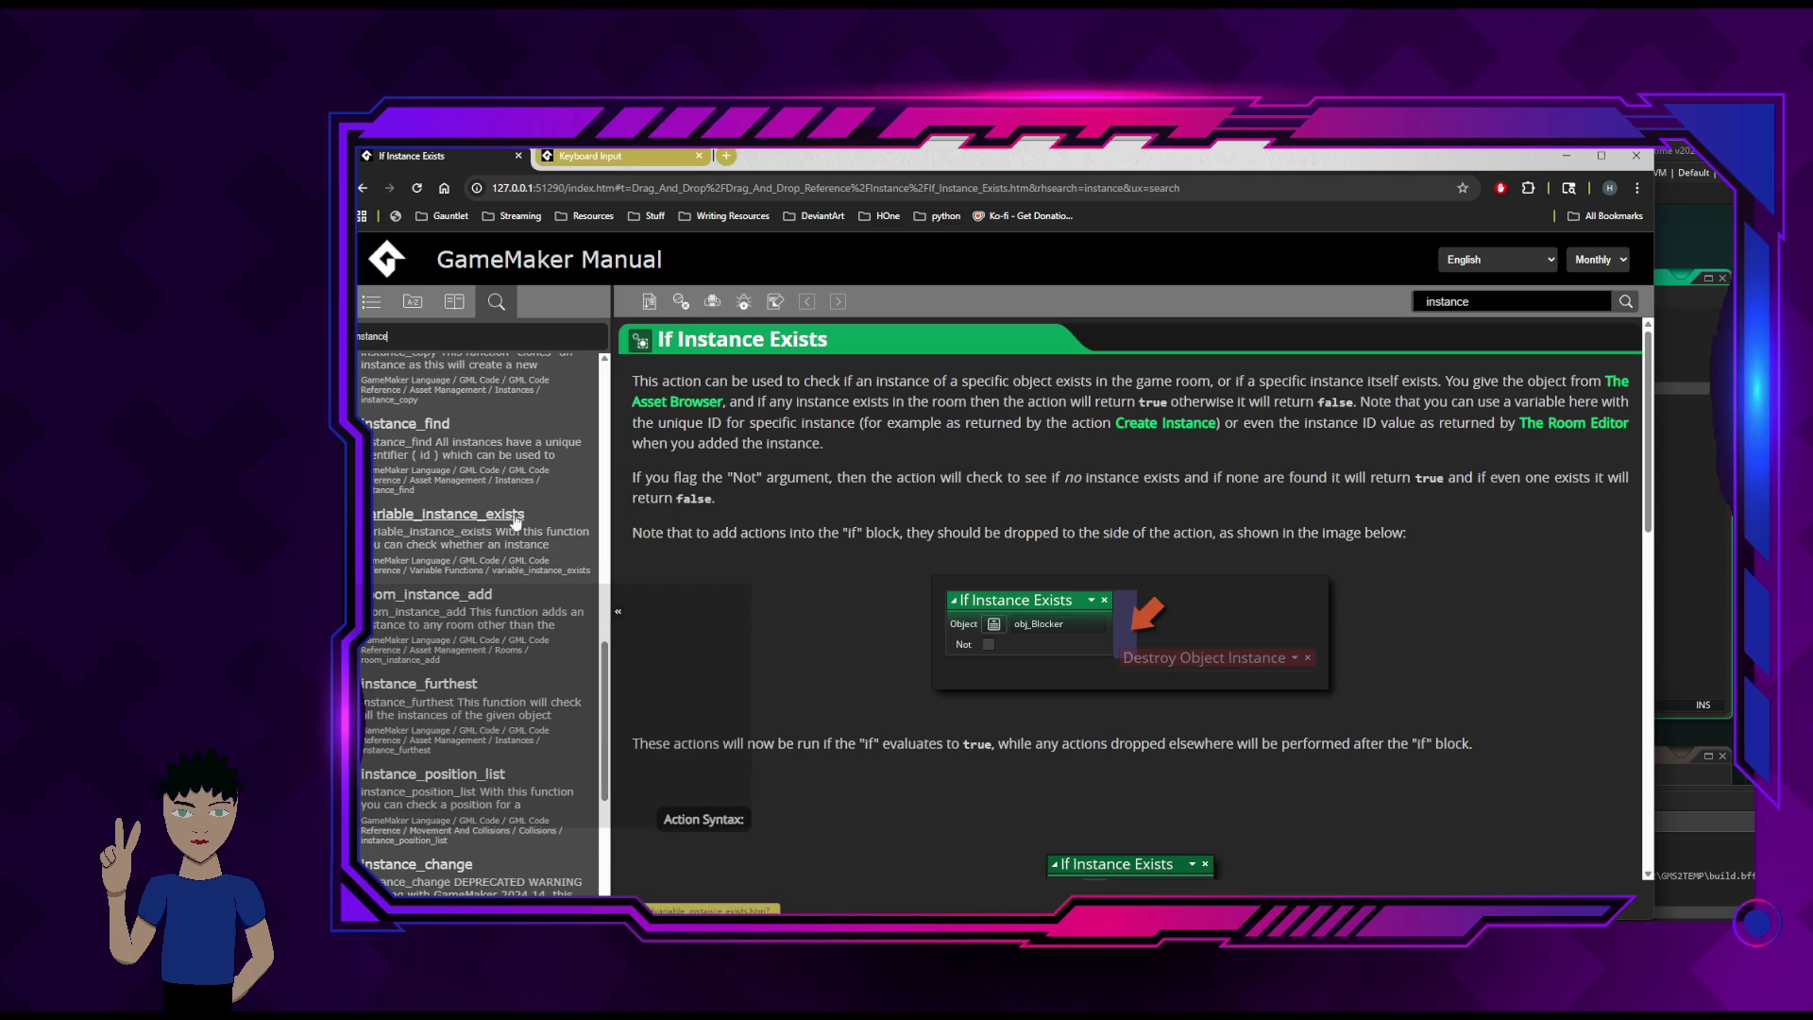
pyautogui.scroll(-3, 511, 558)
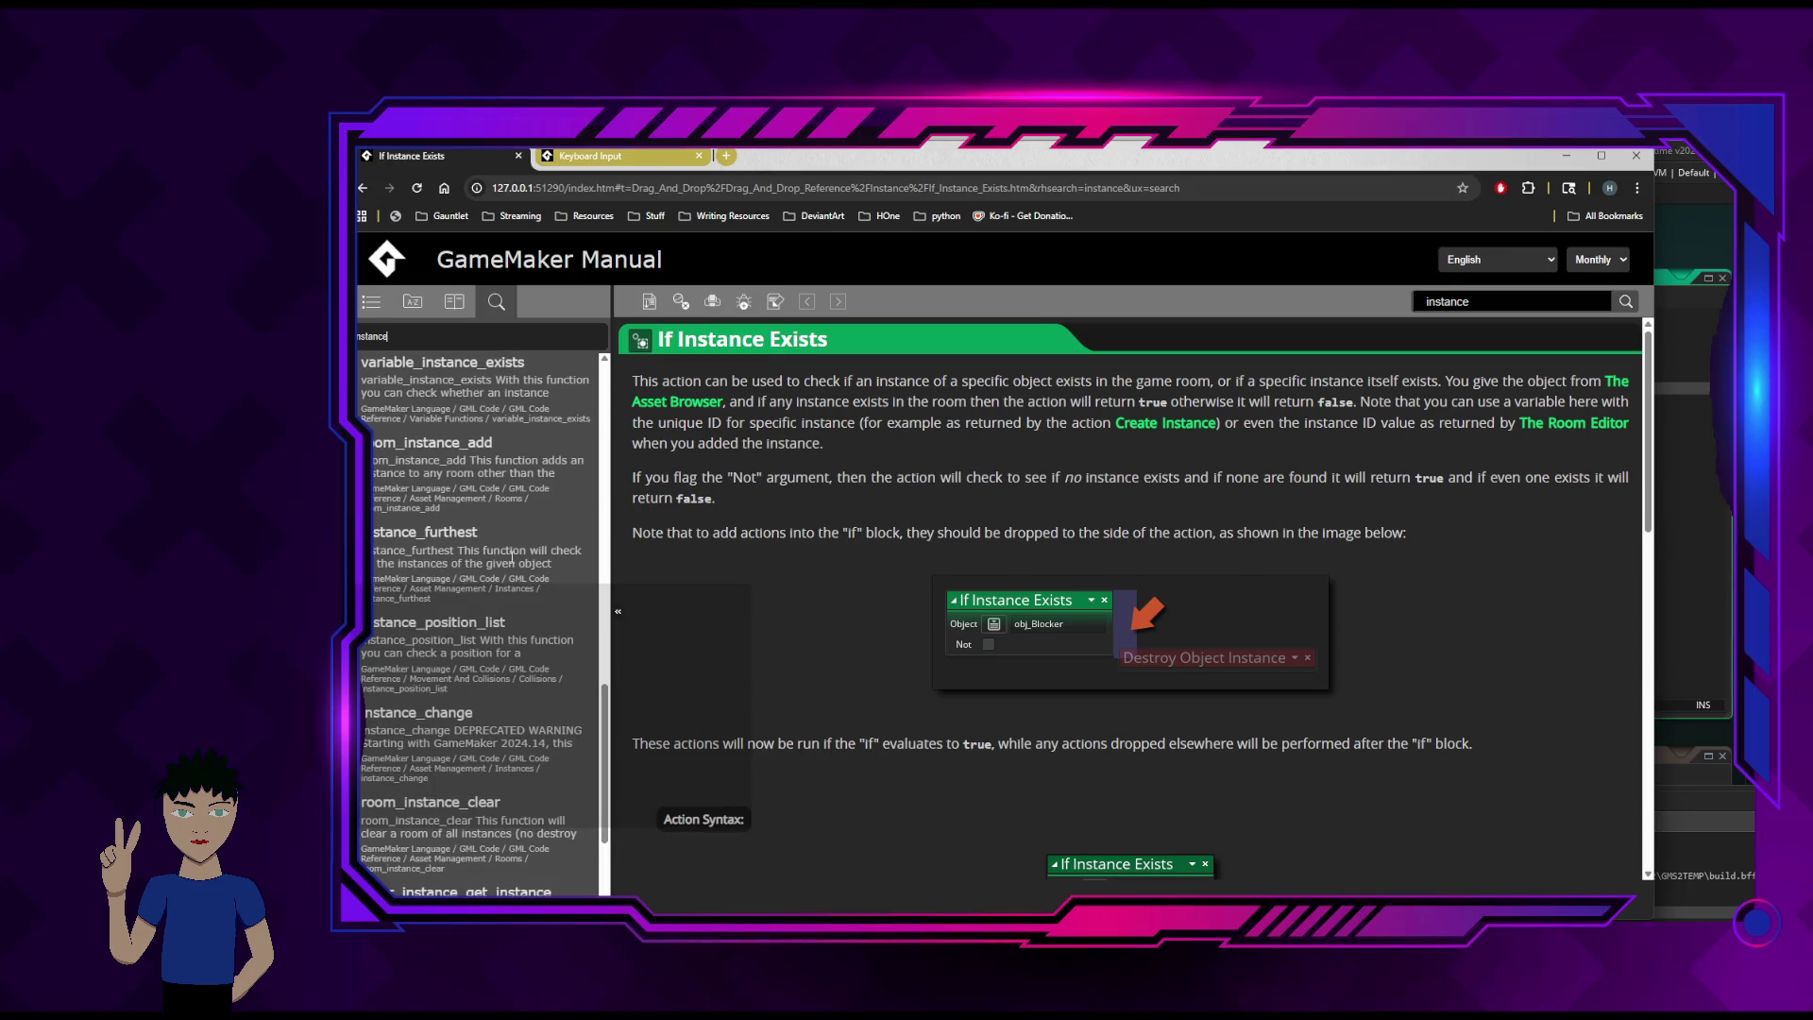
pyautogui.scroll(-3, 465, 563)
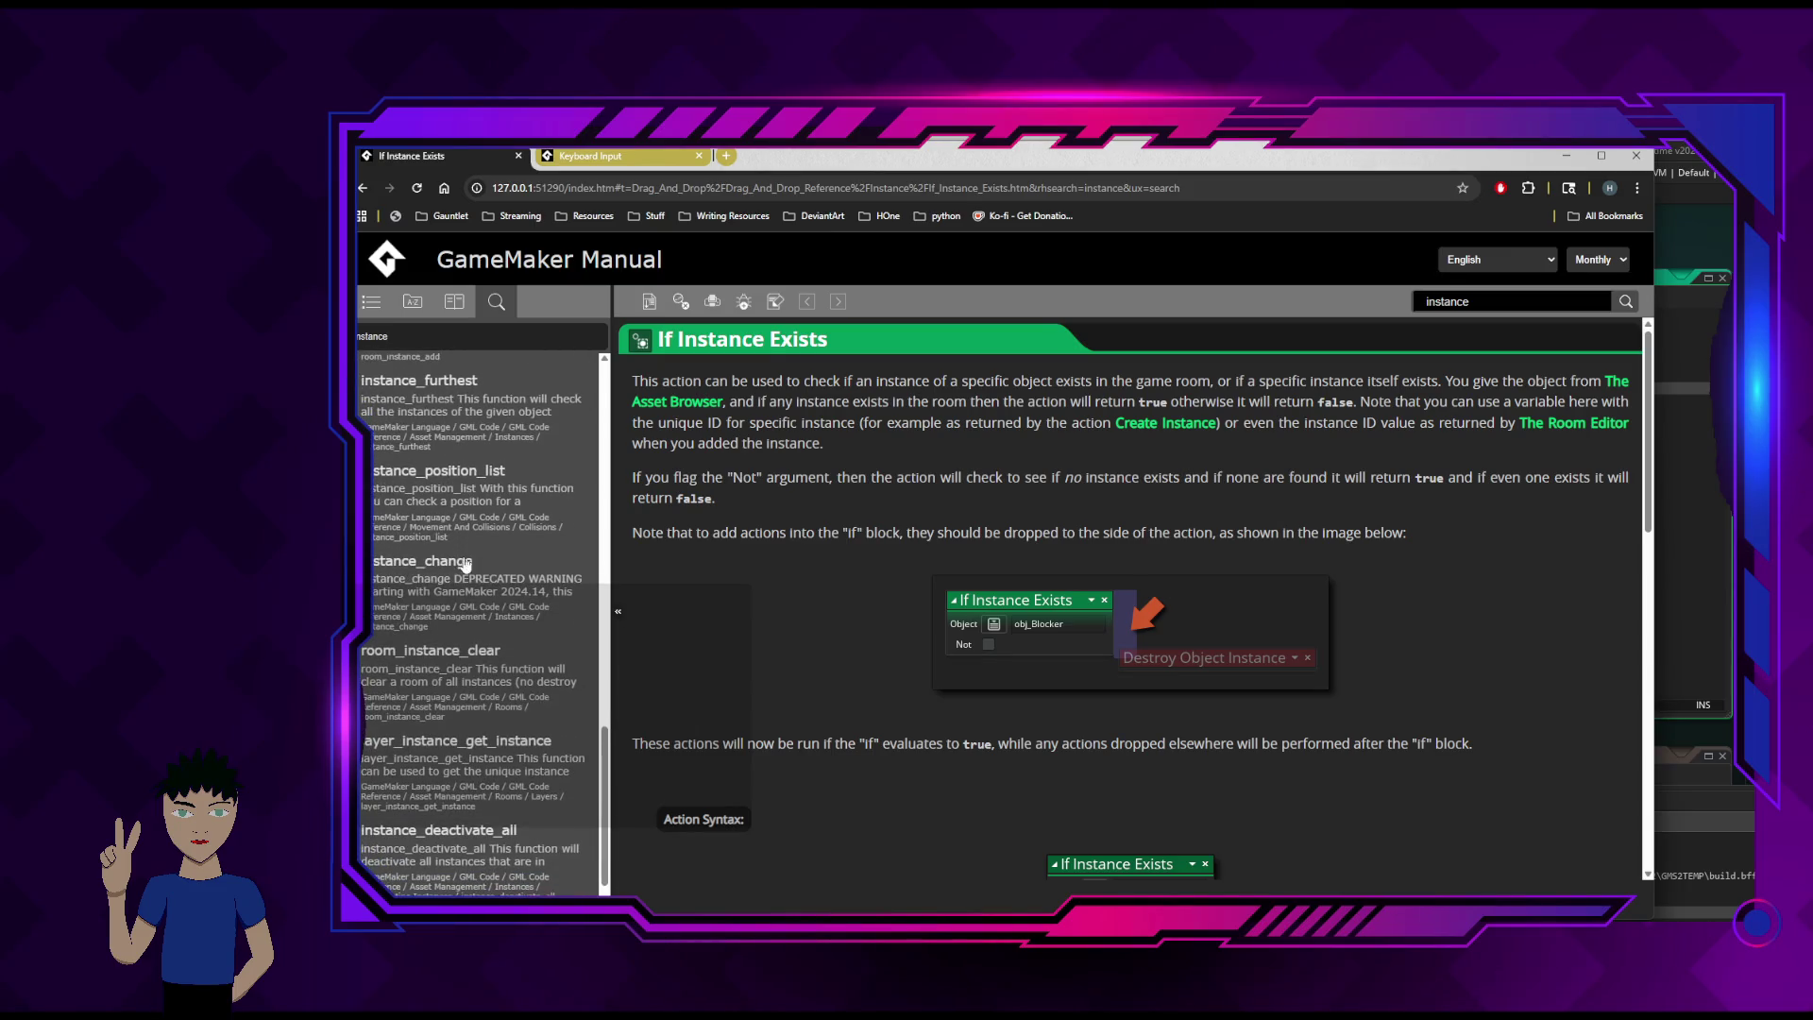
pyautogui.scroll(-2, 464, 585)
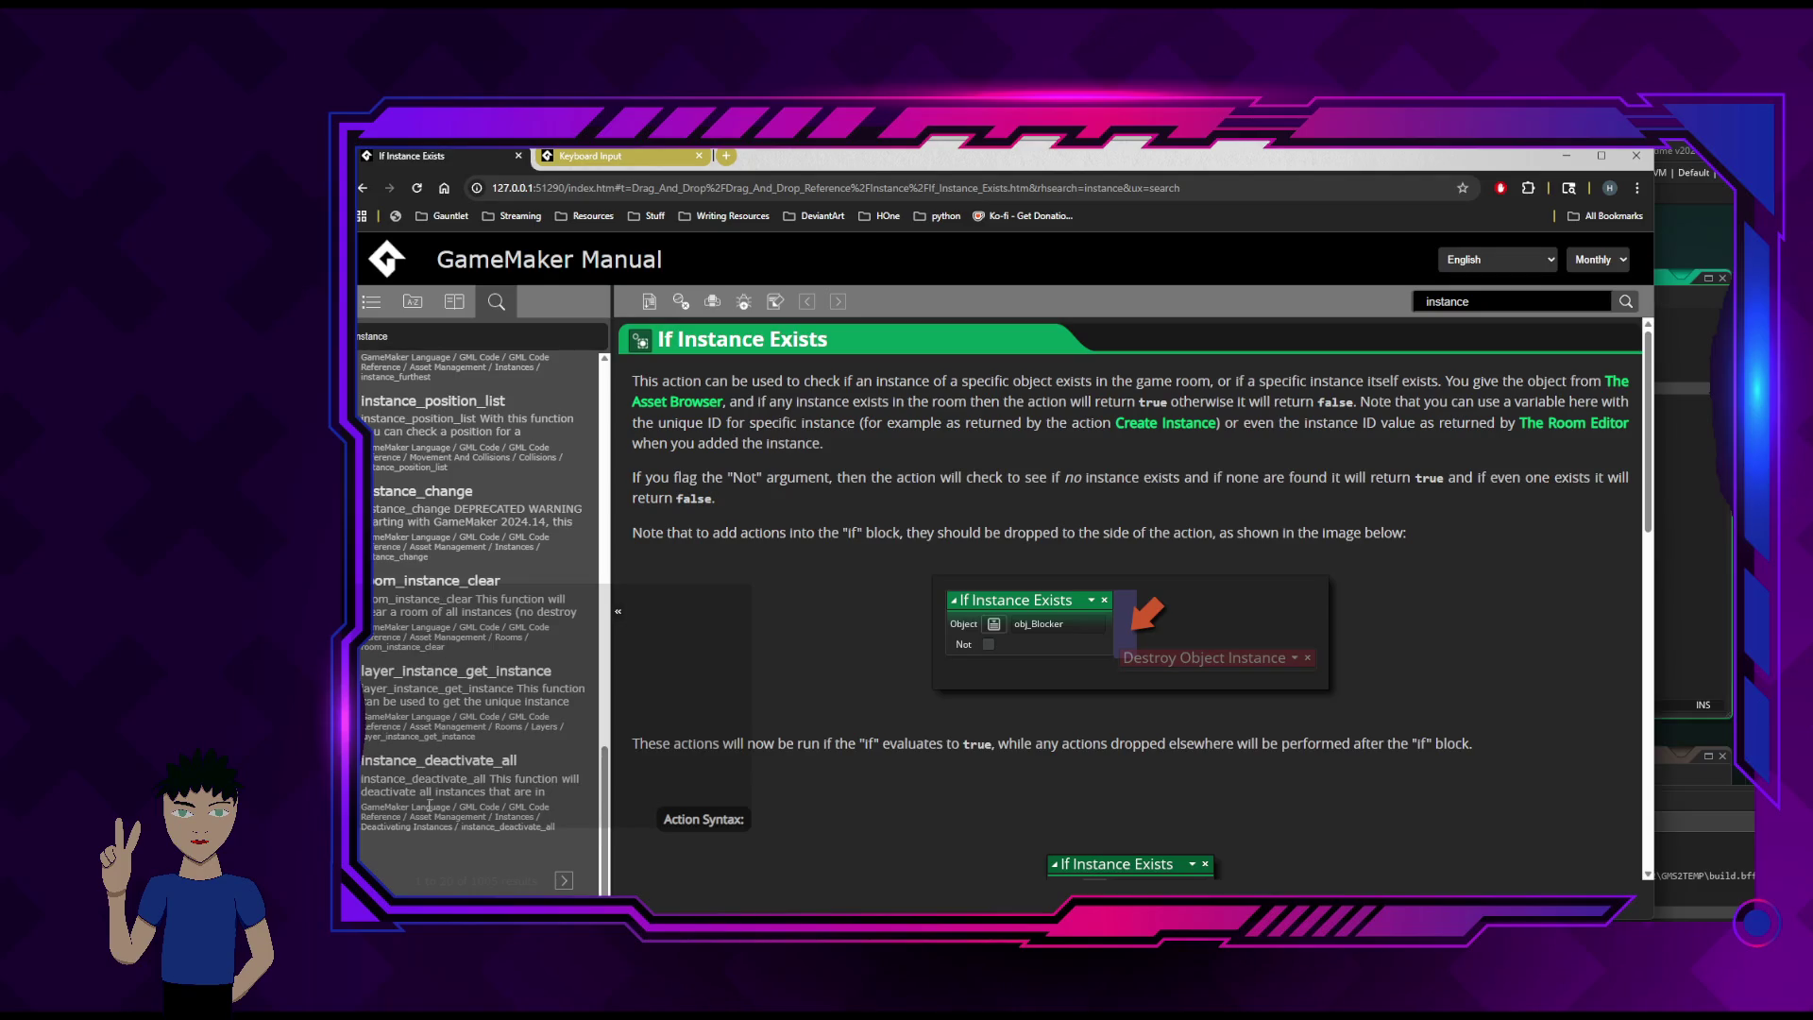
# - Show results 21–40 and open the Instance Variables page
pyautogui.click(566, 881)
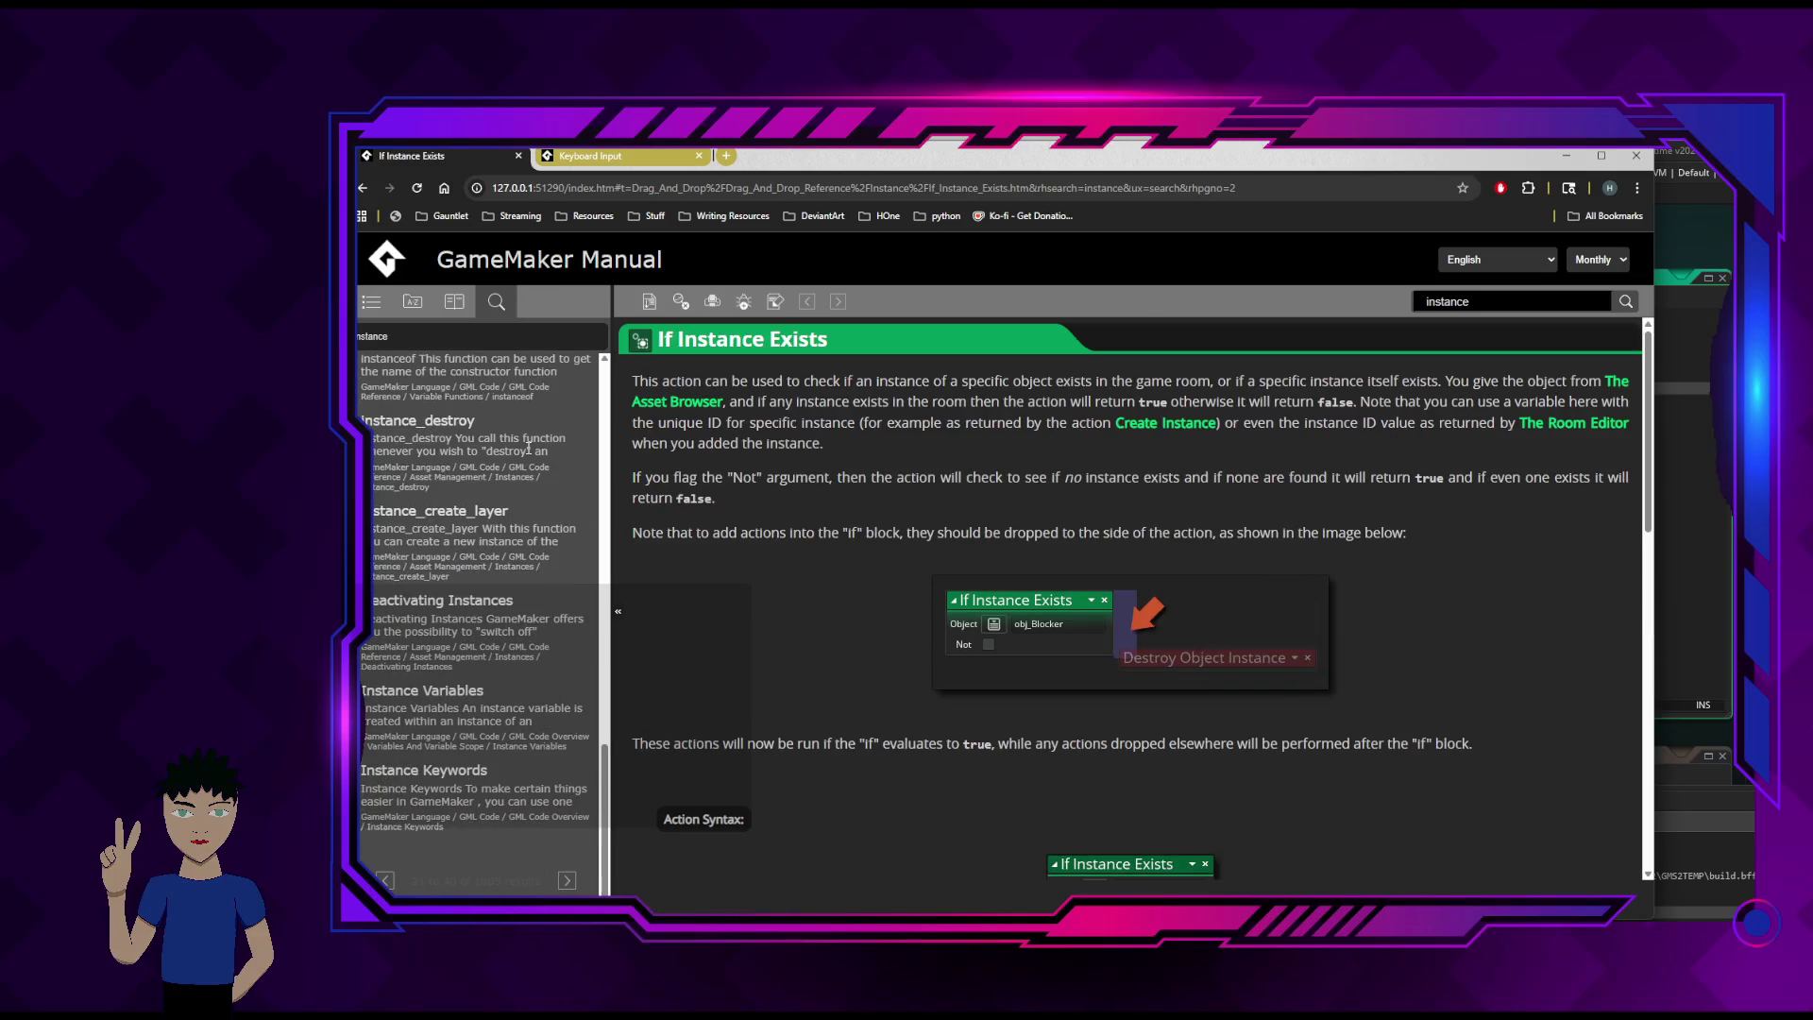
pyautogui.scroll(3, 515, 472)
pyautogui.scroll(-3, 484, 538)
pyautogui.click(474, 692)
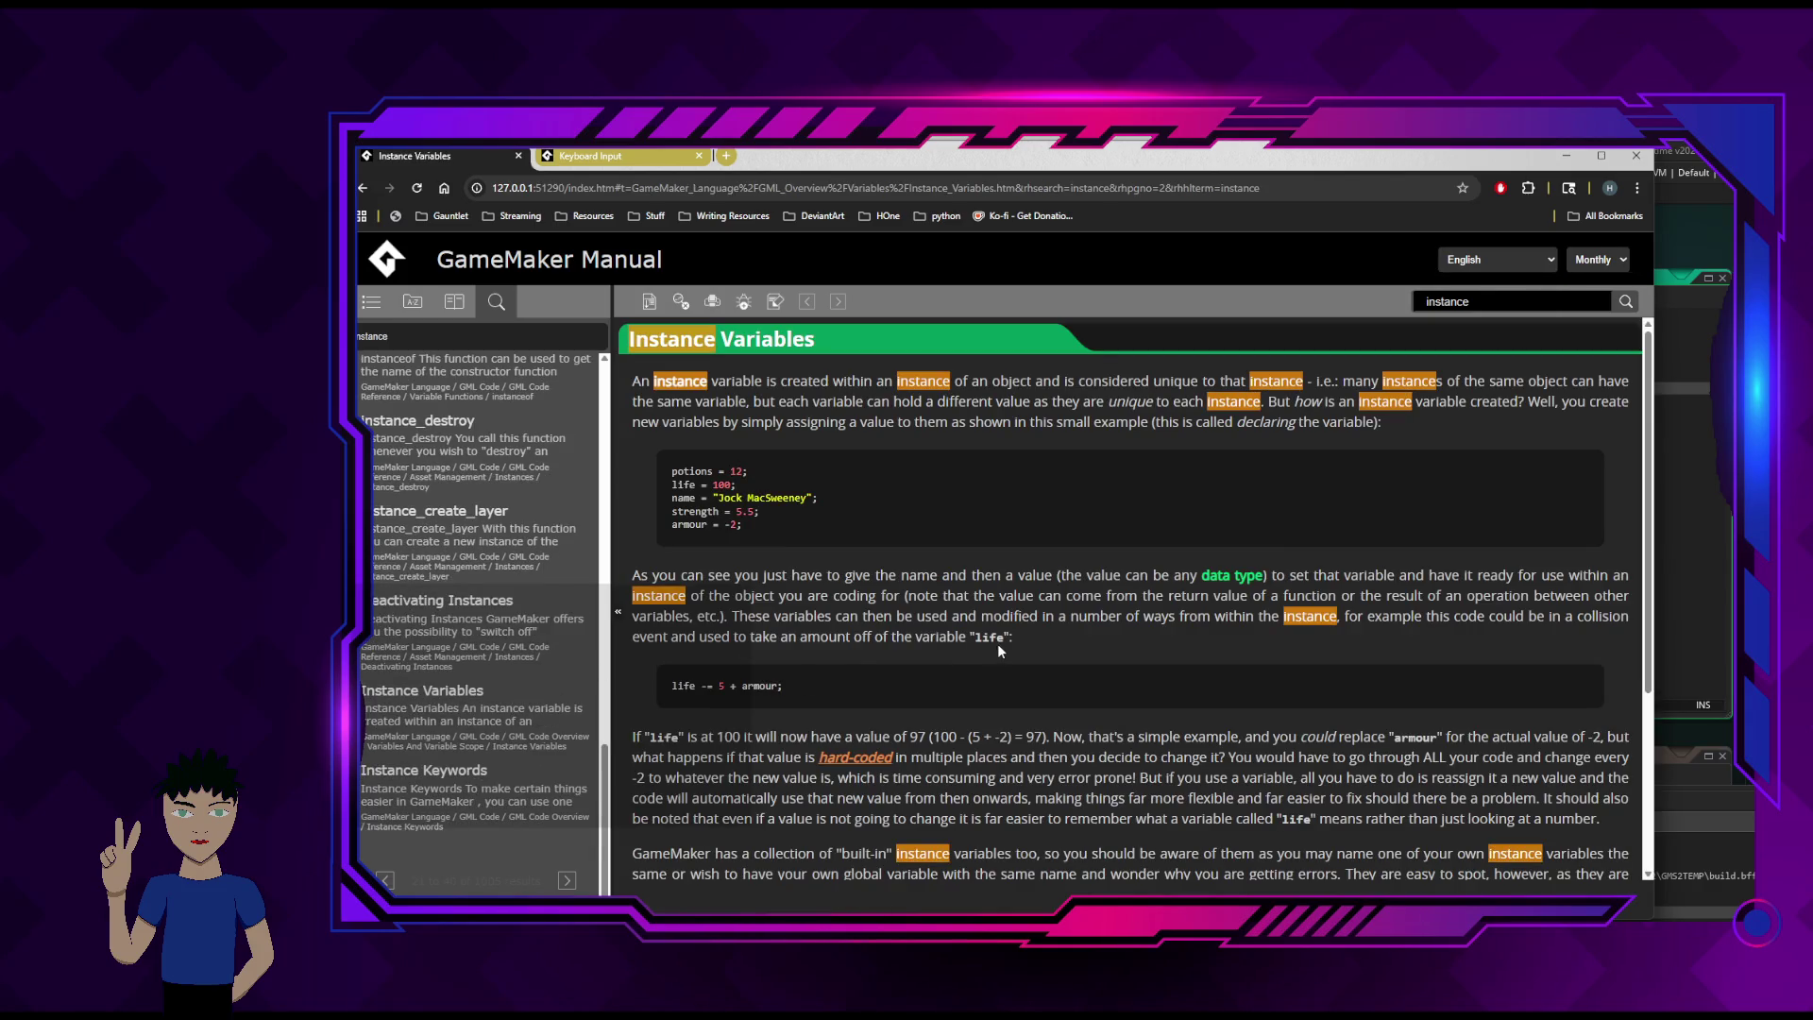
# - Look at the instanceof page, then open Instances and scroll to its Function Reference
pyautogui.scroll(-3, 998, 644)
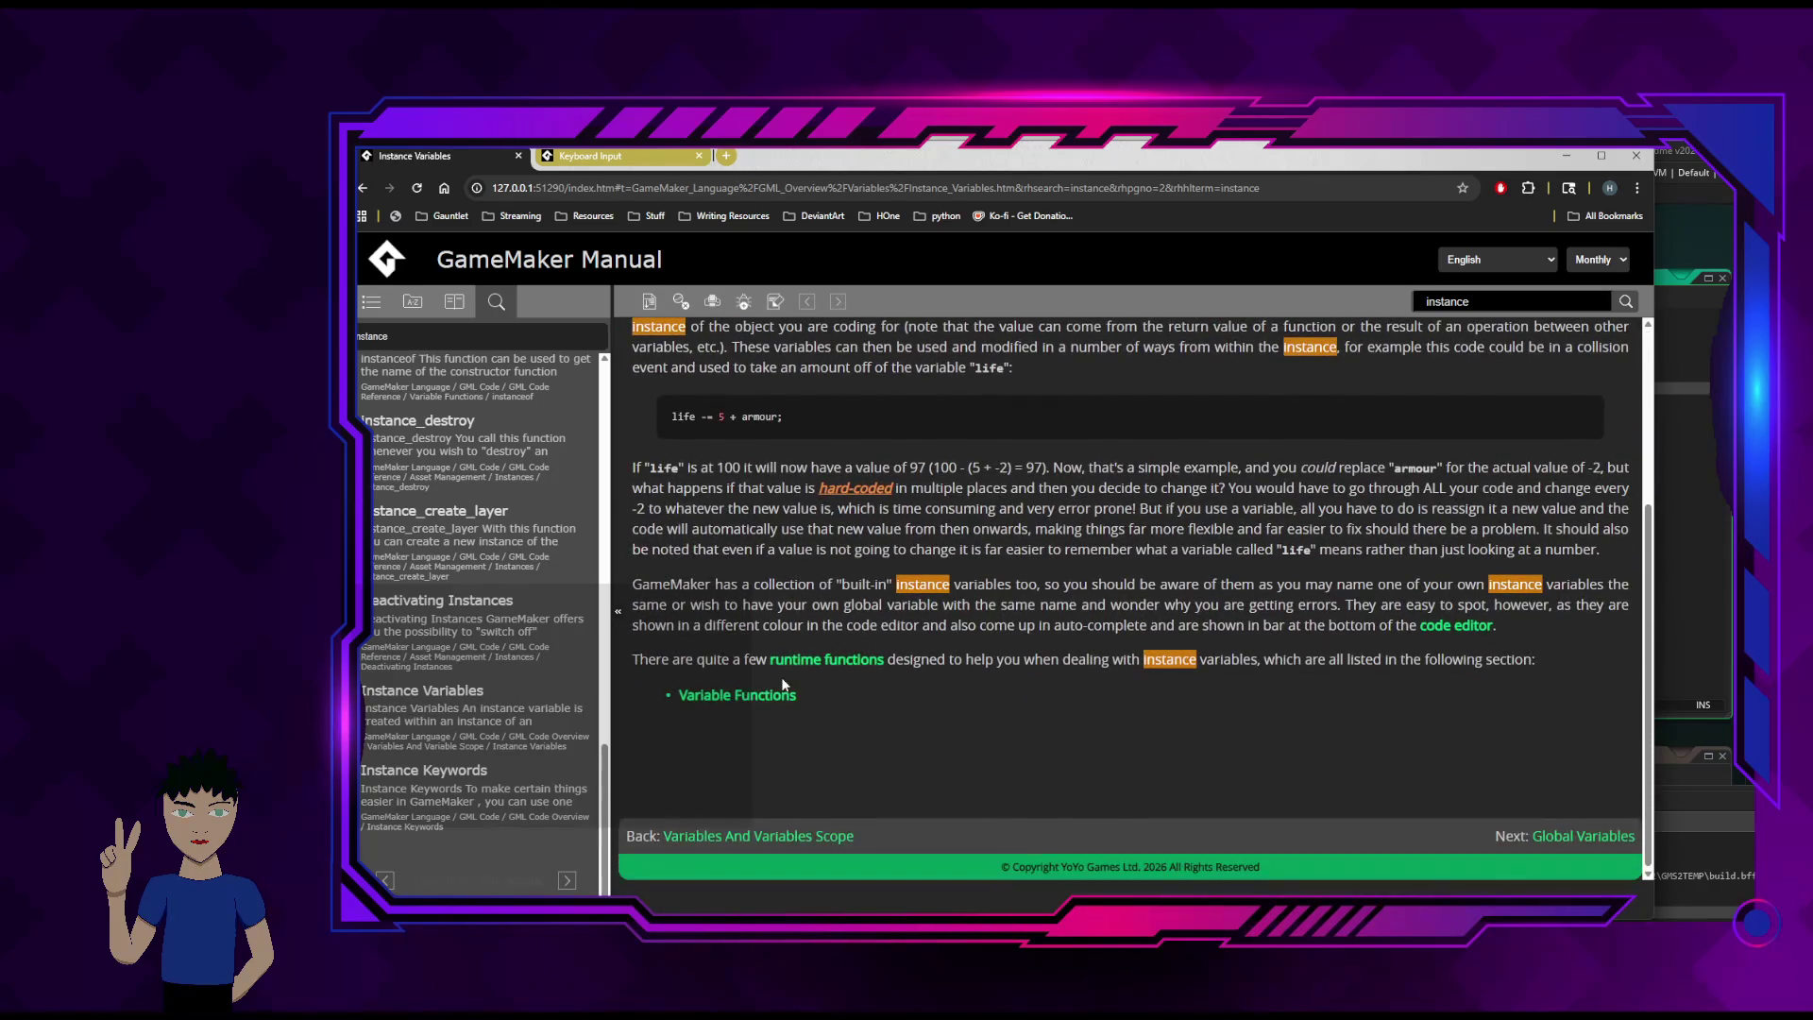
pyautogui.scroll(3, 512, 665)
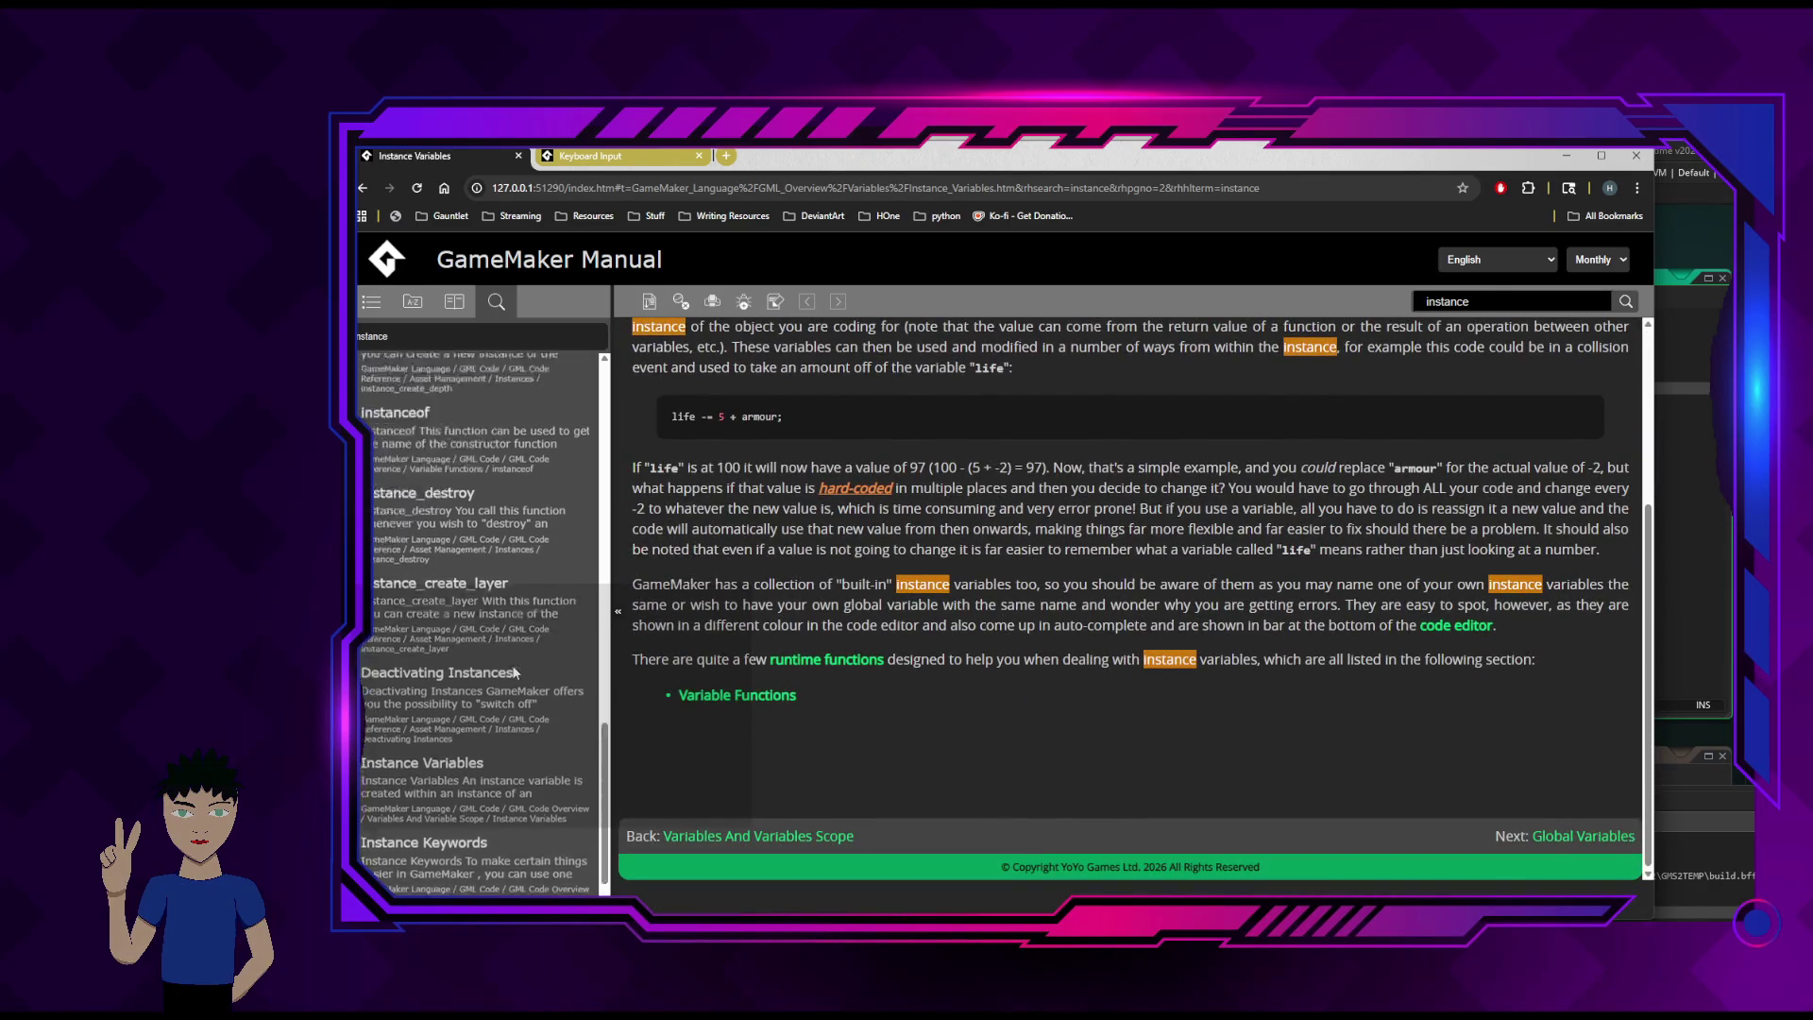
pyautogui.scroll(2, 515, 665)
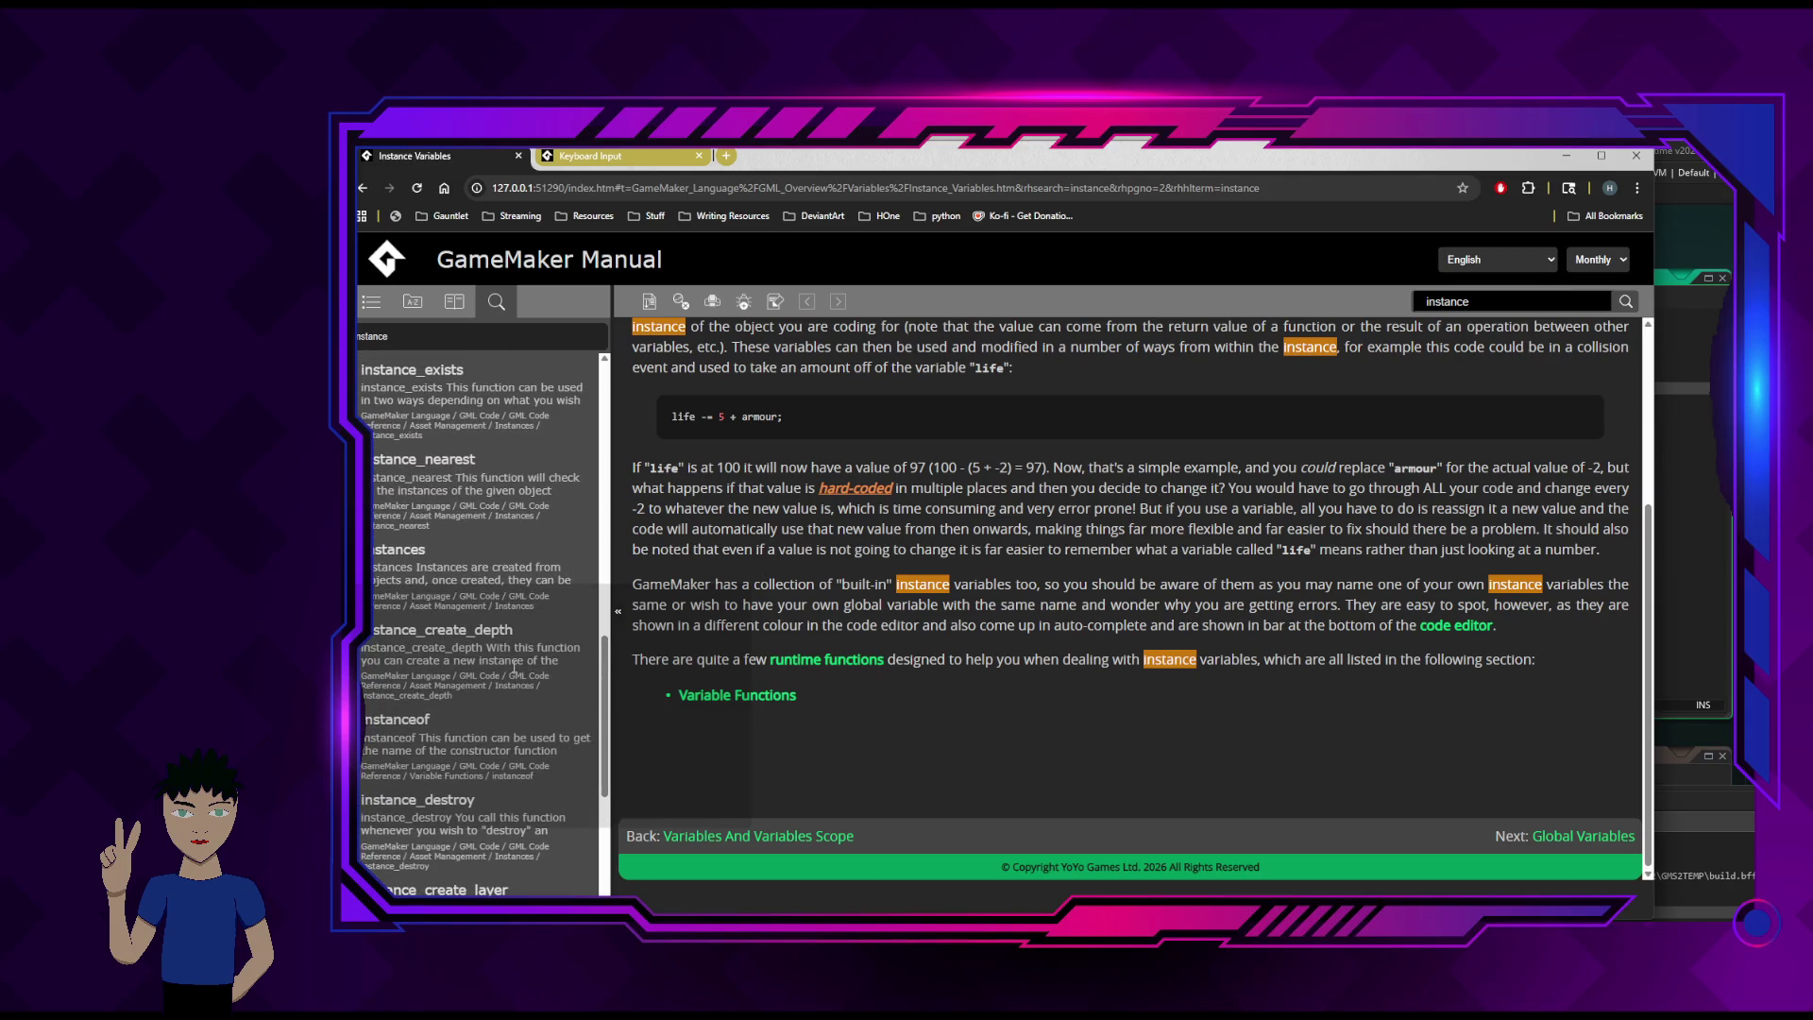
pyautogui.click(417, 740)
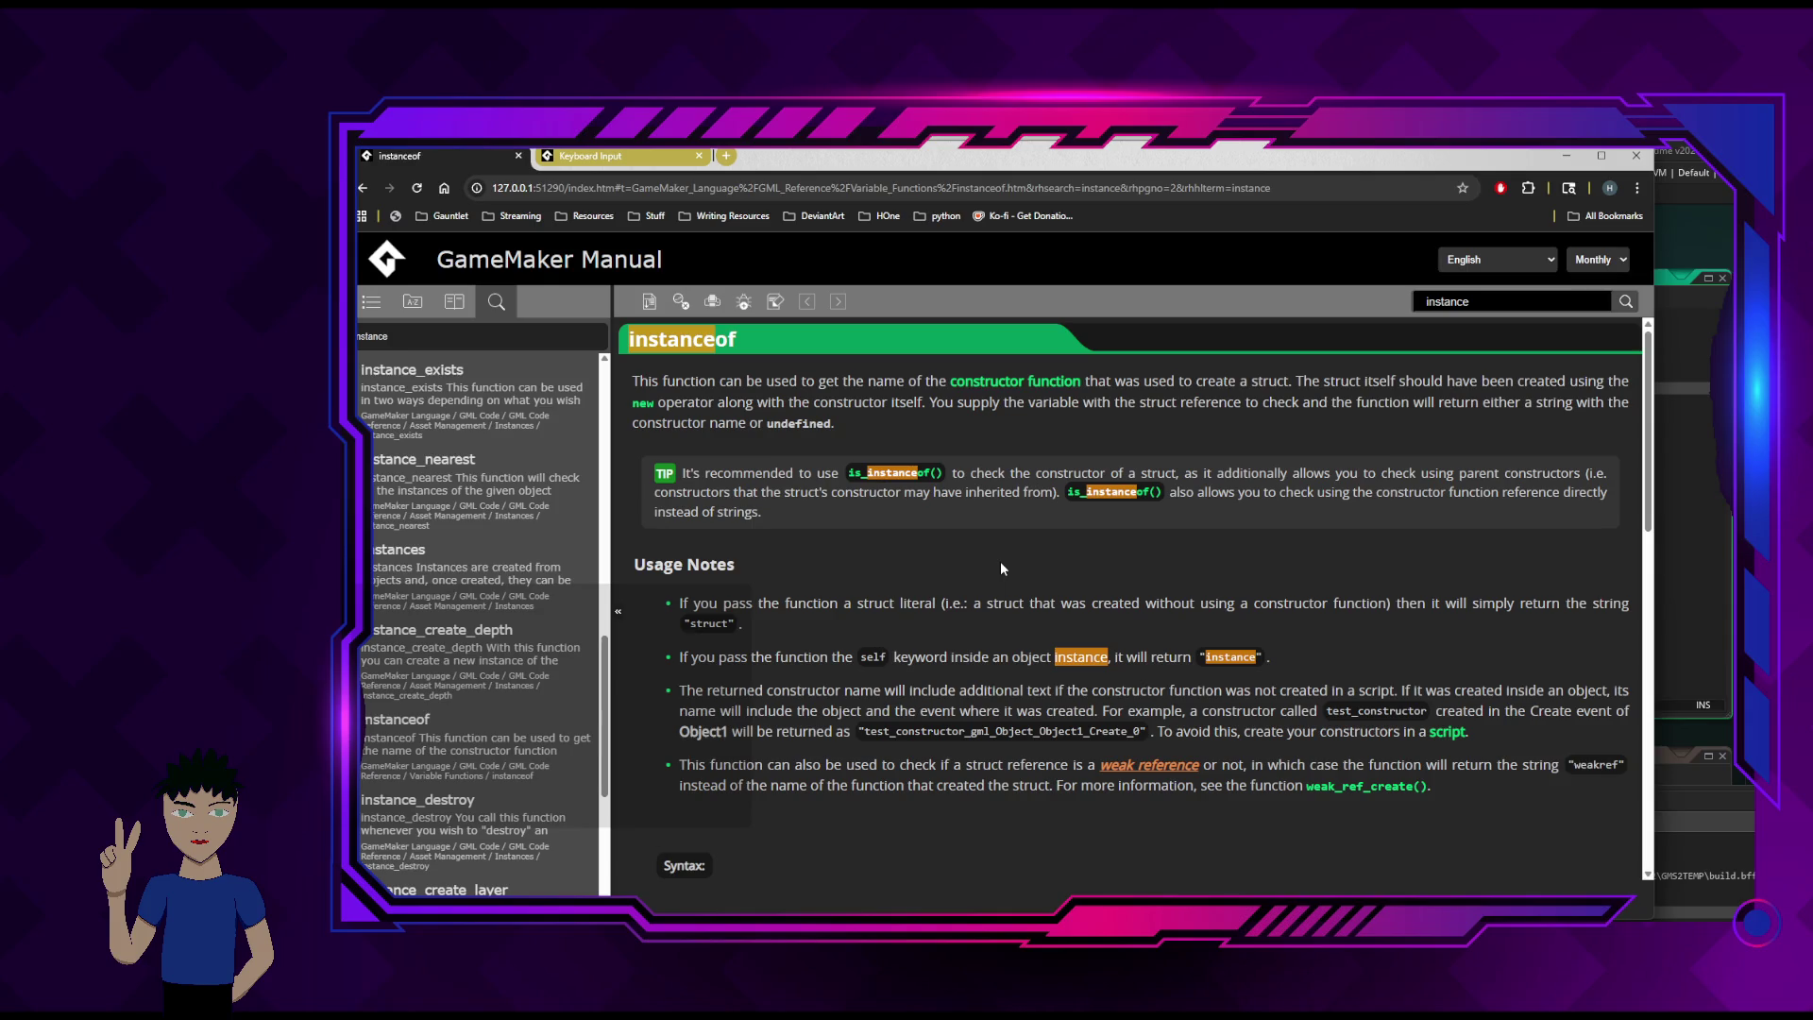
pyautogui.click(422, 552)
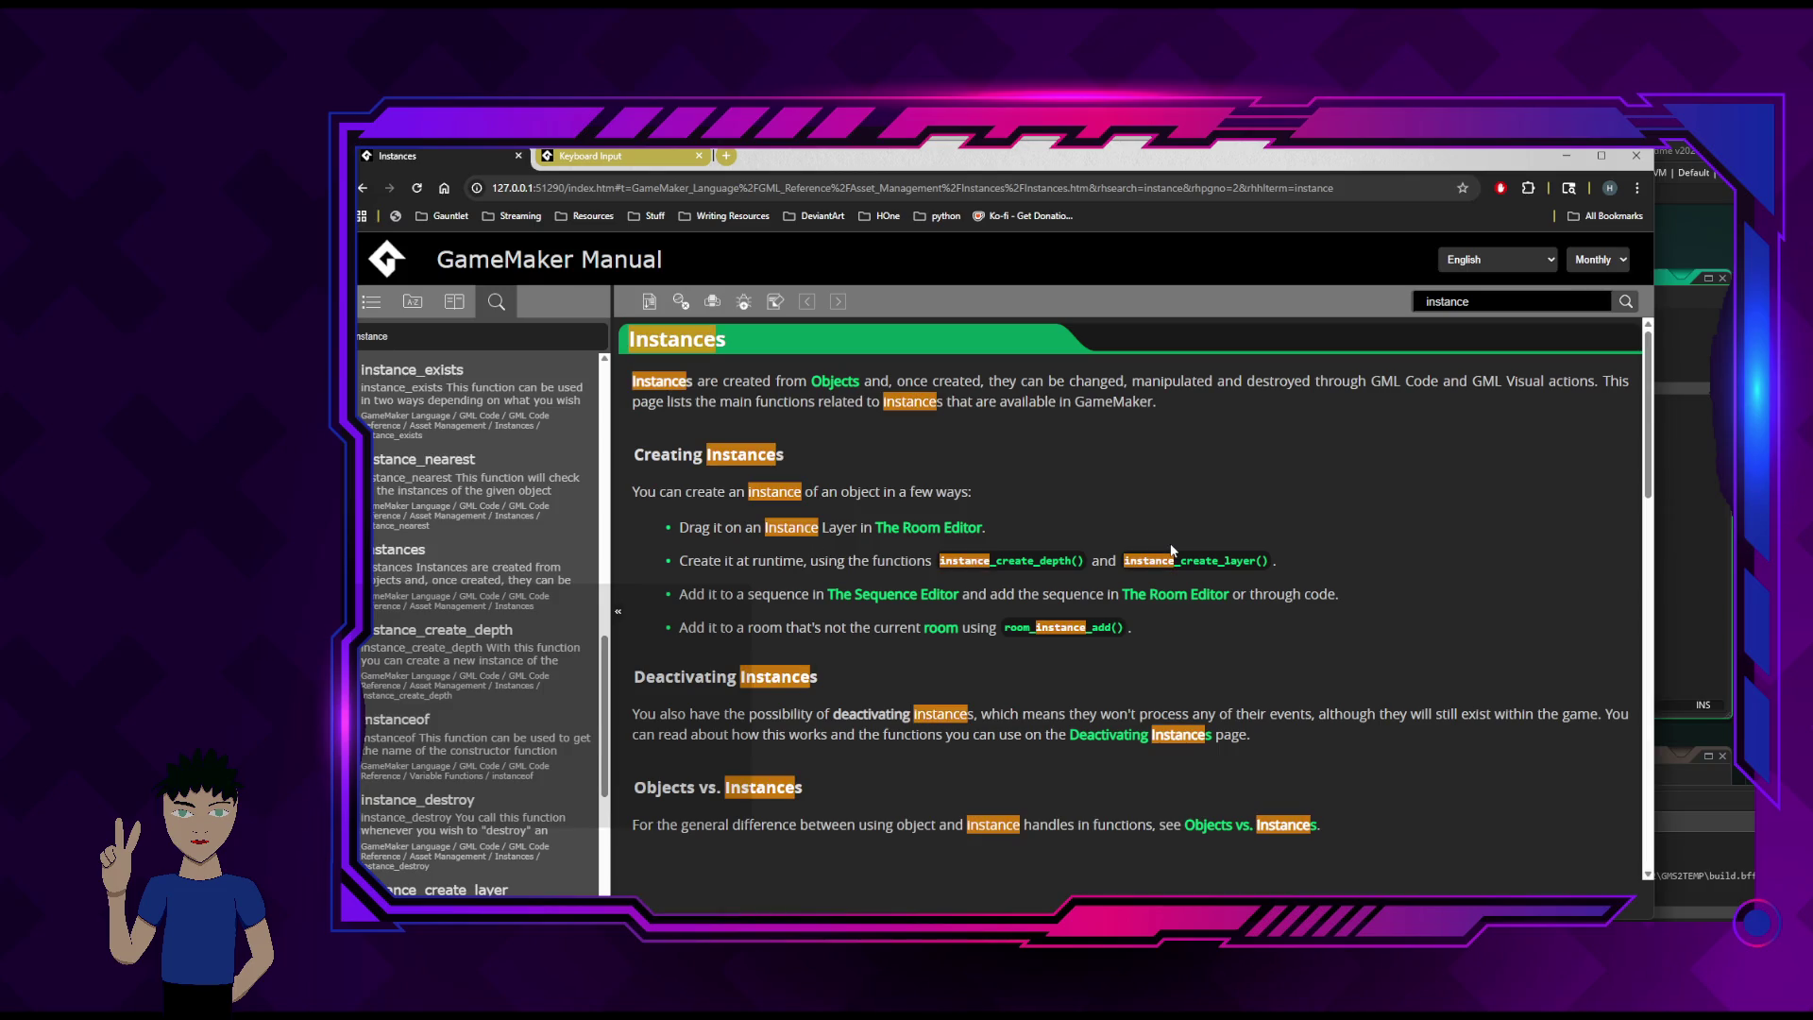
pyautogui.scroll(-3, 1354, 546)
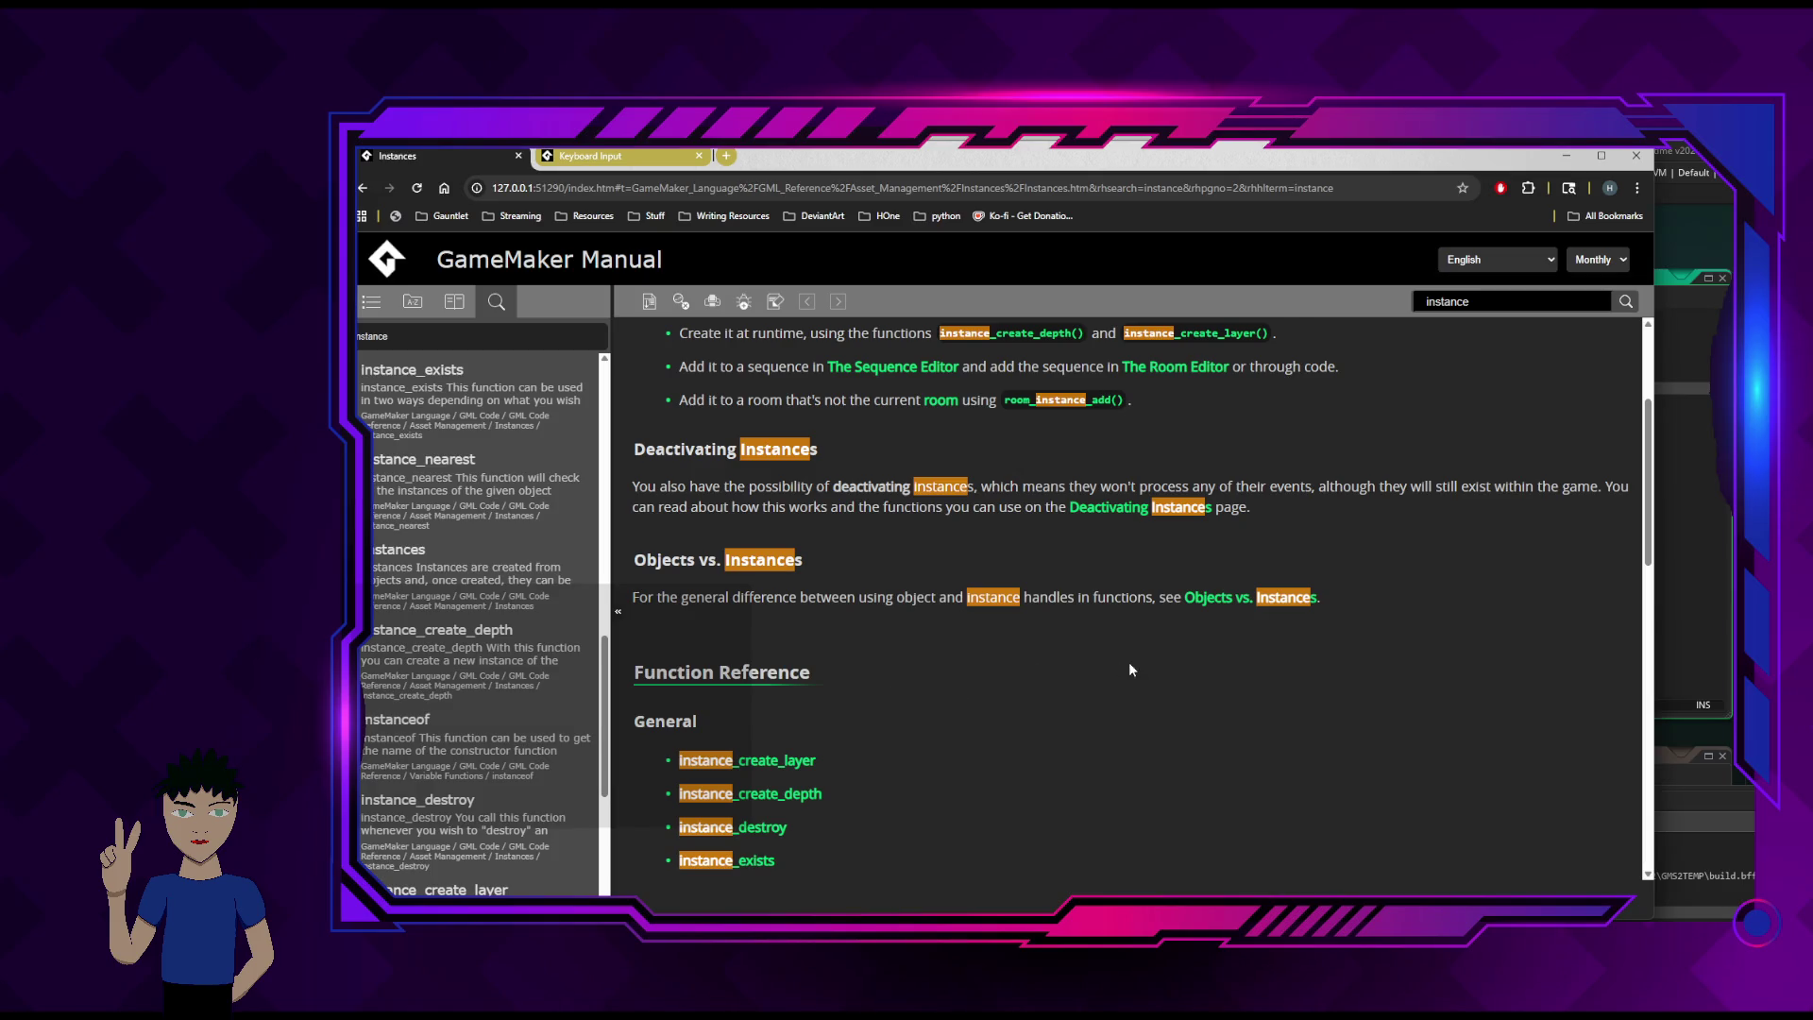
# - Read the instance_exists page's syntax and example, then minimize the manual
pyautogui.click(727, 860)
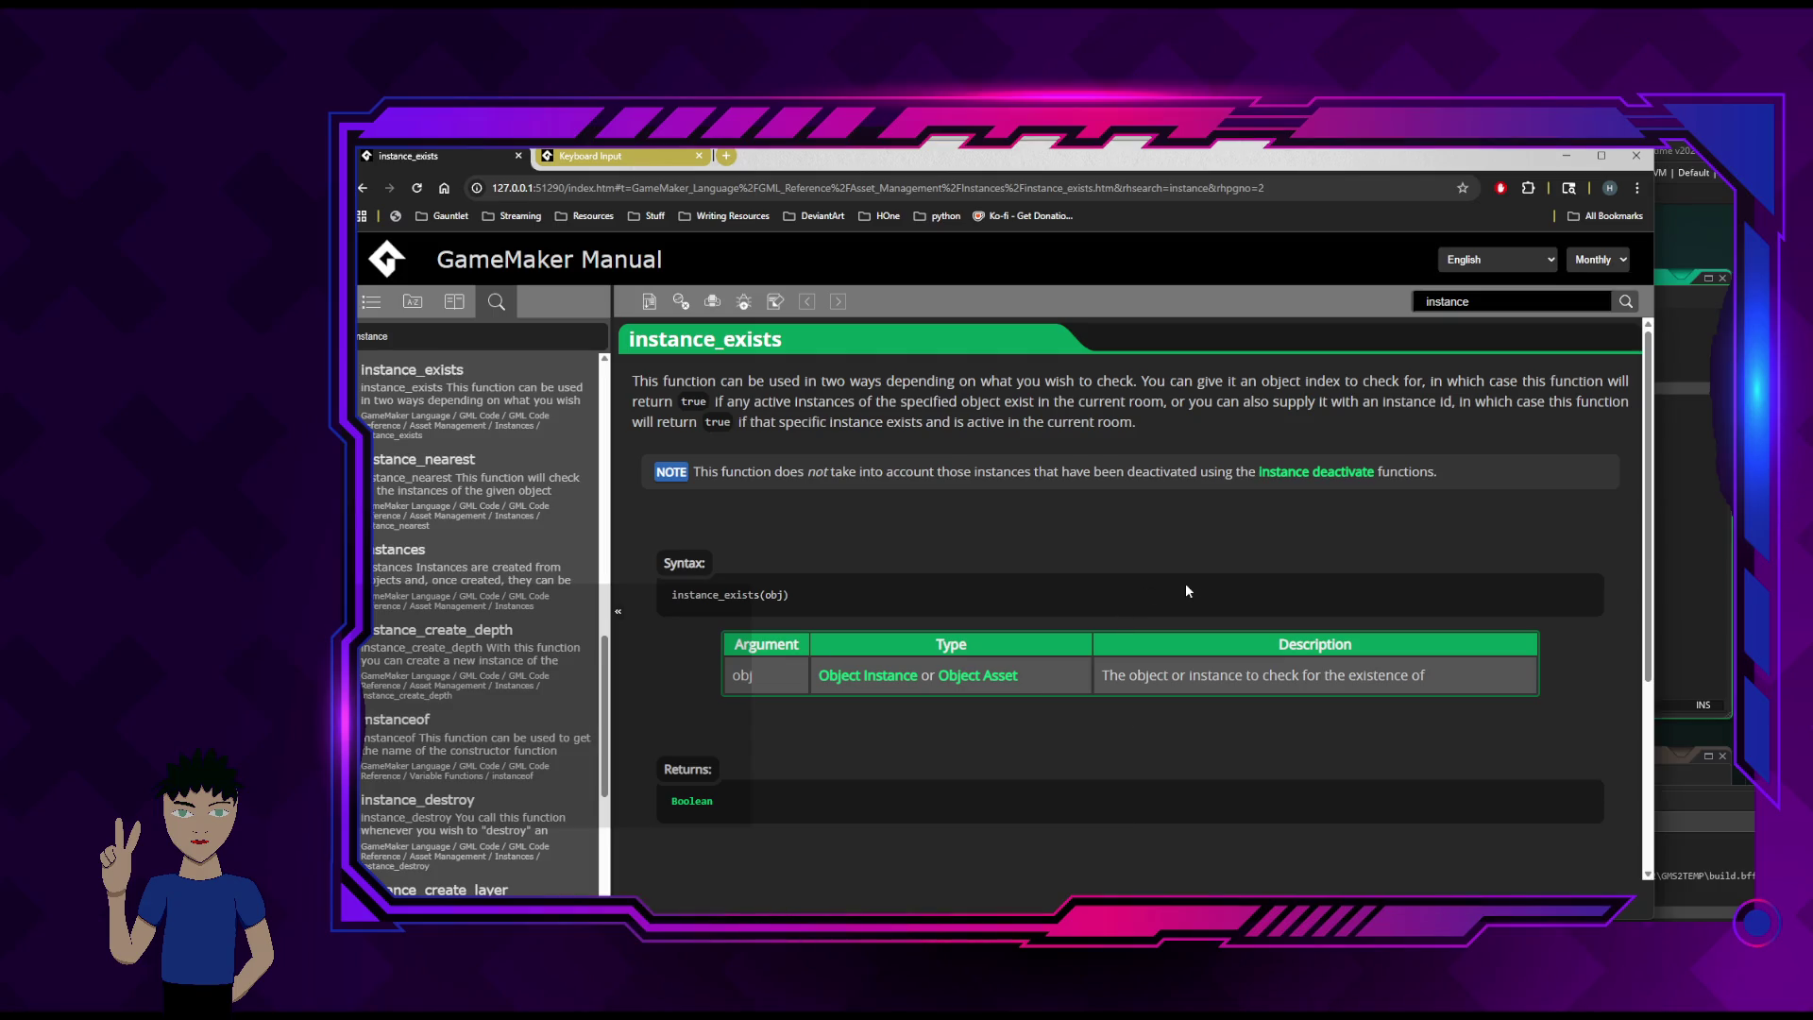
pyautogui.scroll(-3, 1187, 590)
pyautogui.scroll(-1, 813, 641)
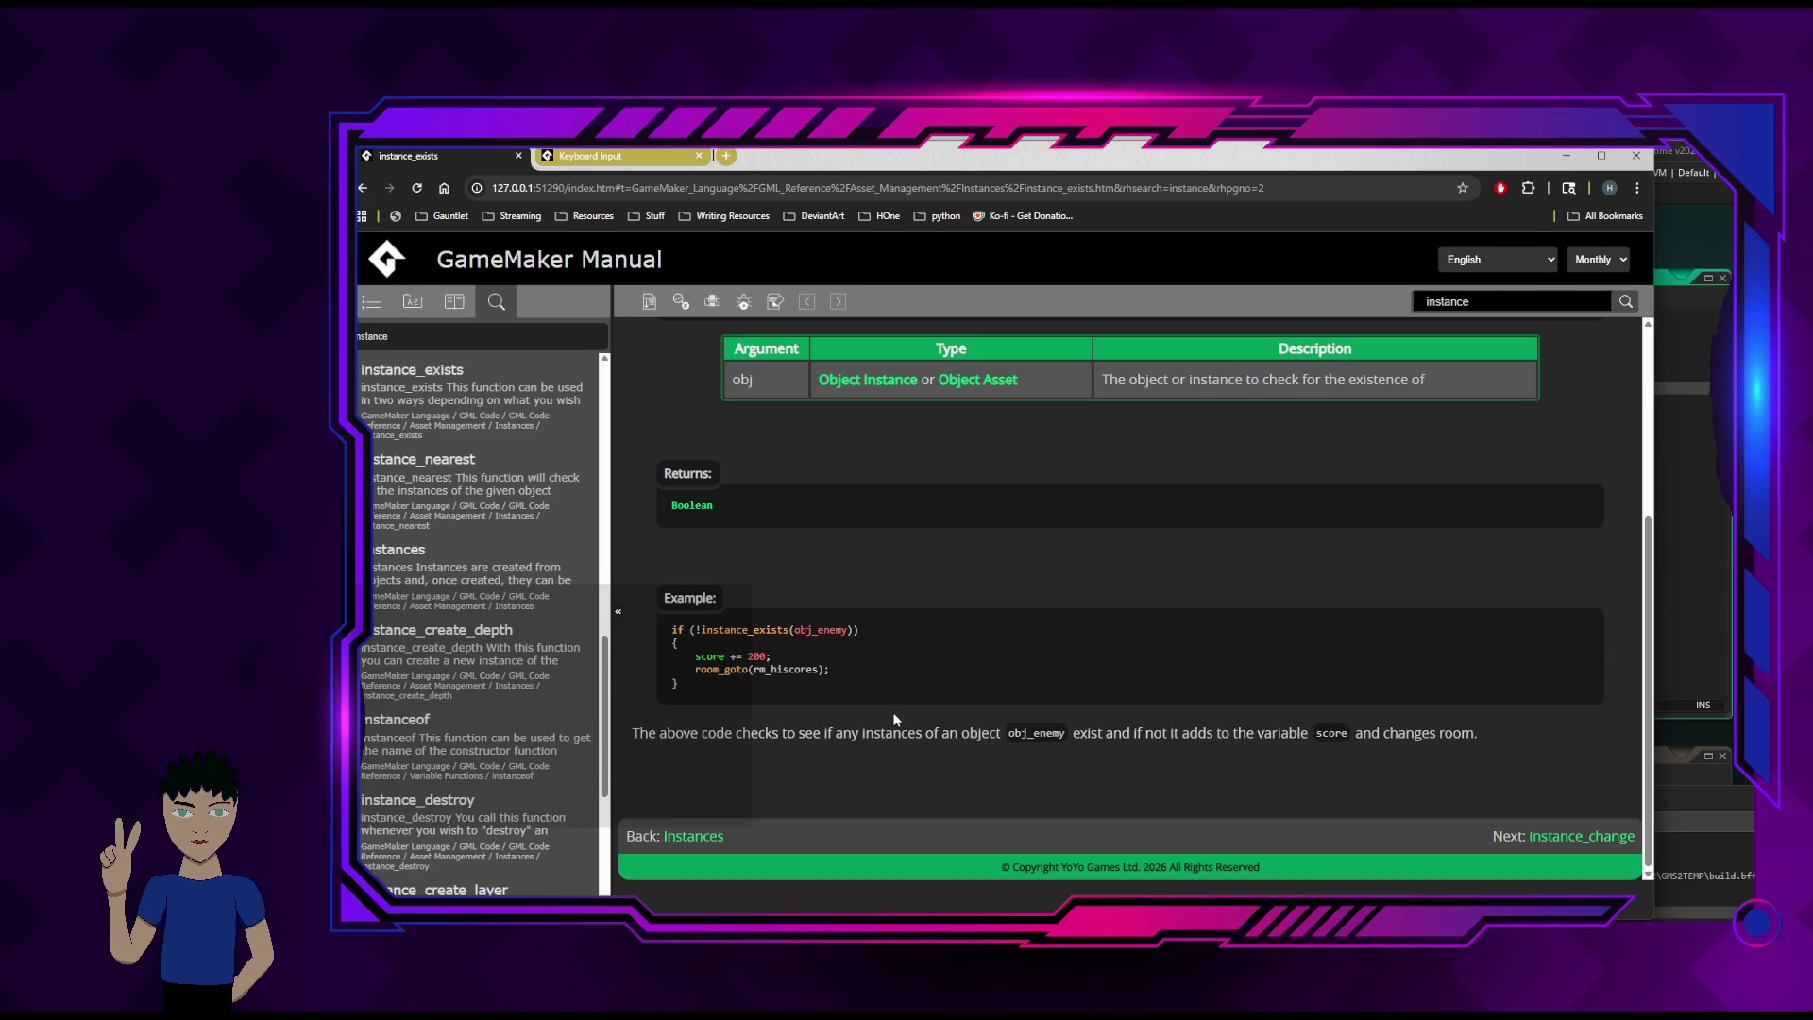
pyautogui.scroll(3, 945, 719)
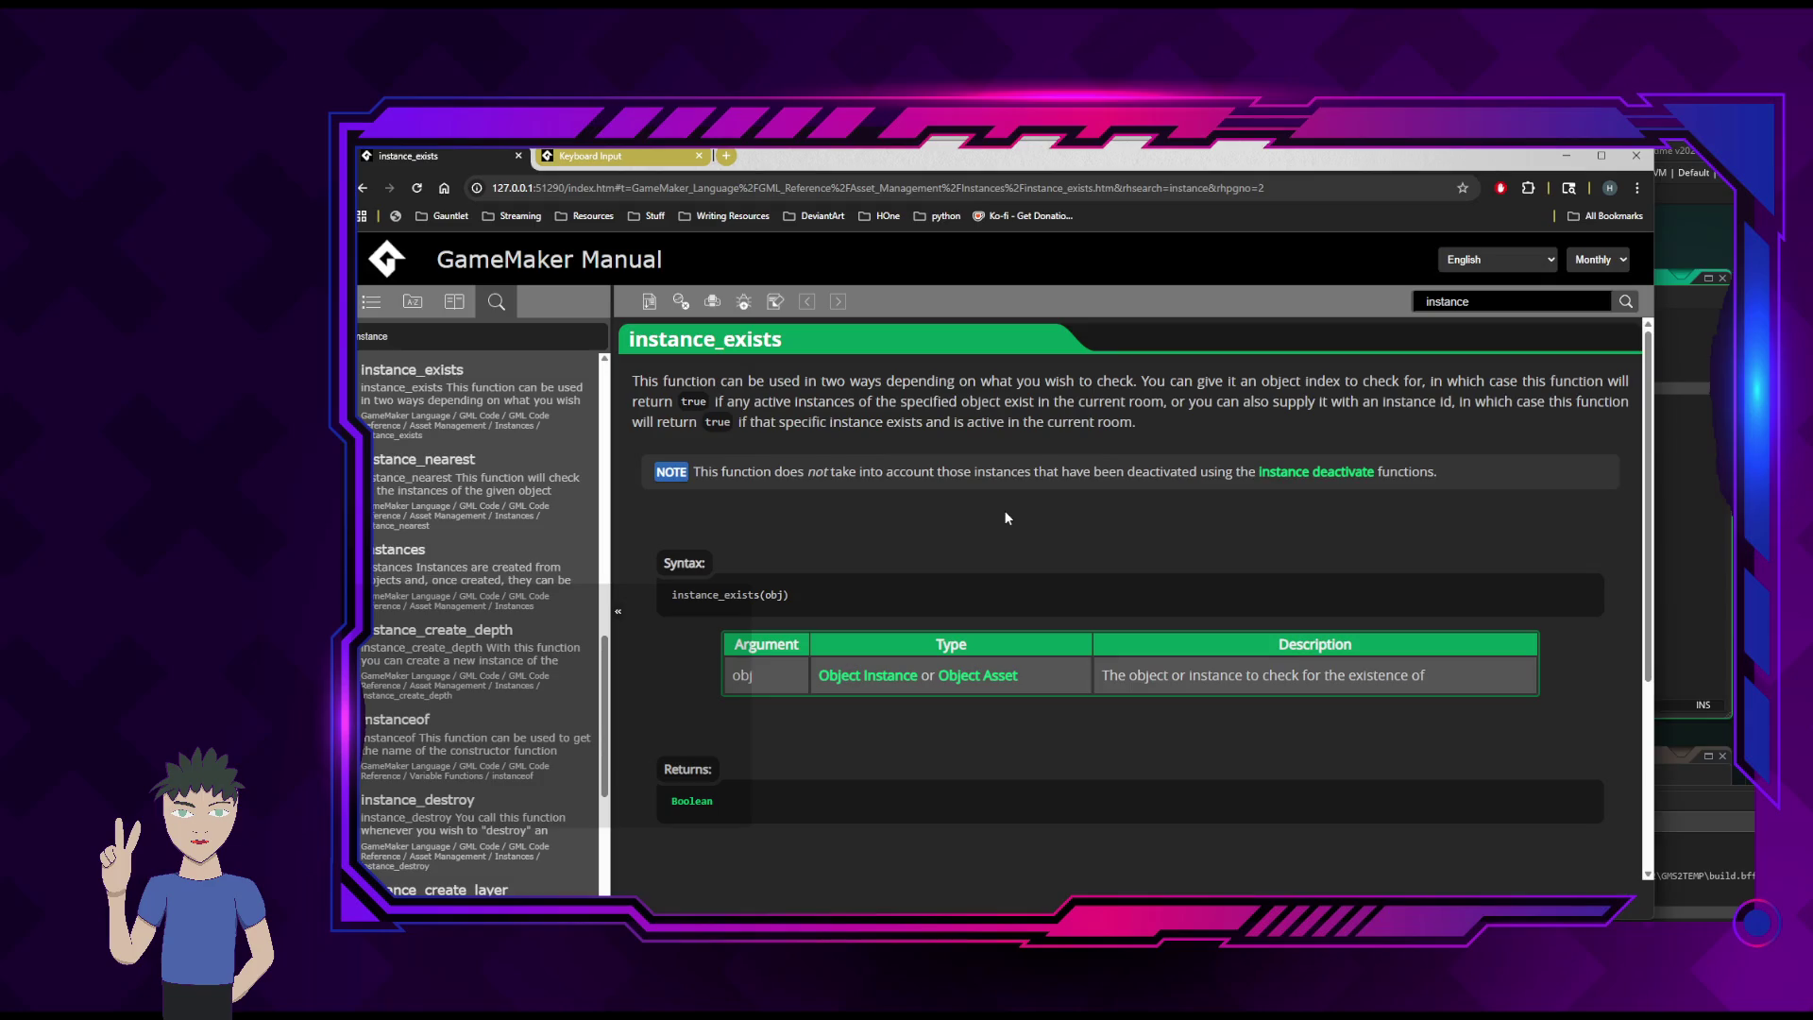
pyautogui.click(1566, 156)
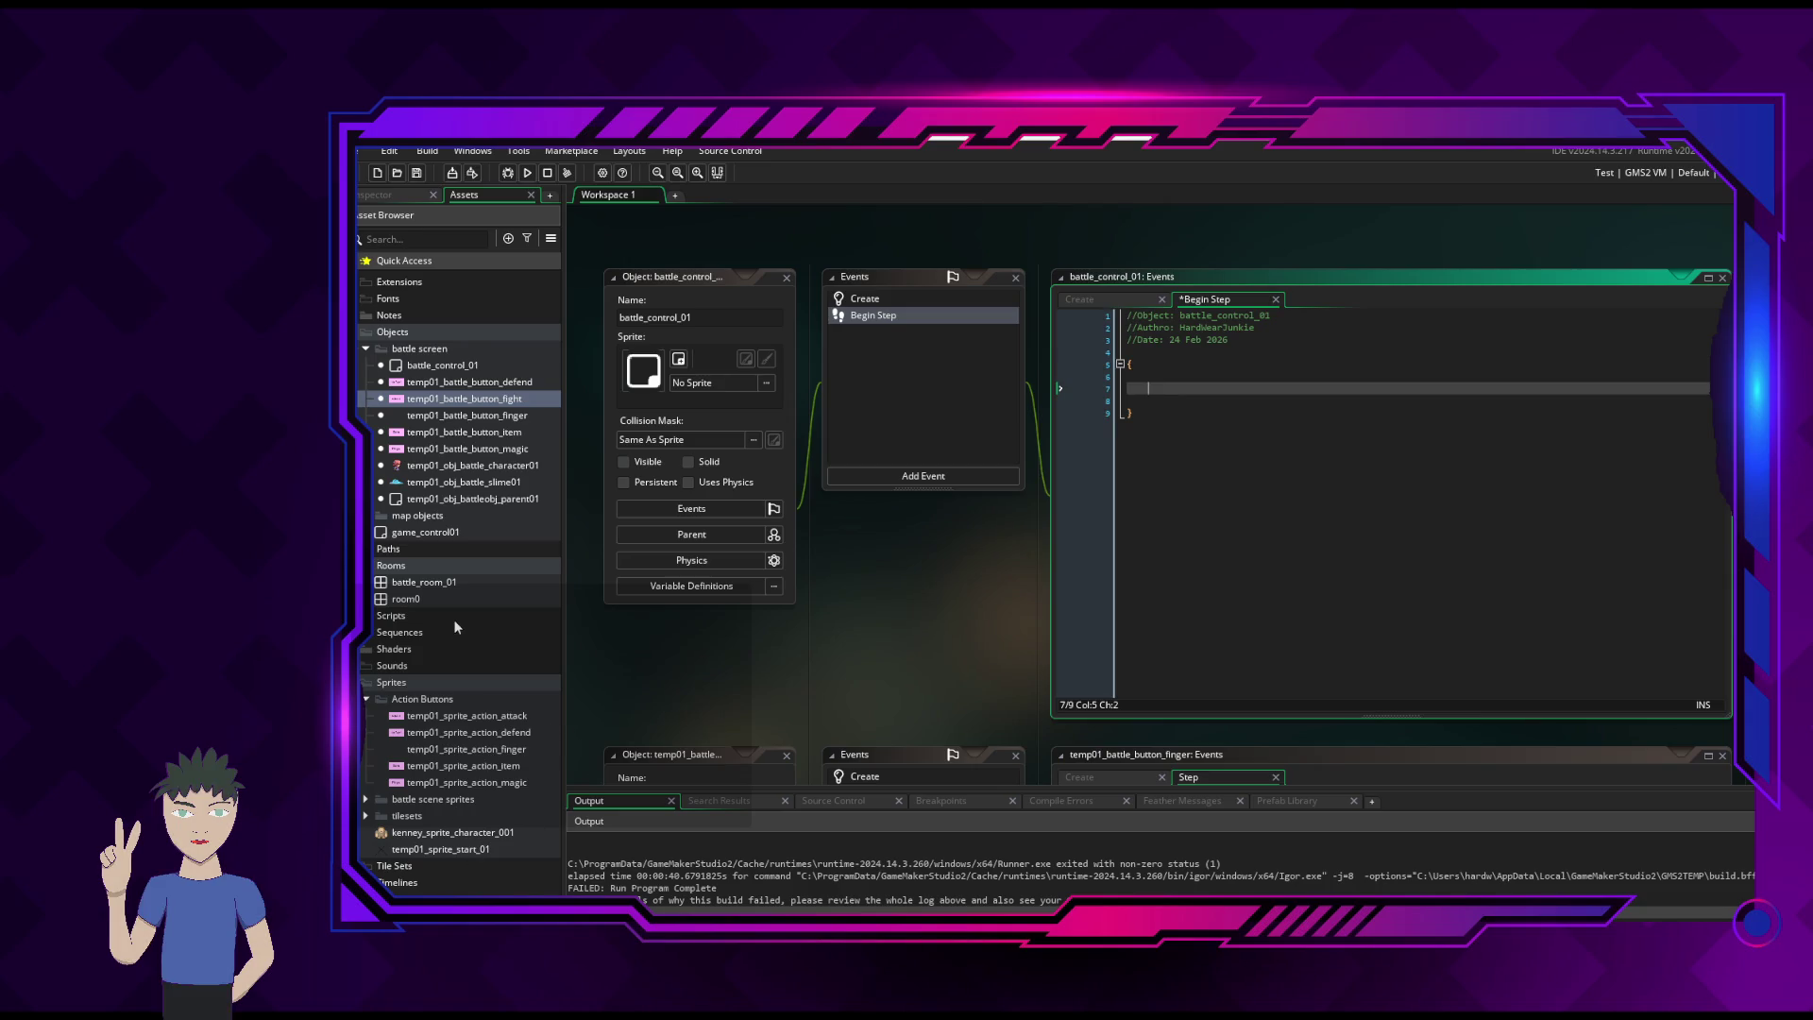
# - Select battle_room_01 in the Asset Browser and scroll down to the finger object's Step code
pyautogui.click(451, 584)
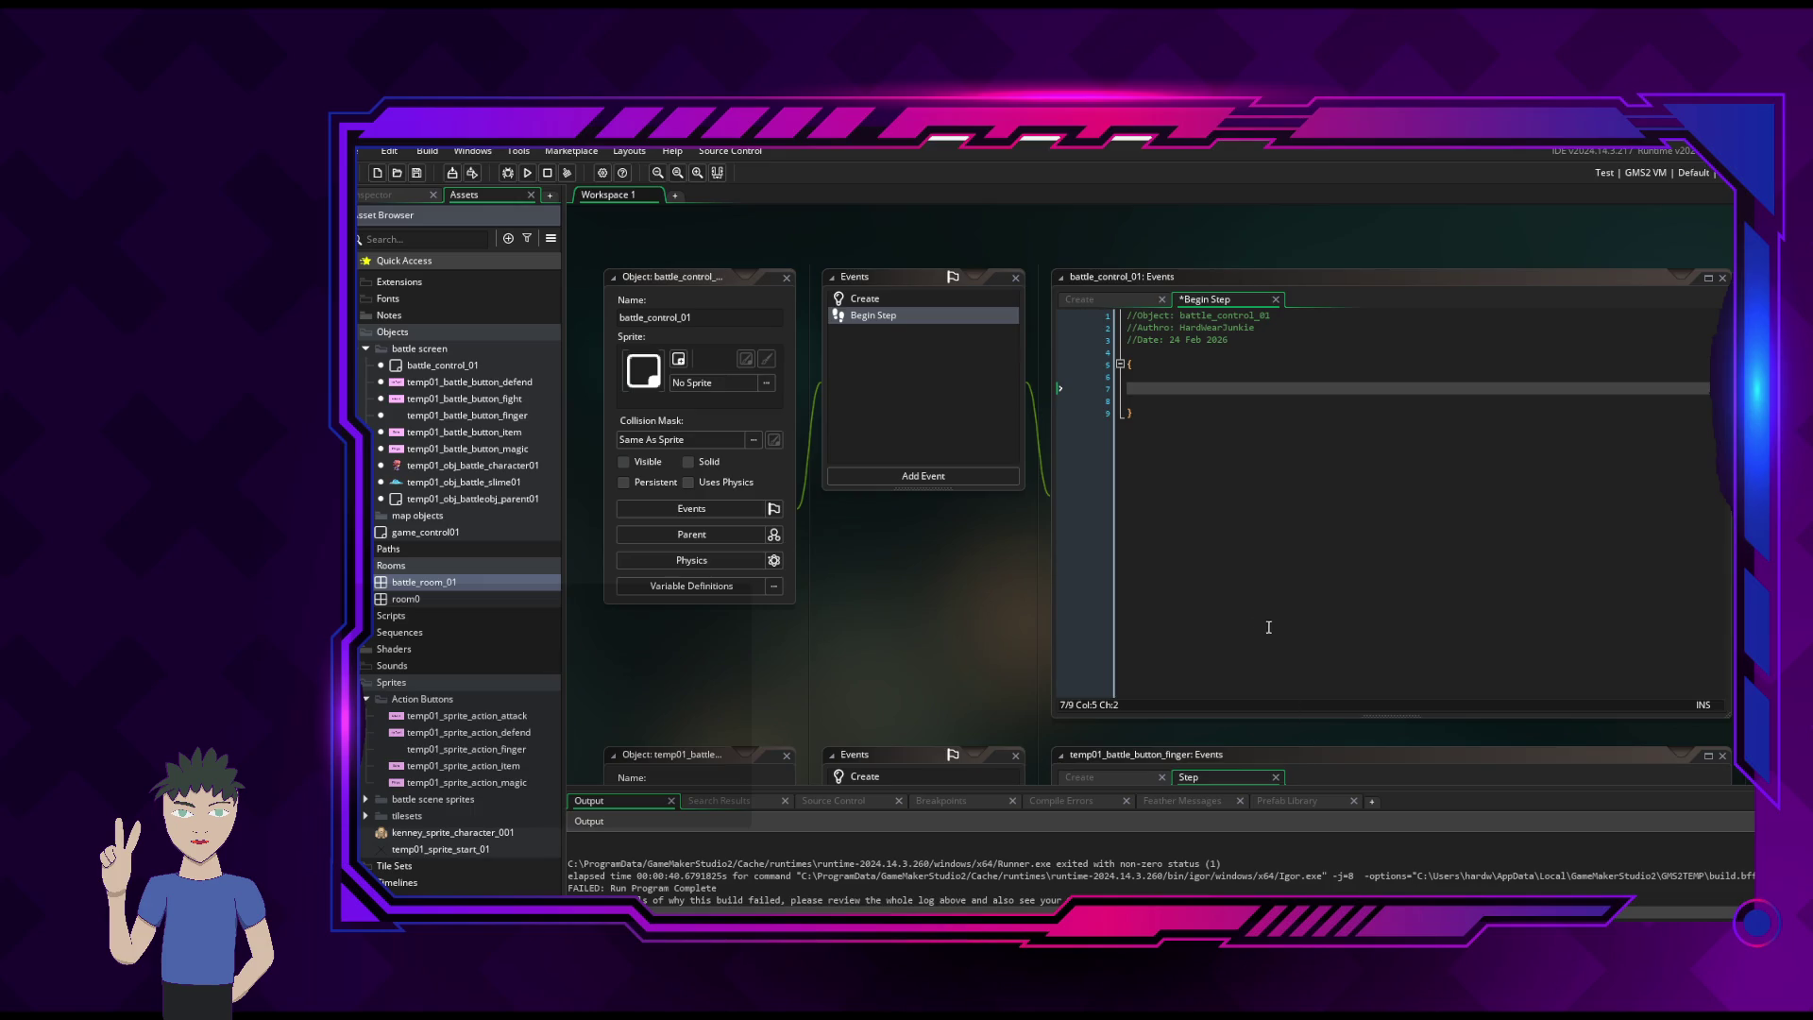
pyautogui.scroll(-5, 1028, 616)
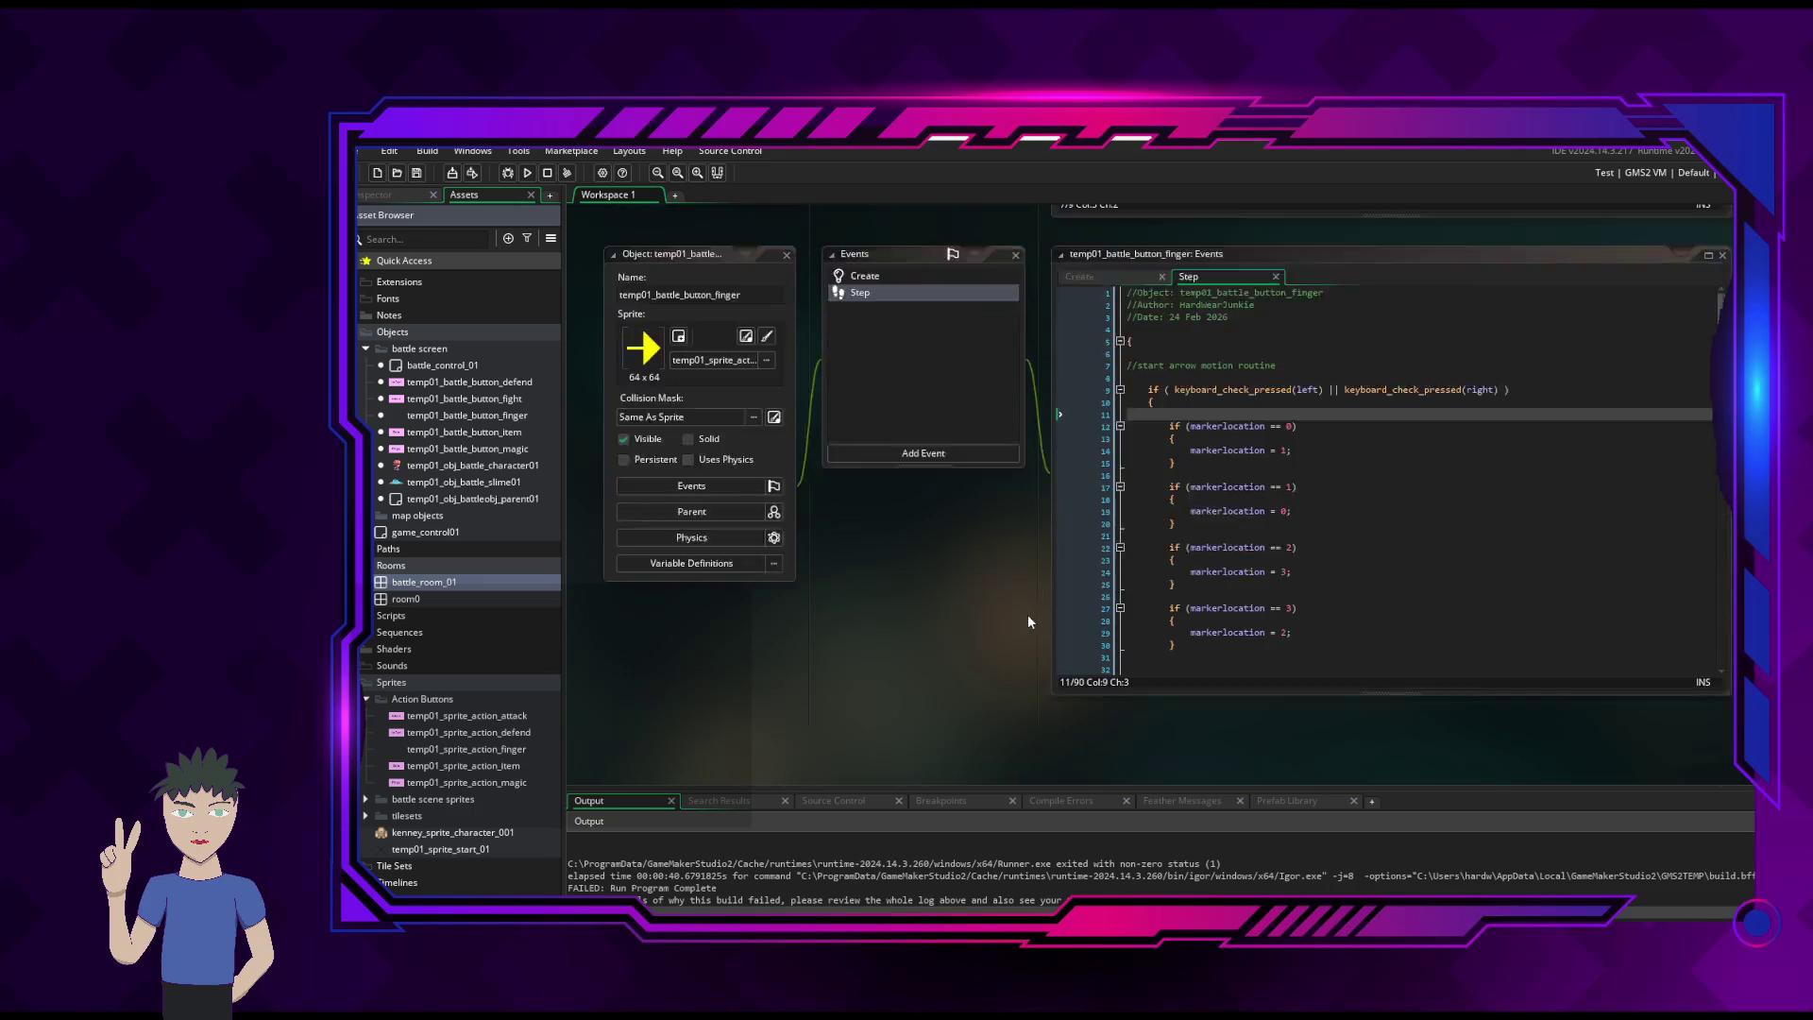
pyautogui.scroll(-2, 1028, 614)
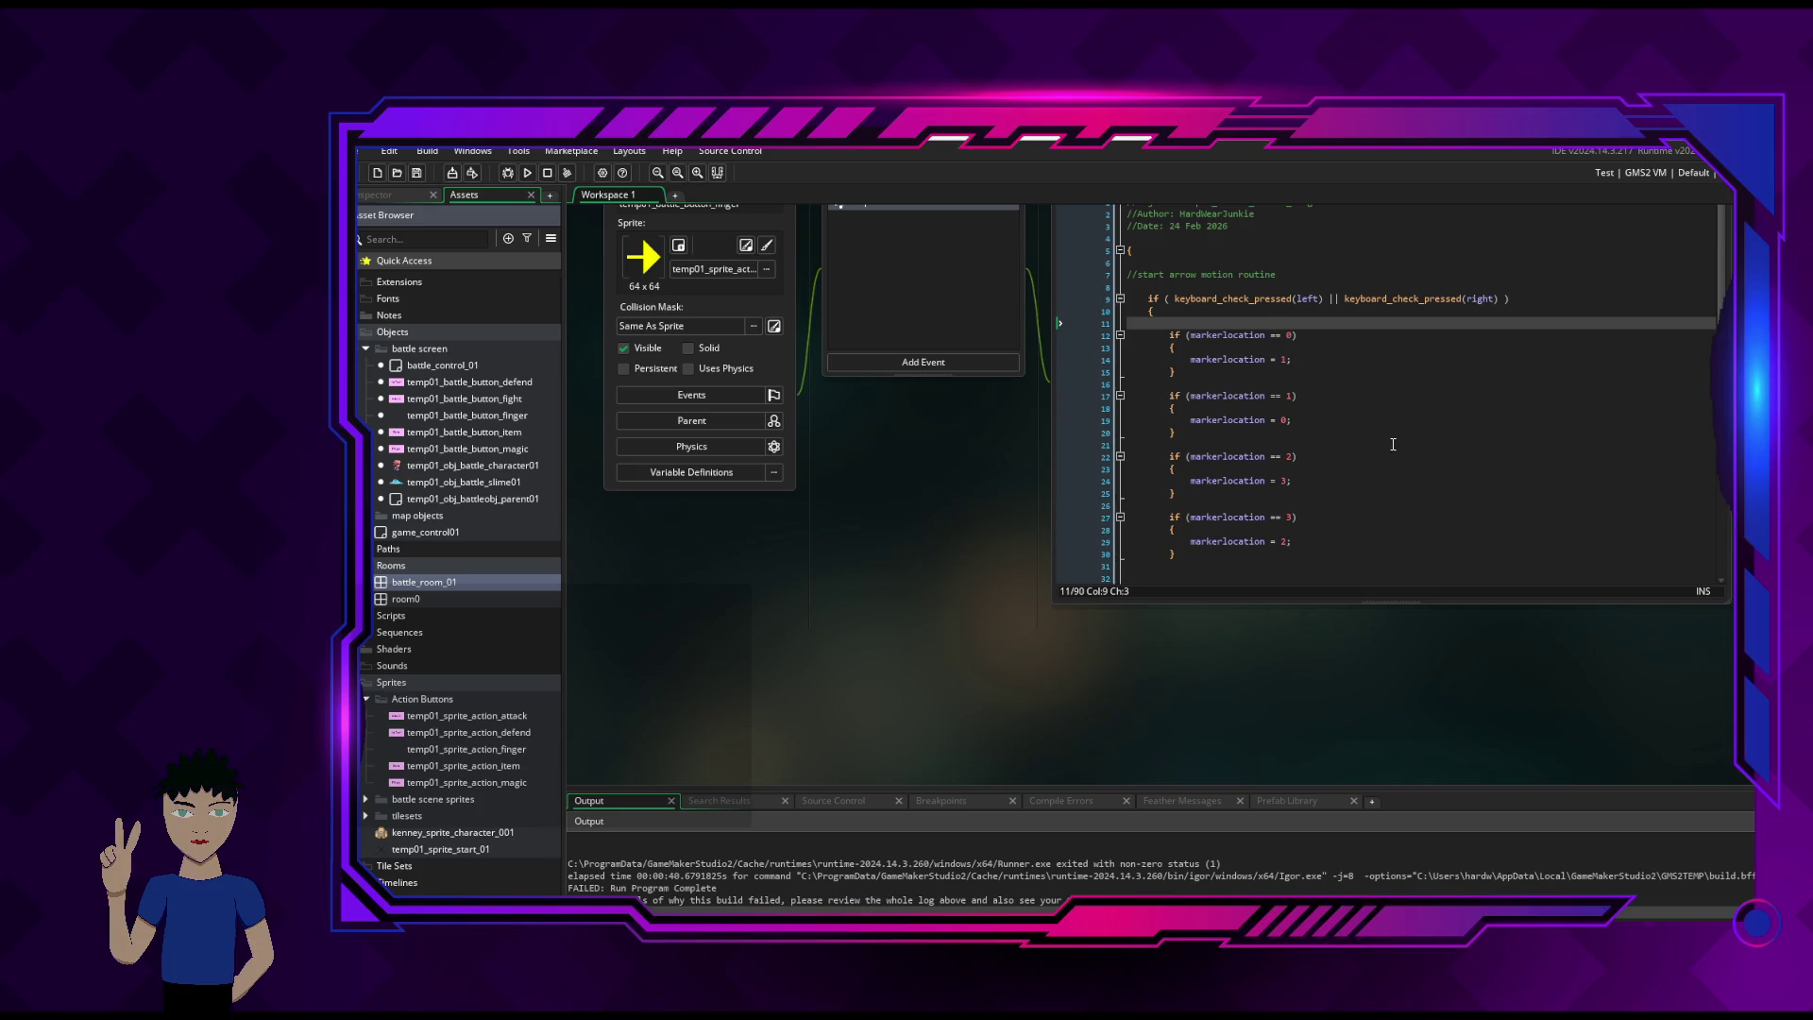
# - Scroll through temp01_battle_button_finger's Step code, then show its Create code
pyautogui.scroll(4, 1177, 744)
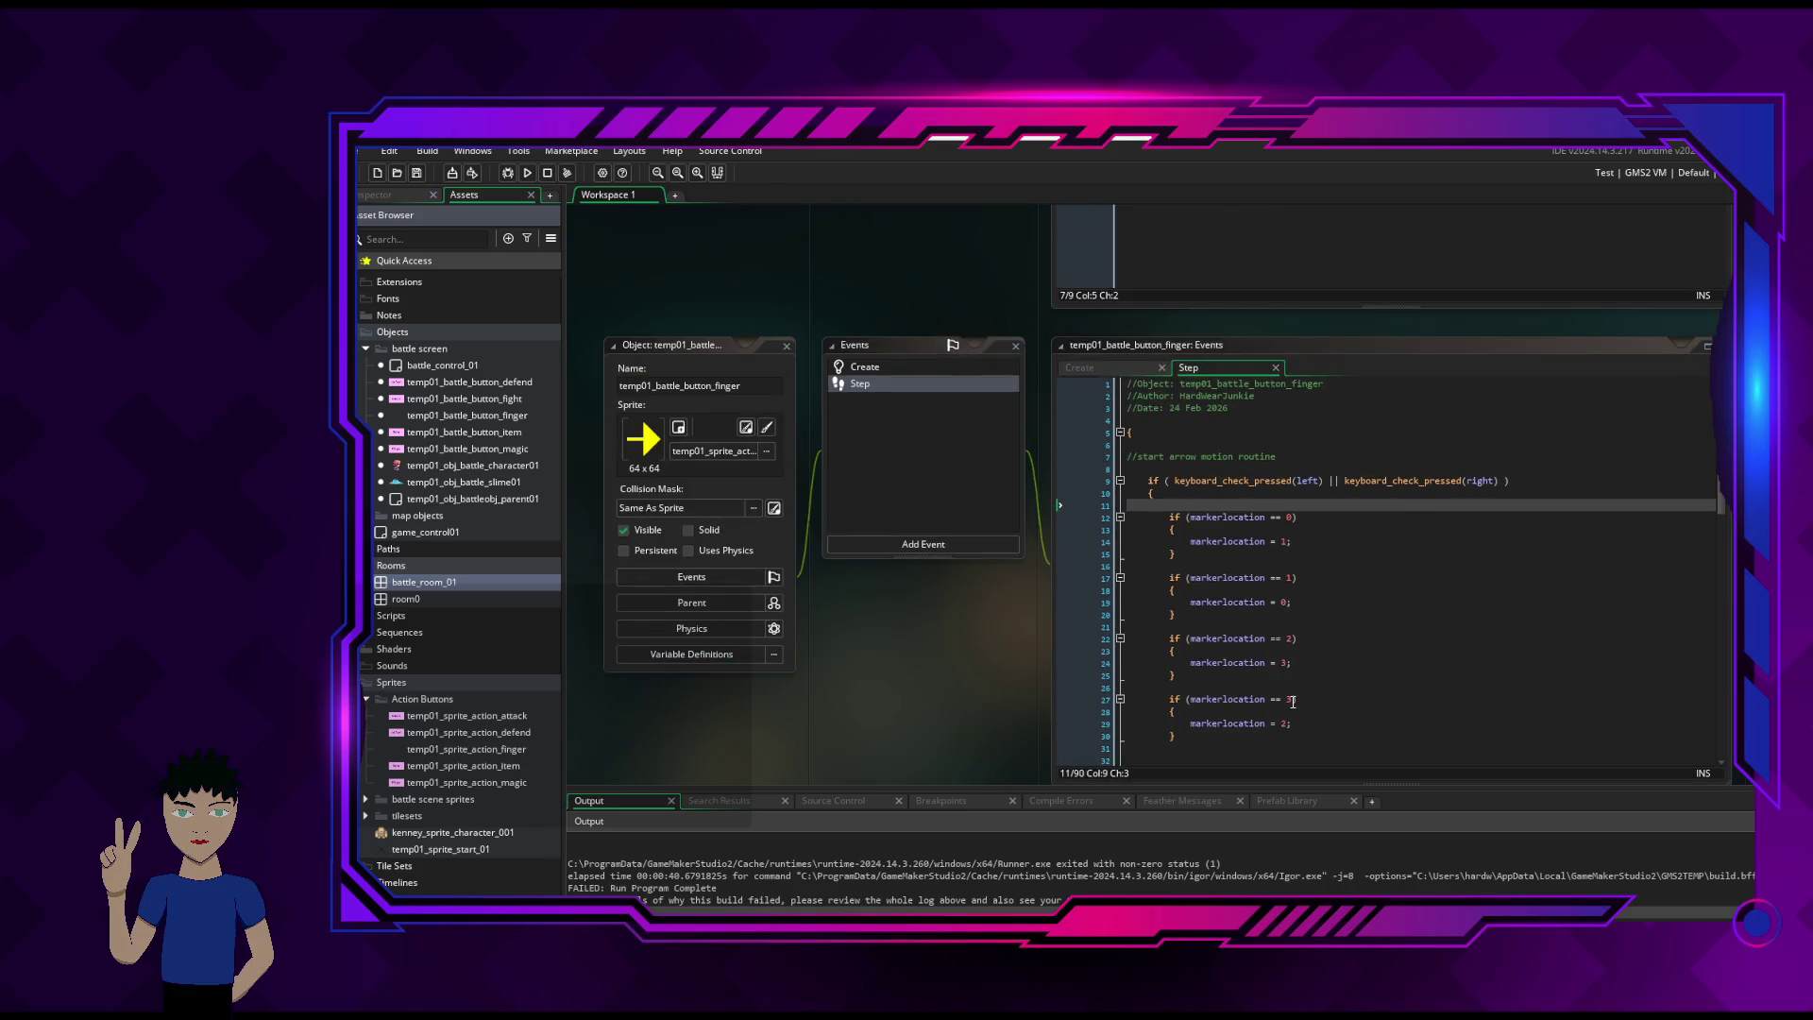
pyautogui.click(1447, 602)
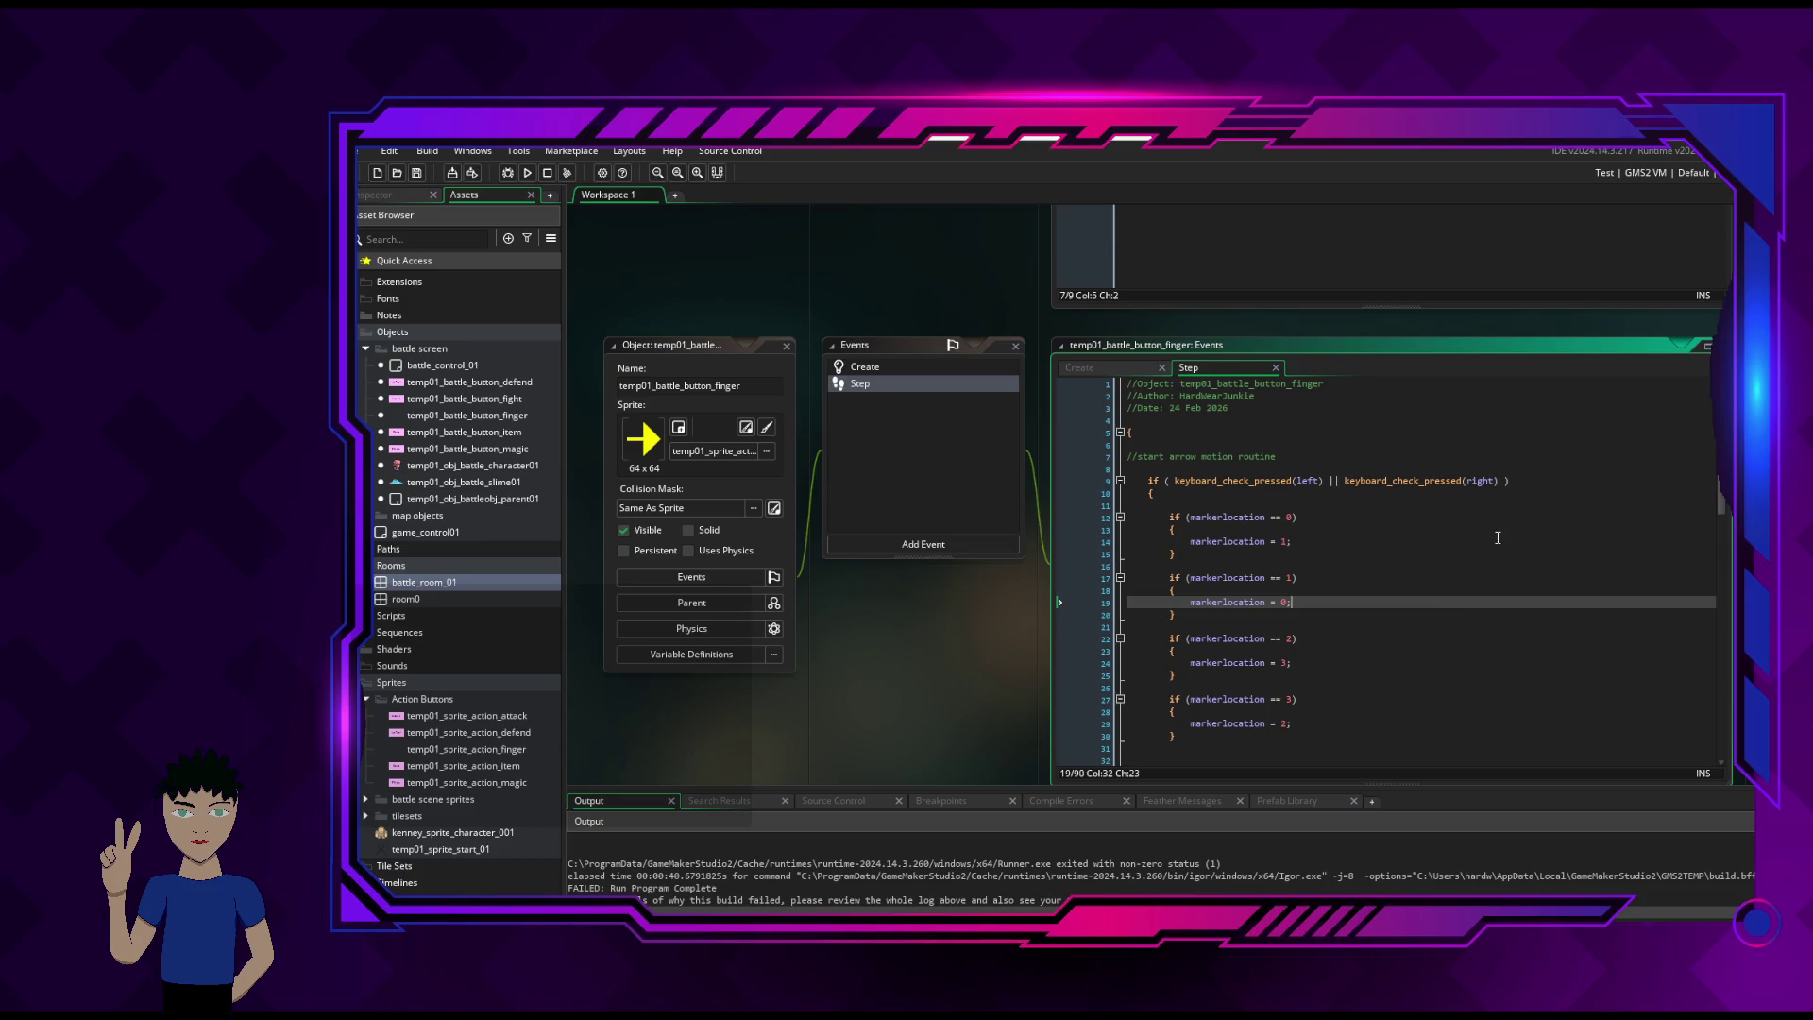
pyautogui.scroll(-6, 1498, 538)
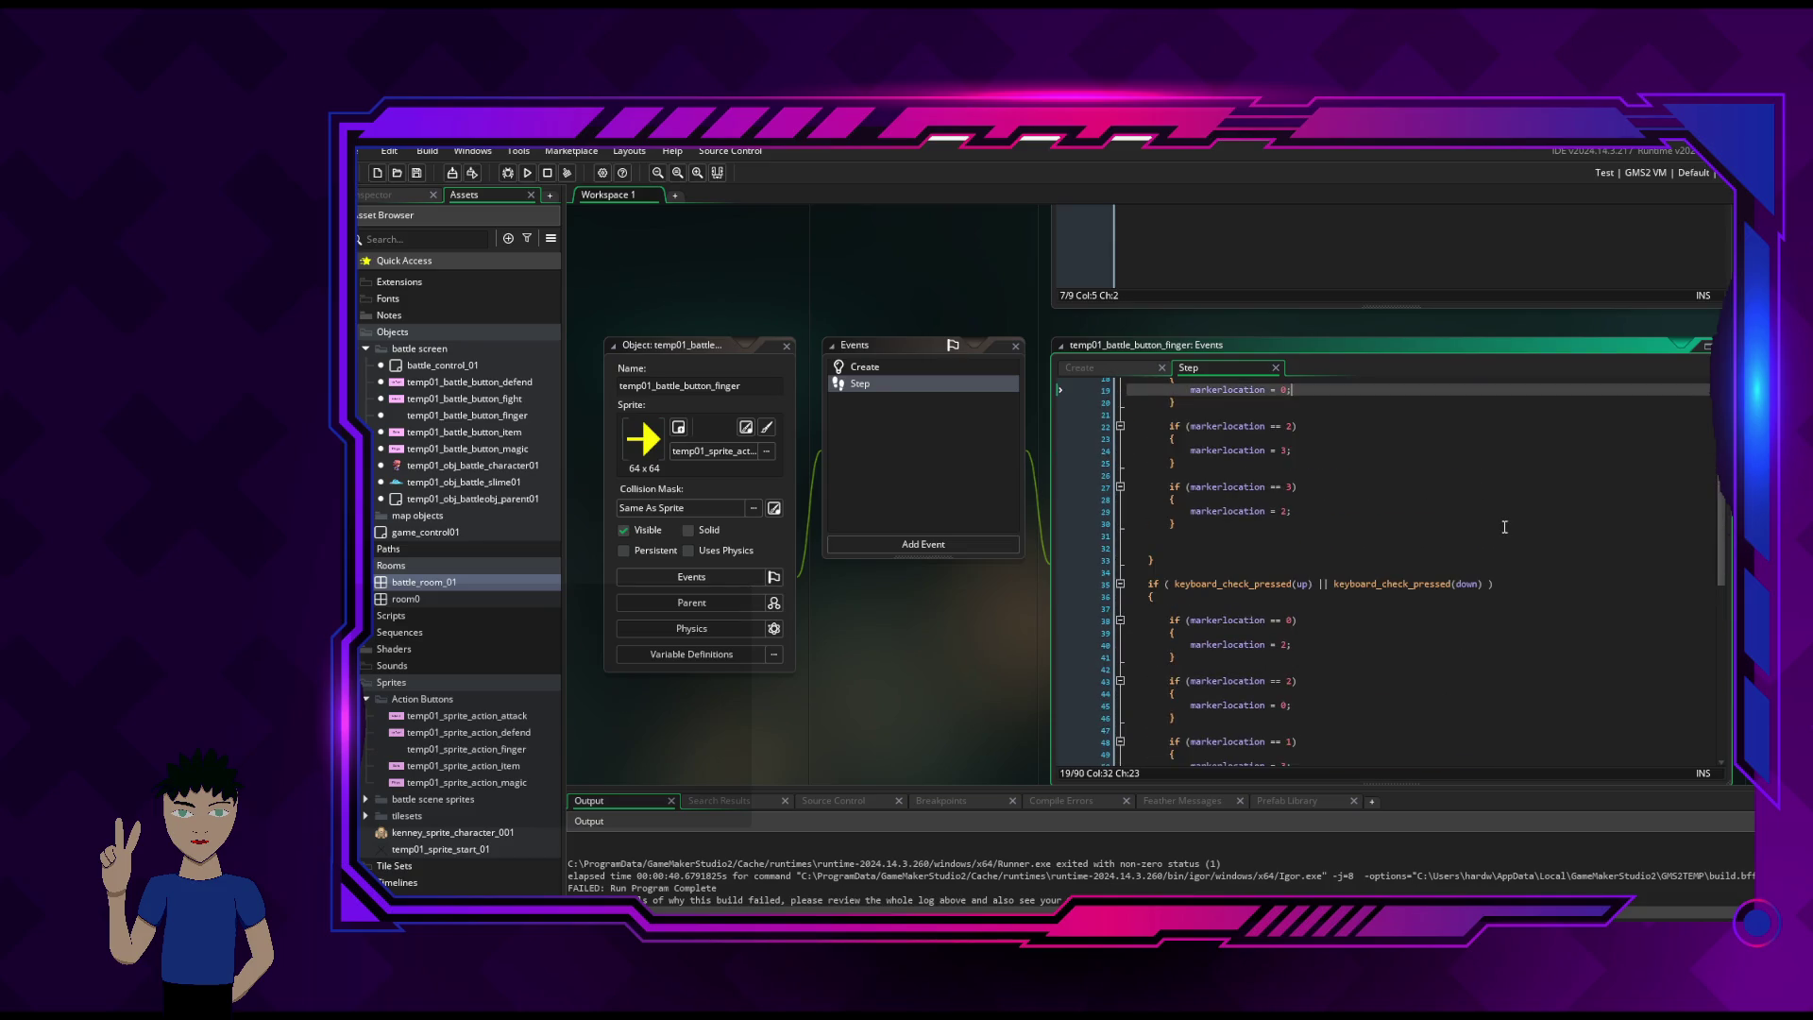
pyautogui.scroll(-10, 1504, 527)
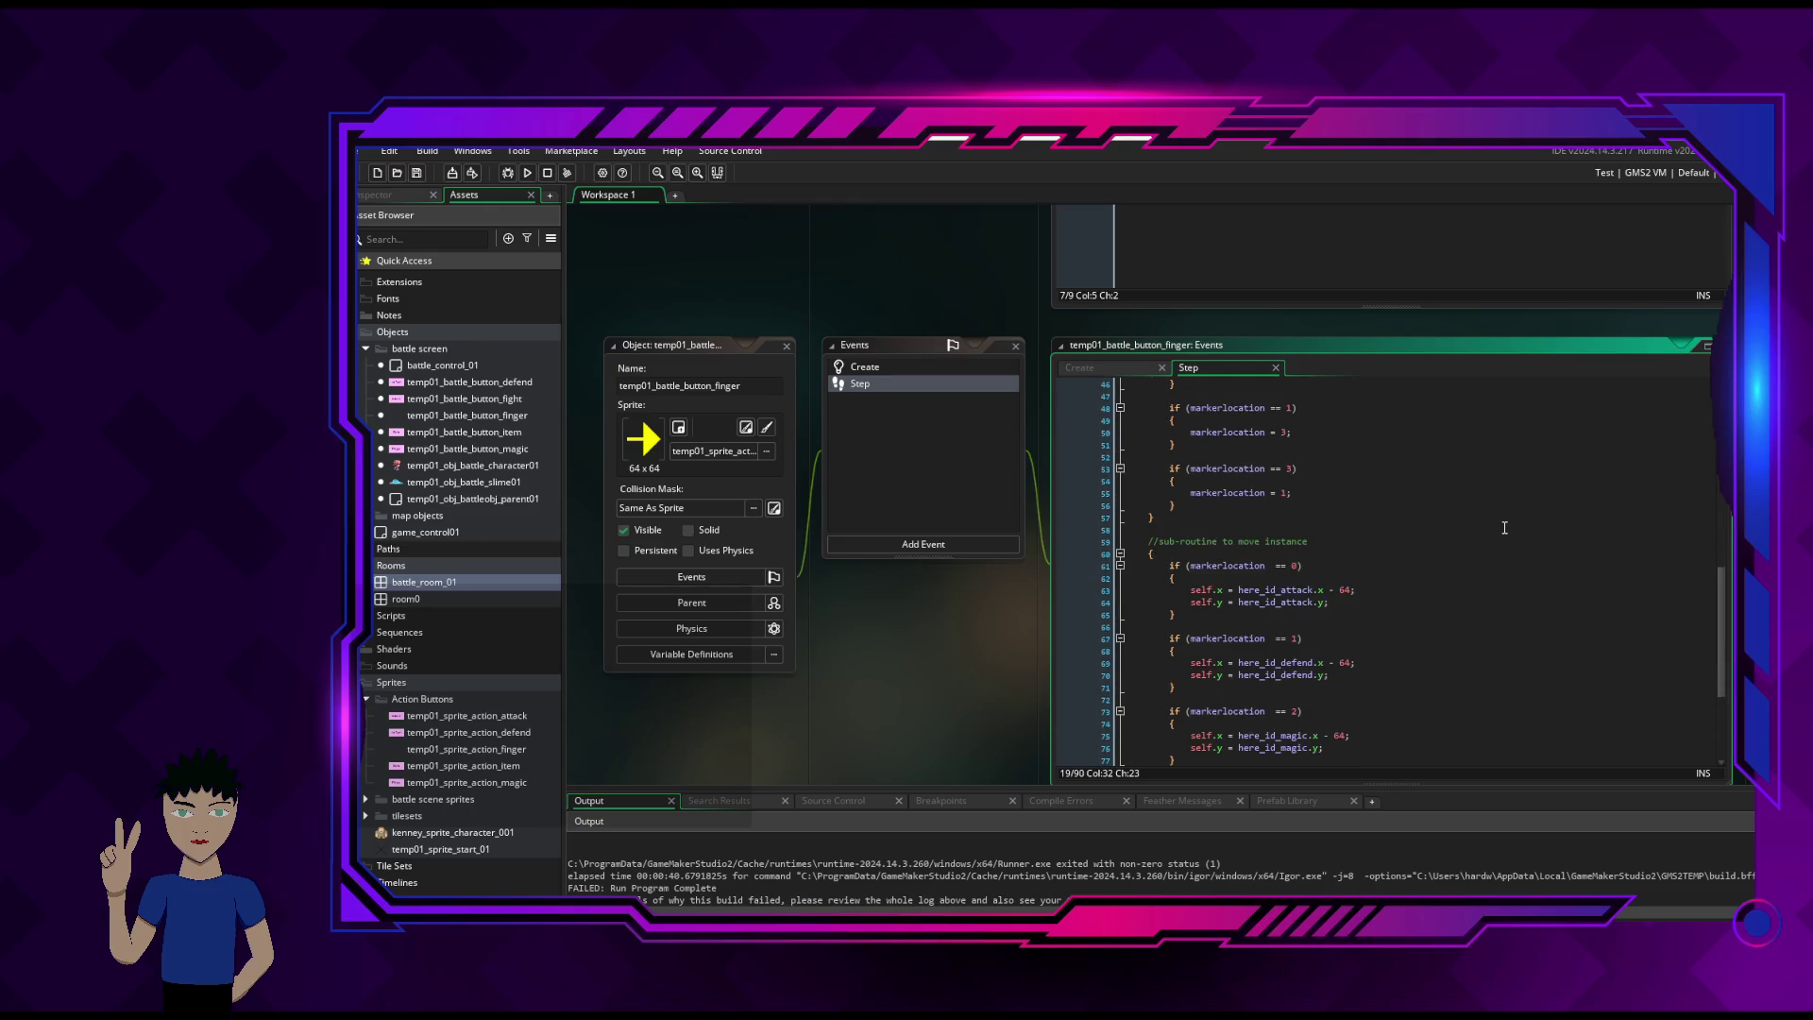
pyautogui.scroll(-2, 1337, 557)
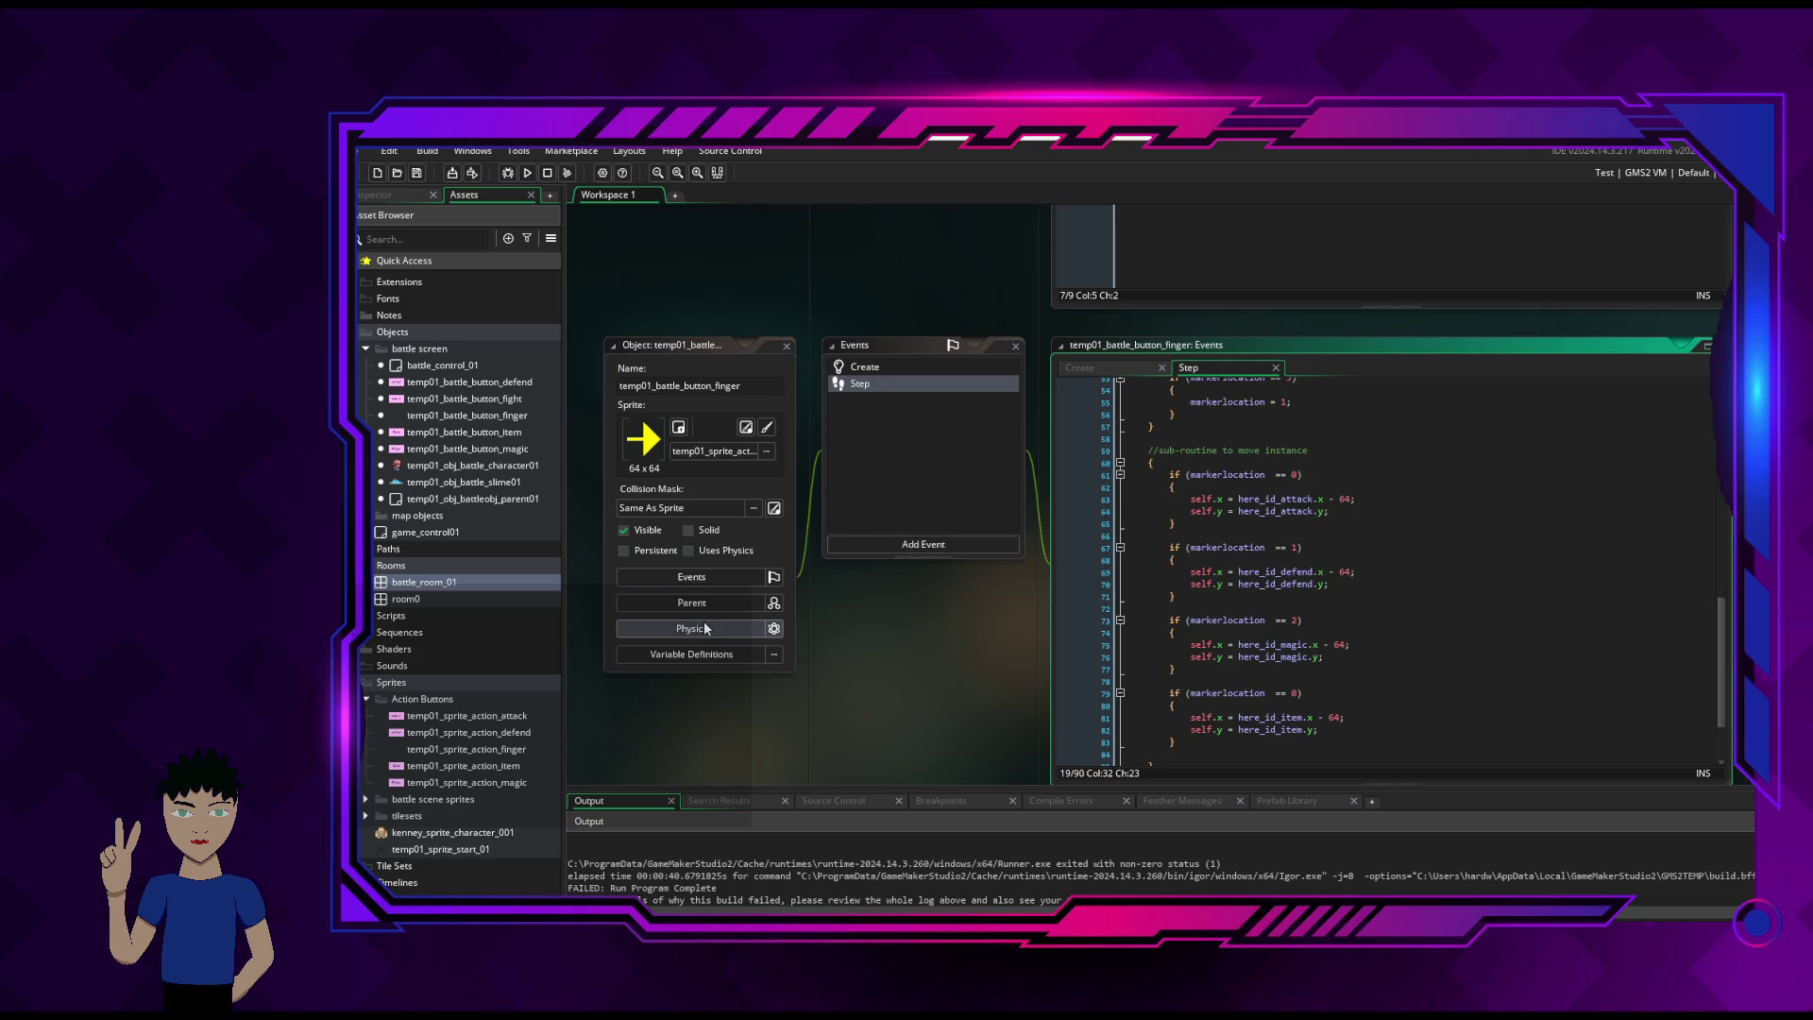
pyautogui.scroll(10, 1322, 622)
pyautogui.scroll(4, 1322, 621)
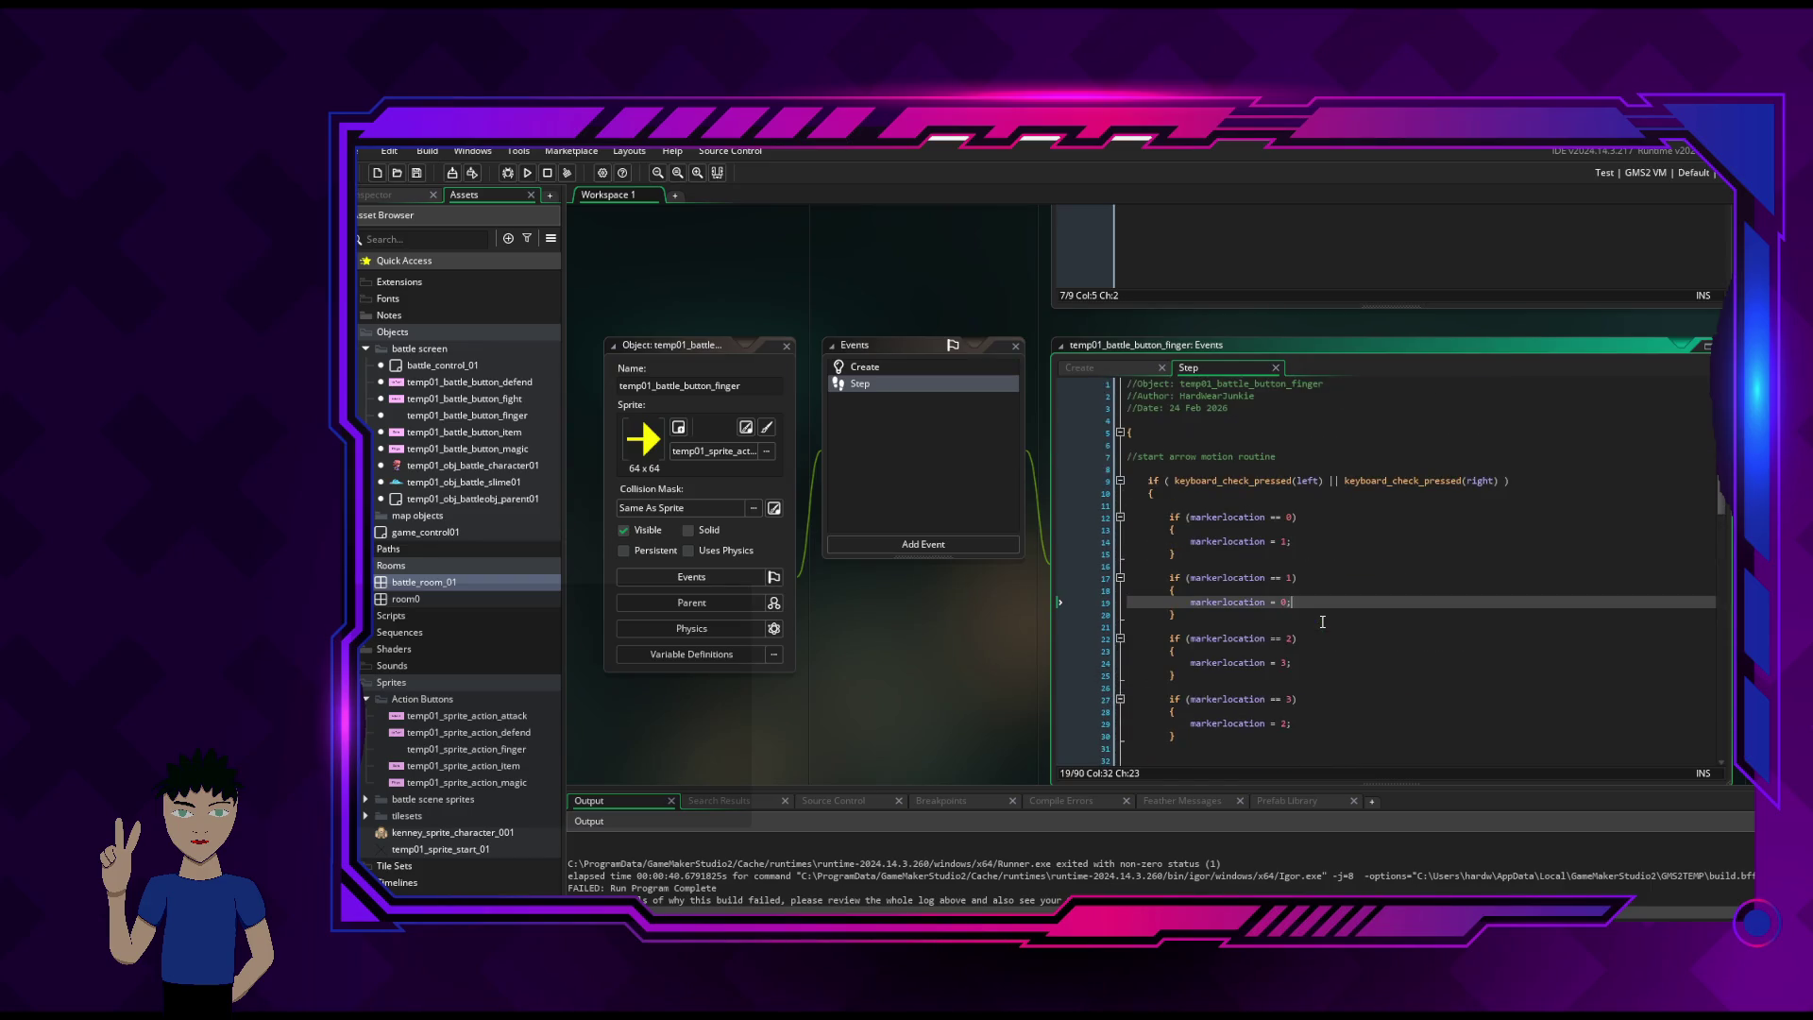
pyautogui.click(1082, 367)
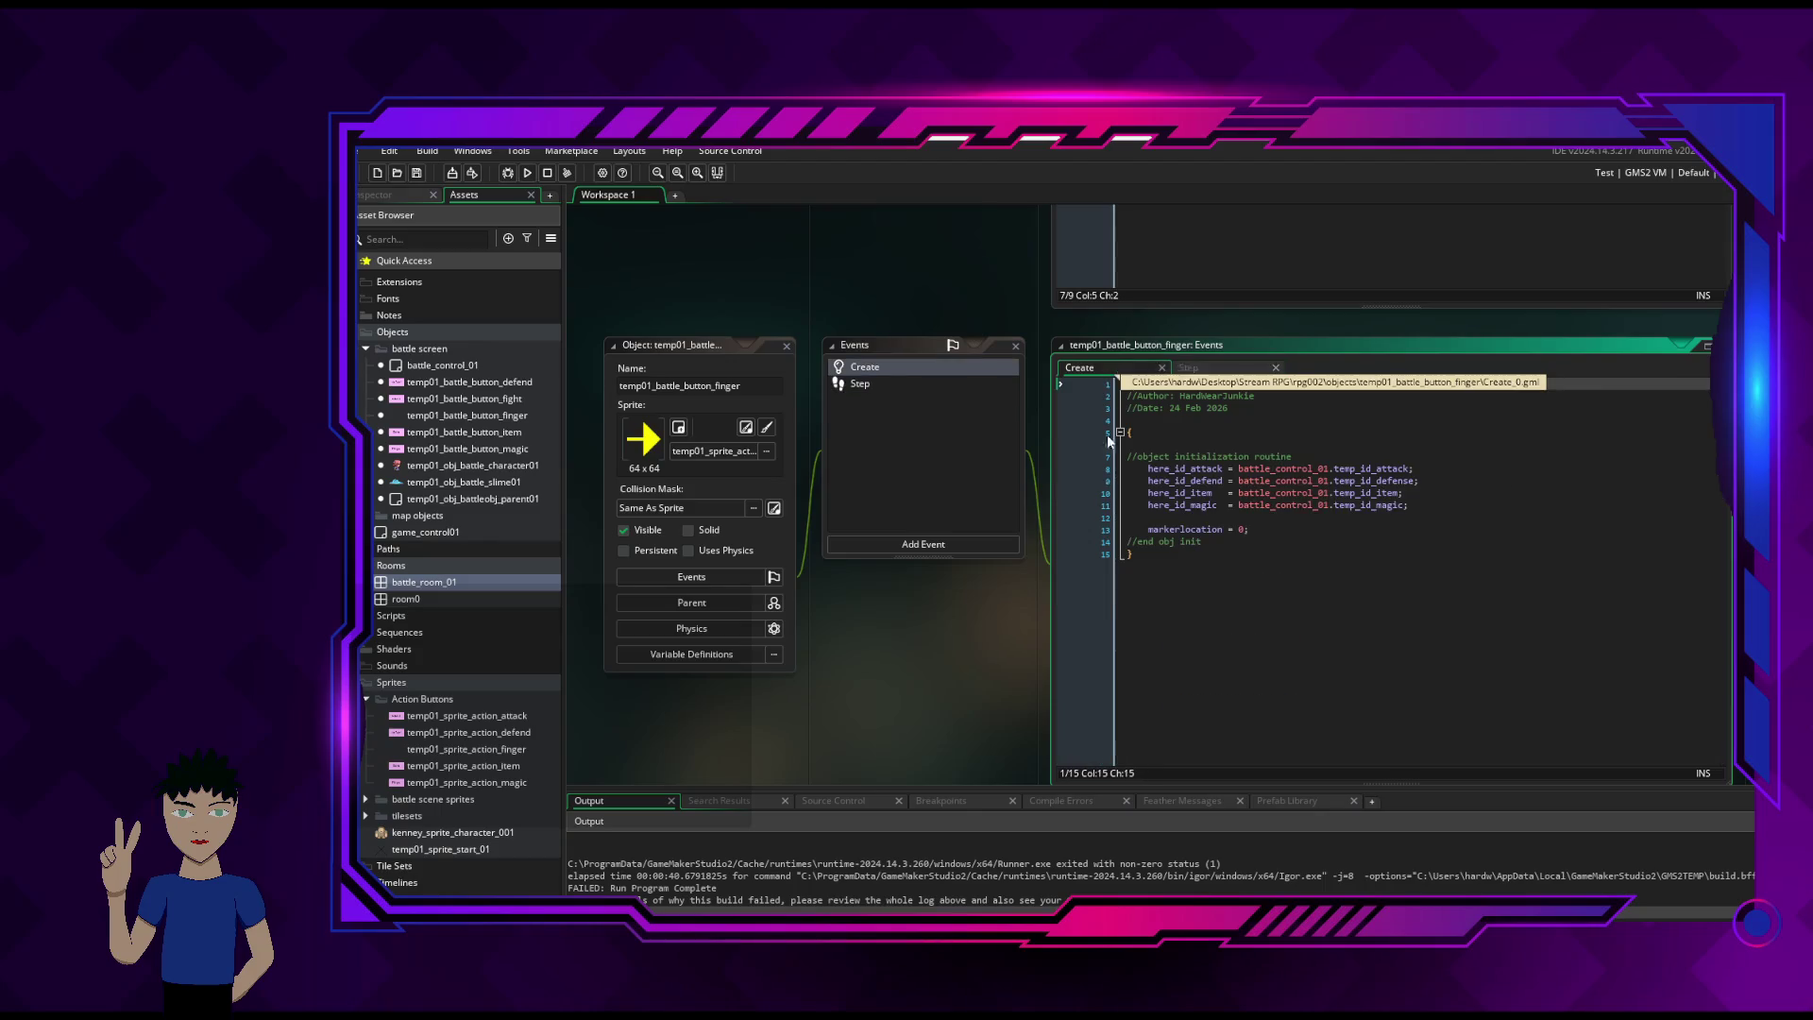
pyautogui.moveTo(1315, 480)
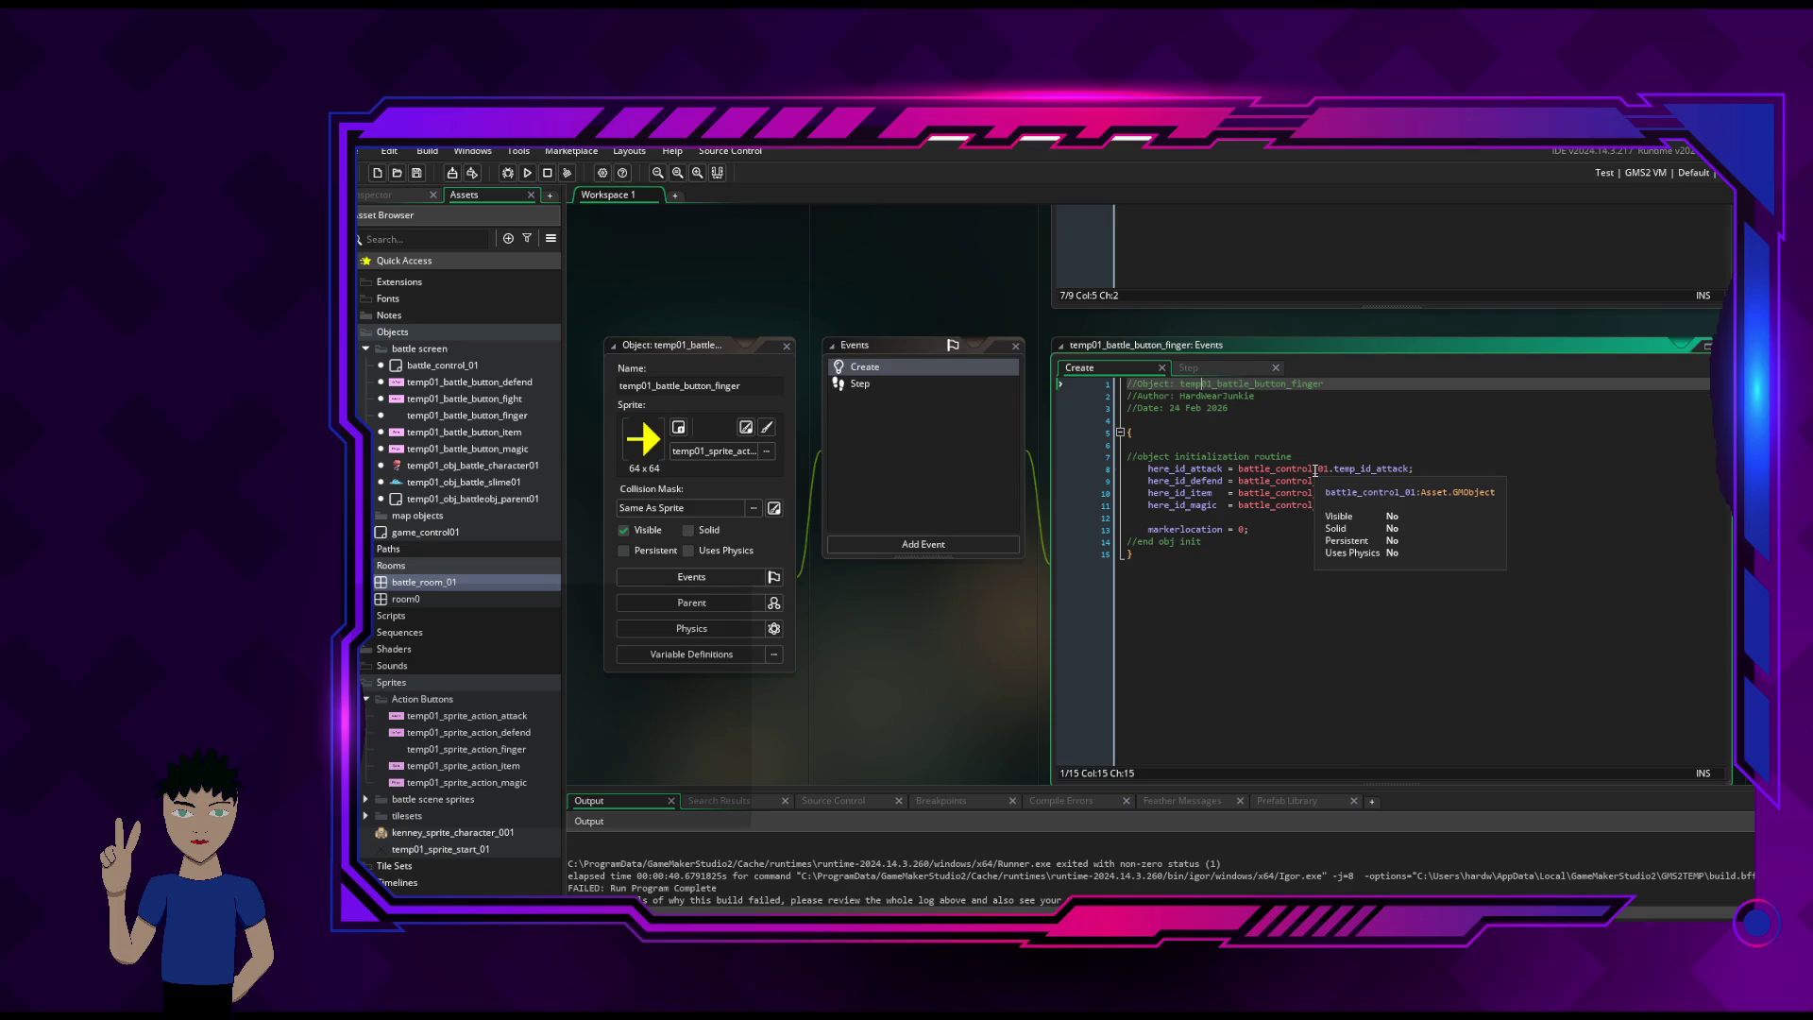
pyautogui.click(1299, 468)
pyautogui.click(1297, 468)
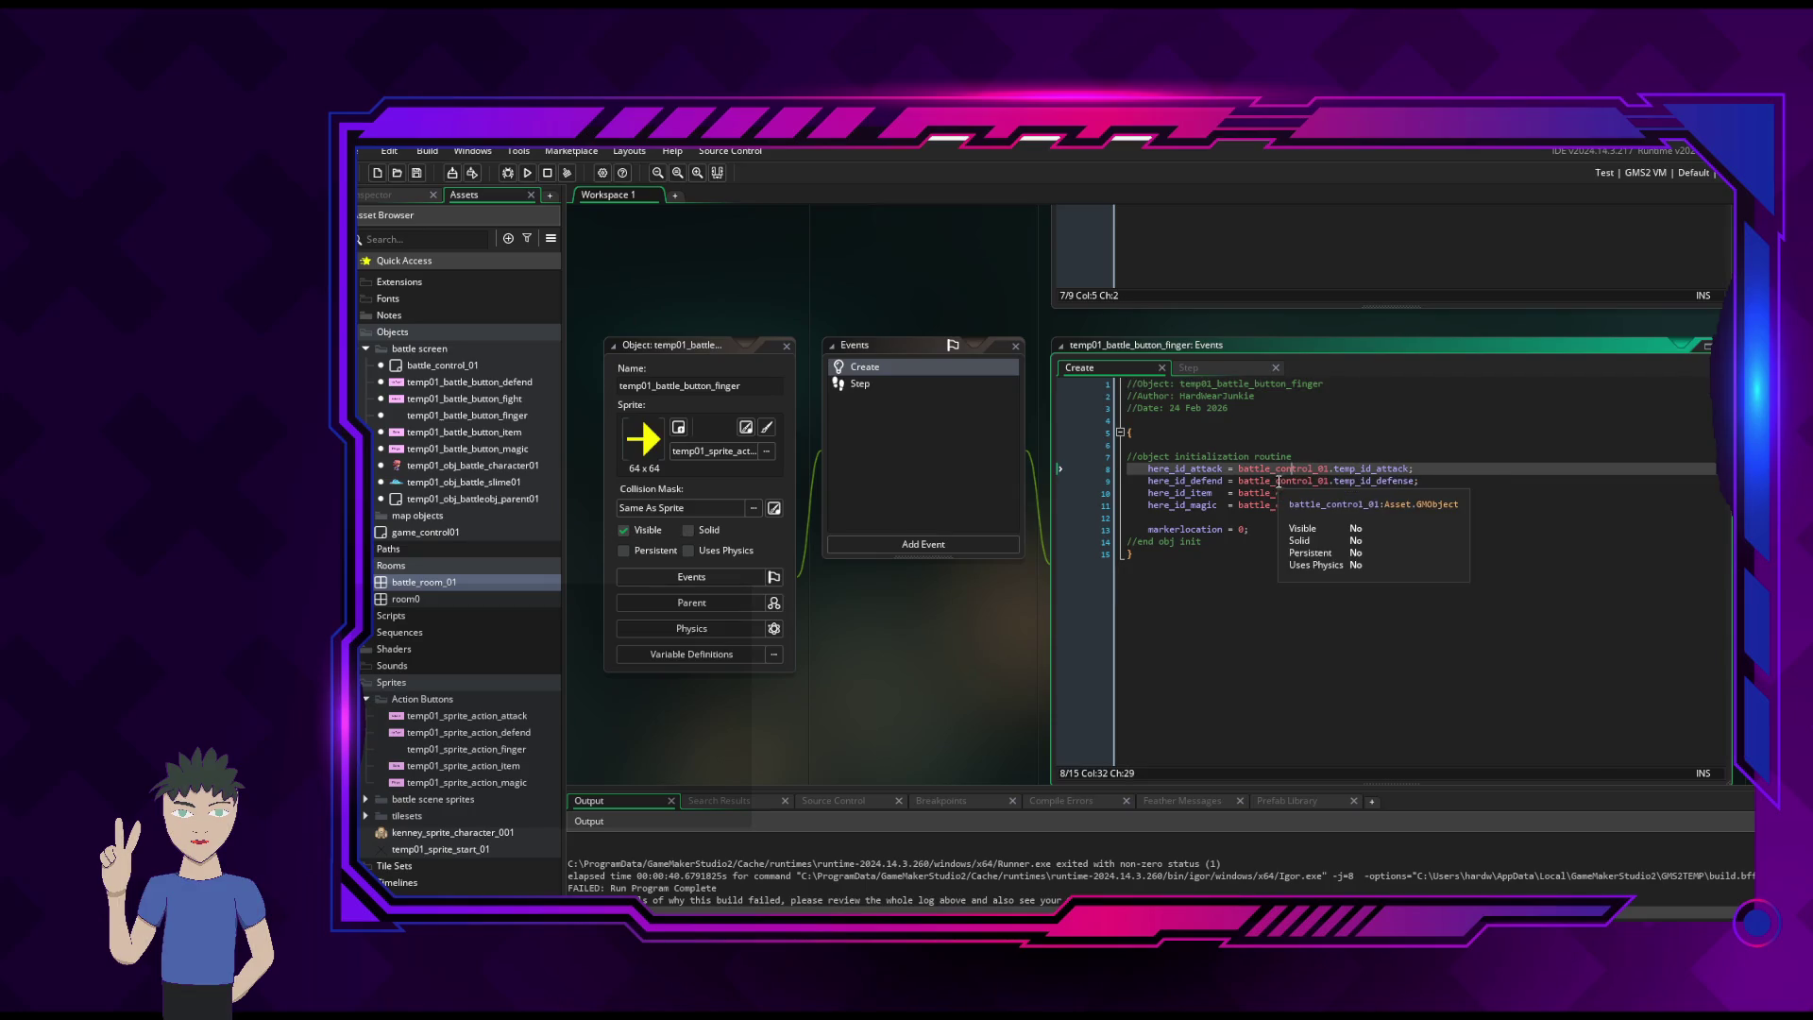
pyautogui.moveTo(1278, 469)
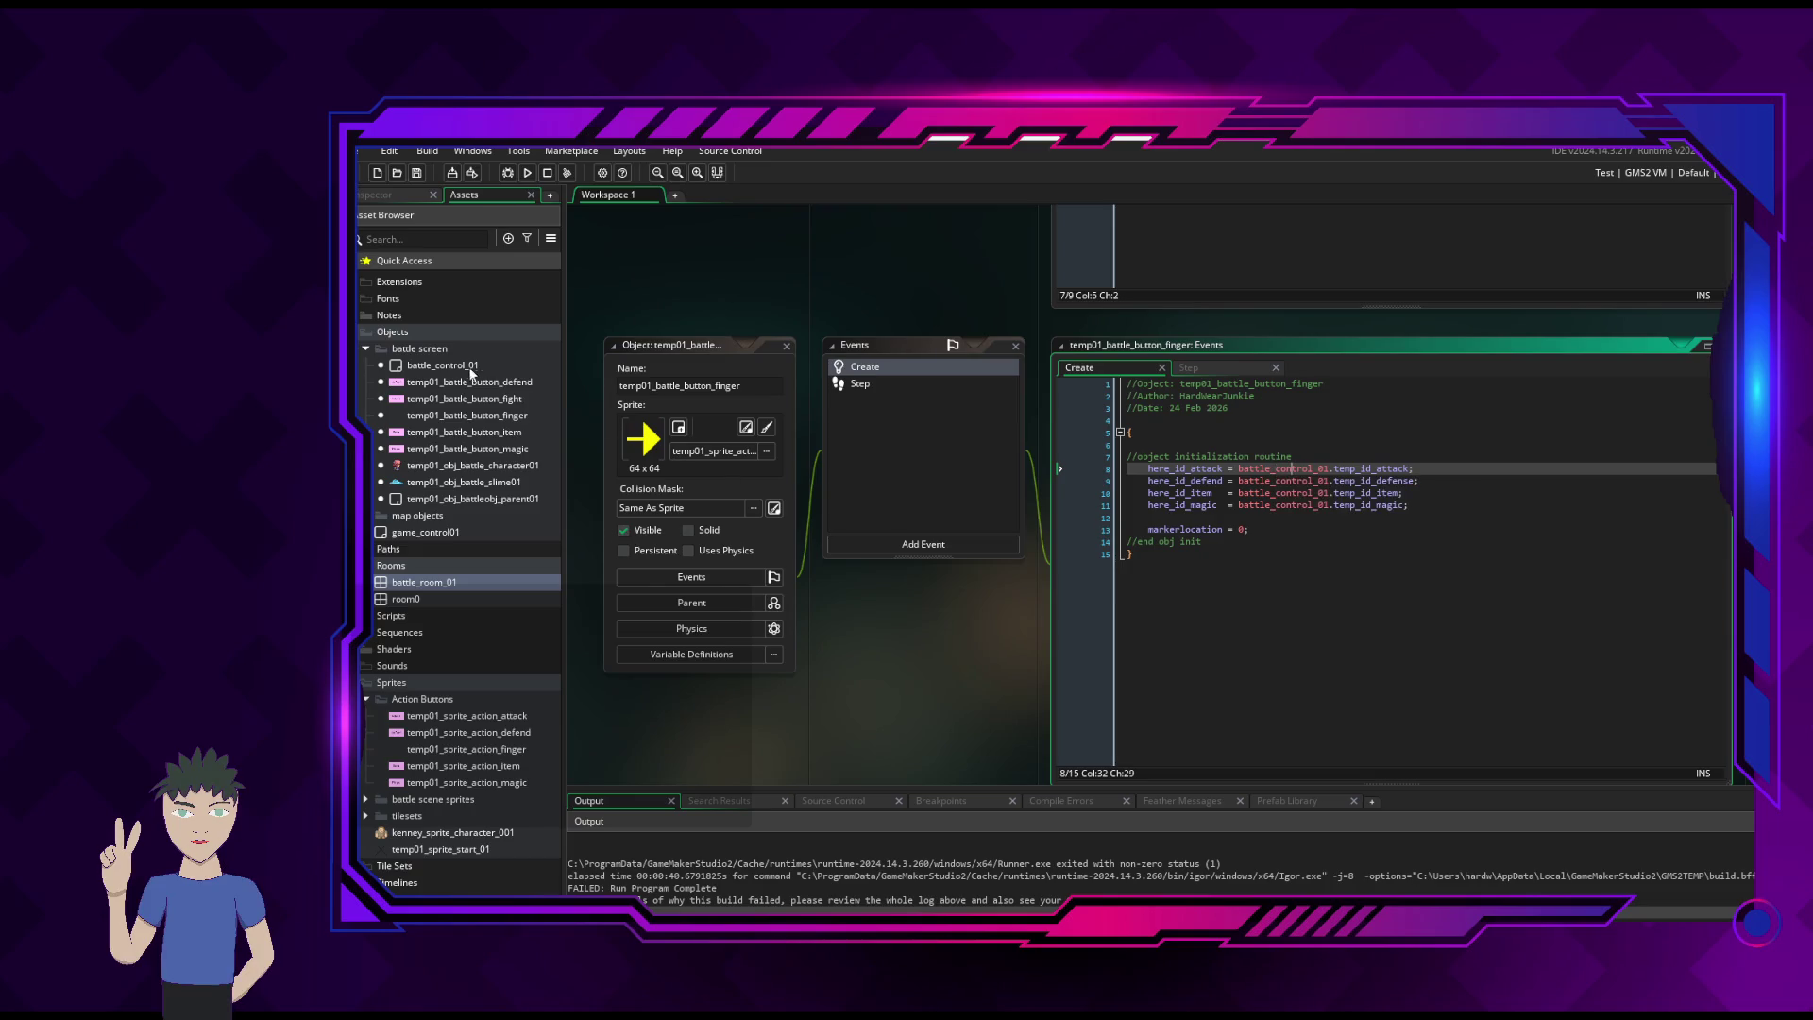
pyautogui.click(362, 206)
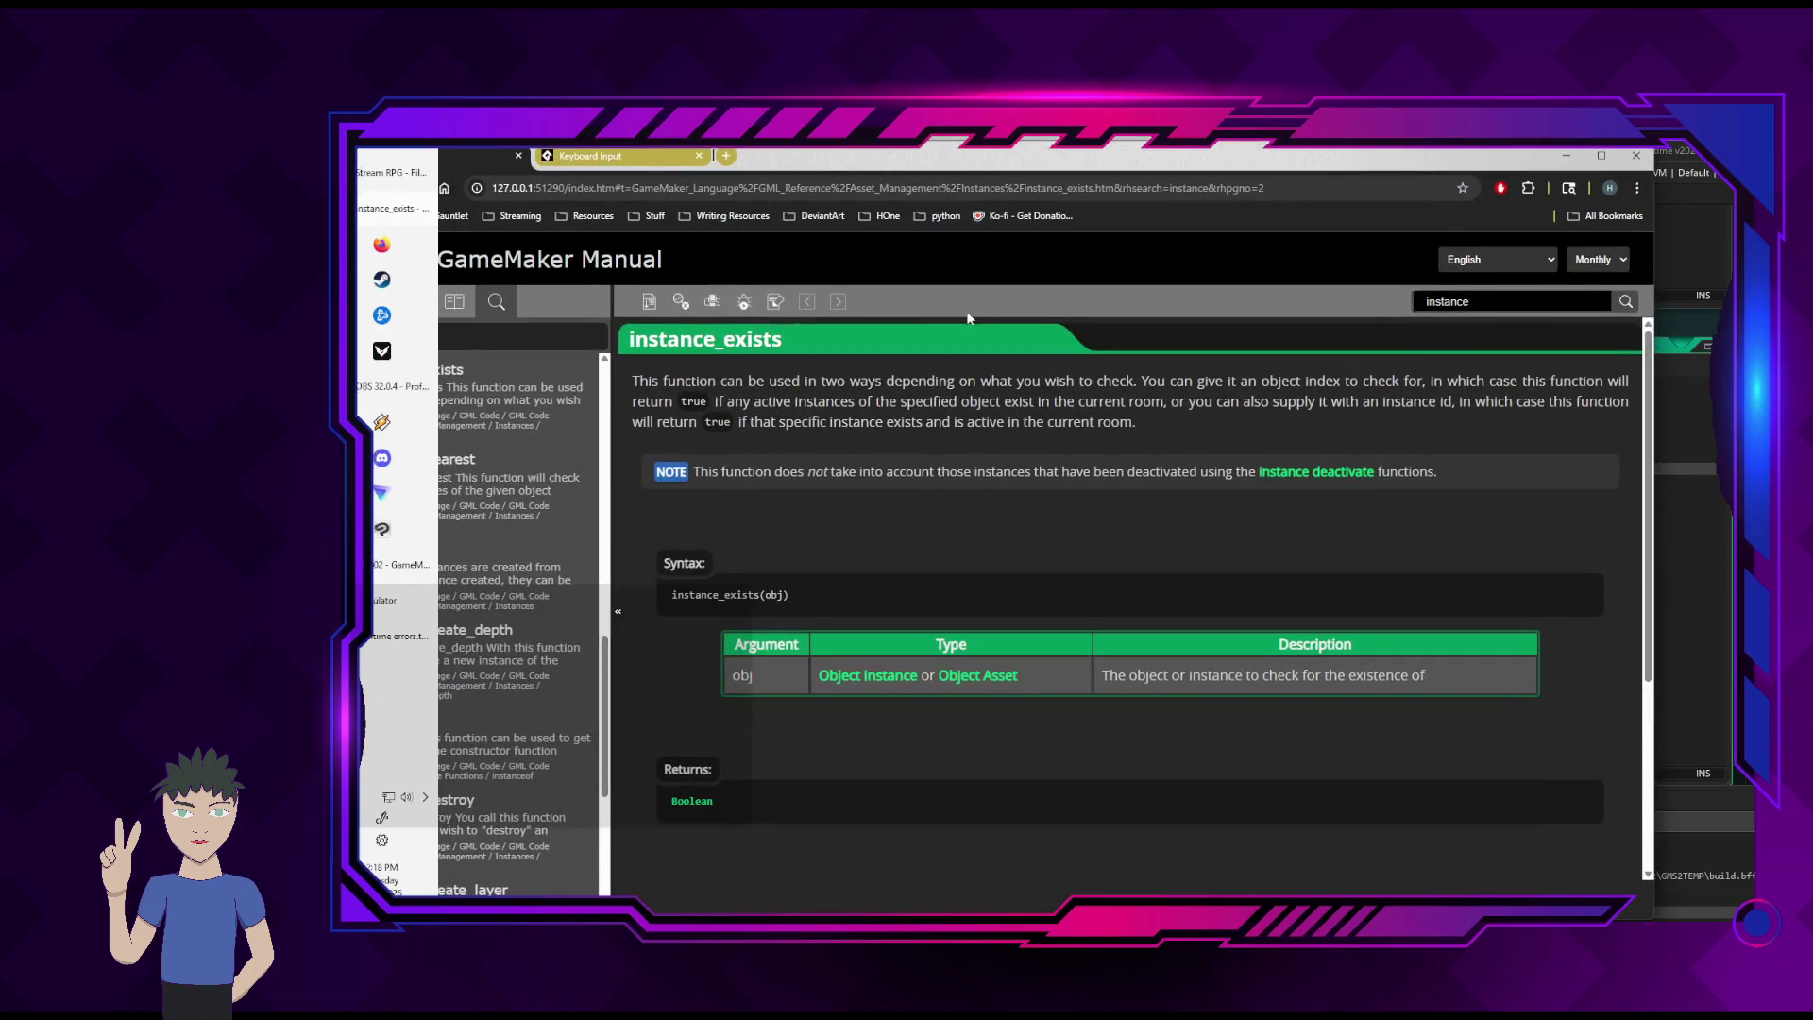
# - Extend the manual search to 'instance id' and run it
pyautogui.click(1524, 301)
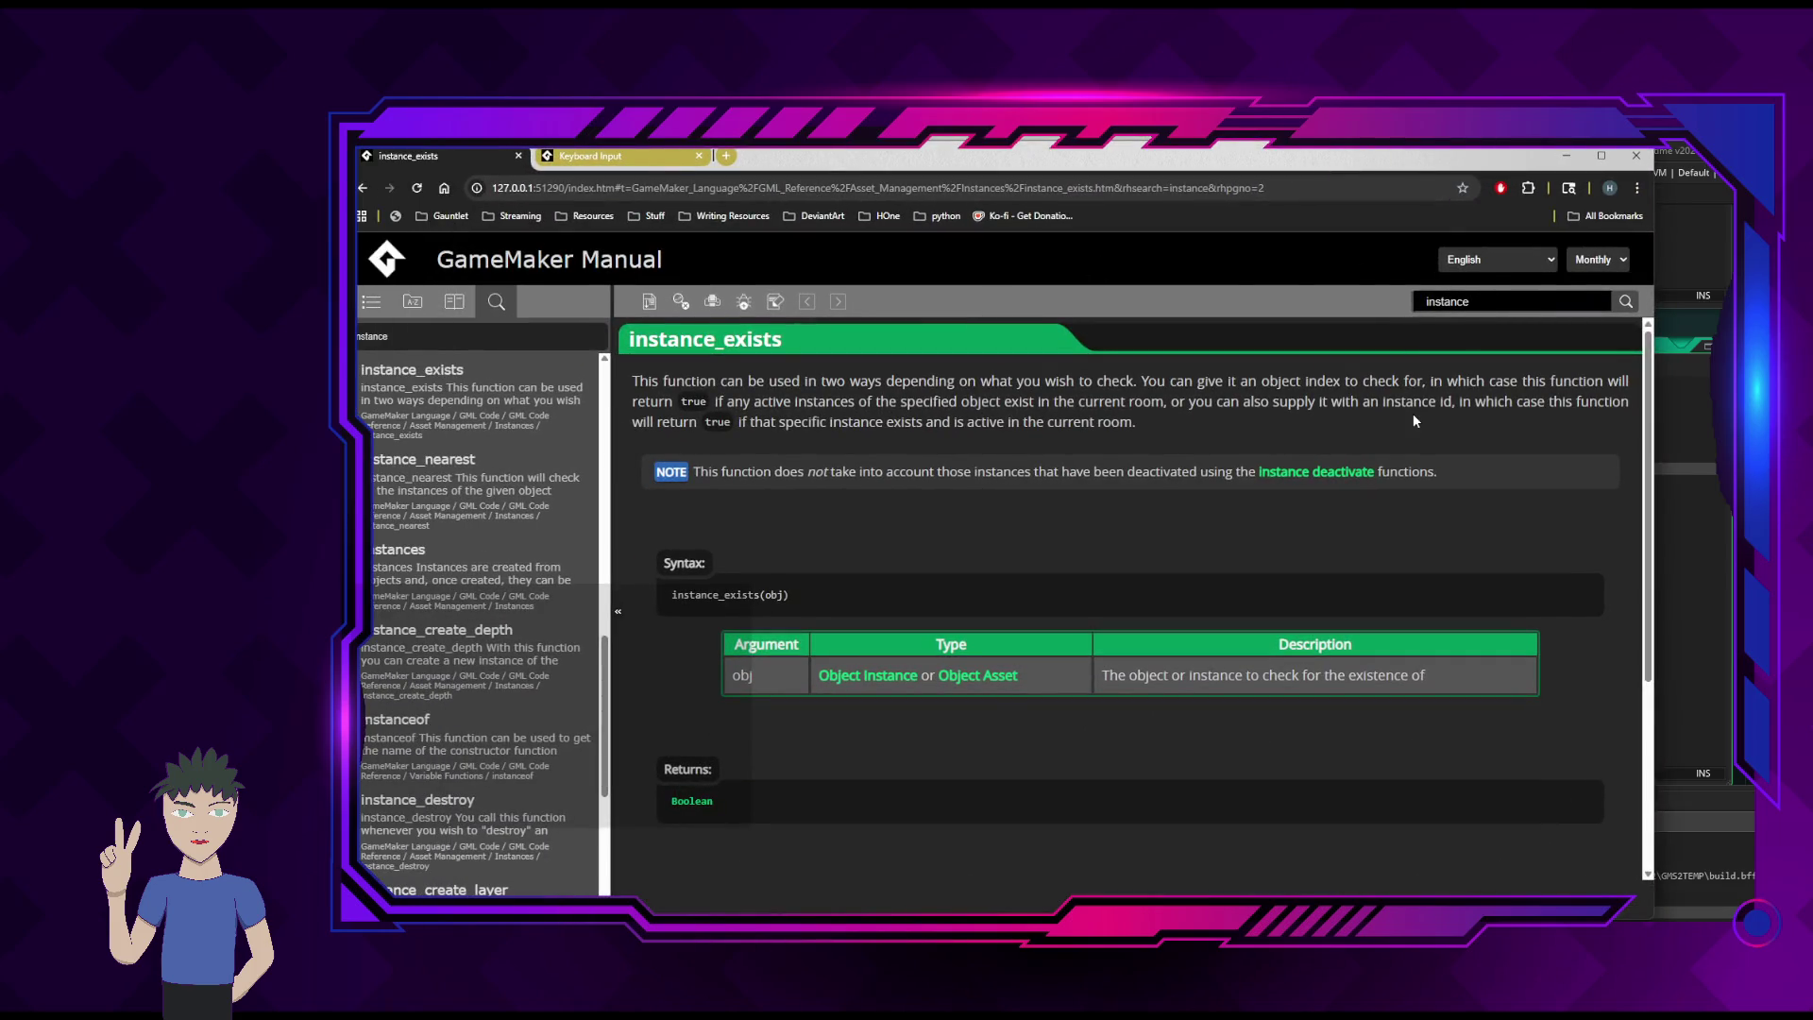
pyautogui.write(' id')
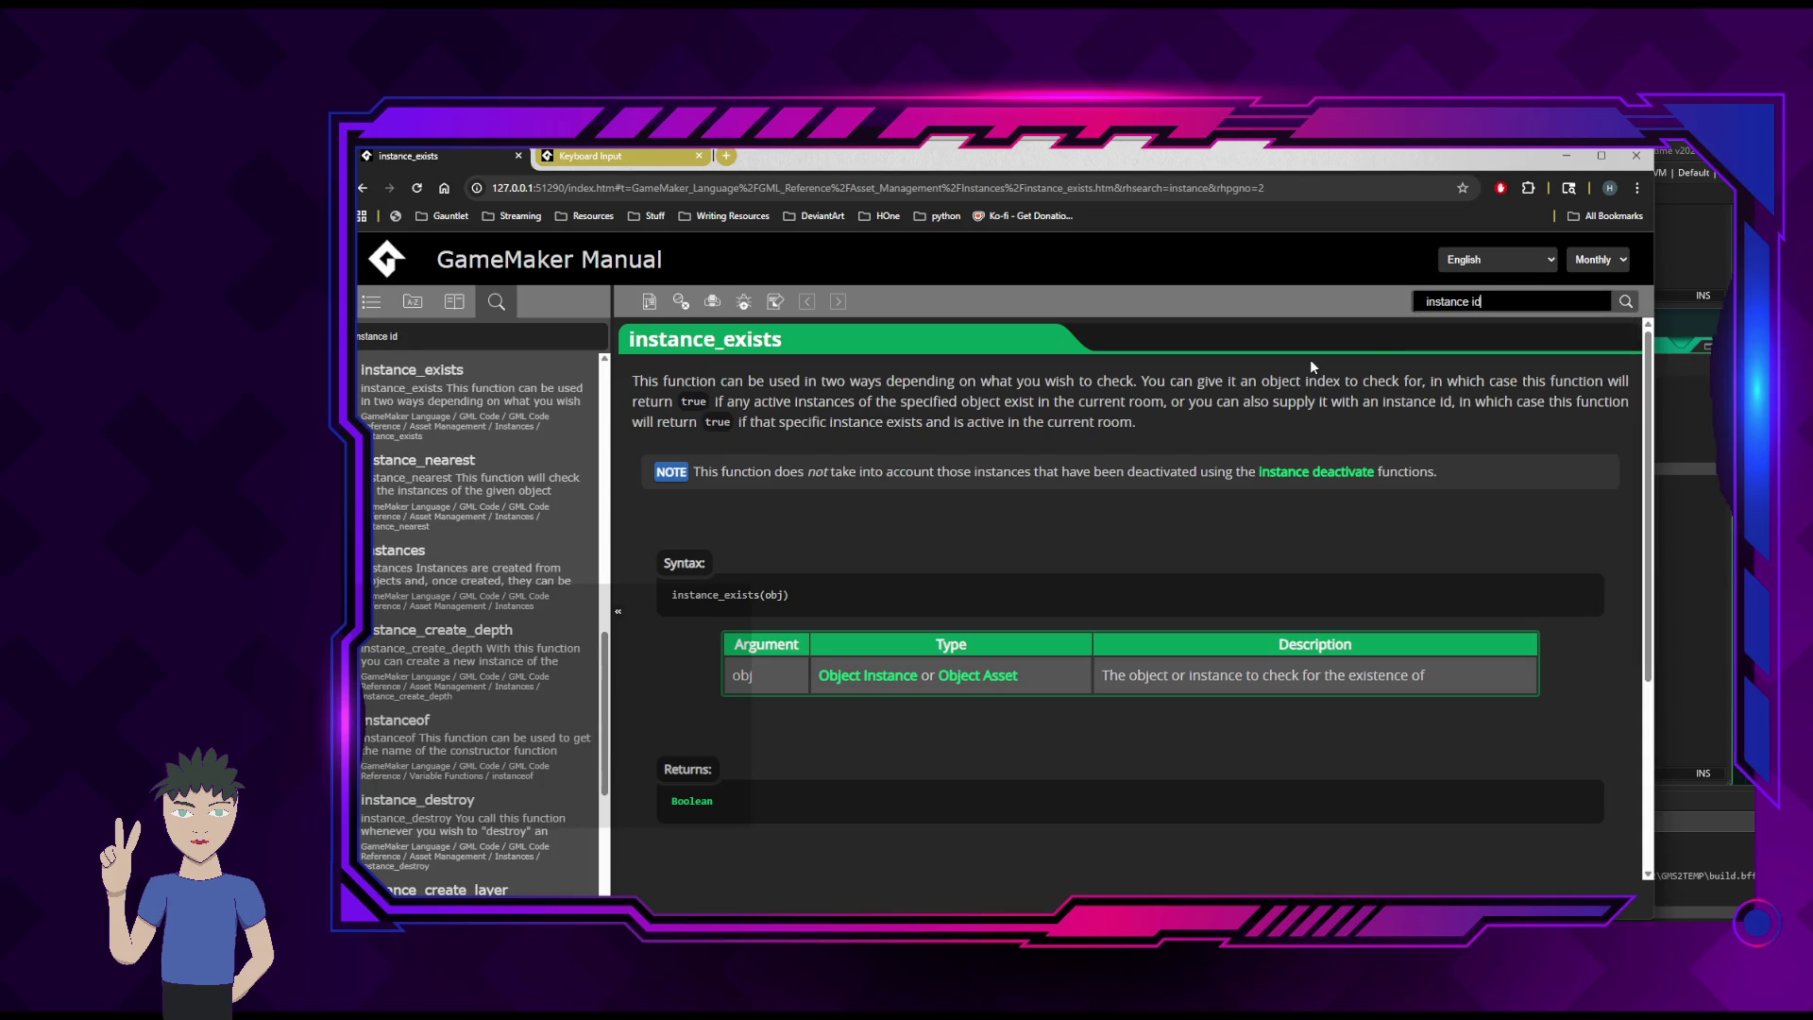
pyautogui.press('Return')
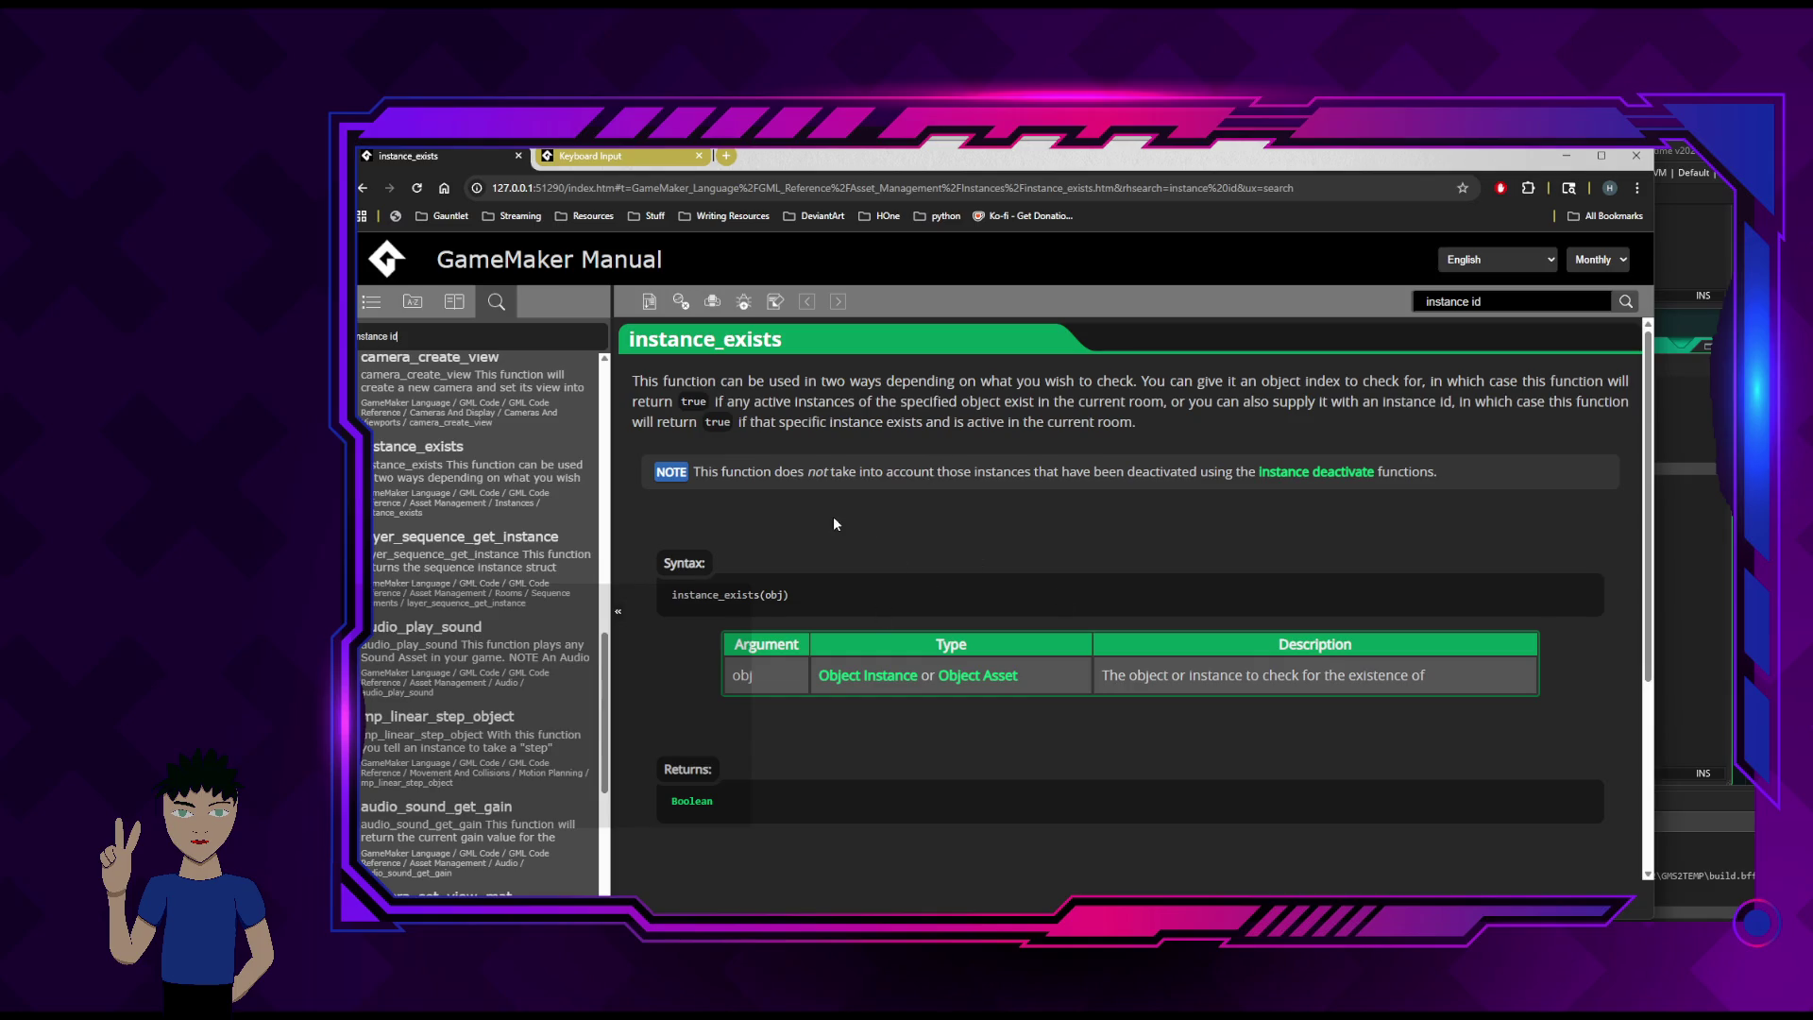
# - Look through the instance_exists result, then follow 'Back: Instances' to the Instances overview page
pyautogui.scroll(-3, 1053, 535)
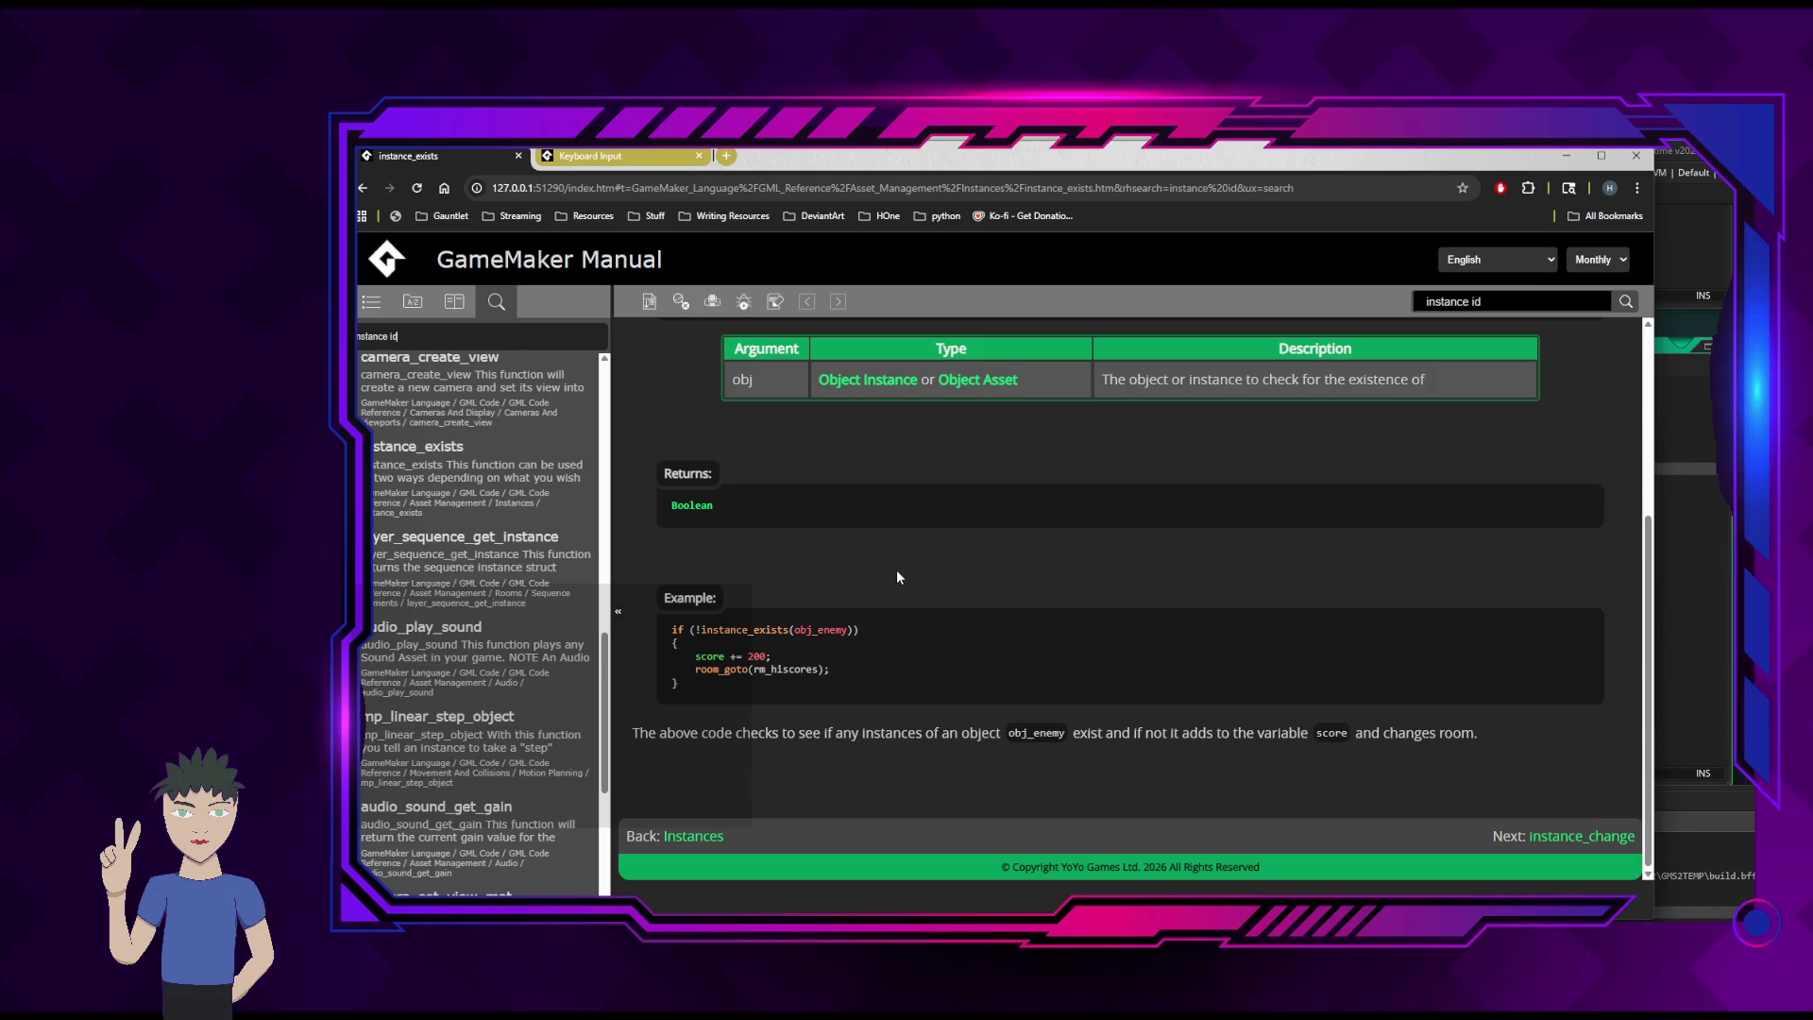
pyautogui.scroll(3, 841, 570)
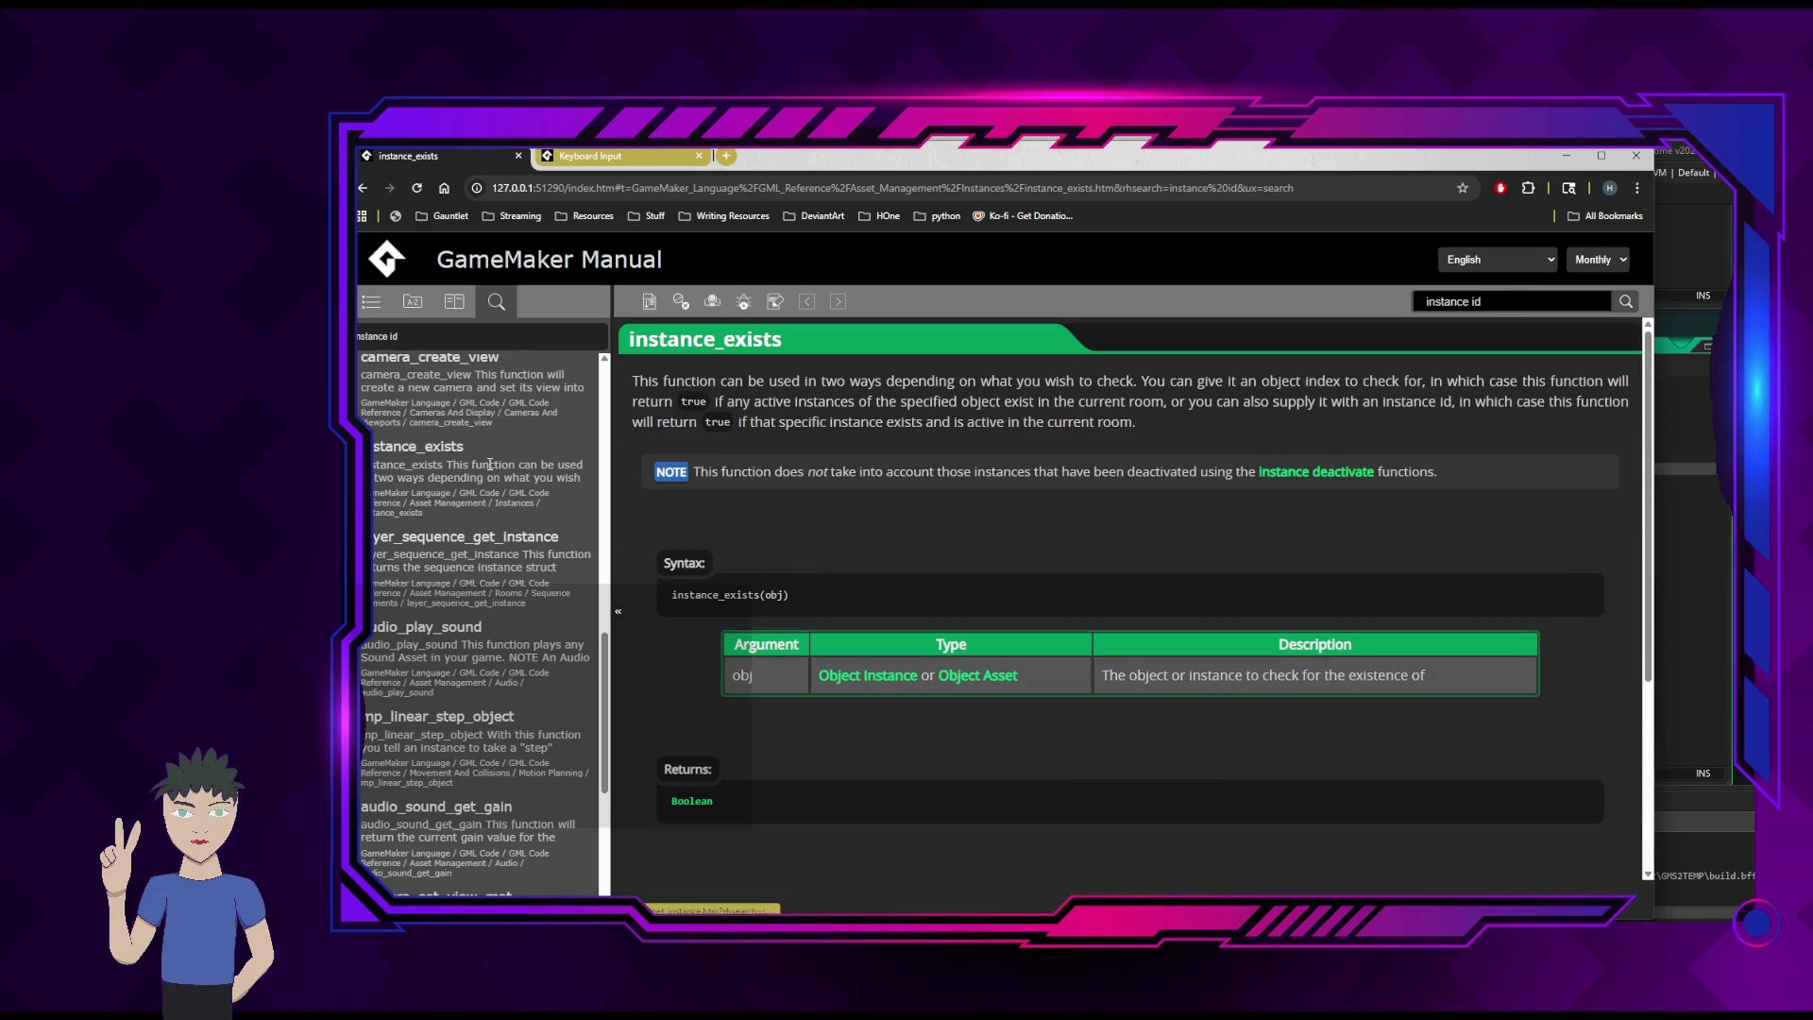
pyautogui.scroll(2, 518, 460)
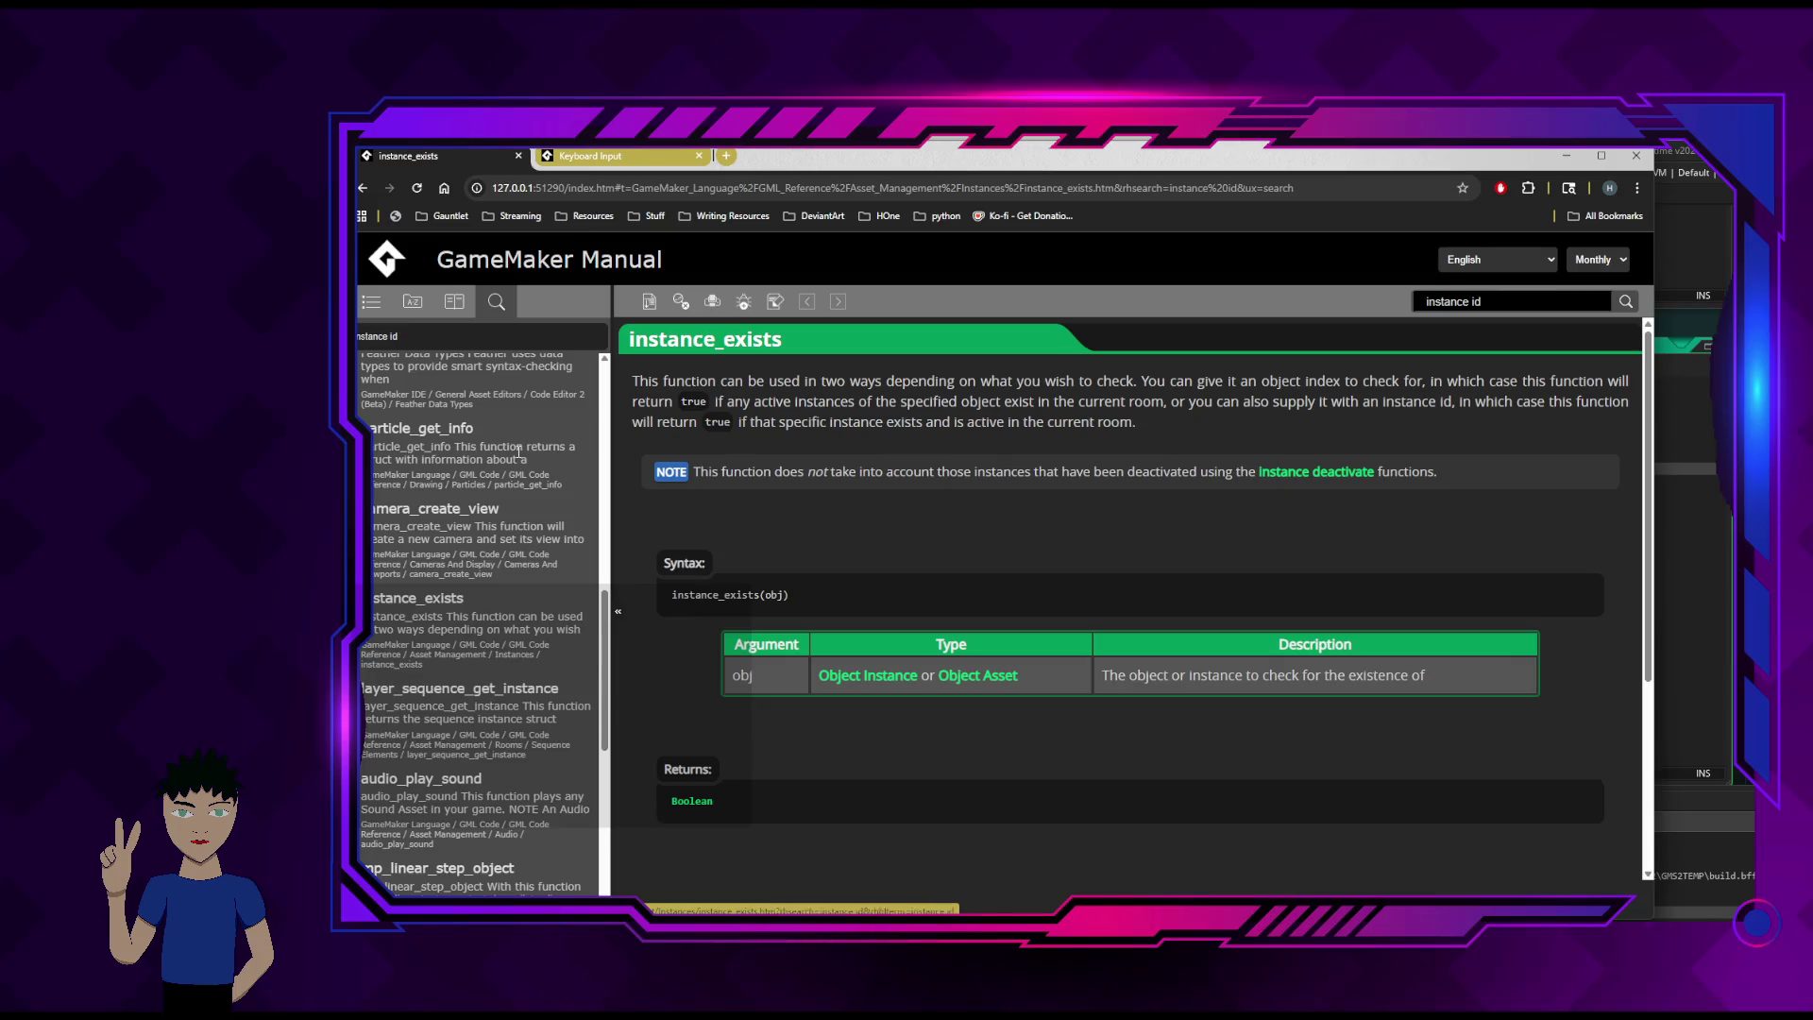
pyautogui.scroll(3, 518, 460)
pyautogui.scroll(2, 518, 450)
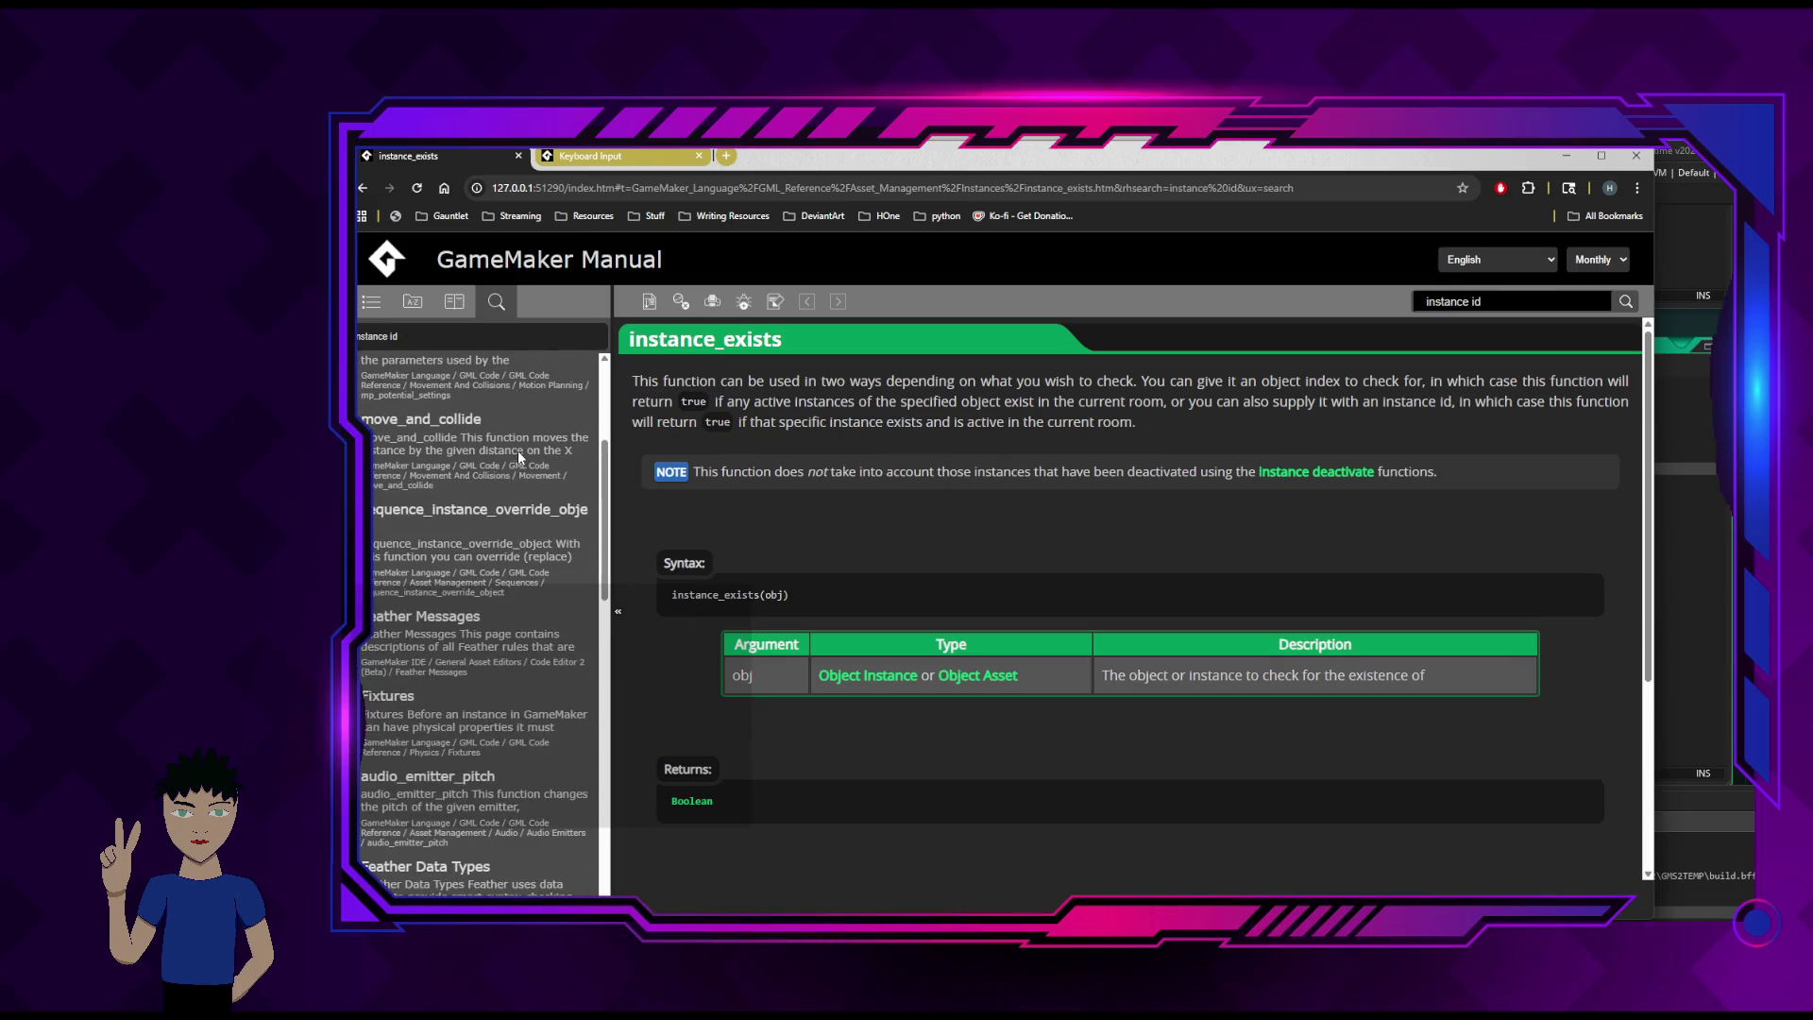
pyautogui.scroll(3, 566, 425)
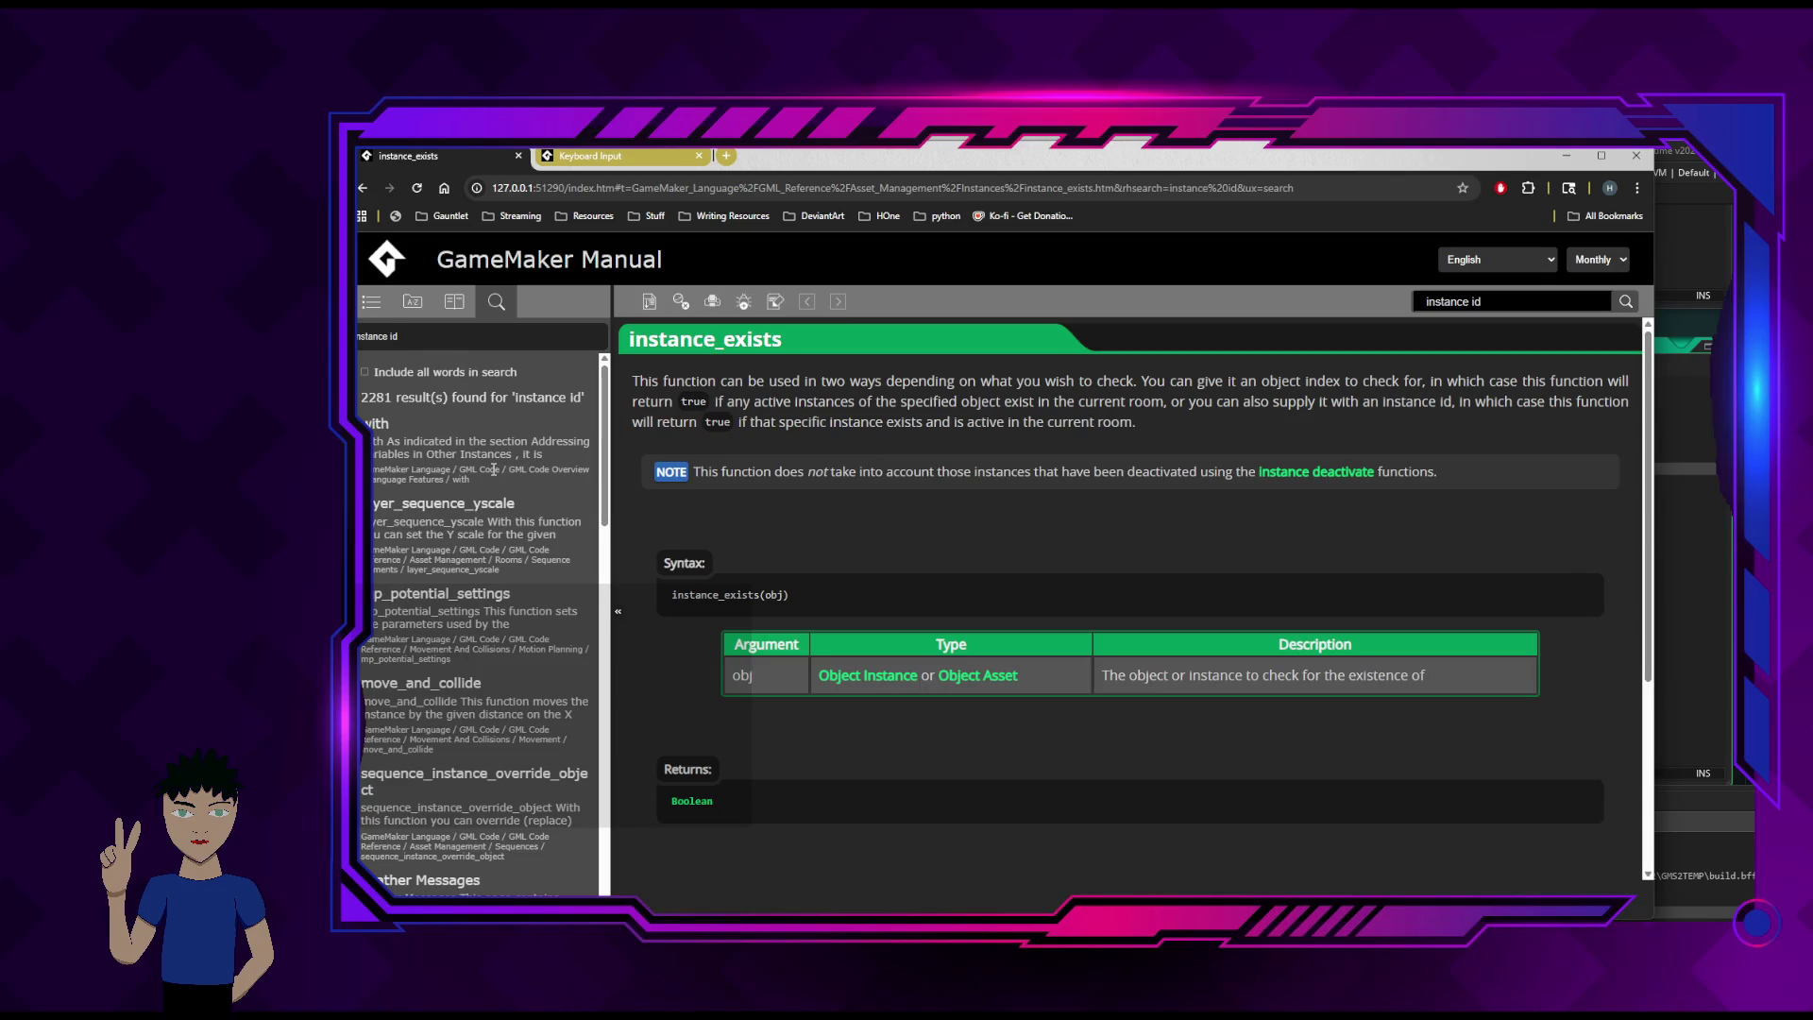
pyautogui.scroll(-2, 493, 467)
pyautogui.scroll(-3, 479, 536)
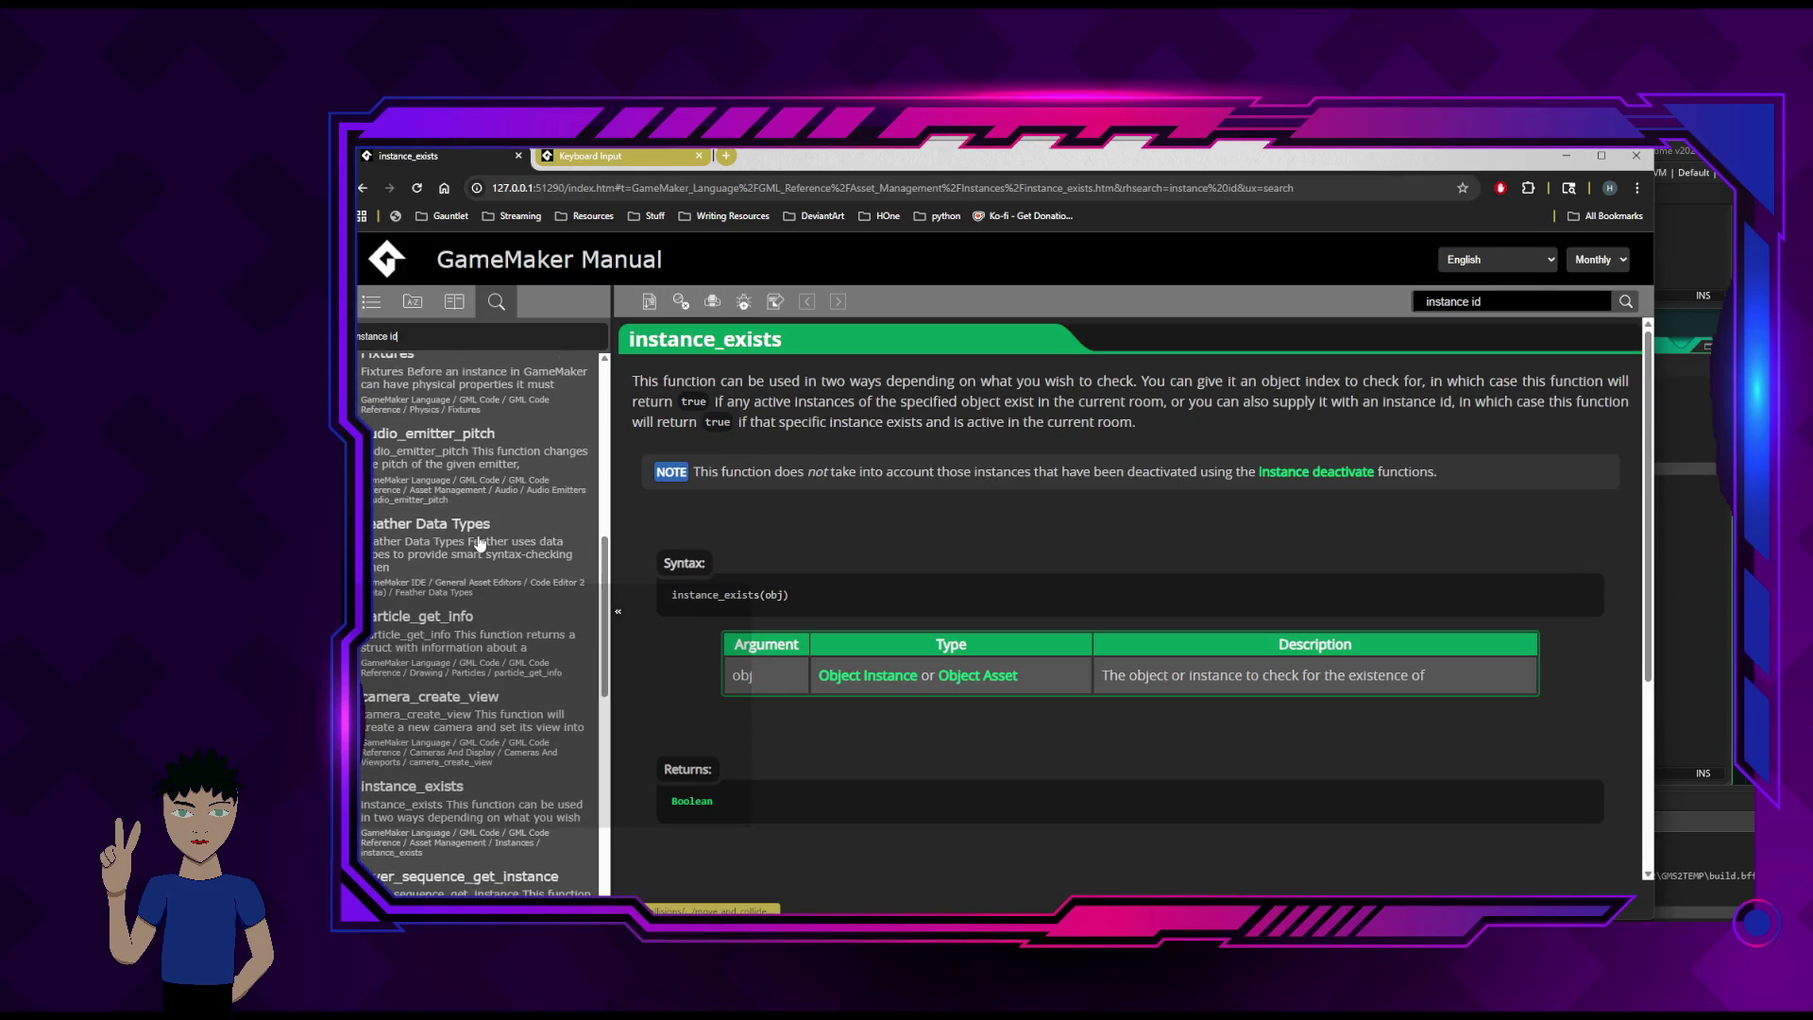
pyautogui.scroll(-3, 478, 535)
pyautogui.scroll(-3, 484, 543)
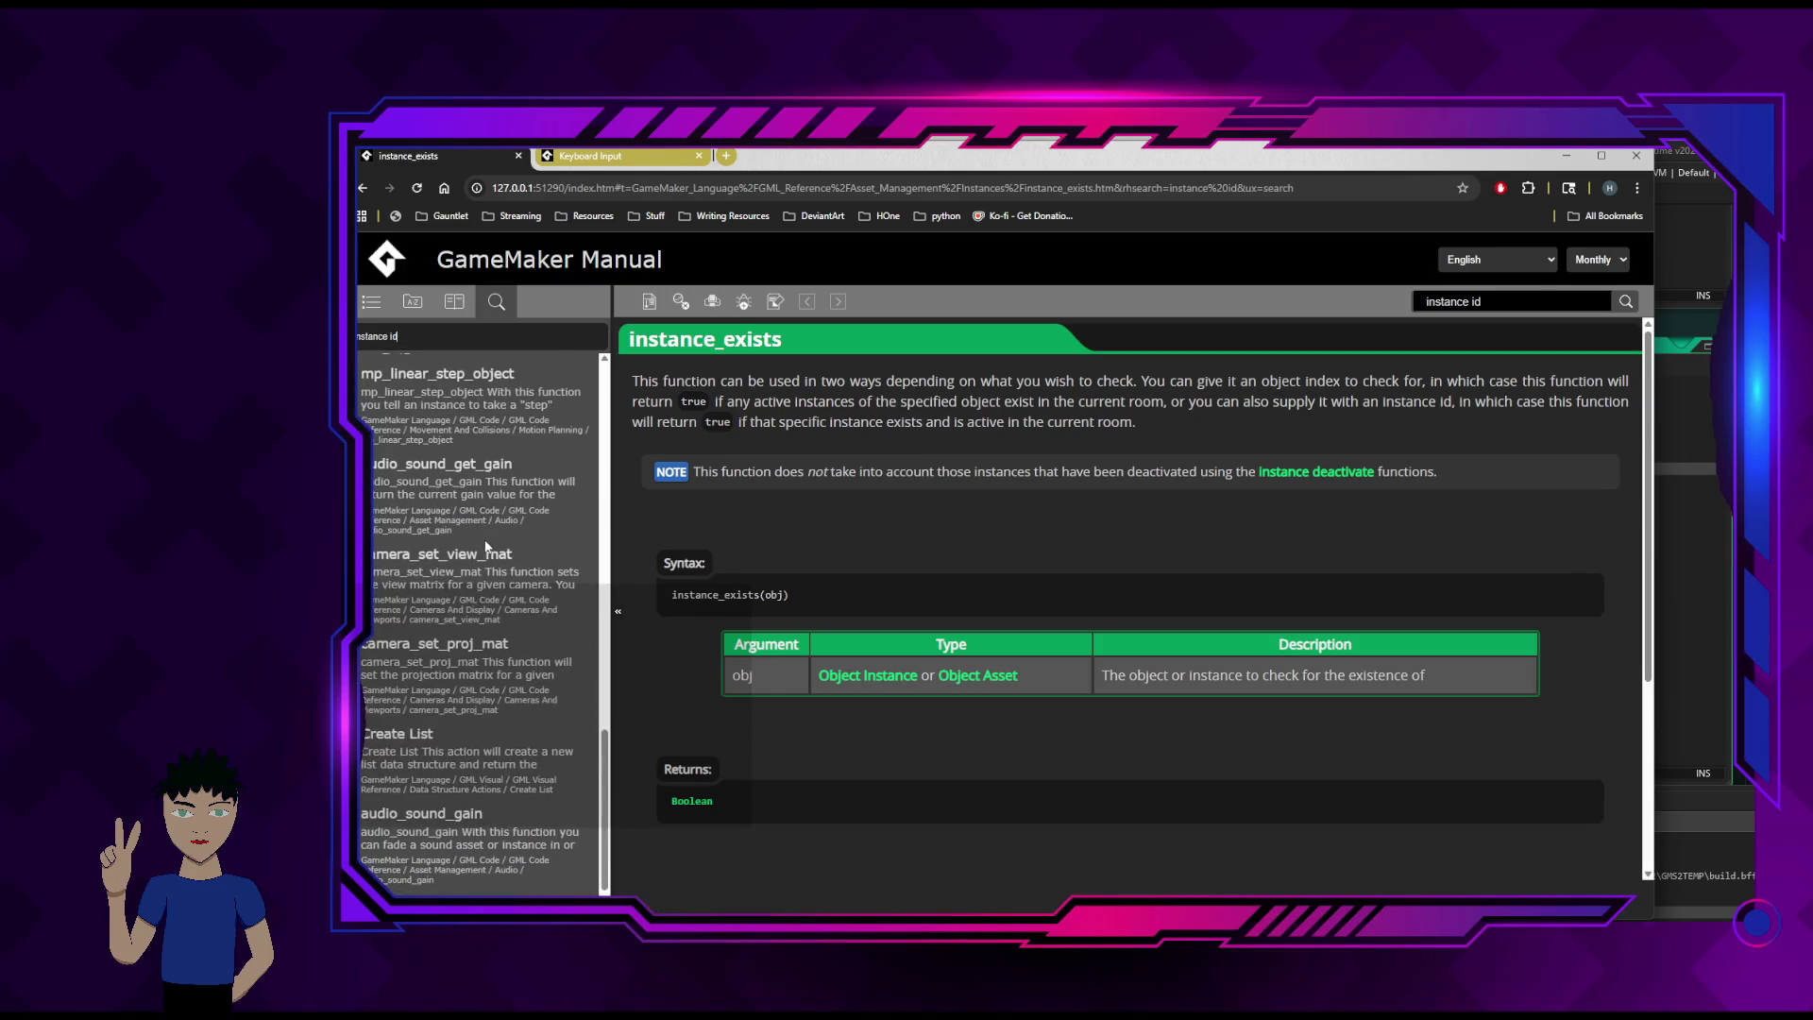
pyautogui.scroll(-1, 507, 546)
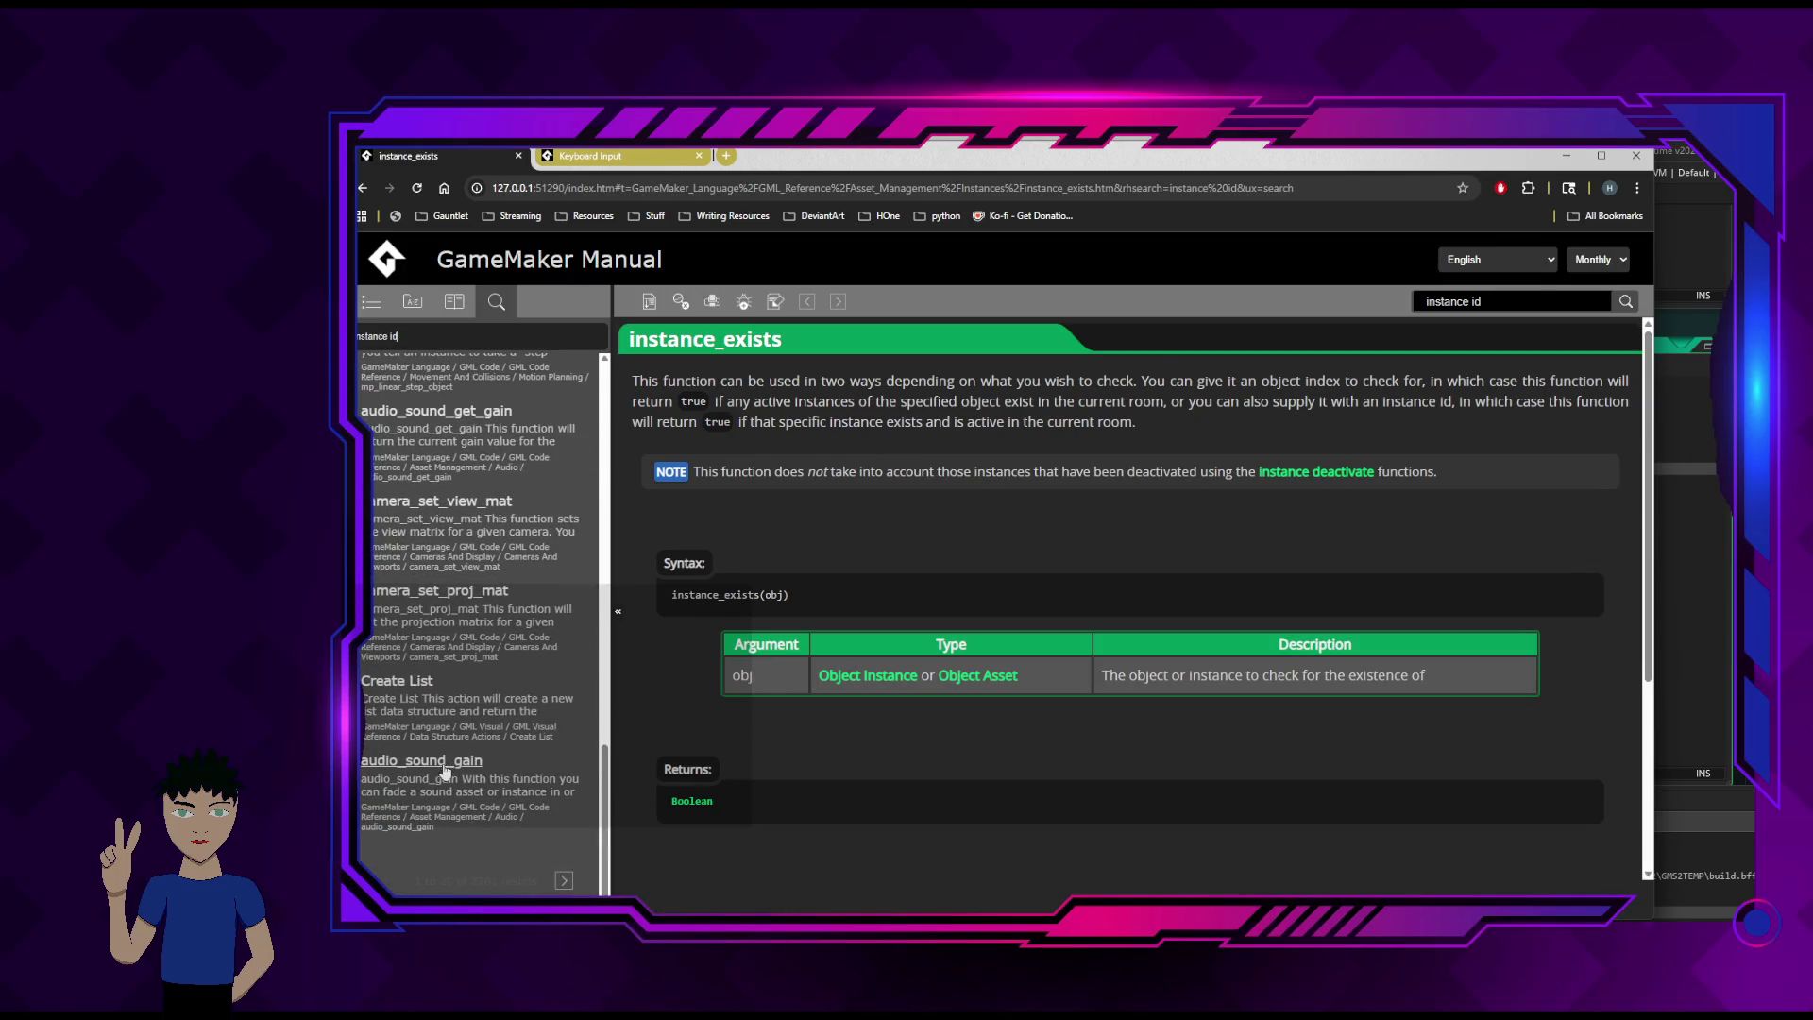
pyautogui.scroll(6, 514, 411)
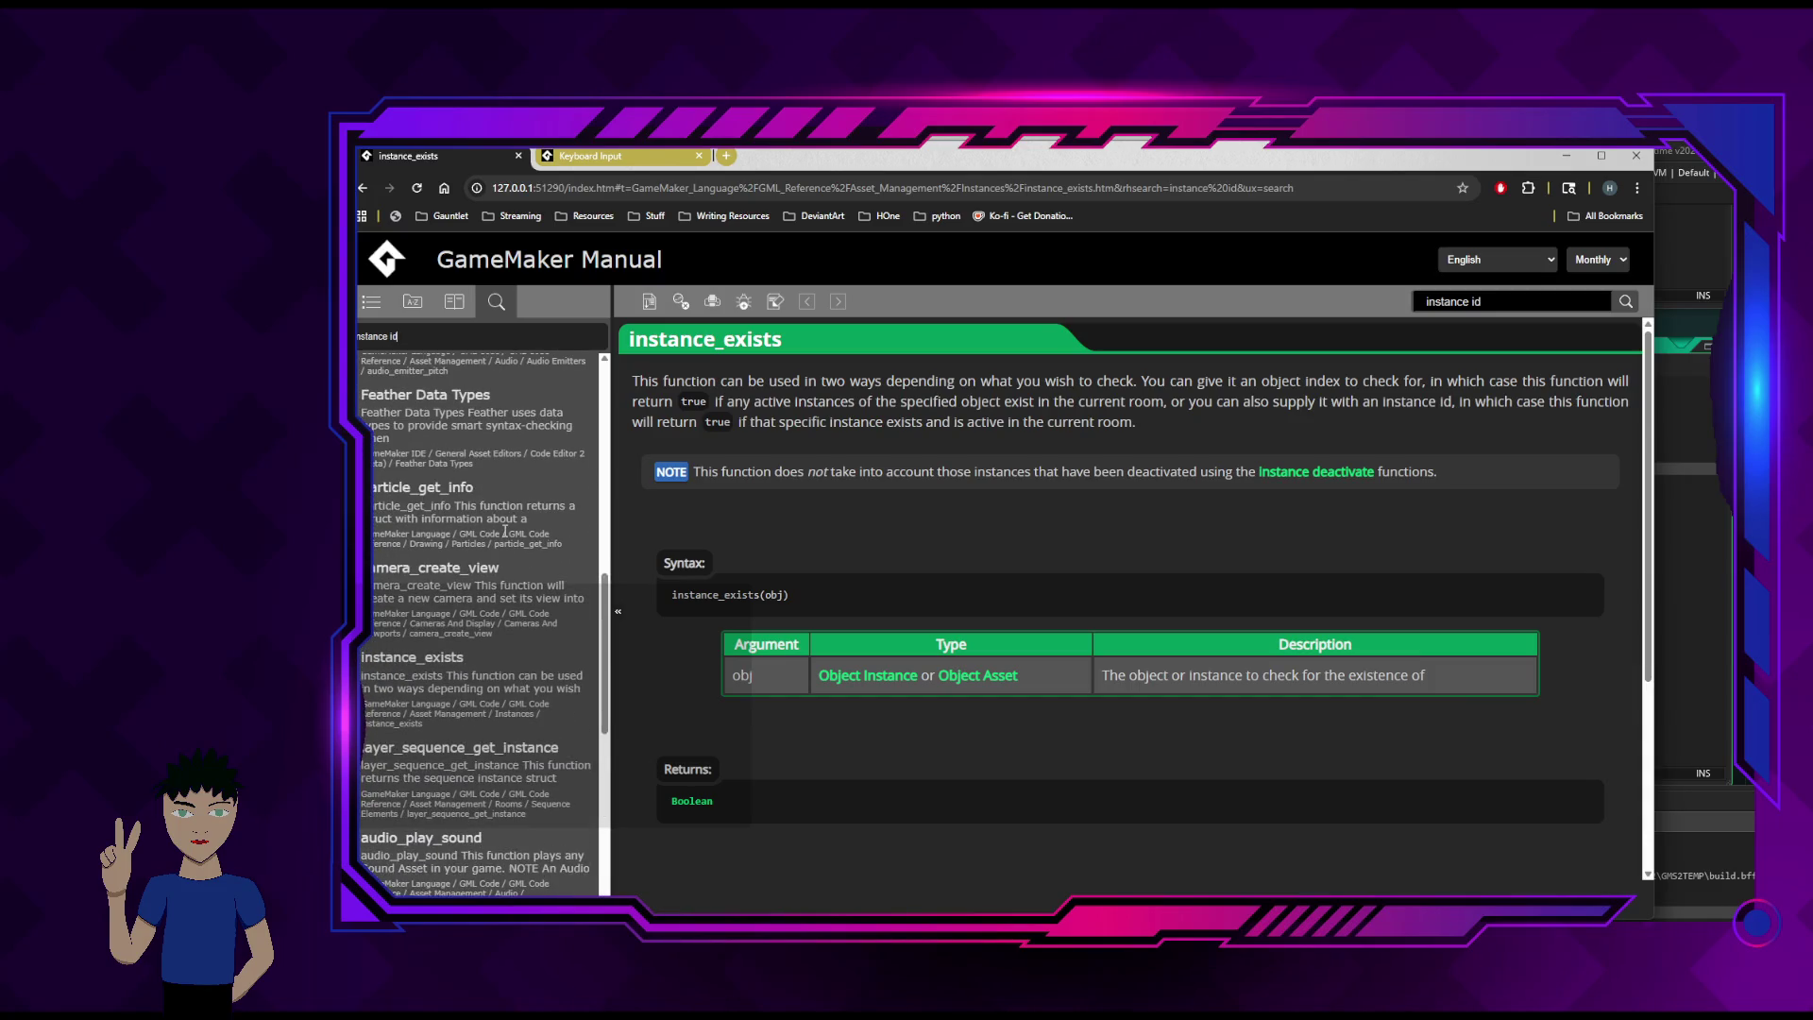
pyautogui.scroll(-3, 949, 566)
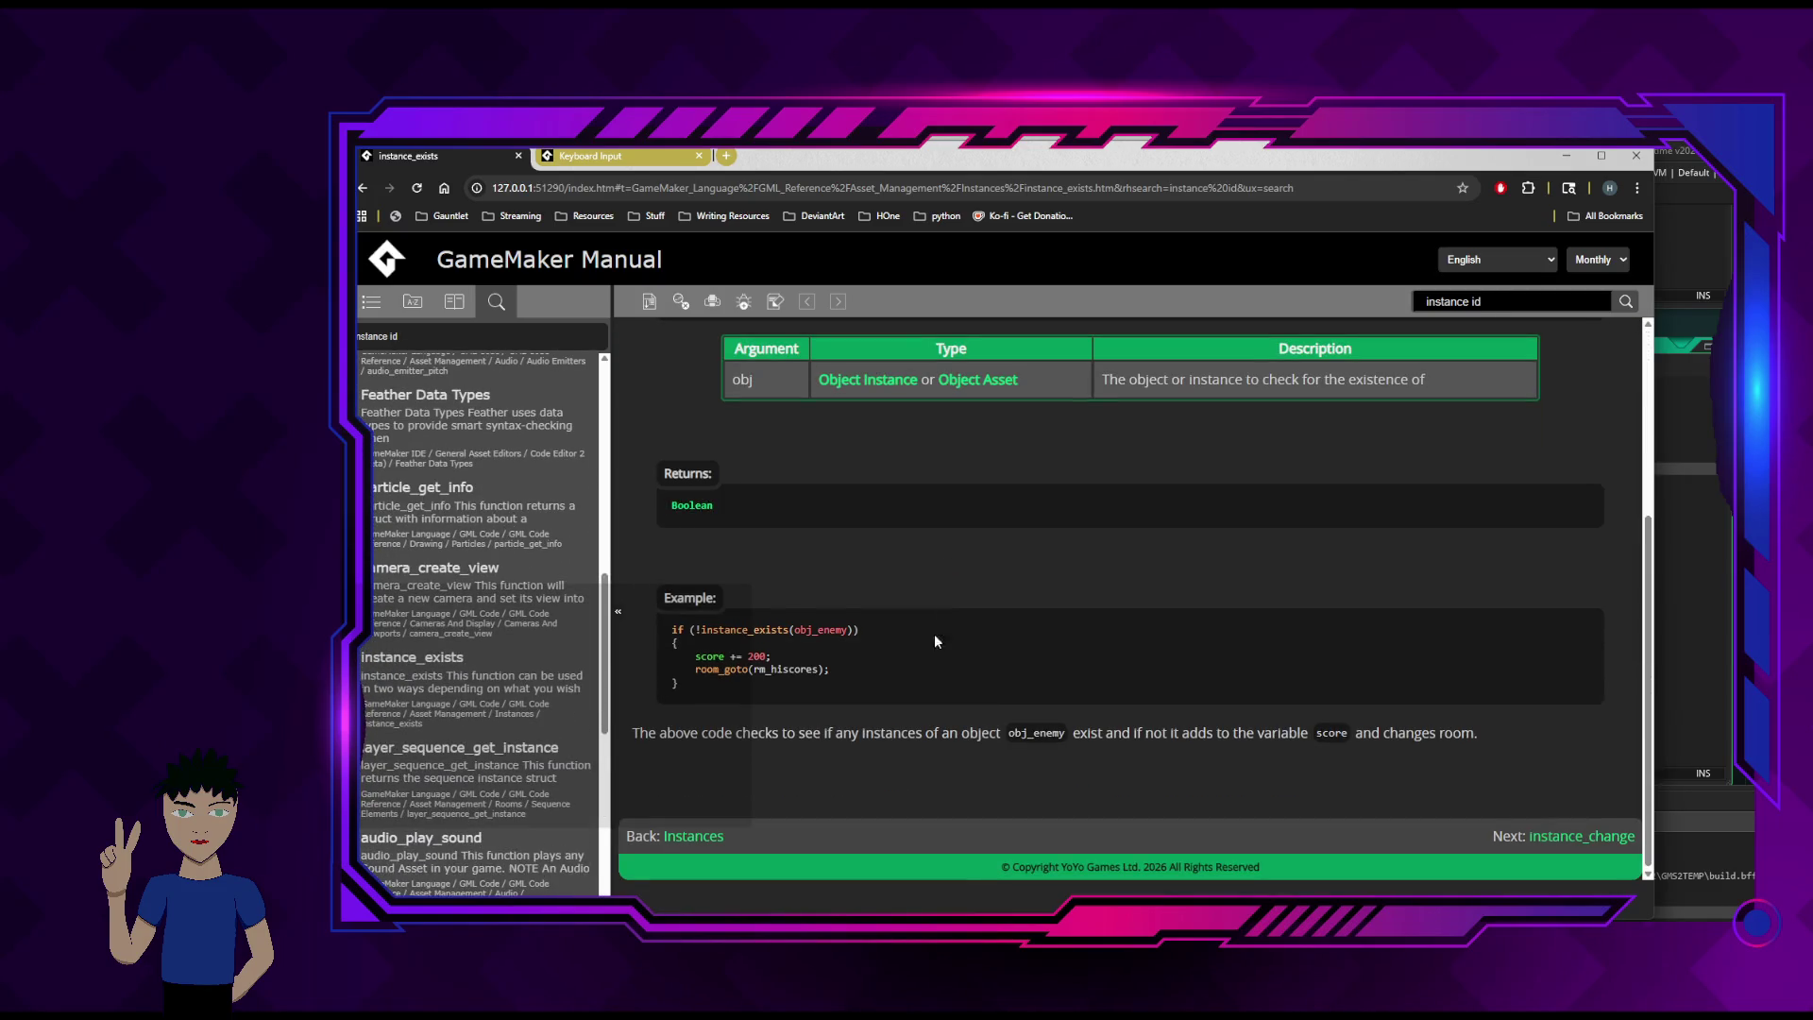
pyautogui.click(718, 839)
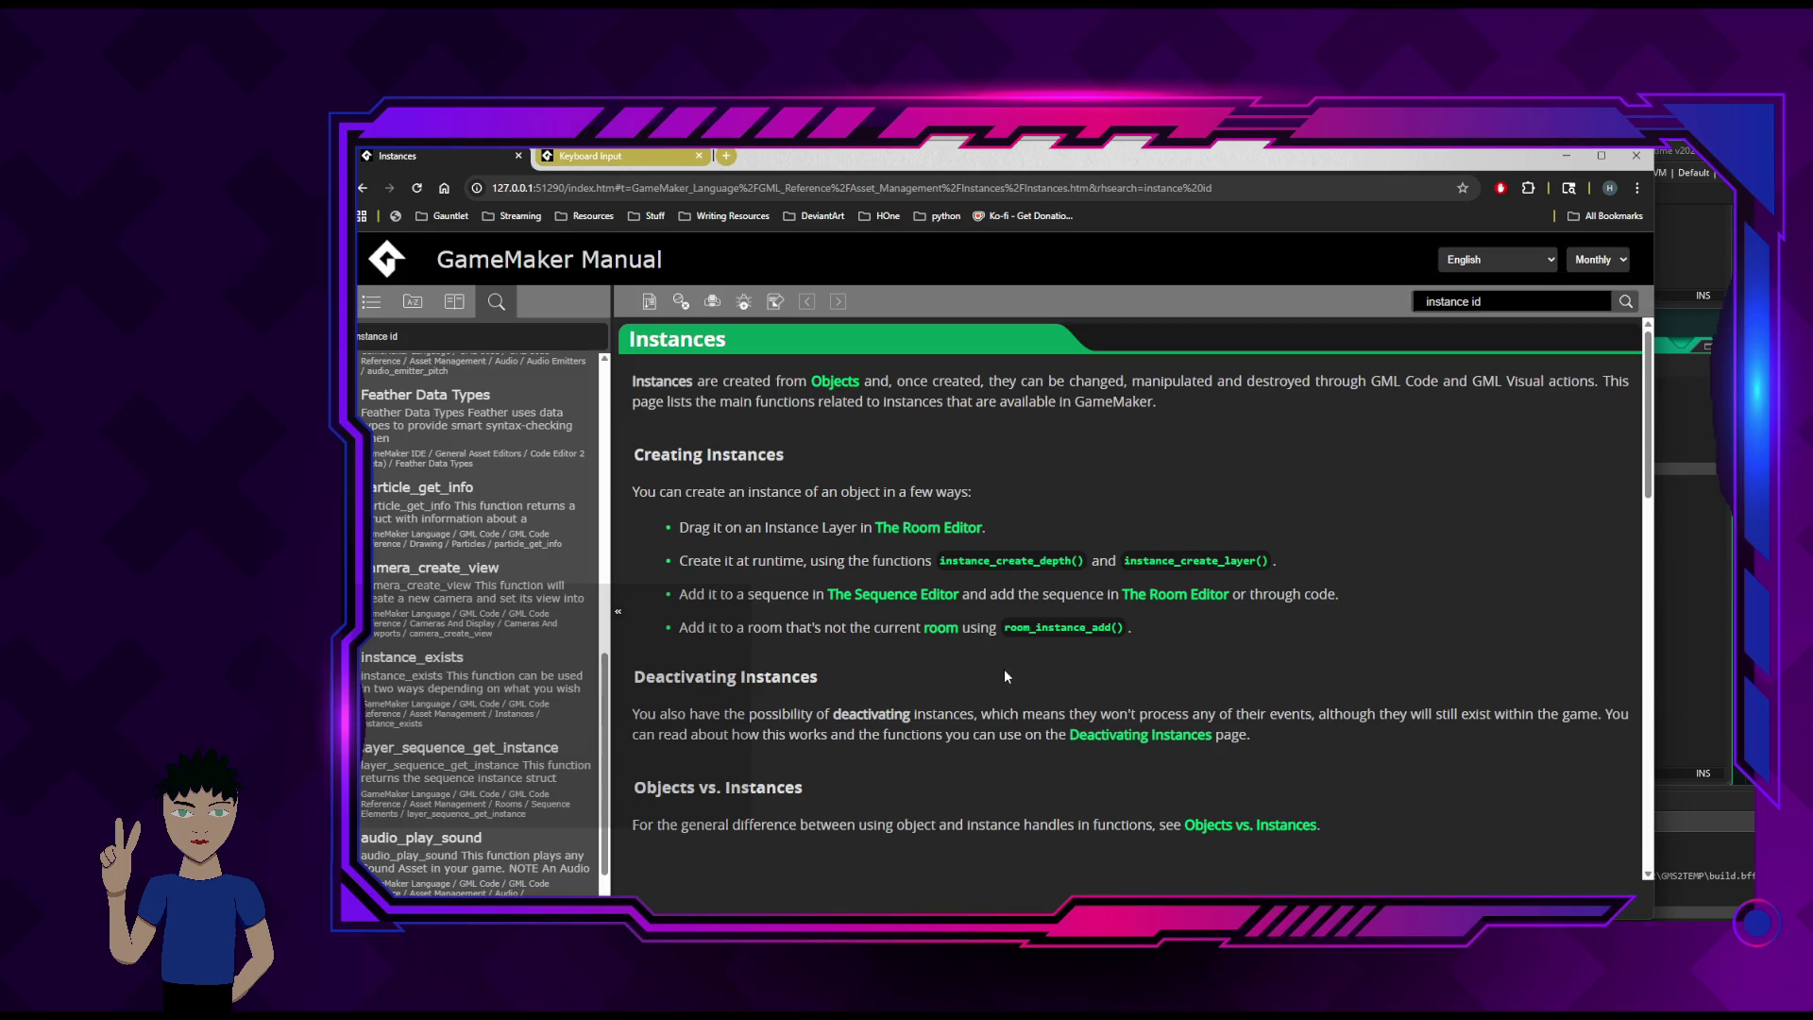
# - Open the instance_find page under Function Reference > General, then return to the Create event code
pyautogui.scroll(-3, 1005, 672)
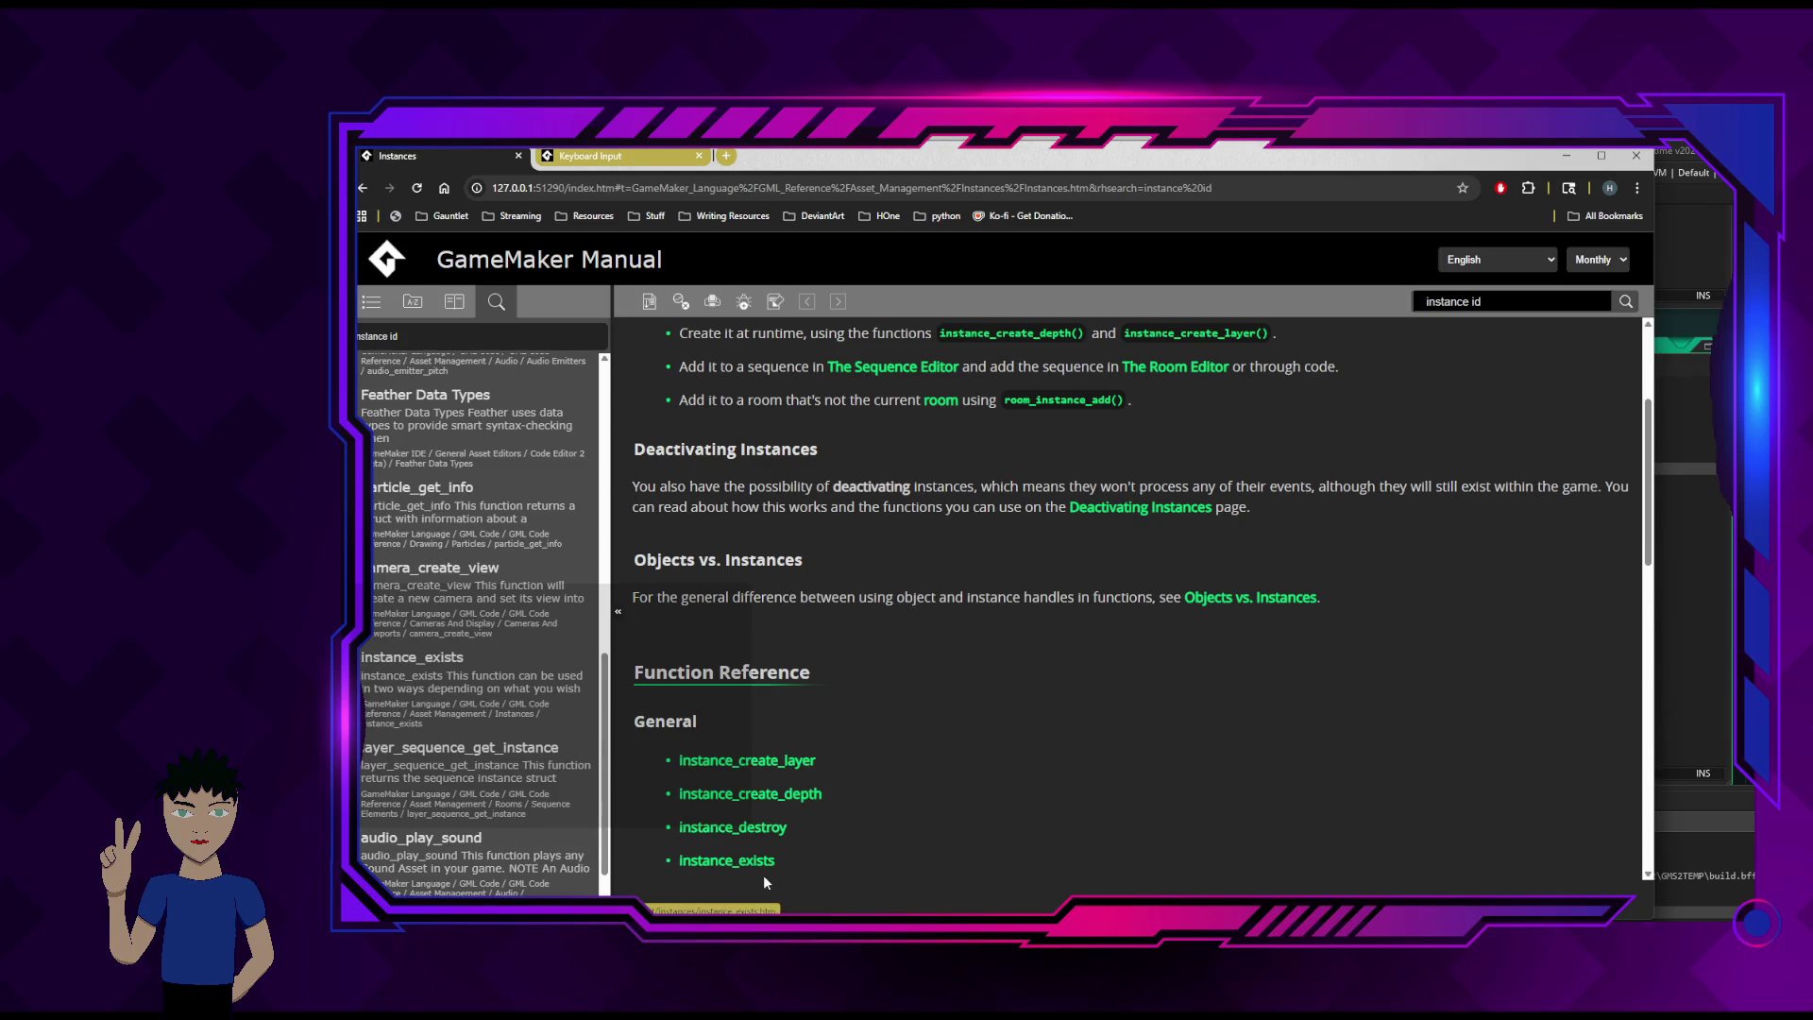
pyautogui.scroll(-1, 937, 790)
pyautogui.scroll(-2, 925, 785)
pyautogui.scroll(-1, 850, 737)
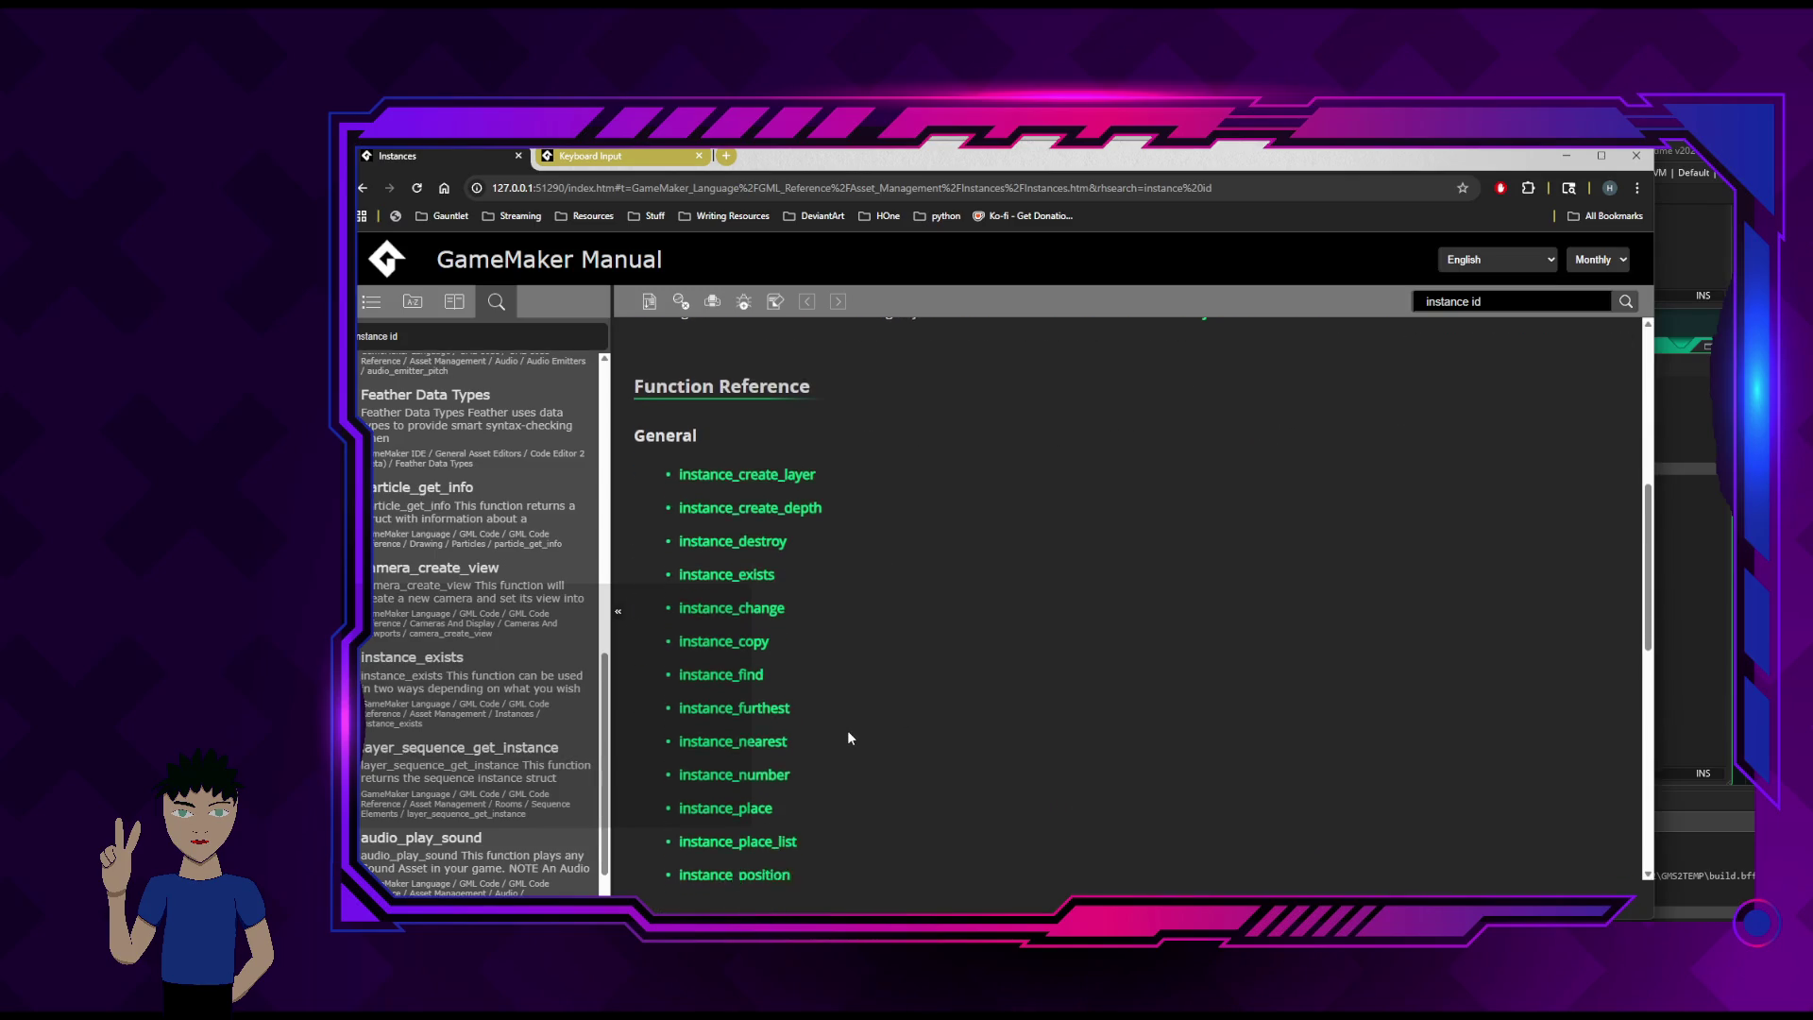
pyautogui.click(728, 655)
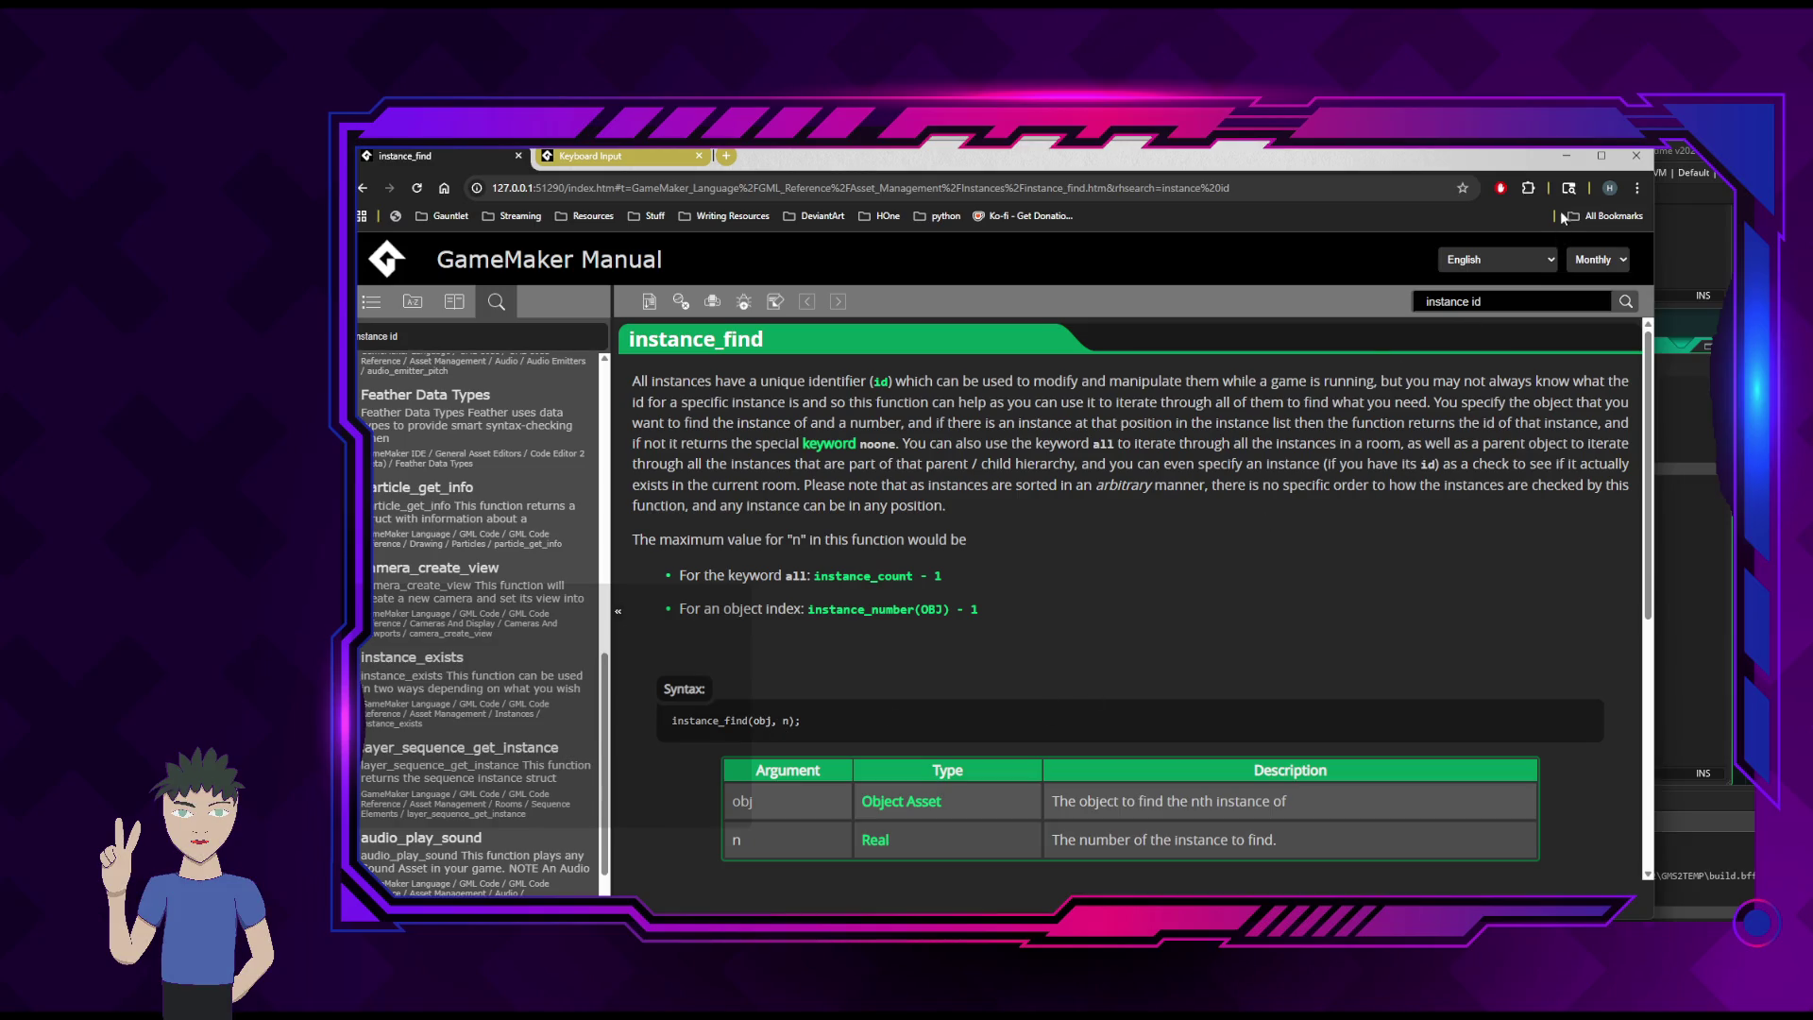
pyautogui.click(1566, 155)
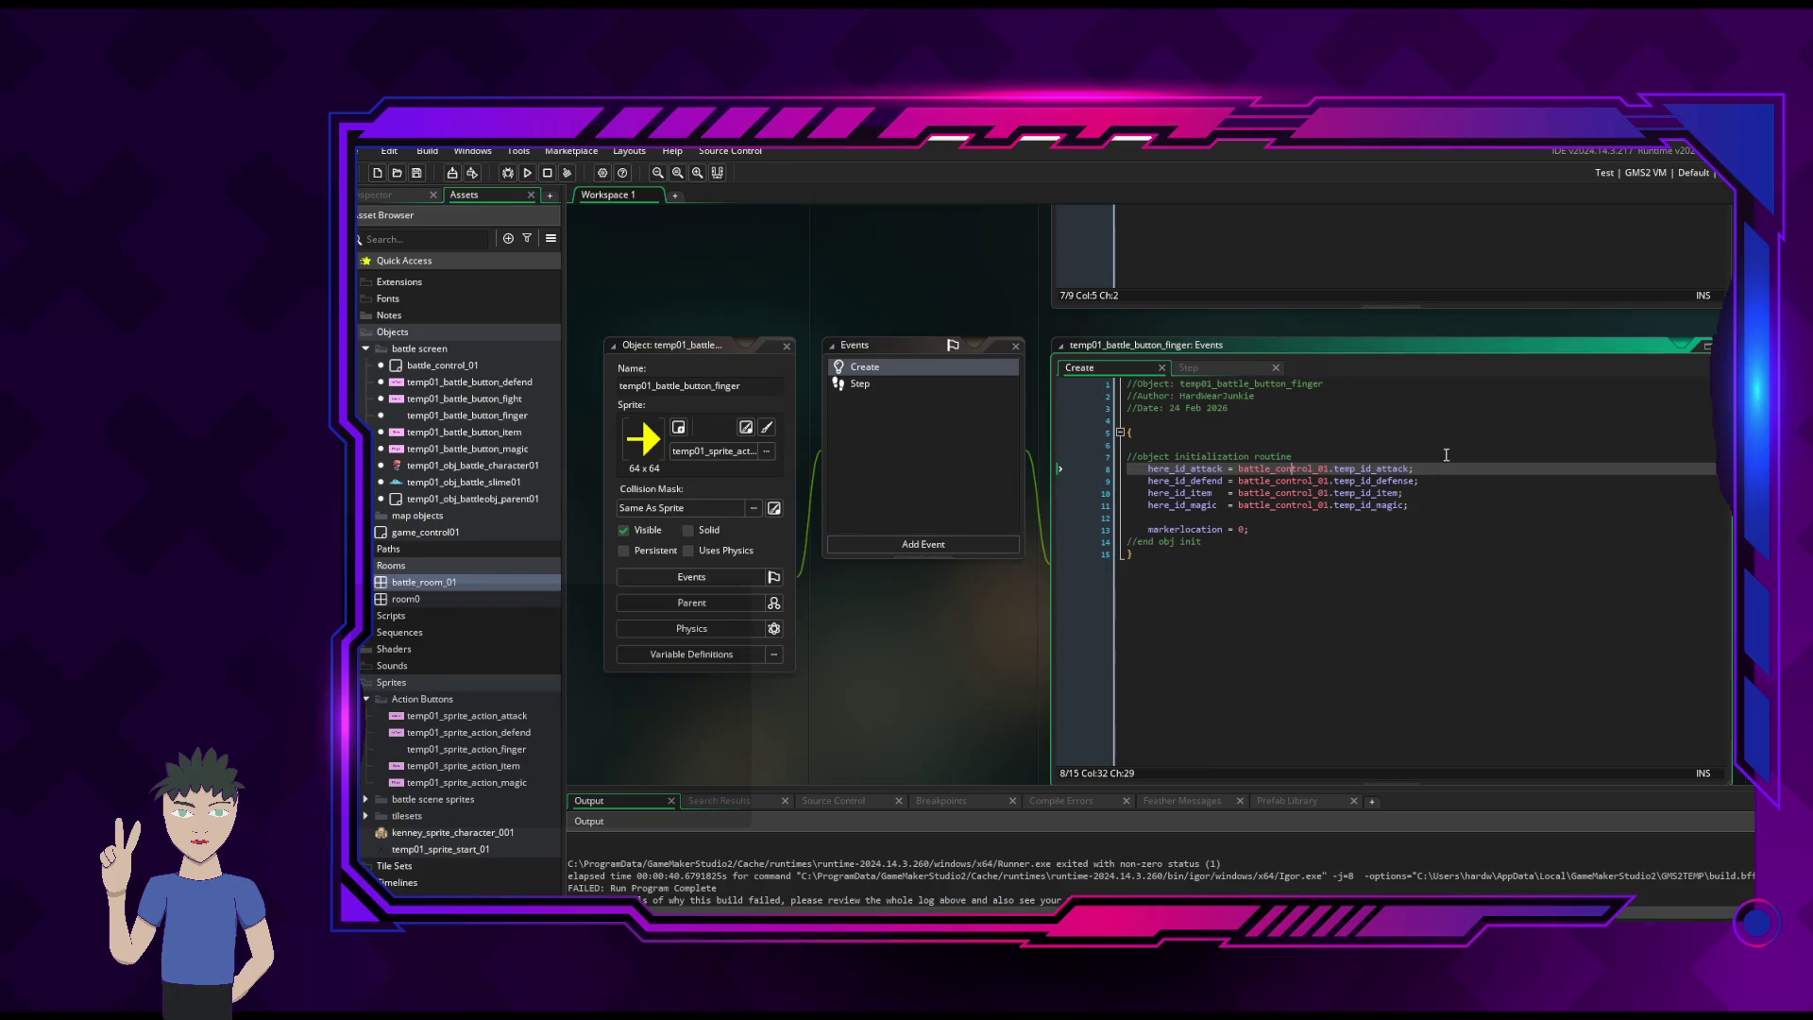
# - Start a 'here_id_ controller' line below the line 7 initialization comment in the finger's Create event
pyautogui.scroll(-2, 1446, 454)
pyautogui.scroll(3, 1485, 532)
pyautogui.click(1394, 498)
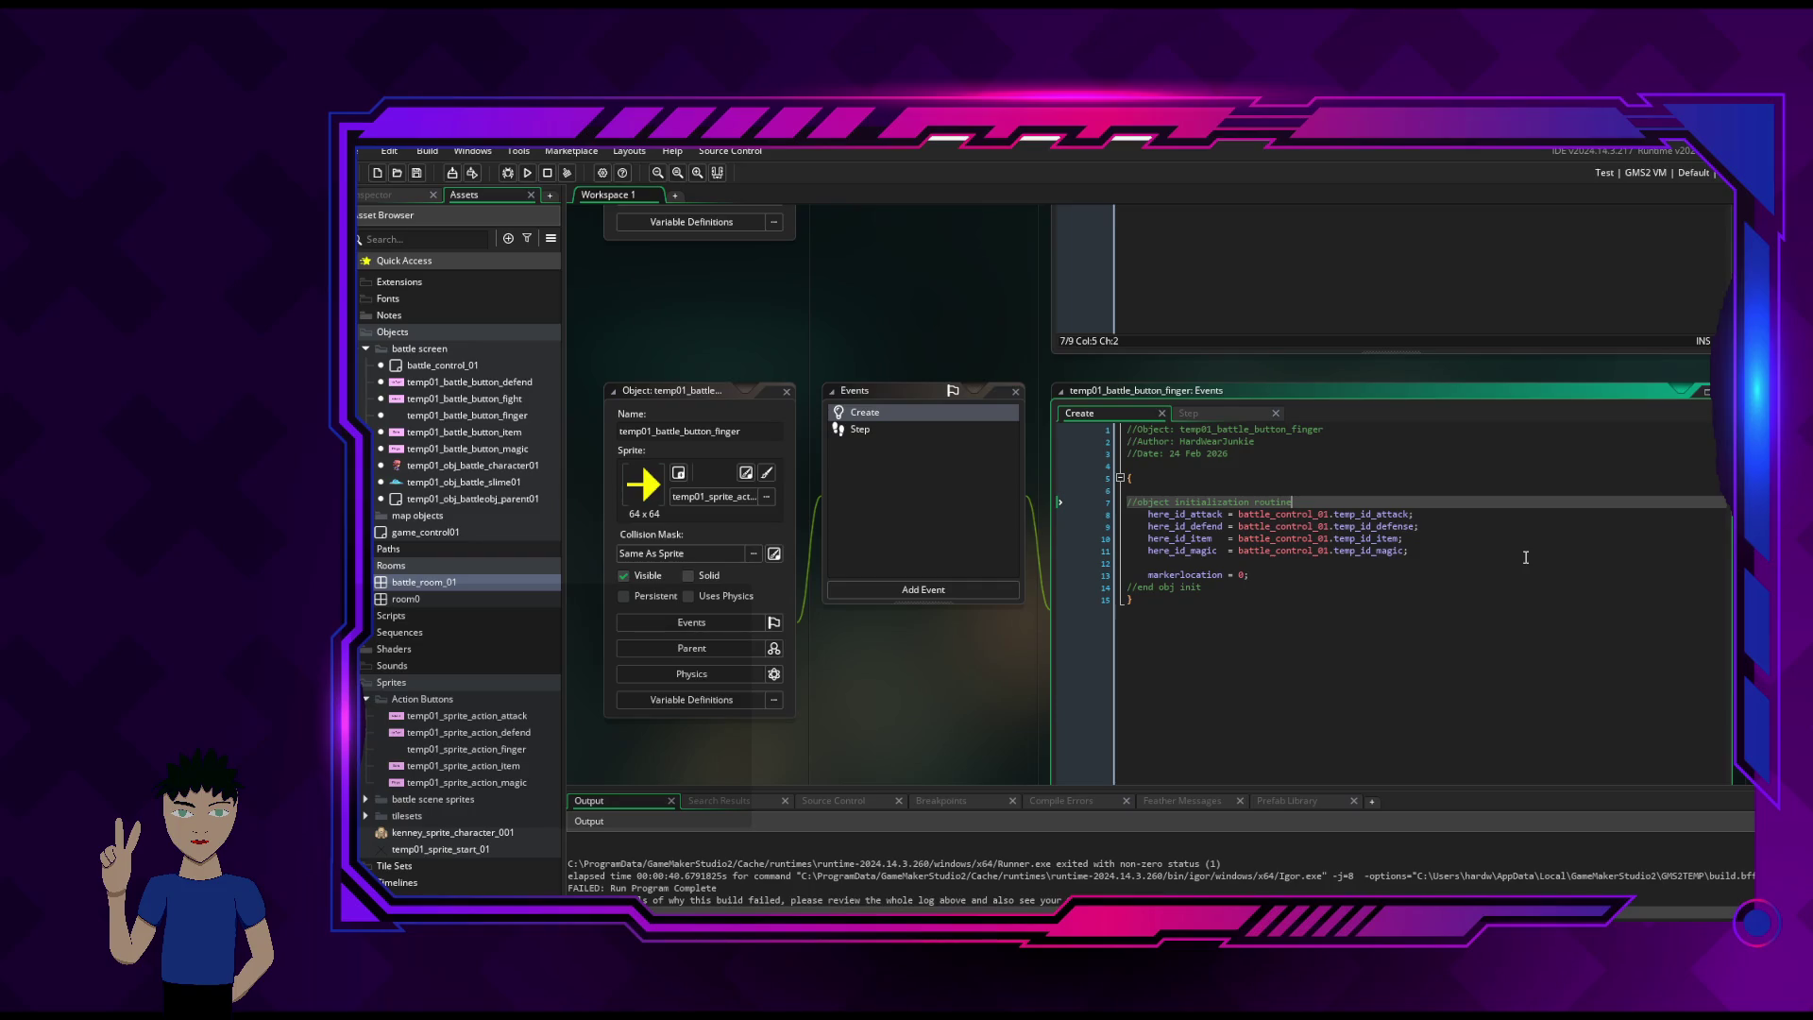
pyautogui.press('Return')
pyautogui.write('here')
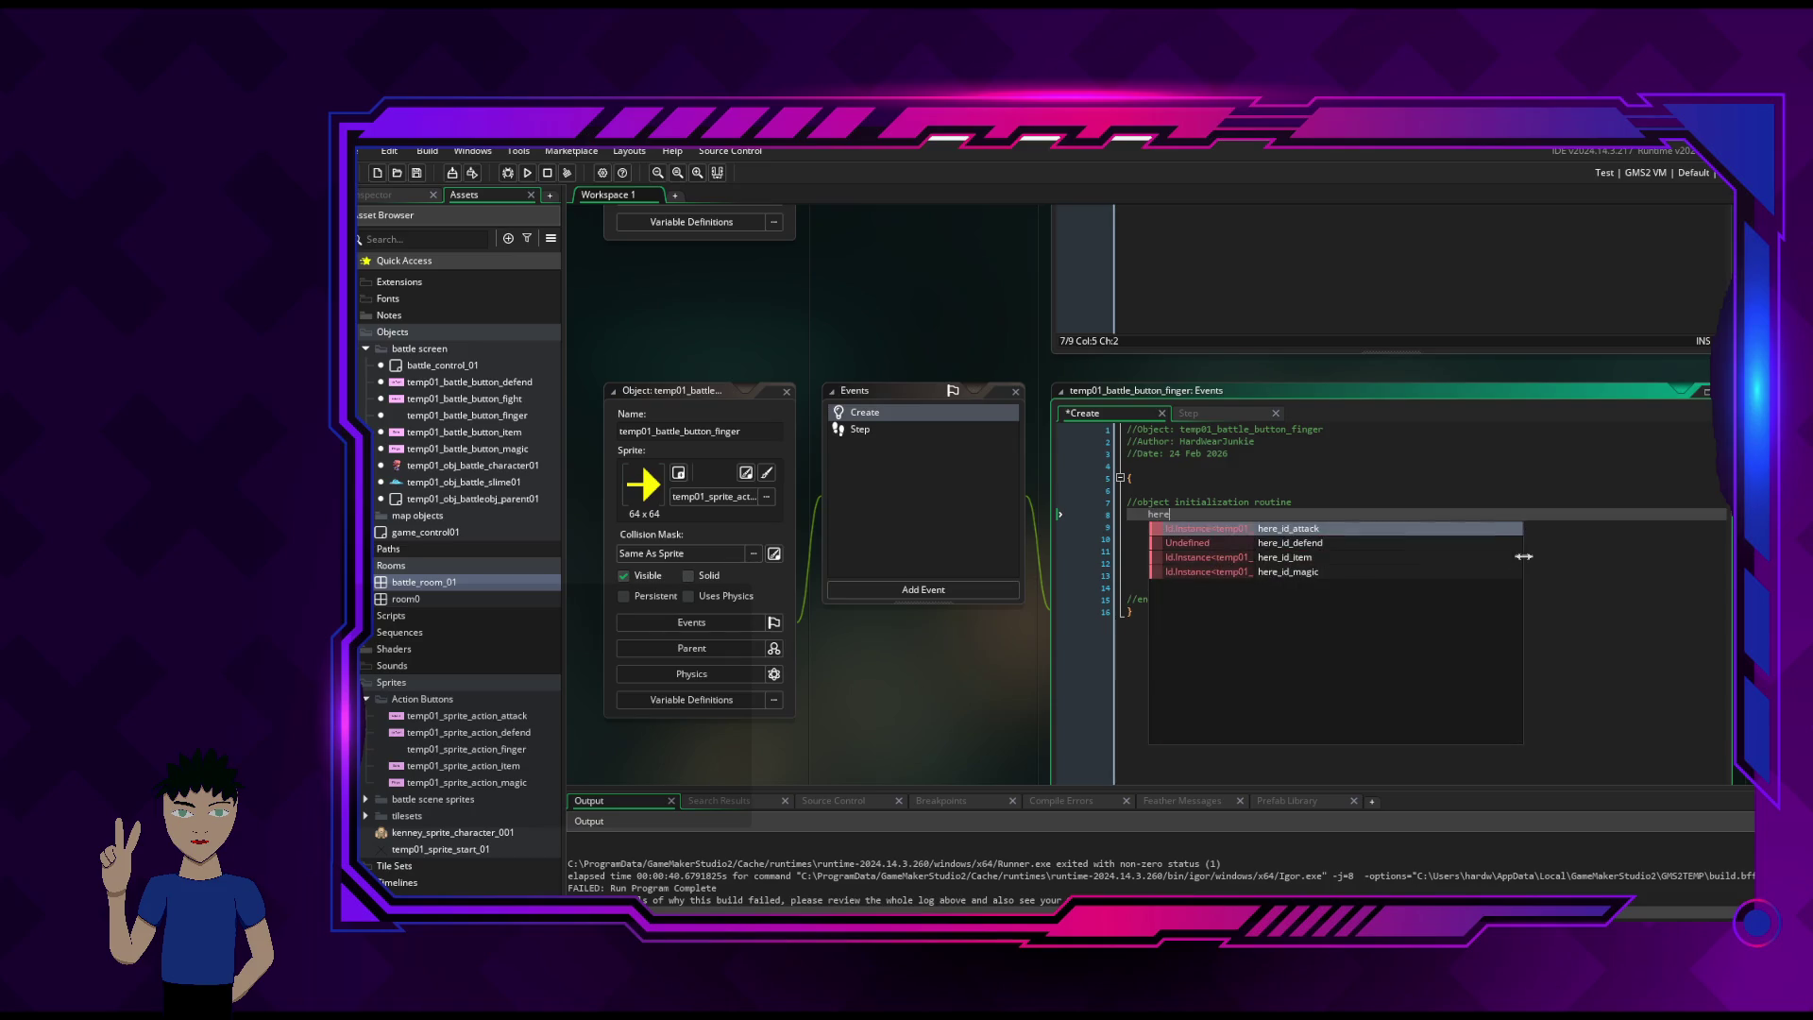
pyautogui.press('BackSpace')
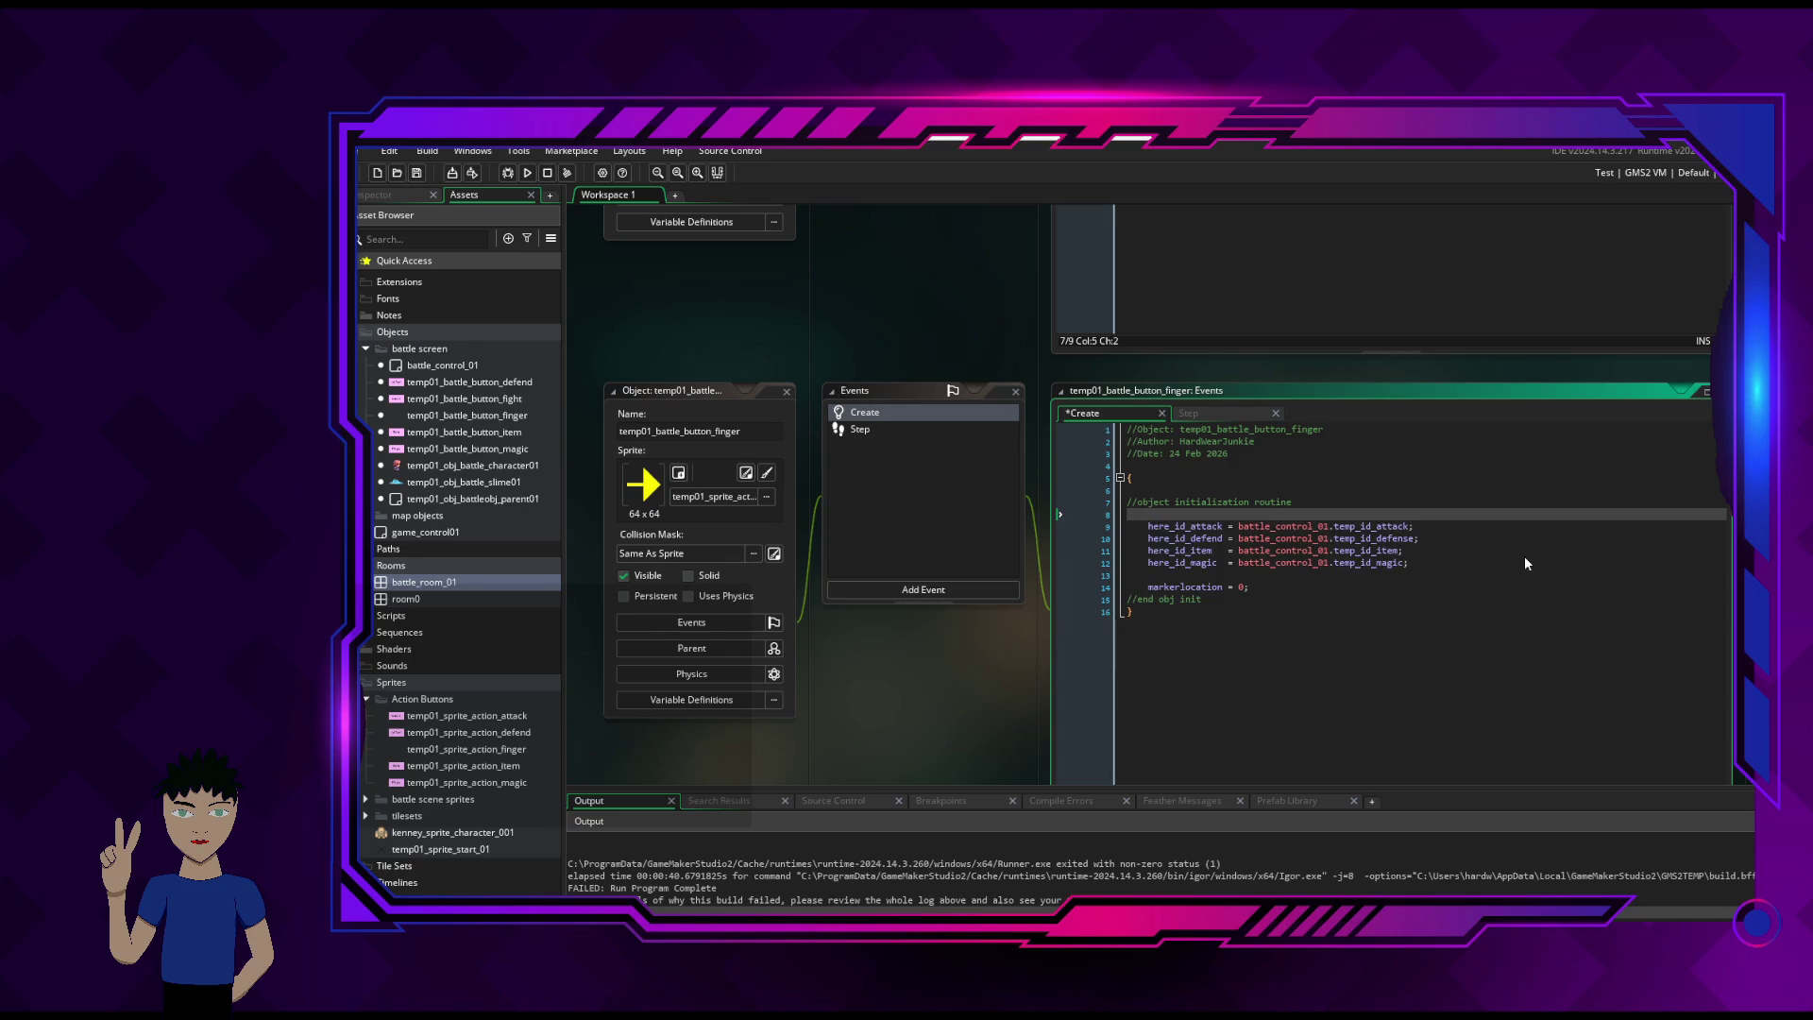
pyautogui.write('h')
pyautogui.press('BackSpace')
pyautogui.write('here_id_')
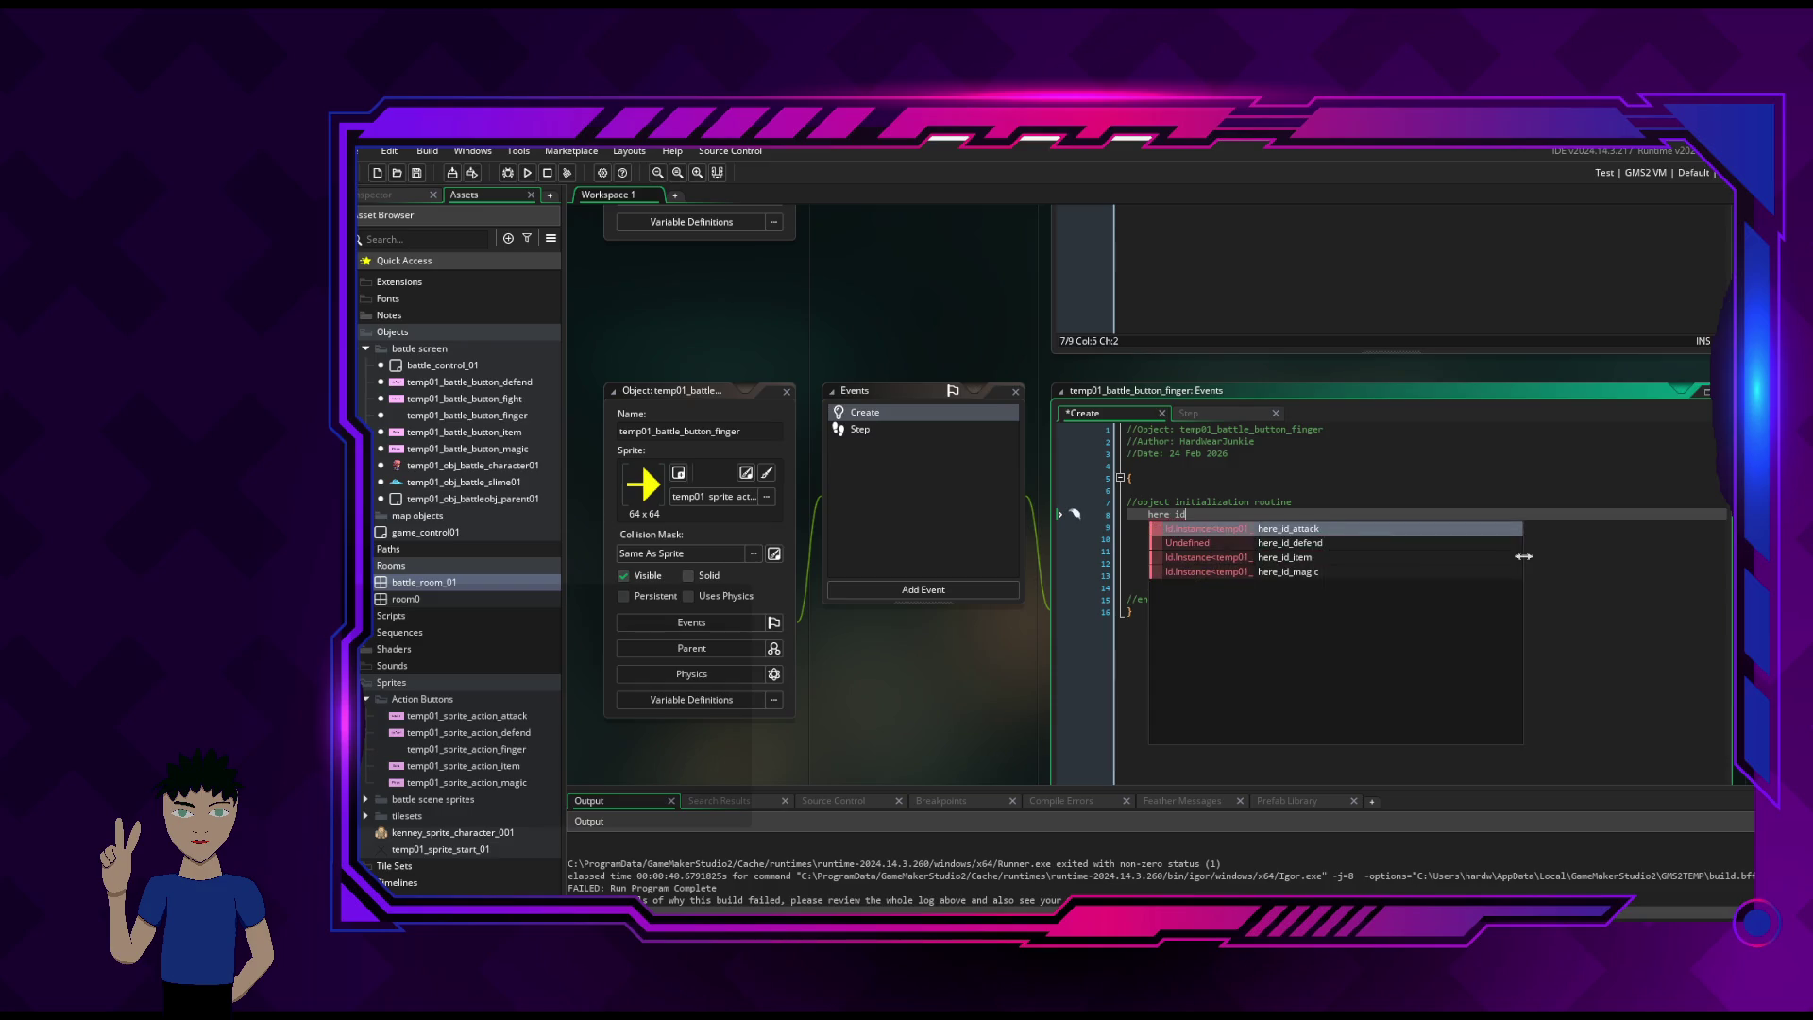
pyautogui.write(' controller =')
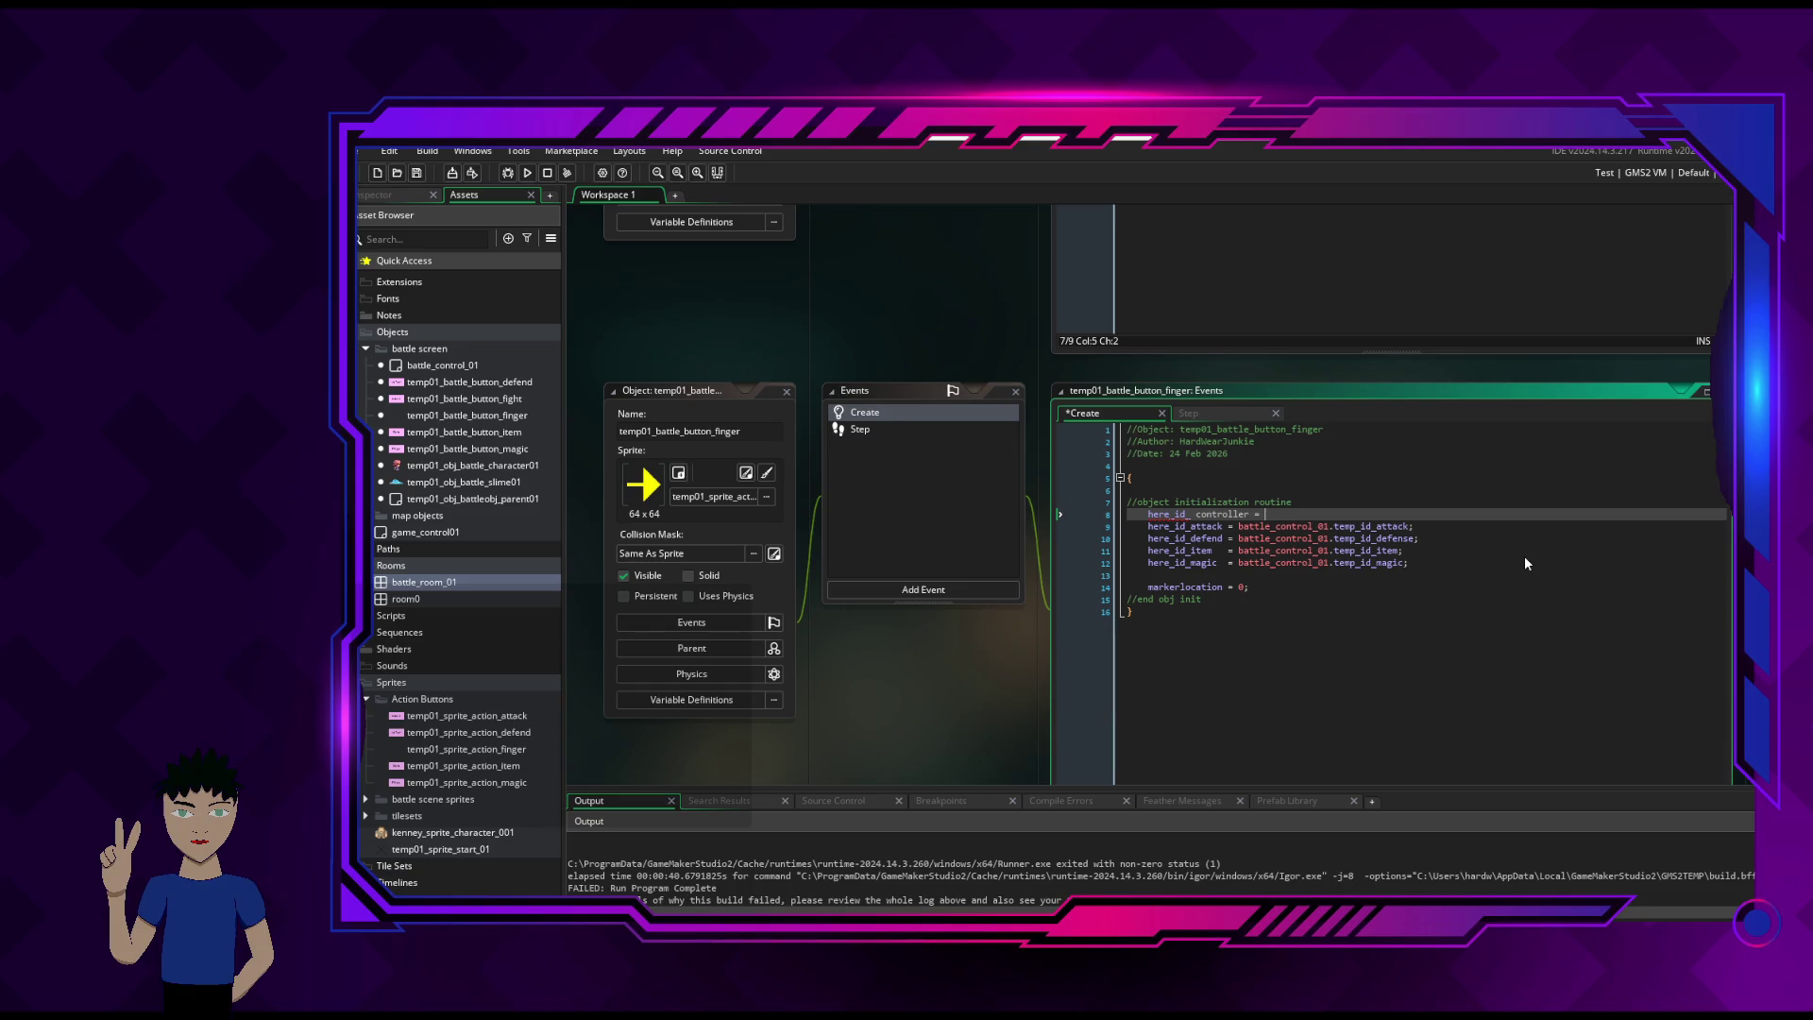
pyautogui.hotkey('alt', 'Tab')
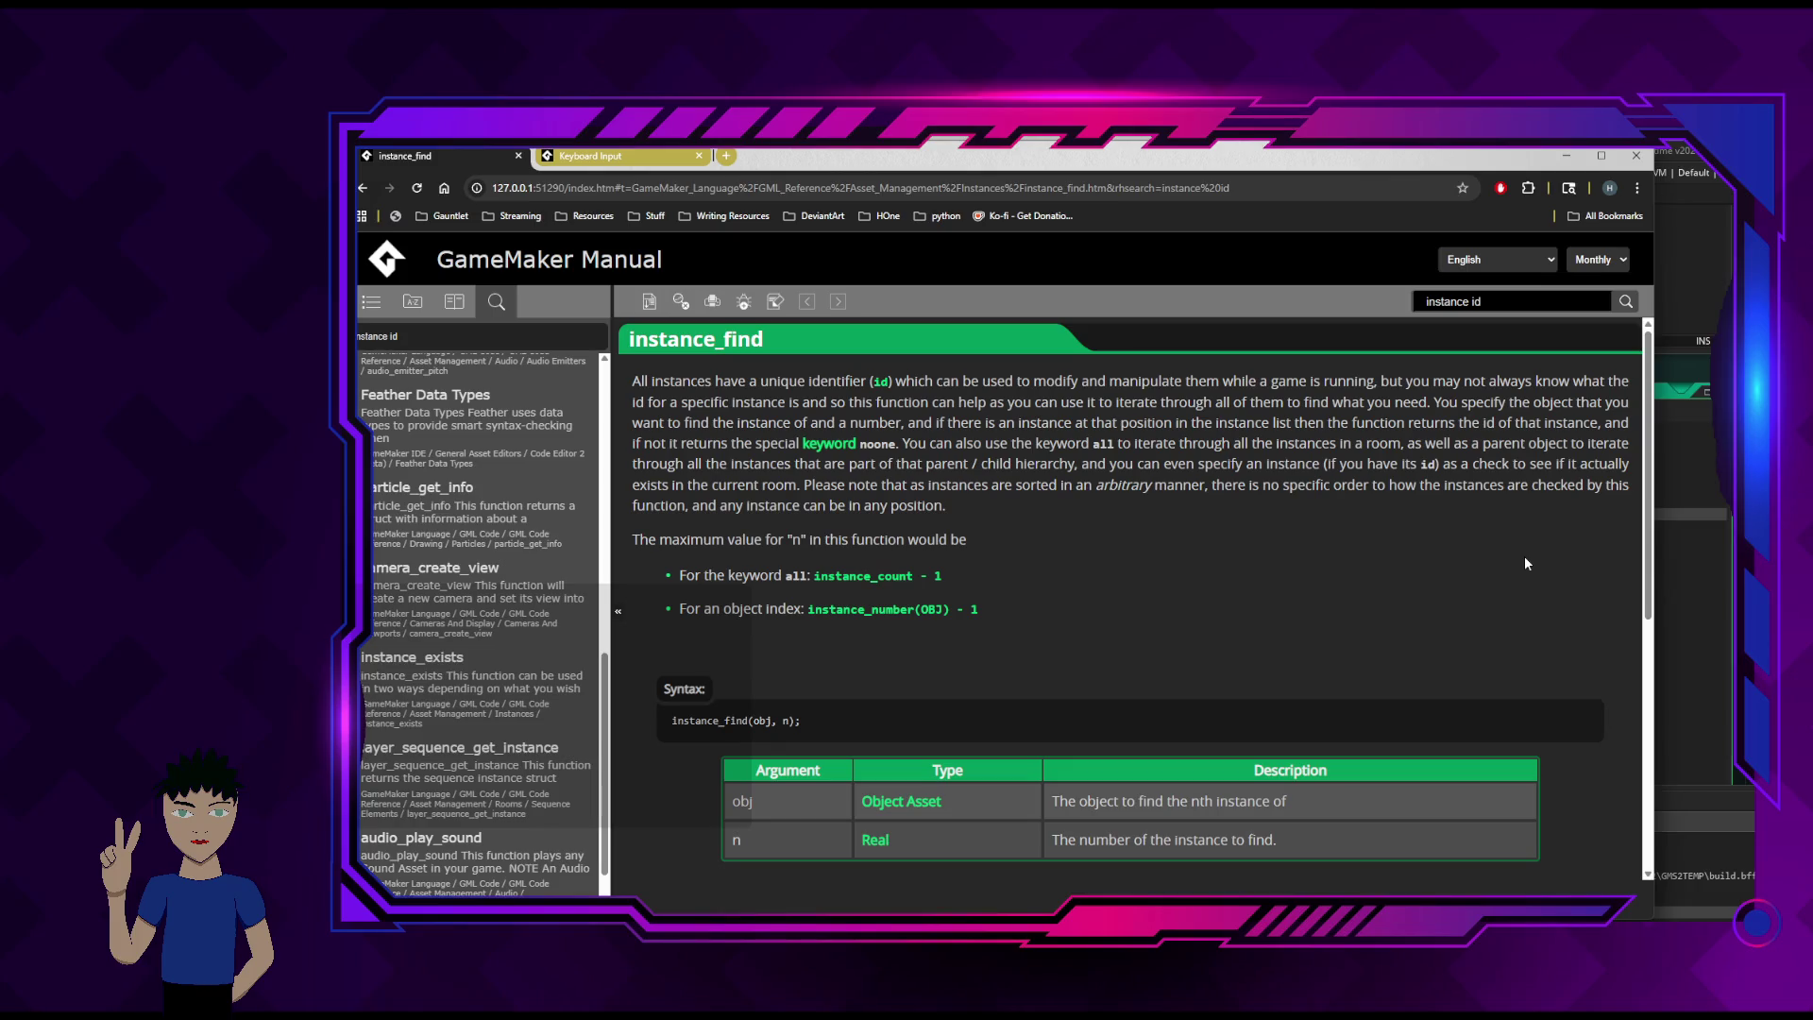
pyautogui.hotkey('alt', 'Tab')
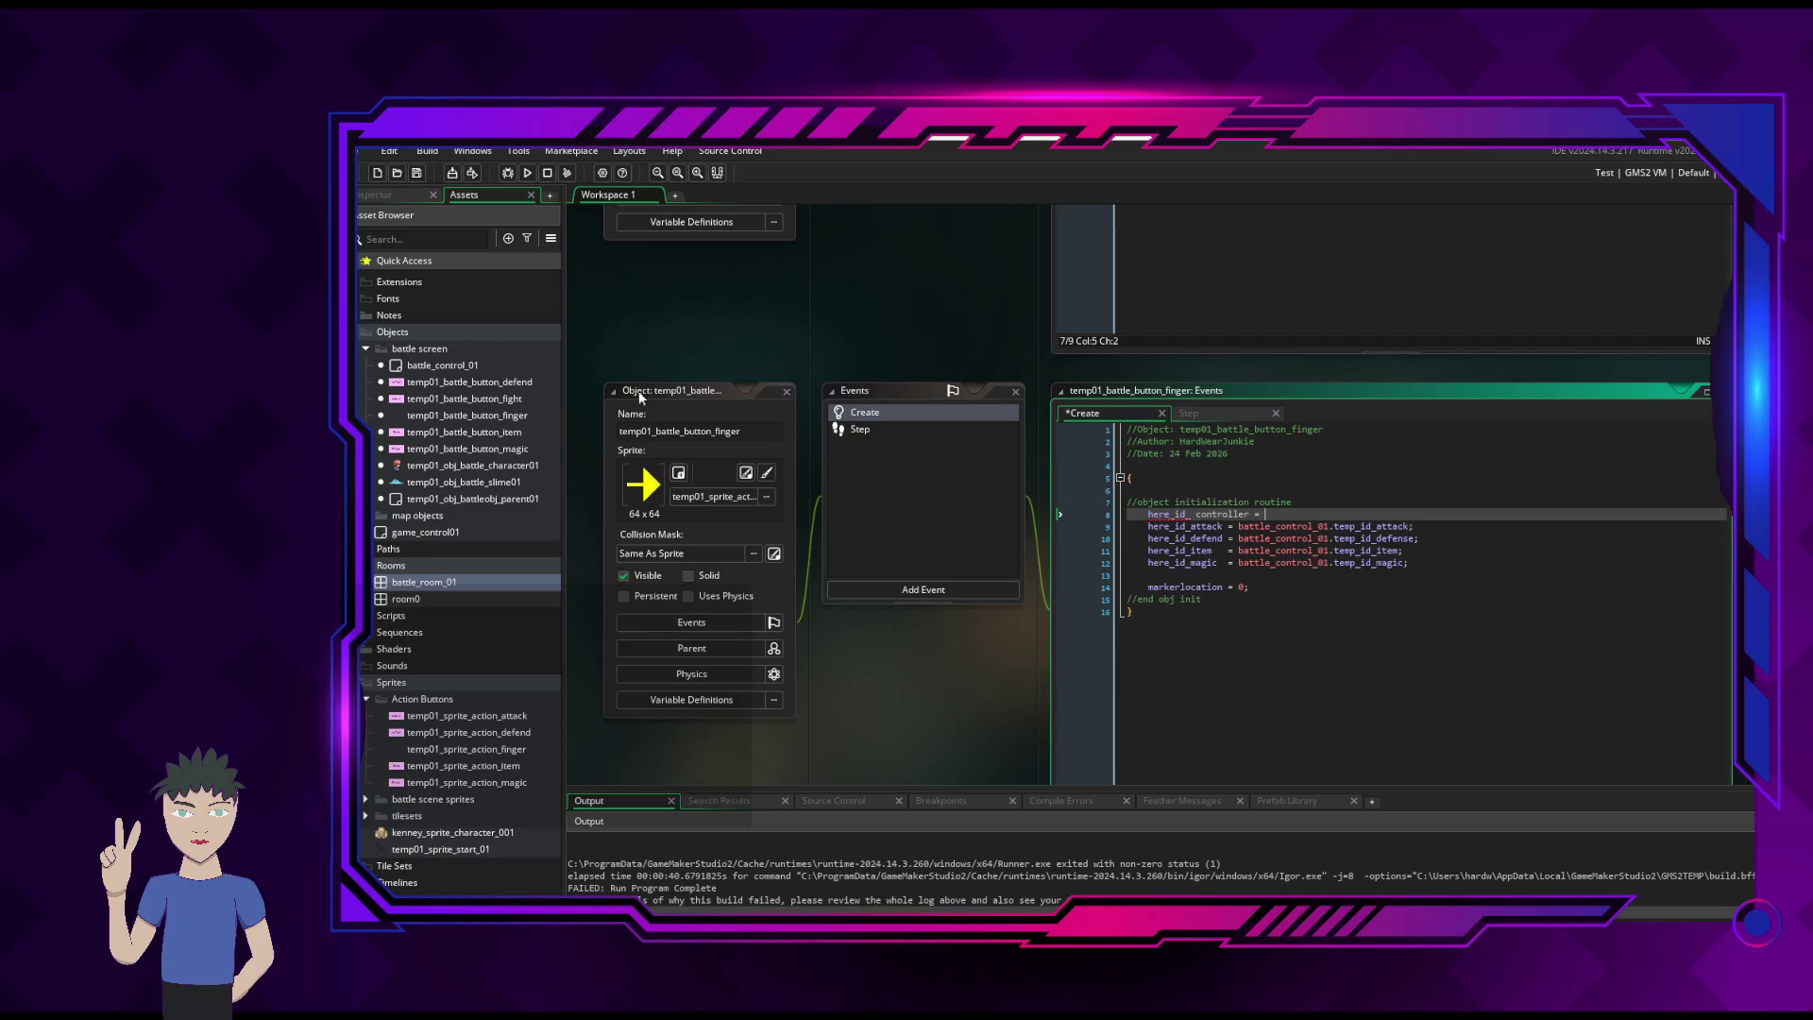
# - Assign battle_control_01 to the new controller line on line 8
pyautogui.write('battle')
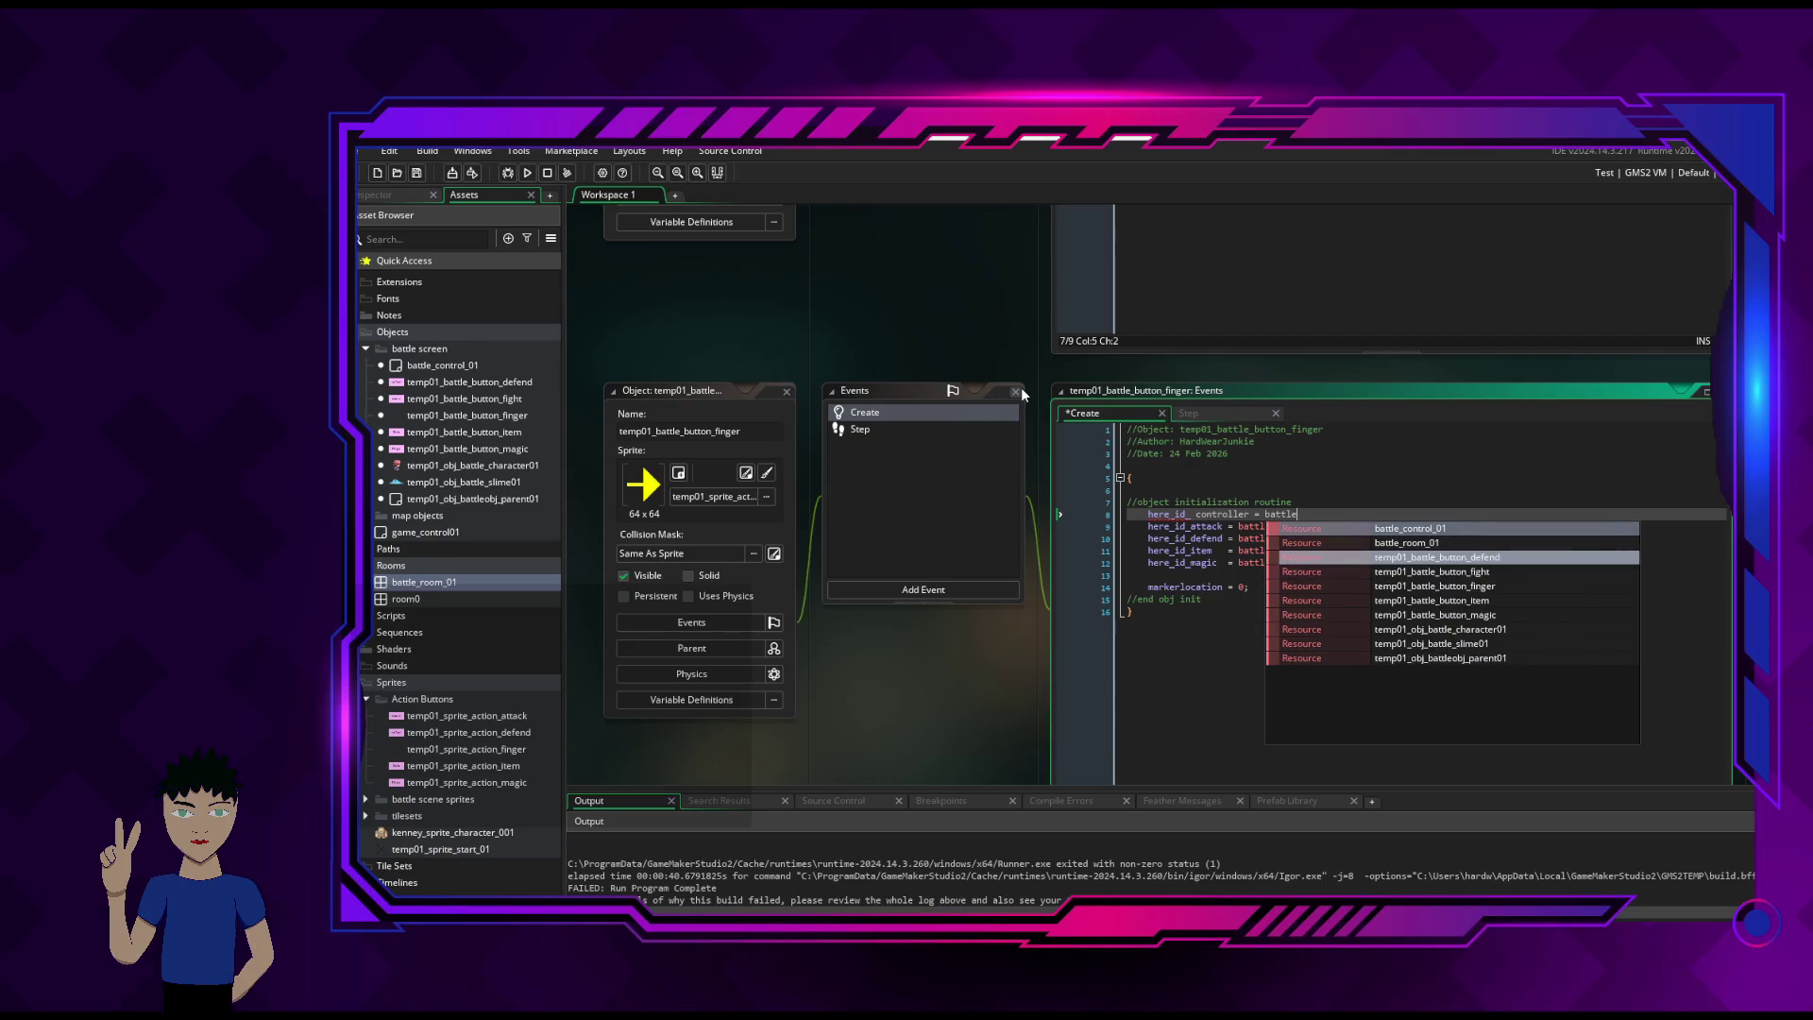
pyautogui.write('_cont')
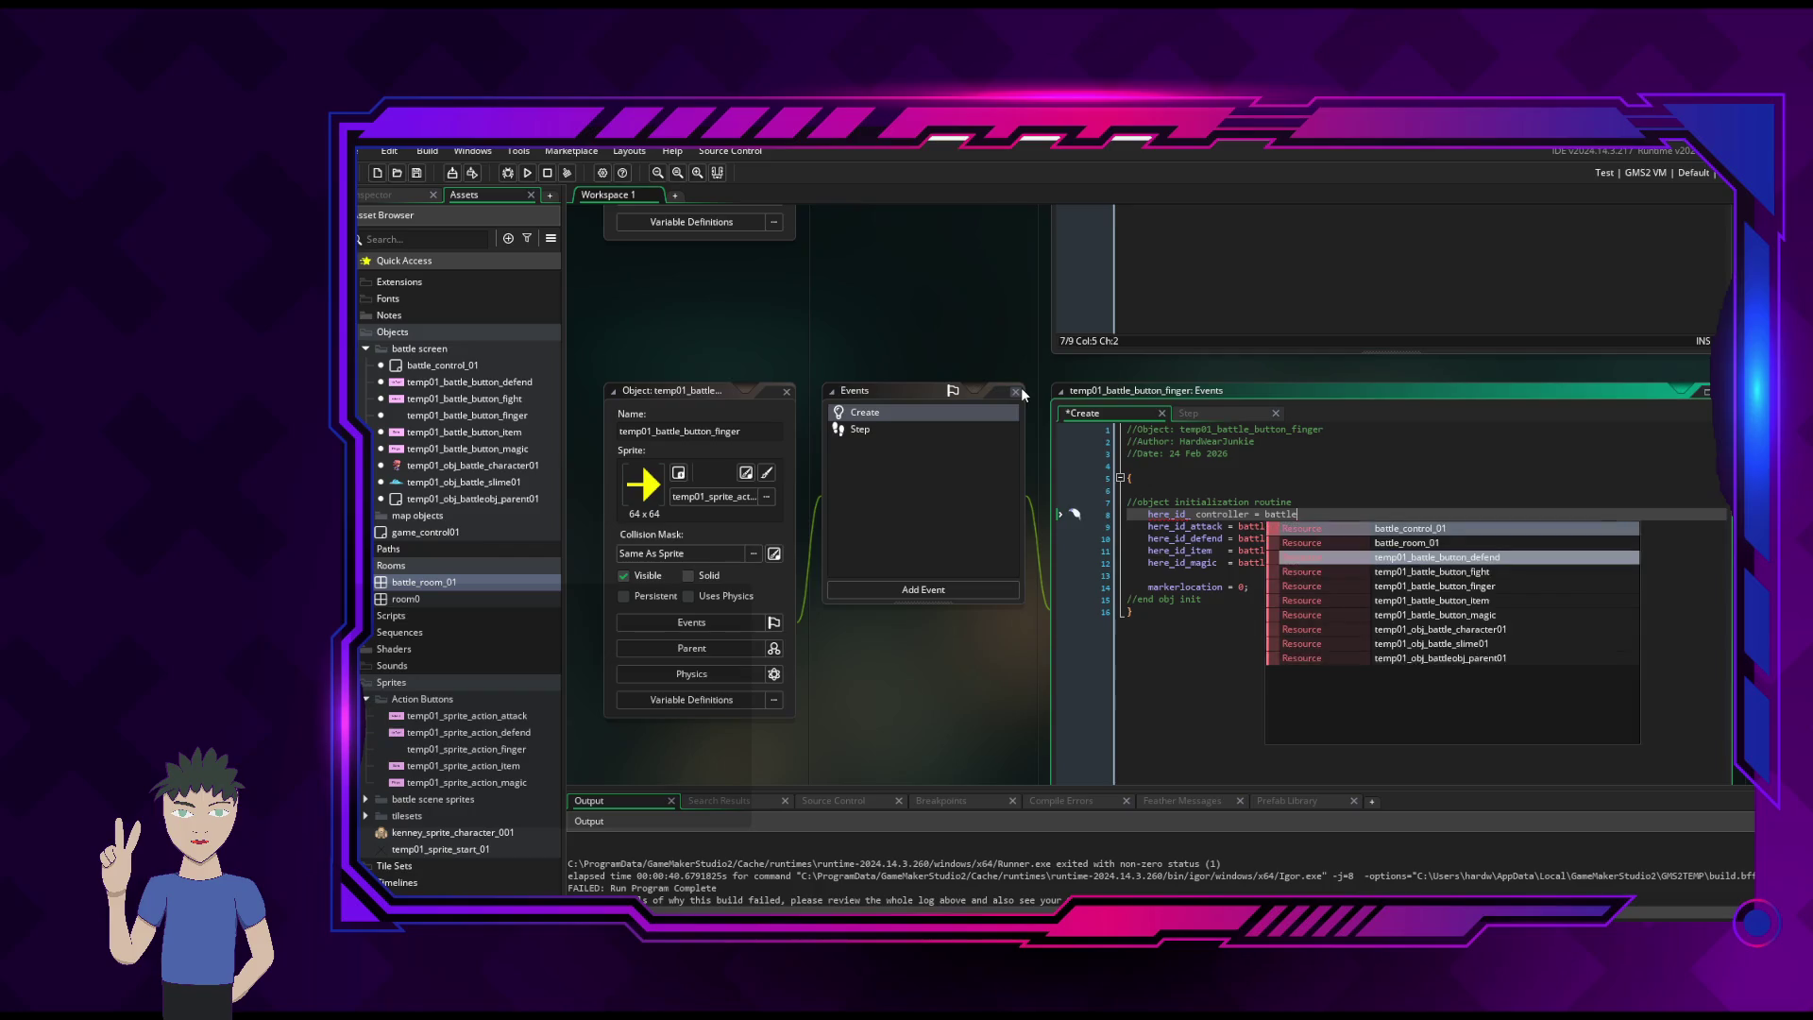
pyautogui.write('rol')
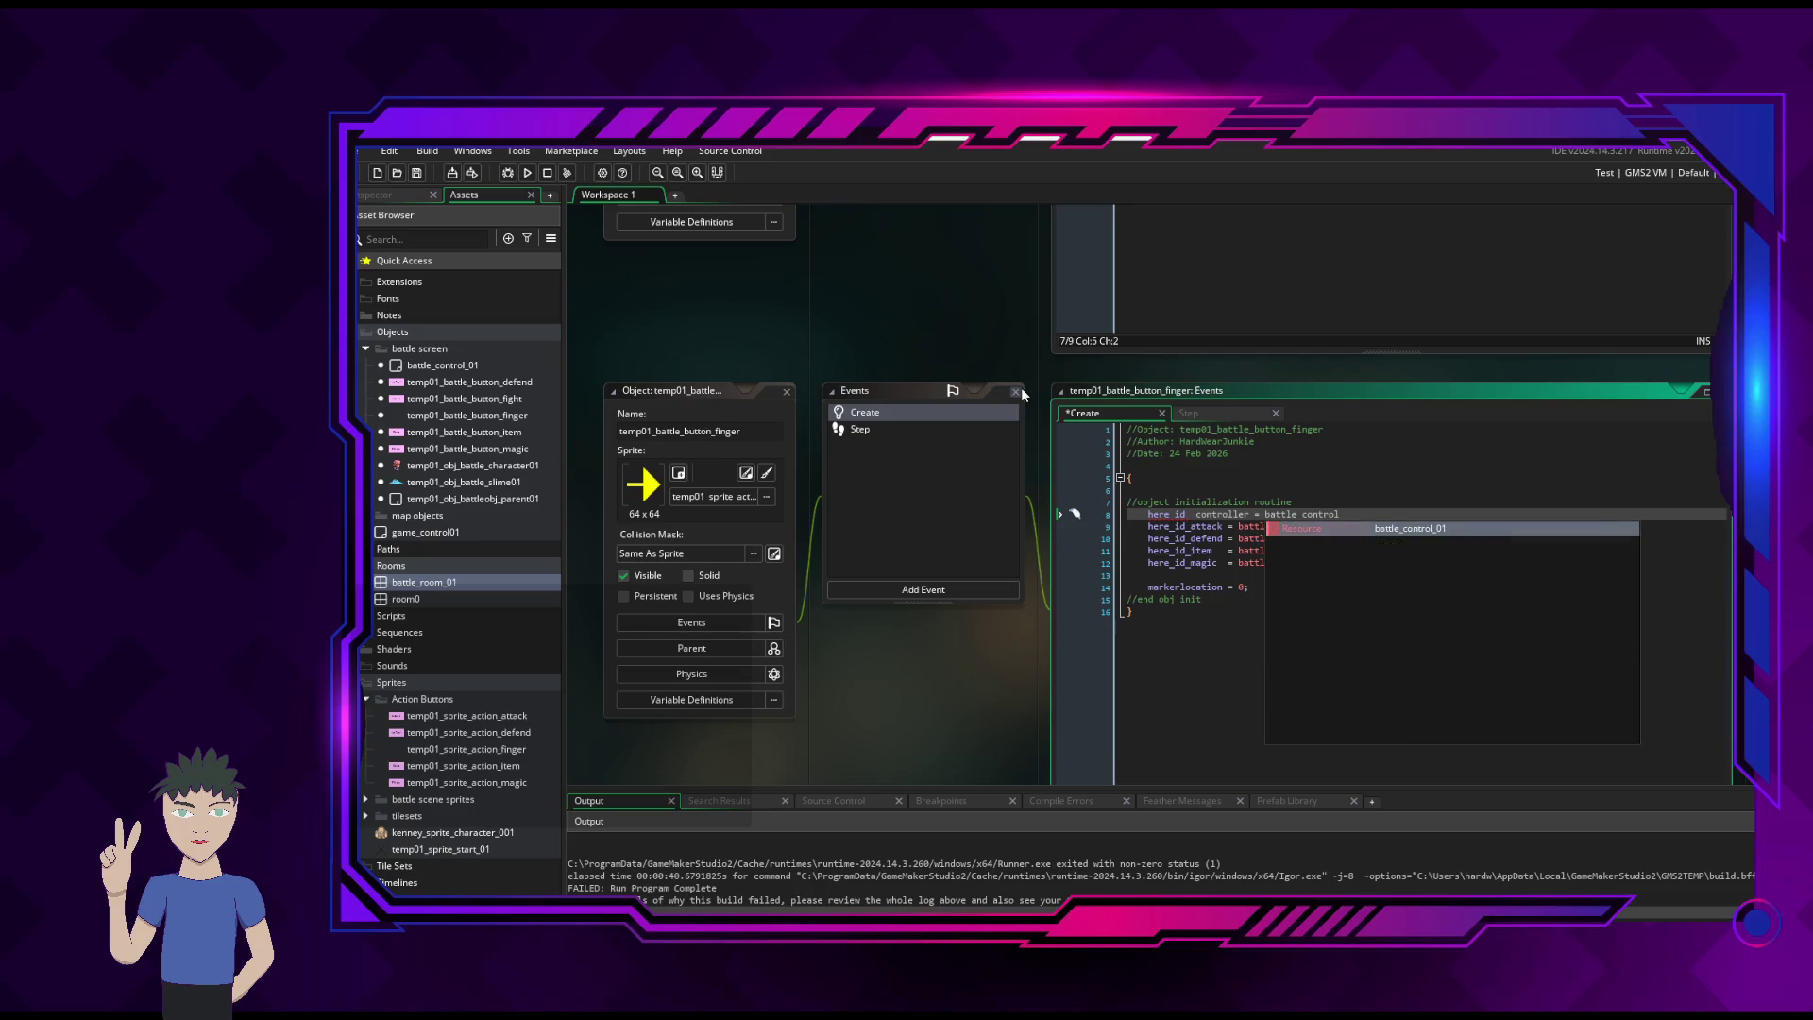
pyautogui.write('_01')
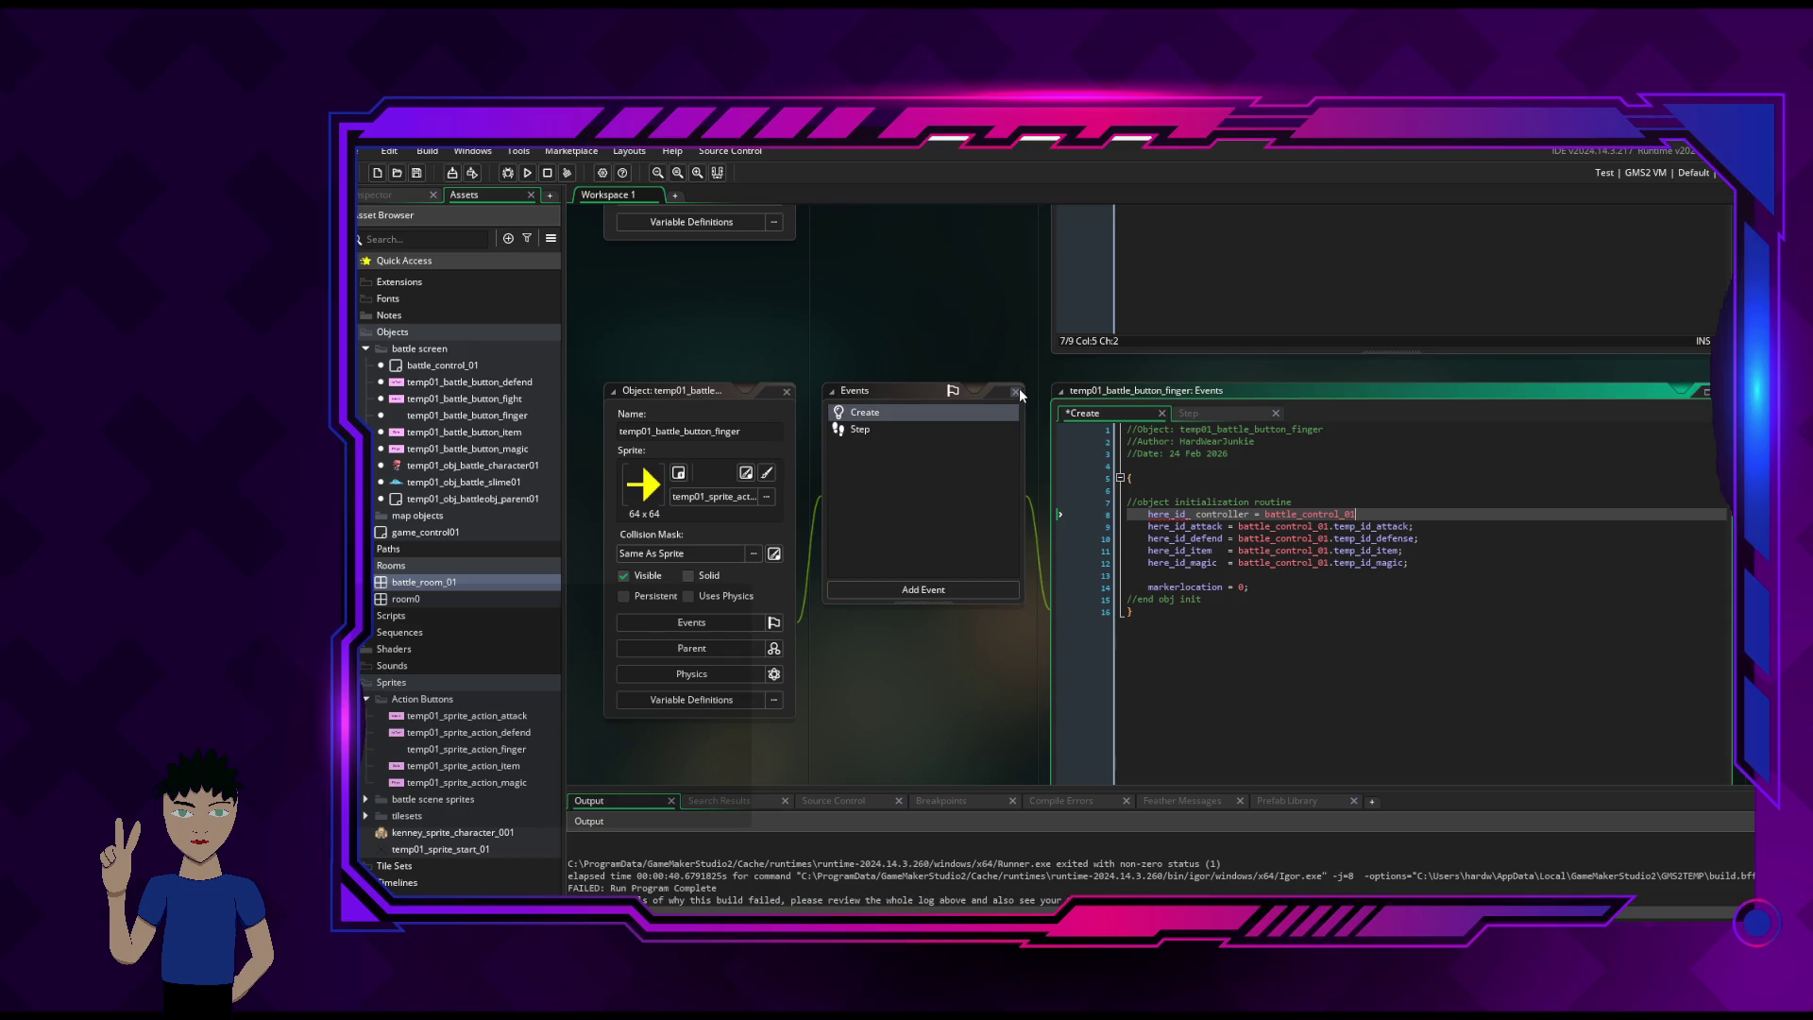
pyautogui.hotkey('alt', 'Tab')
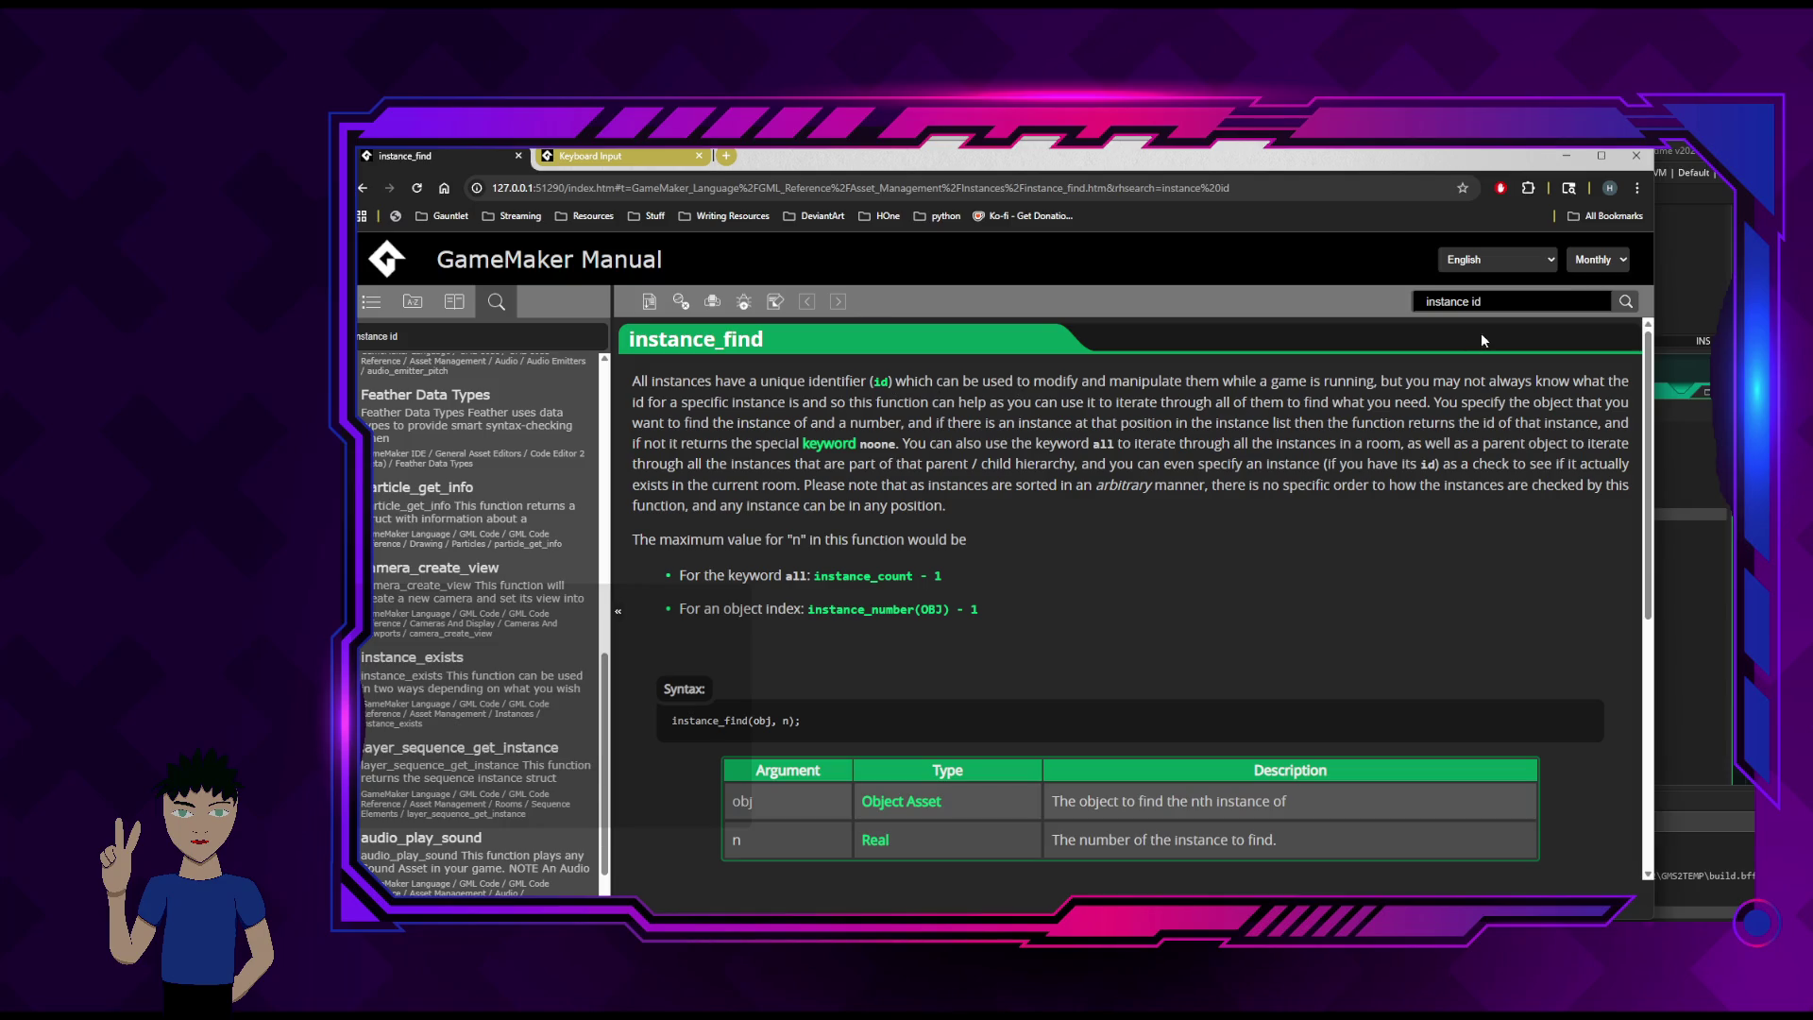
# - Wrap it as instance_find(battle_control_01, 0) and remove the stray space in here_id_controller
pyautogui.click(1565, 156)
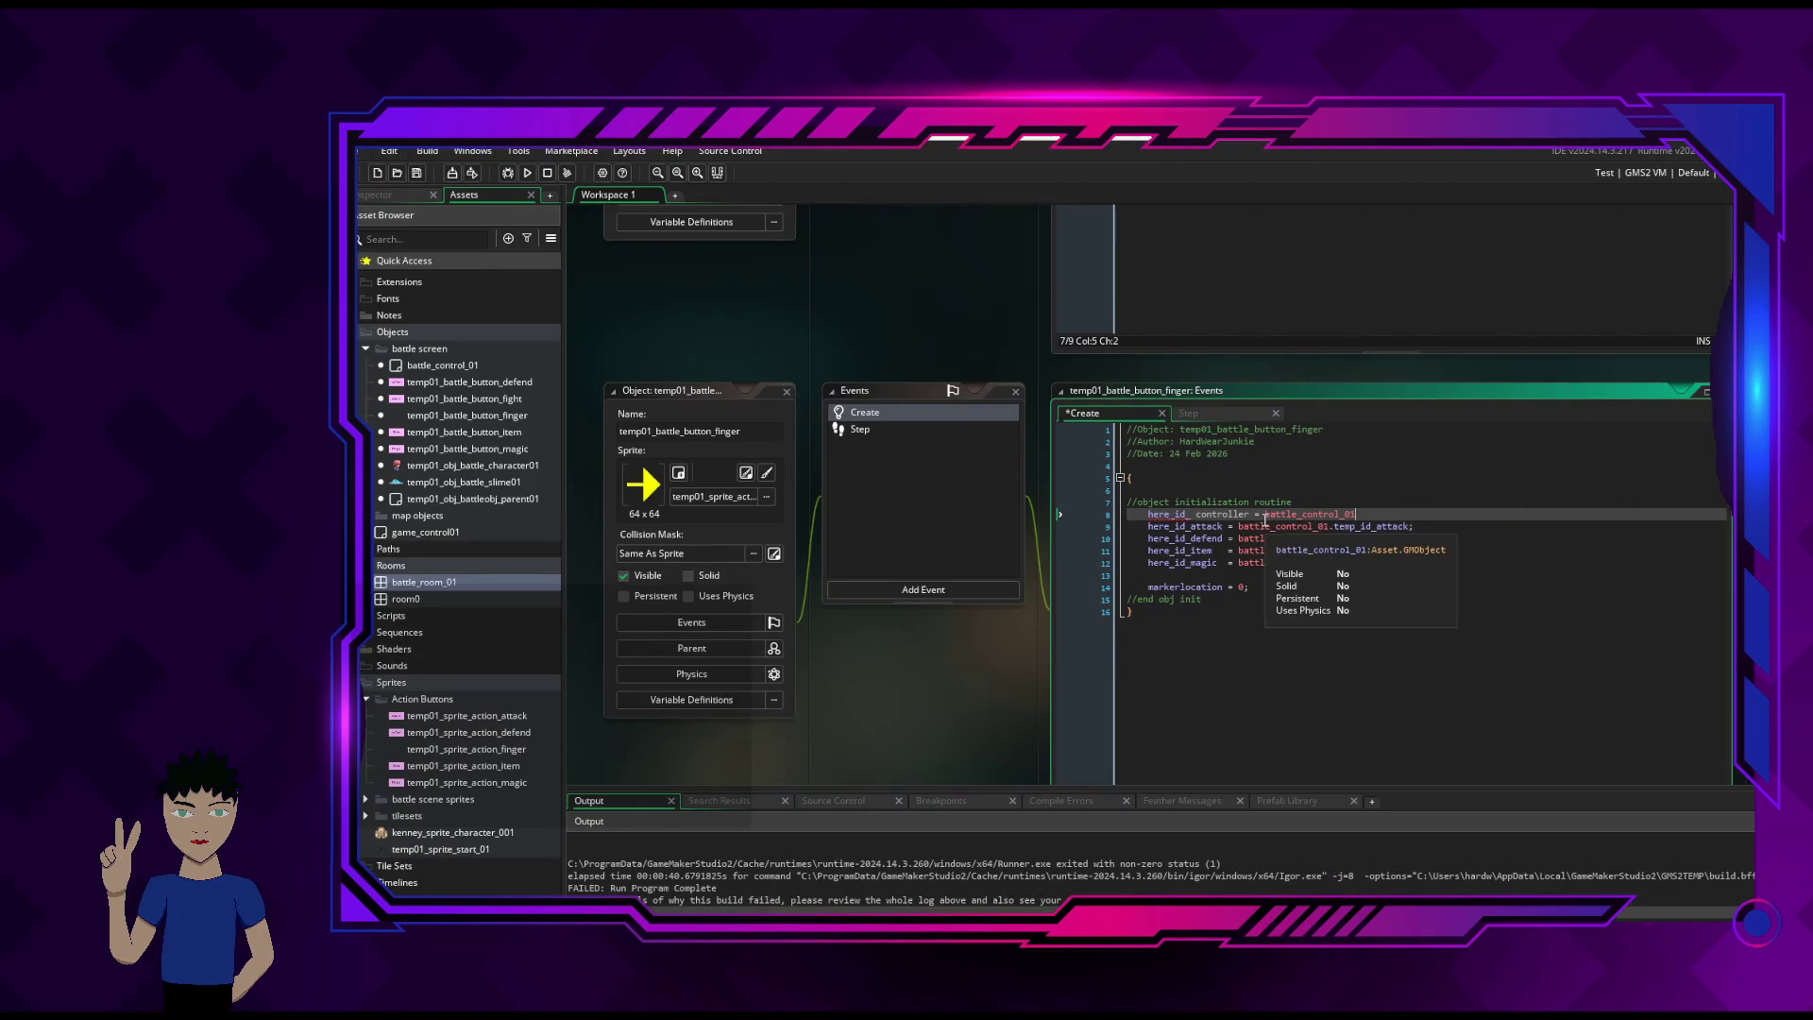
pyautogui.write('instance')
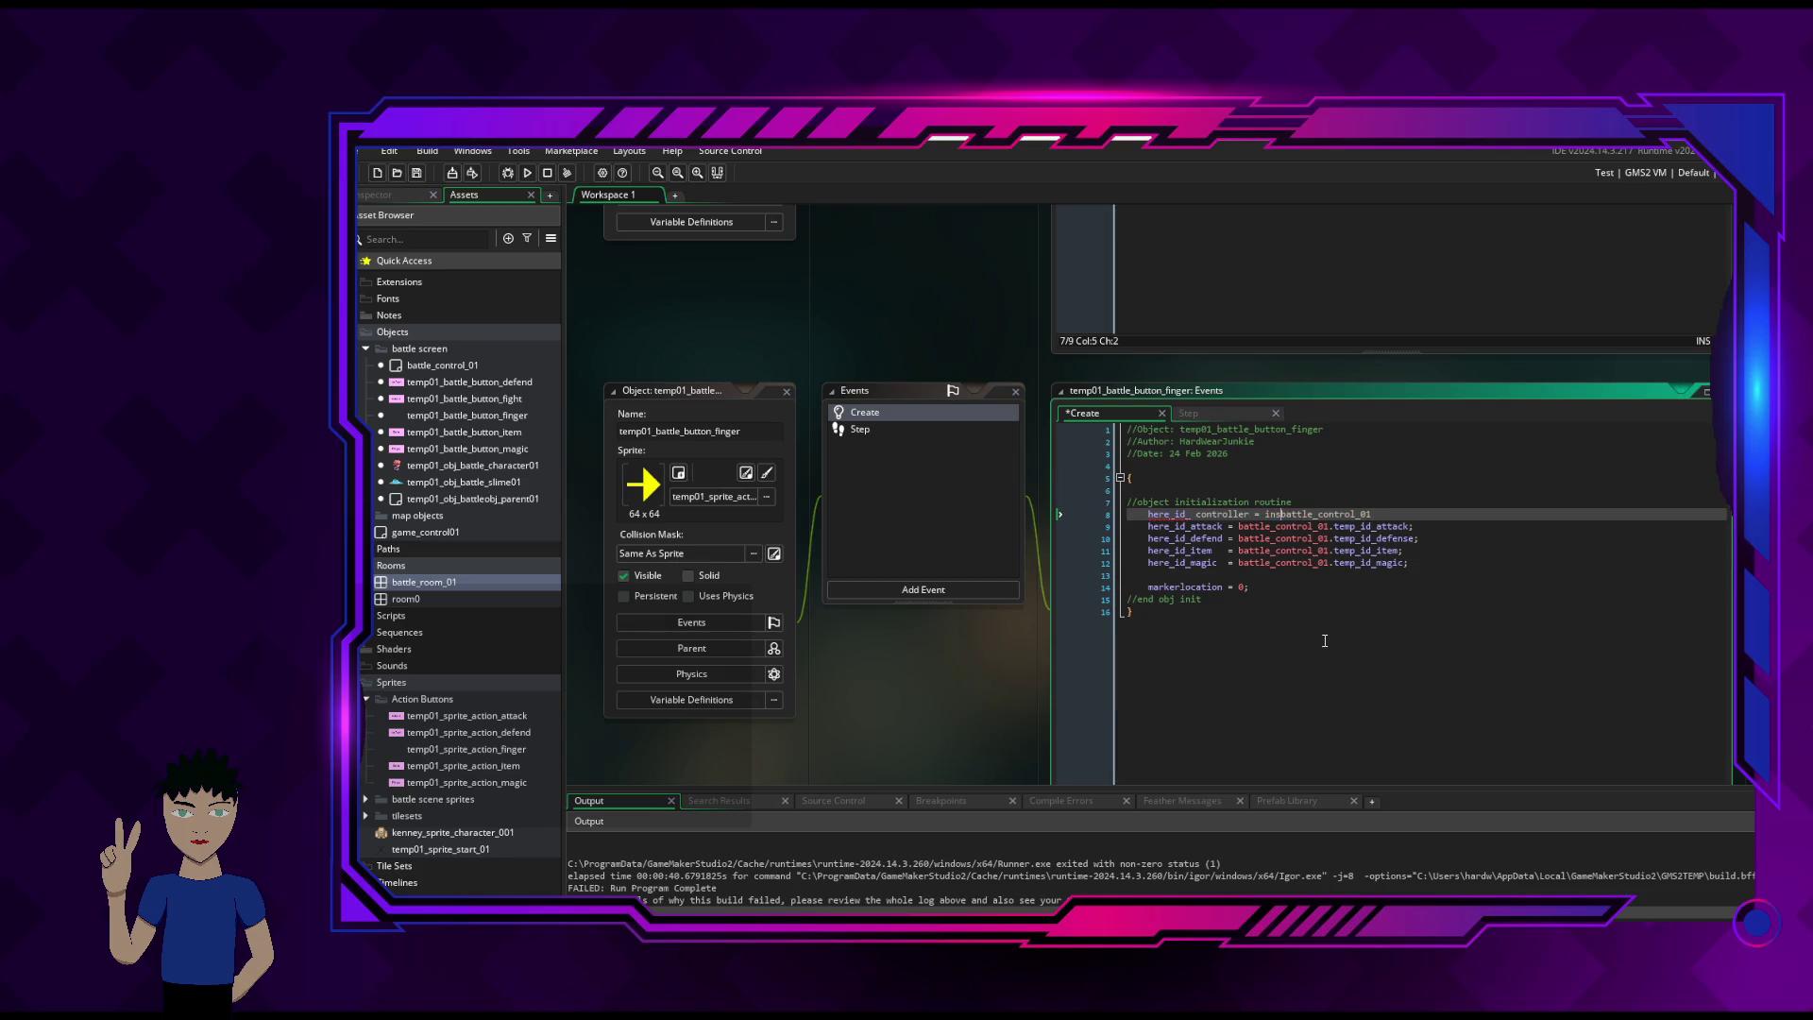
pyautogui.write('_find(')
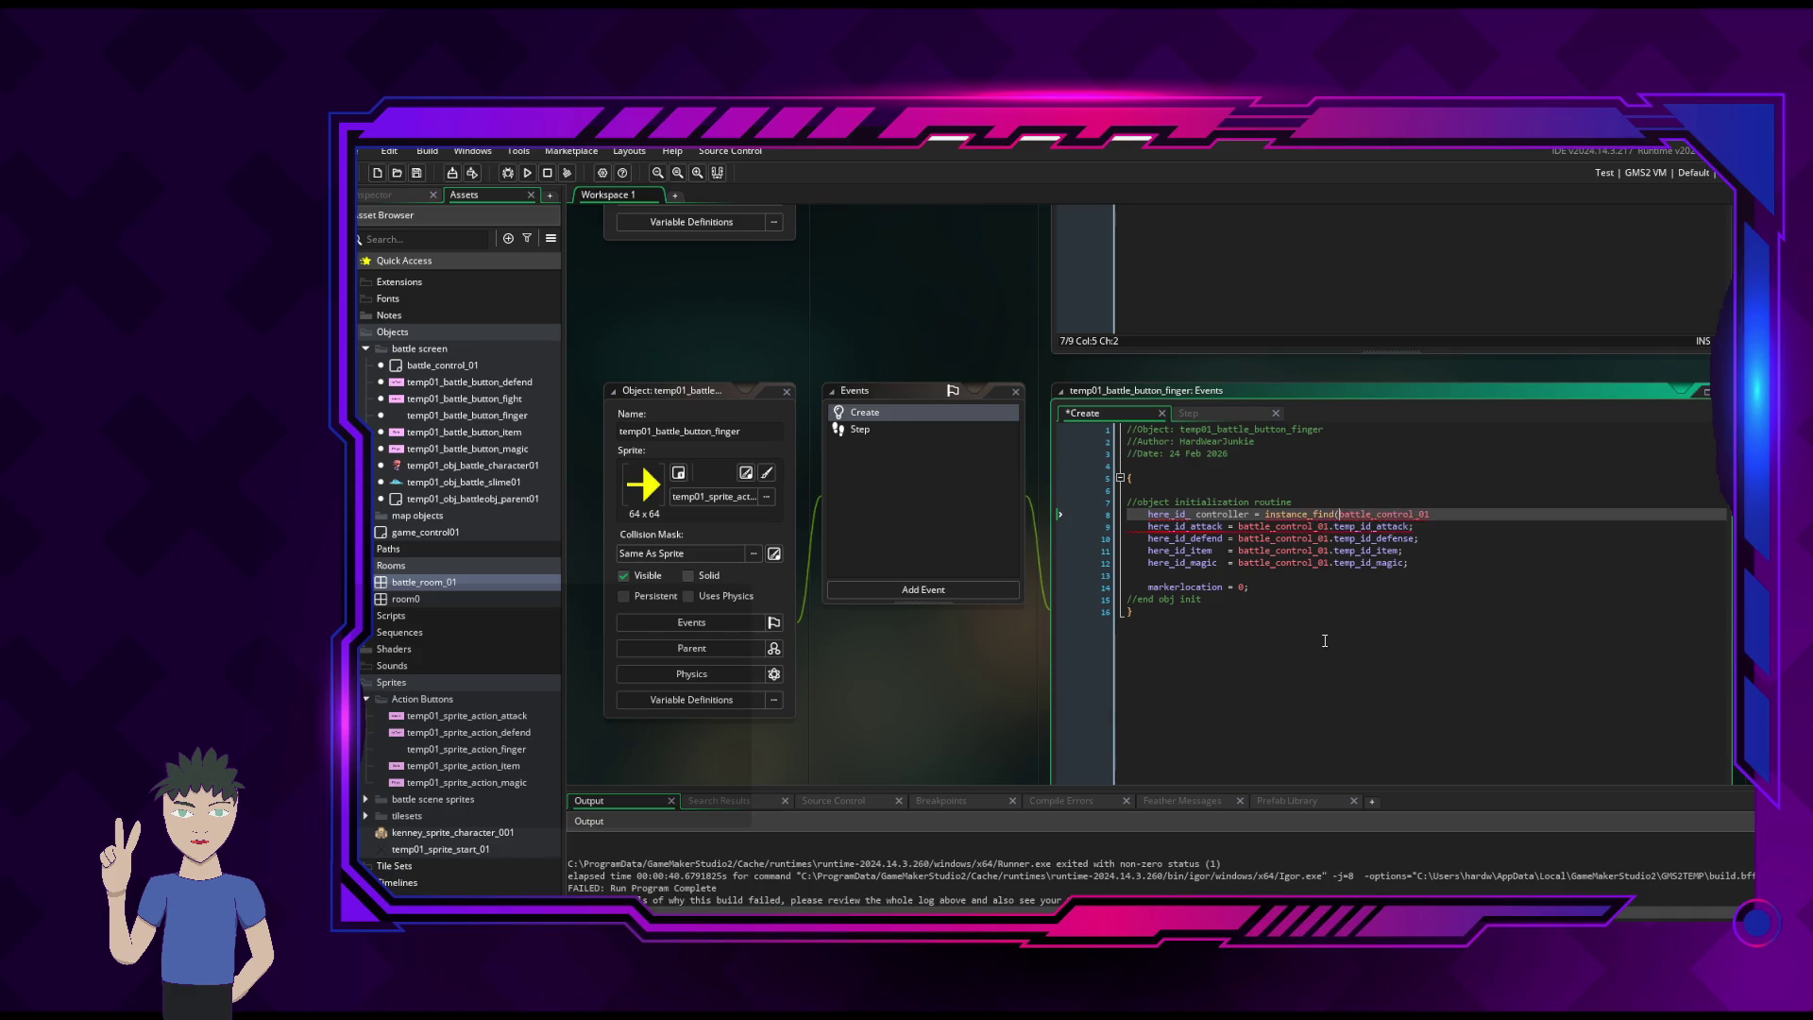
pyautogui.rightClick(1325, 641)
pyautogui.click(1462, 519)
pyautogui.click(1462, 515)
pyautogui.press('BackSpace')
pyautogui.write(', 0);')
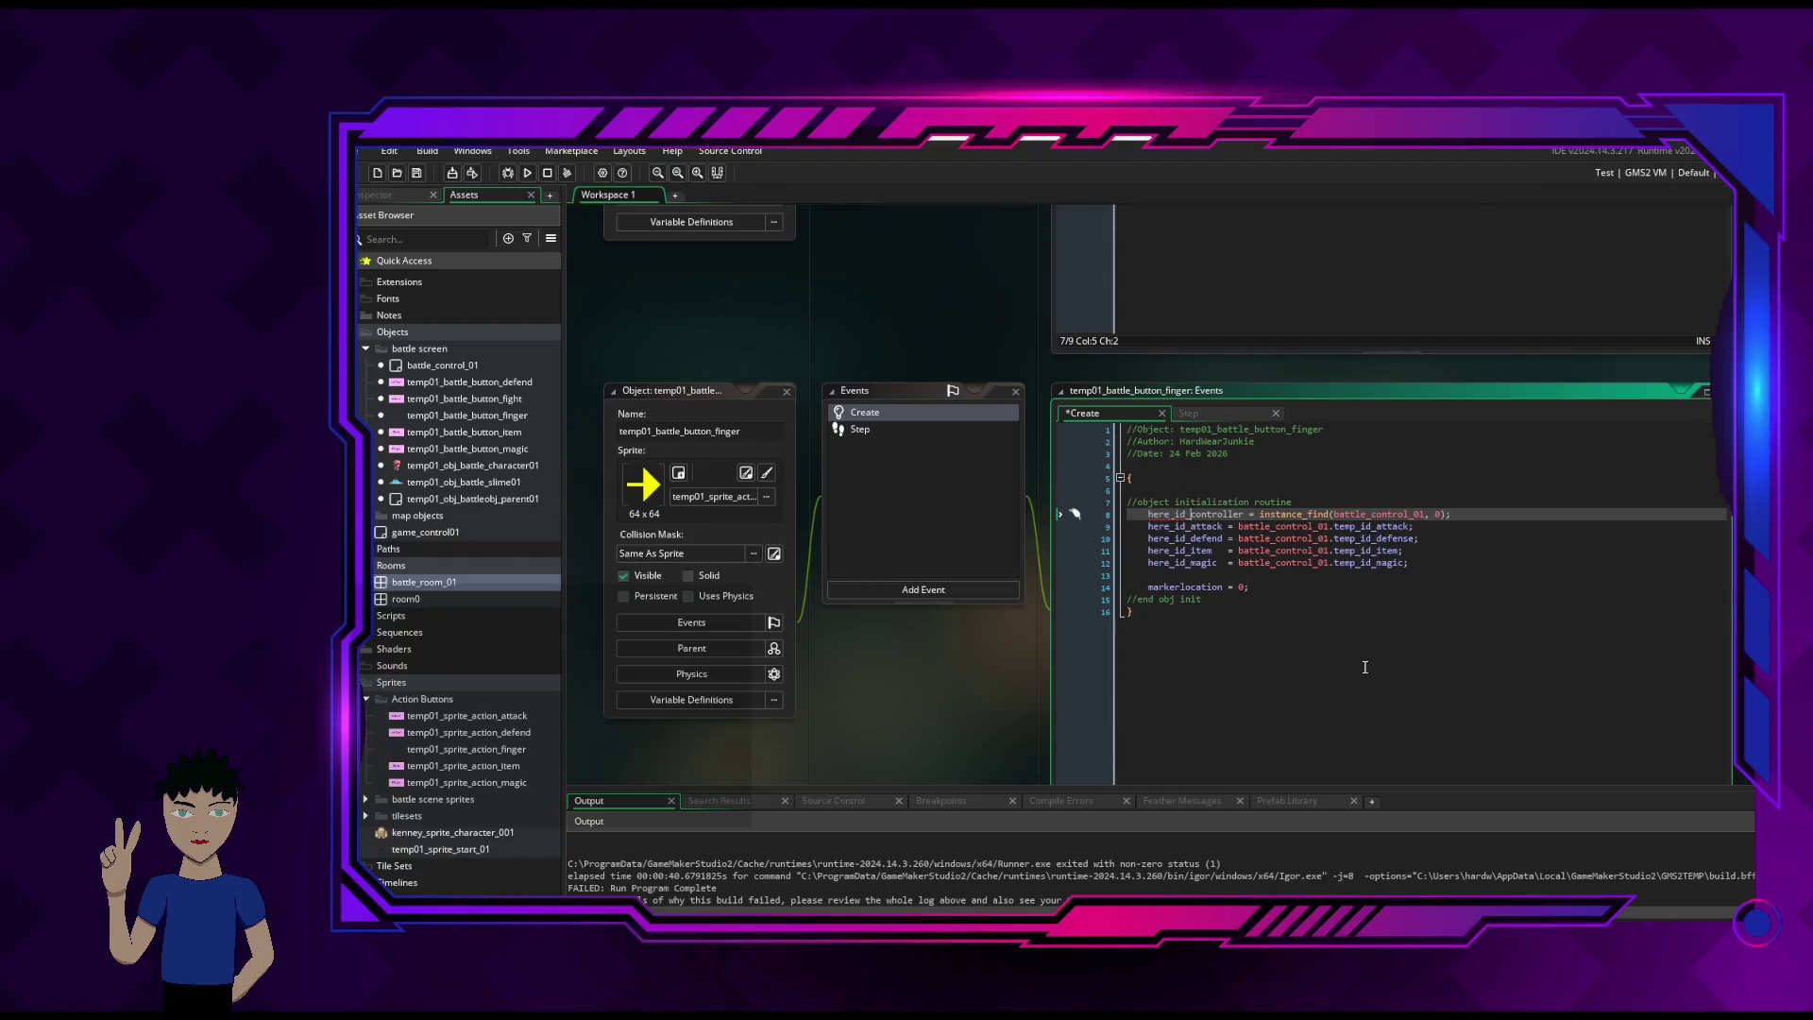
pyautogui.click(1481, 549)
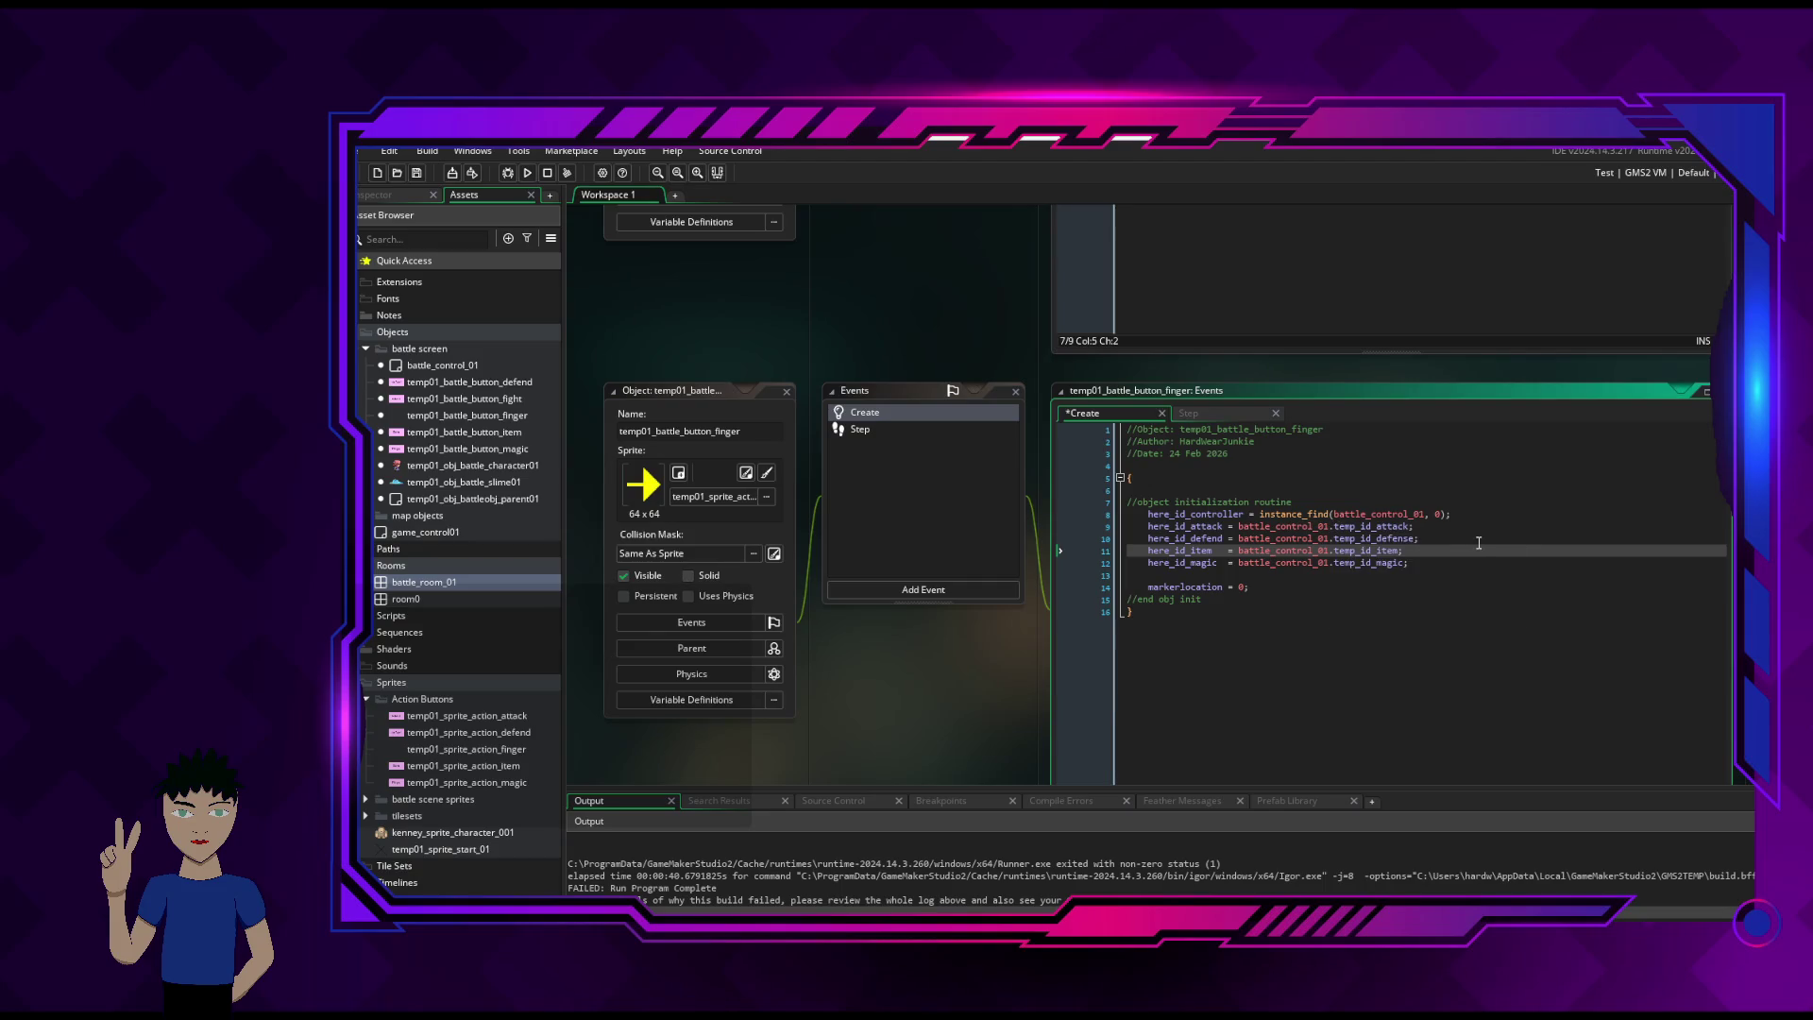
pyautogui.hotkey('ctrl', 'f')
# - Replace battle_control_01 with here_id_controller on the attack, defend, item and magic lines (9–12)
pyautogui.click(1482, 450)
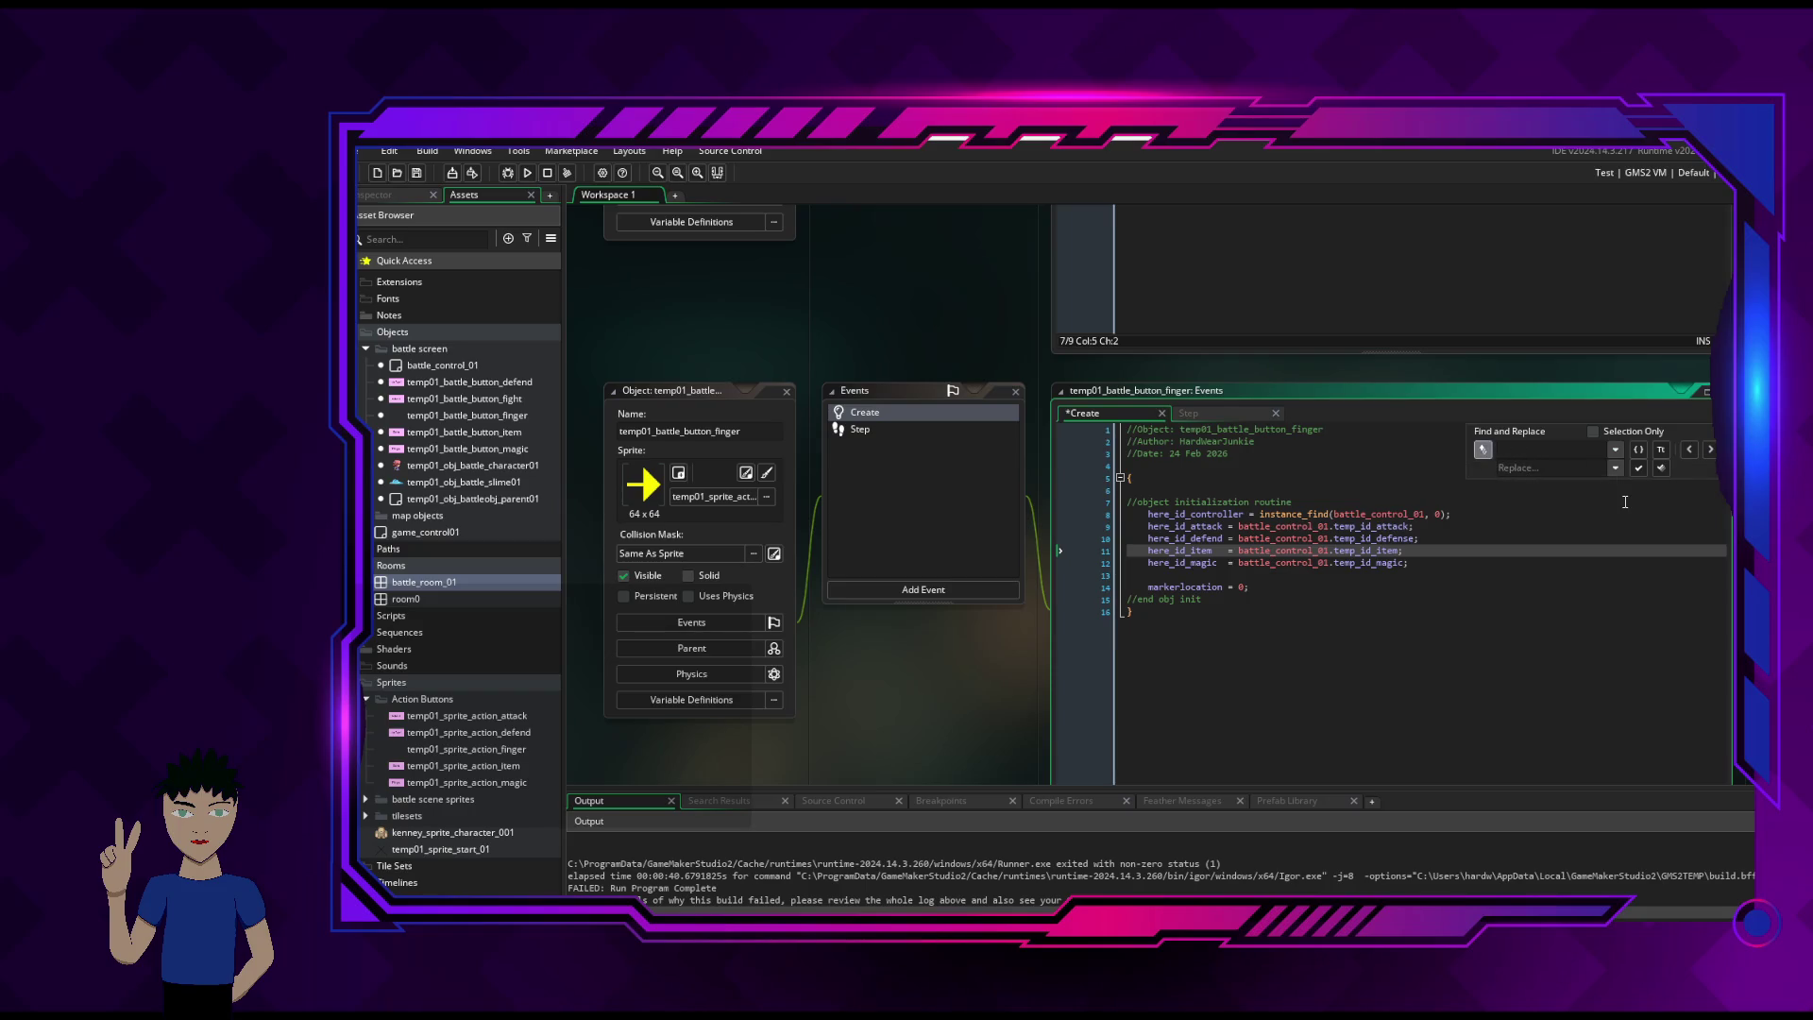
pyautogui.write('batt')
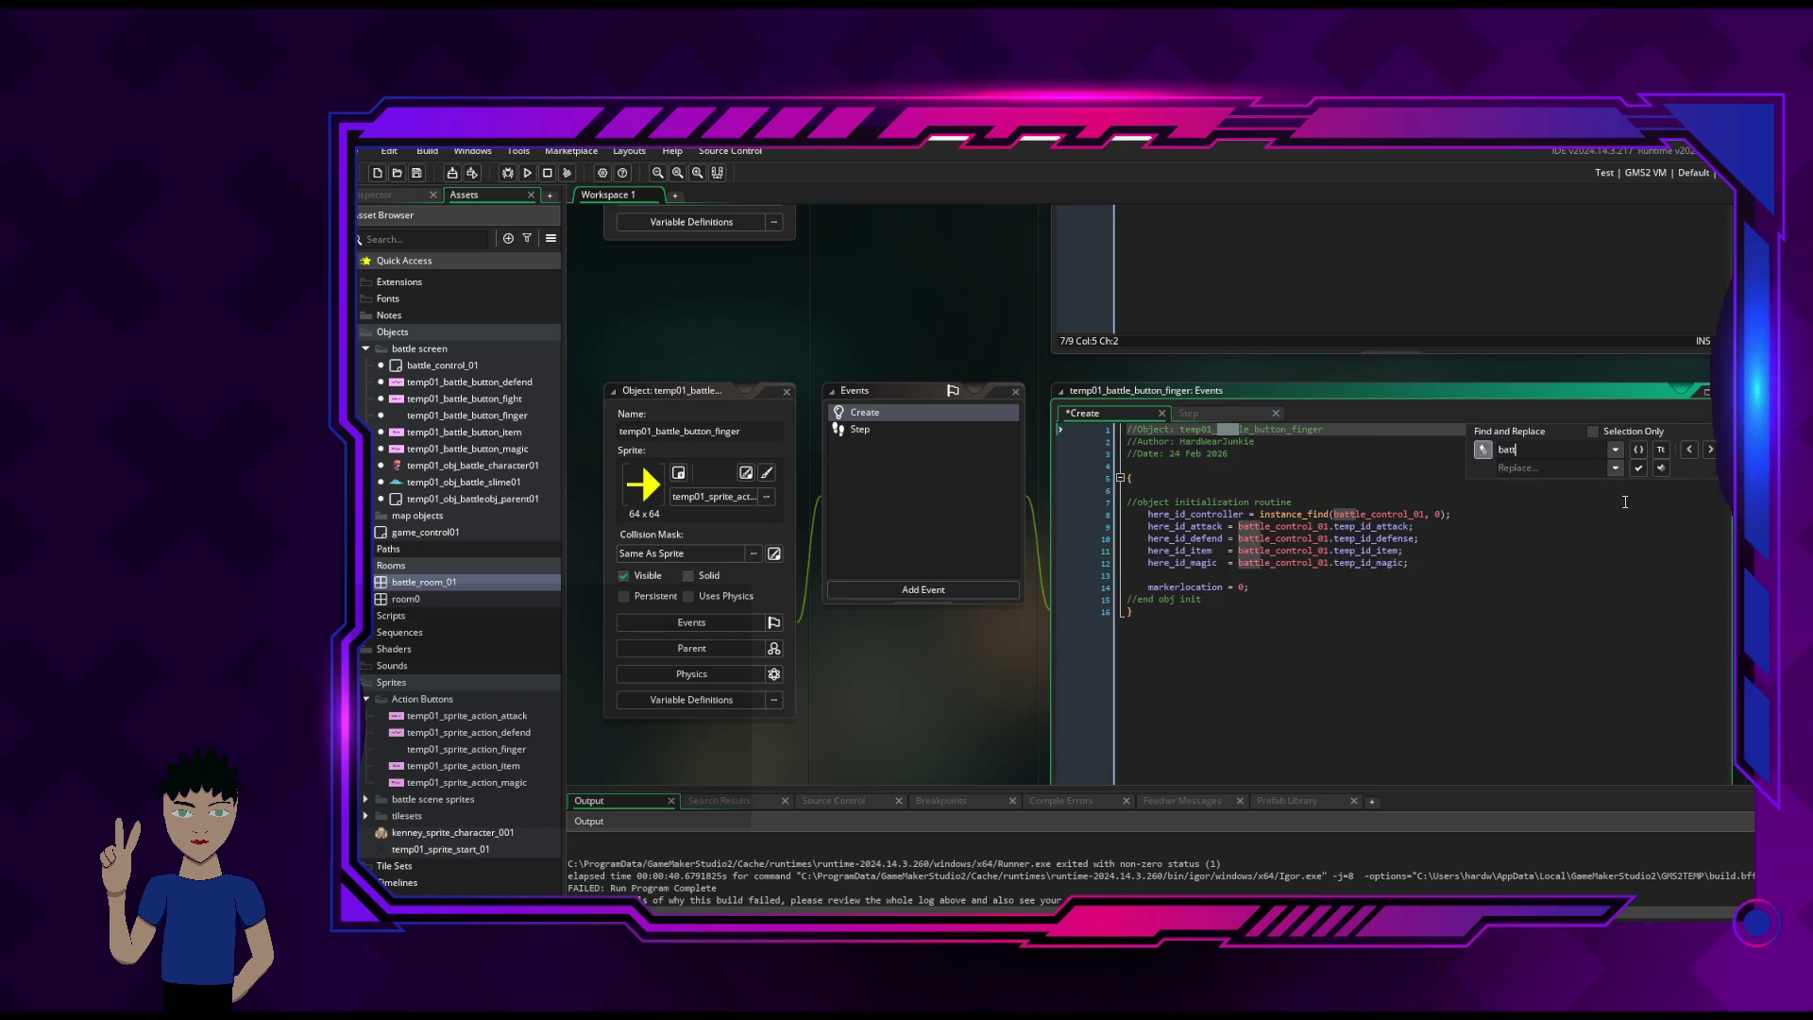
pyautogui.write('le_control')
pyautogui.write('_01')
pyautogui.press('Tab')
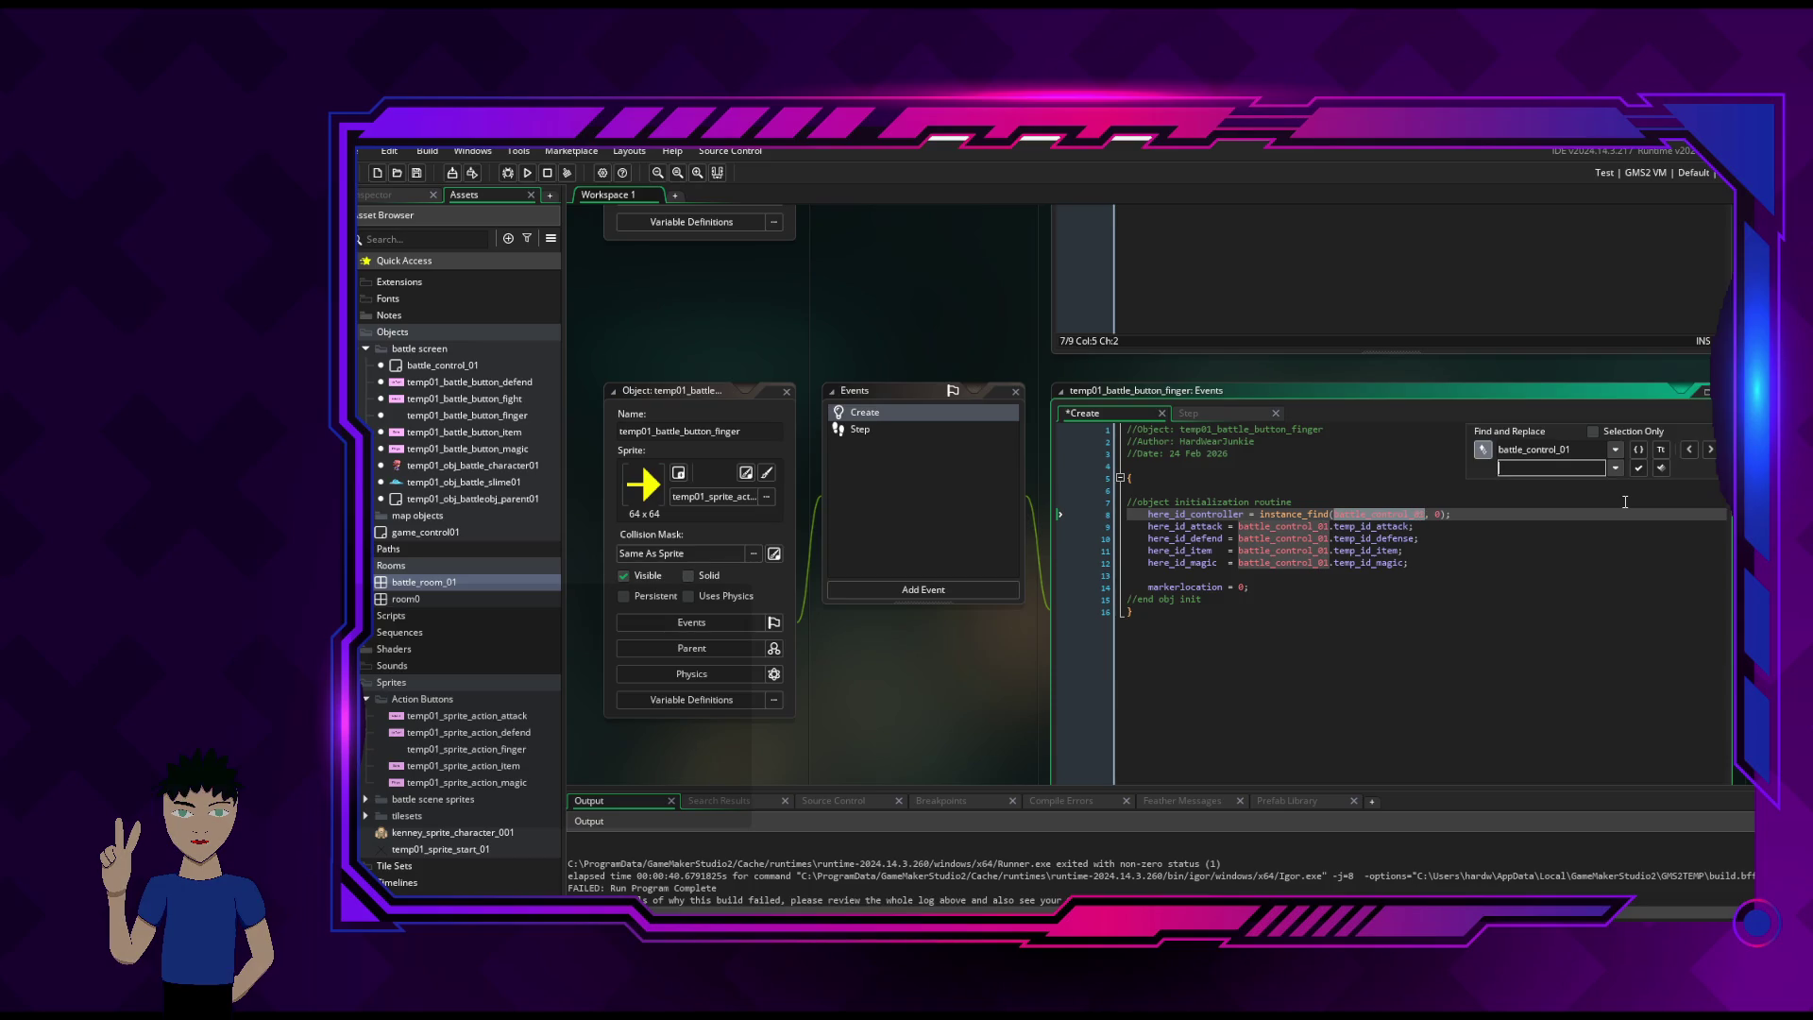
pyautogui.write('here')
pyautogui.write('id')
pyautogui.write('her')
pyautogui.write('_')
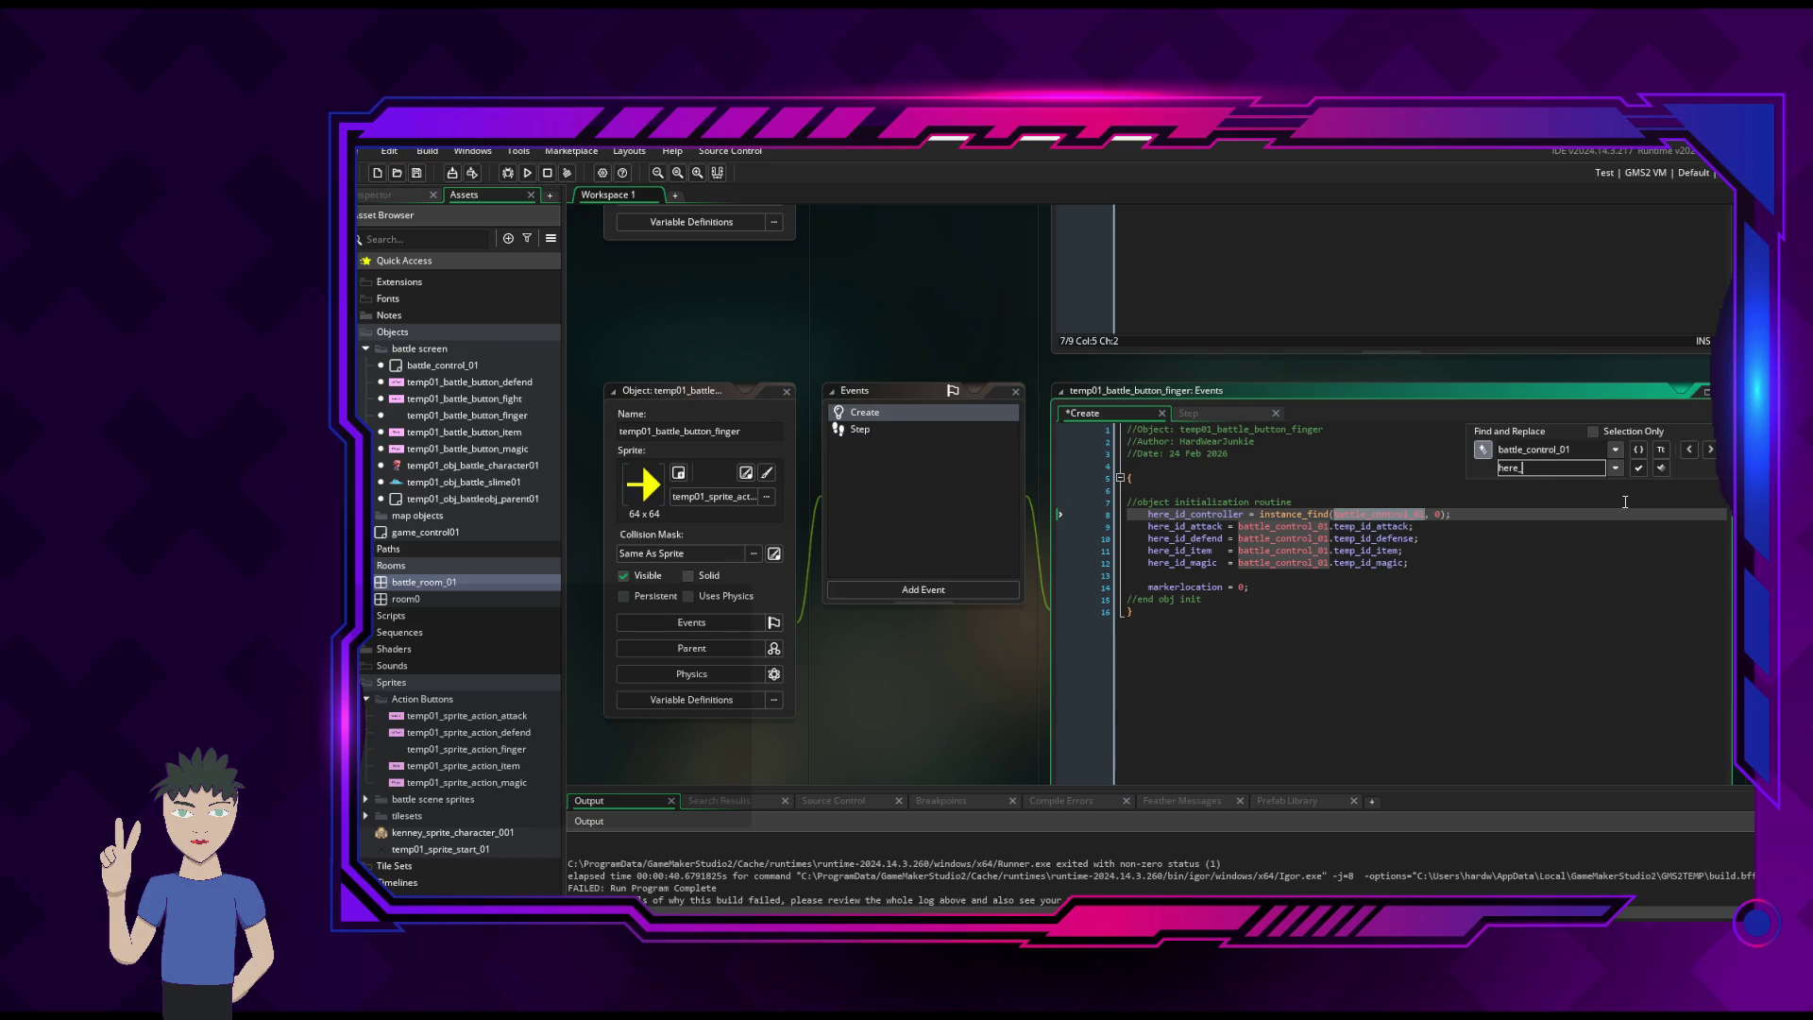
pyautogui.write('id_')
pyautogui.write('controlle')
pyautogui.click(1710, 450)
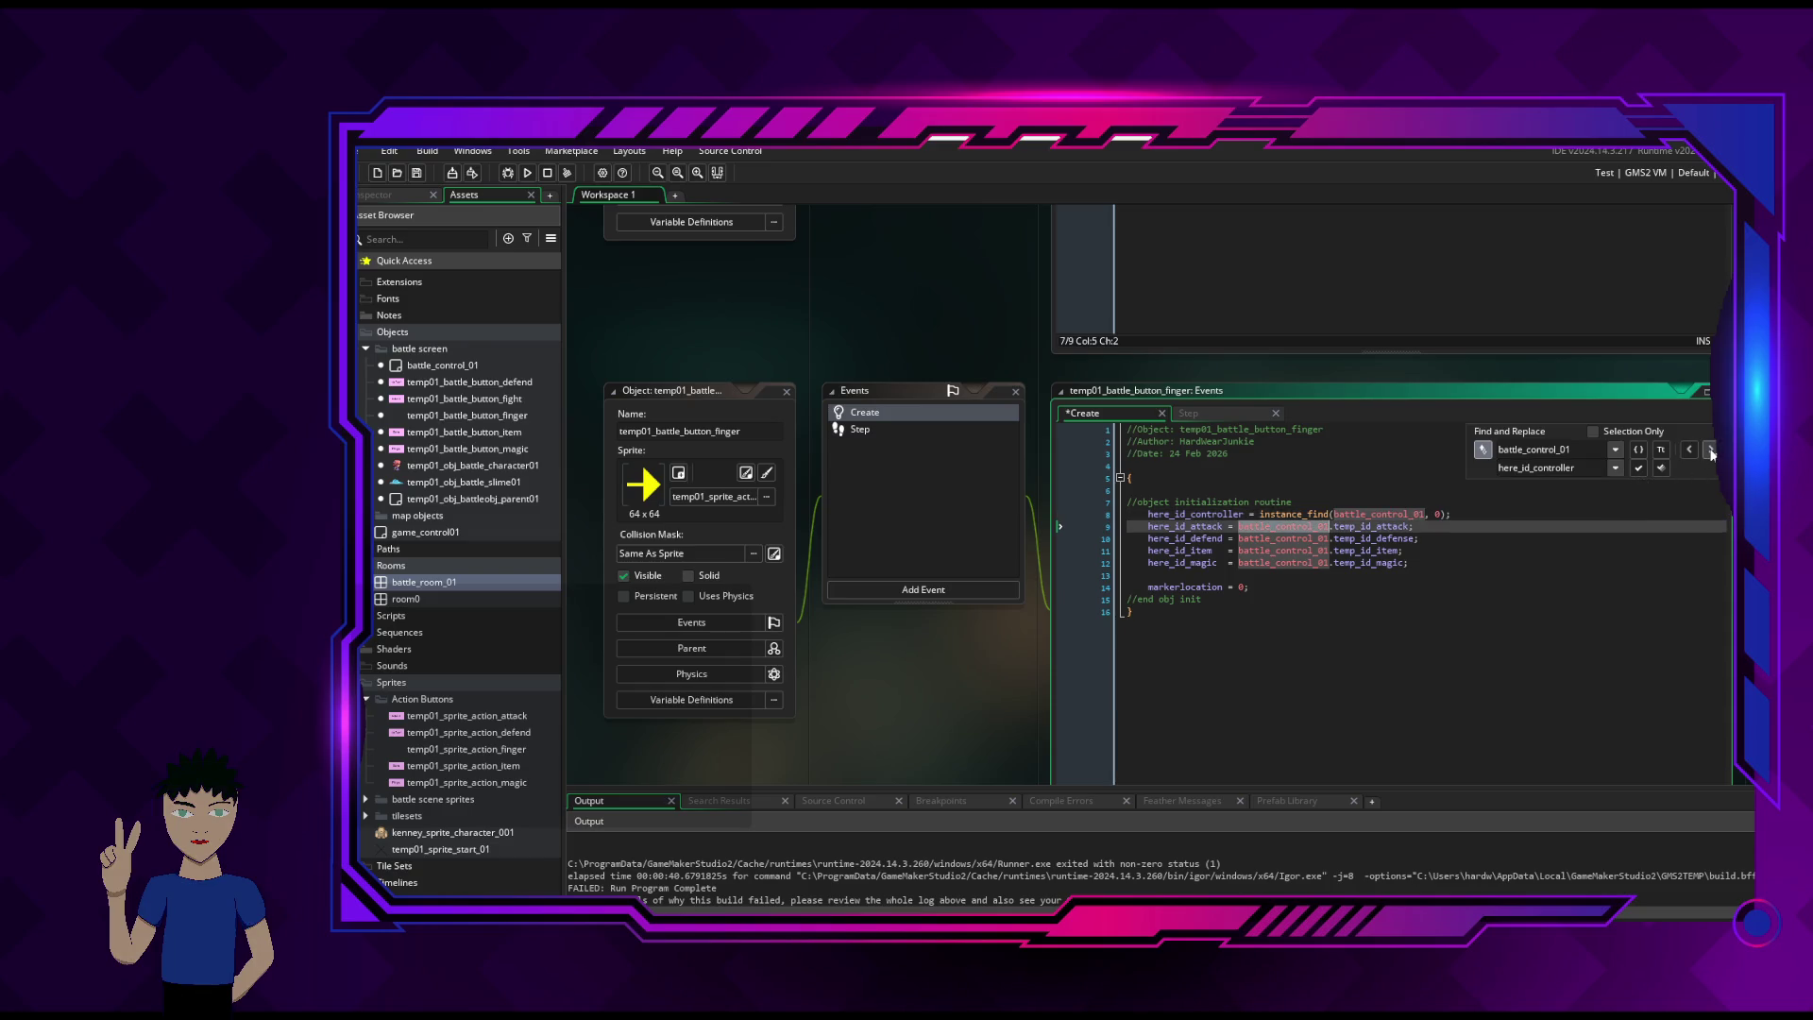
pyautogui.click(1640, 470)
pyautogui.click(1640, 476)
pyautogui.click(1640, 476)
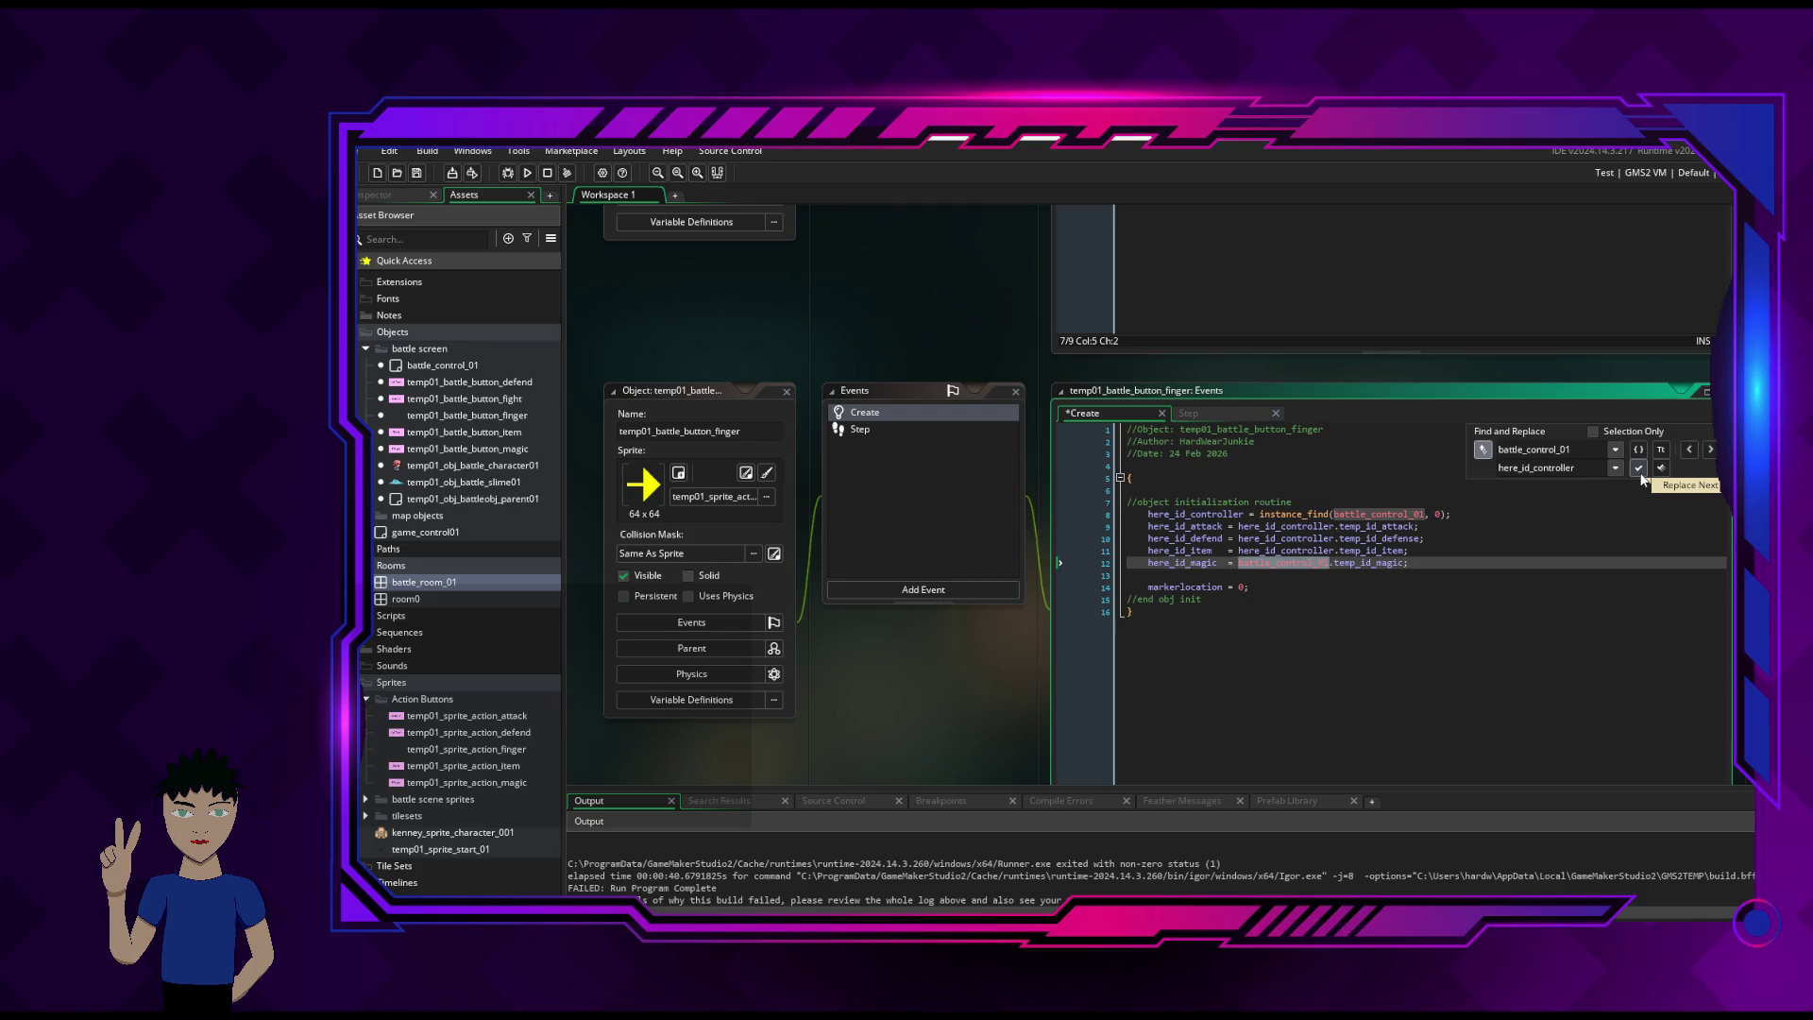
pyautogui.click(1639, 469)
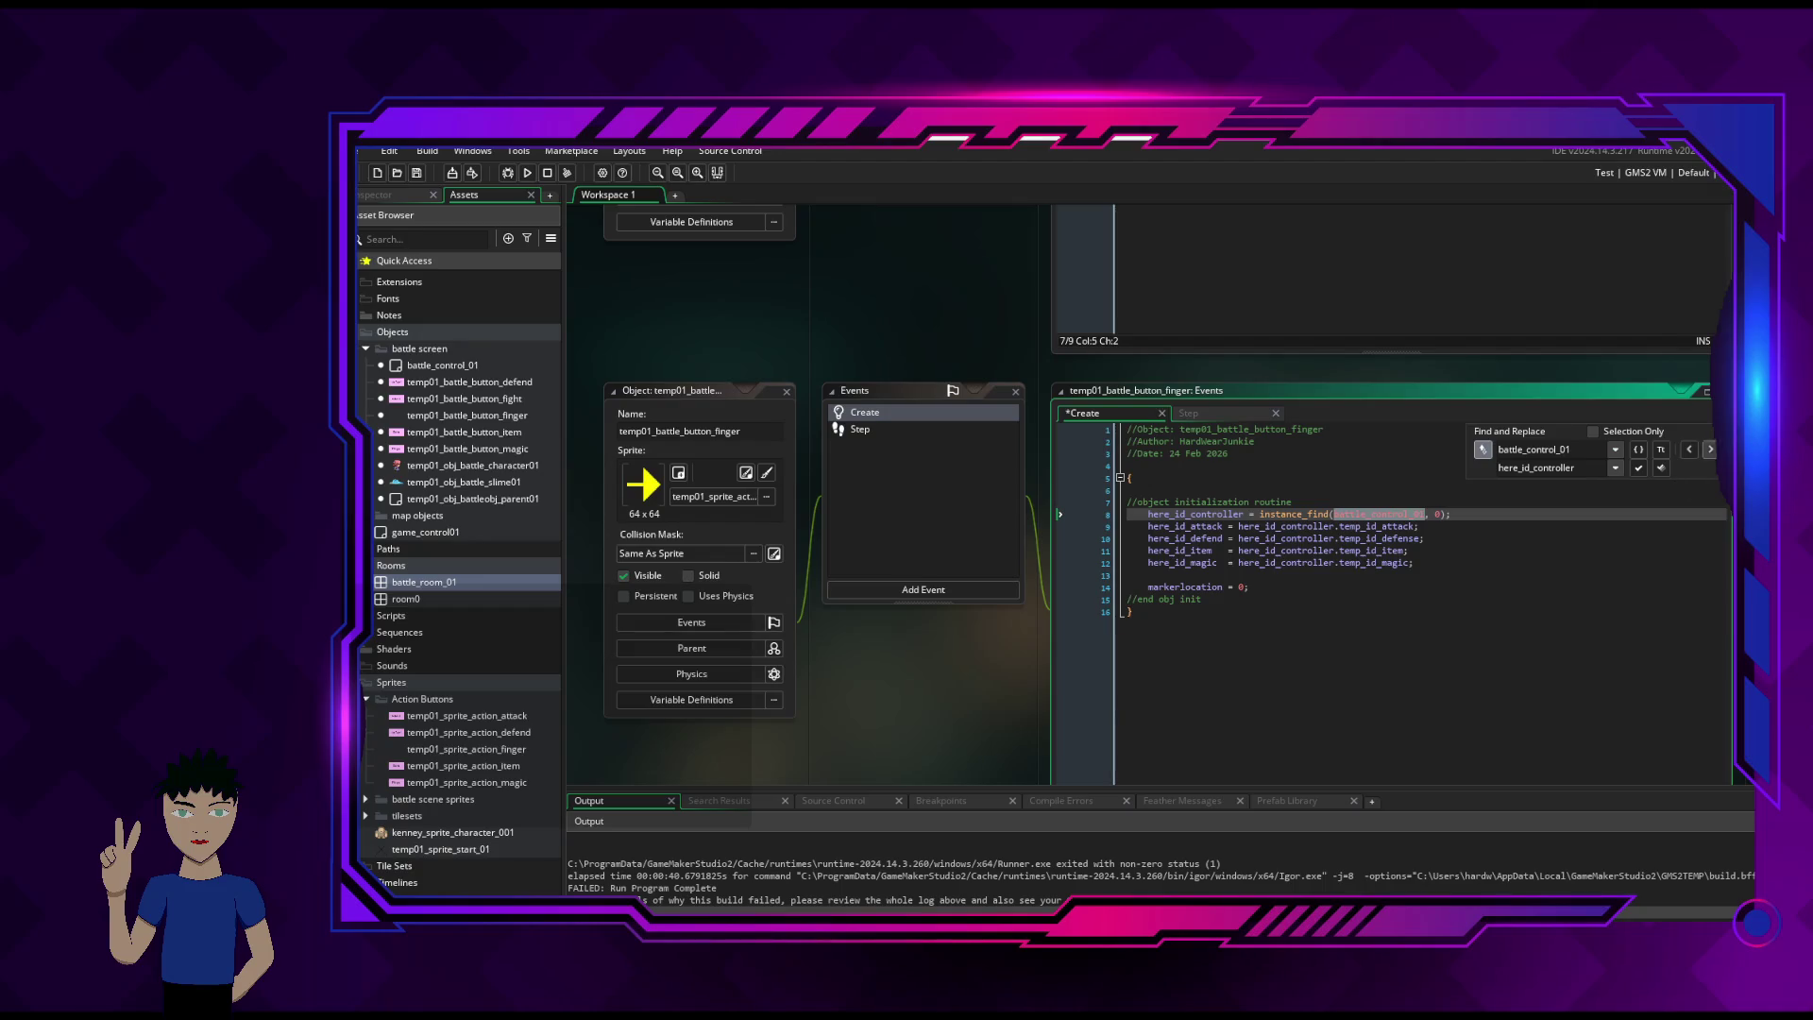
pyautogui.click(1708, 432)
pyautogui.click(1345, 527)
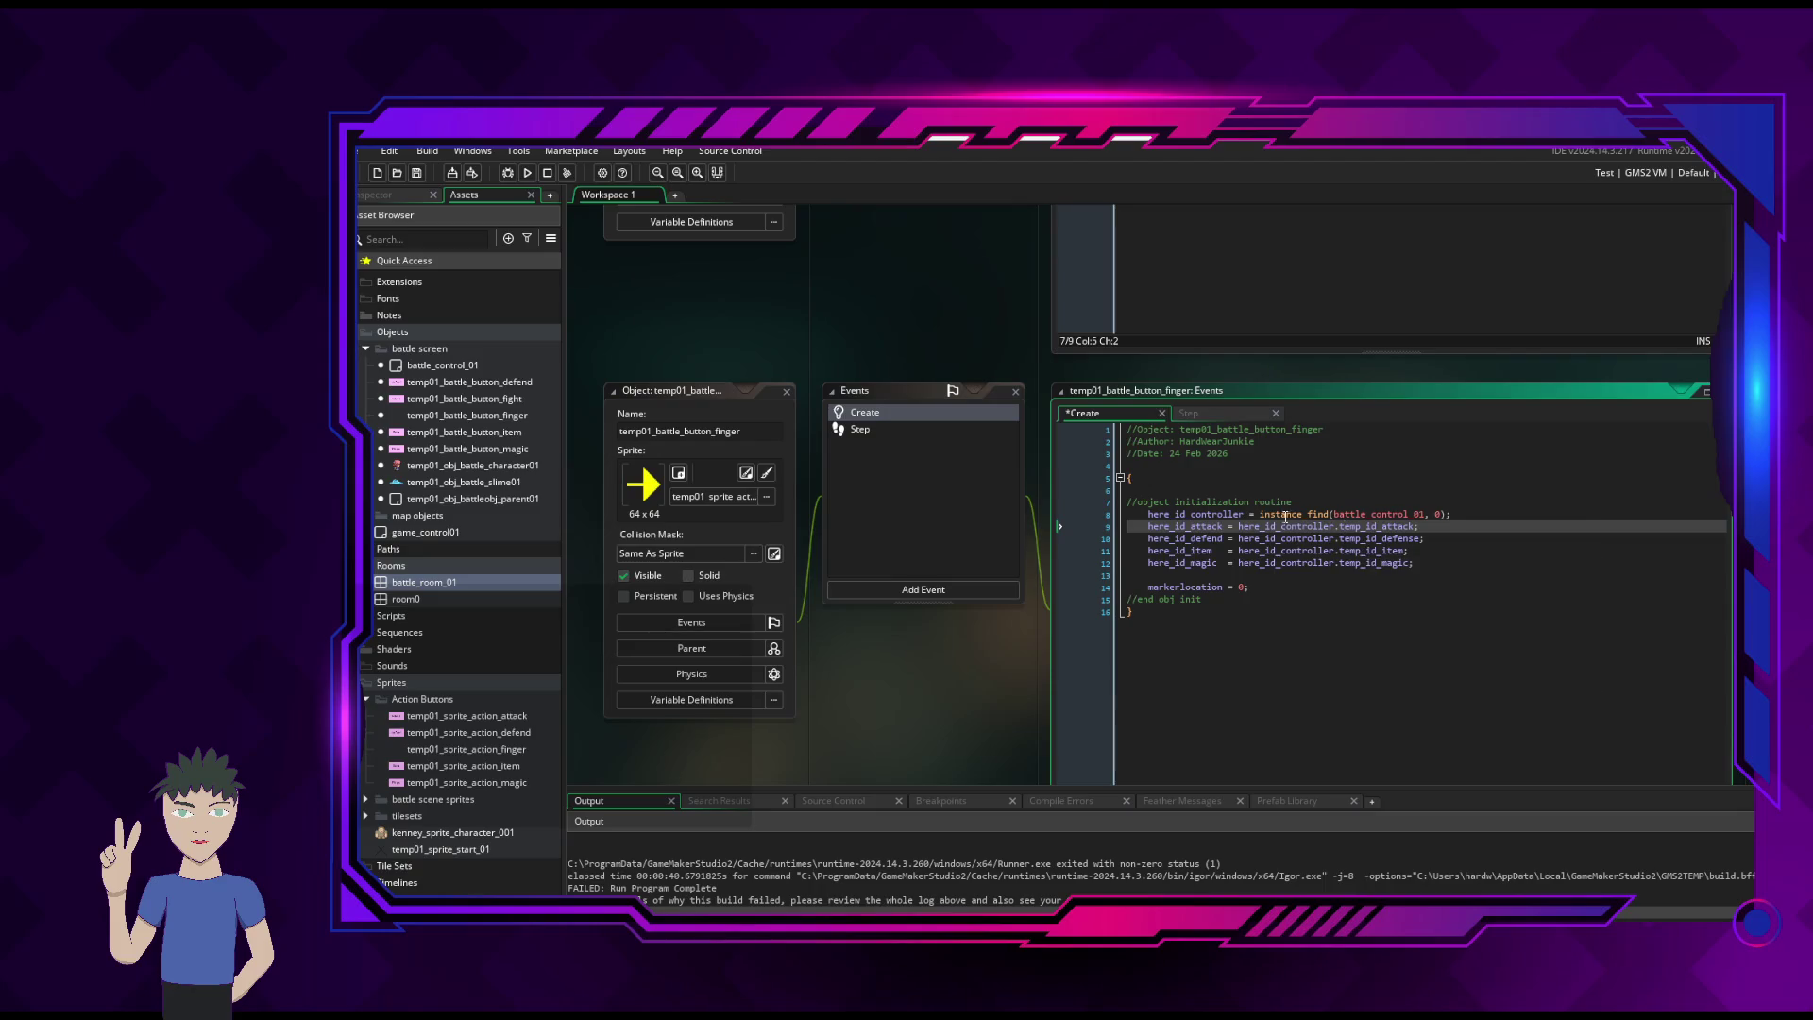
# - Save the Create event code and launch a test run of the game
pyautogui.moveTo(1360, 527)
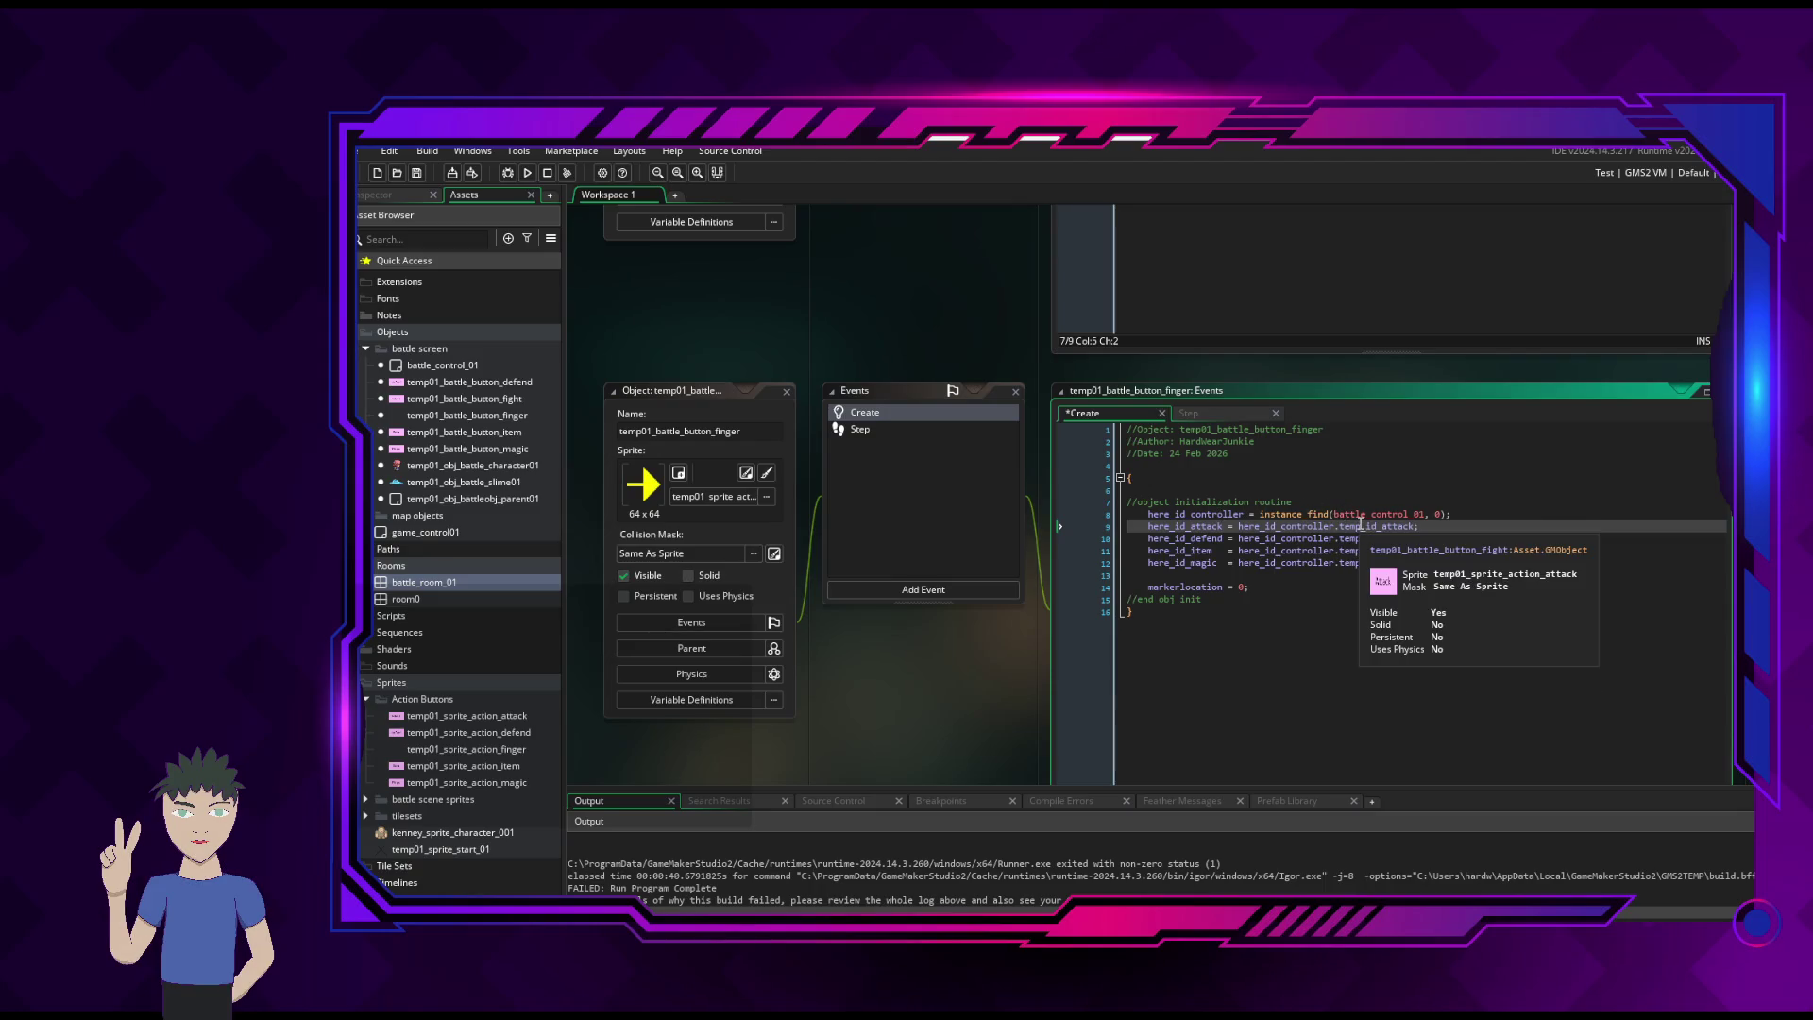
pyautogui.press('Home')
pyautogui.press('Up')
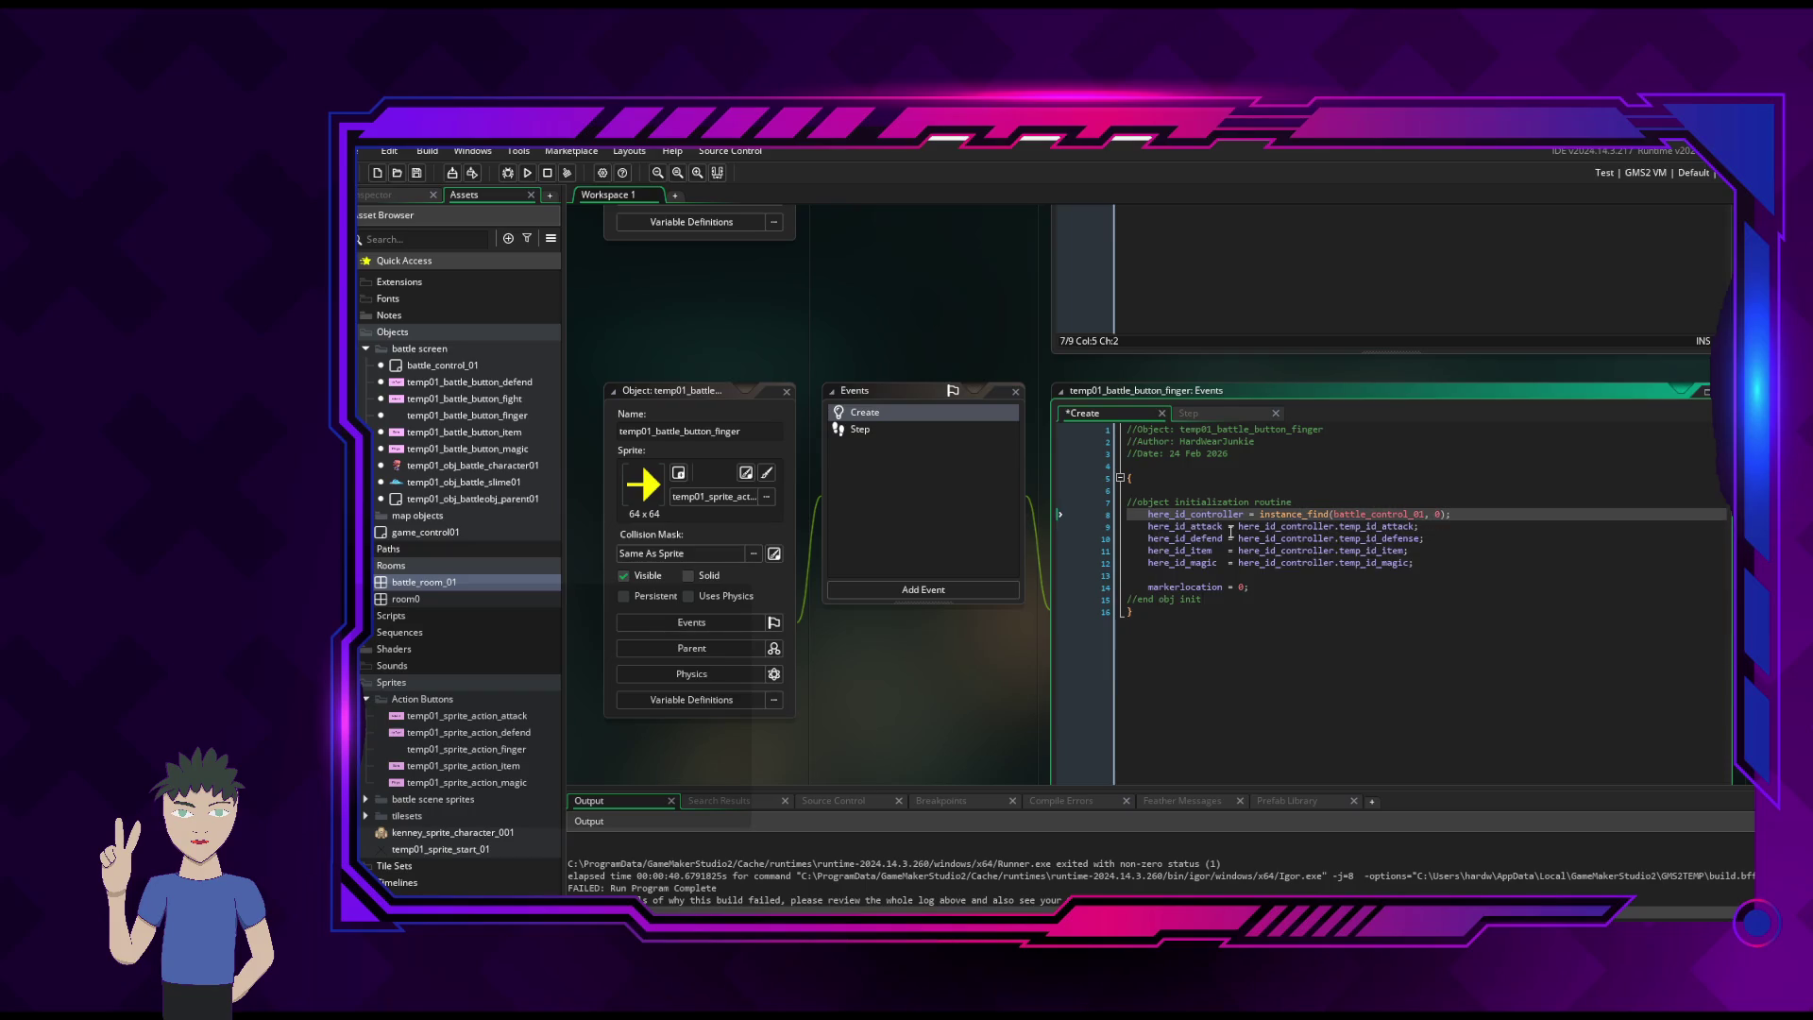
pyautogui.click(1451, 588)
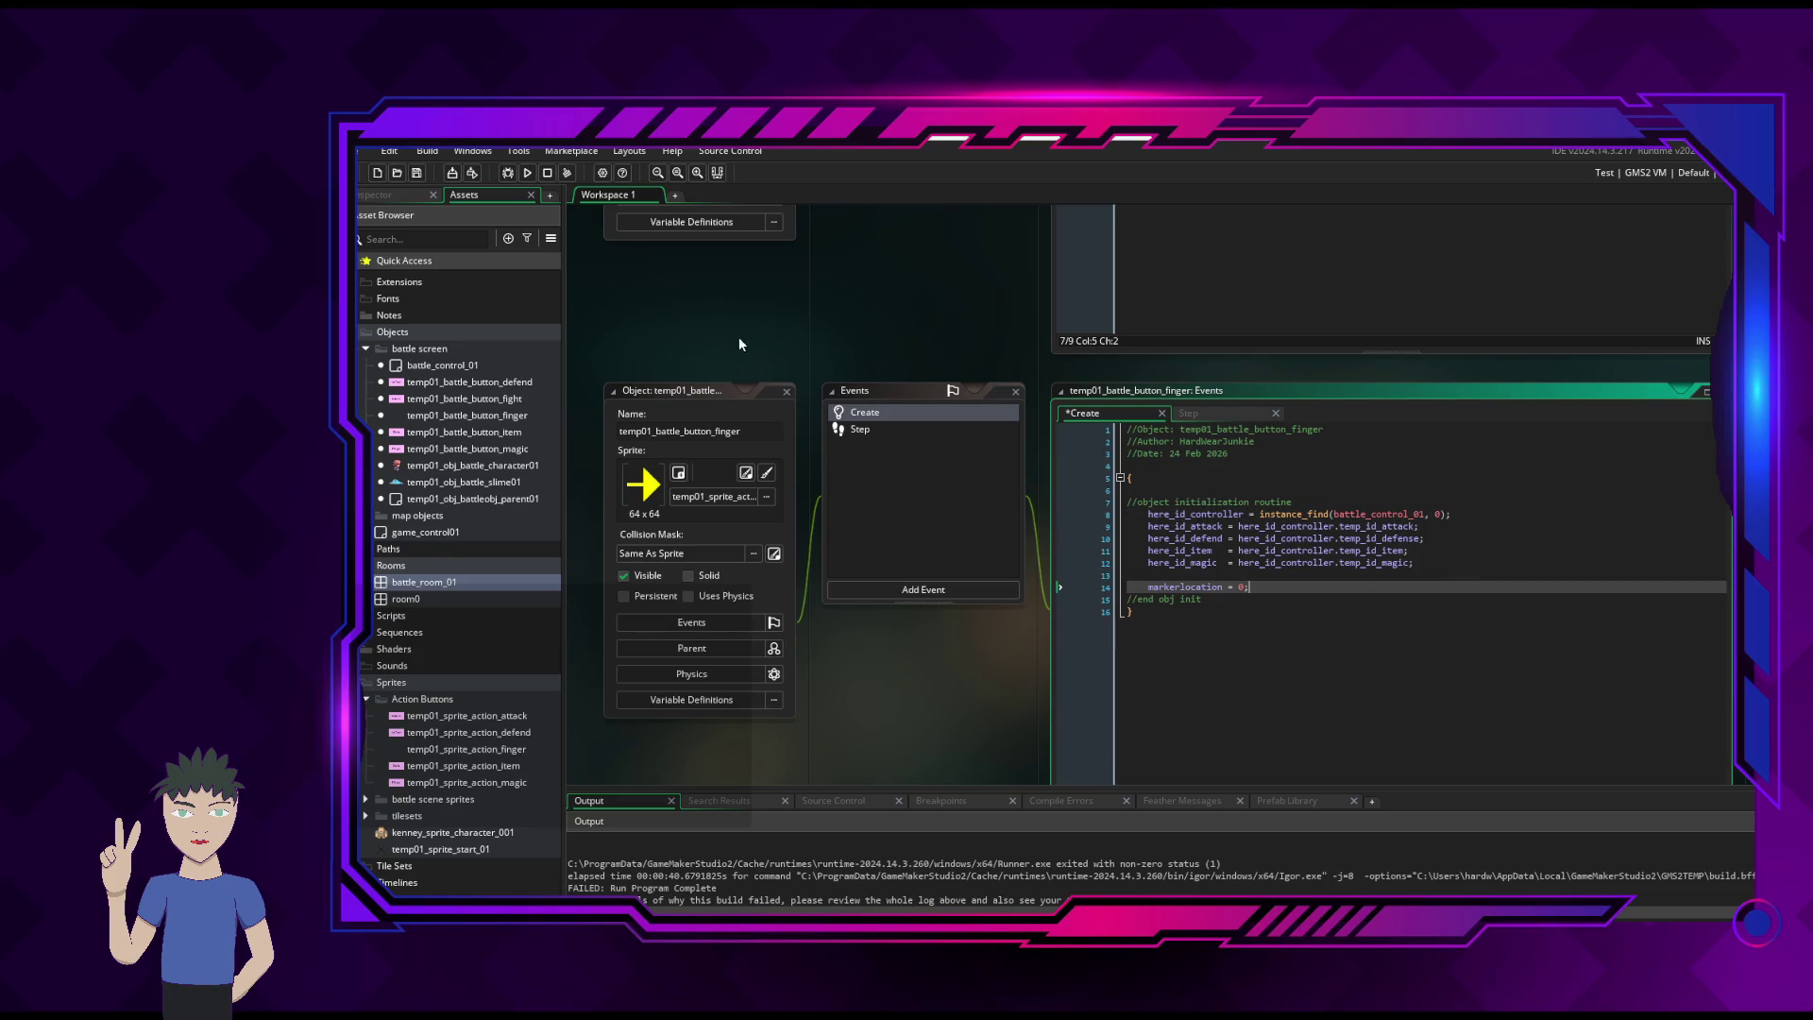
pyautogui.hotkey('ctrl', 's')
pyautogui.click(535, 175)
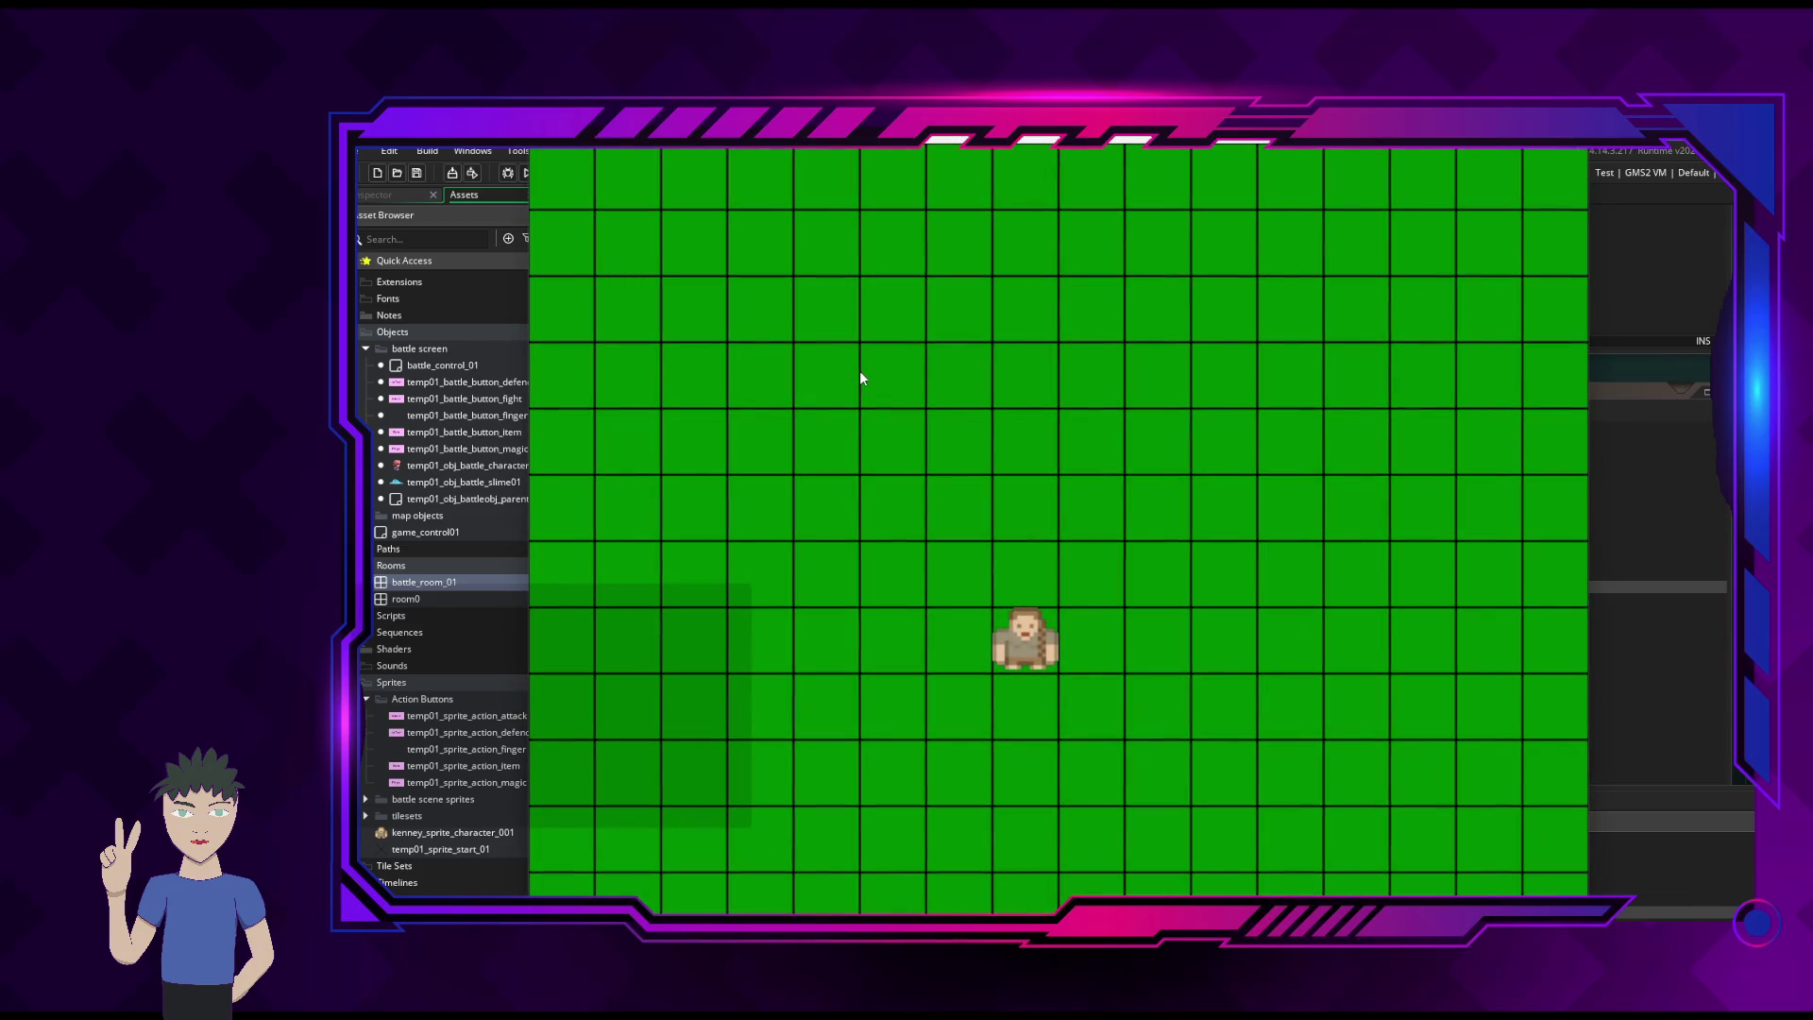
# - Move the character up, right and down until the temp_id_attack error appears, then clear it
pyautogui.press('Up')
pyautogui.press('Right')
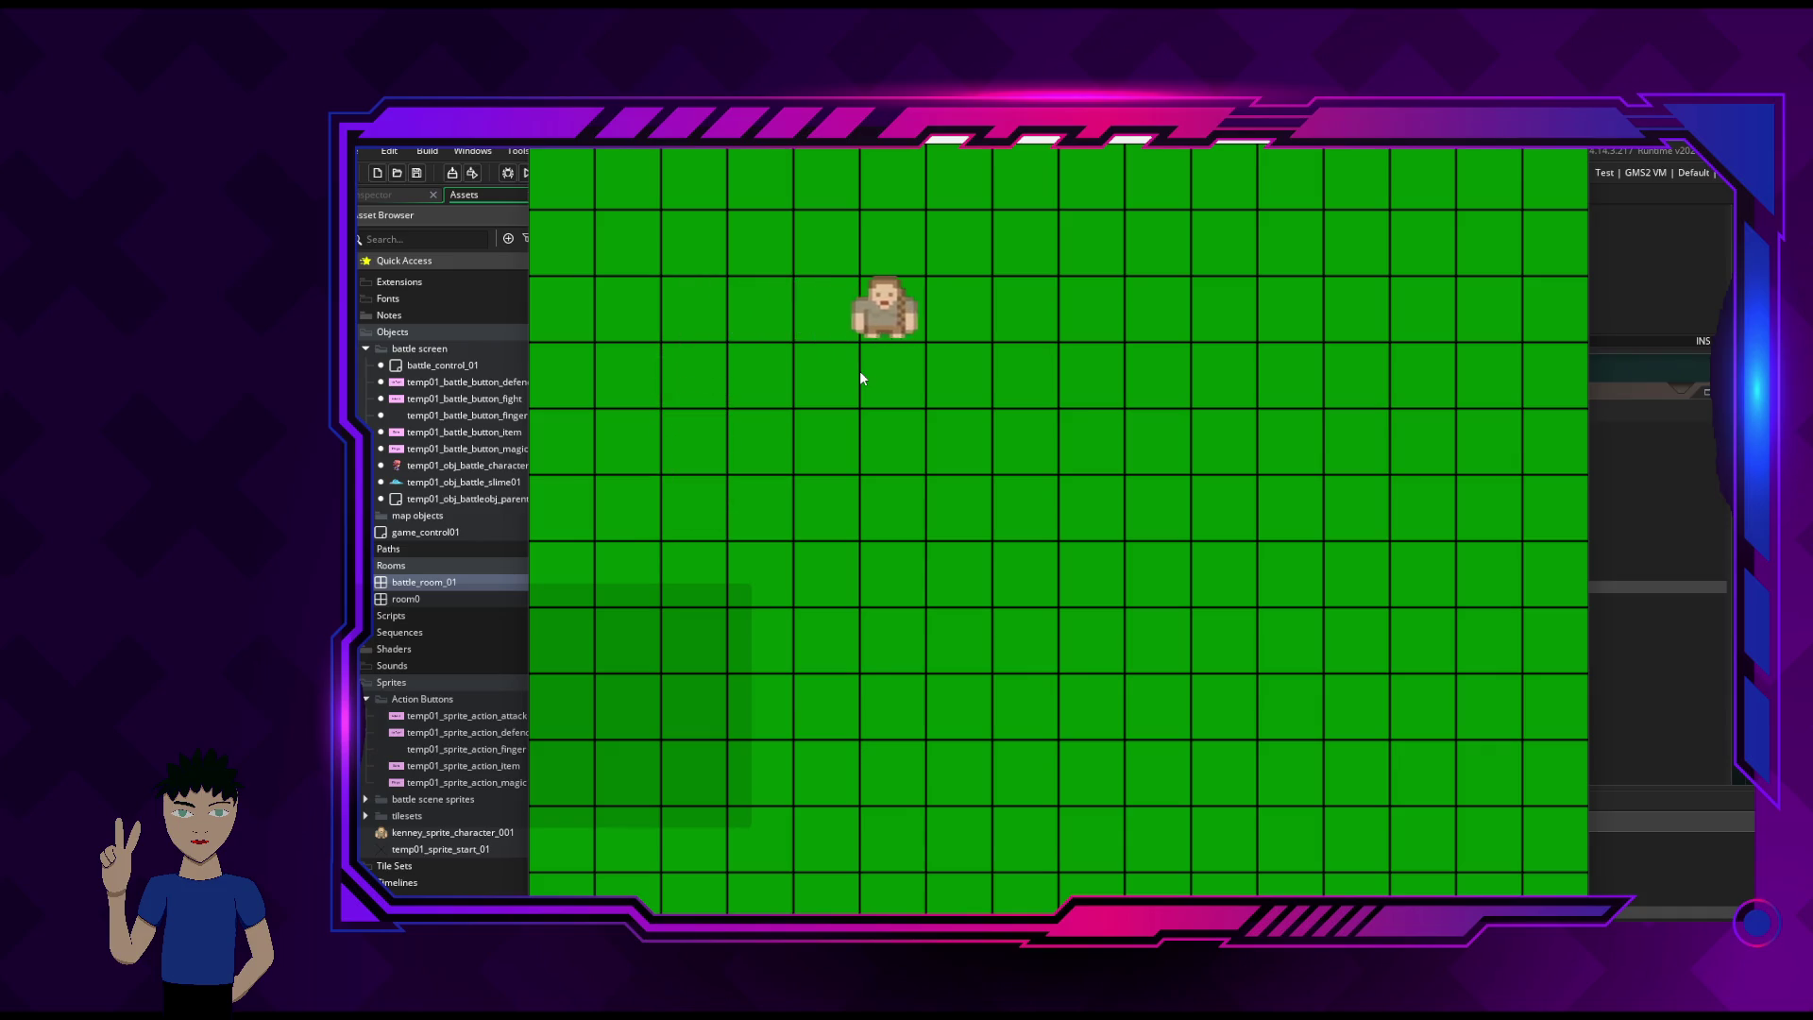
pyautogui.press('Down')
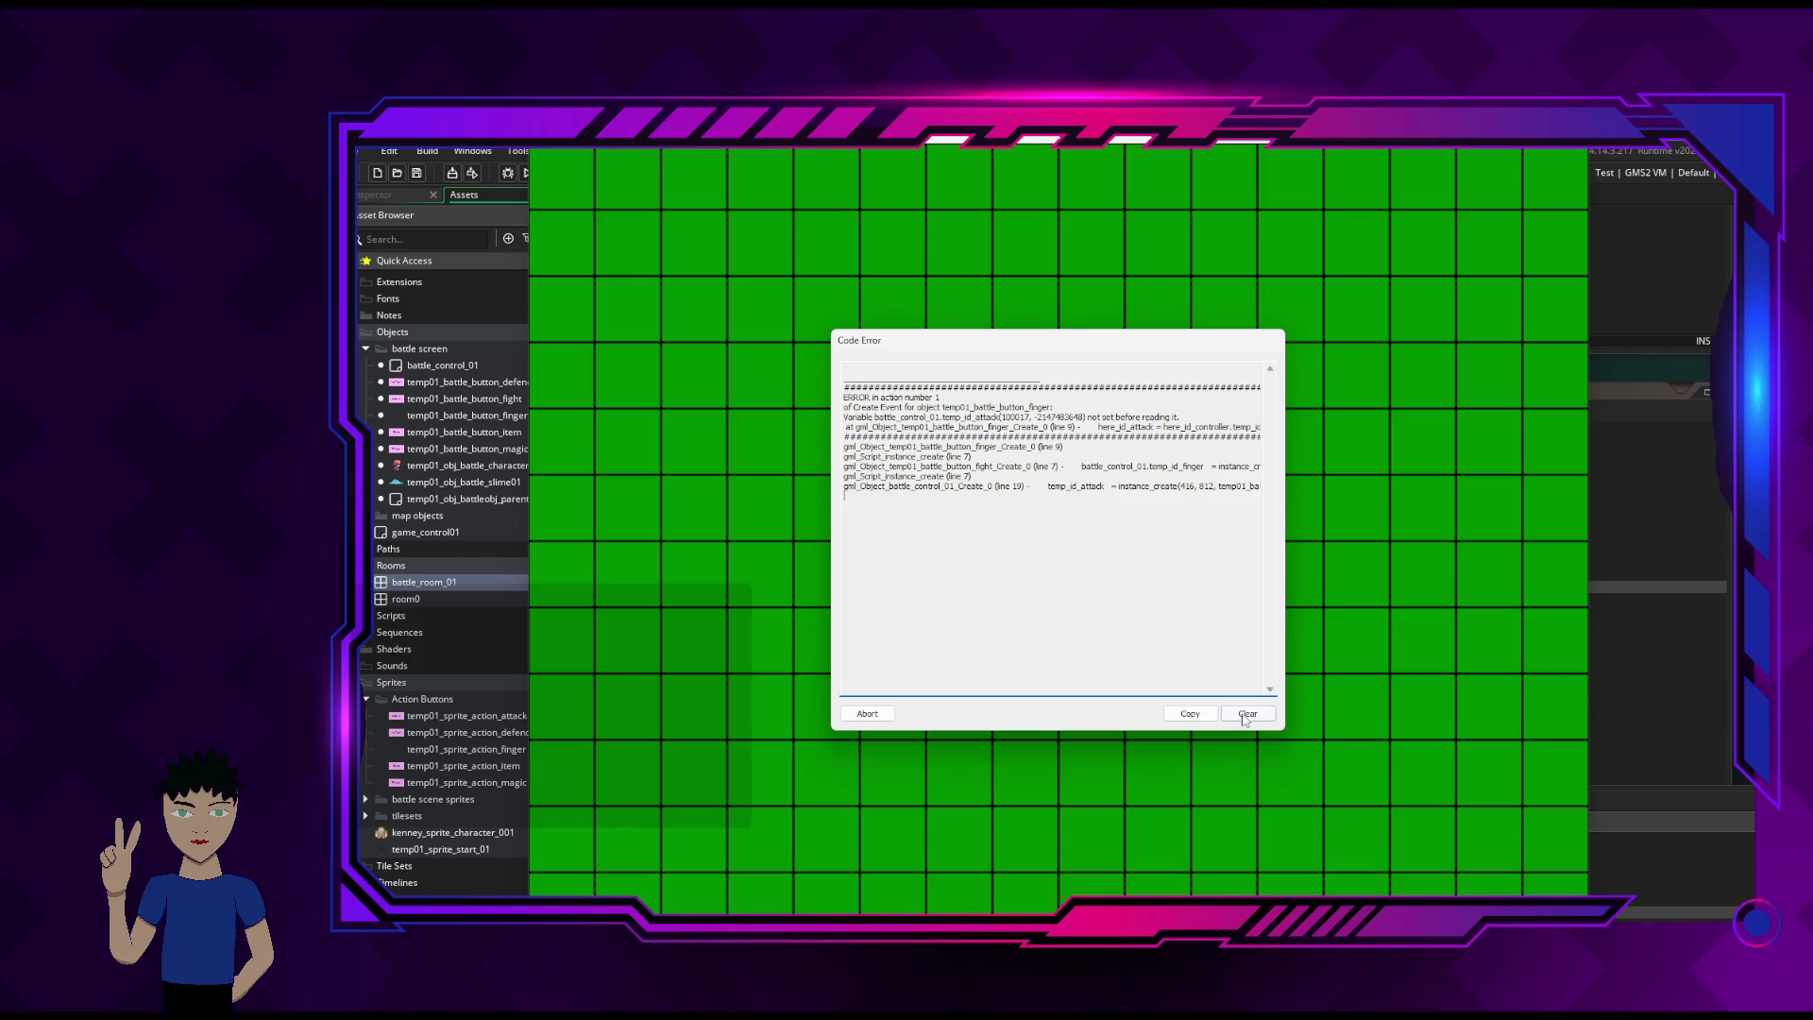
pyautogui.click(867, 714)
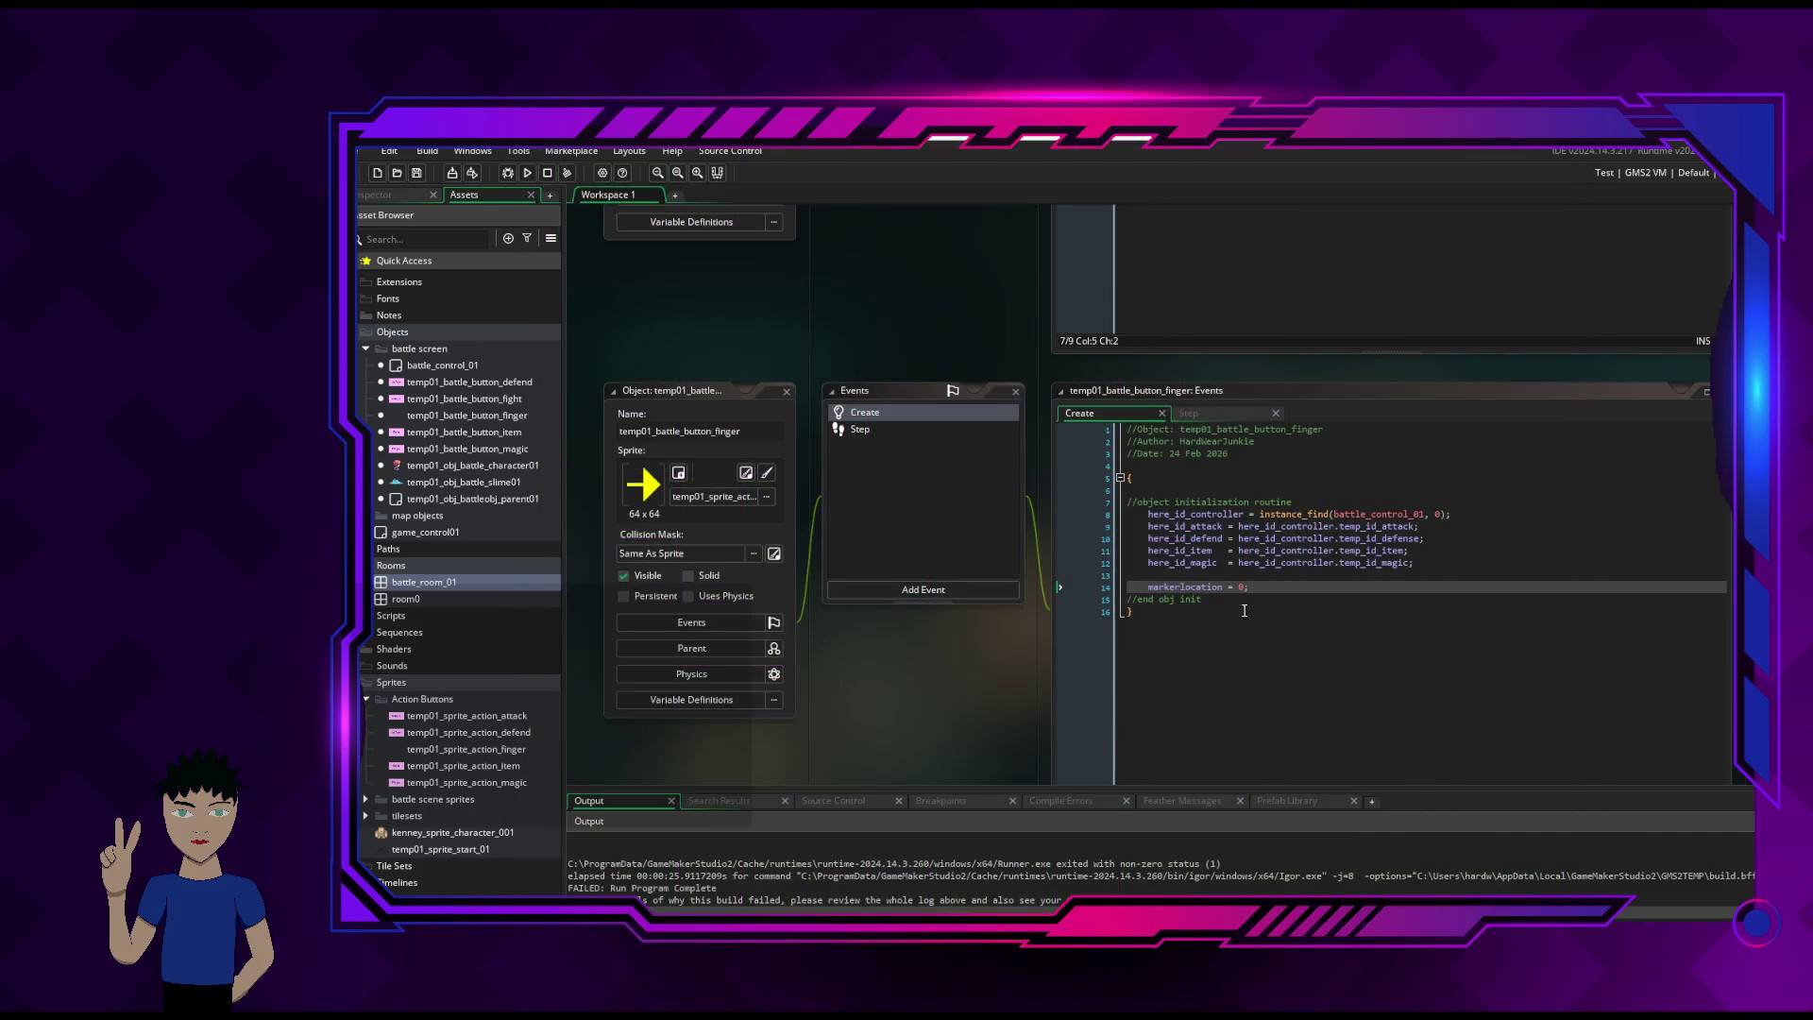
pyautogui.click(1174, 527)
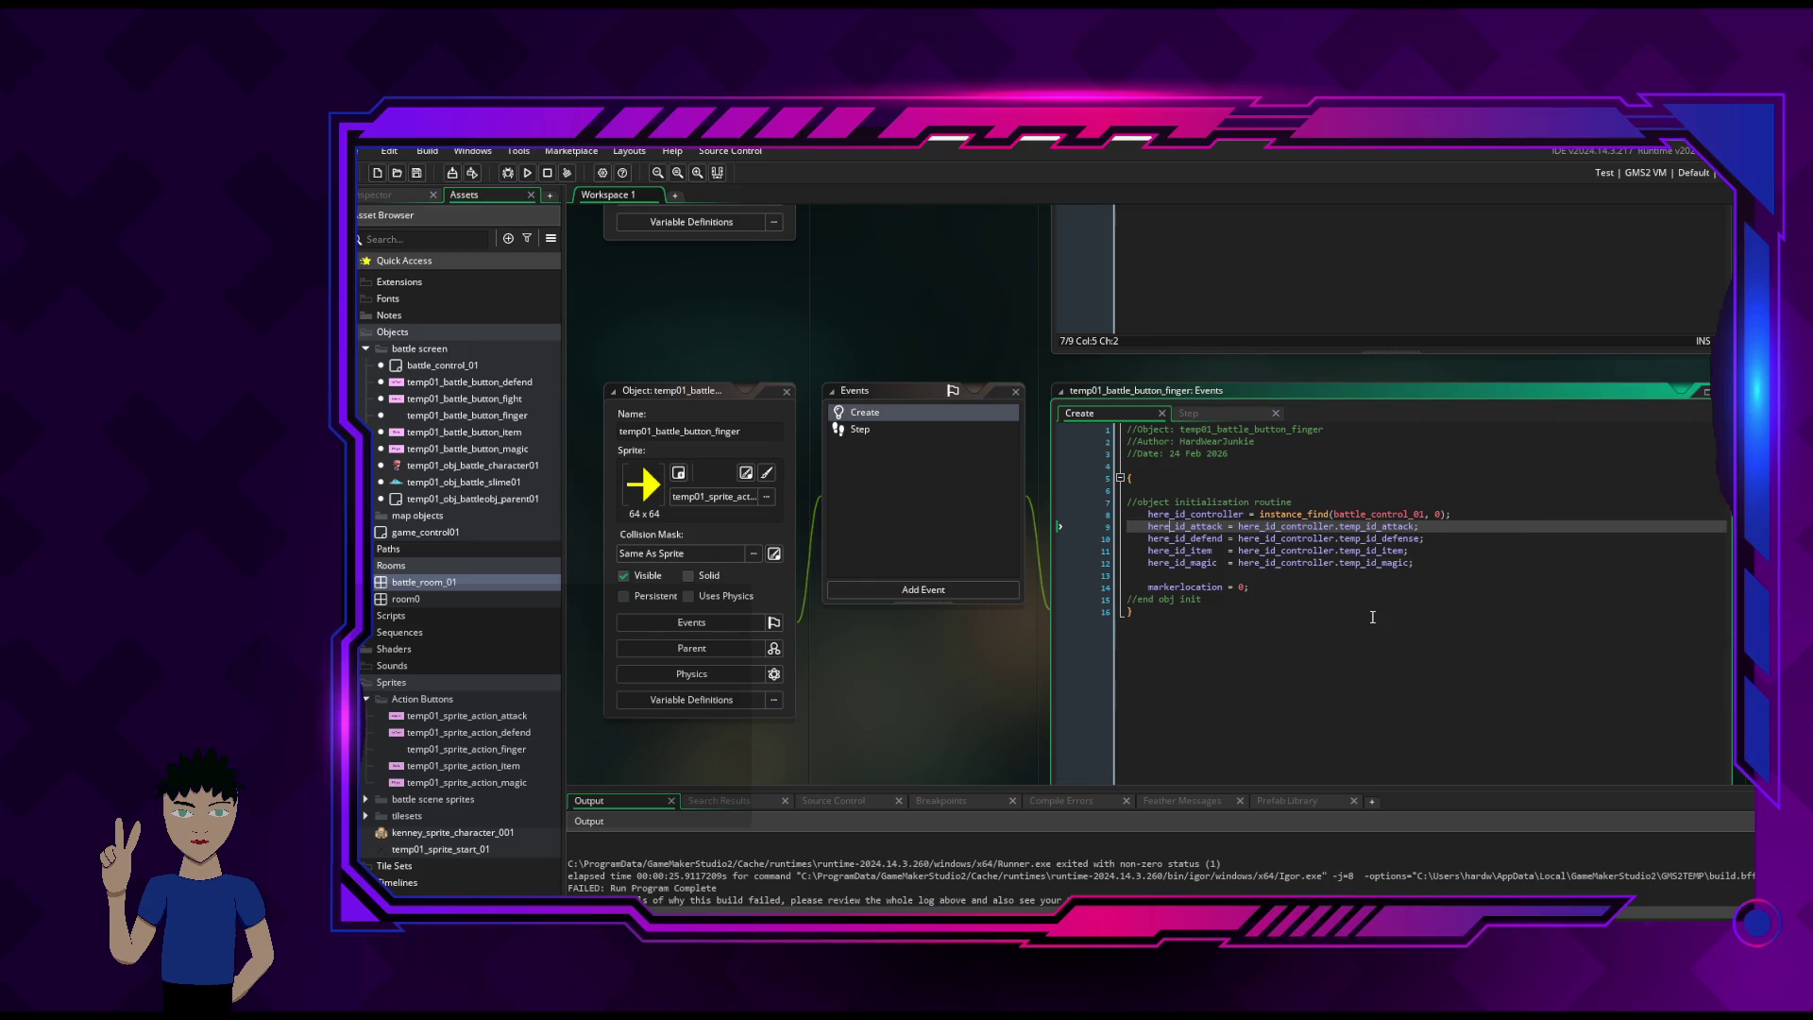
pyautogui.click(1181, 416)
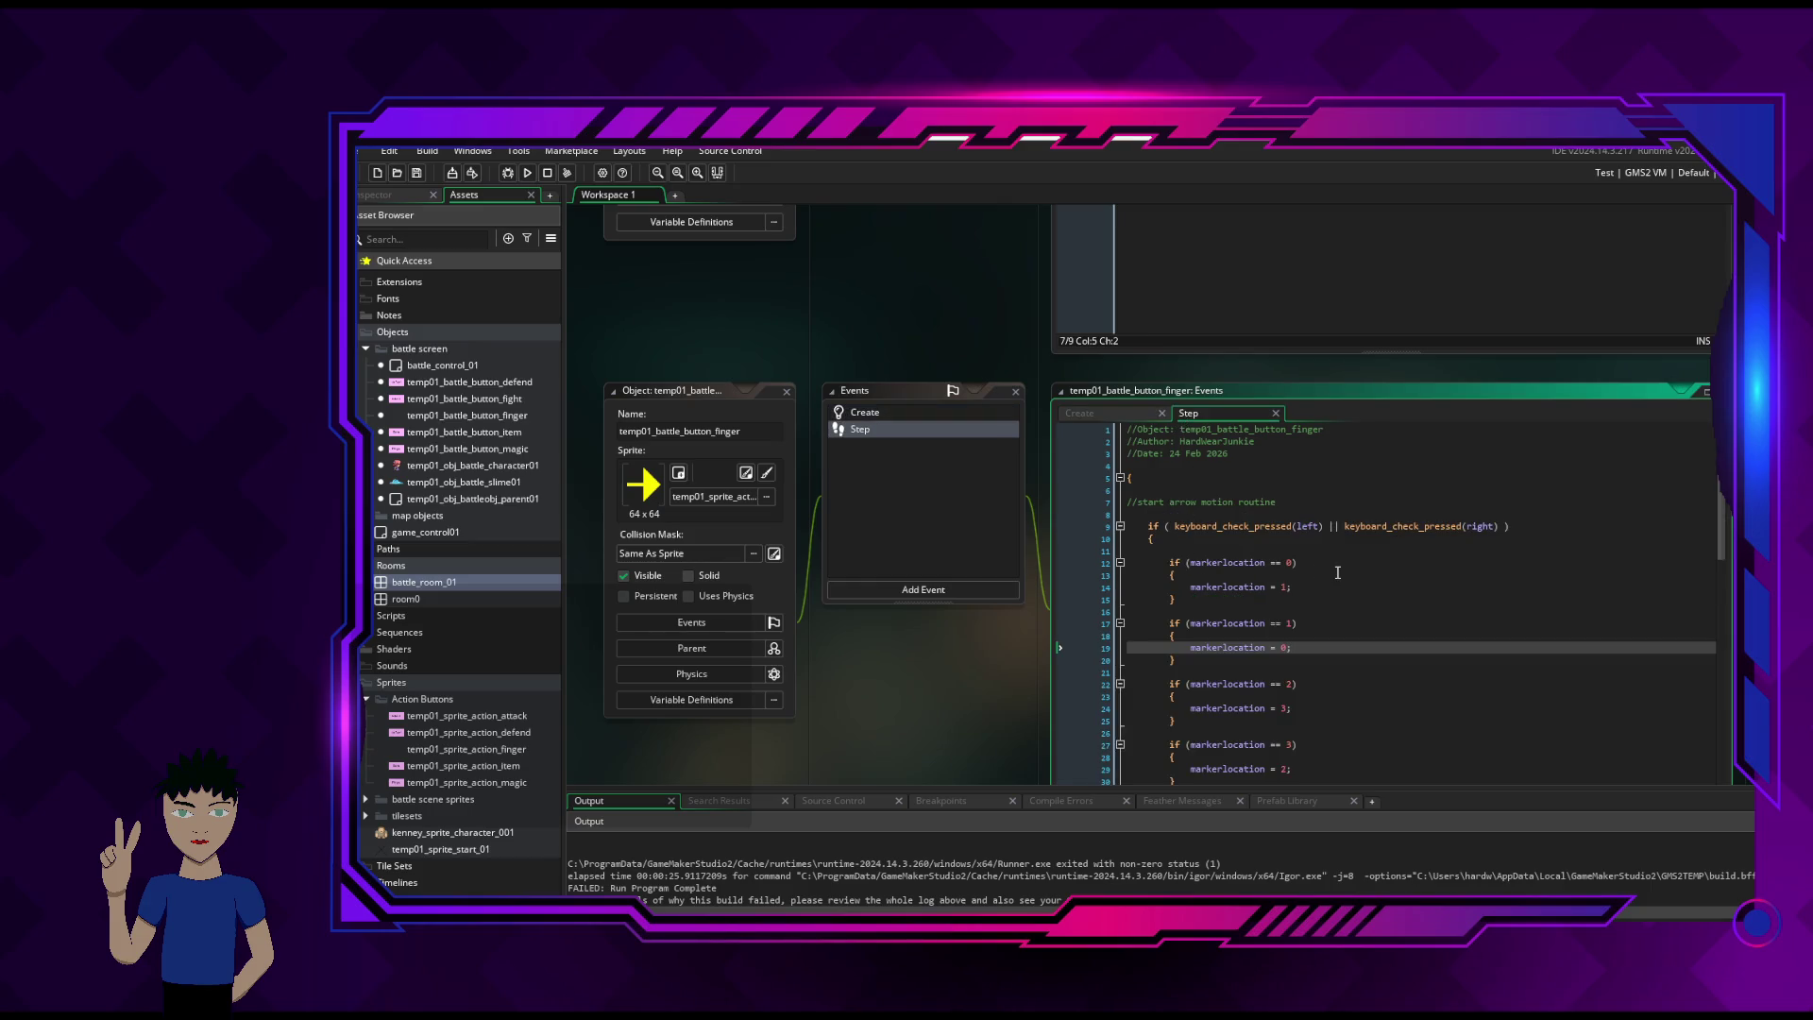
pyautogui.scroll(-10, 1337, 572)
pyautogui.scroll(-4, 1338, 572)
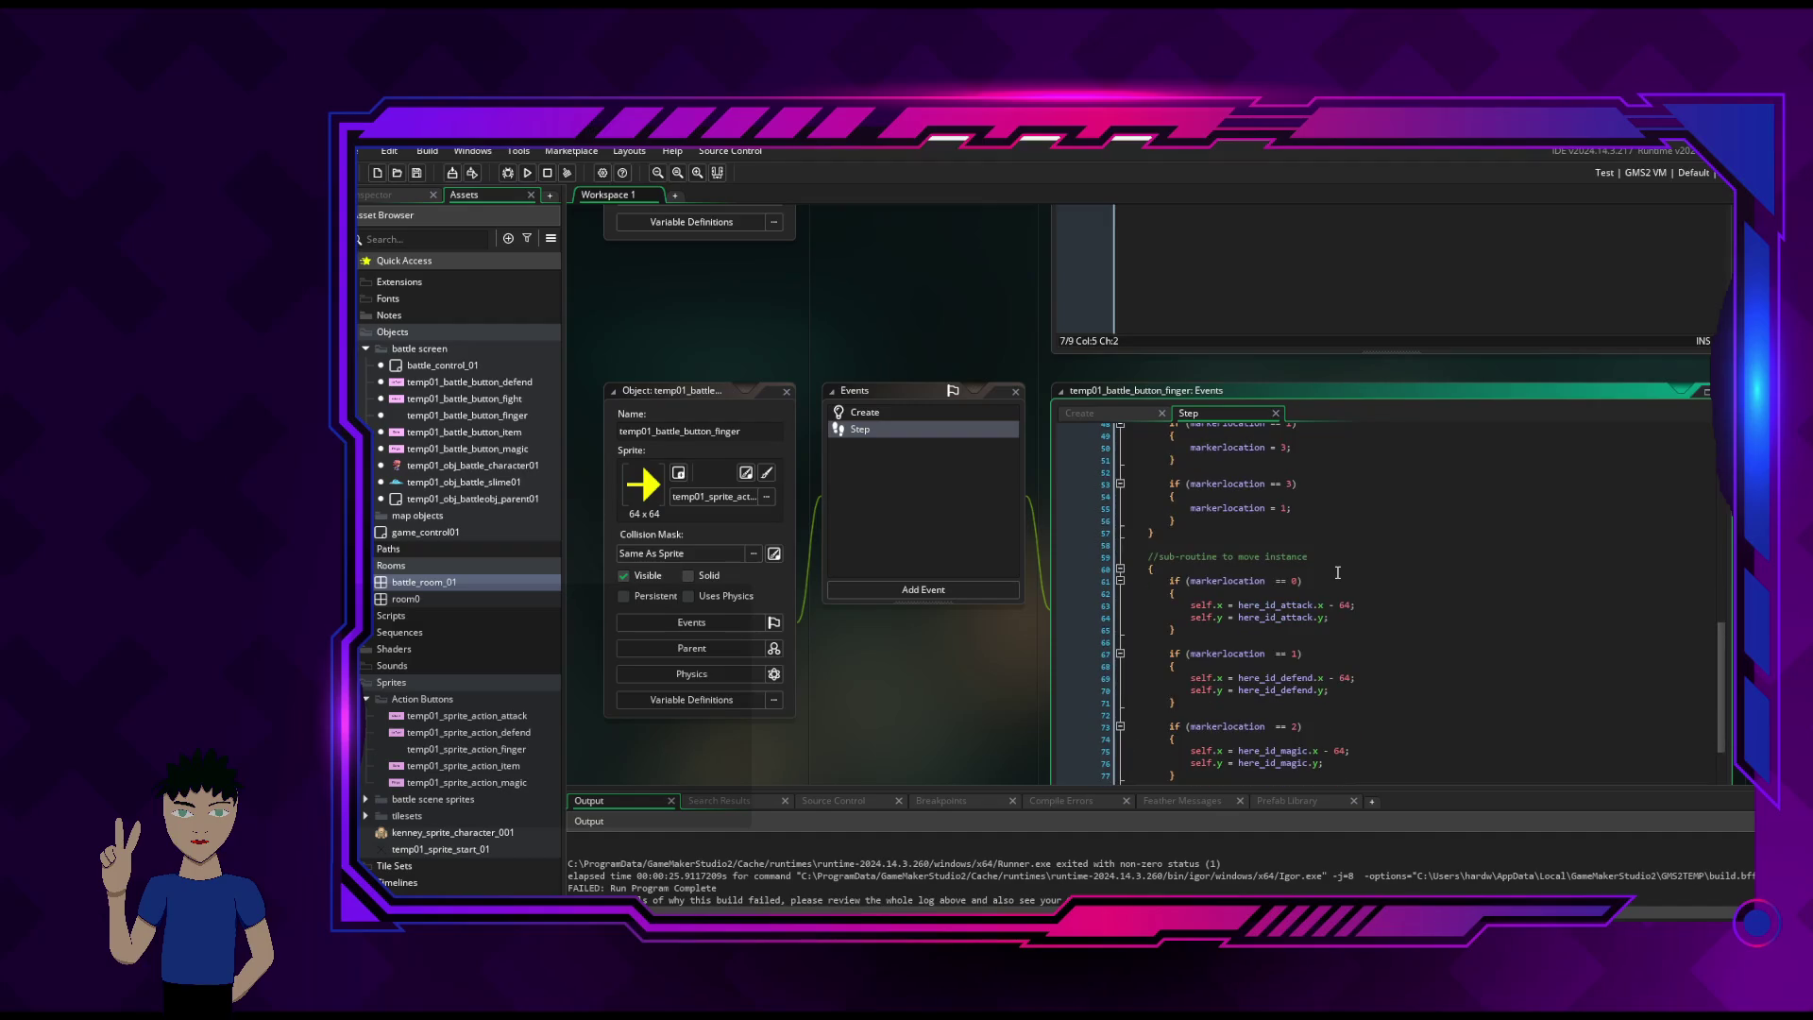
pyautogui.scroll(-3, 1337, 573)
pyautogui.scroll(-2, 1406, 606)
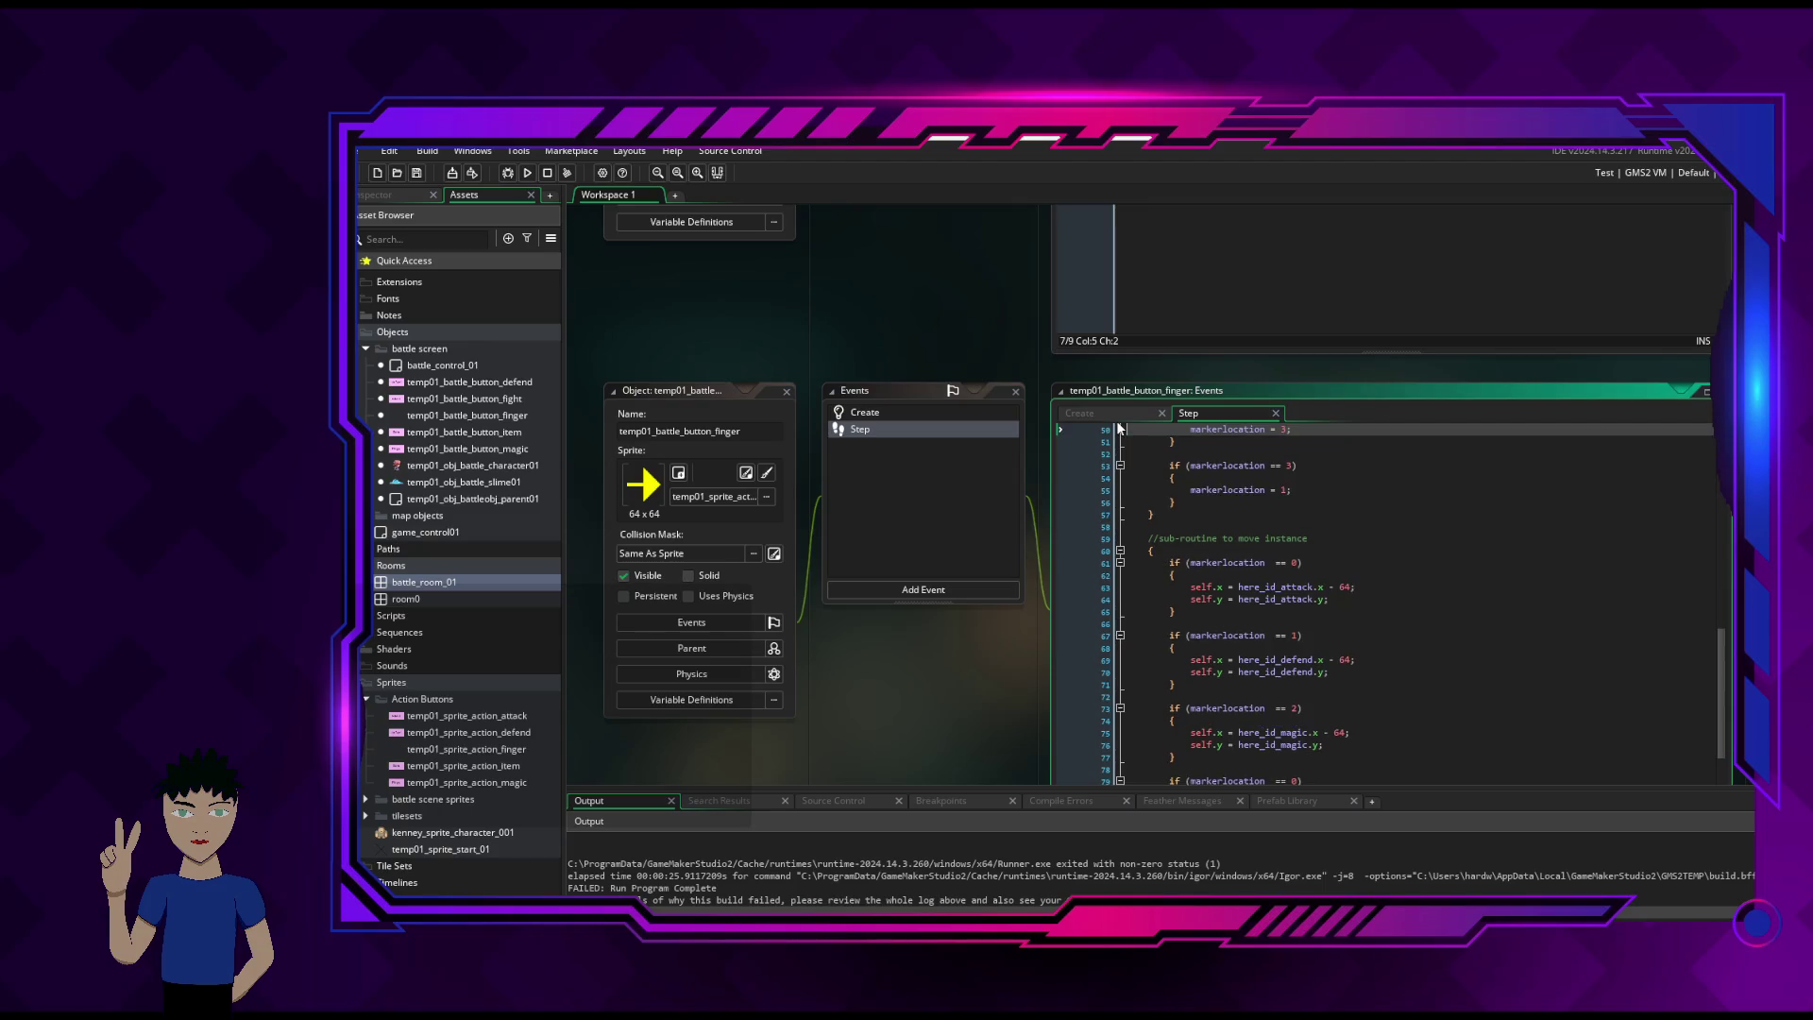
pyautogui.click(1119, 417)
pyautogui.moveTo(1182, 527)
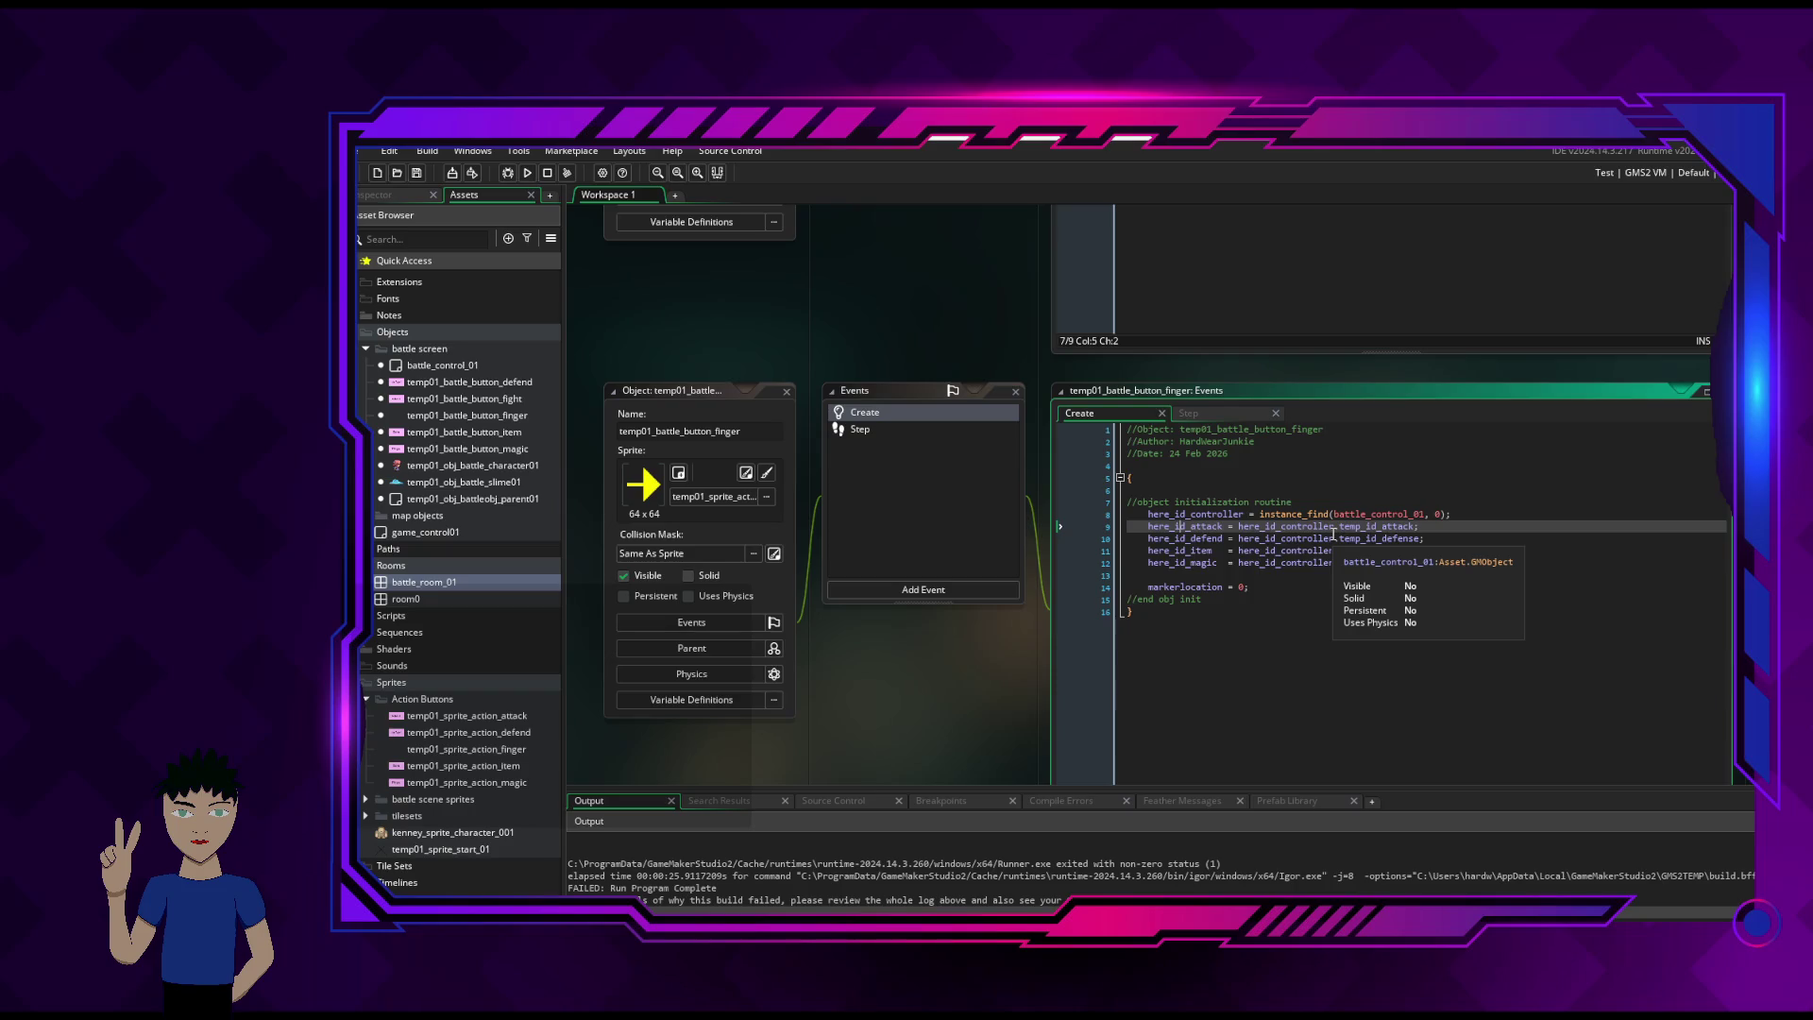
pyautogui.click(1333, 537)
pyautogui.moveTo(1407, 551)
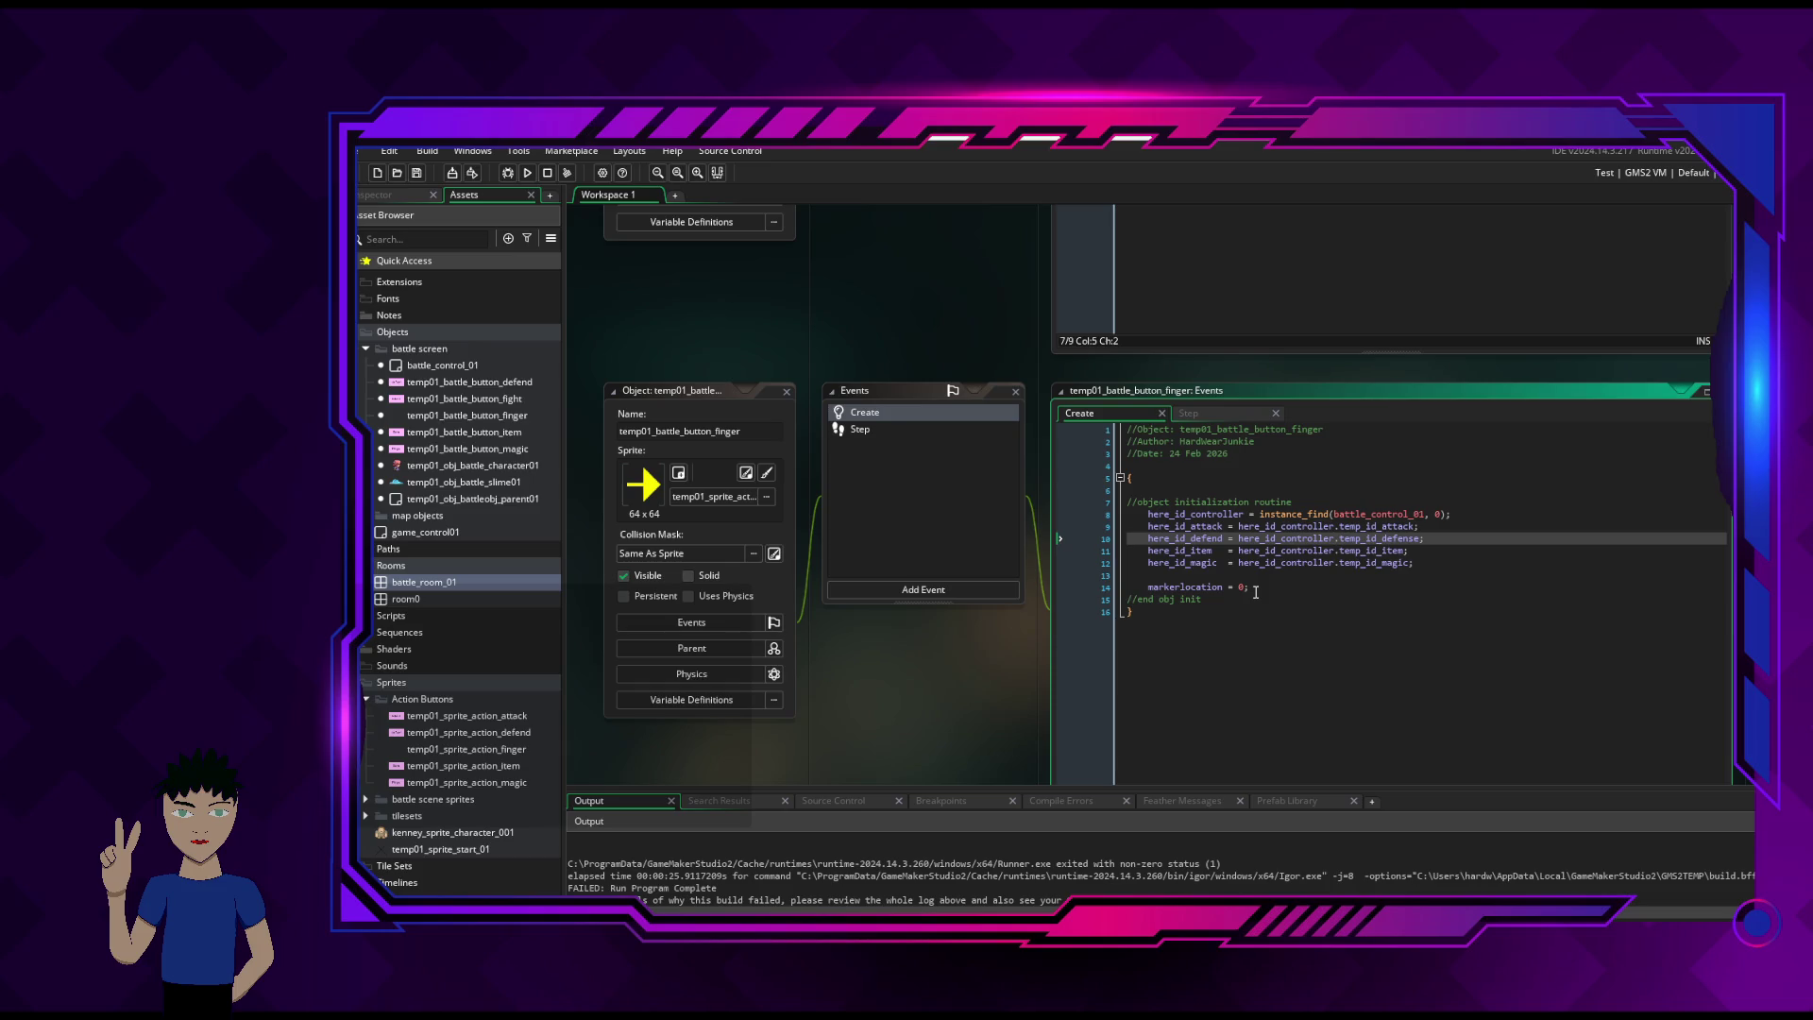
pyautogui.moveTo(1339, 529)
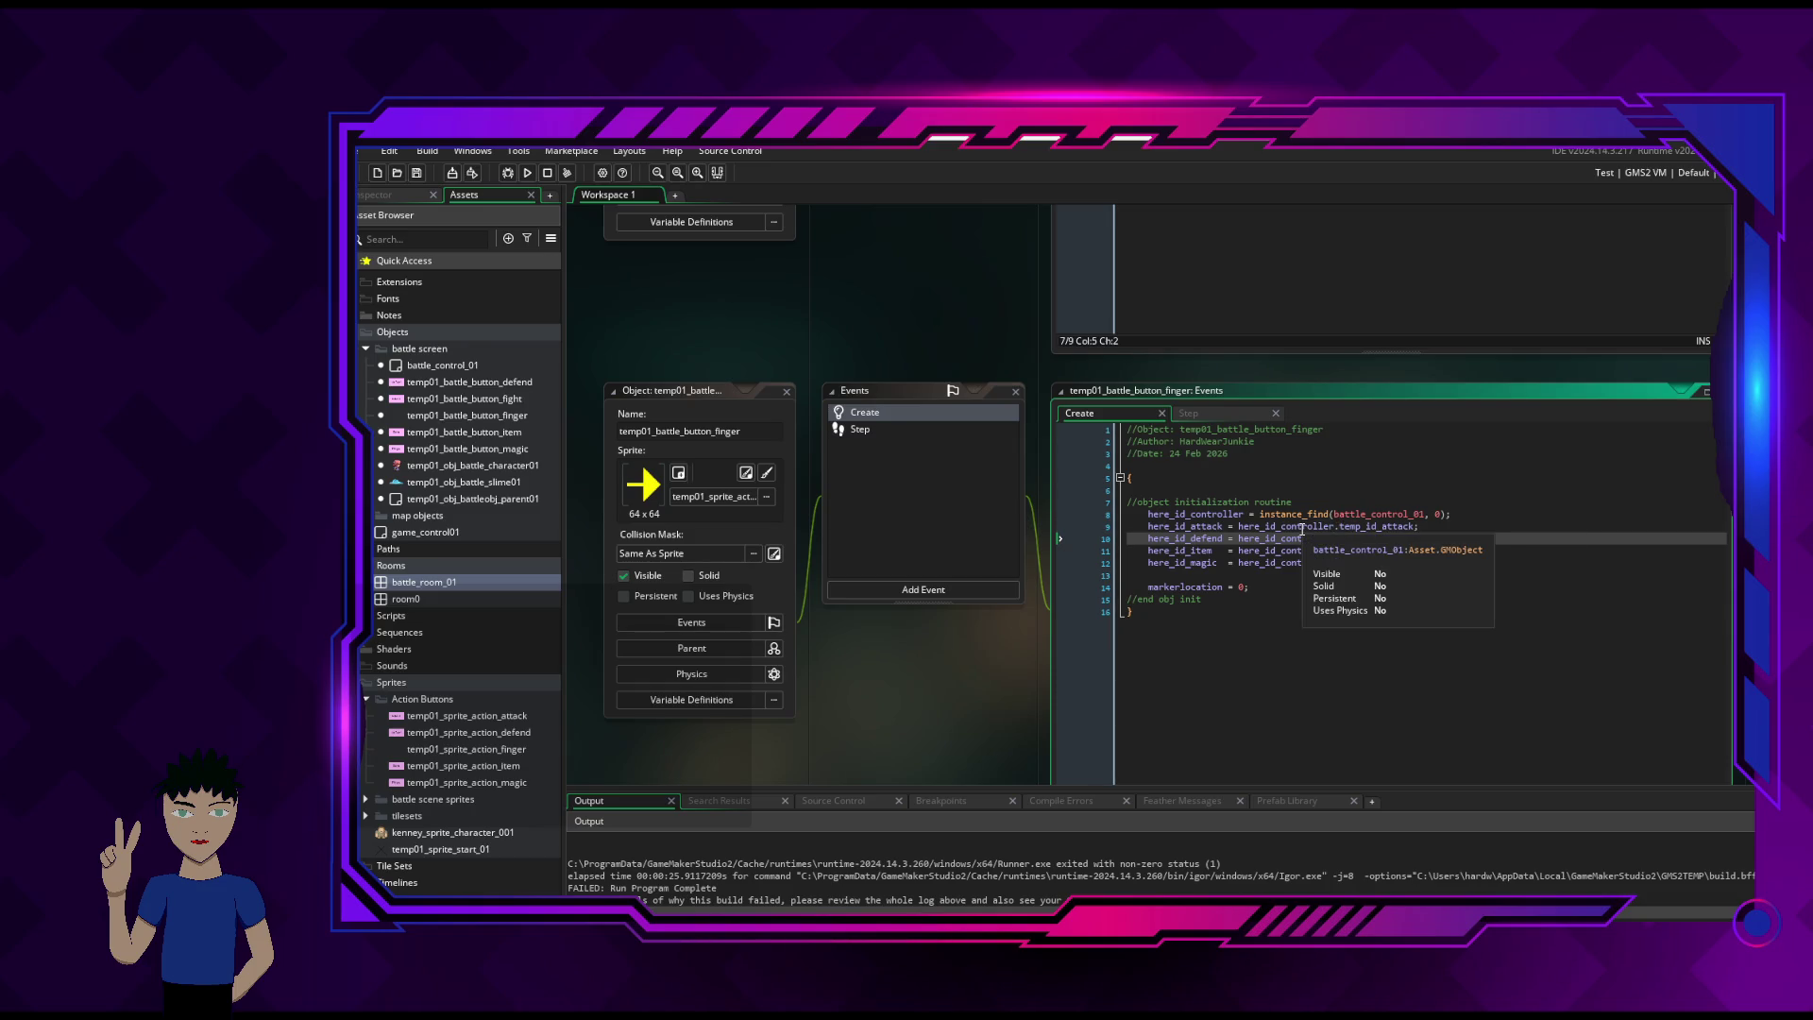
pyautogui.click(1303, 530)
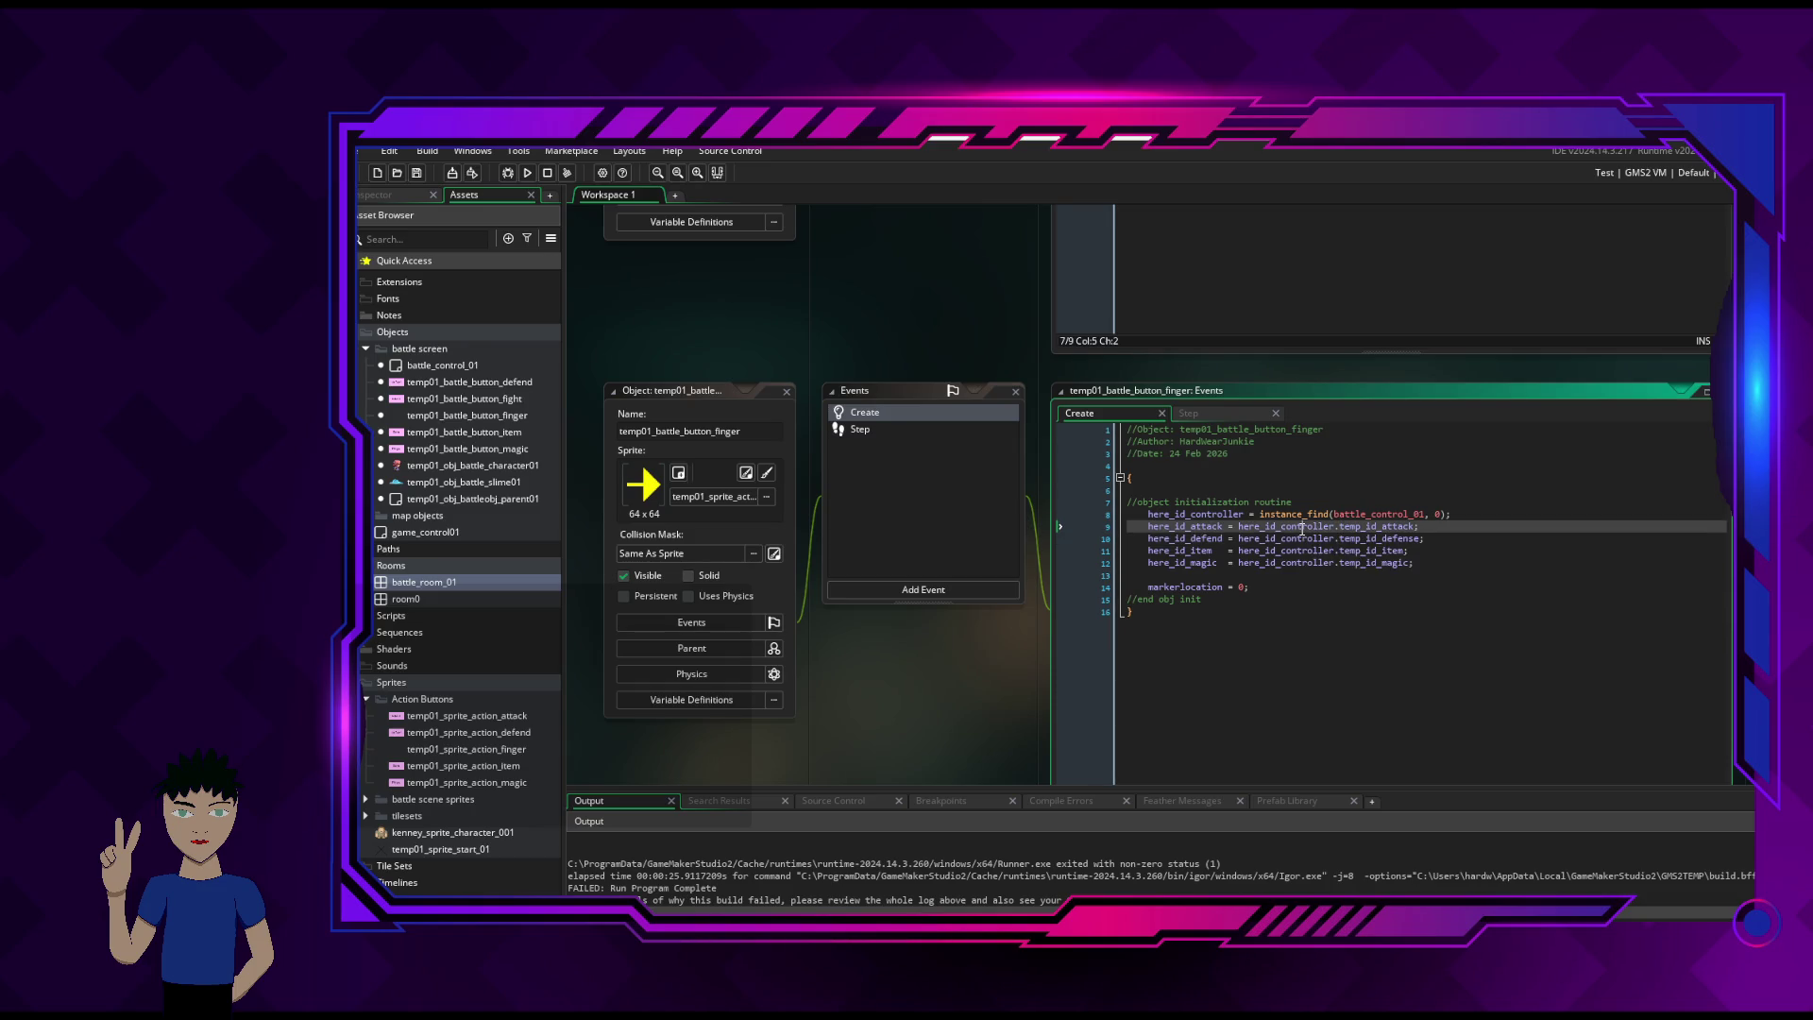
pyautogui.click(1191, 514)
pyautogui.moveTo(1214, 517)
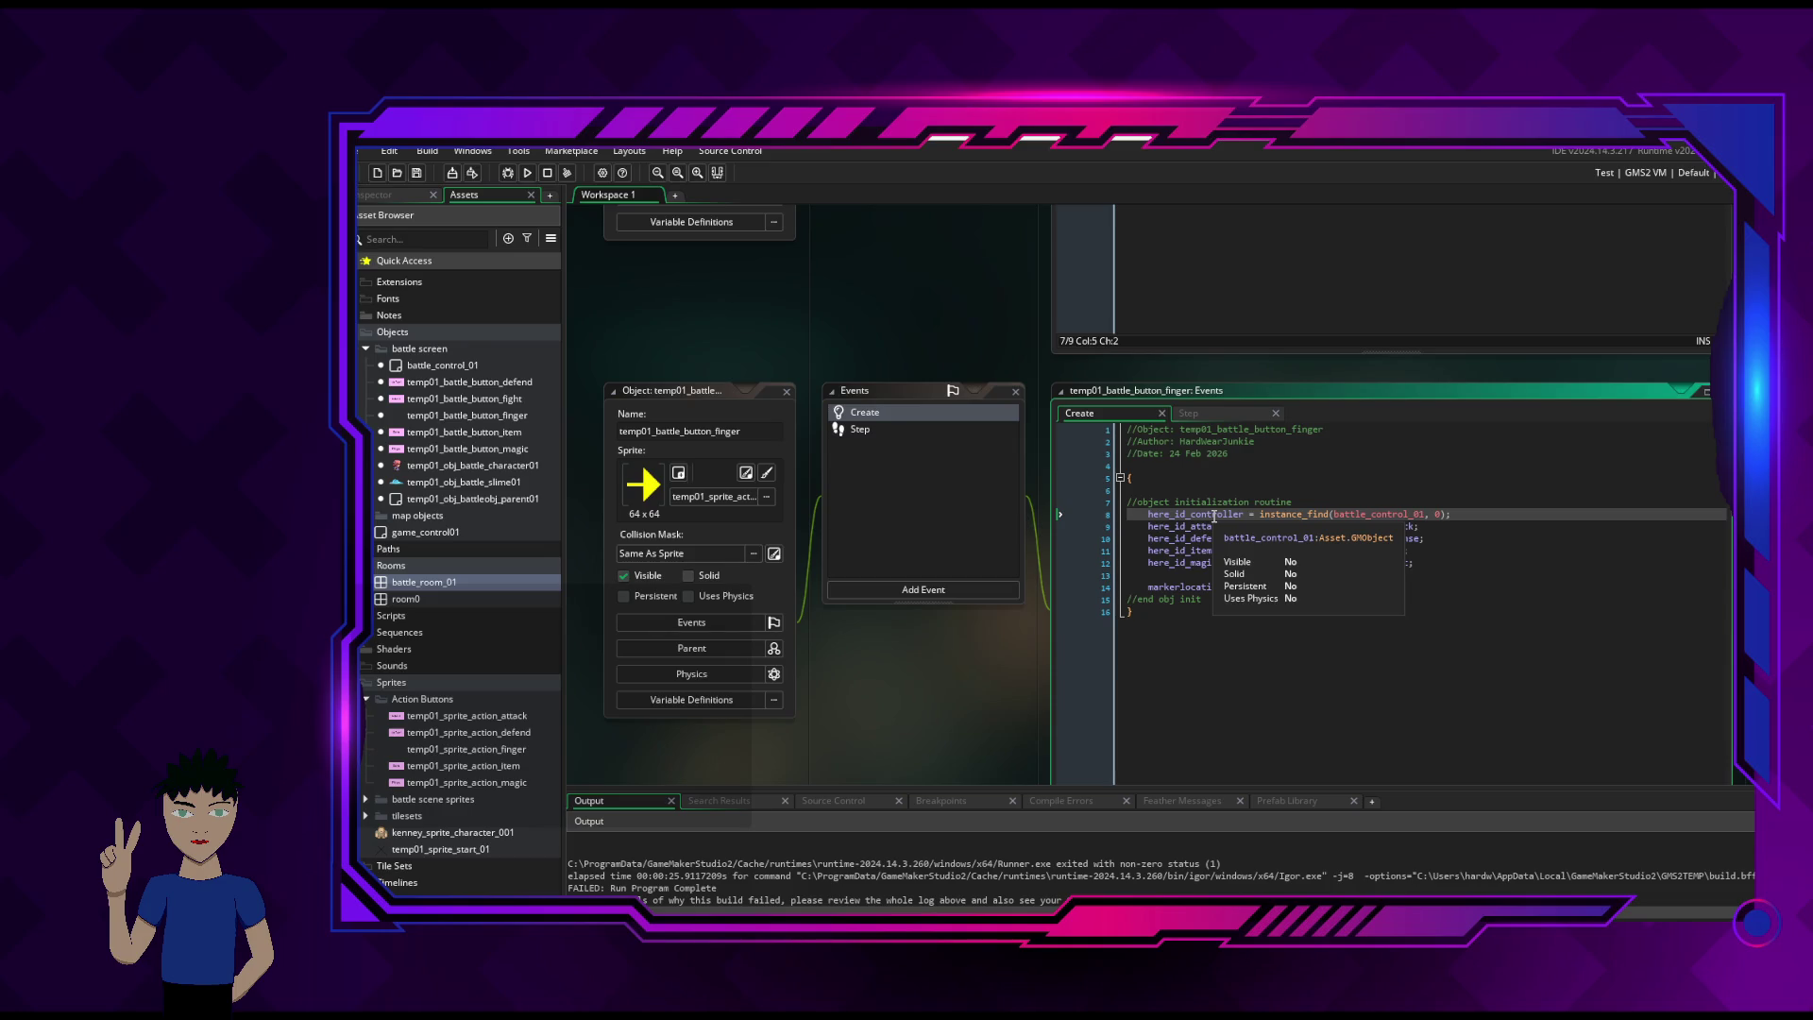
pyautogui.click(1398, 647)
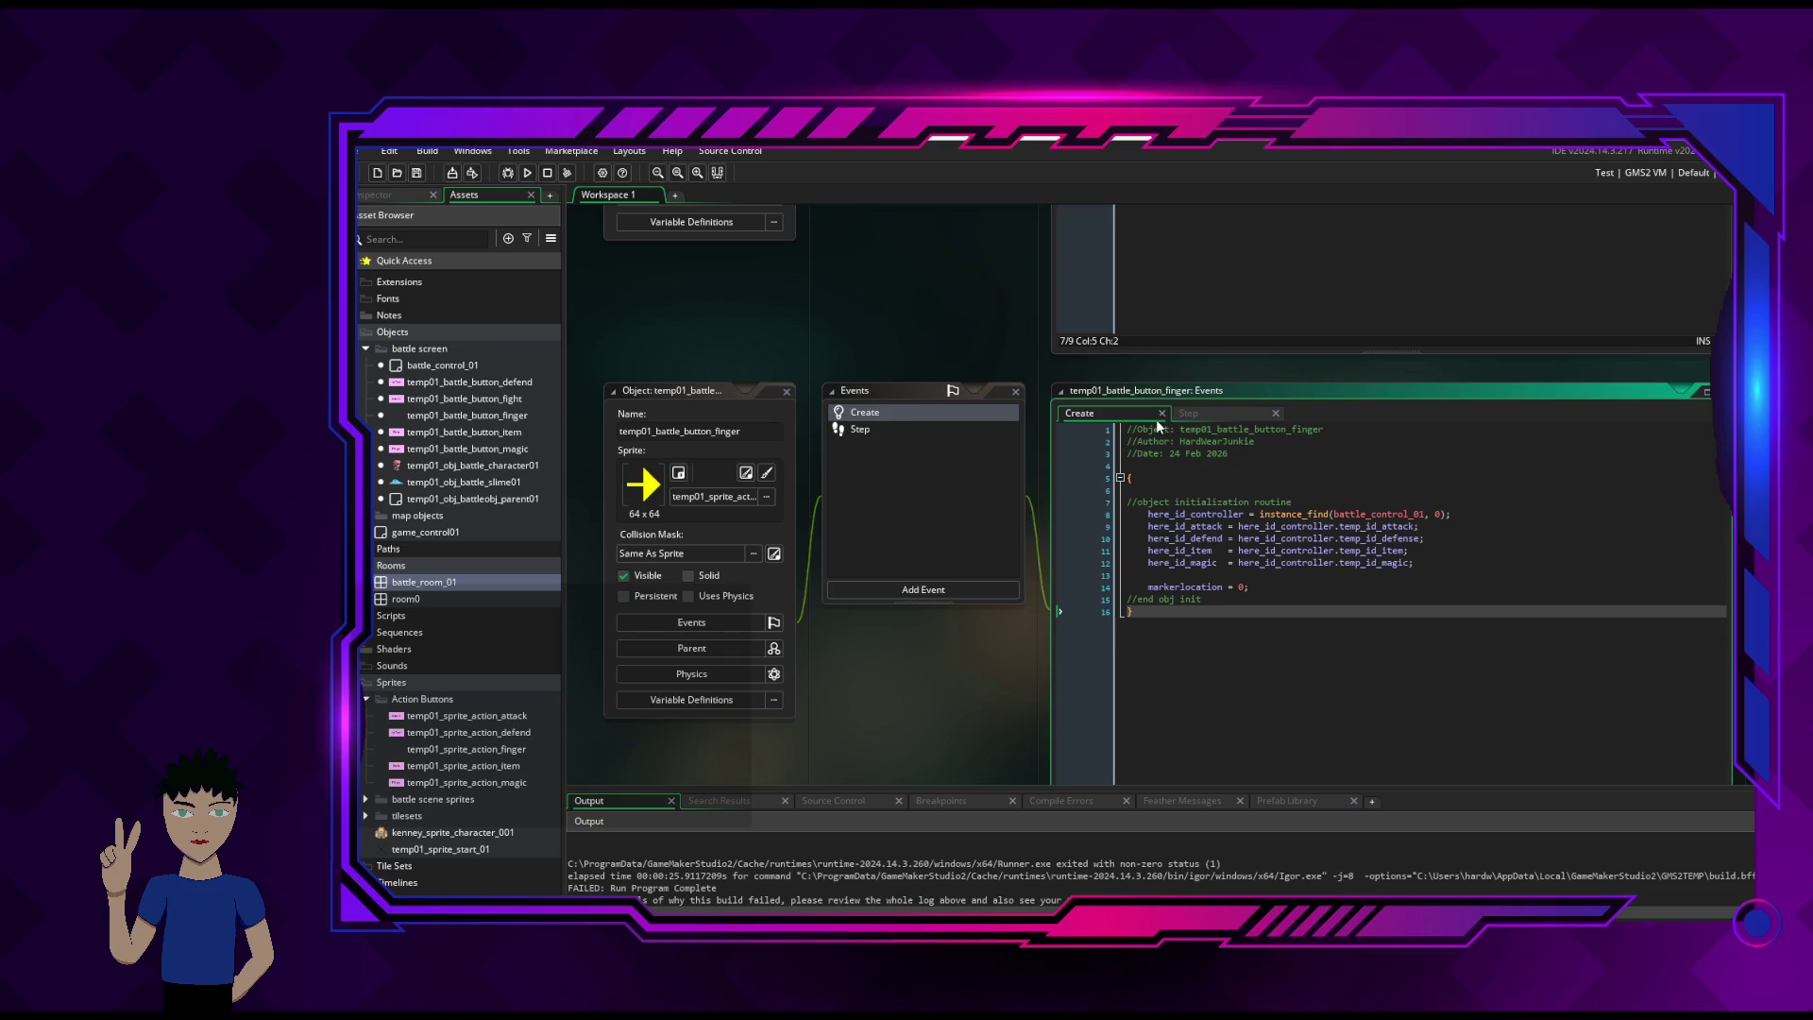
pyautogui.moveTo(358, 519)
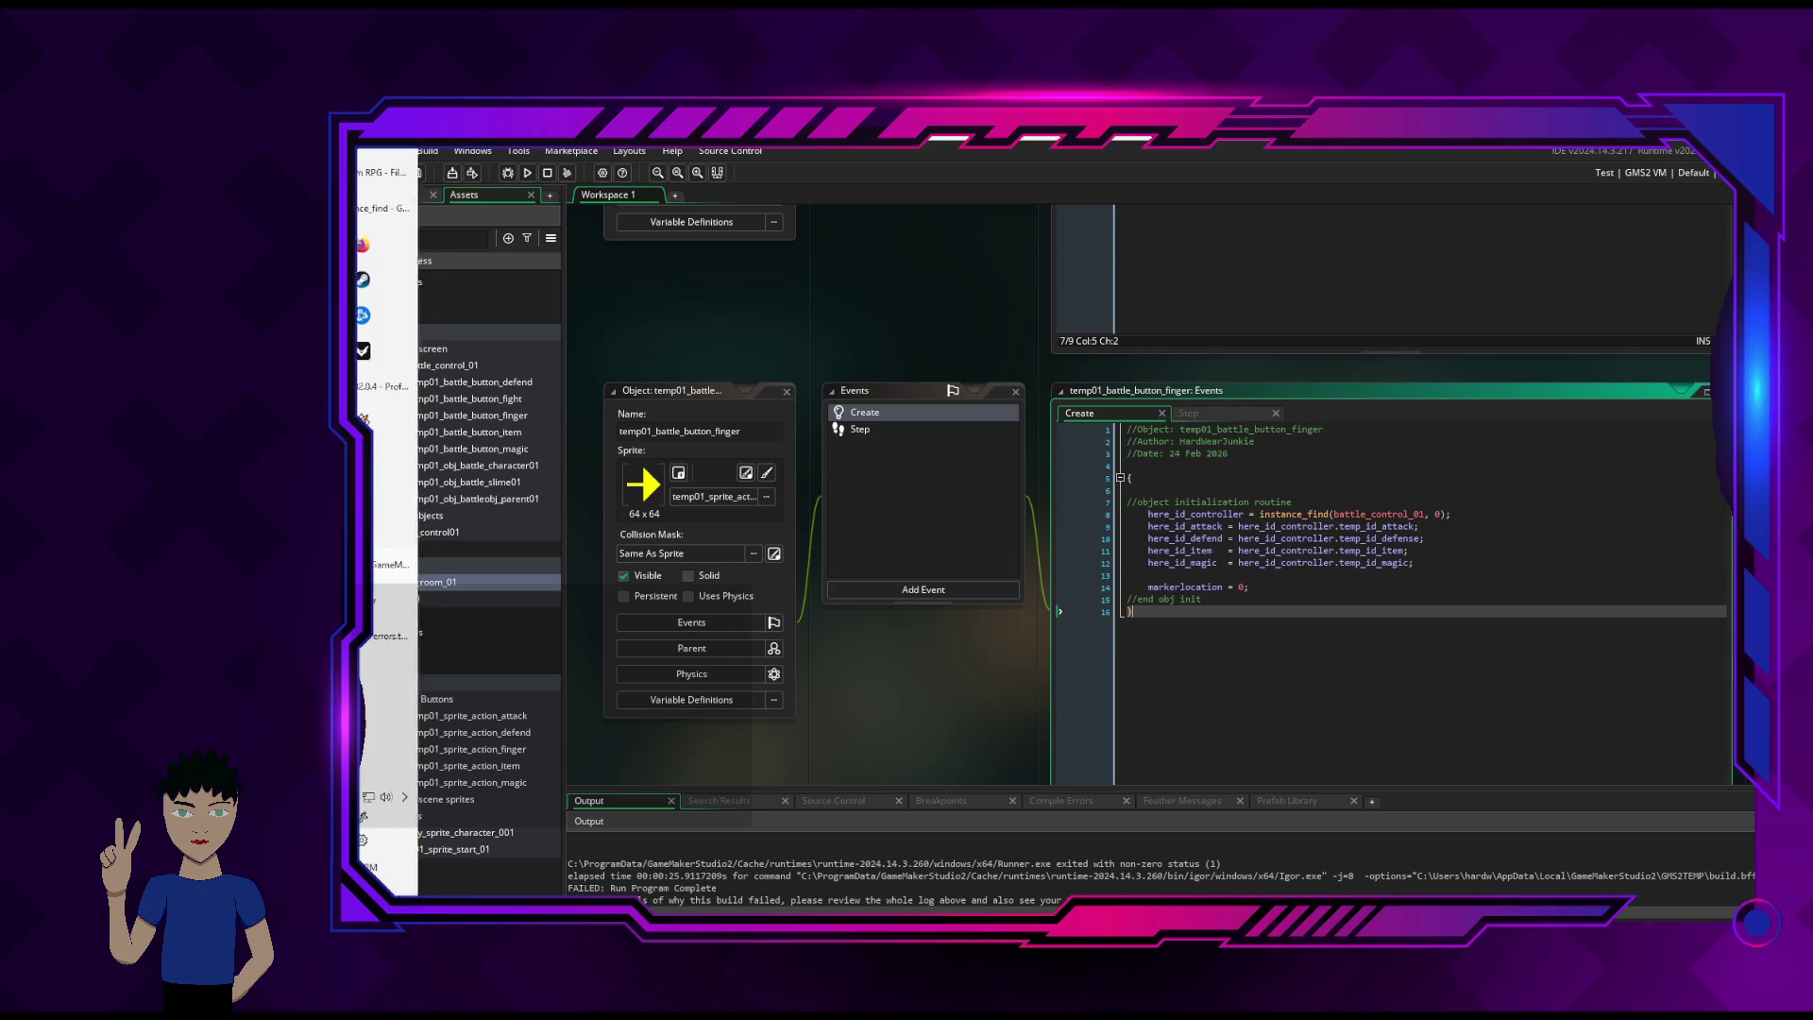
# - Review the instance_find page's Returns and Example sections, then minimize the manual
pyautogui.click(387, 208)
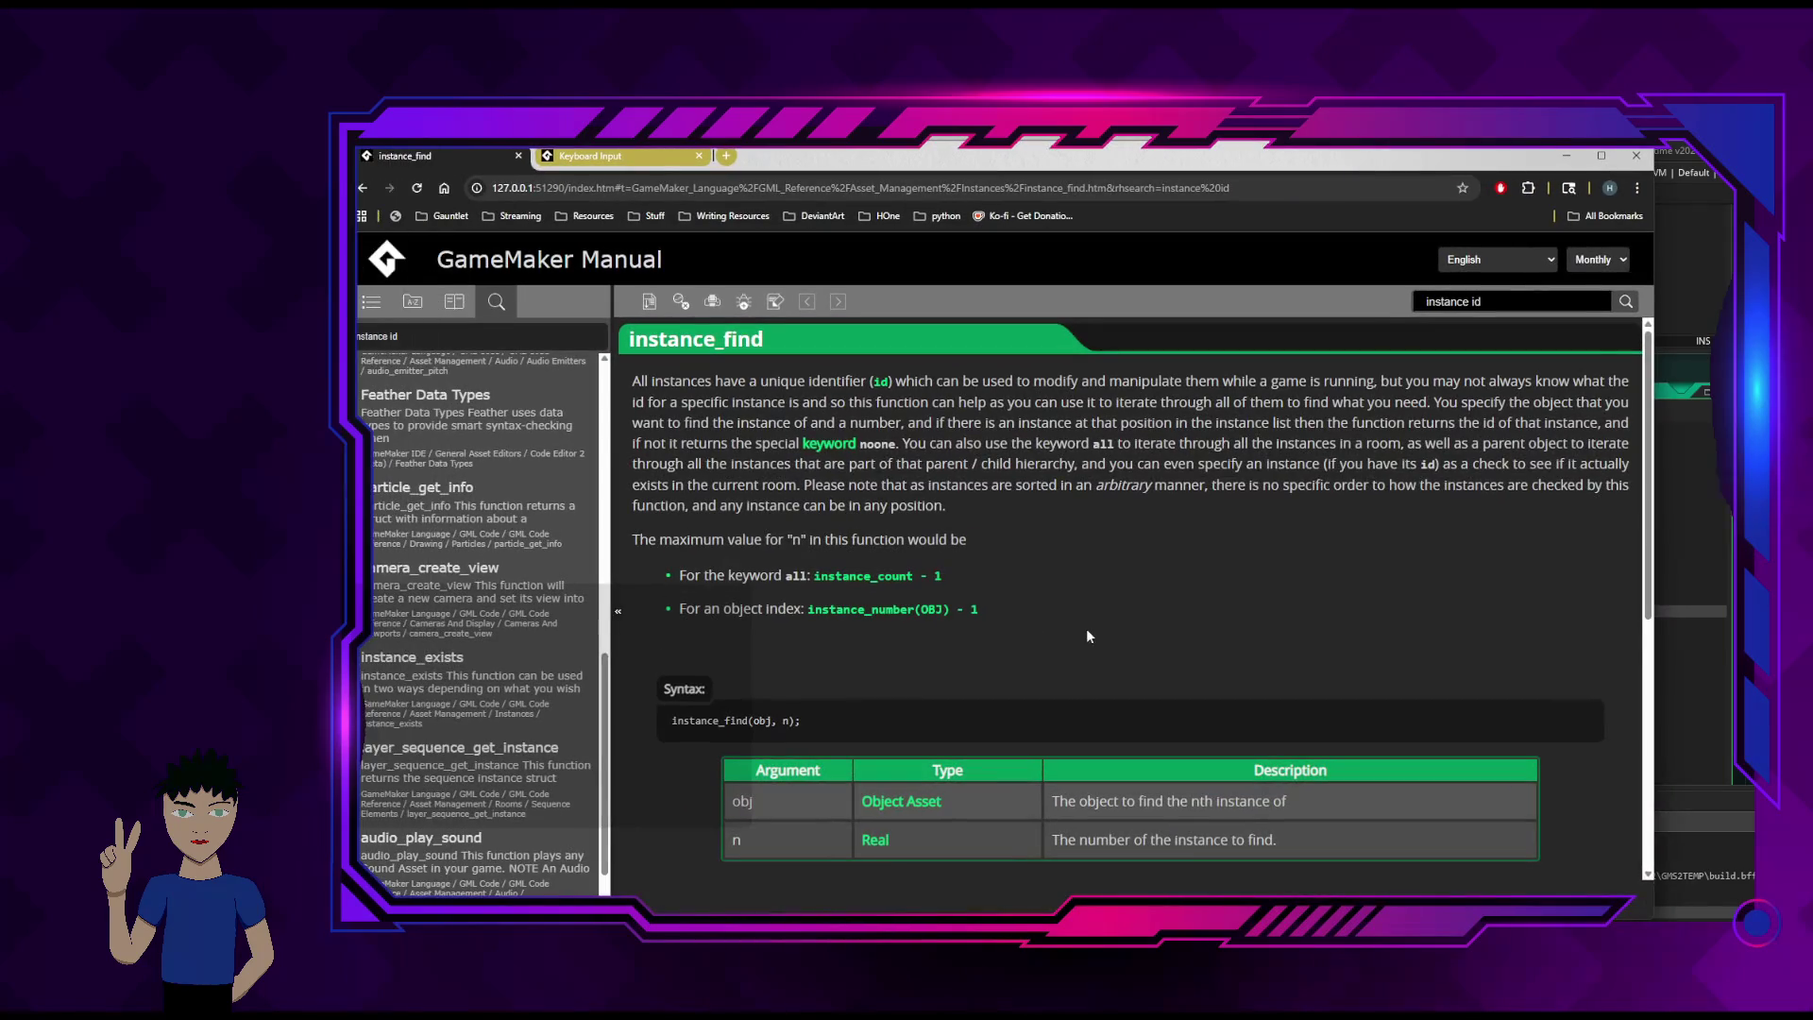
pyautogui.scroll(-5, 1091, 563)
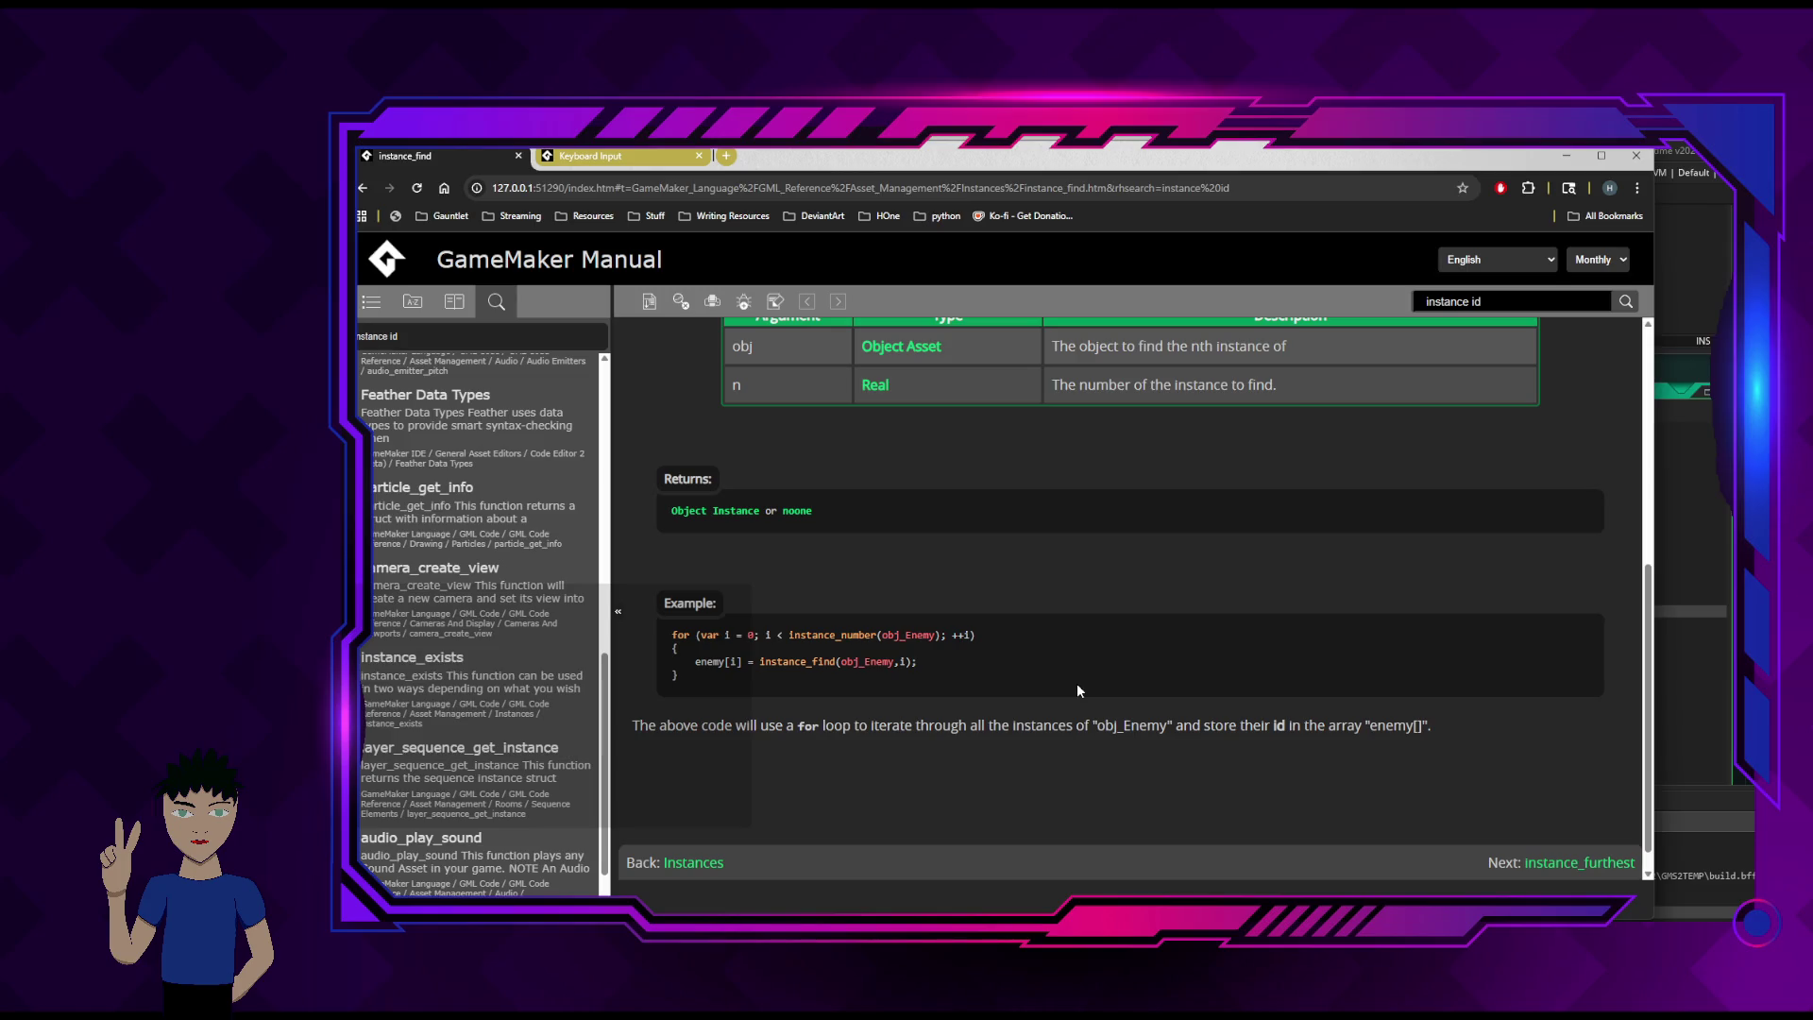
pyautogui.scroll(3, 1077, 683)
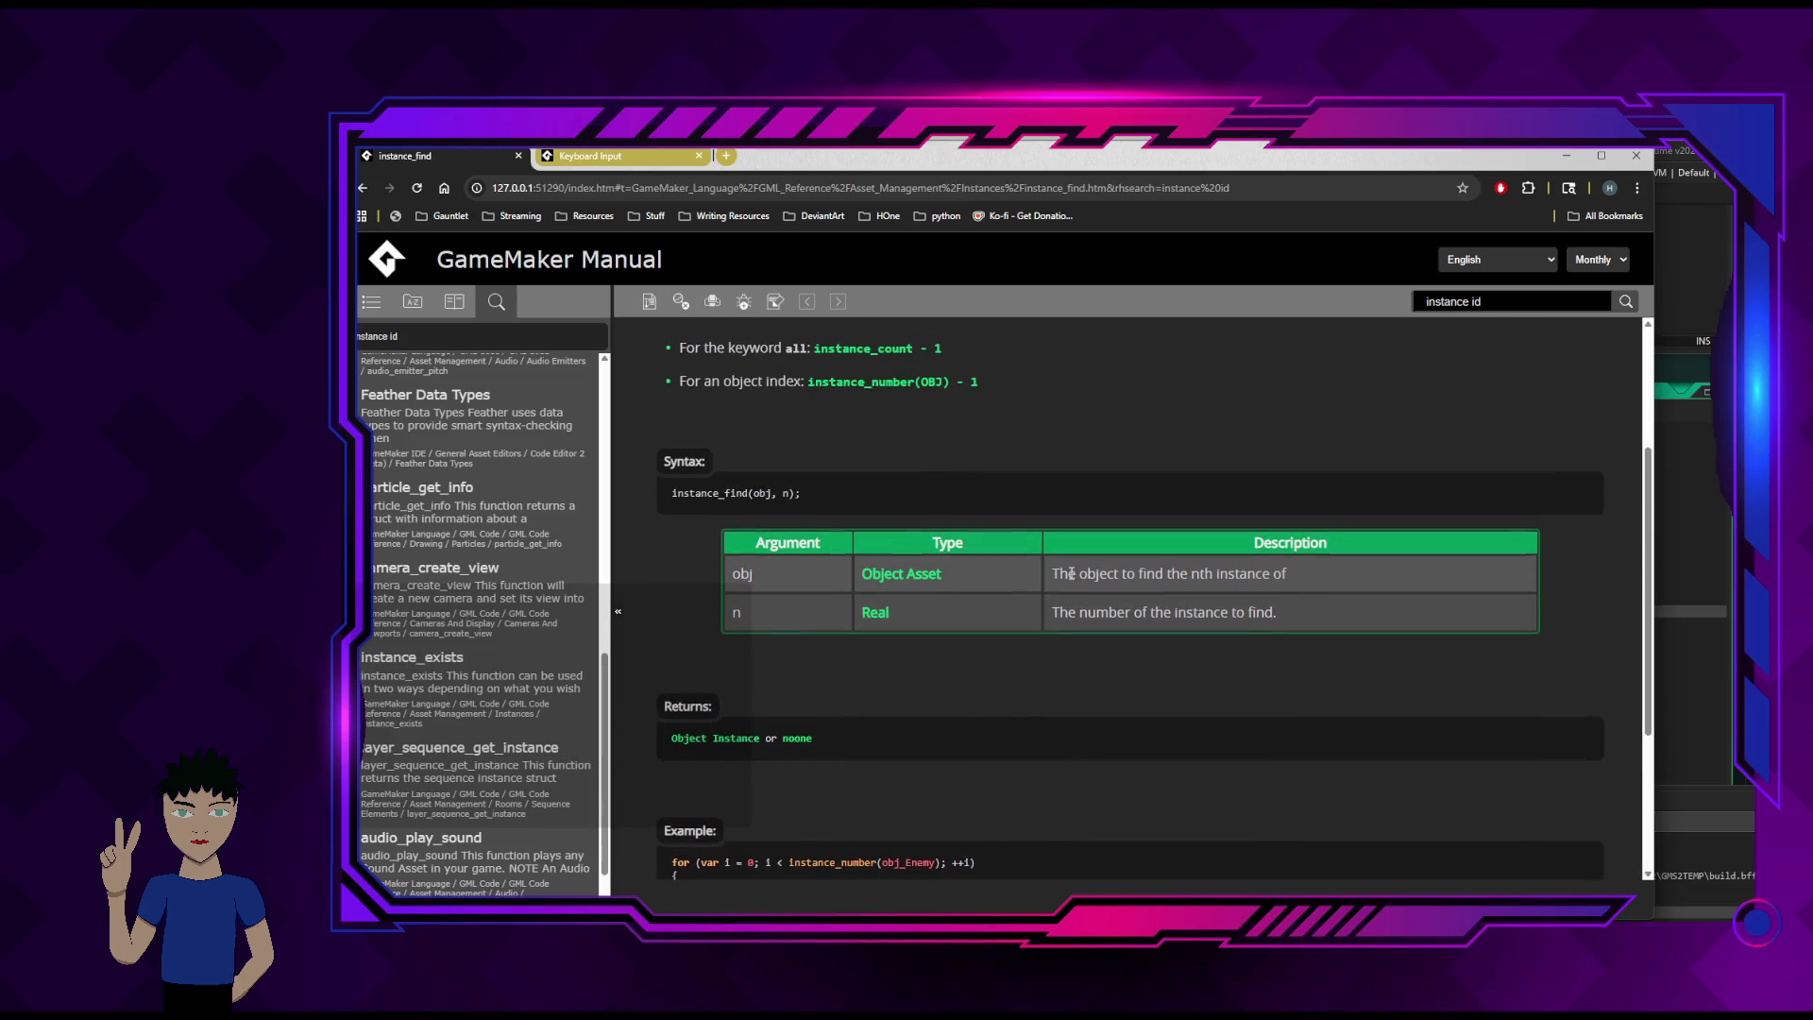
pyautogui.click(1569, 153)
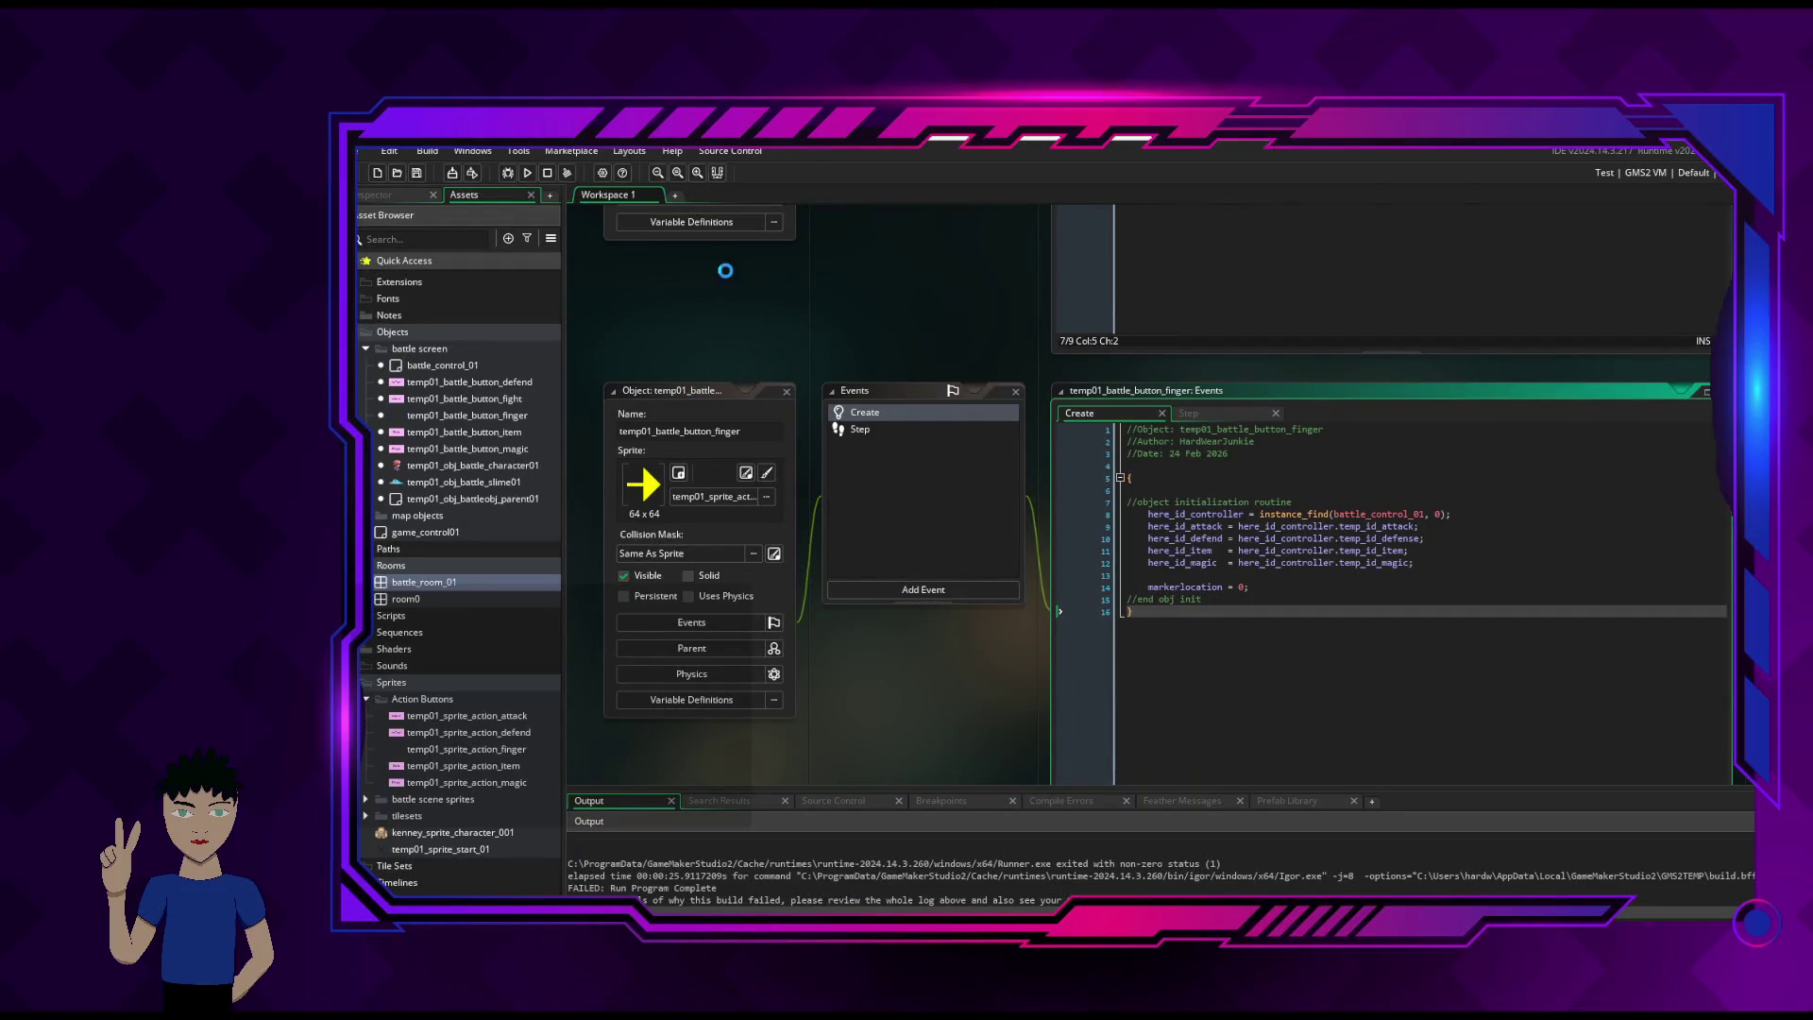
# - Run the game and walk the character left, up, right and down
pyautogui.click(524, 172)
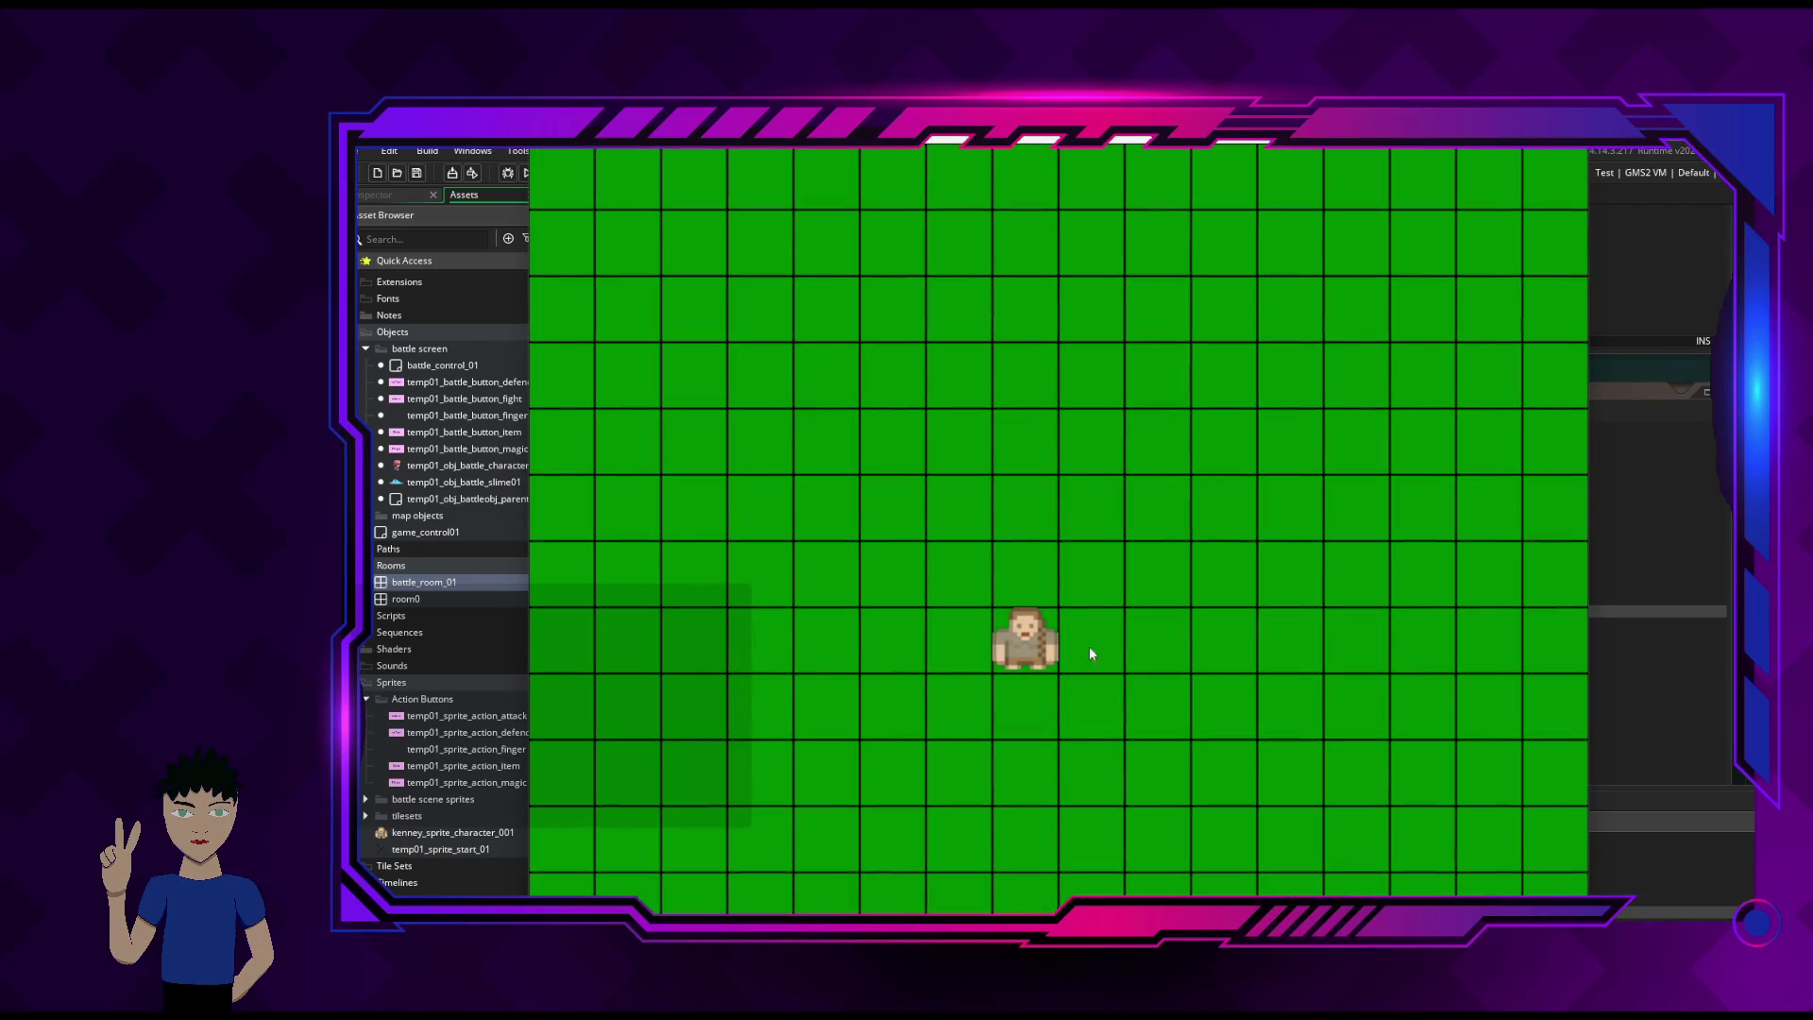
pyautogui.press('Left')
pyautogui.press('Up')
pyautogui.press('Right')
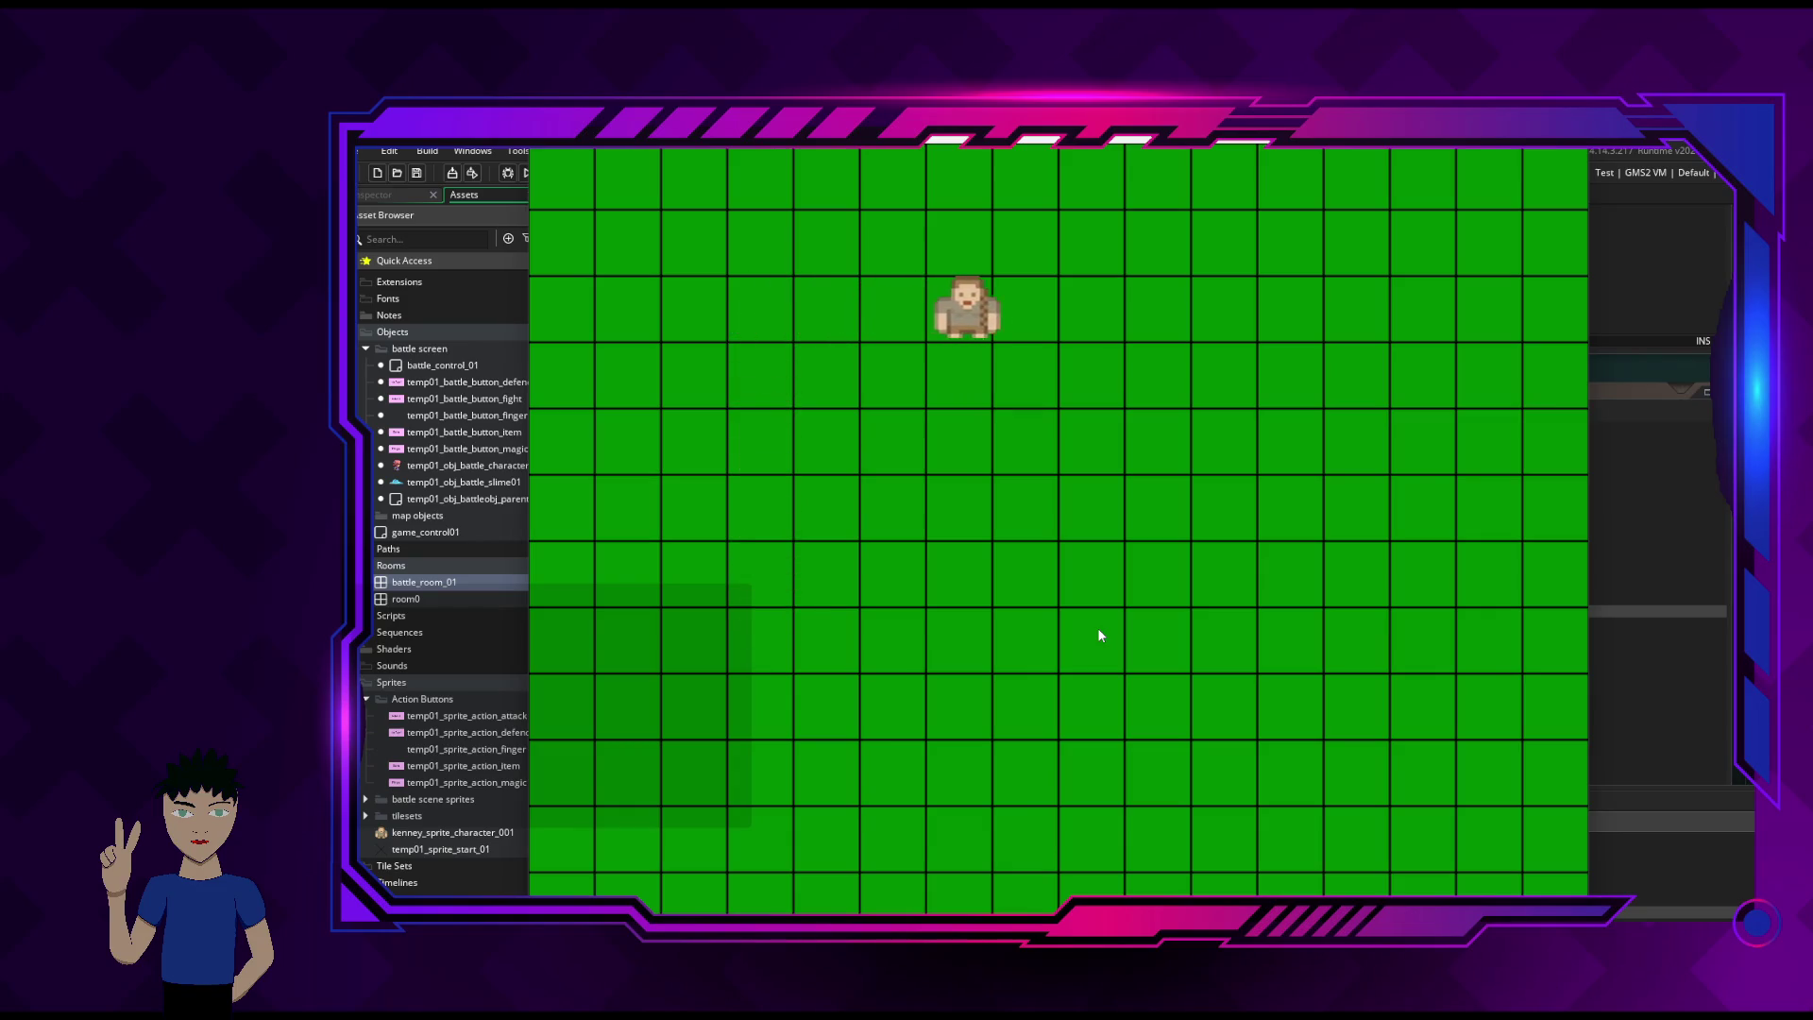
pyautogui.press('Down')
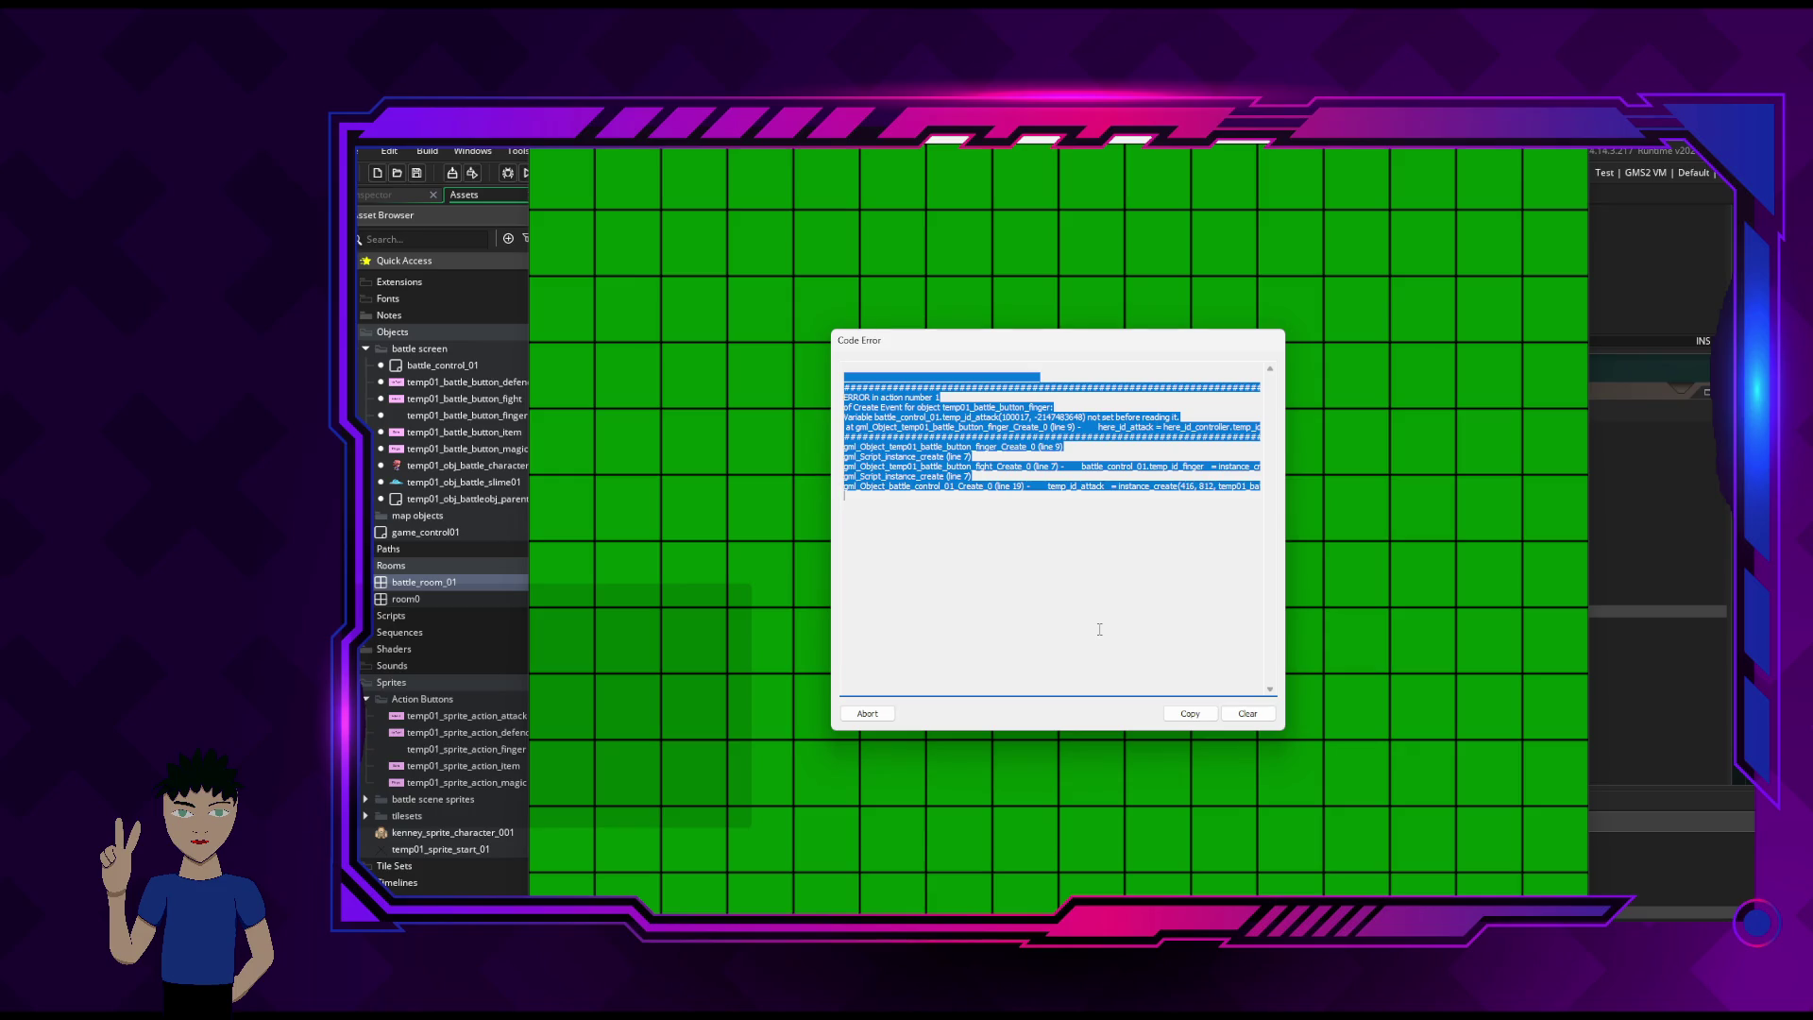
# - Copy the temp_id_attack error report, abort the game, and place the cursor in runtime errors.txt
pyautogui.click(1099, 526)
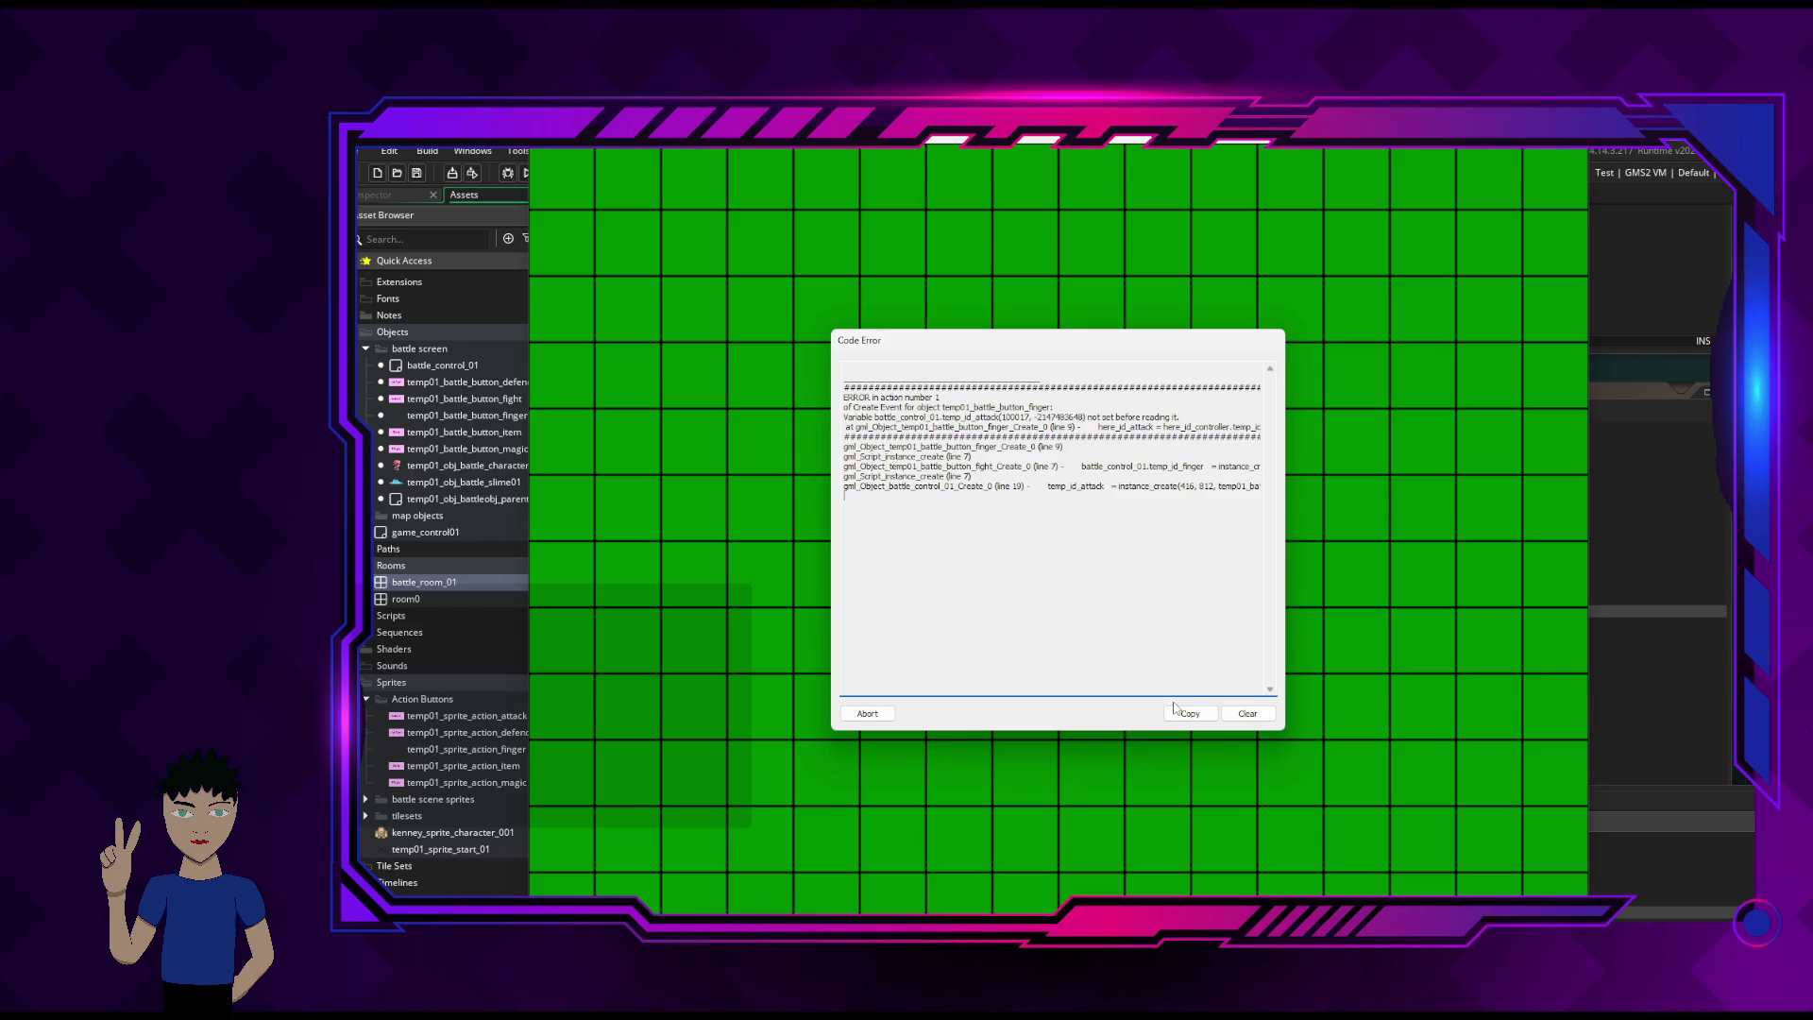
pyautogui.click(1184, 715)
pyautogui.click(878, 715)
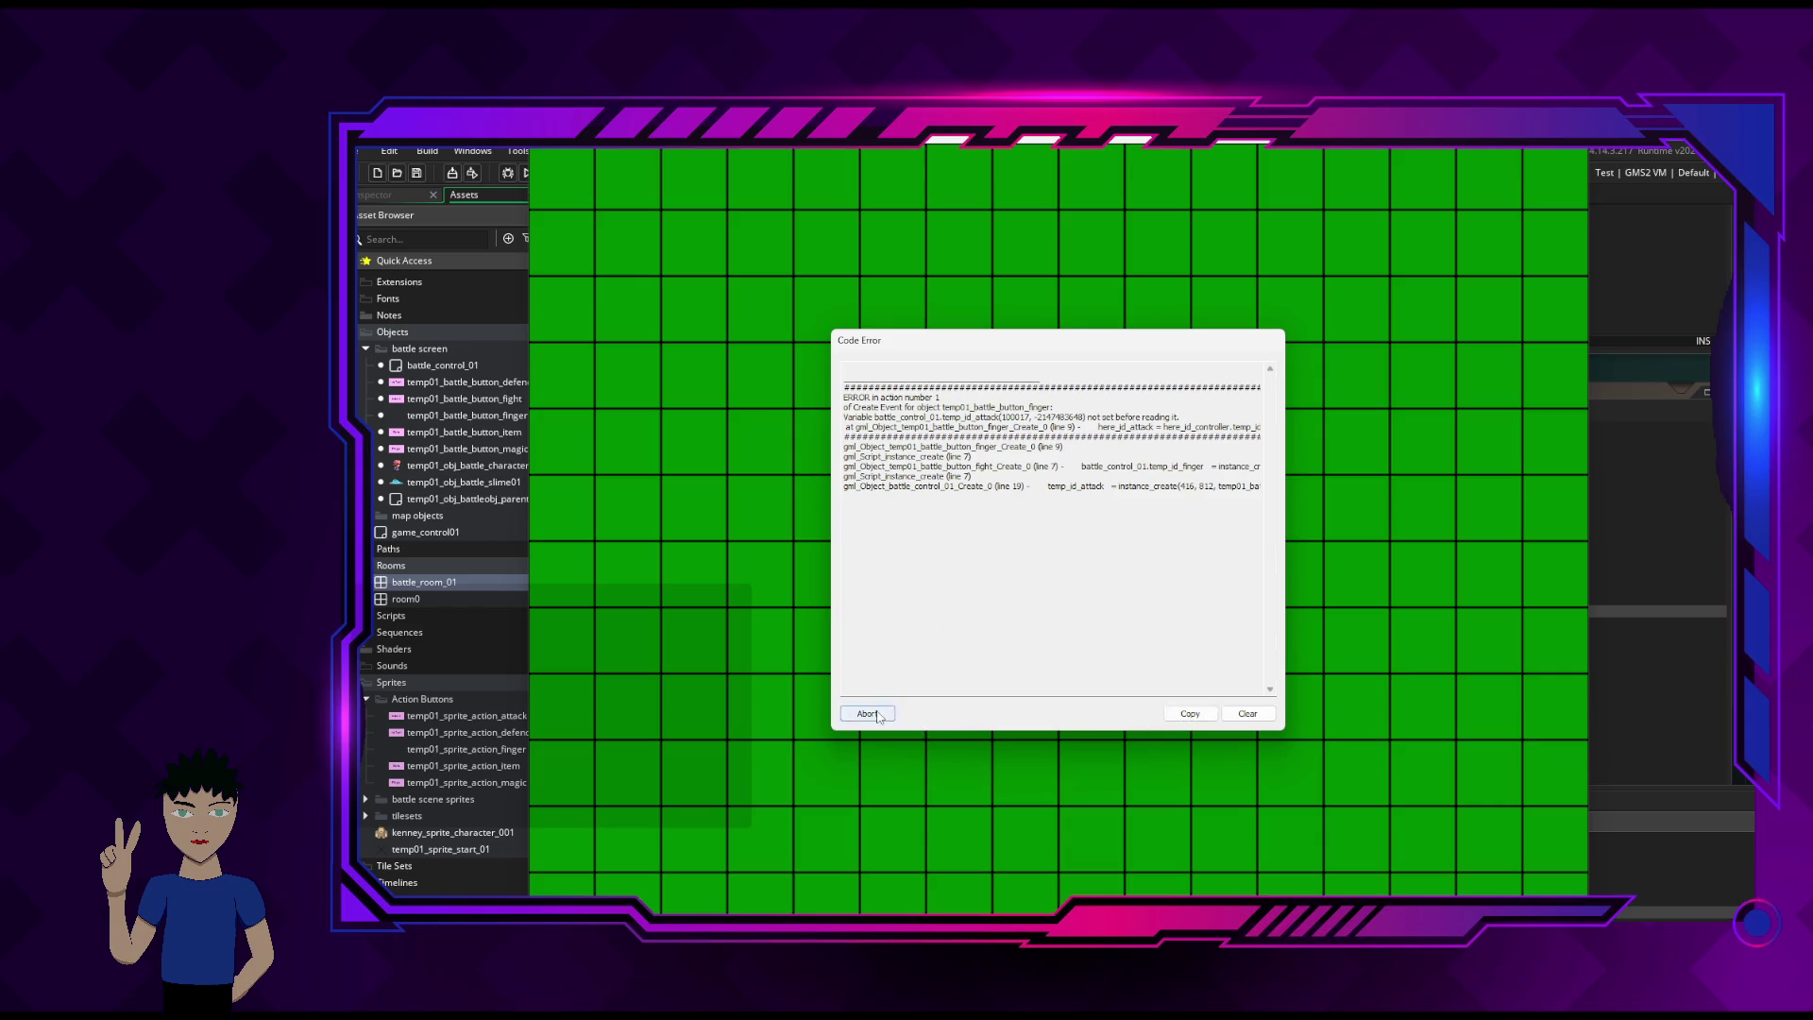
pyautogui.hotkey('alt', 'Tab')
pyautogui.hotkey('alt', 'Tab')
pyautogui.hotkey('alt', 'Tab')
pyautogui.click(1188, 602)
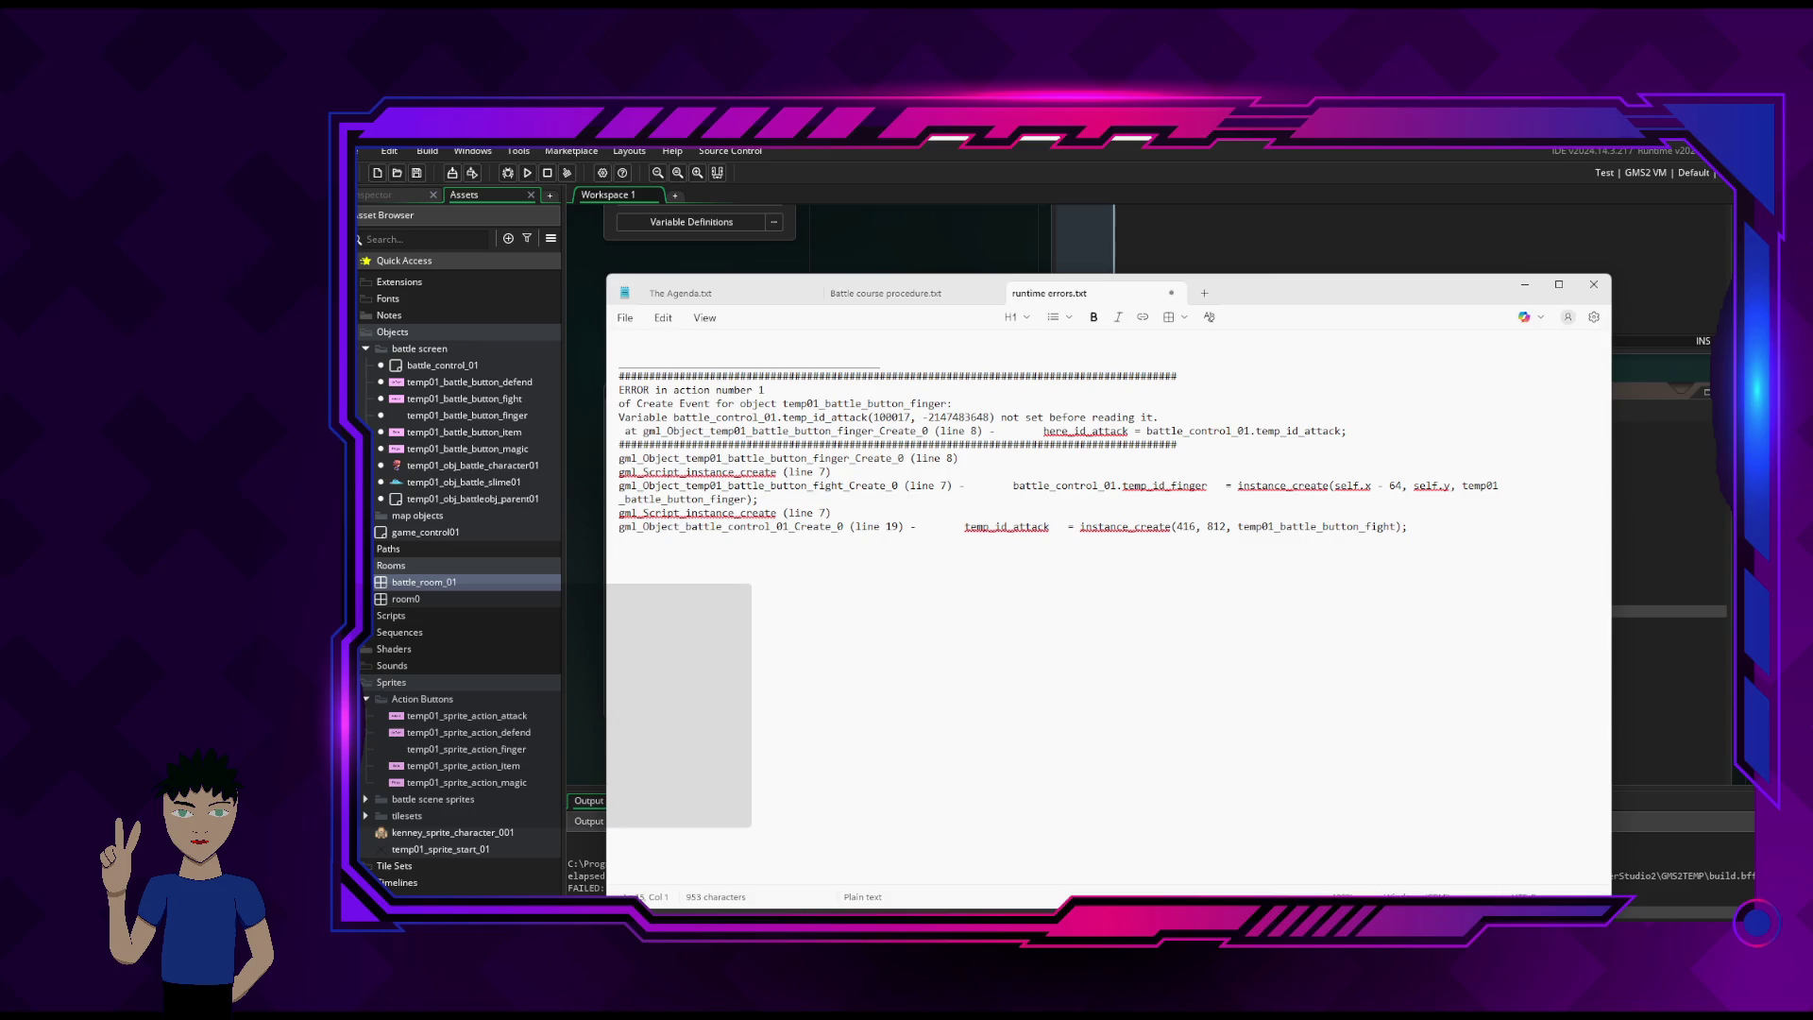
# - Paste the new error below the earlier one, compare the two, and move Notepad to the left
pyautogui.hotkey('ctrl', 'v')
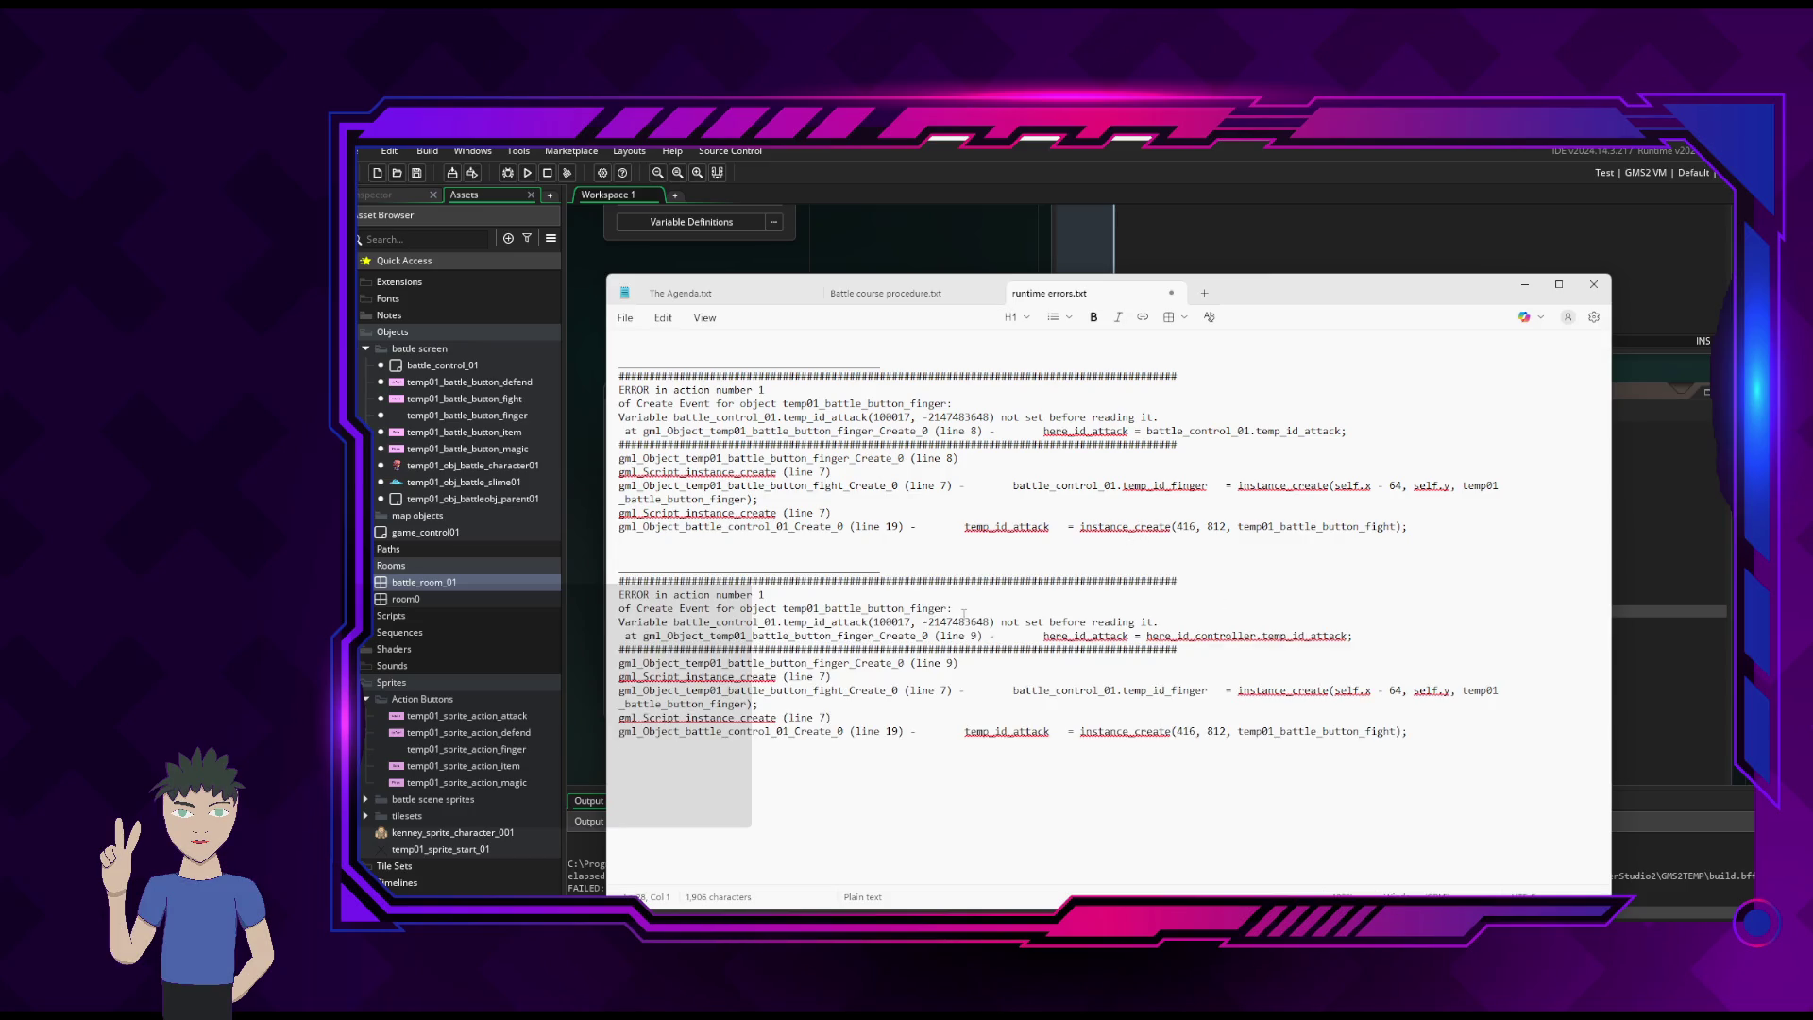
pyautogui.click(1001, 636)
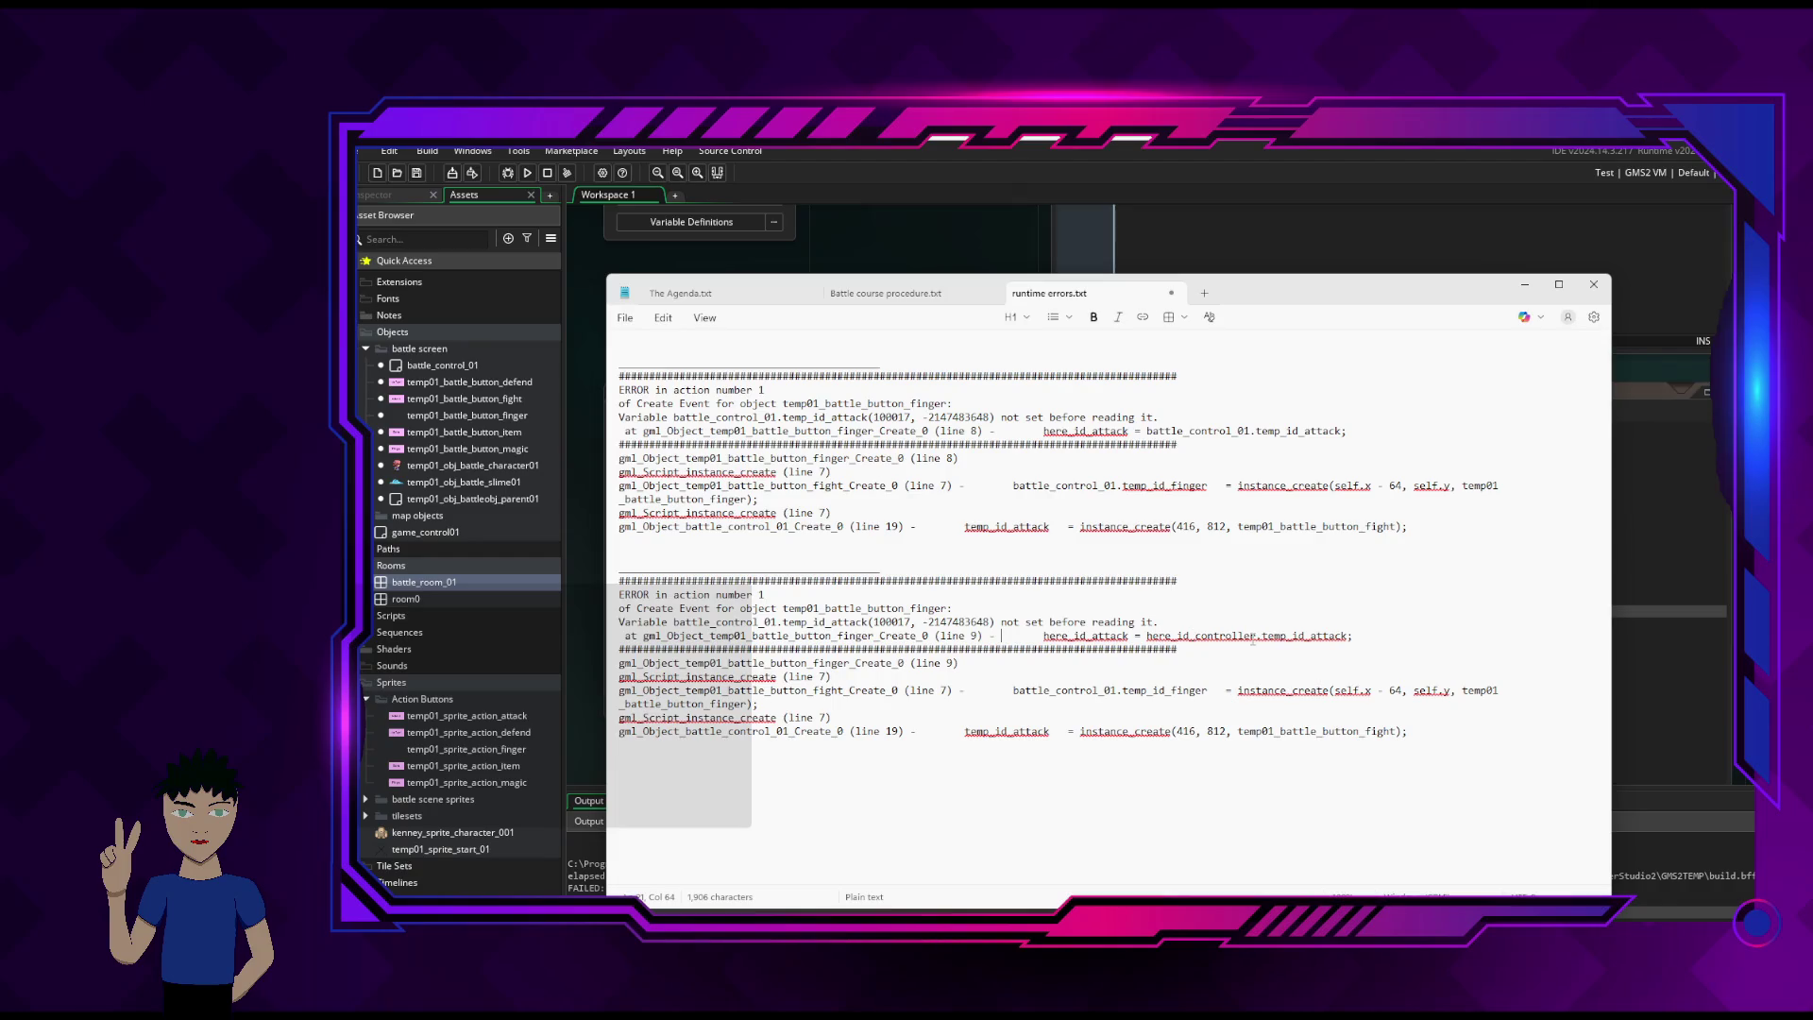
pyautogui.click(1329, 635)
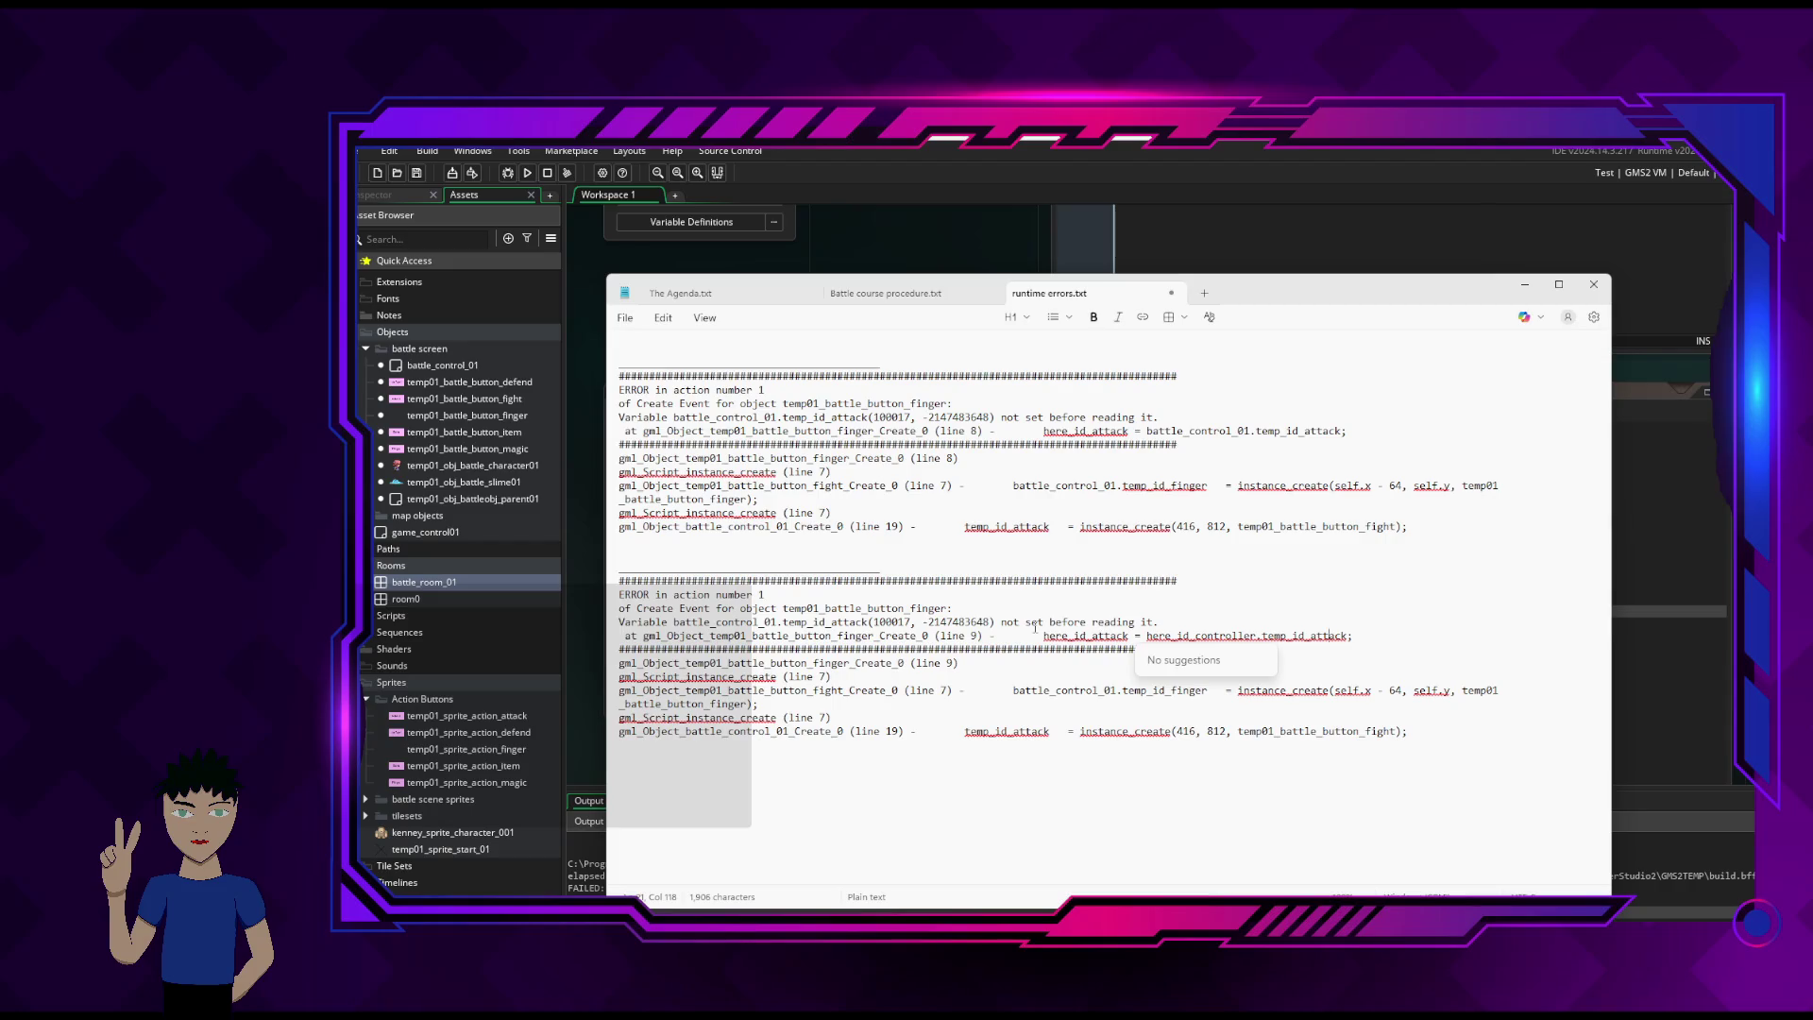
pyautogui.moveTo(890, 542); pyautogui.dragTo(644, 376)
pyautogui.click(696, 403)
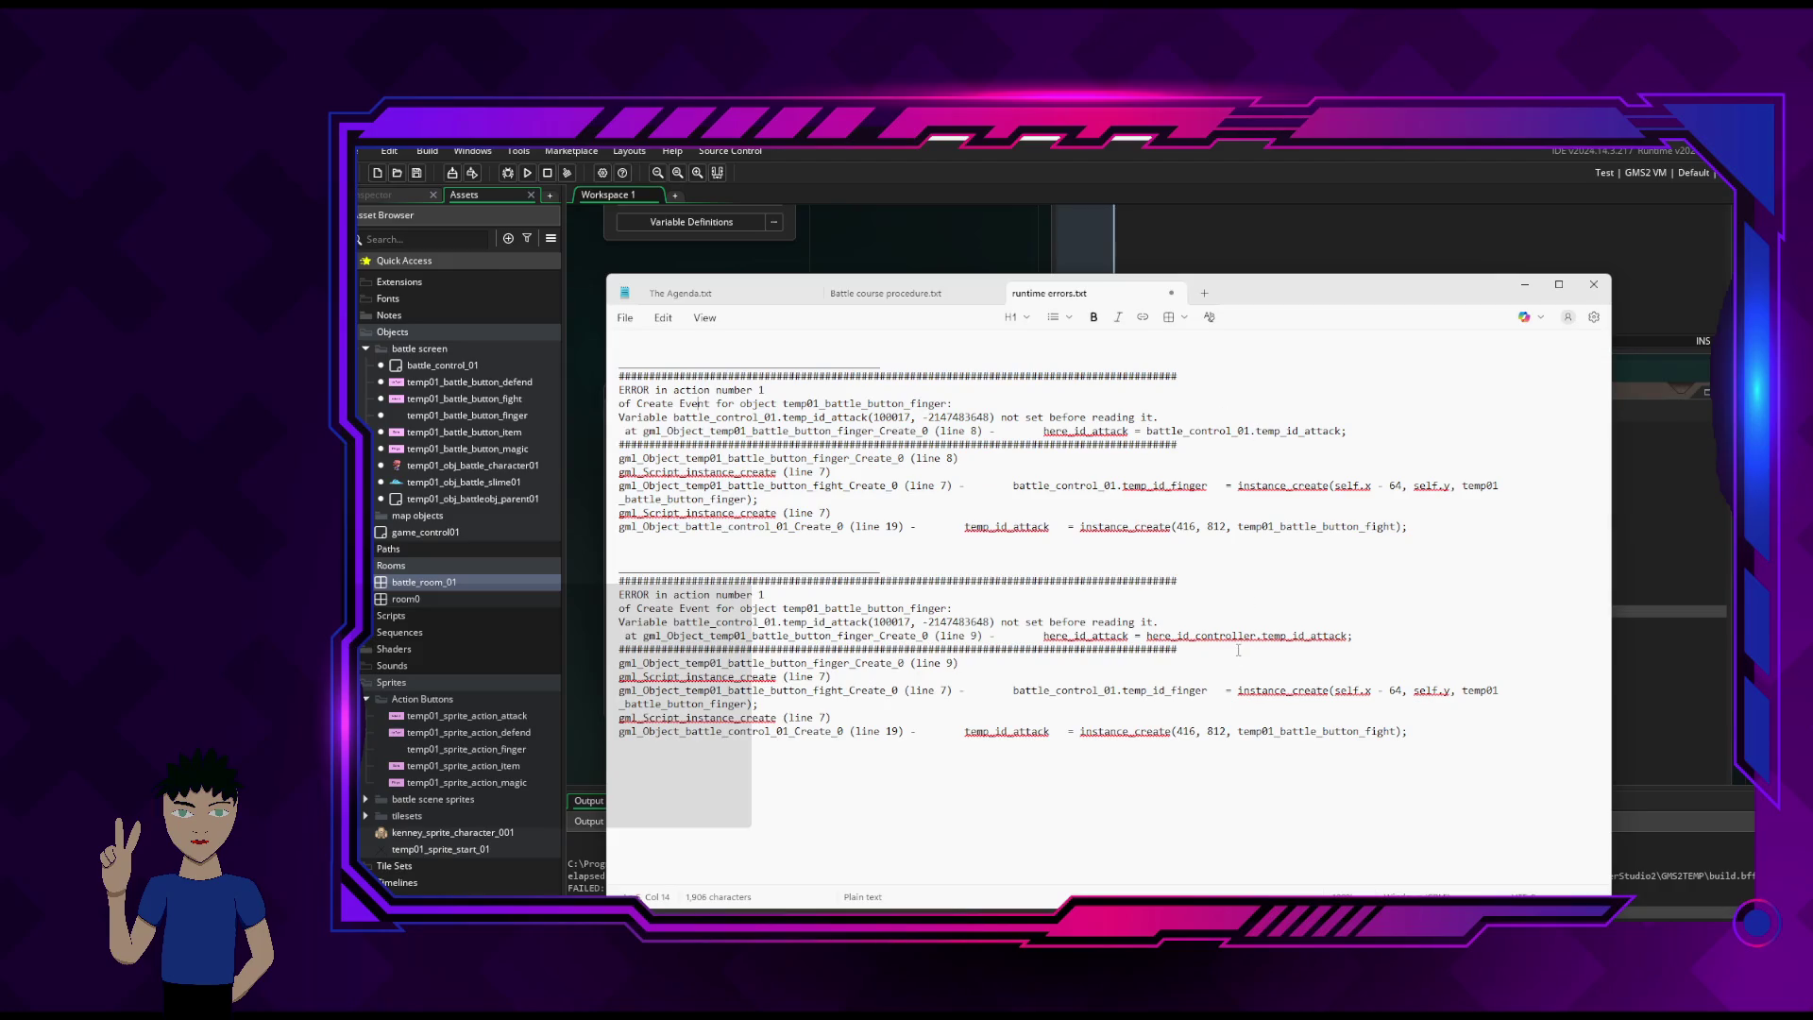
pyautogui.moveTo(1393, 290); pyautogui.dragTo(876, 295)
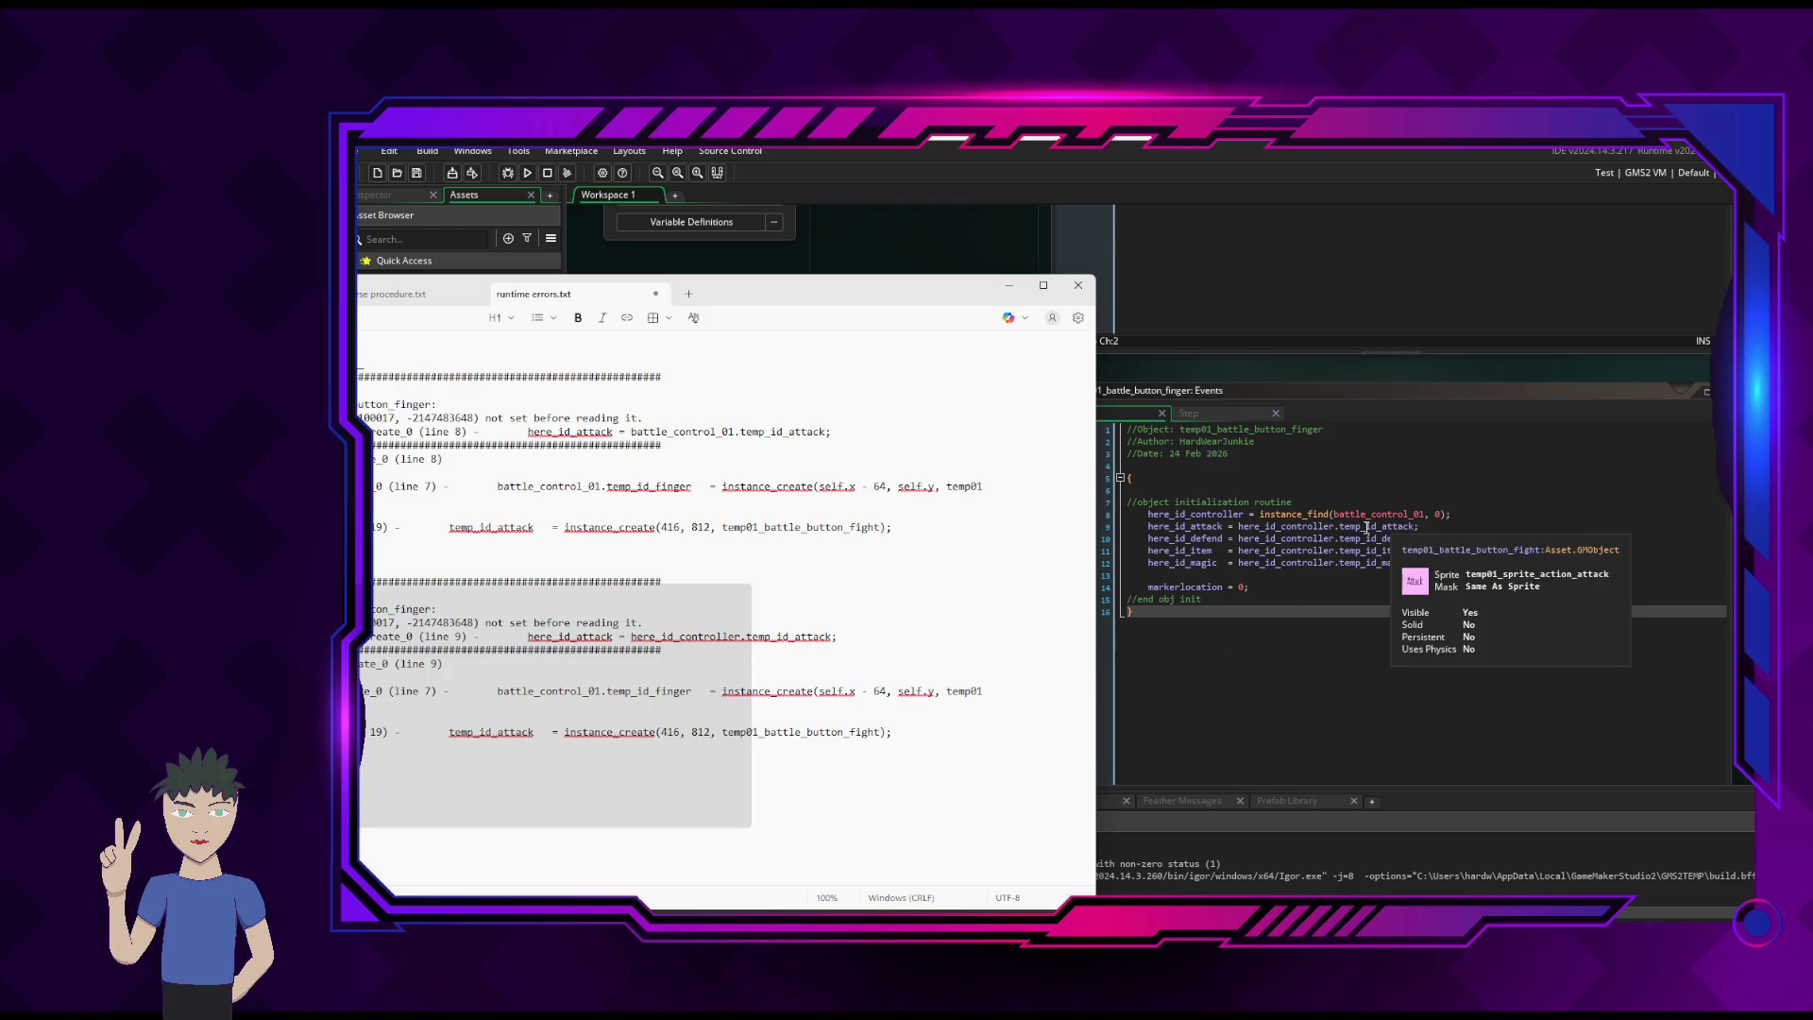
# - Inspect here_id_controller's info in the finger Create code and move the error log back into full view
pyautogui.moveTo(1304, 526)
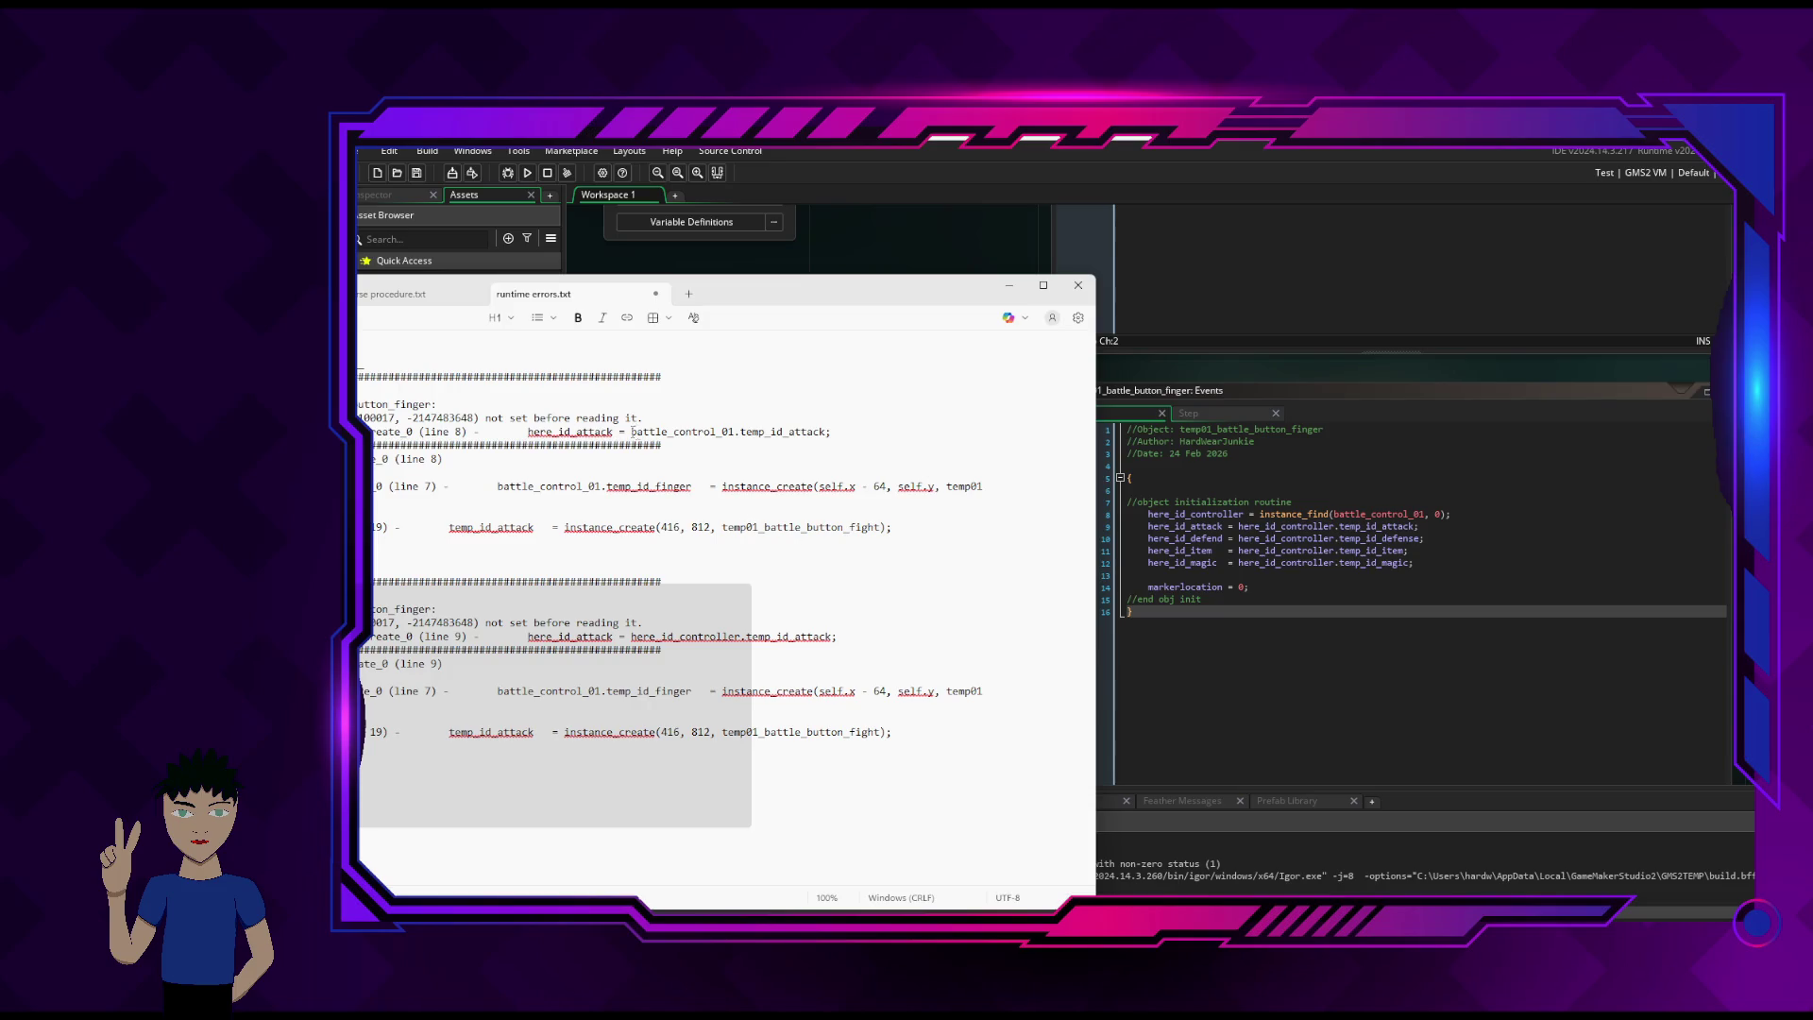
pyautogui.moveTo(722, 296); pyautogui.dragTo(981, 201)
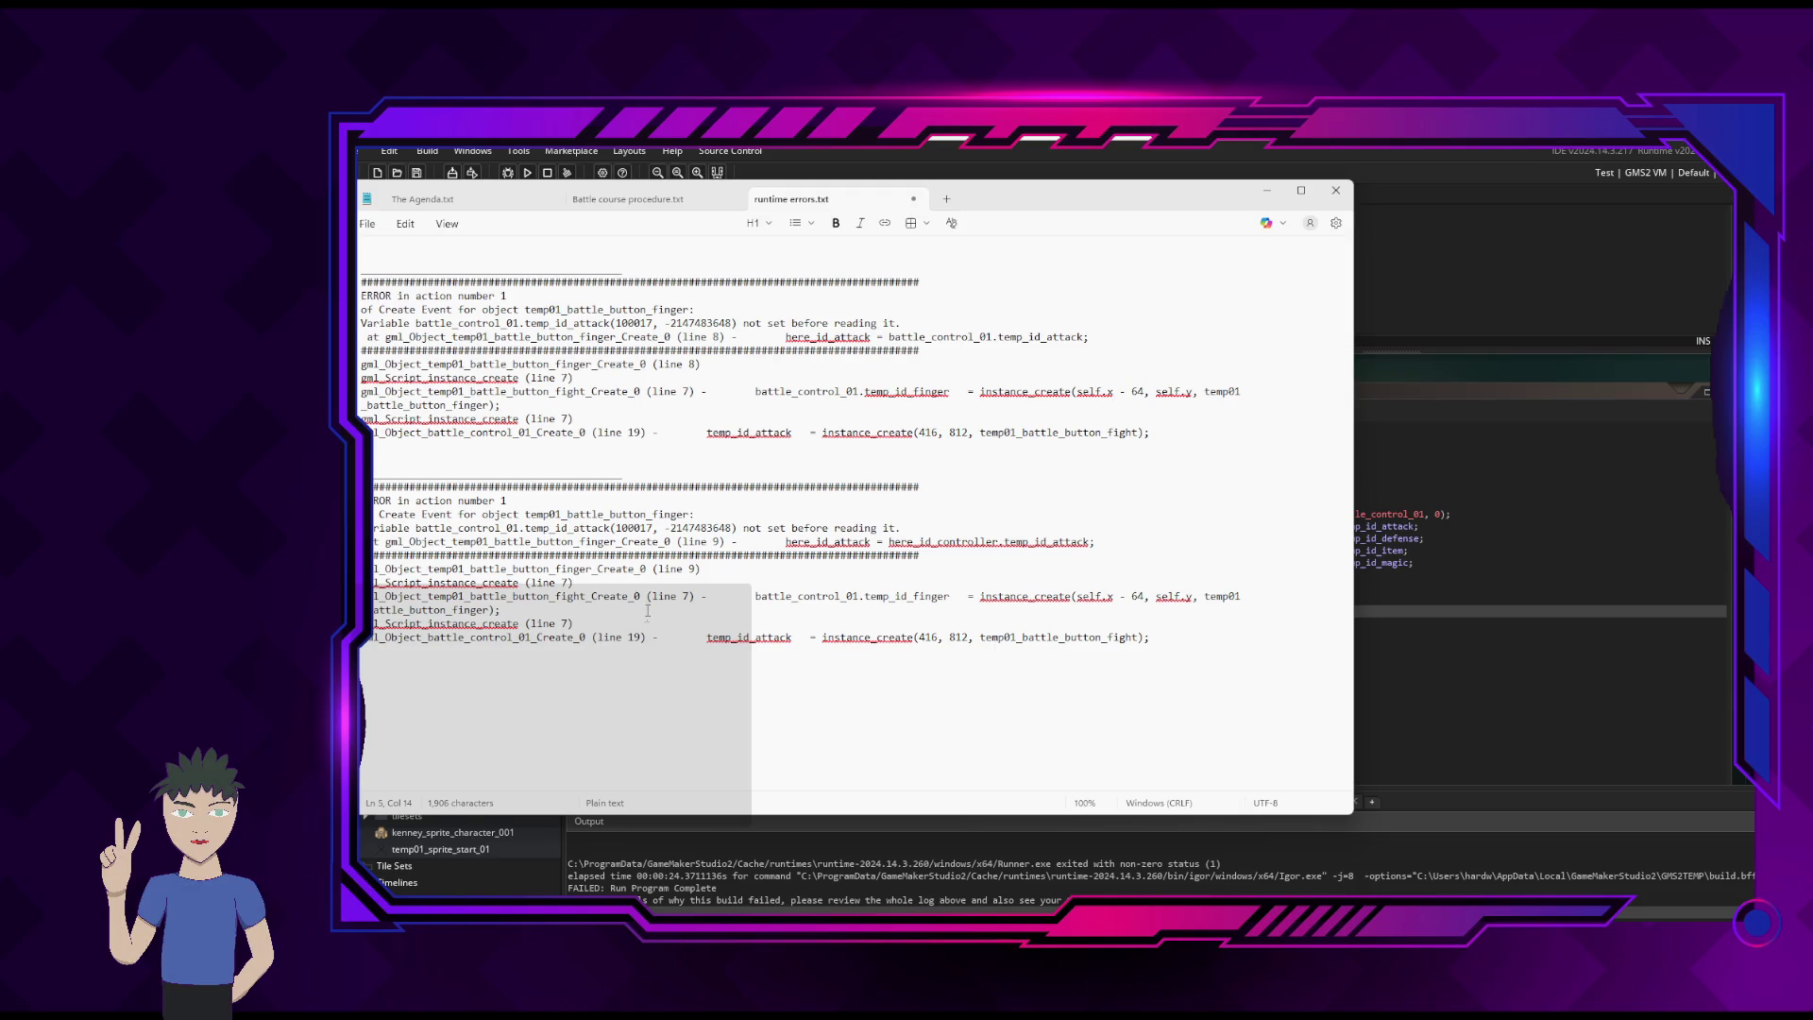
# - In battle_control_01's Create event, join the line-24 comment onto the temp_id_finger line, then minimize Notepad
pyautogui.click(1466, 279)
pyautogui.scroll(5, 907, 389)
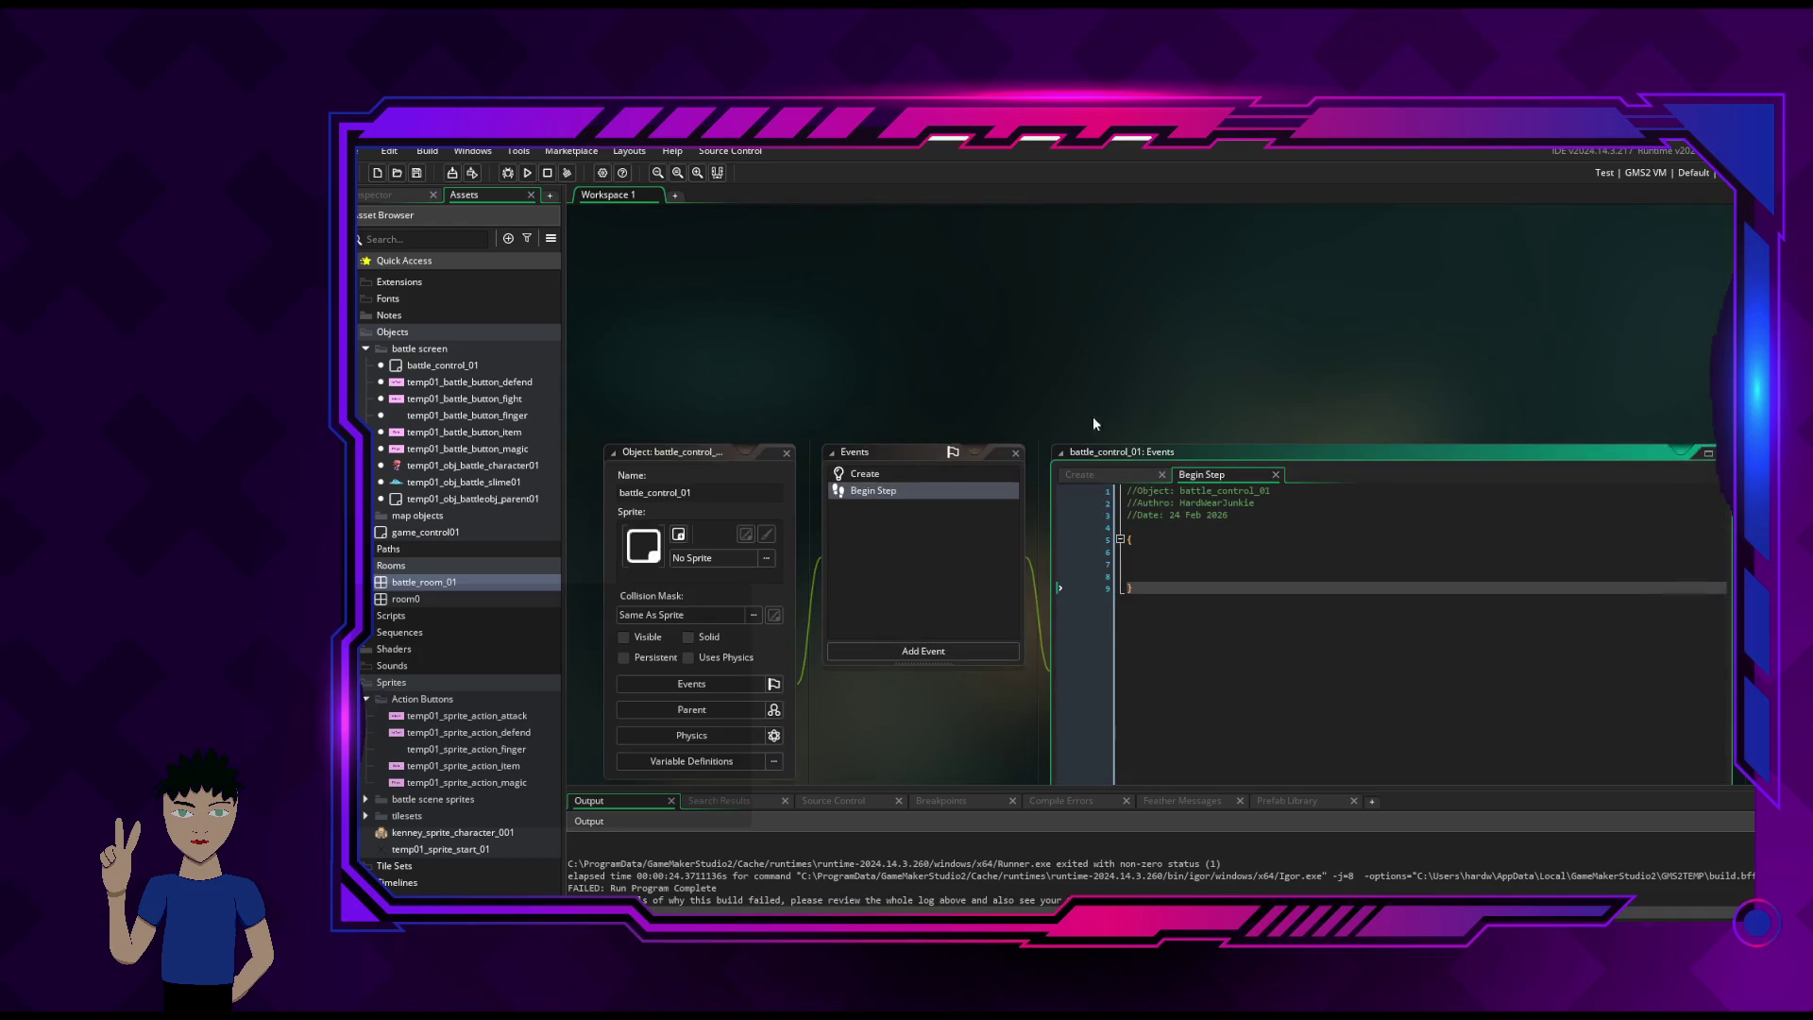
pyautogui.click(1115, 474)
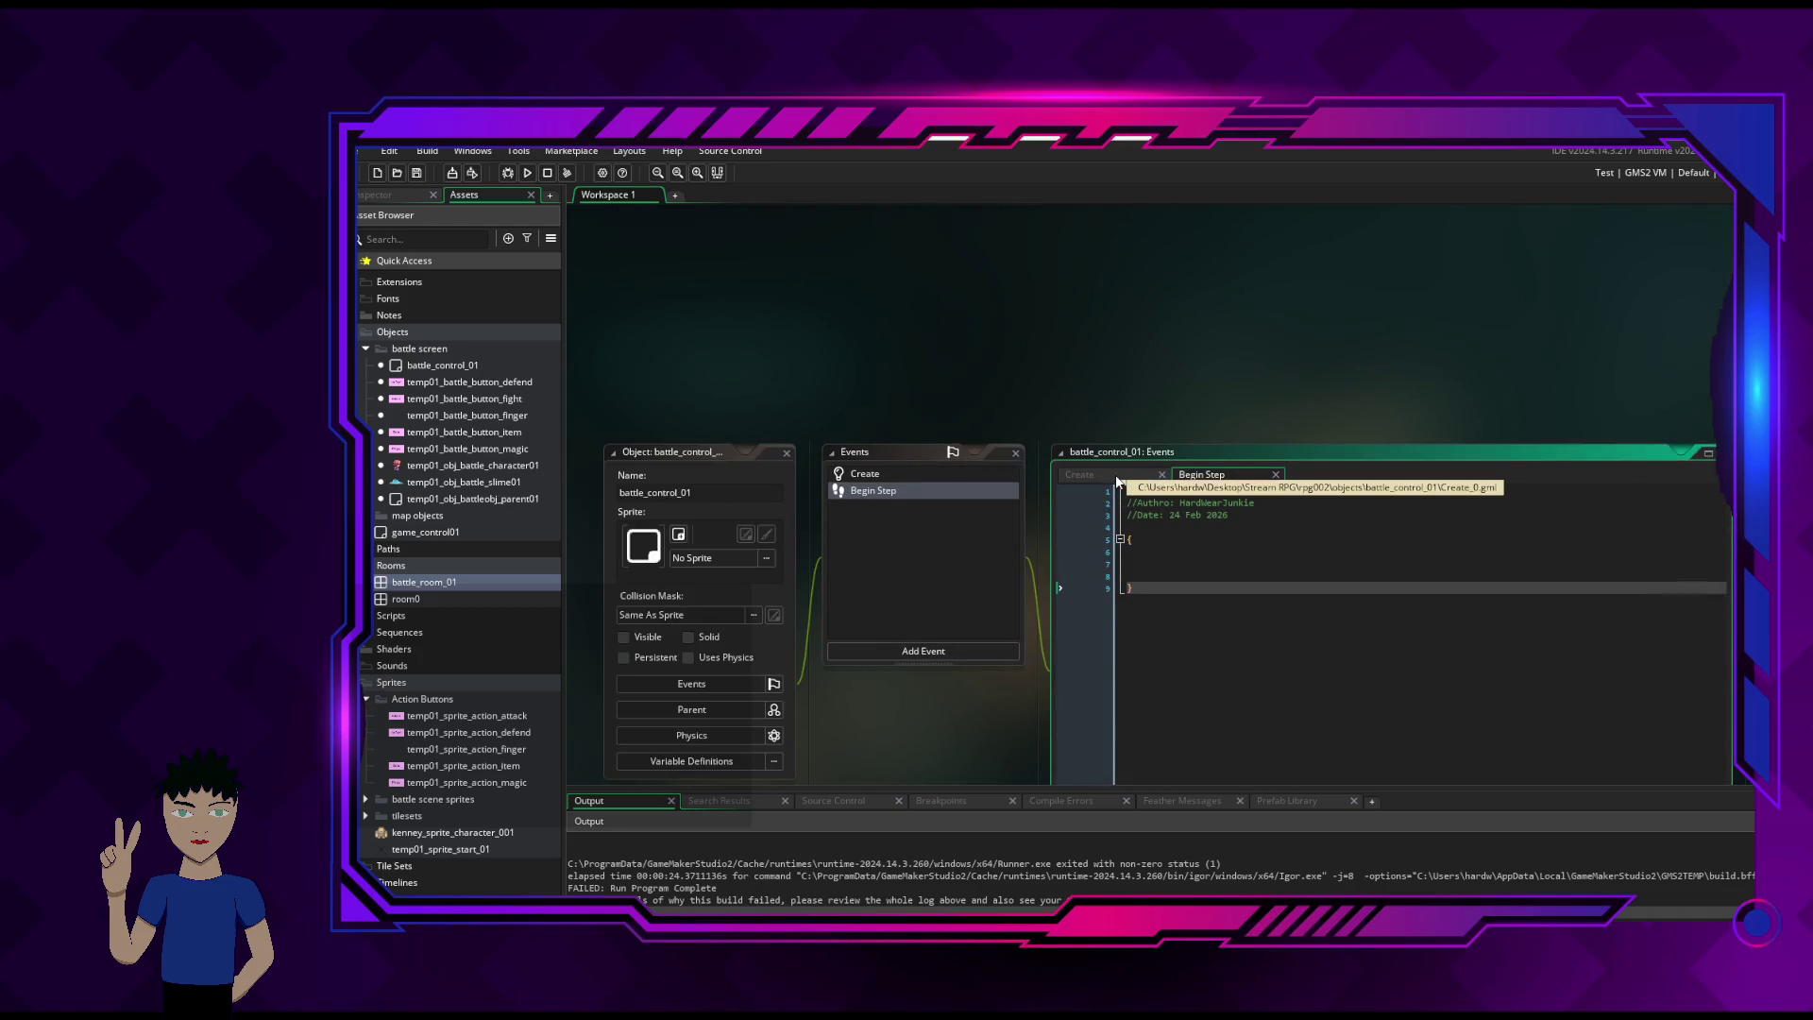
pyautogui.scroll(-2, 1380, 697)
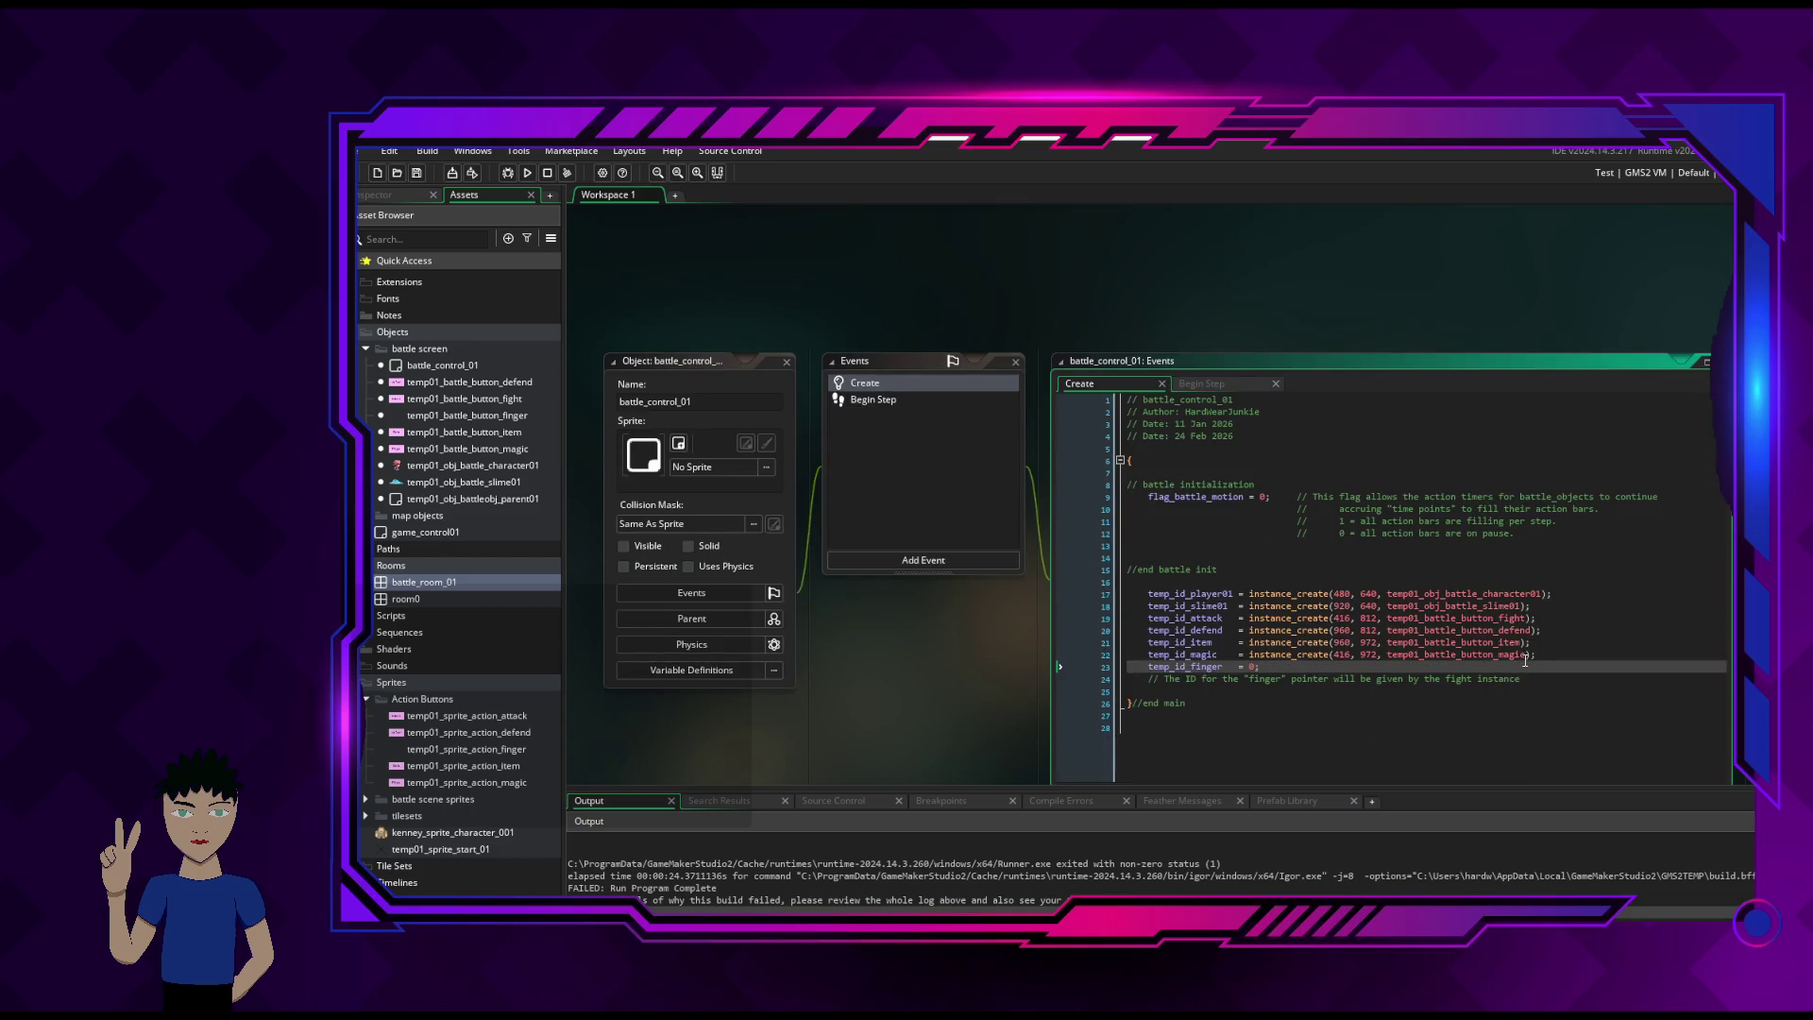
pyautogui.scroll(-1, 1338, 652)
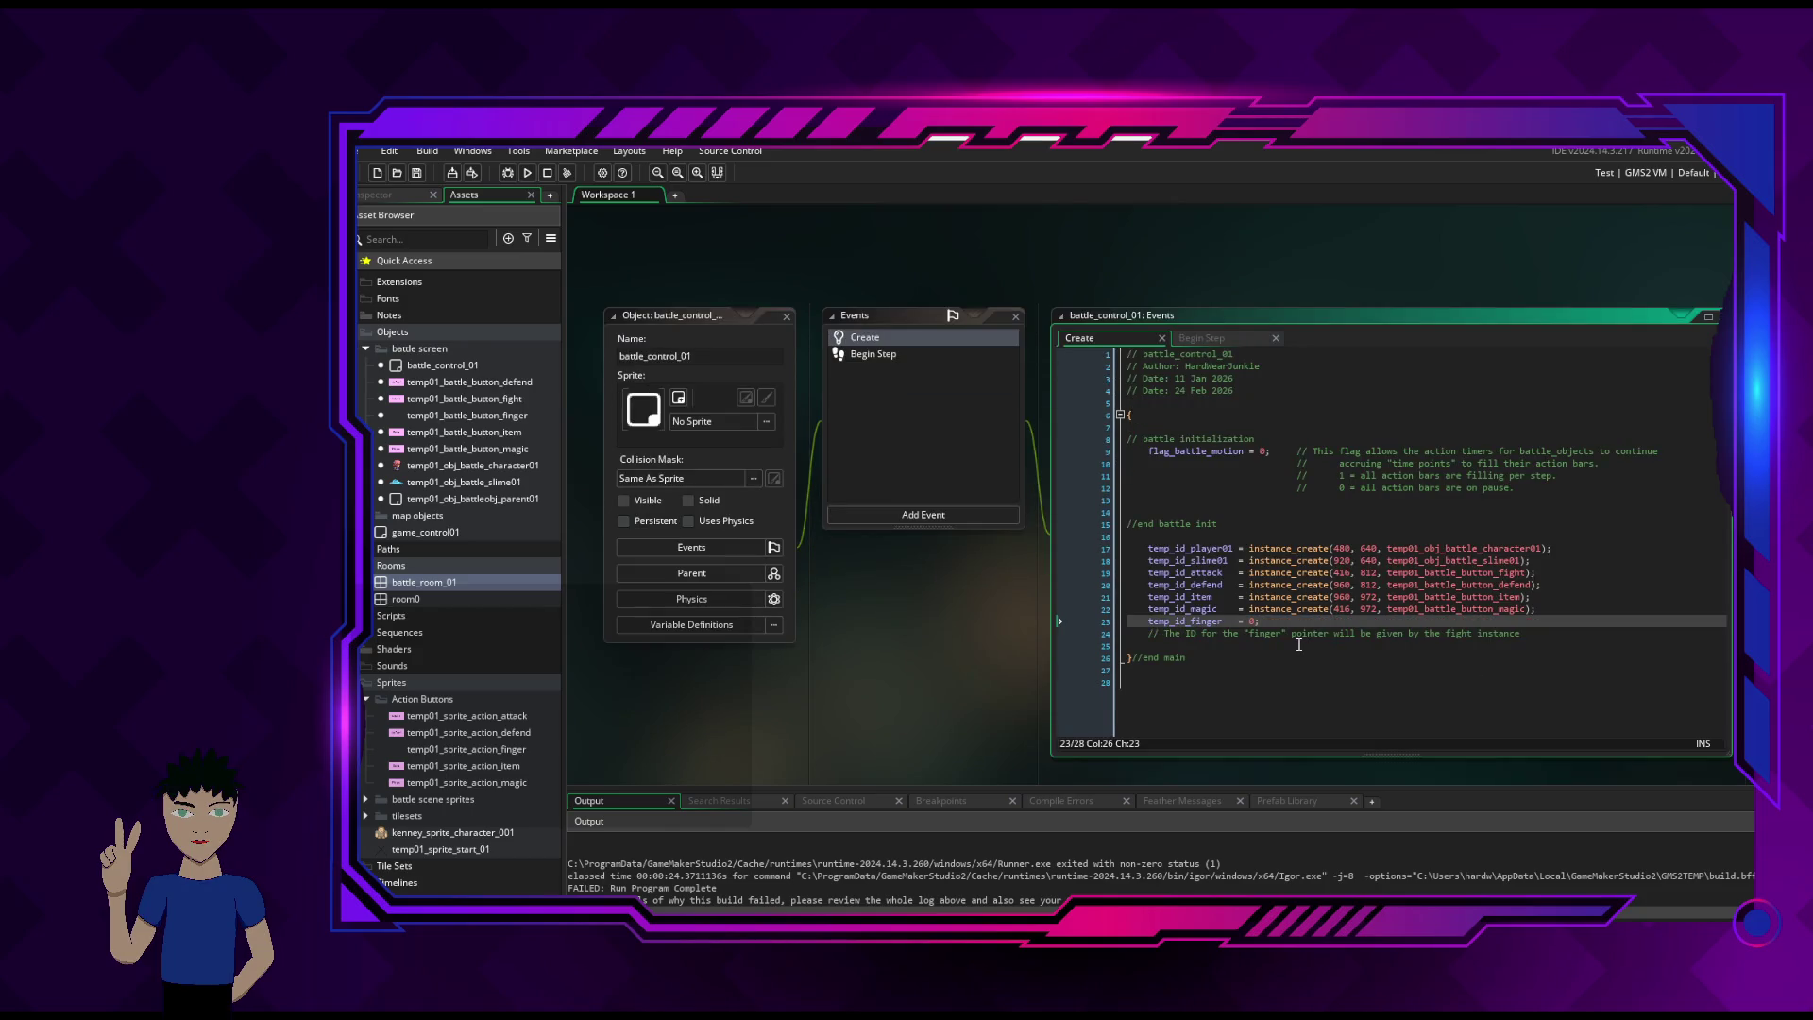
pyautogui.click(1150, 633)
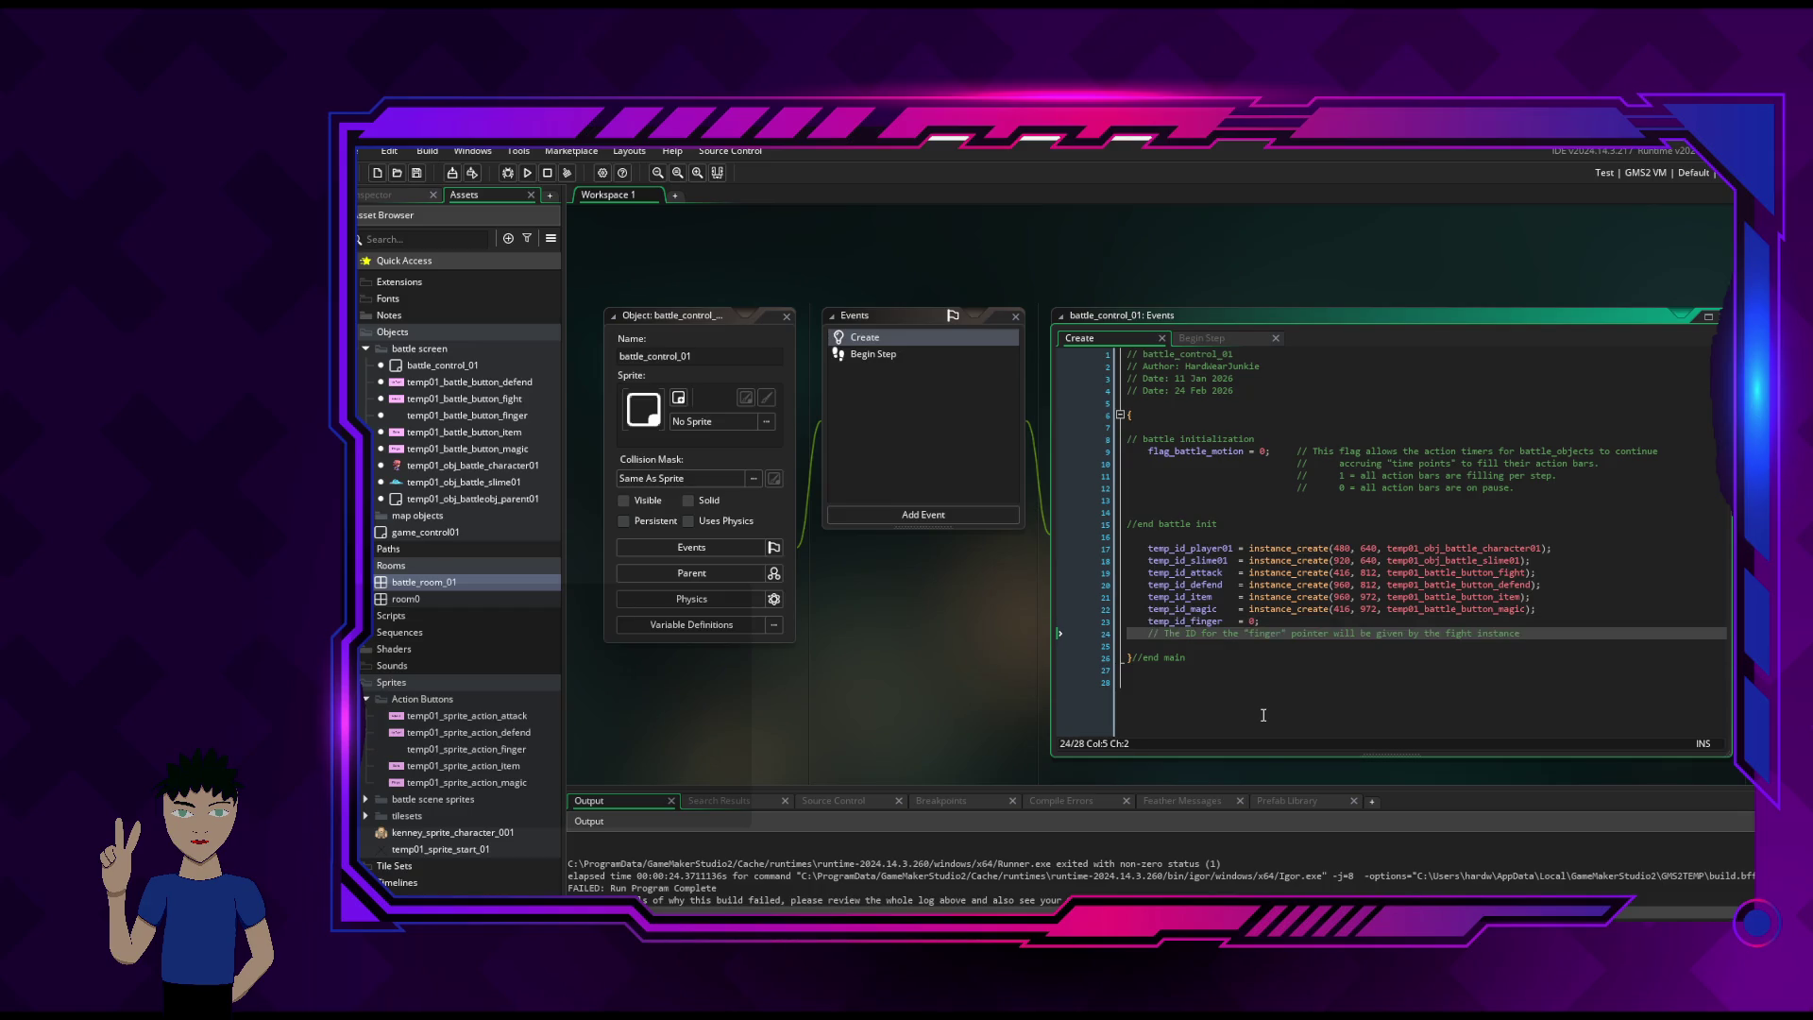
pyautogui.press('BackSpace')
pyautogui.press('BackSpace')
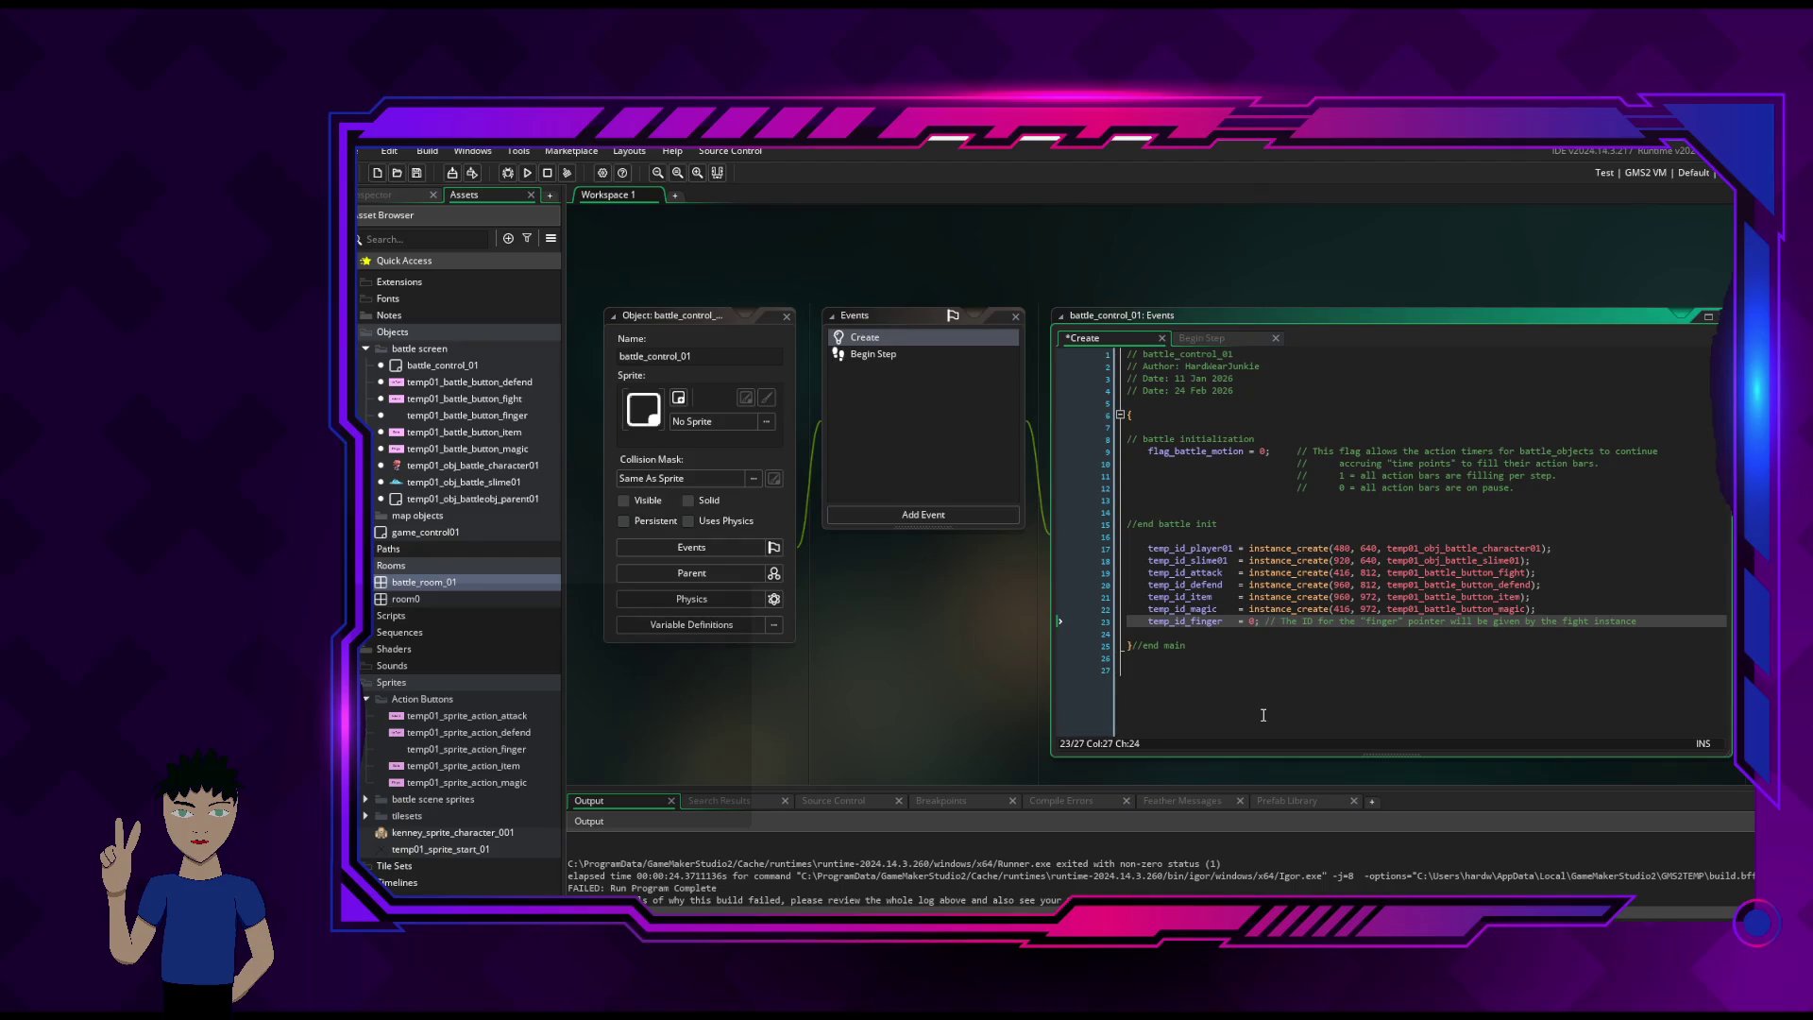
pyautogui.hotkey('alt', 'Tab')
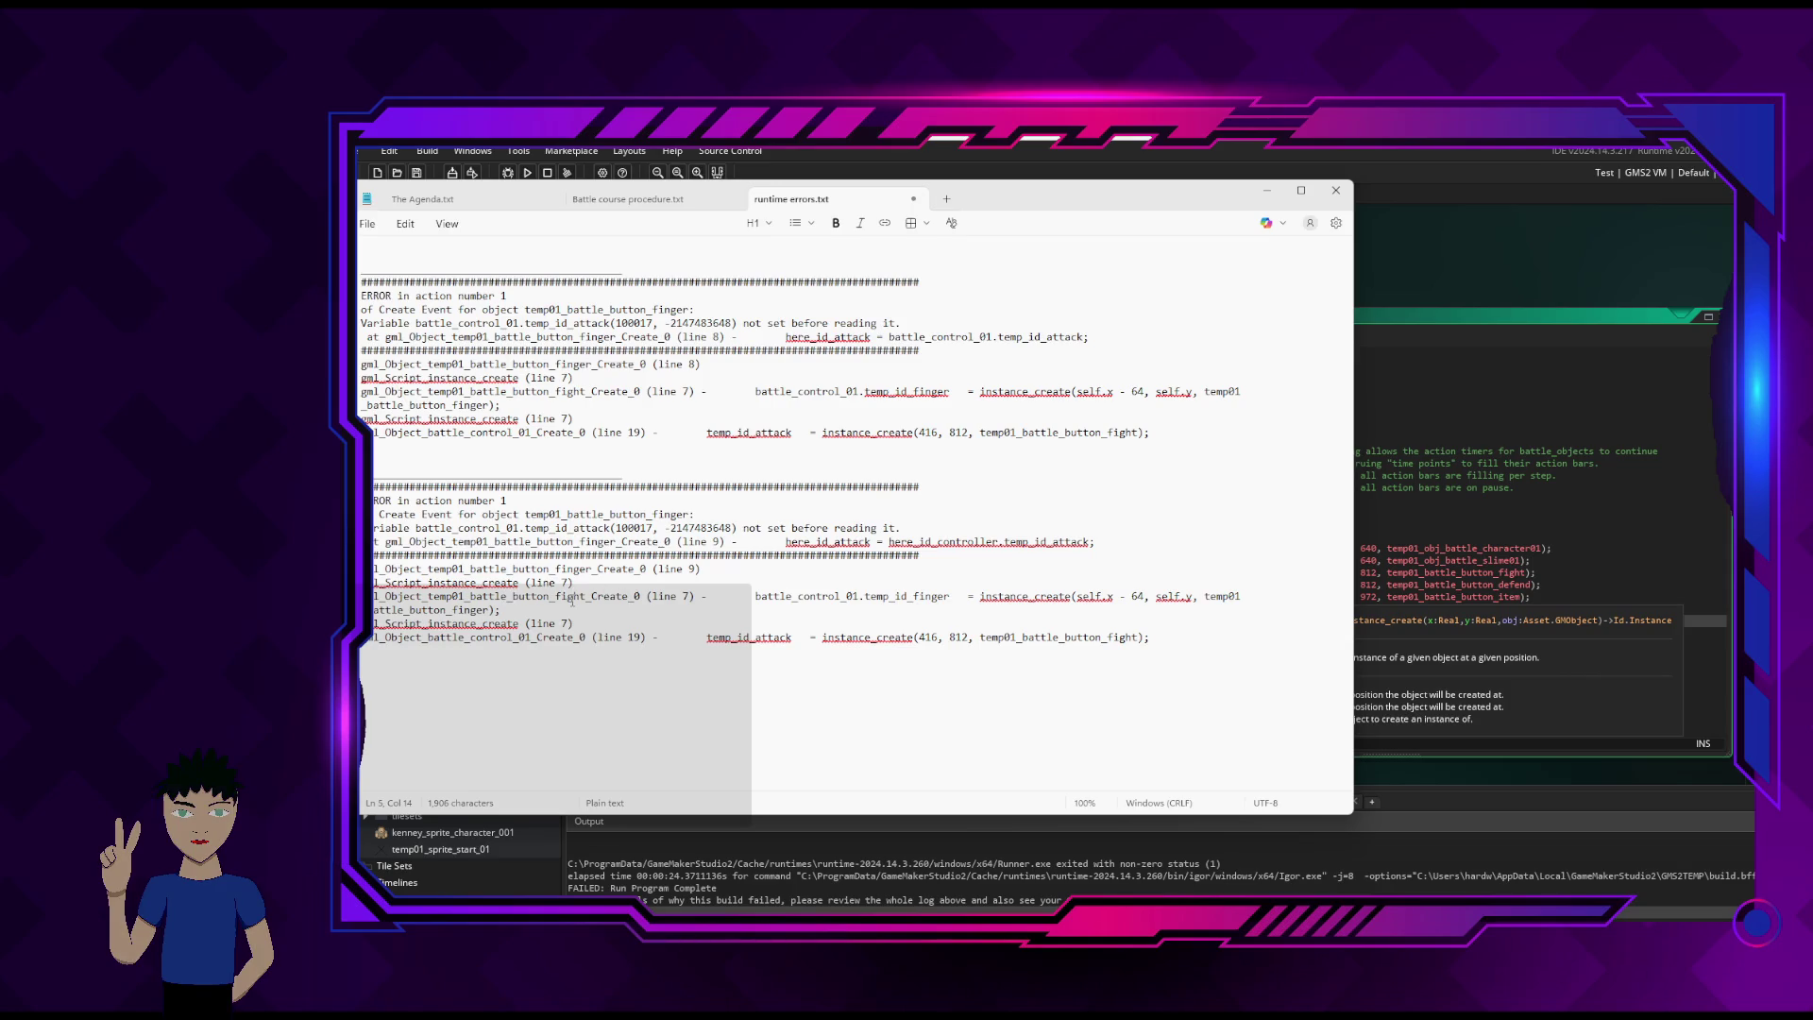
pyautogui.click(1268, 191)
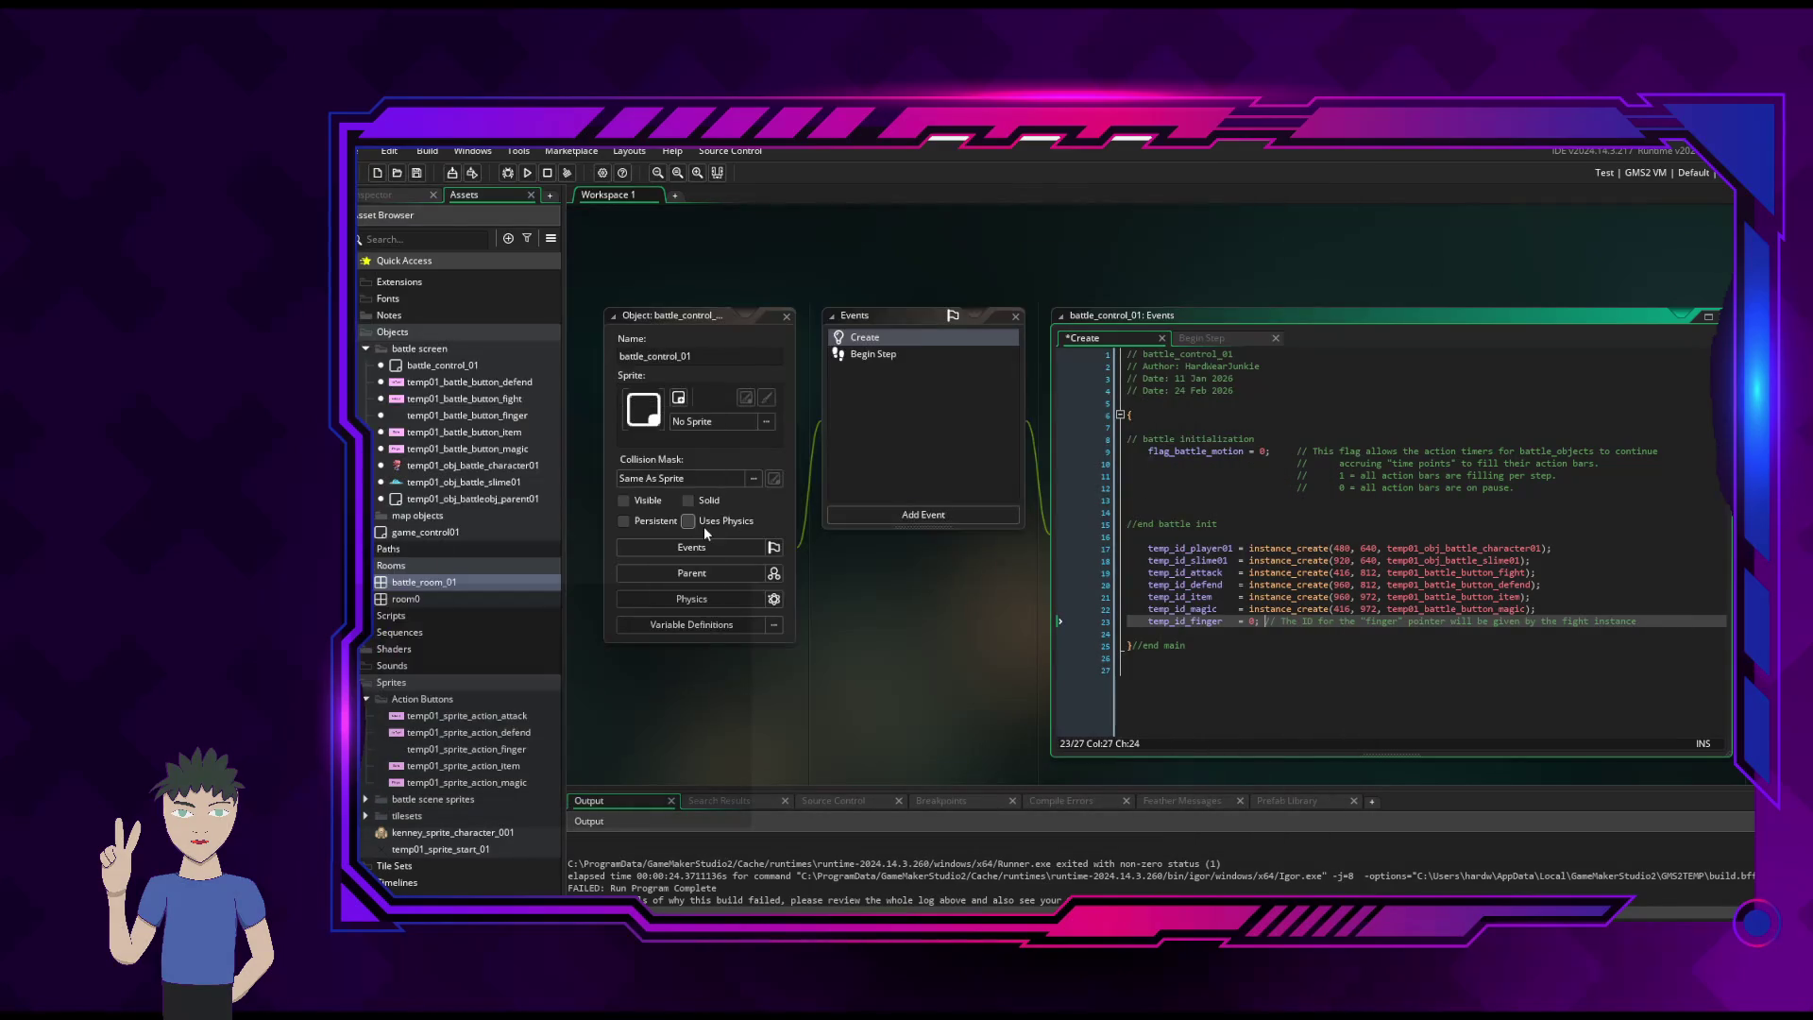
# - Open temp01_battle_button_fight's Create code and insert a blank line under the initialization comment
pyautogui.doubleClick(466, 397)
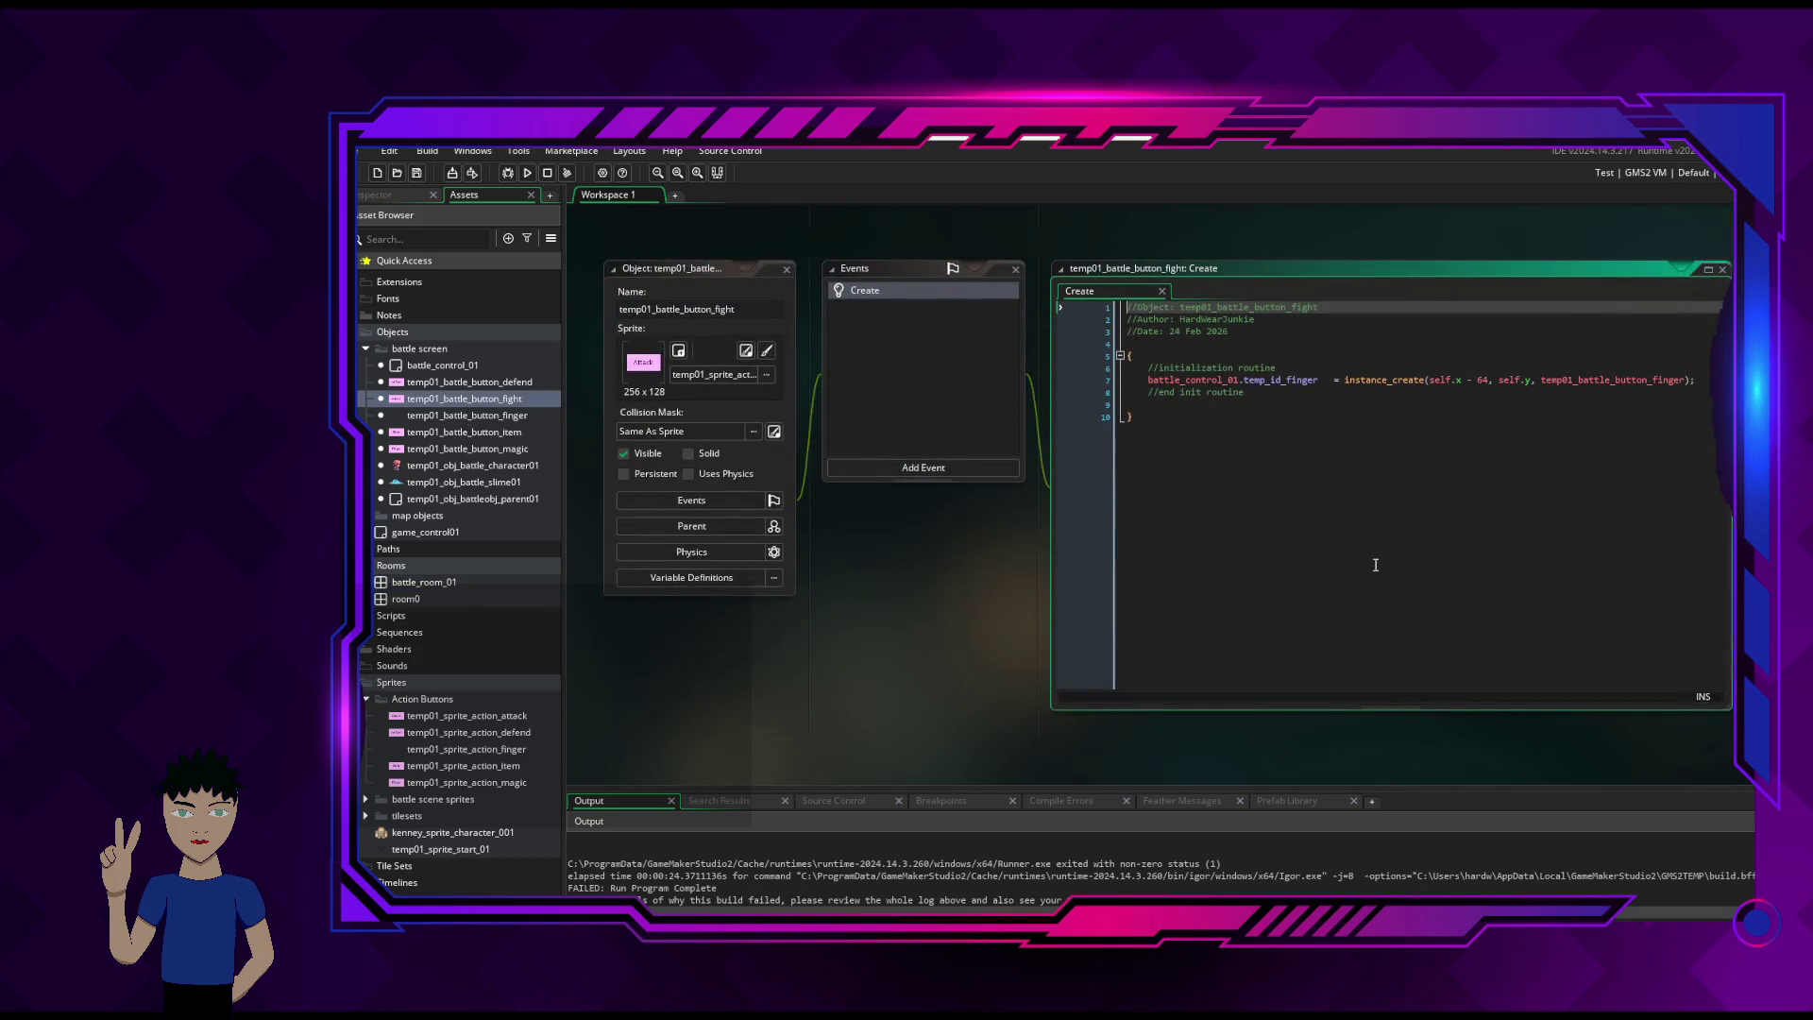
pyautogui.scroll(2, 1375, 565)
pyautogui.click(1319, 470)
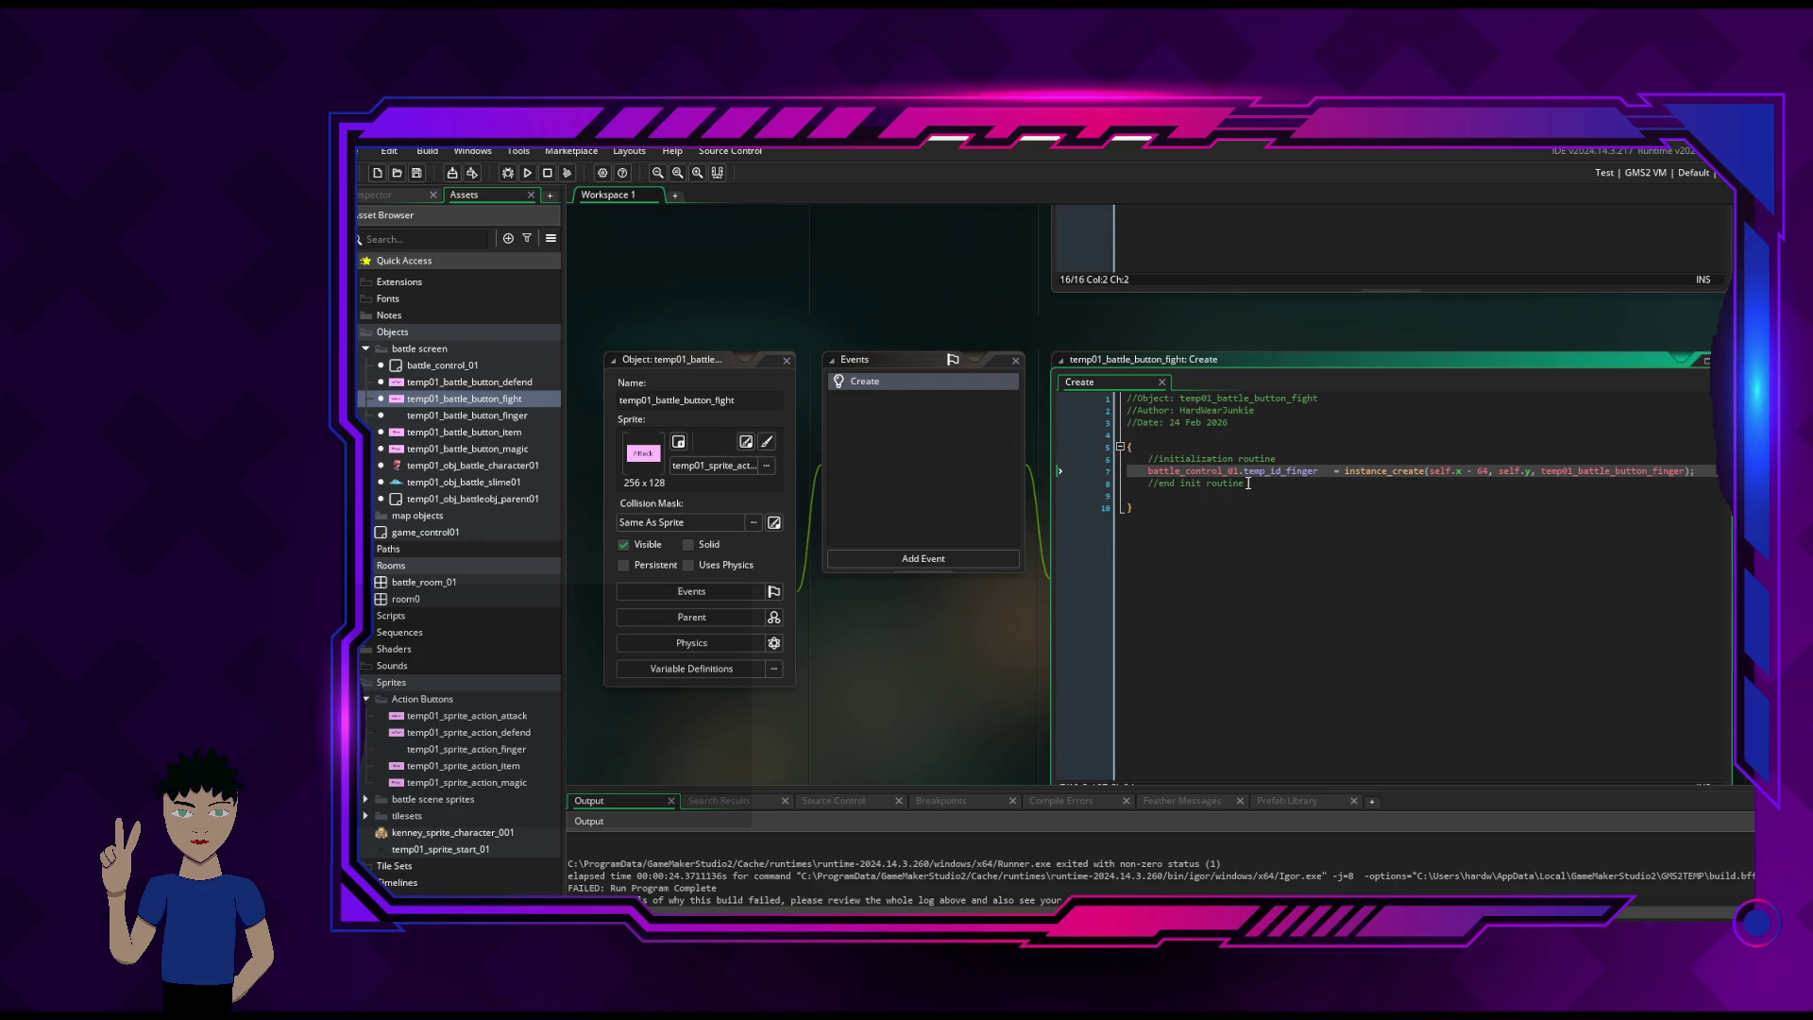
pyautogui.moveTo(1239, 474)
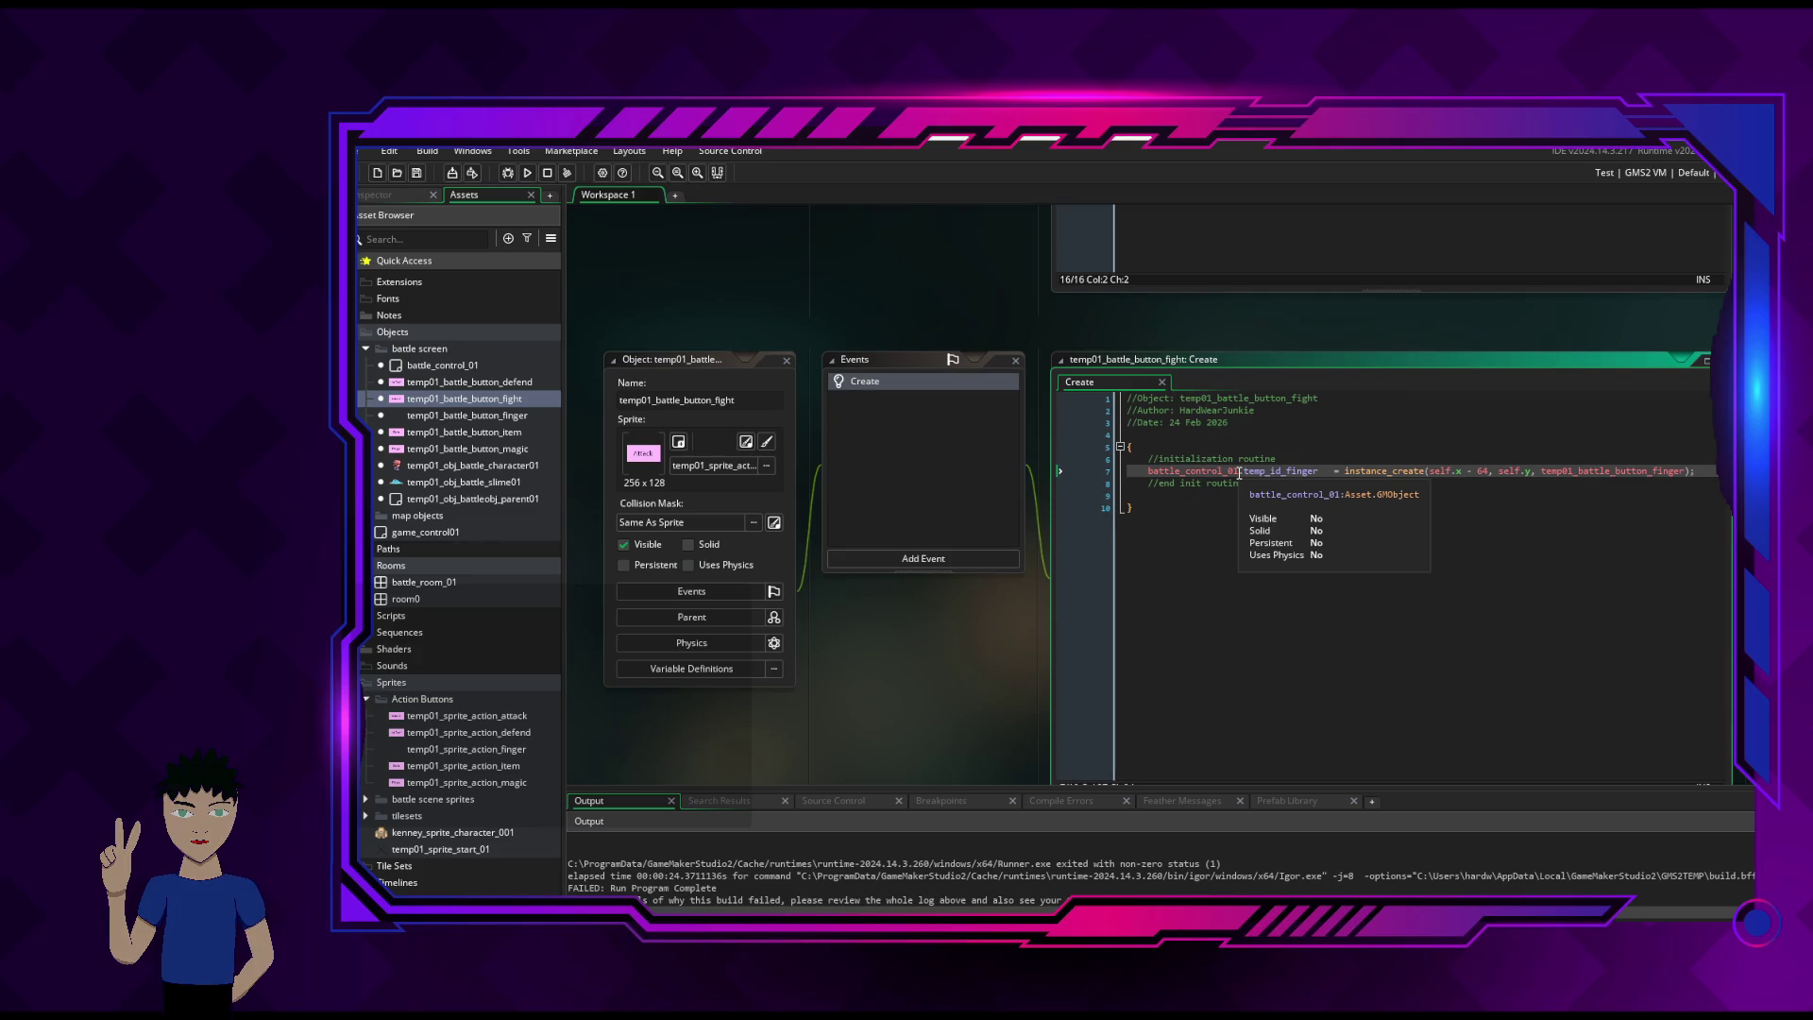
pyautogui.click(1307, 460)
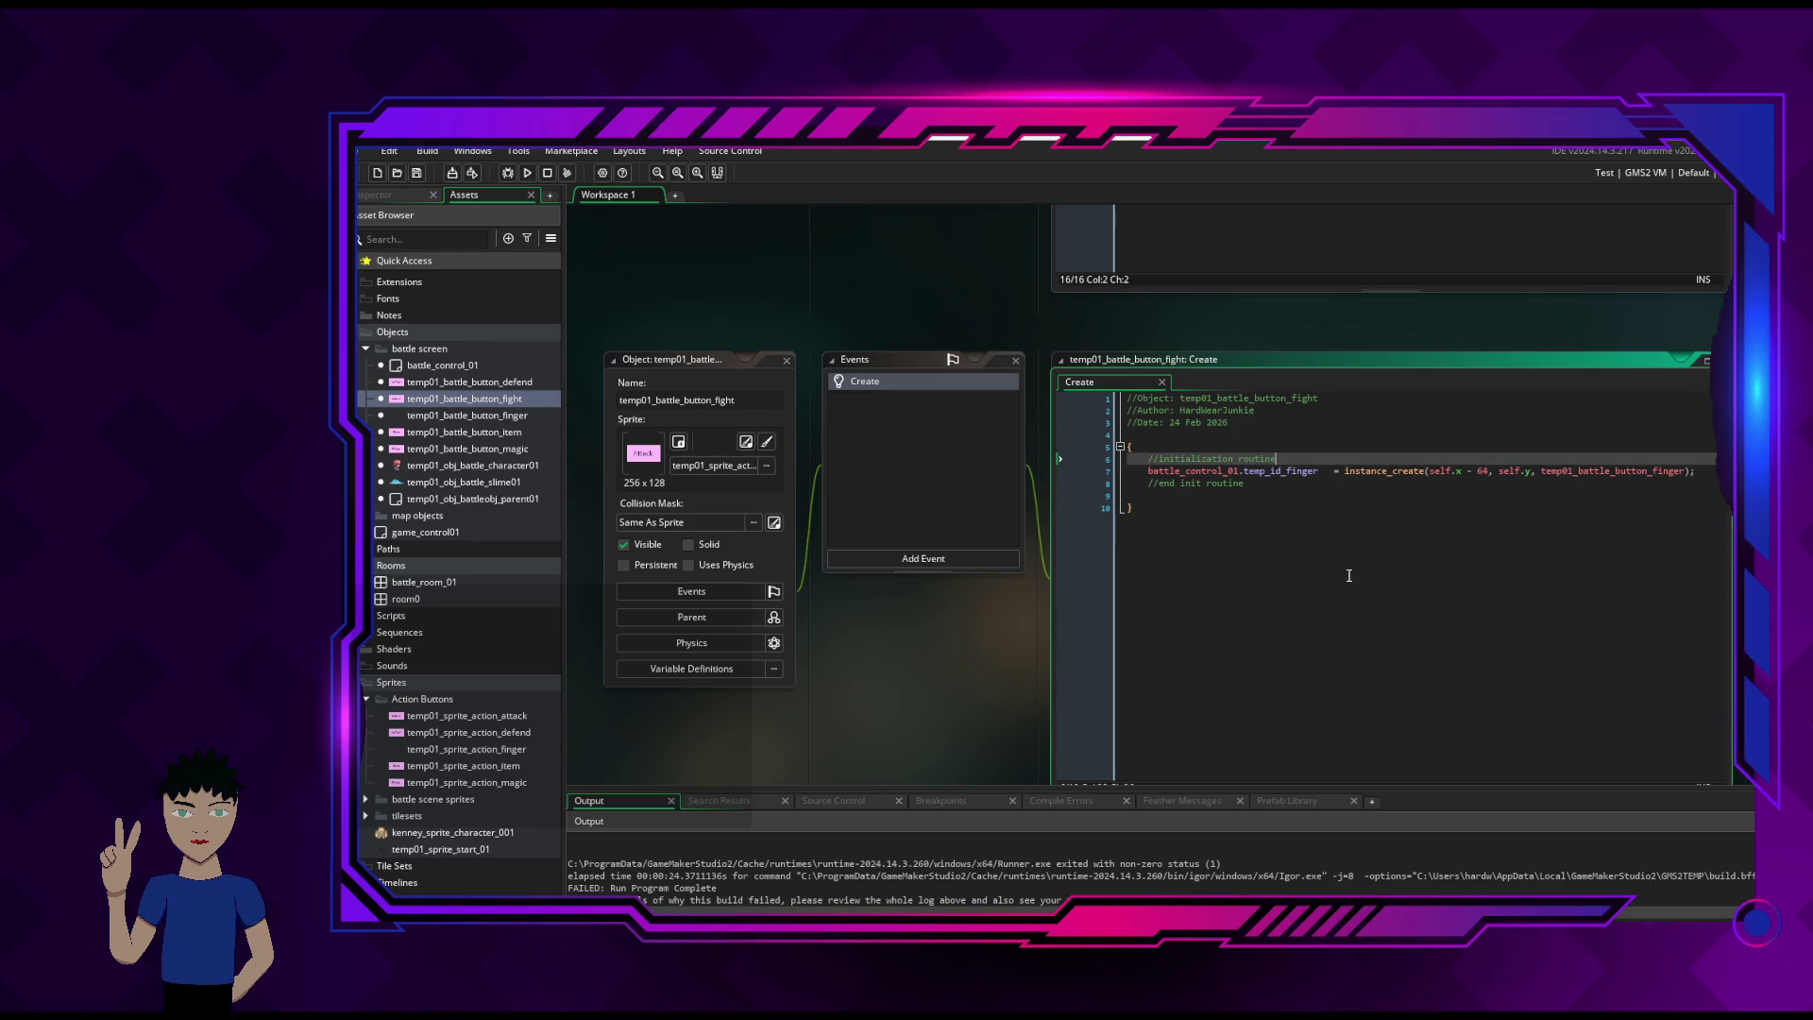
pyautogui.press('Return')
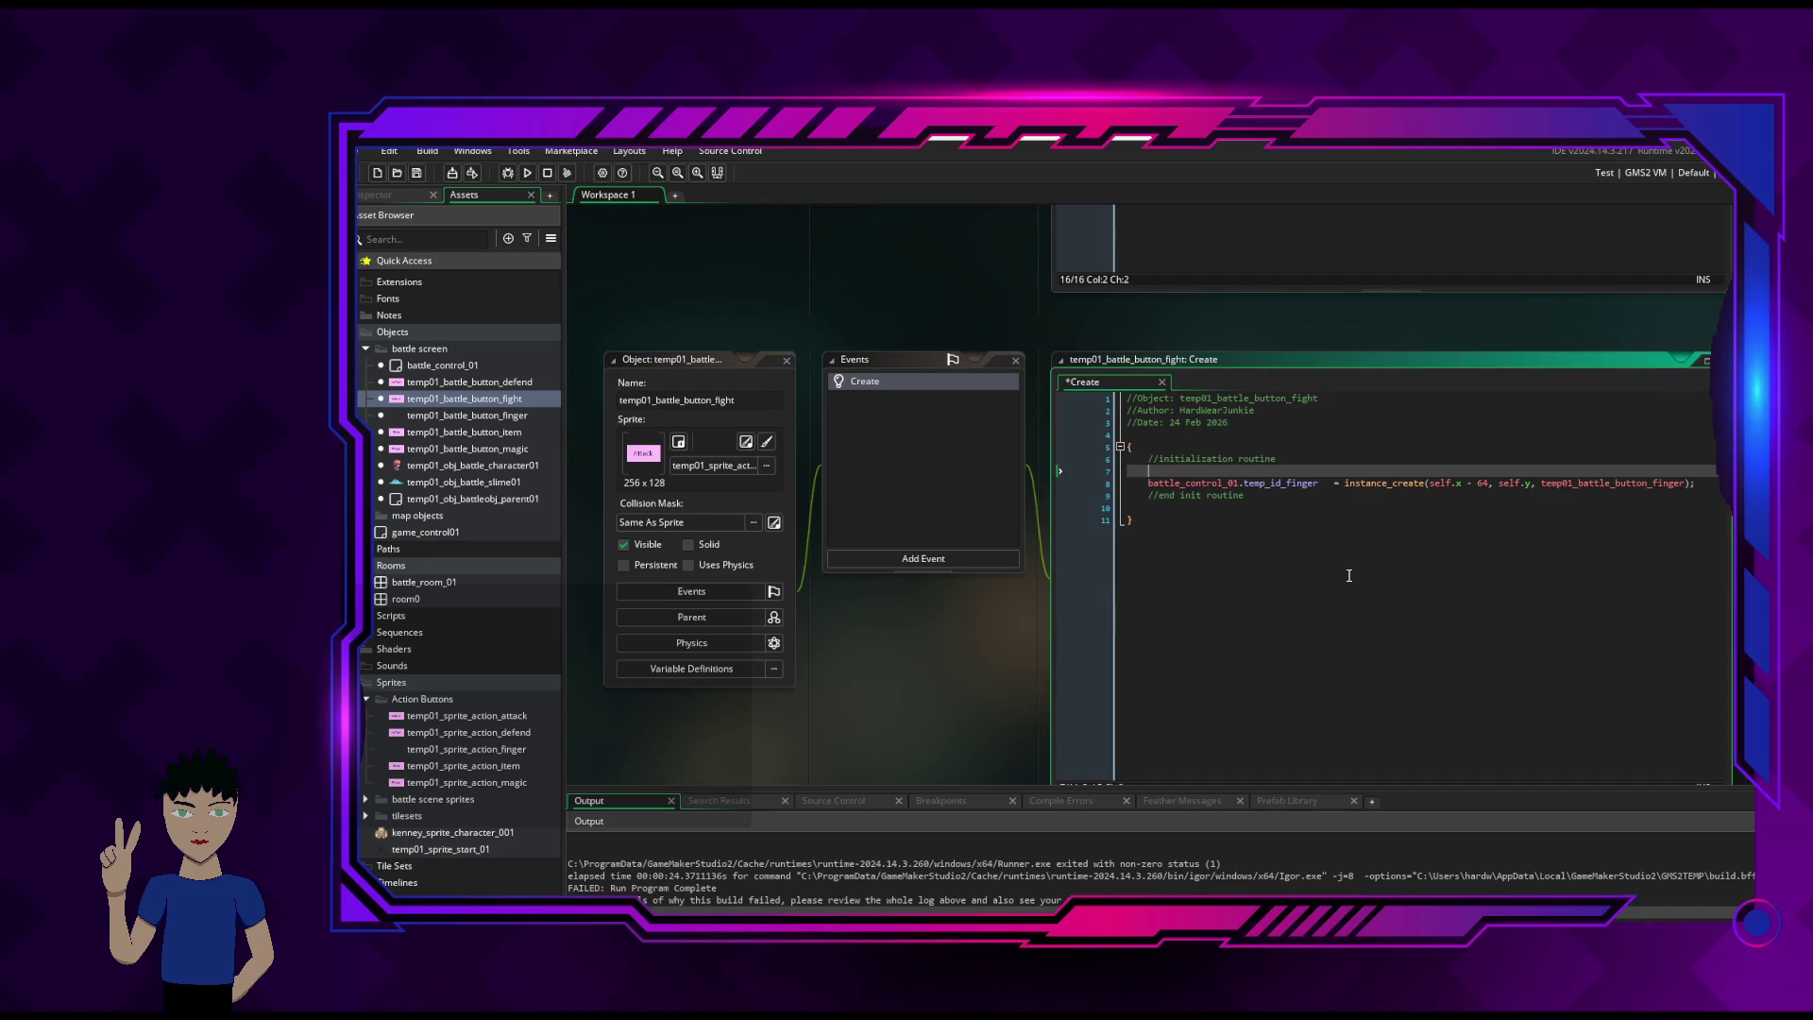
pyautogui.scroll(5, 1367, 527)
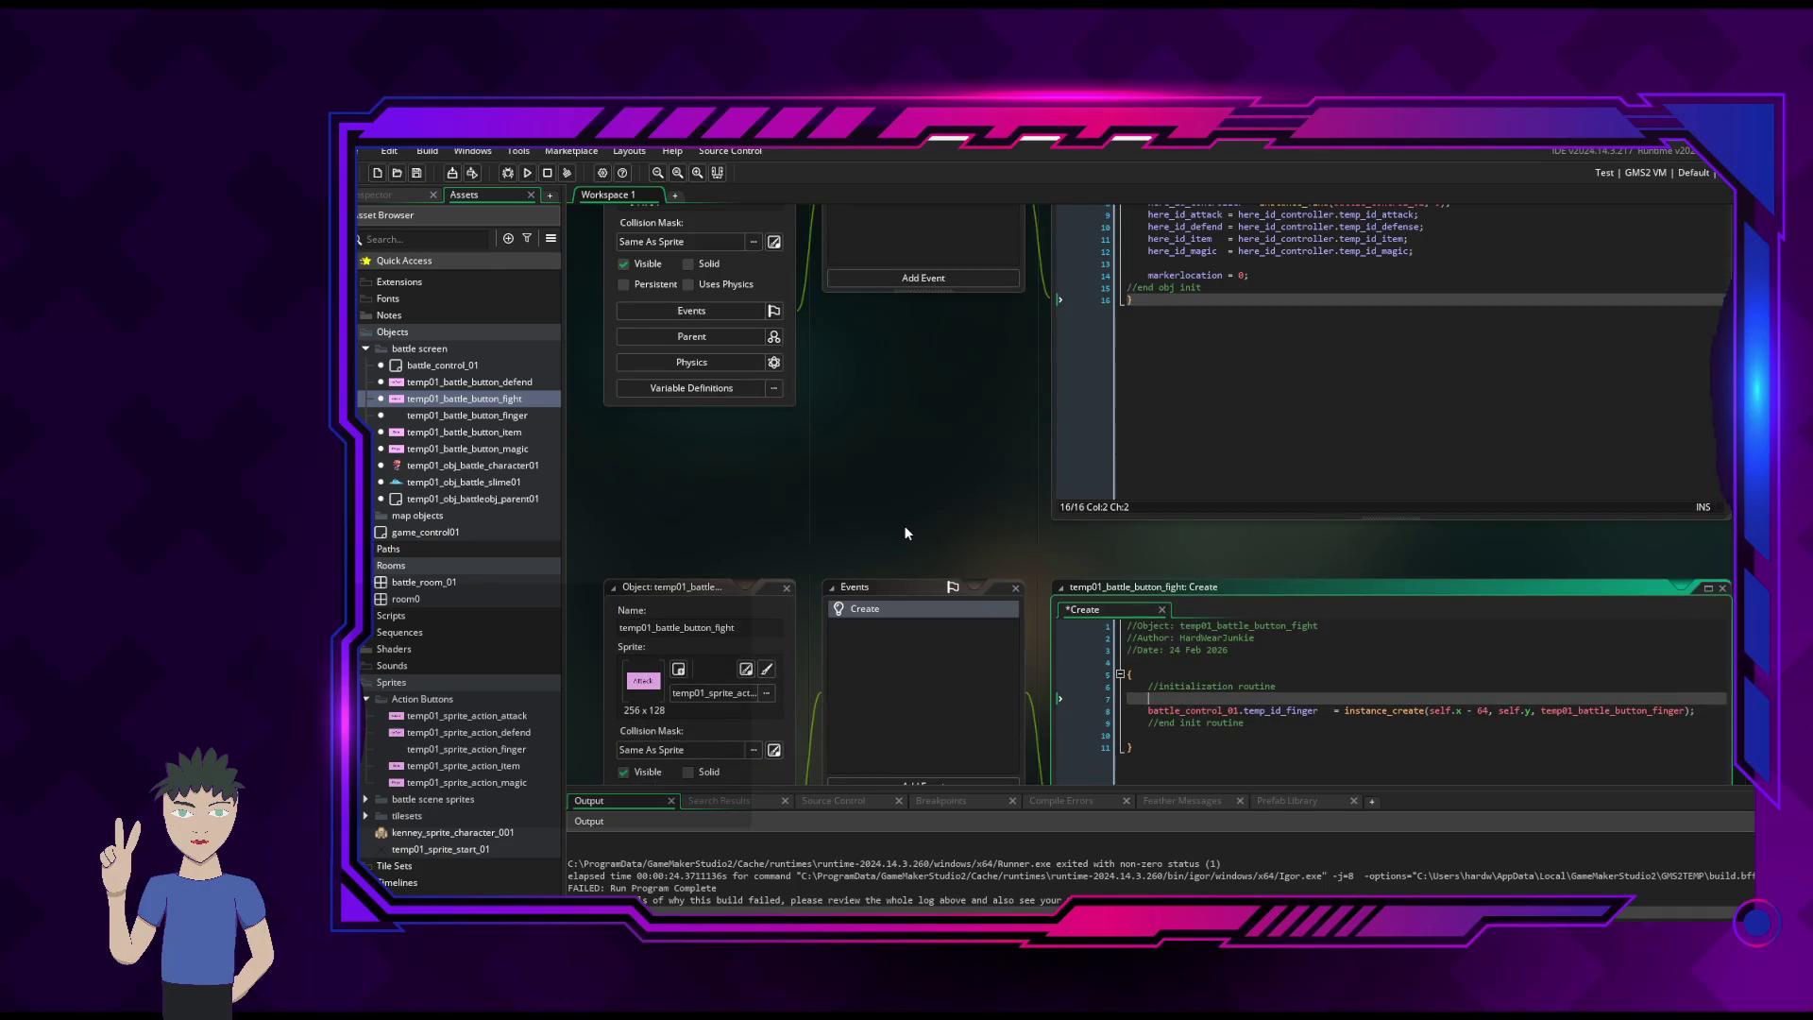
pyautogui.scroll(3, 907, 525)
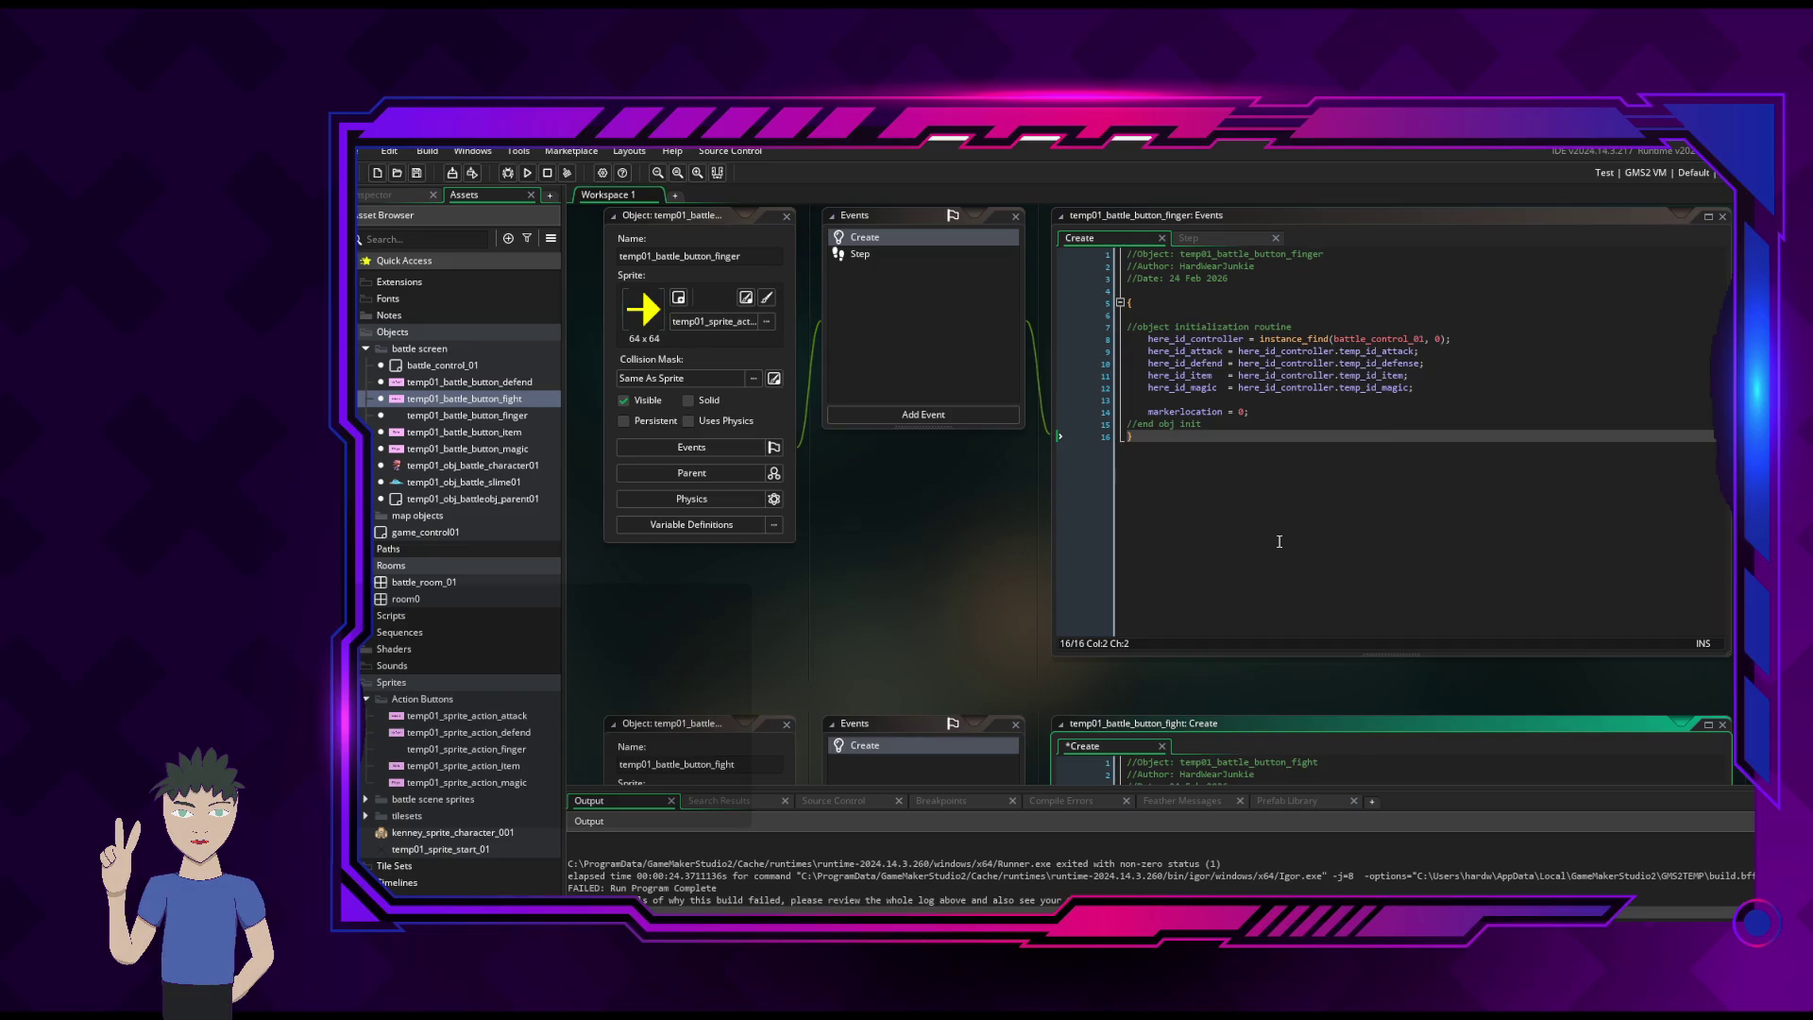
pyautogui.scroll(-4, 1275, 558)
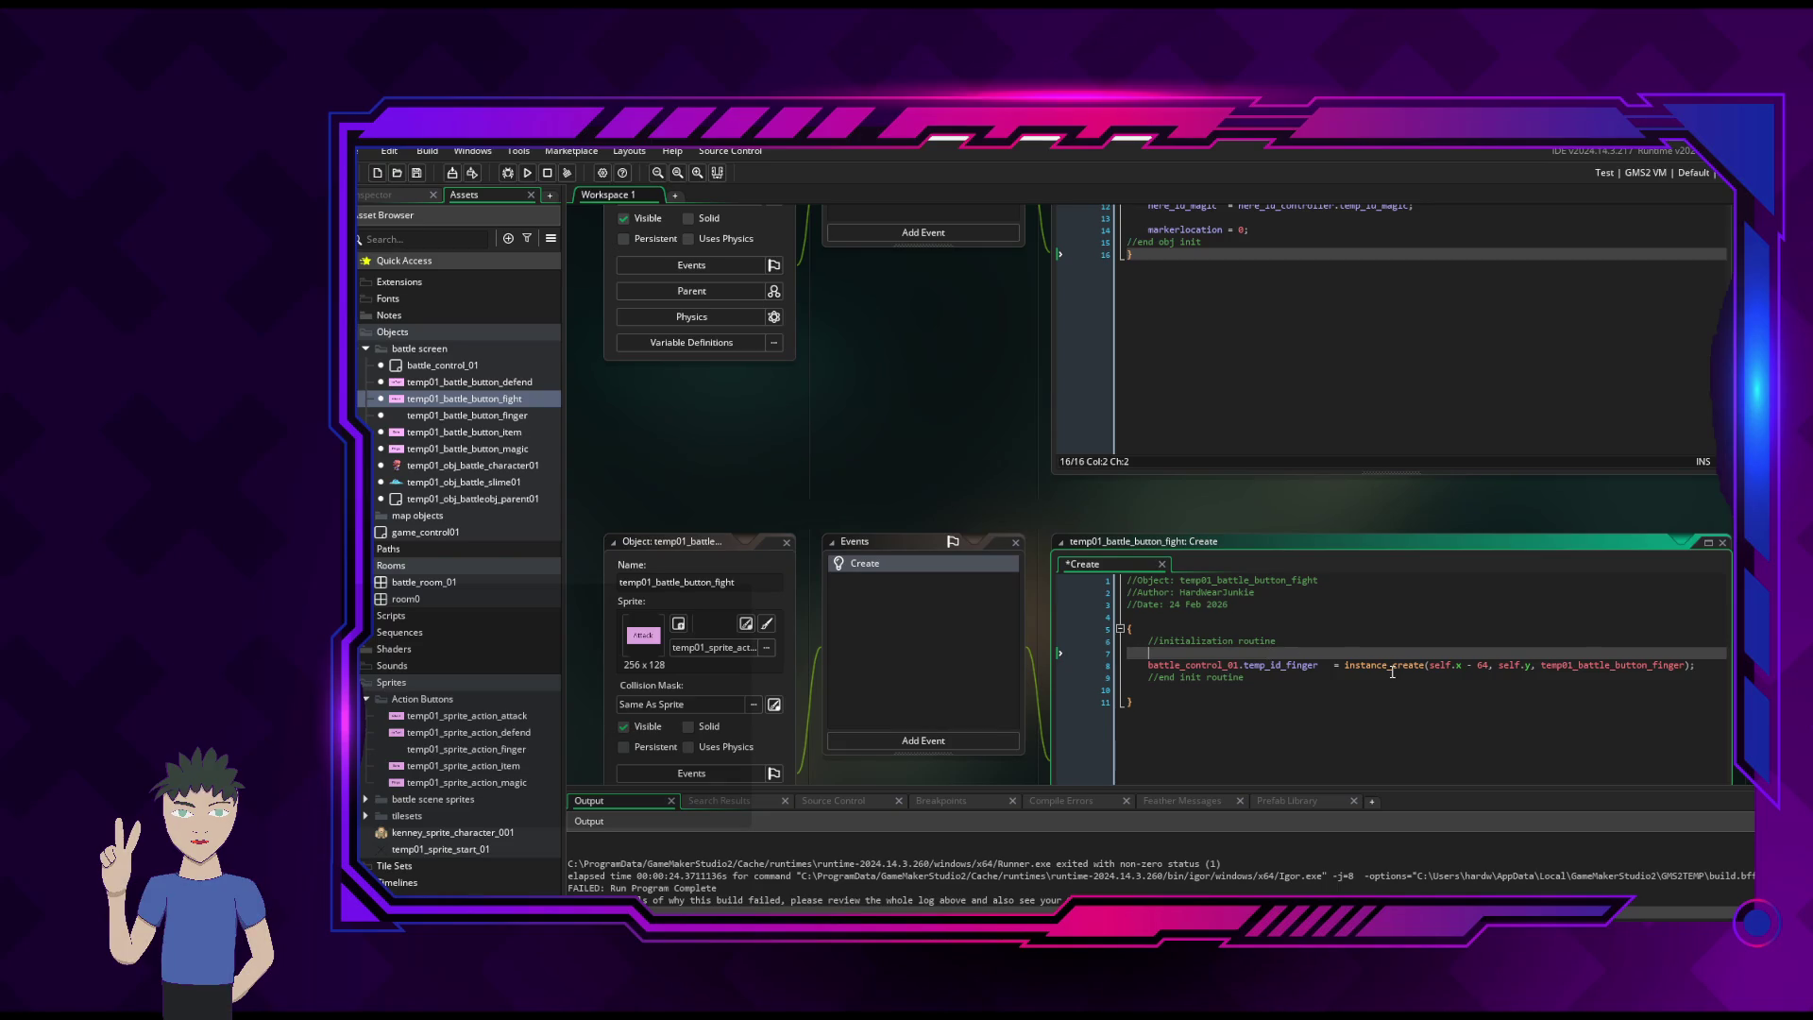
# - Add line 7: control_id = instance_find(battle_control_01, 0) in the fight button's Create code
pyautogui.write('instance')
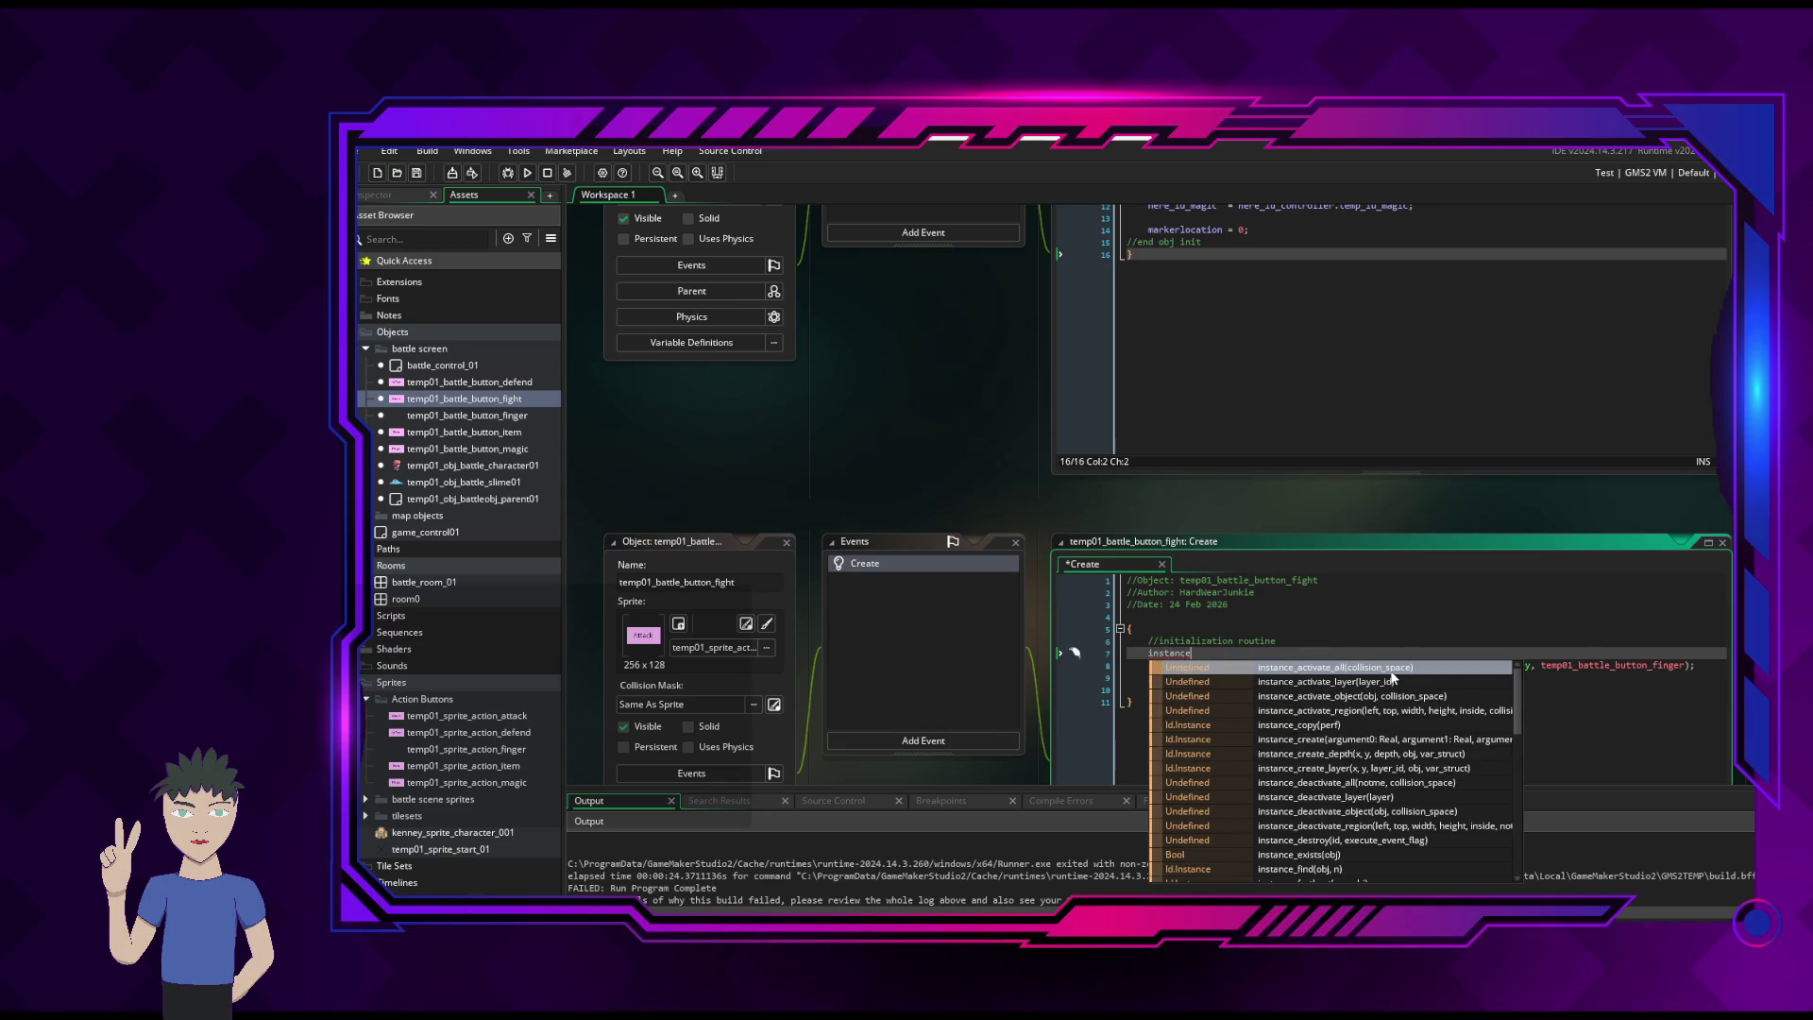
pyautogui.write('_fin')
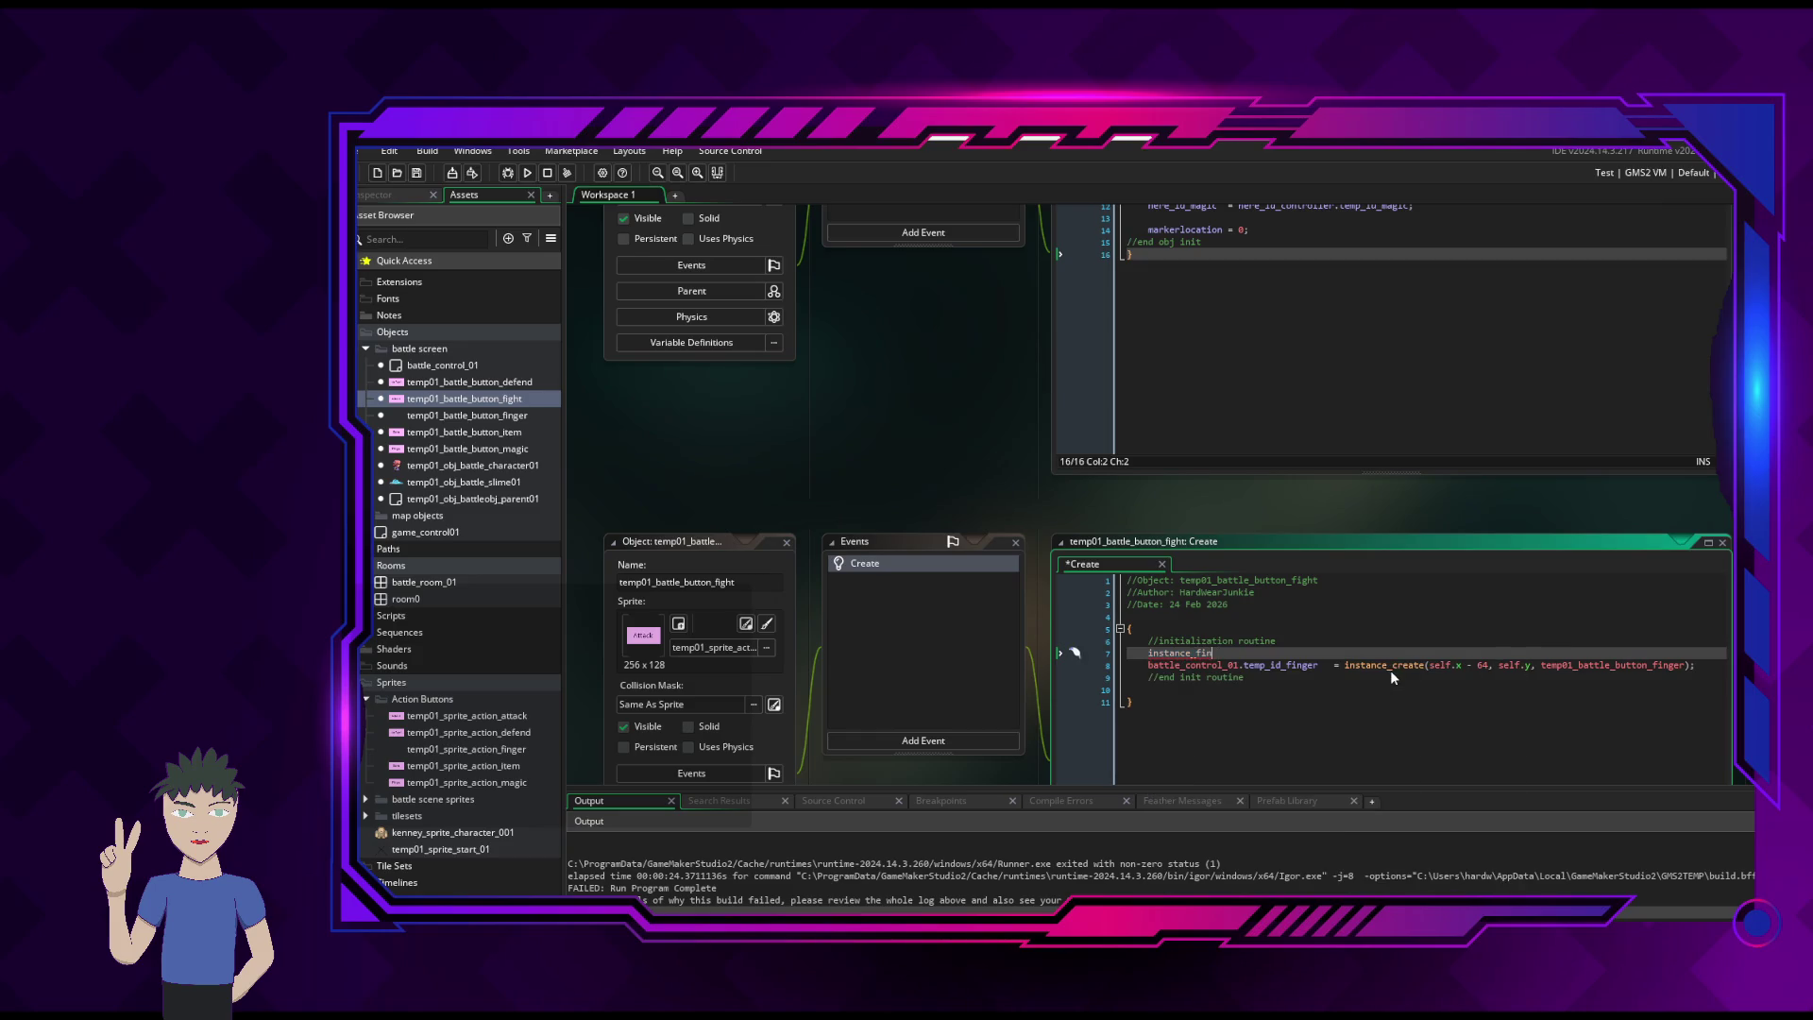
pyautogui.press('Return')
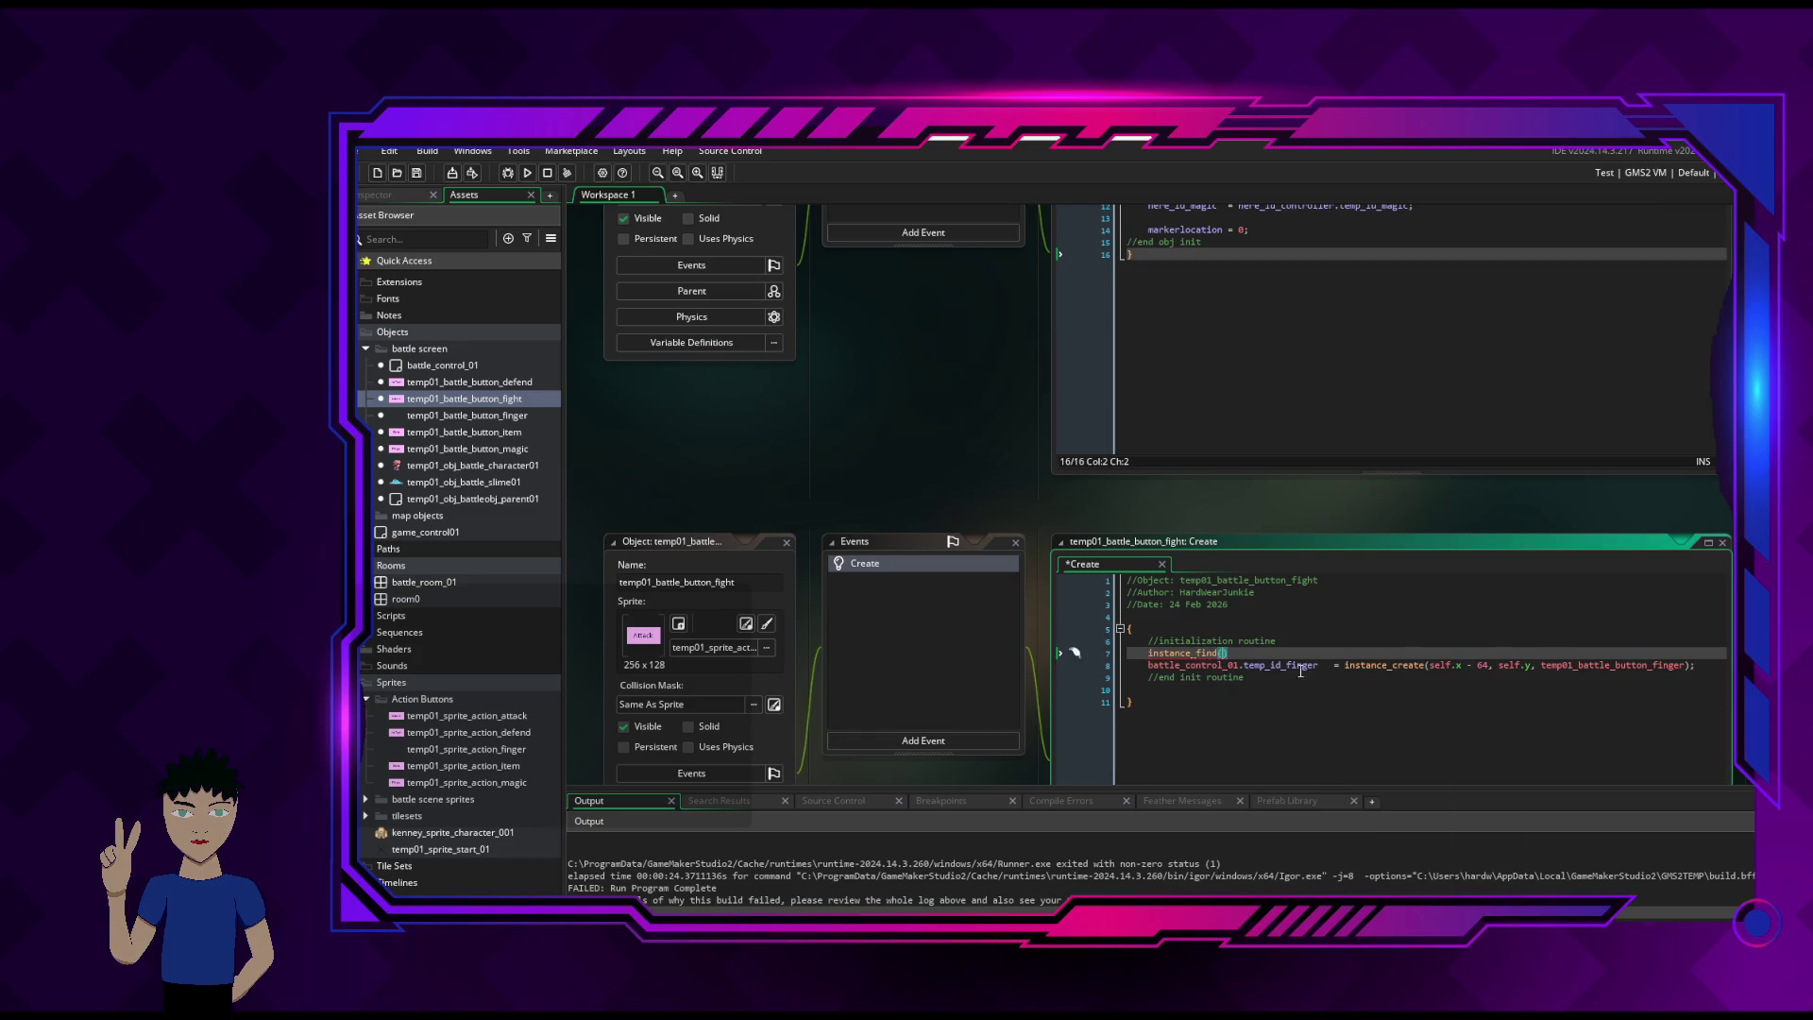
pyautogui.write('(battle')
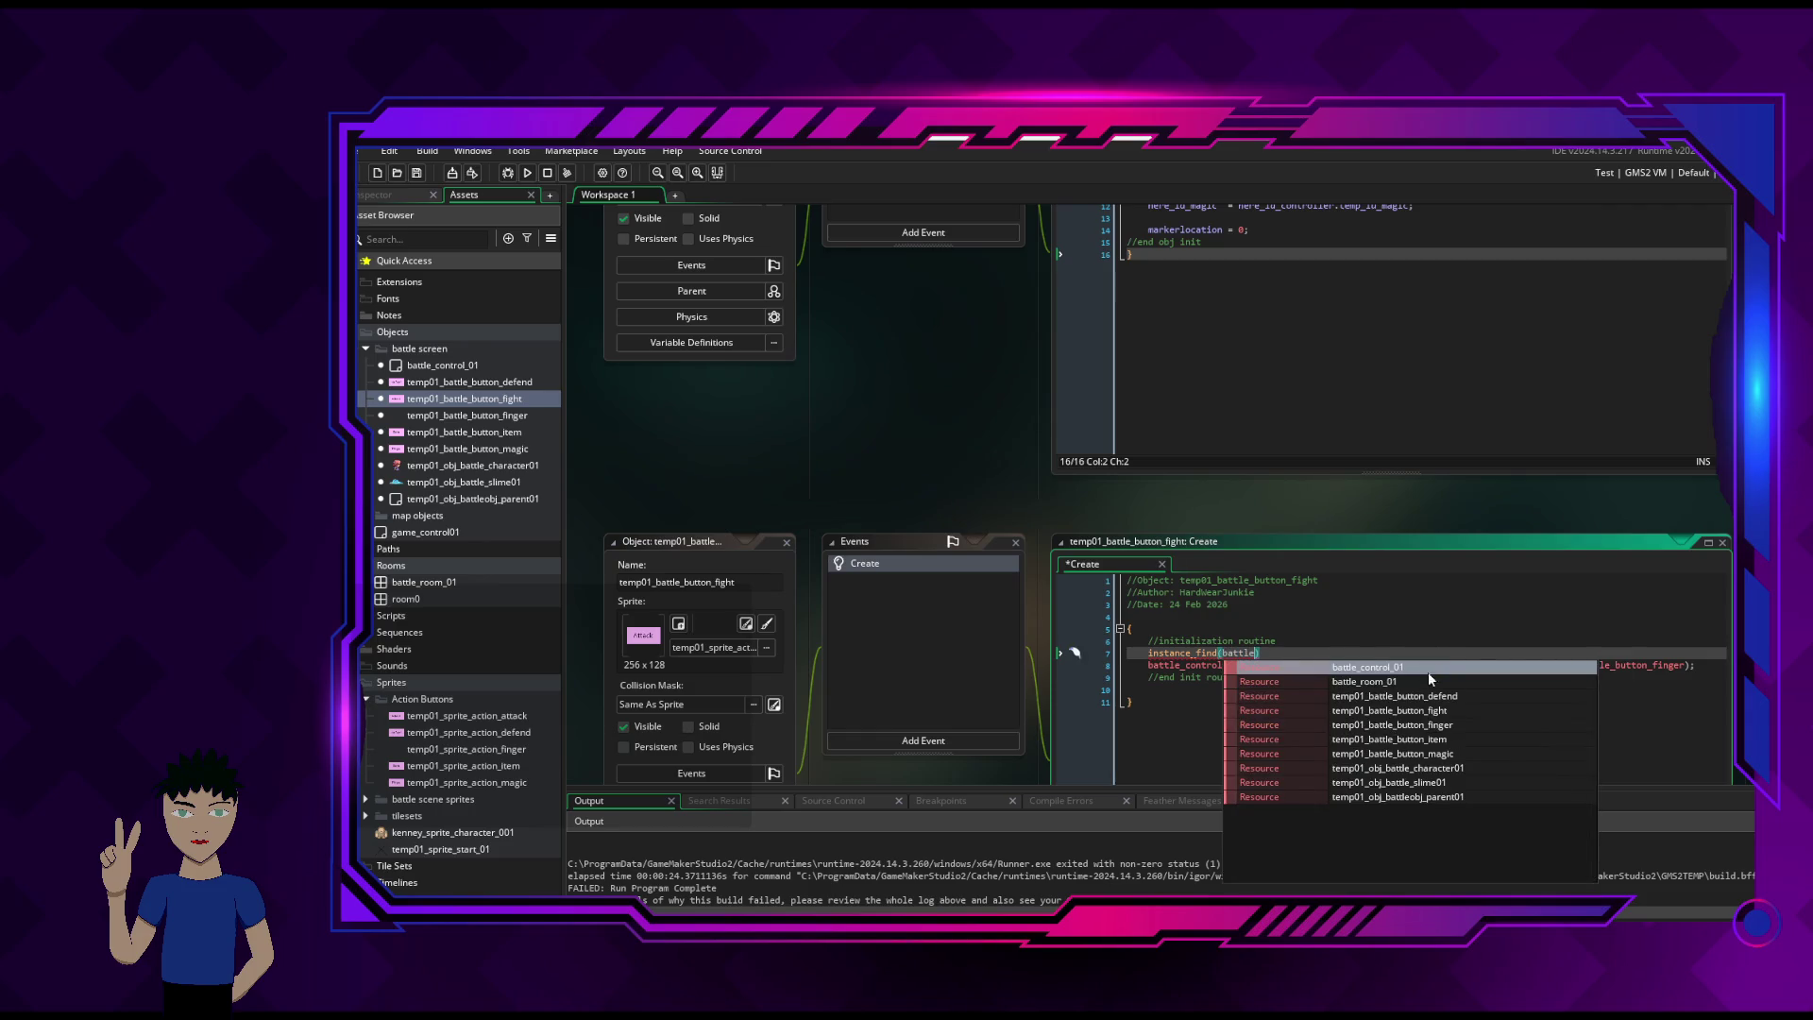
pyautogui.click(1424, 668)
pyautogui.write(', ')
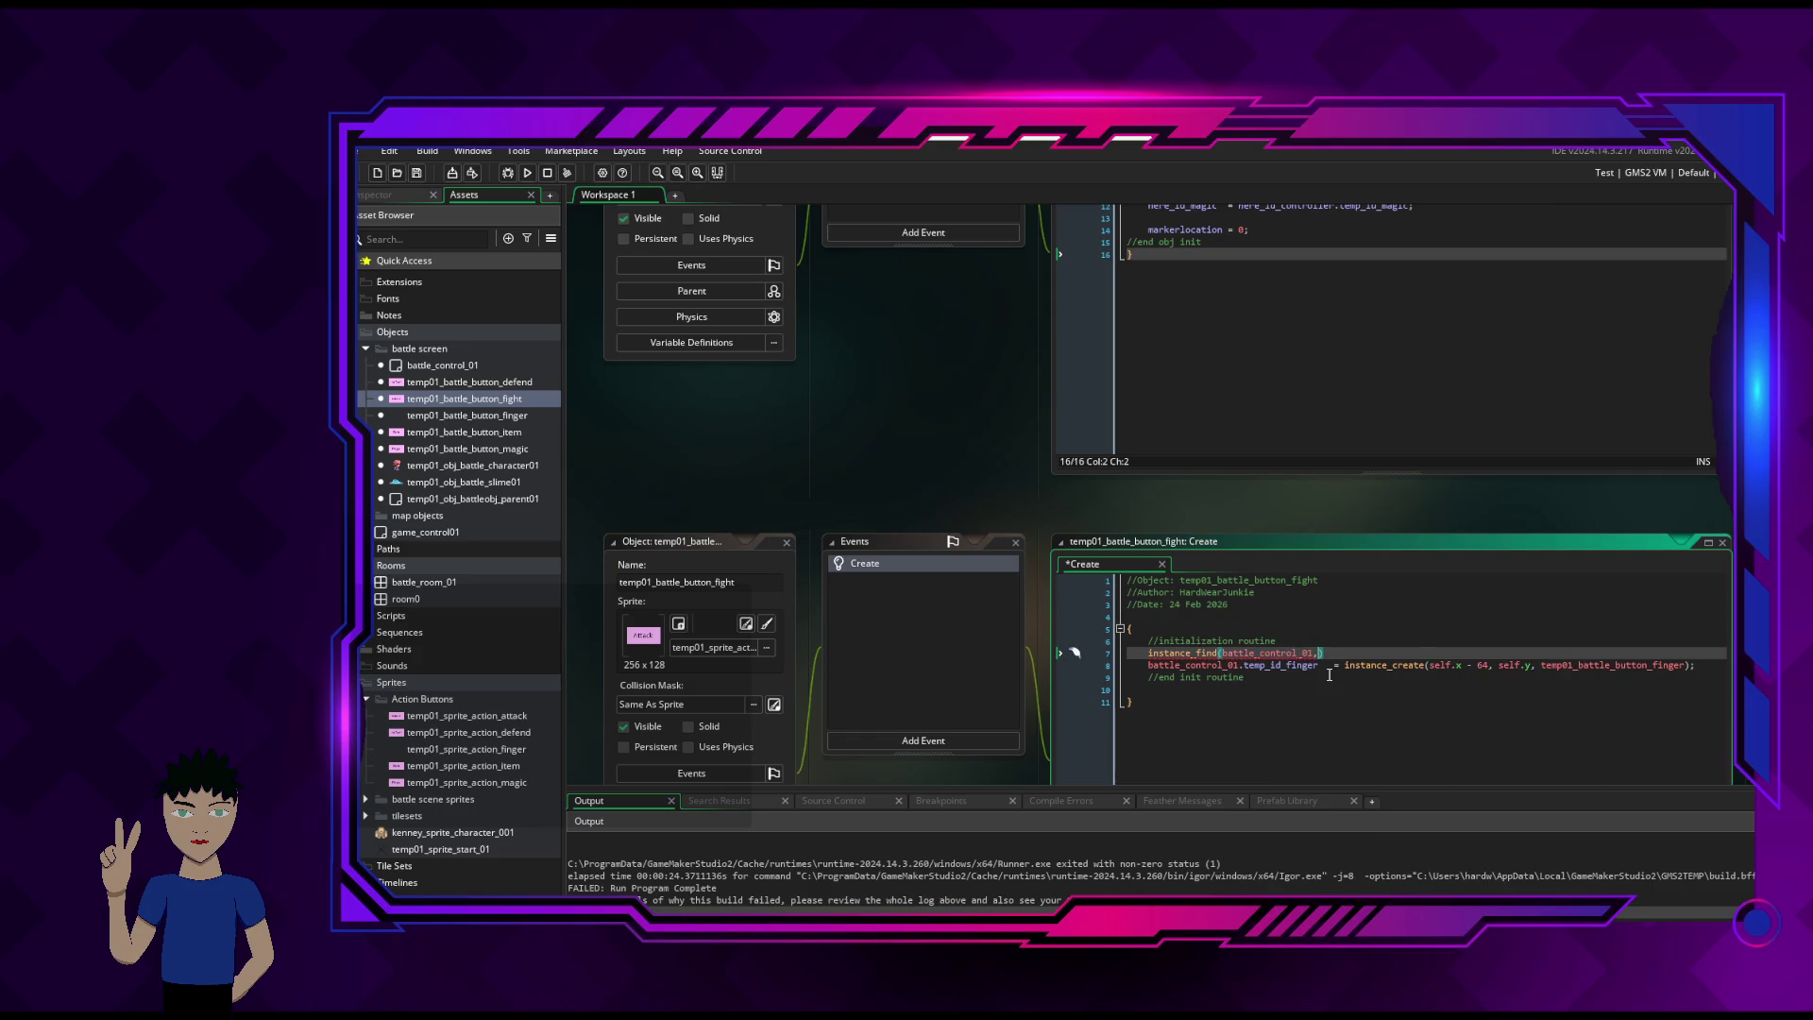
pyautogui.write('0')
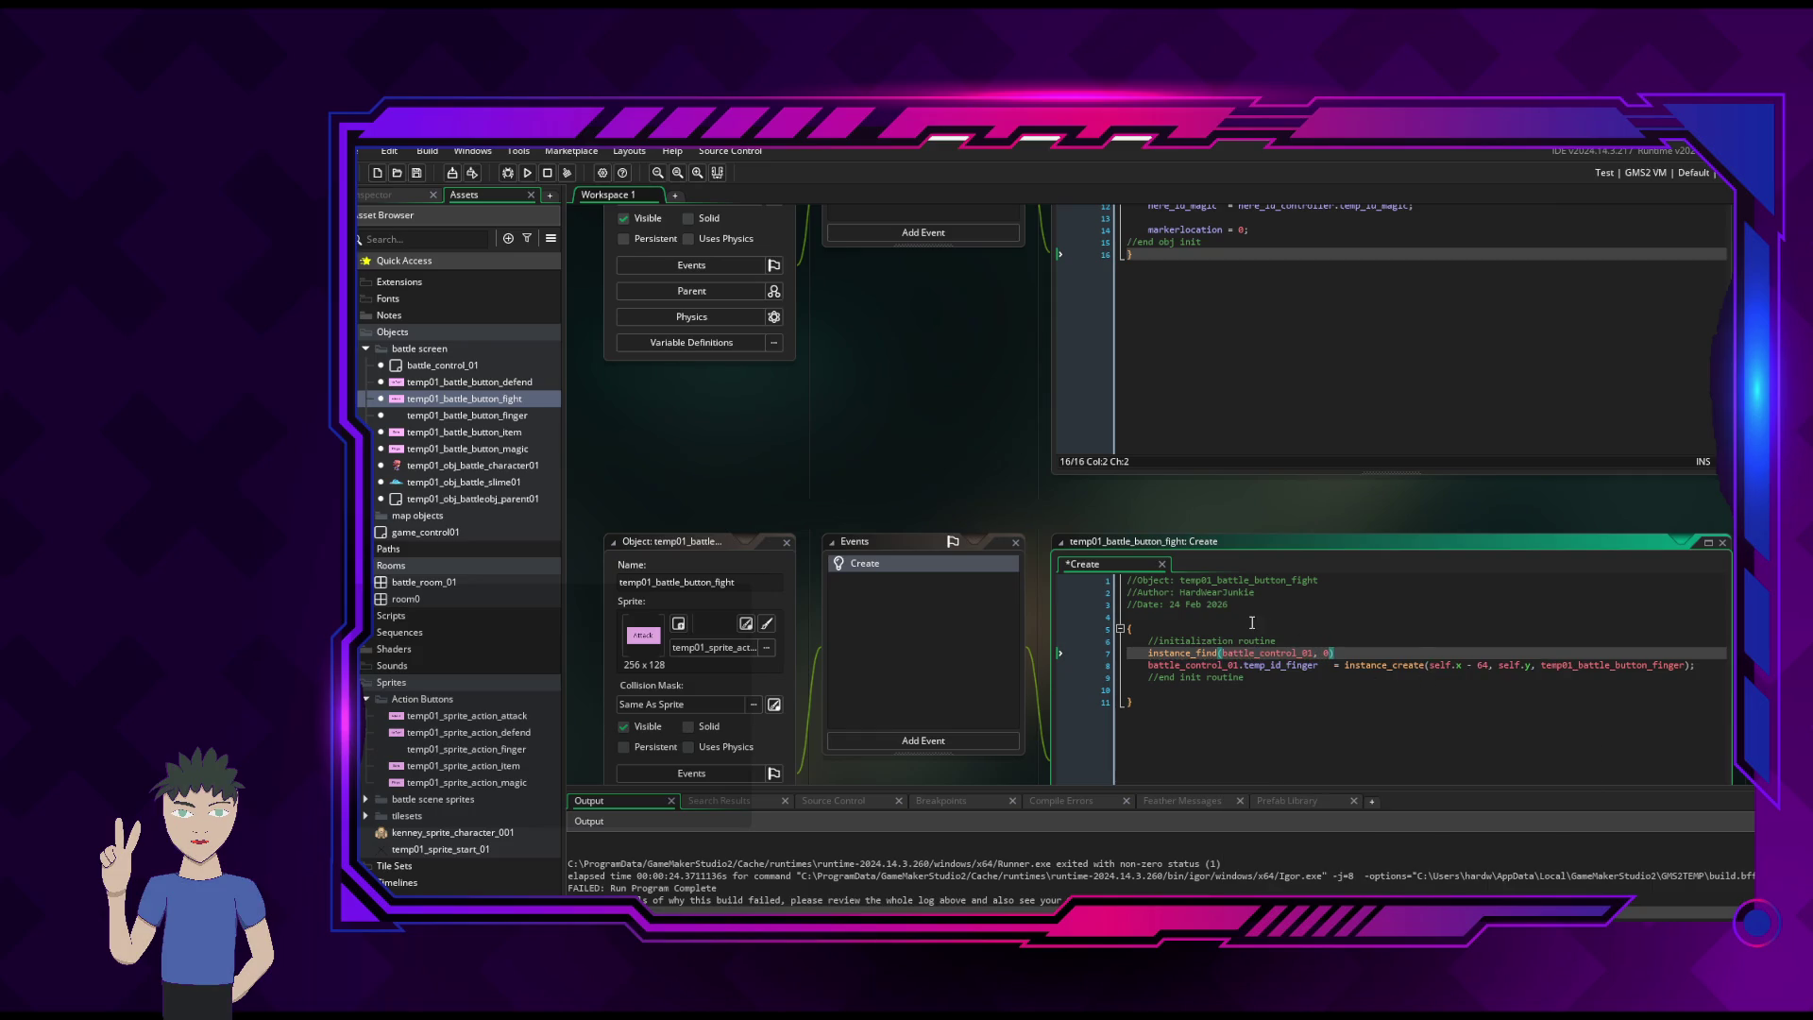
pyautogui.moveTo(1149, 655)
pyautogui.write('here_id')
pyautogui.press('BackSpace')
pyautogui.press('BackSpace')
pyautogui.press('BackSpace')
pyautogui.write('control')
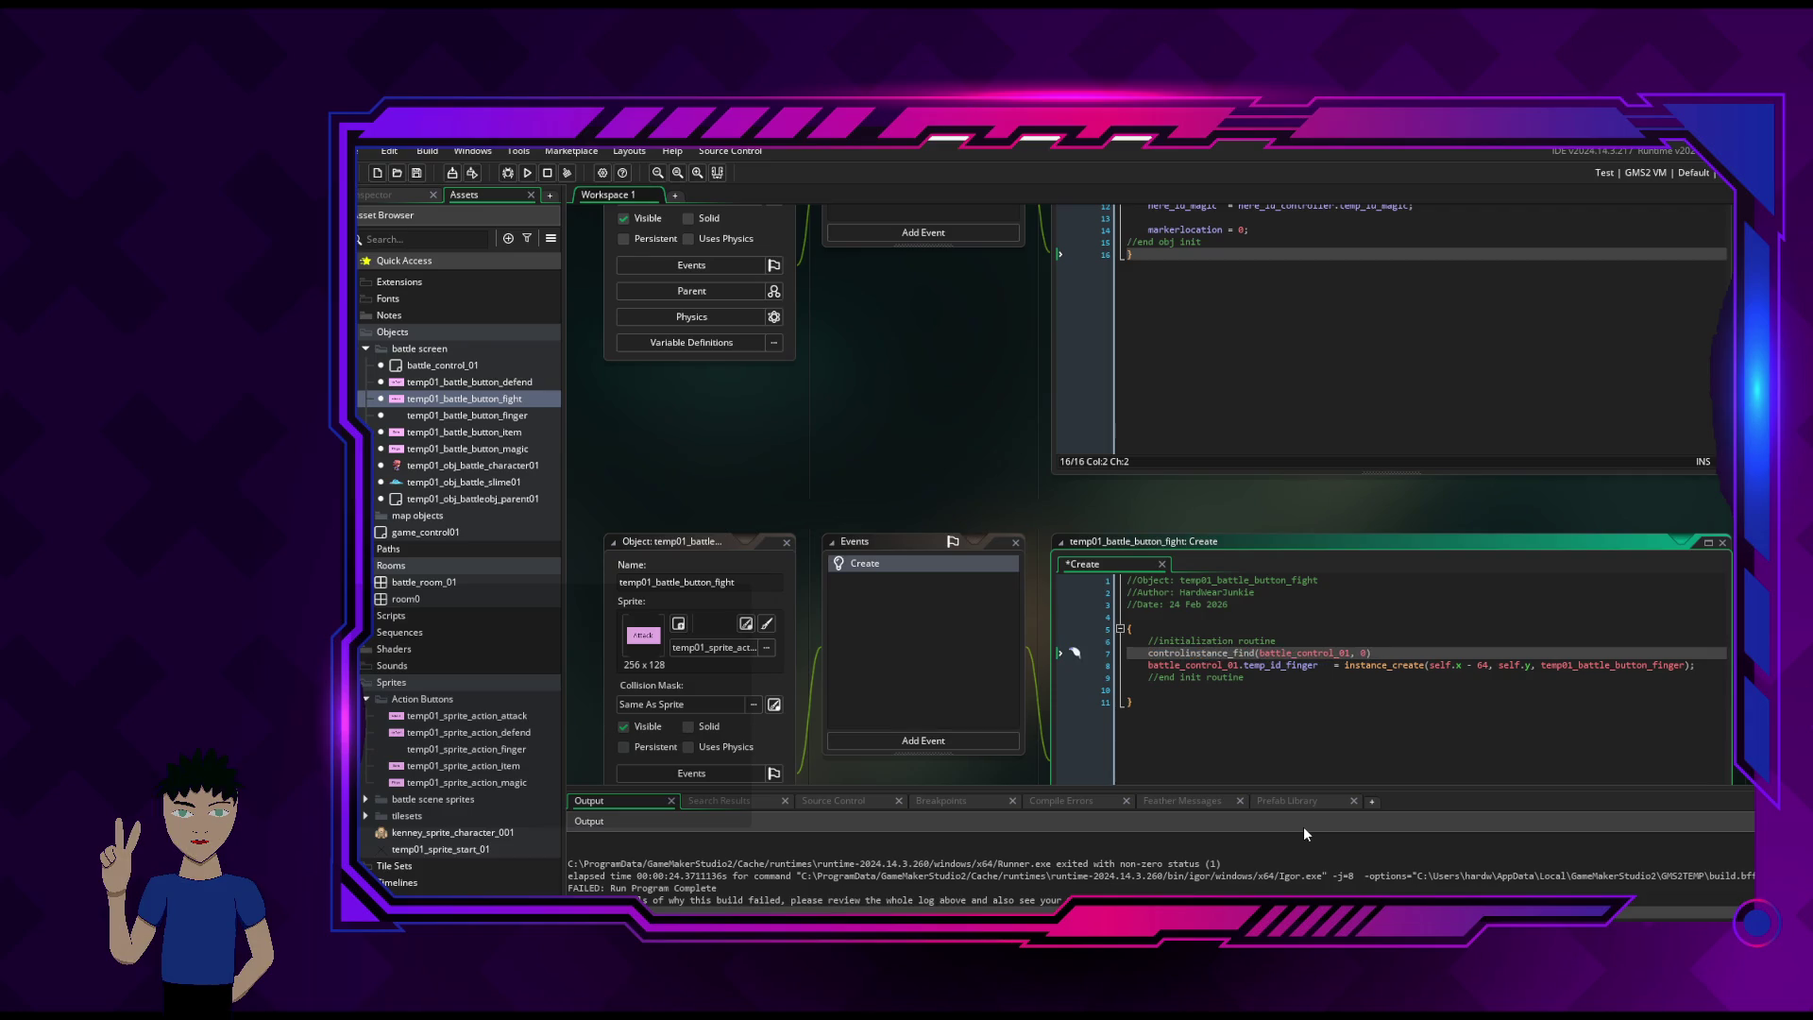
pyautogui.write('_id ')
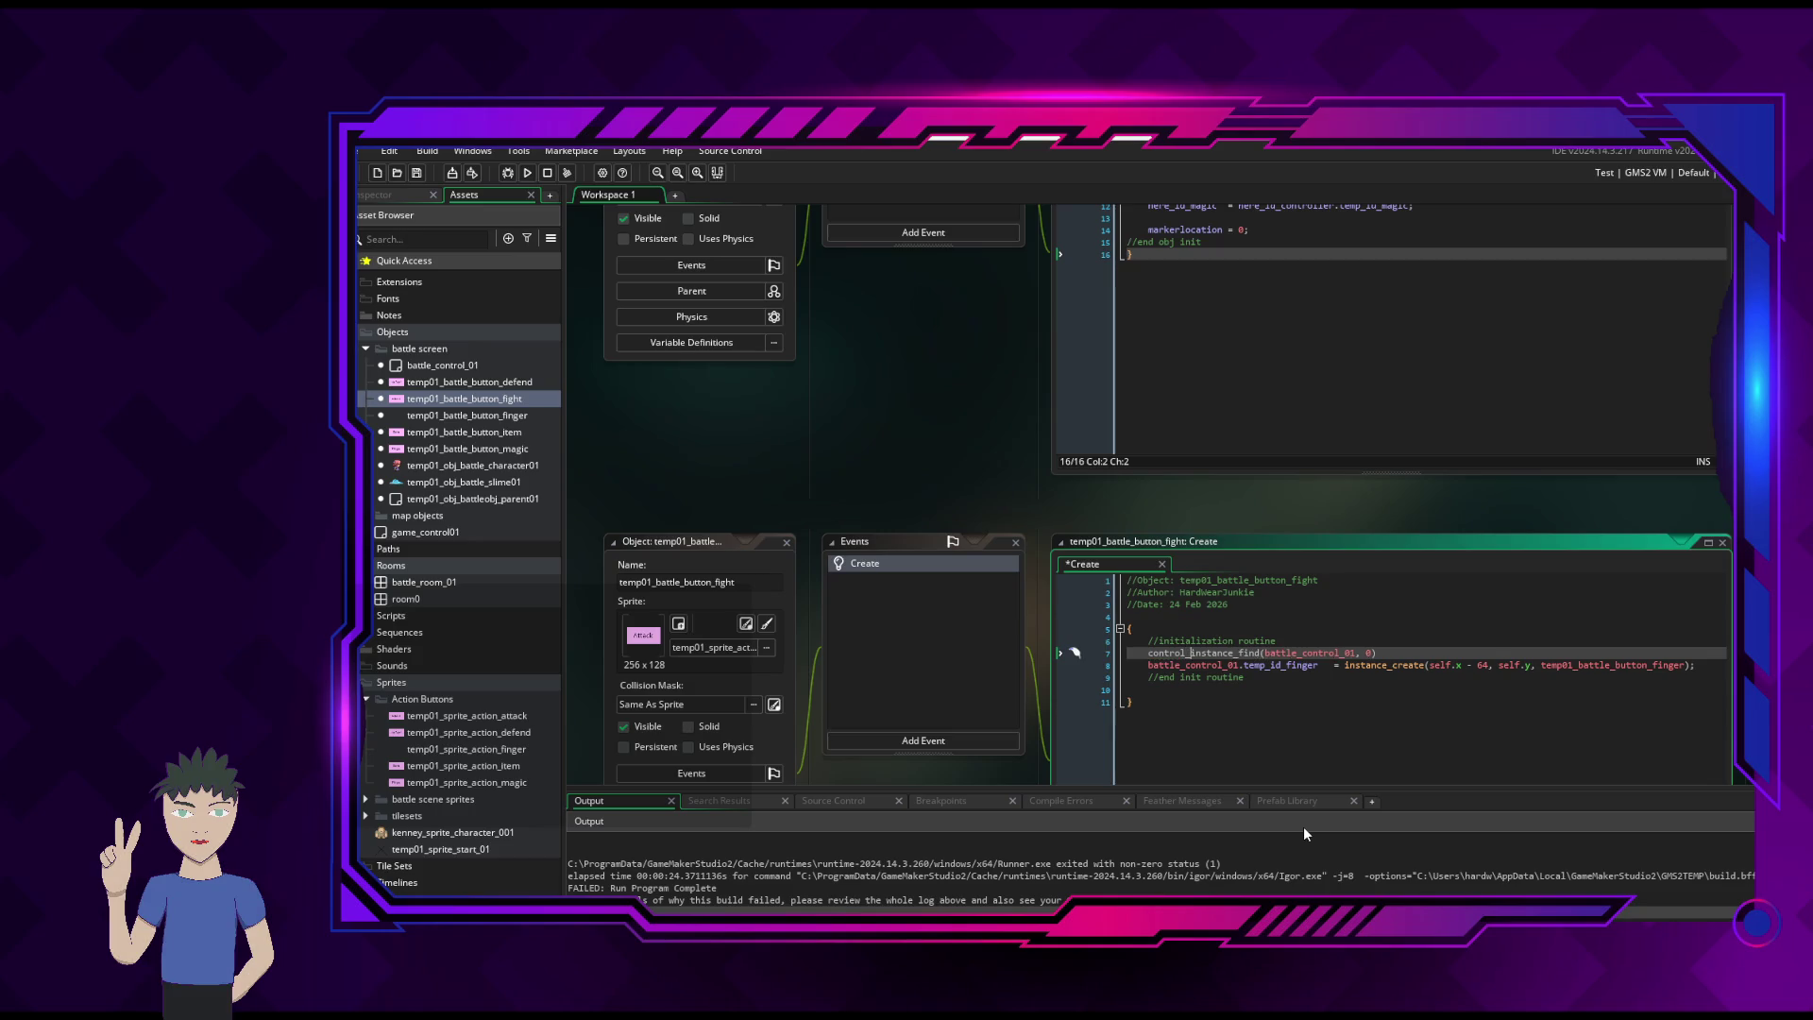
pyautogui.write('=')
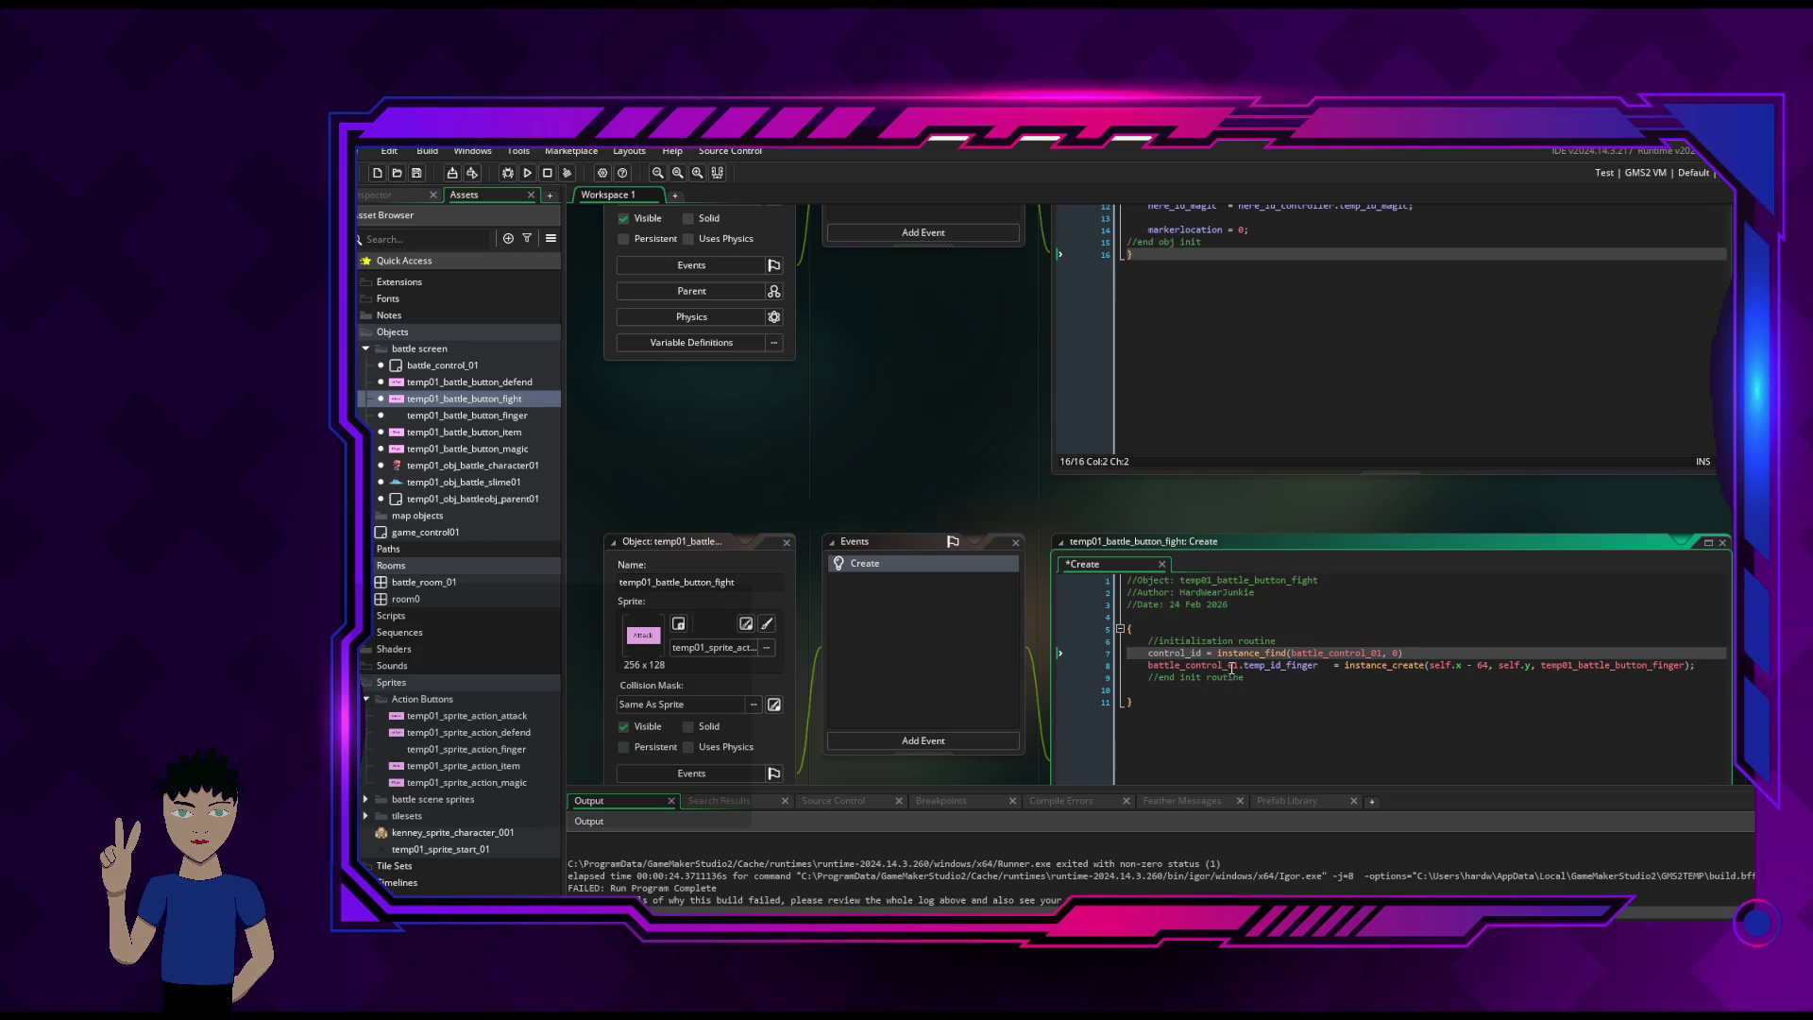
# - Change line 8's battle_control_01 reference to control_id.temp_id_finger and save
pyautogui.click(1238, 665)
pyautogui.press('BackSpace')
pyautogui.press('BackSpace')
pyautogui.press('BackSpace')
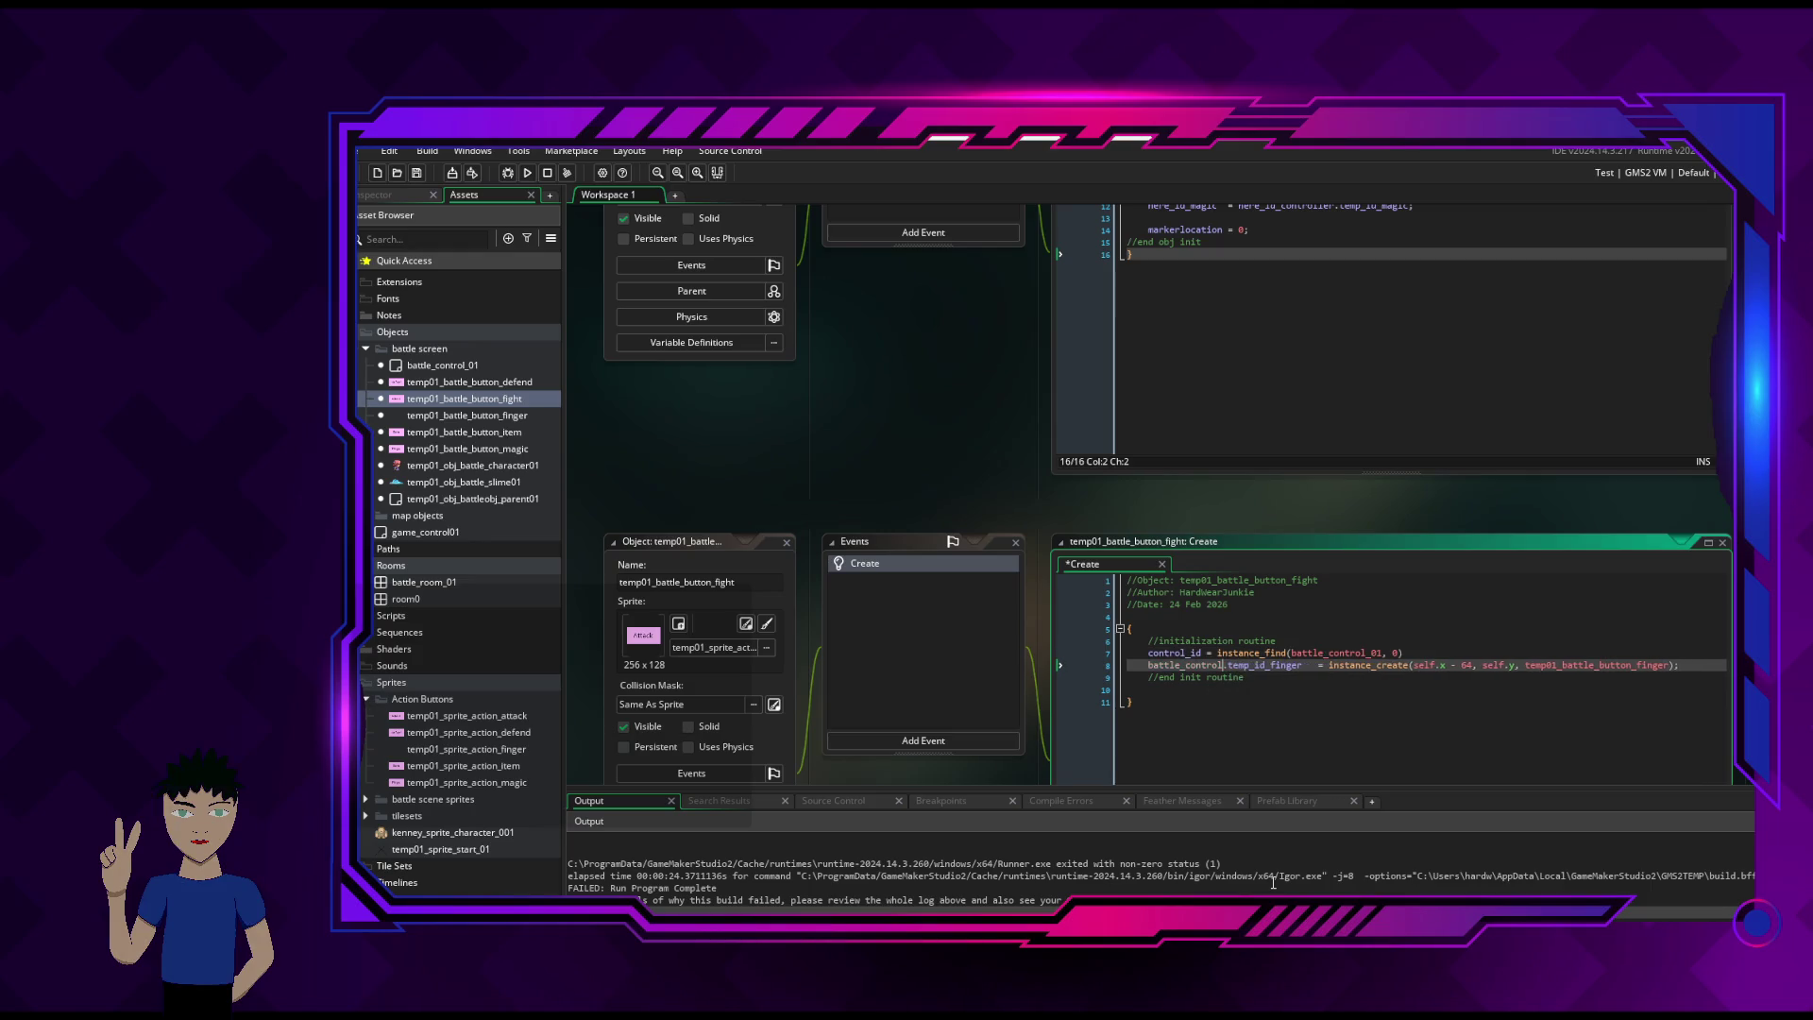
pyautogui.press('BackSpace')
pyautogui.press('BackSpace')
pyautogui.press('BackSpace')
pyautogui.write('cton')
pyautogui.write('rol')
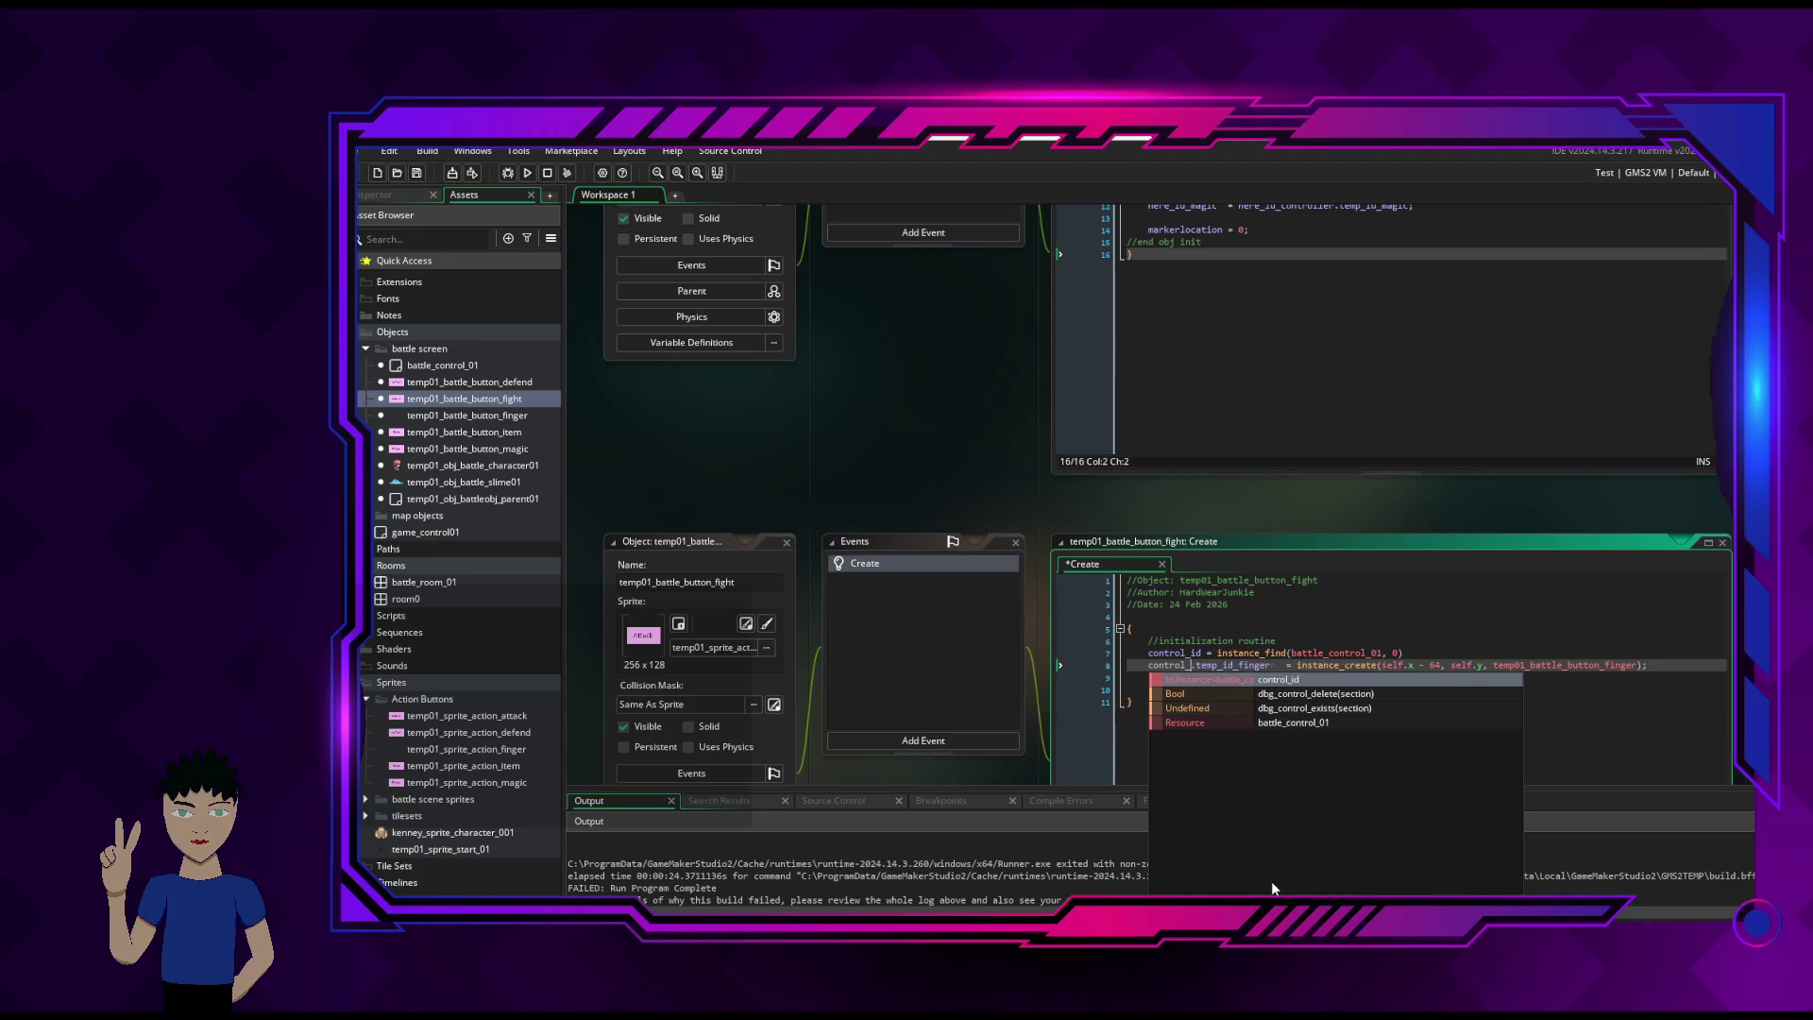
pyautogui.press('Return')
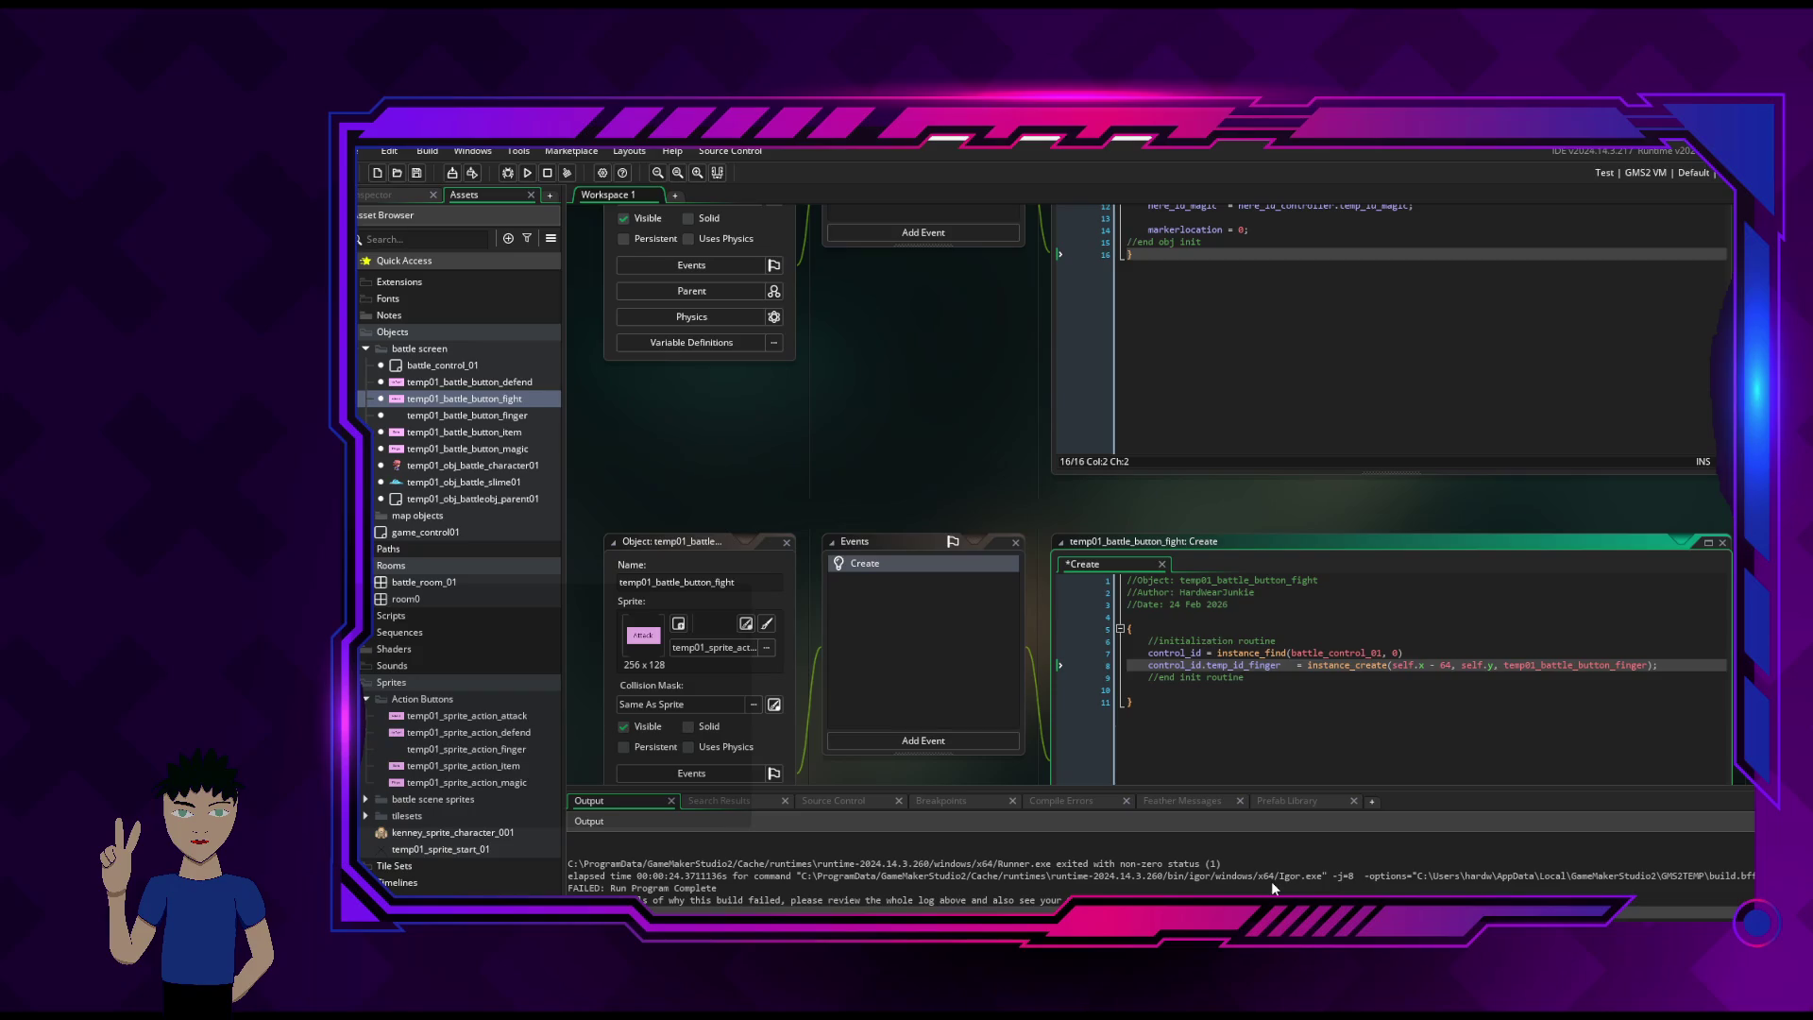
pyautogui.hotkey('ctrl', 's')
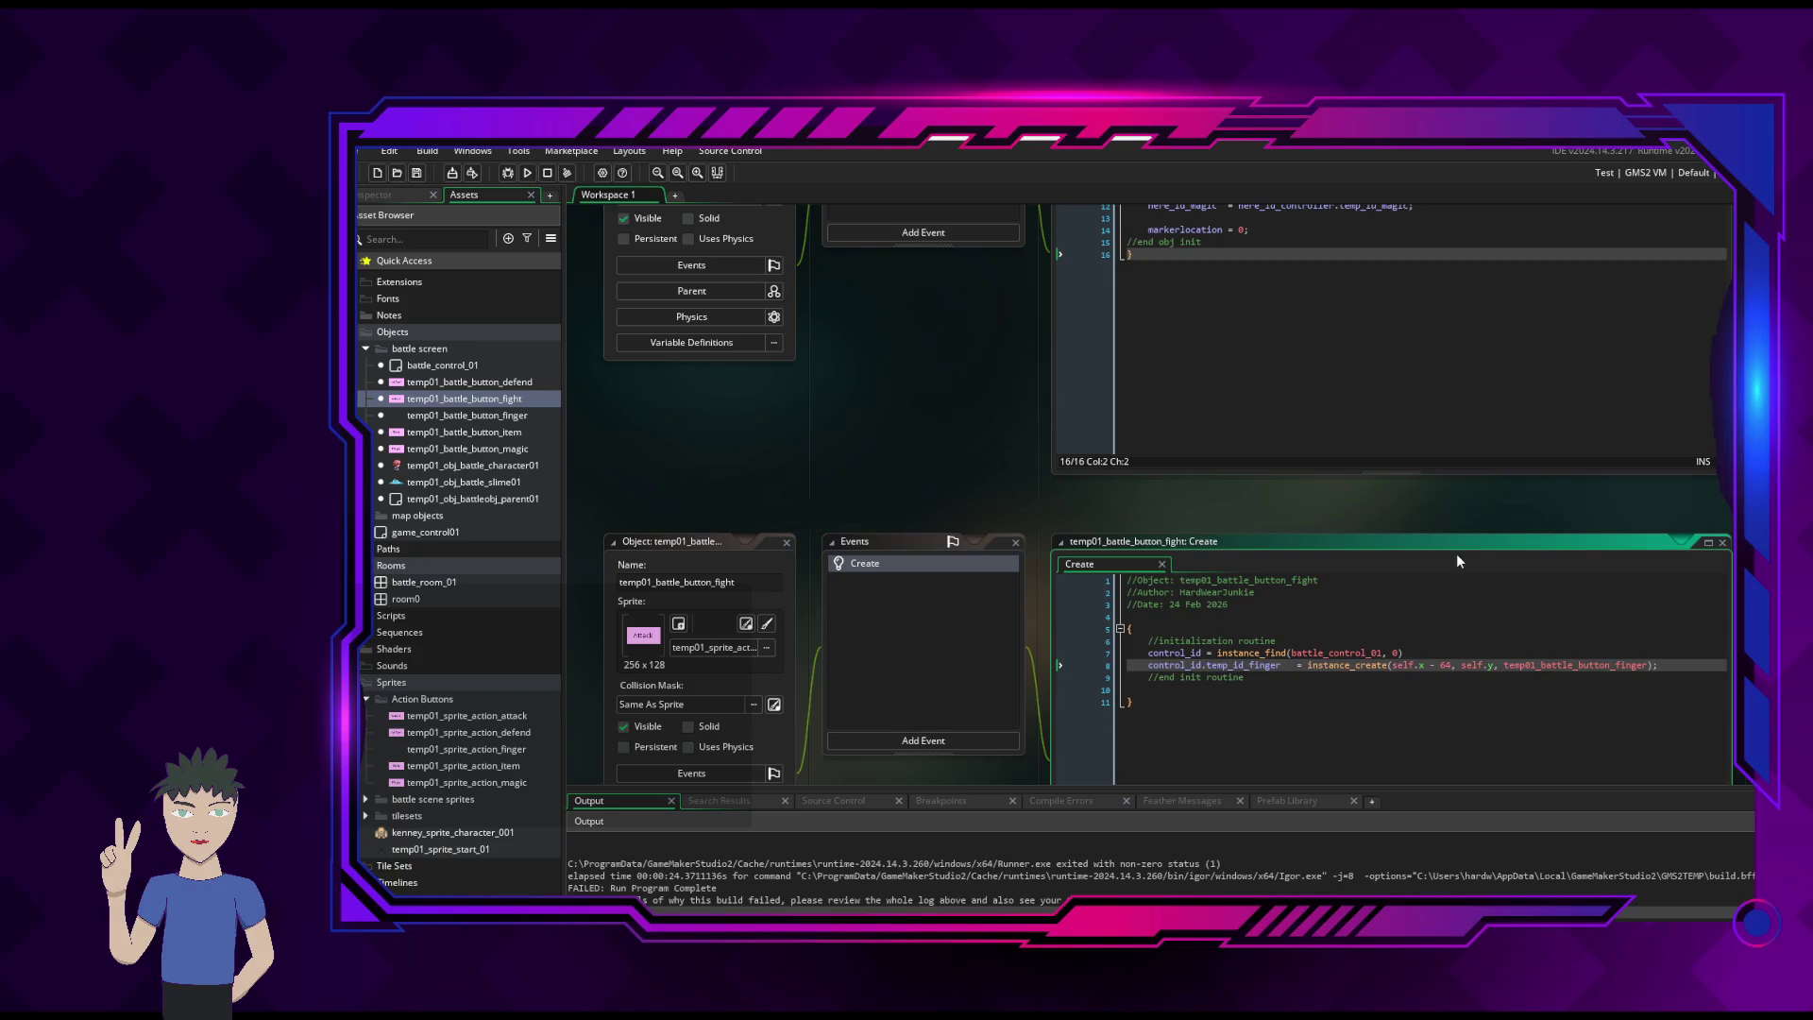
pyautogui.click(1295, 652)
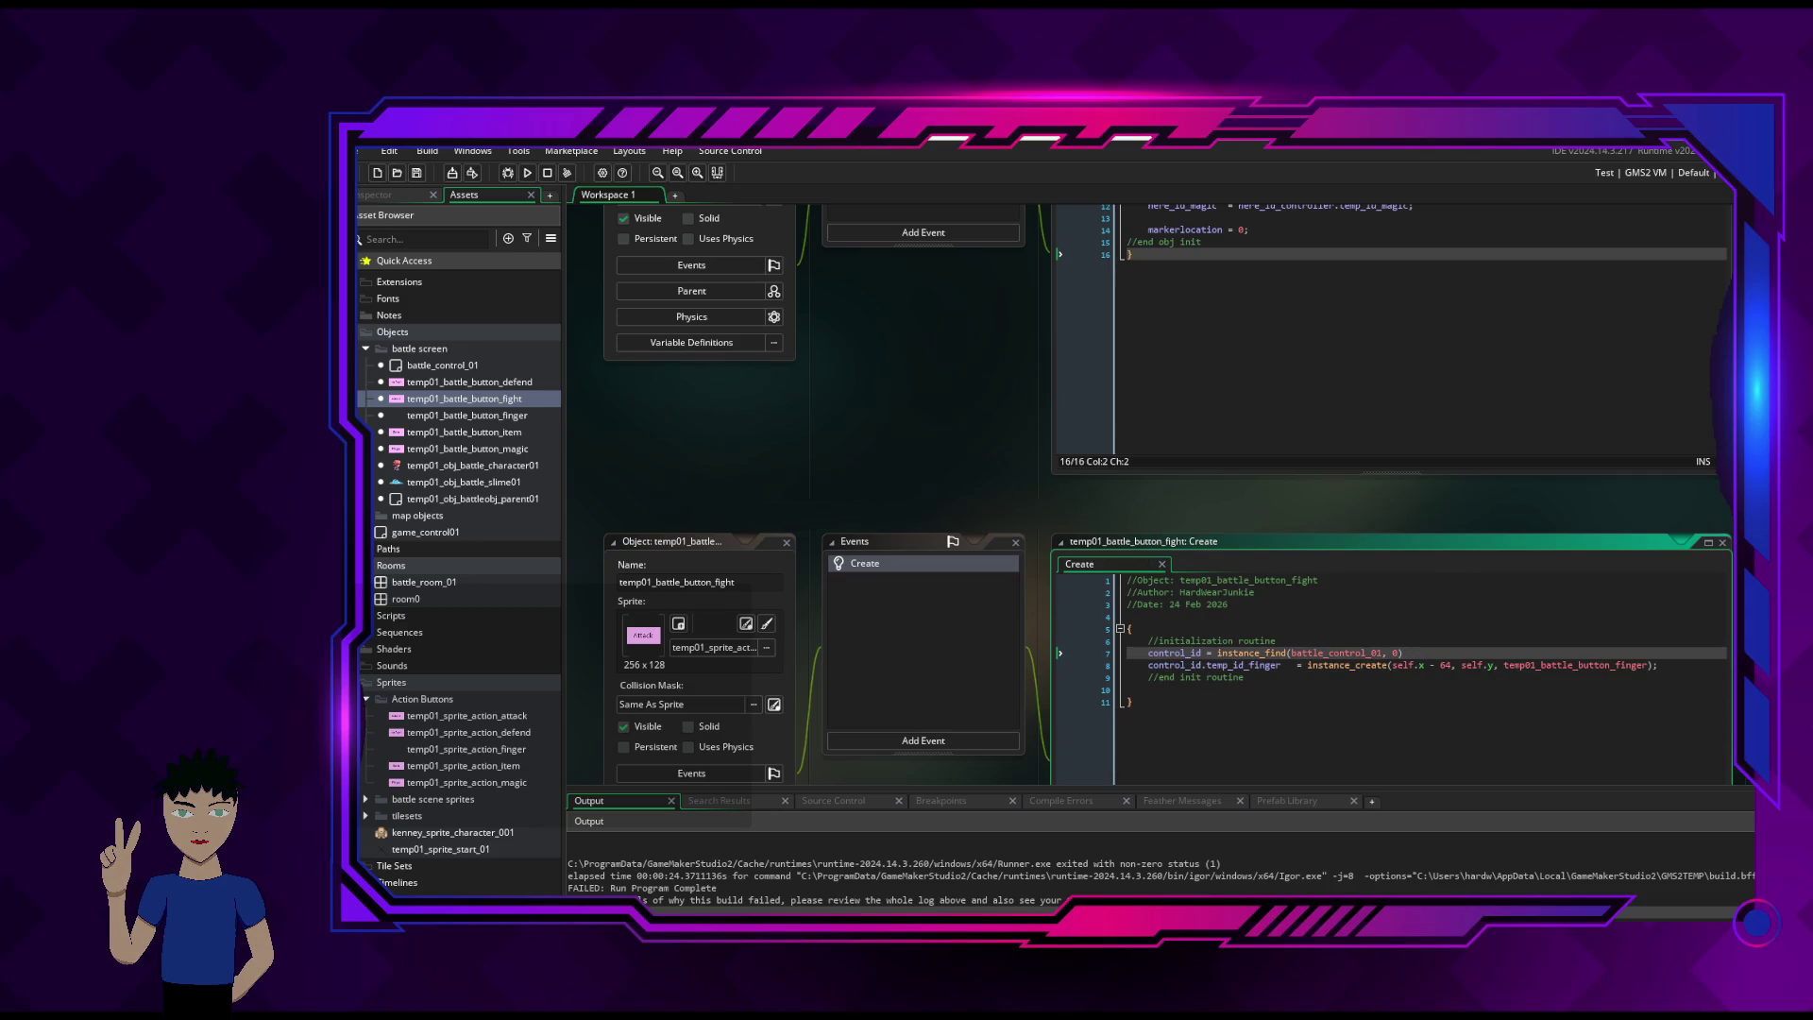
# - Build and run the game to test the control_id change
pyautogui.moveTo(411, 219)
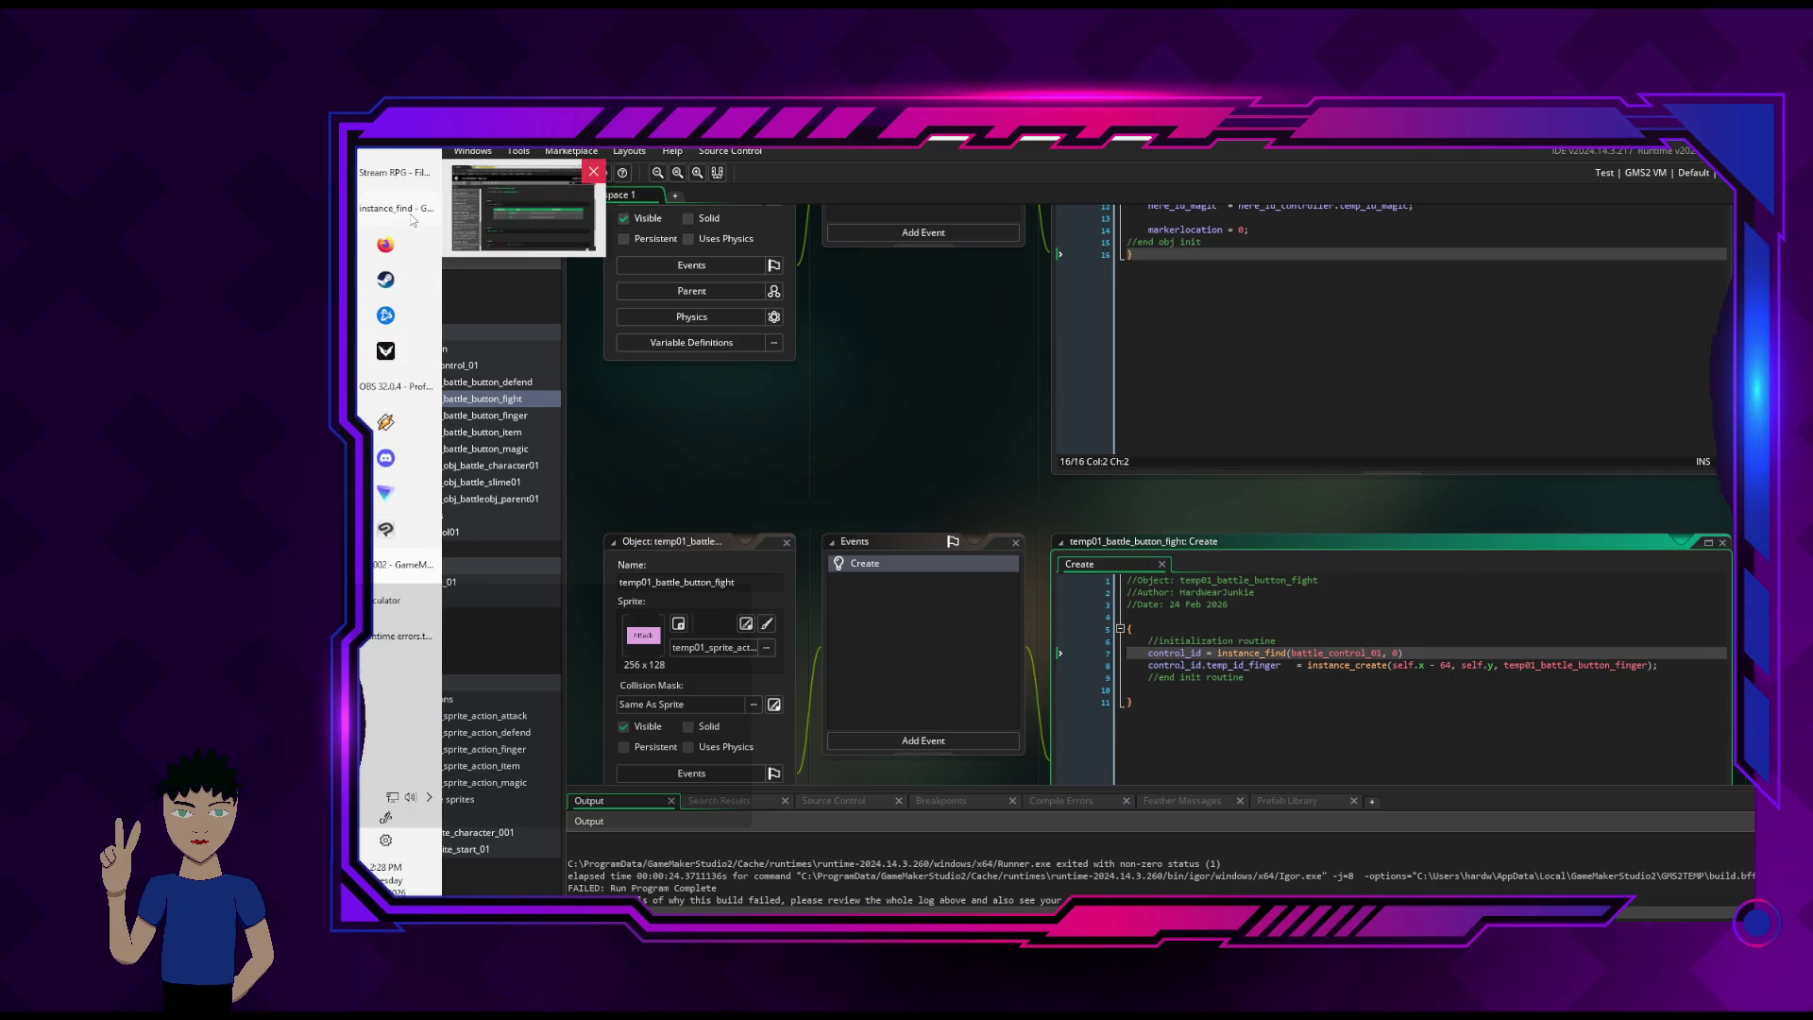
pyautogui.moveTo(397, 566)
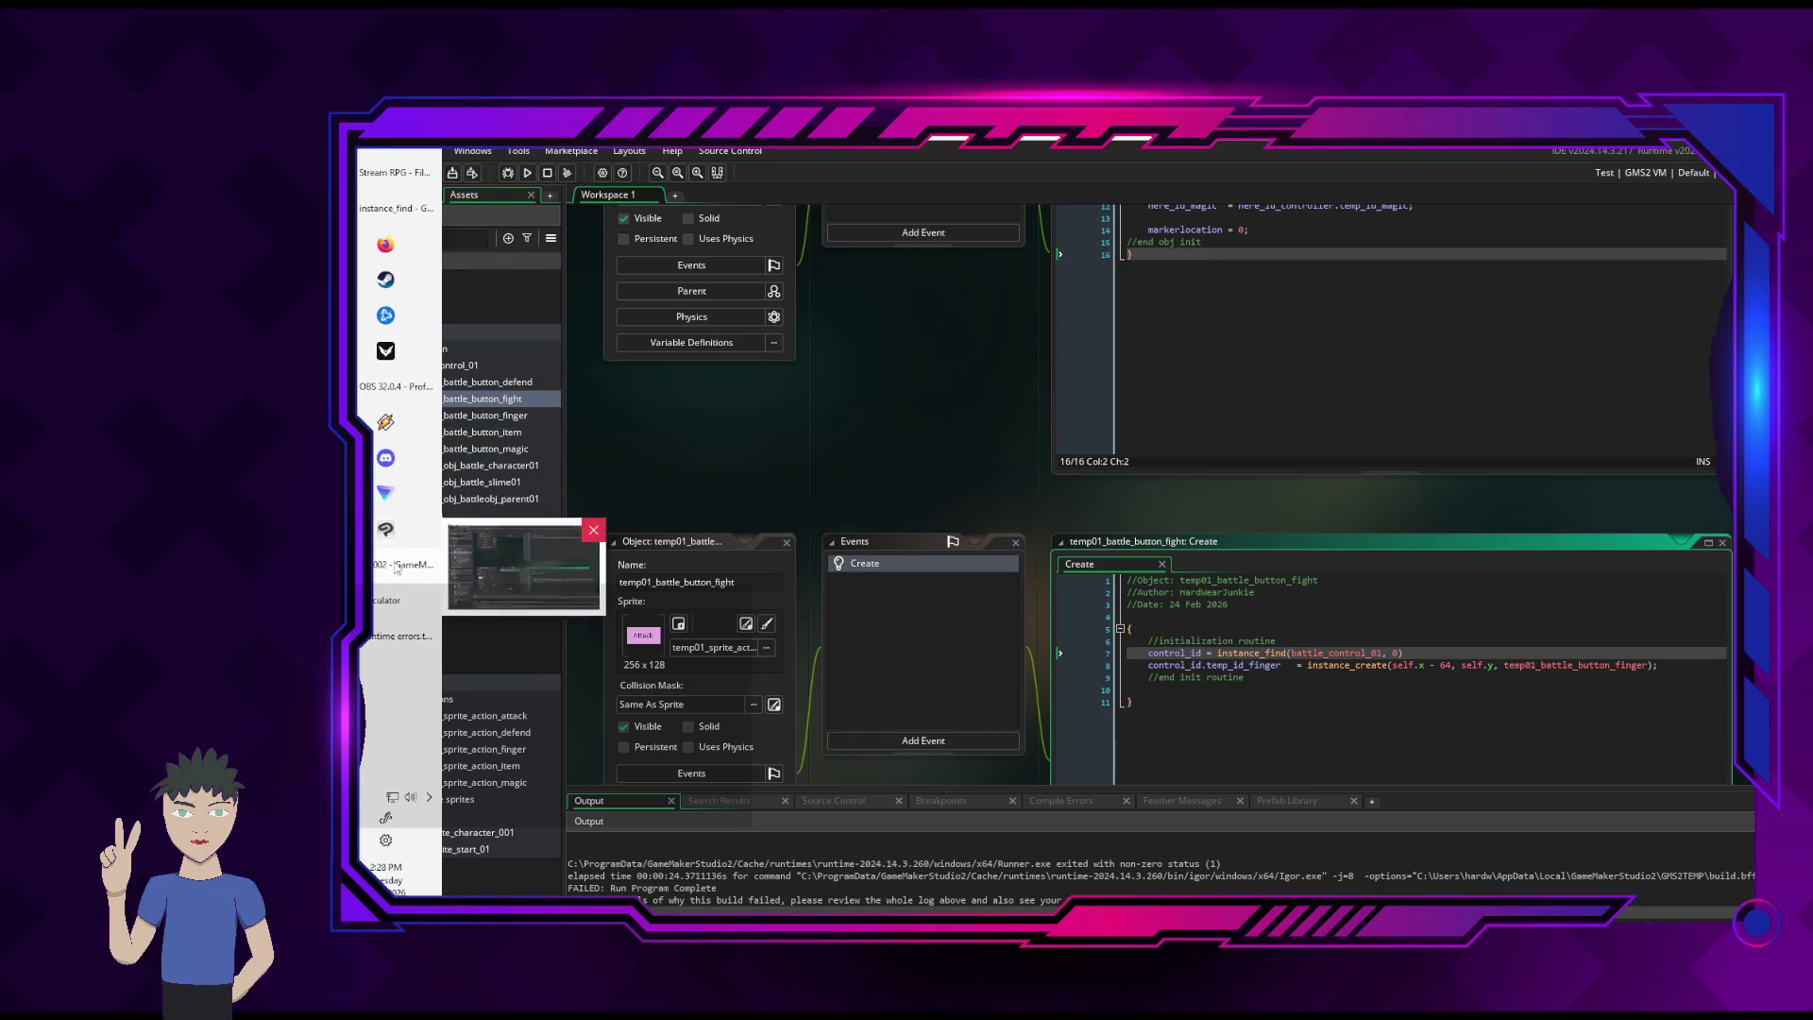
pyautogui.moveTo(388, 651)
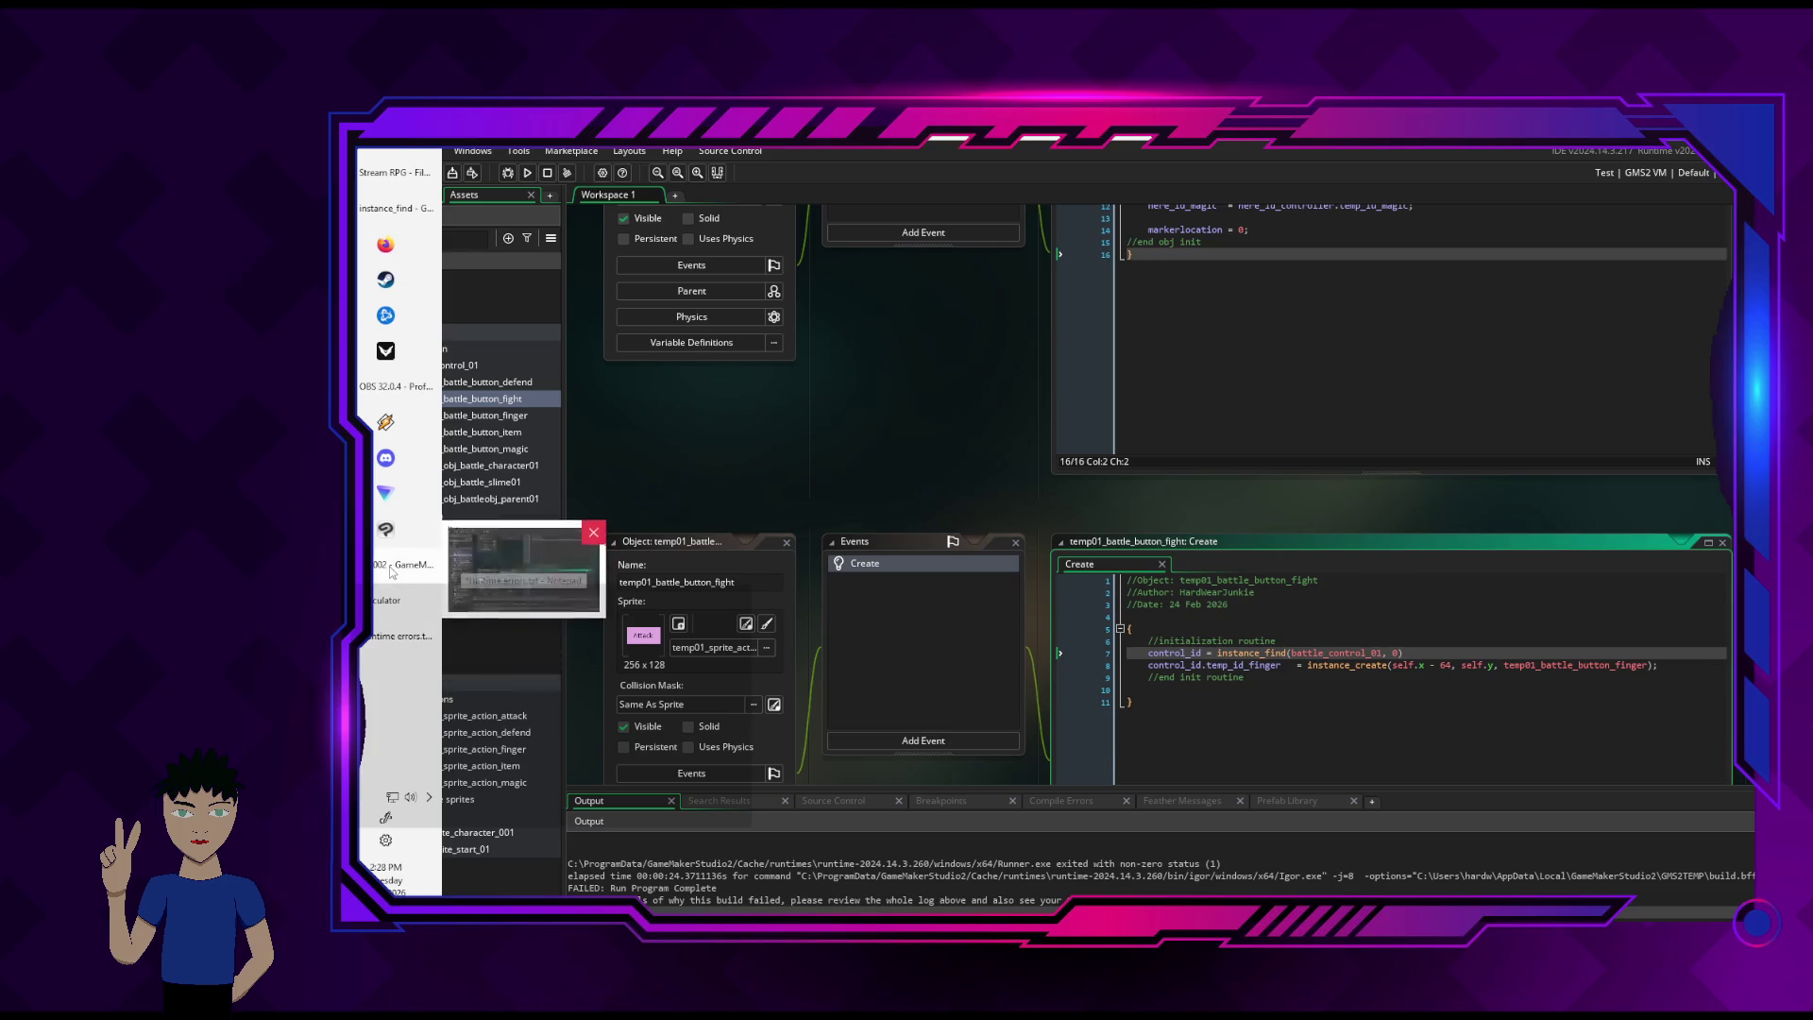
pyautogui.click(529, 172)
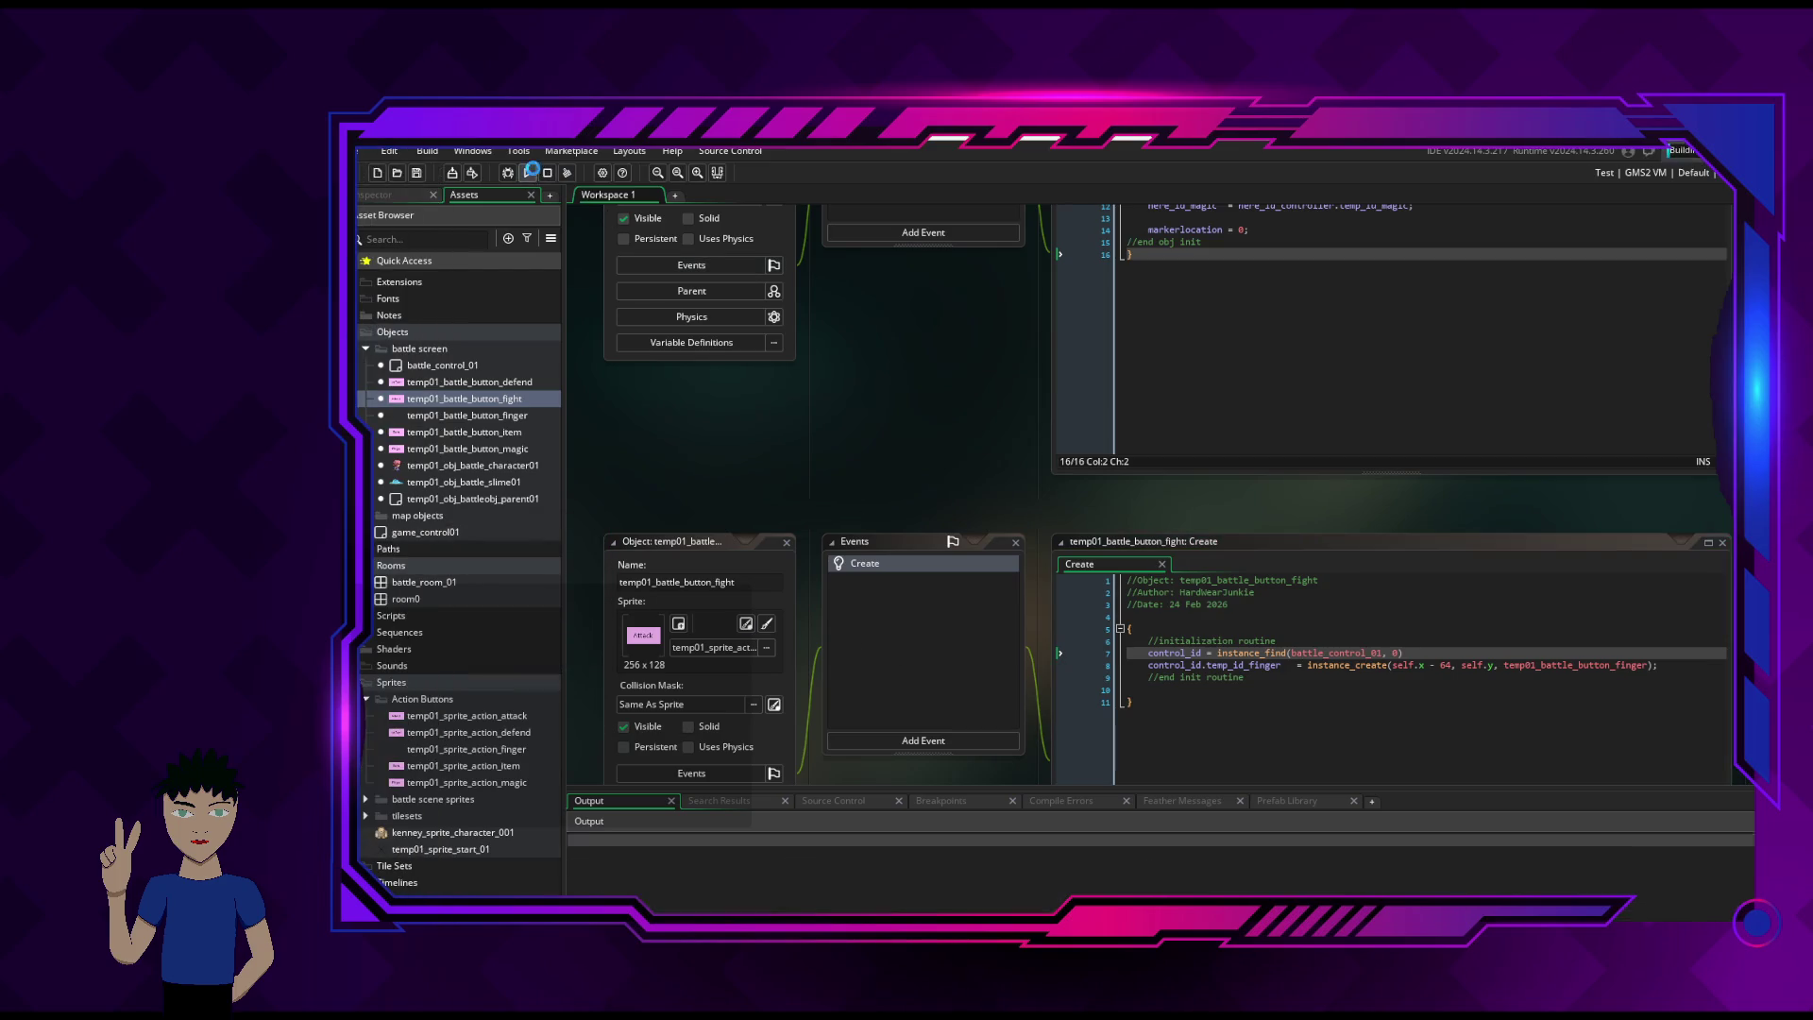
# - Walk the character left, up, right and down until the temp_id_attack Code Error appears
pyautogui.press('Left')
pyautogui.press('Up')
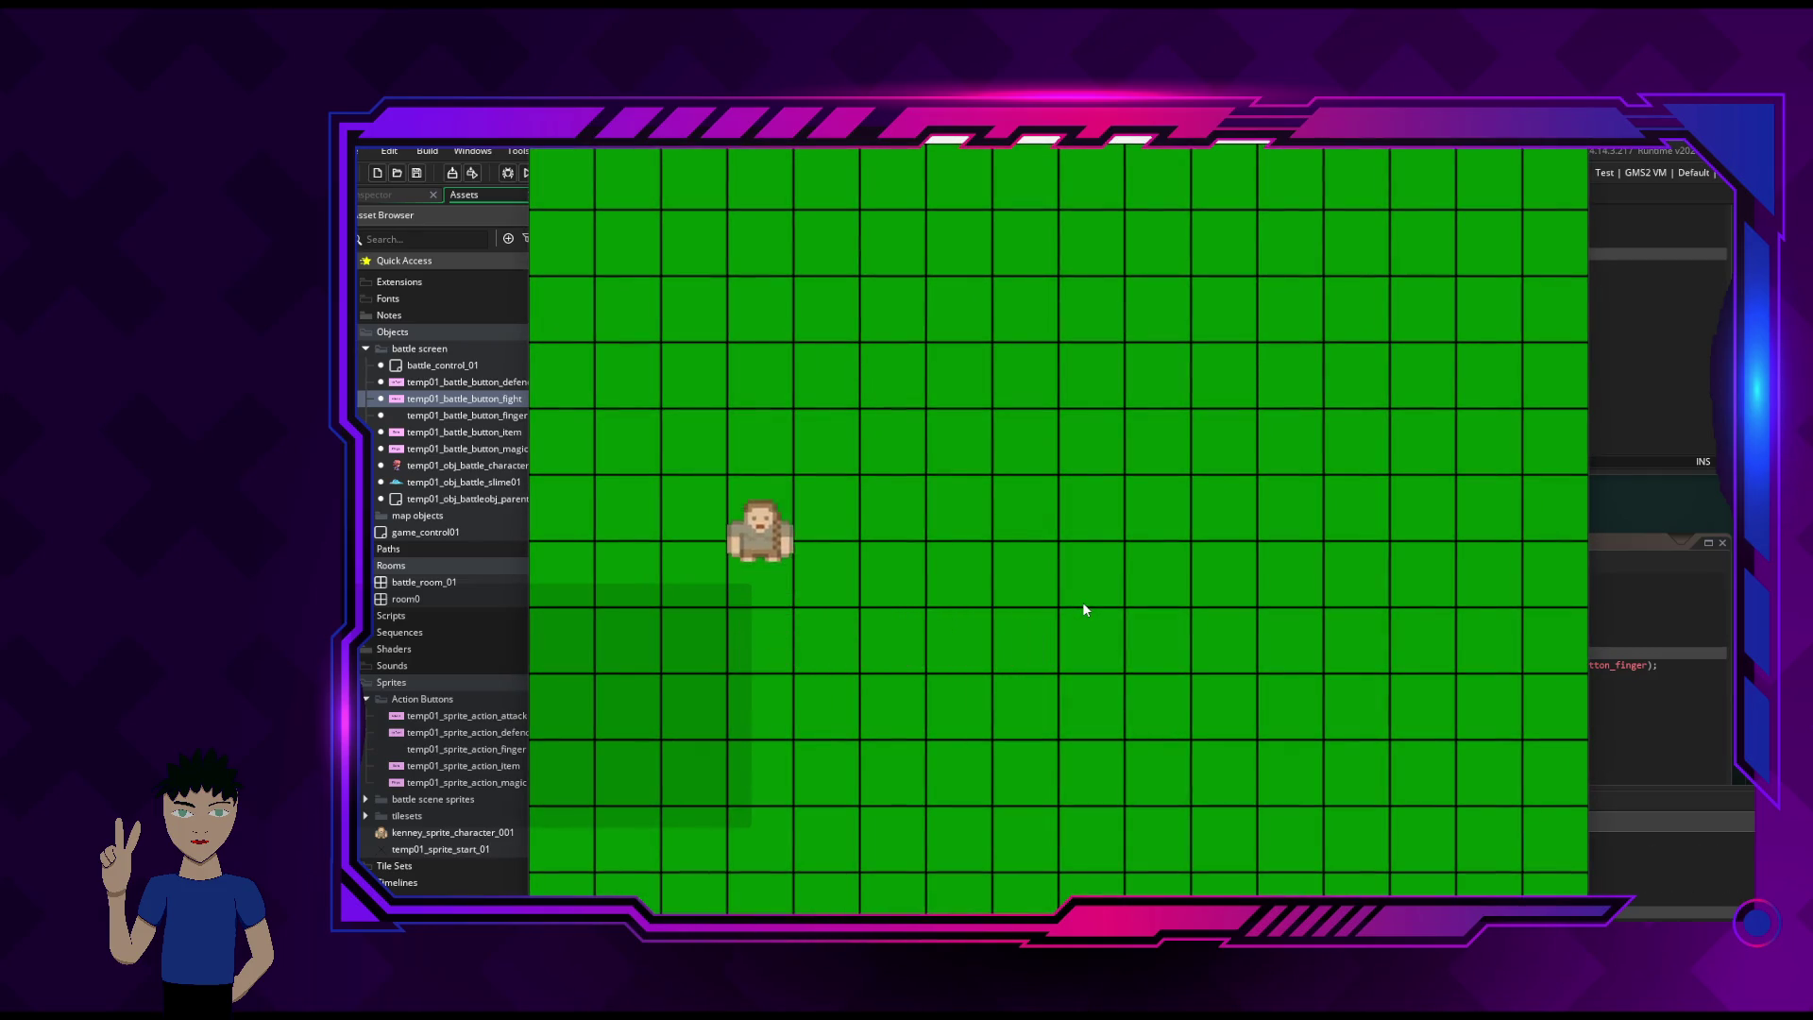
pyautogui.press('Right')
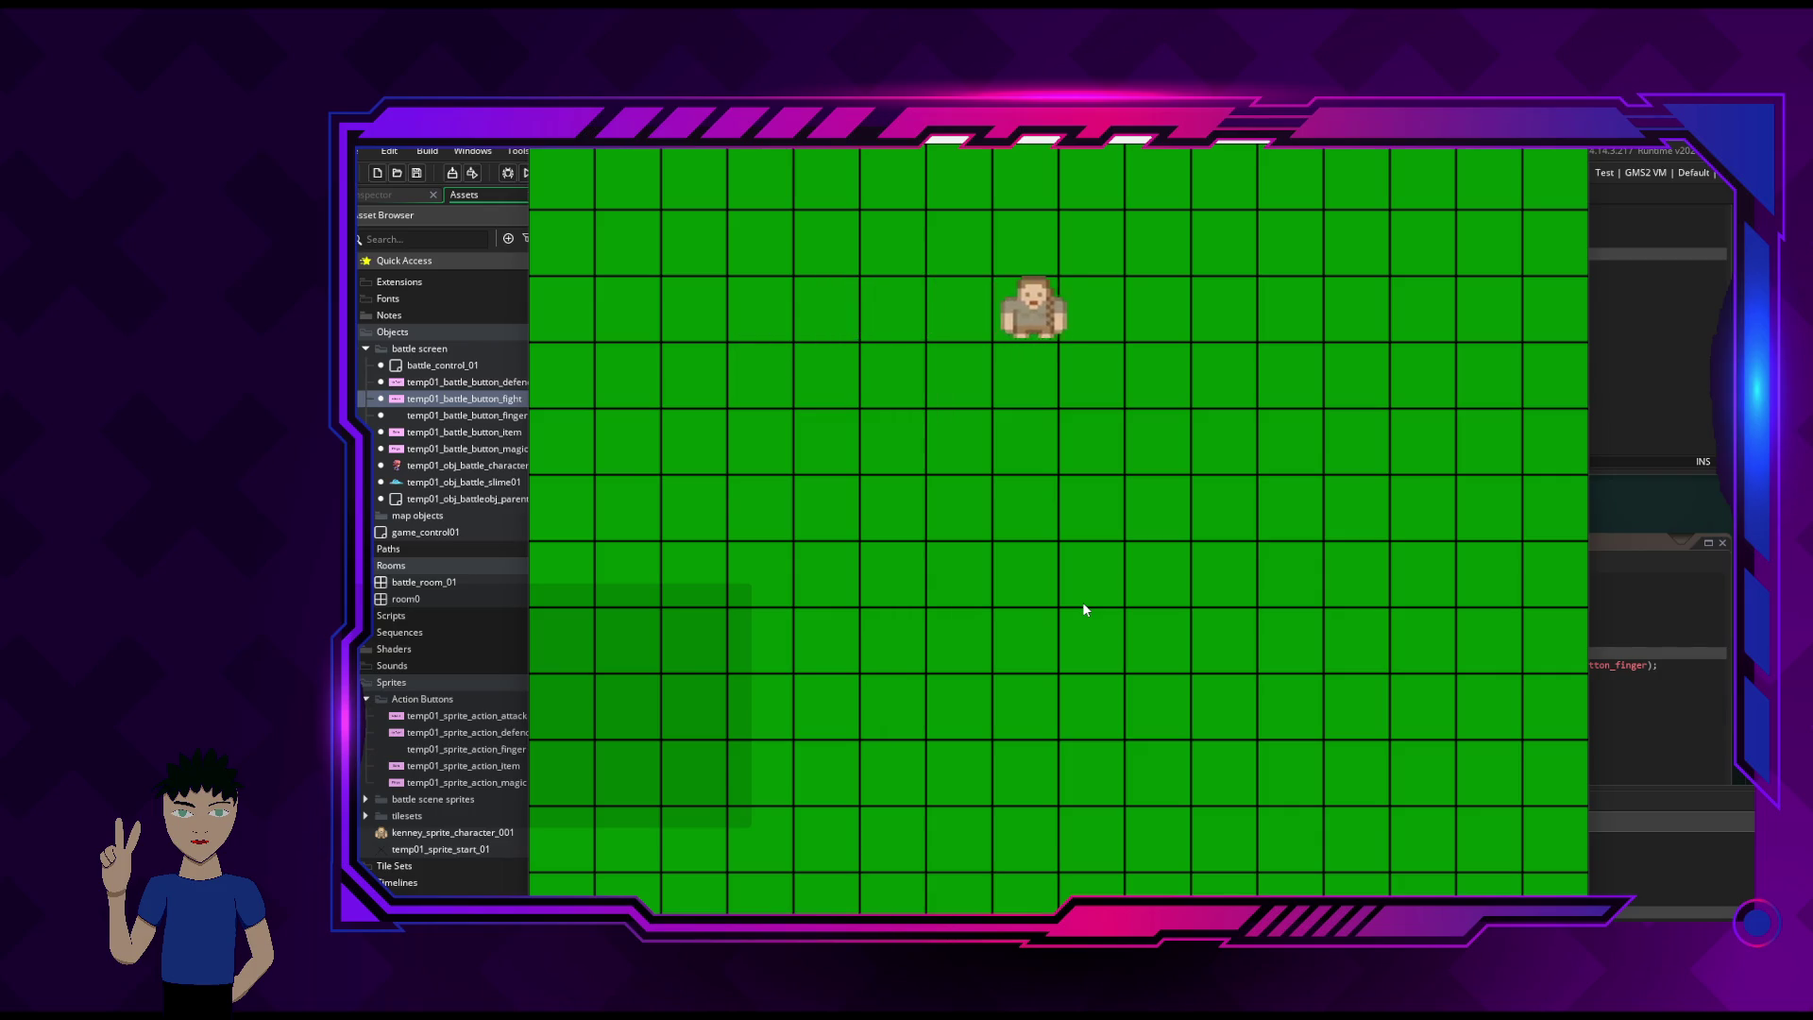
pyautogui.press('Down')
pyautogui.press('Down')
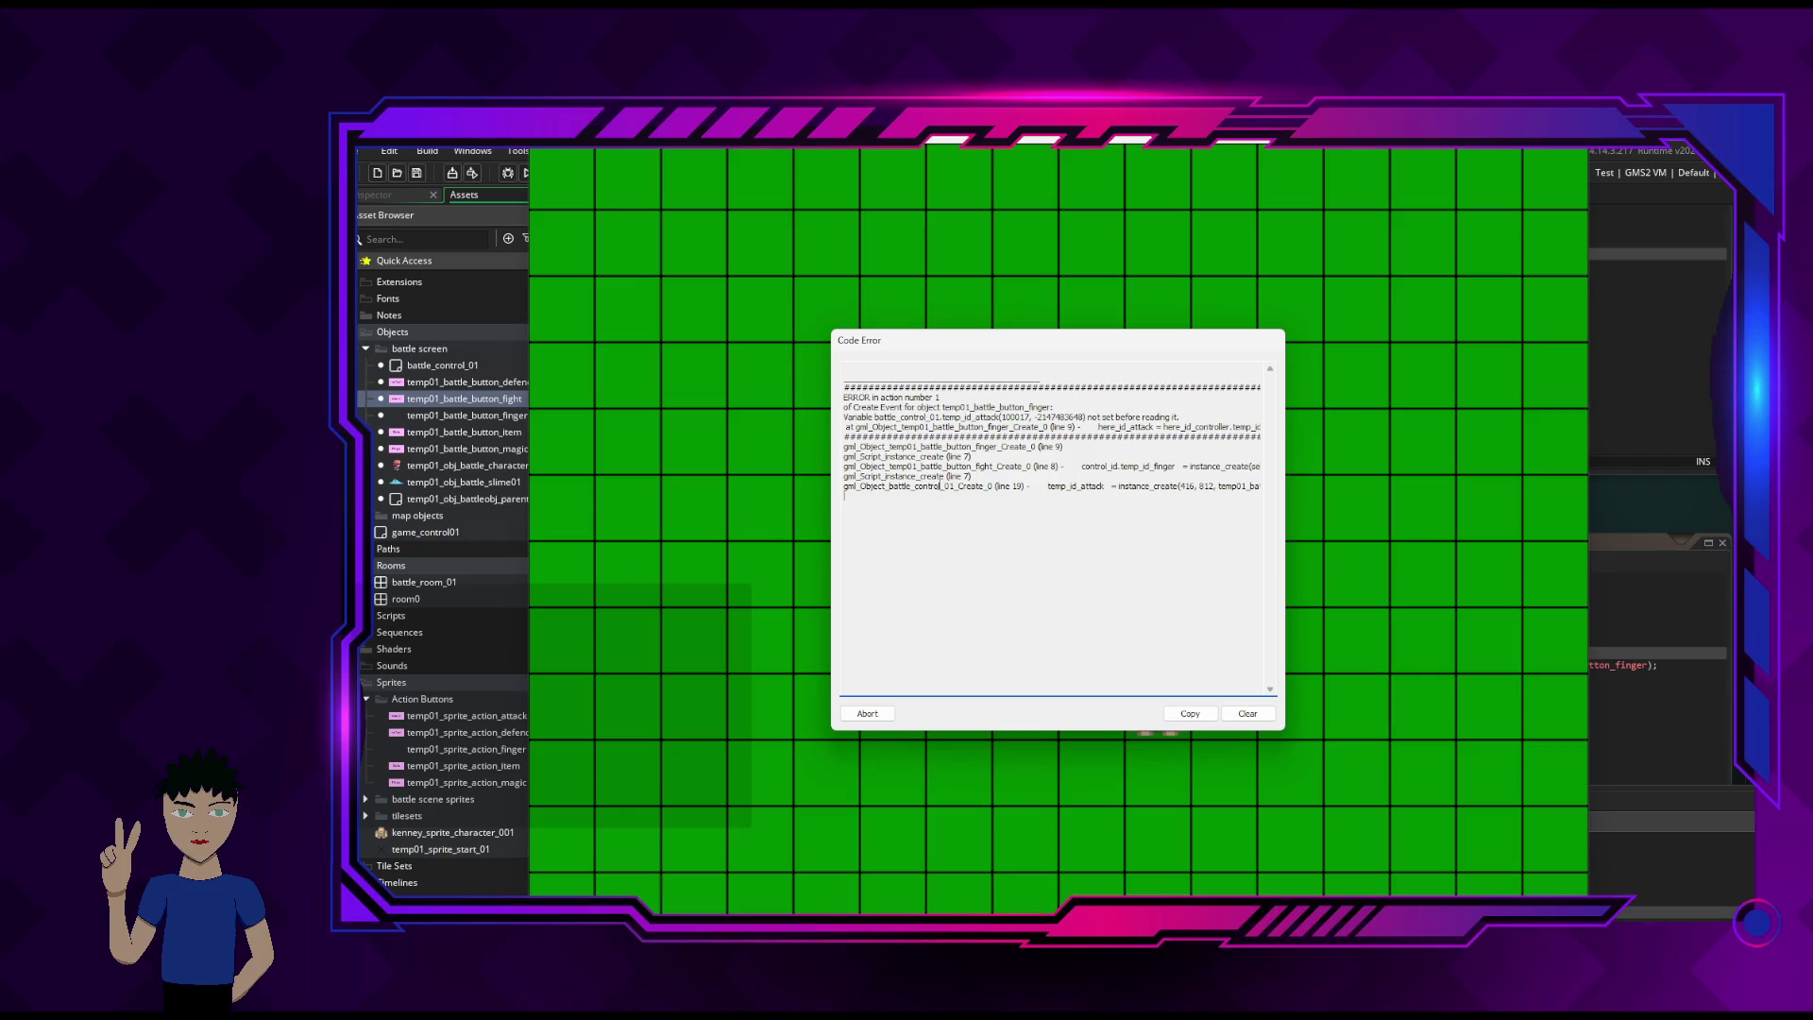
# - Copy the Code Error report, abort the game, and switch to the runtime errors notes
pyautogui.click(1192, 715)
pyautogui.click(891, 714)
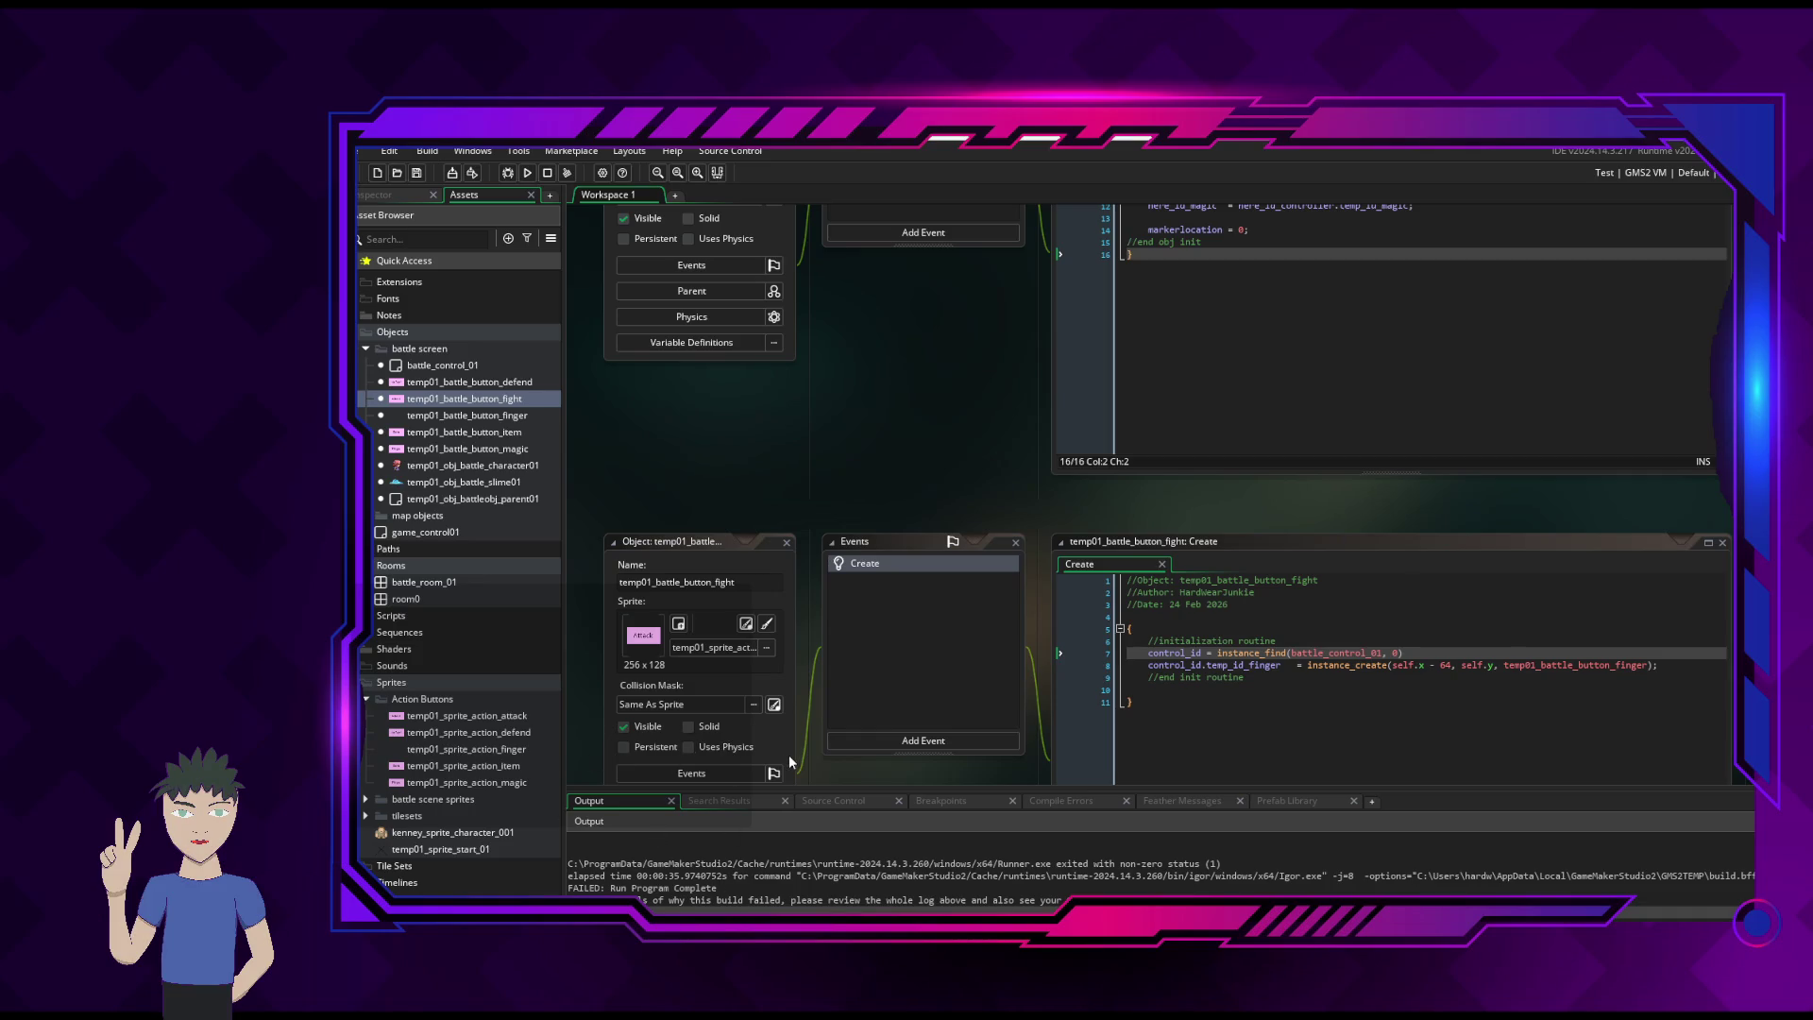
pyautogui.hotkey('alt', 'Tab')
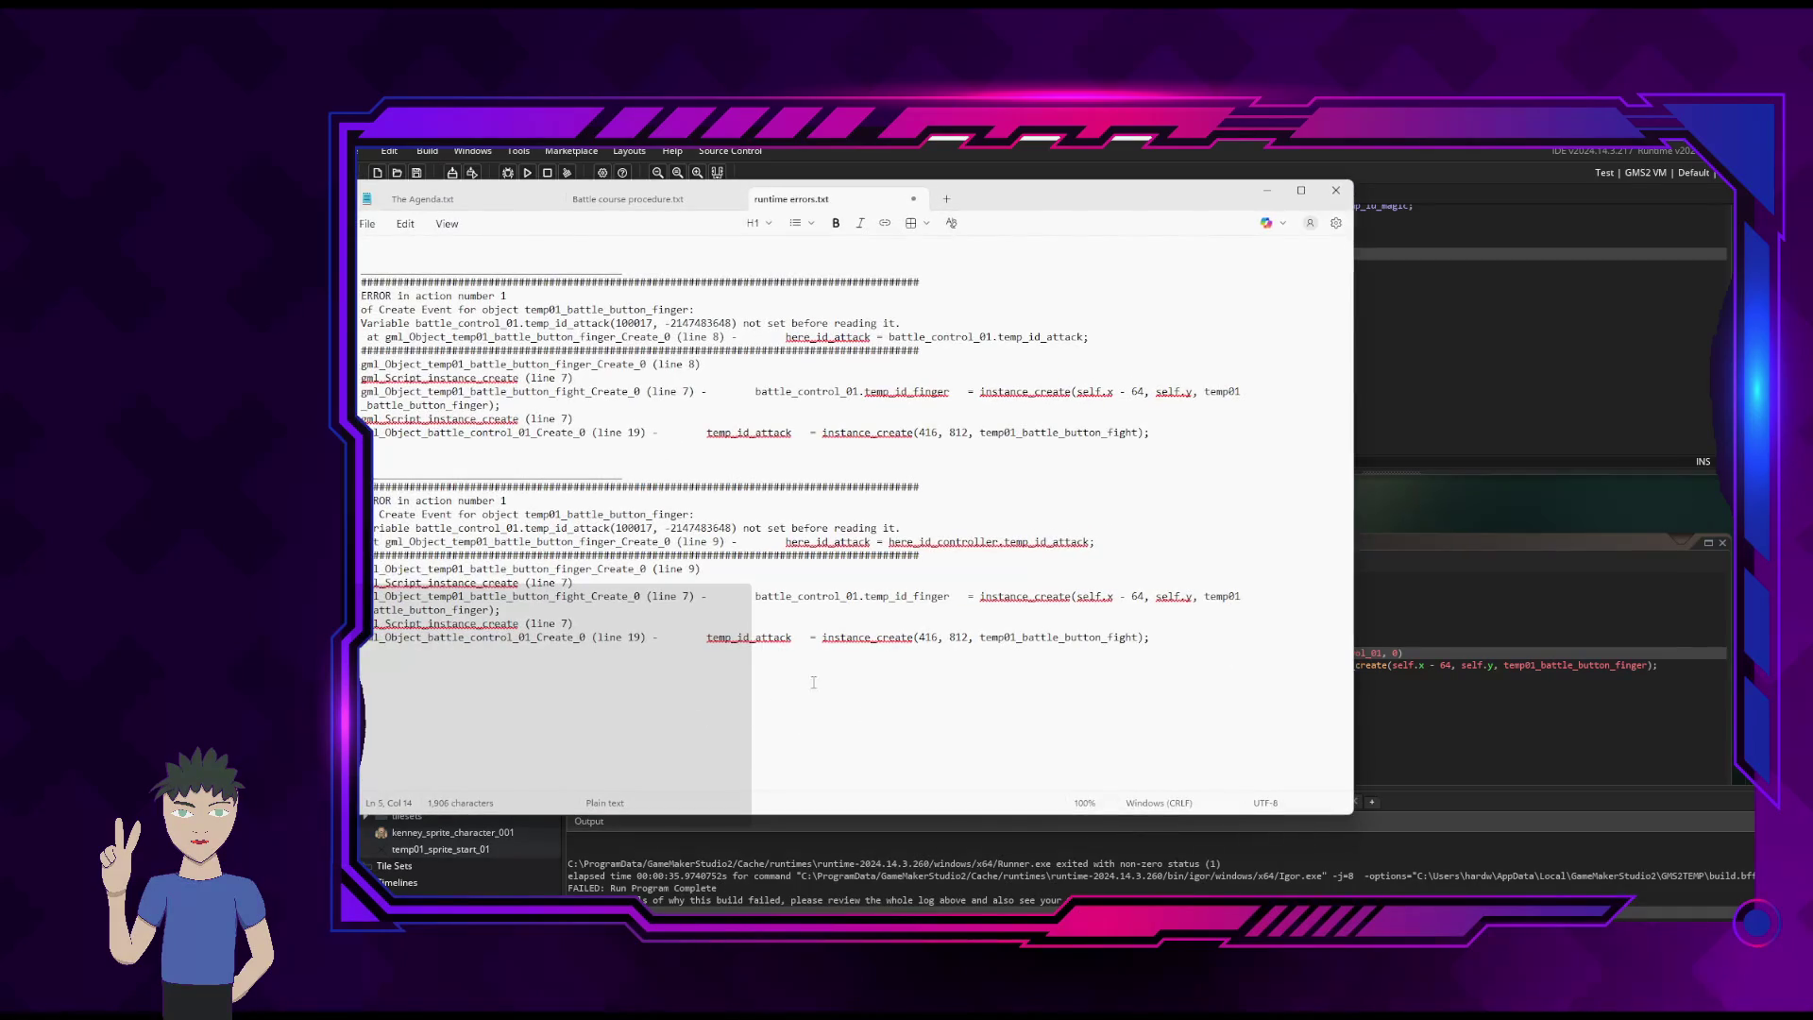
# - Paste the copied error as a third block at the end of runtime errors.txt and make the window slightly taller
pyautogui.click(1102, 703)
pyautogui.hotkey('ctrl', 'v')
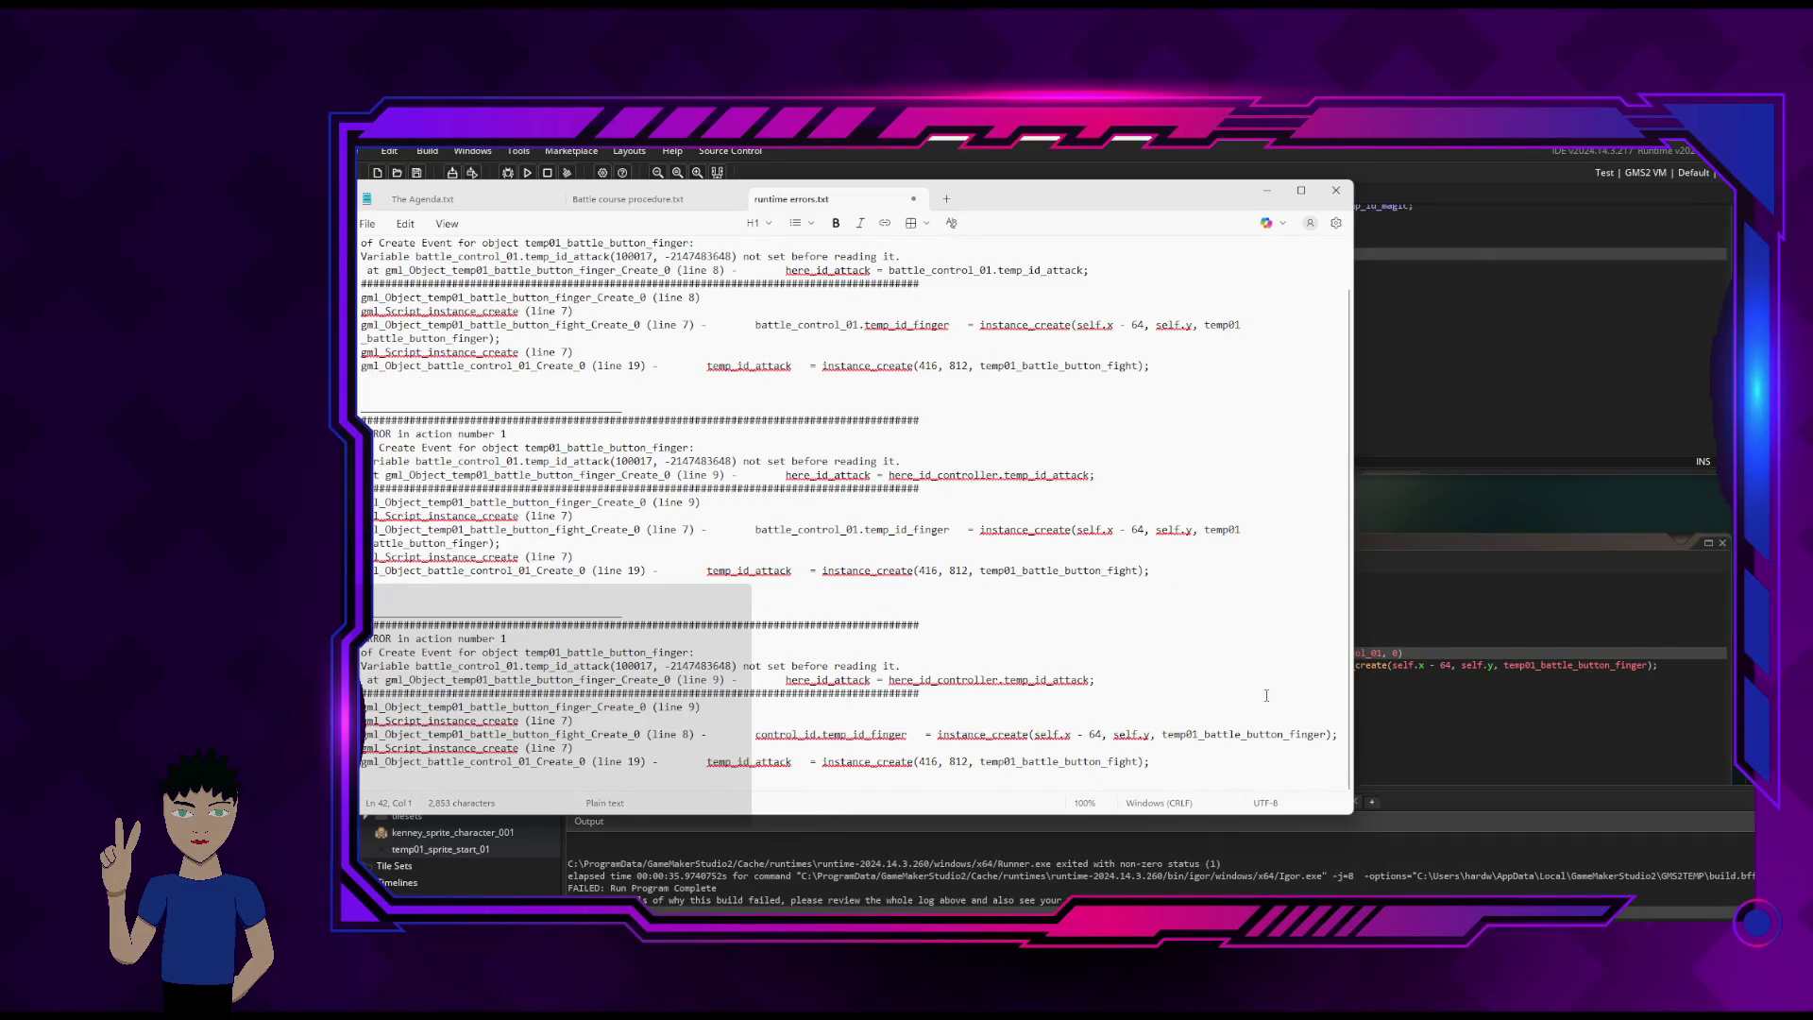
pyautogui.click(1075, 629)
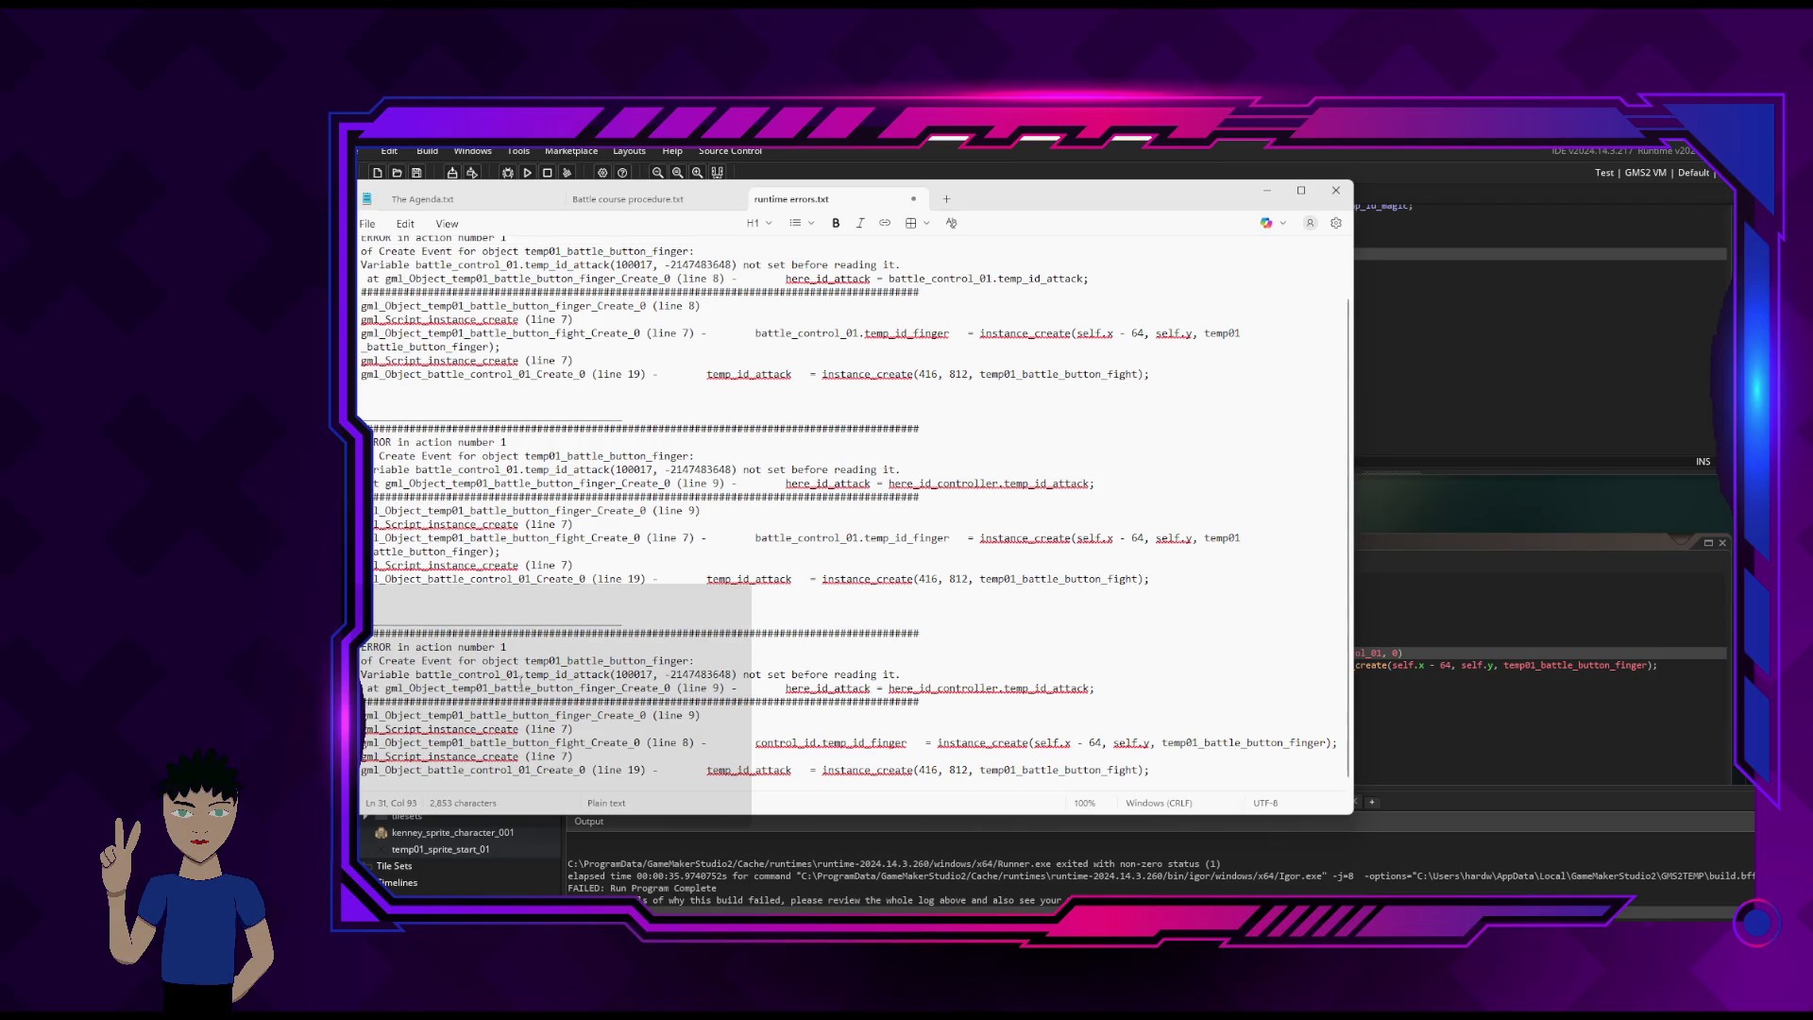
pyautogui.moveTo(647, 814); pyautogui.dragTo(647, 845)
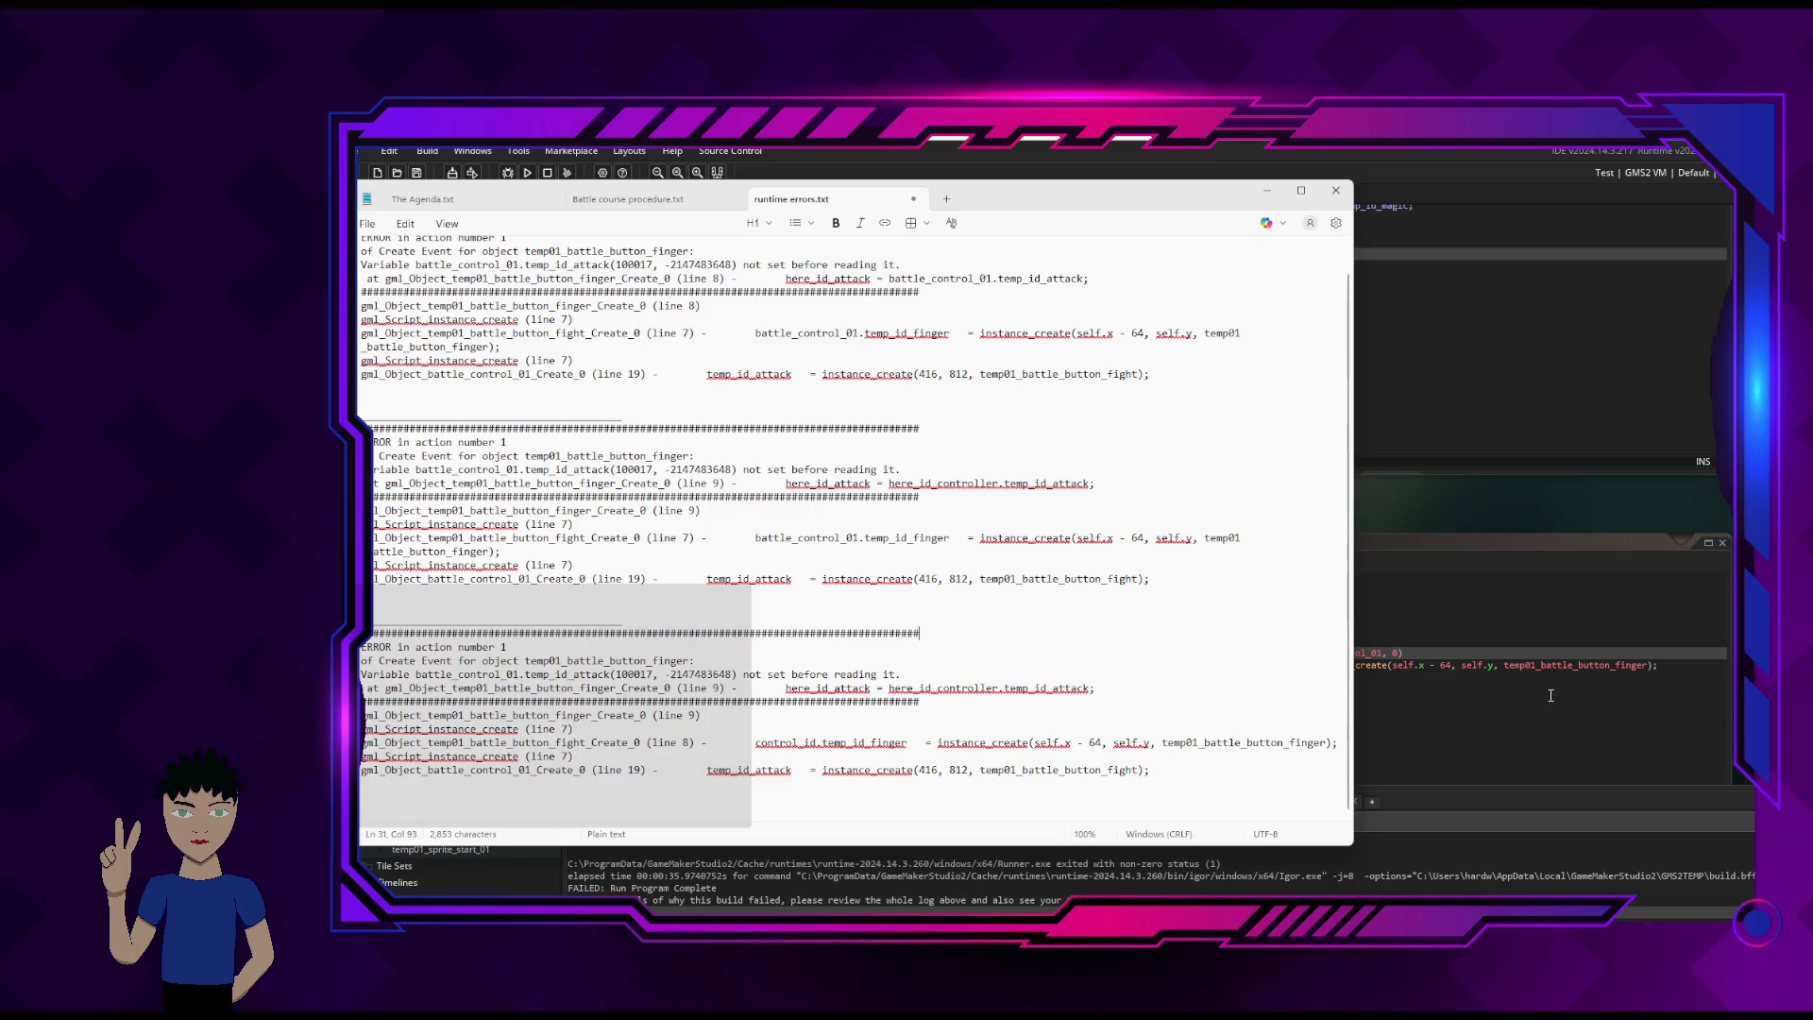
pyautogui.click(1547, 629)
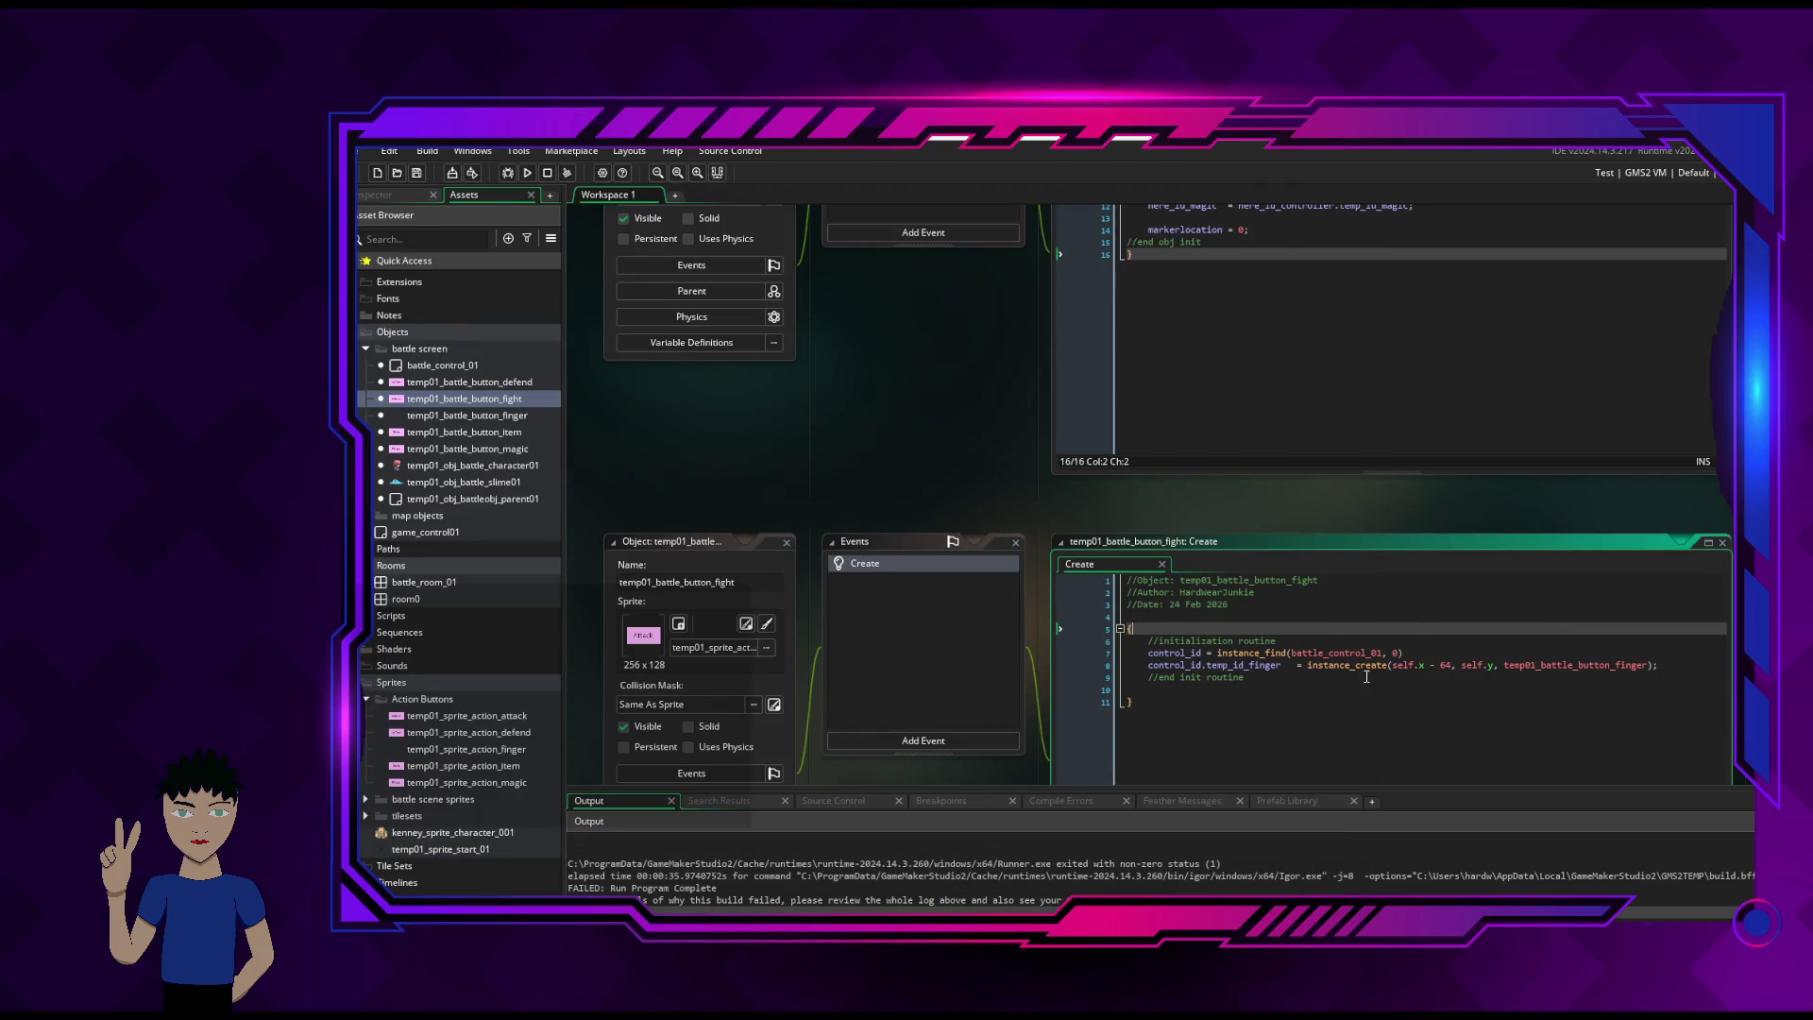
pyautogui.click(1299, 667)
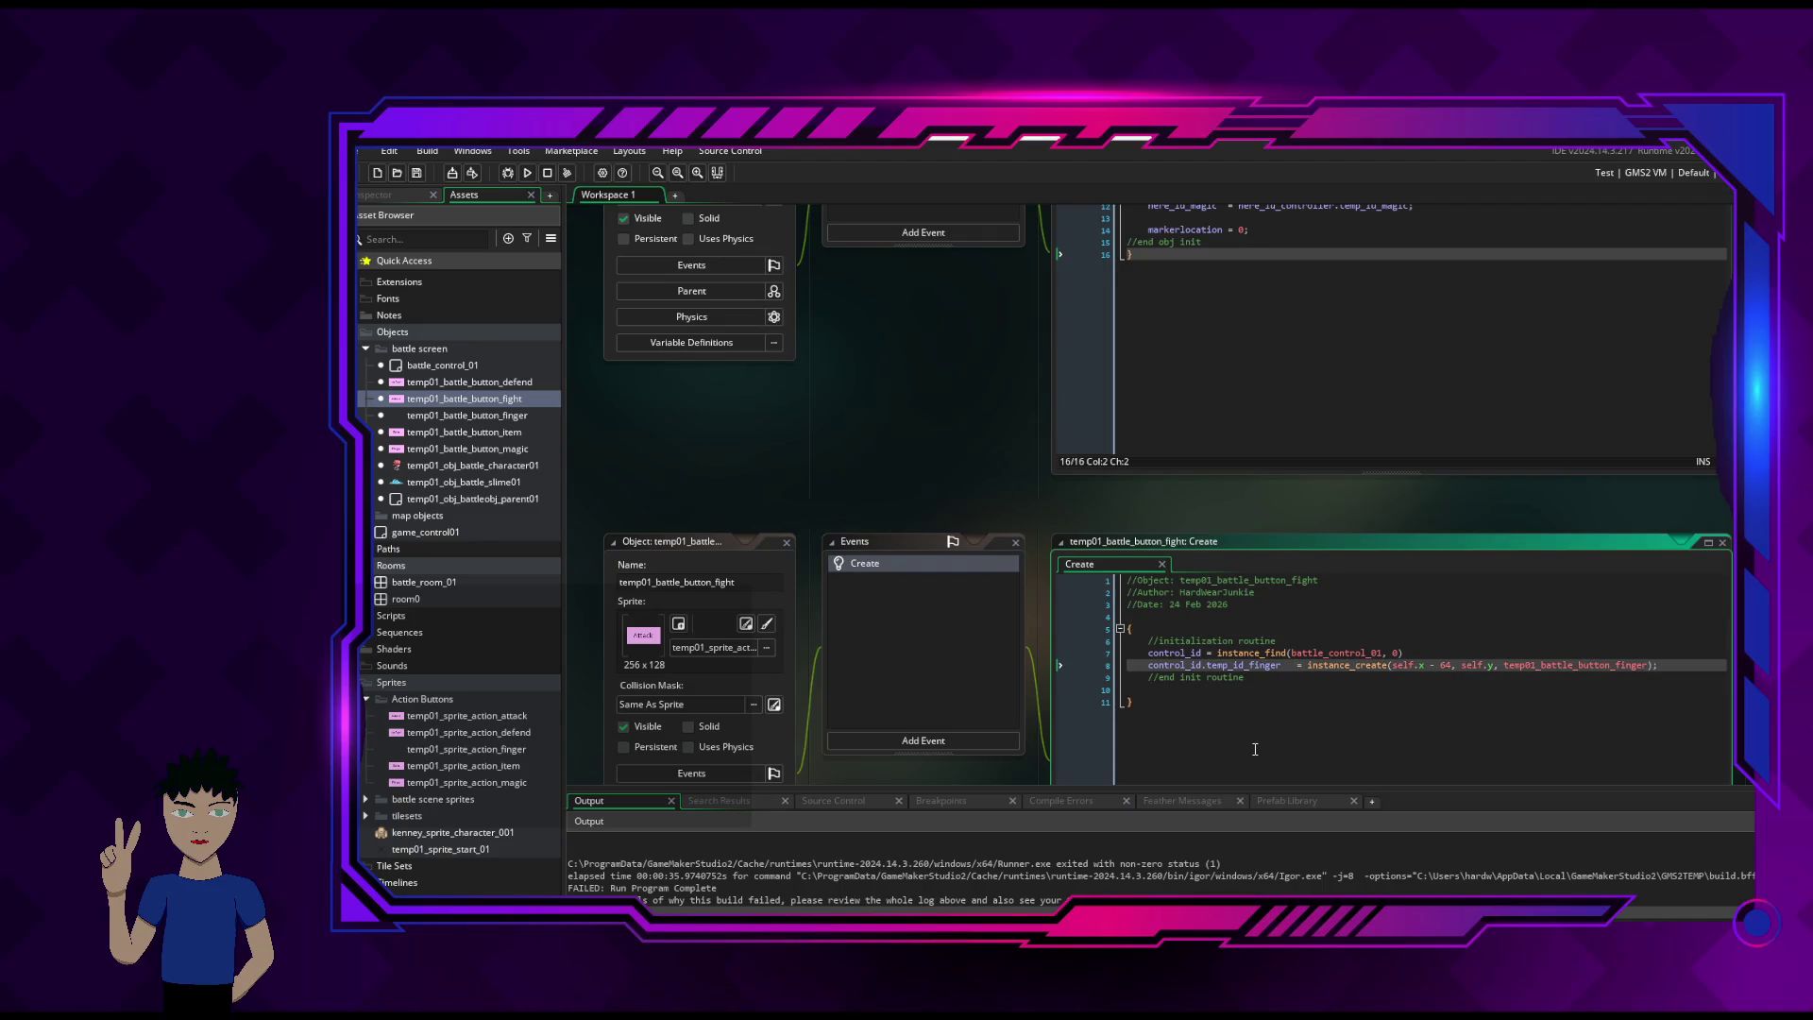
pyautogui.click(1374, 680)
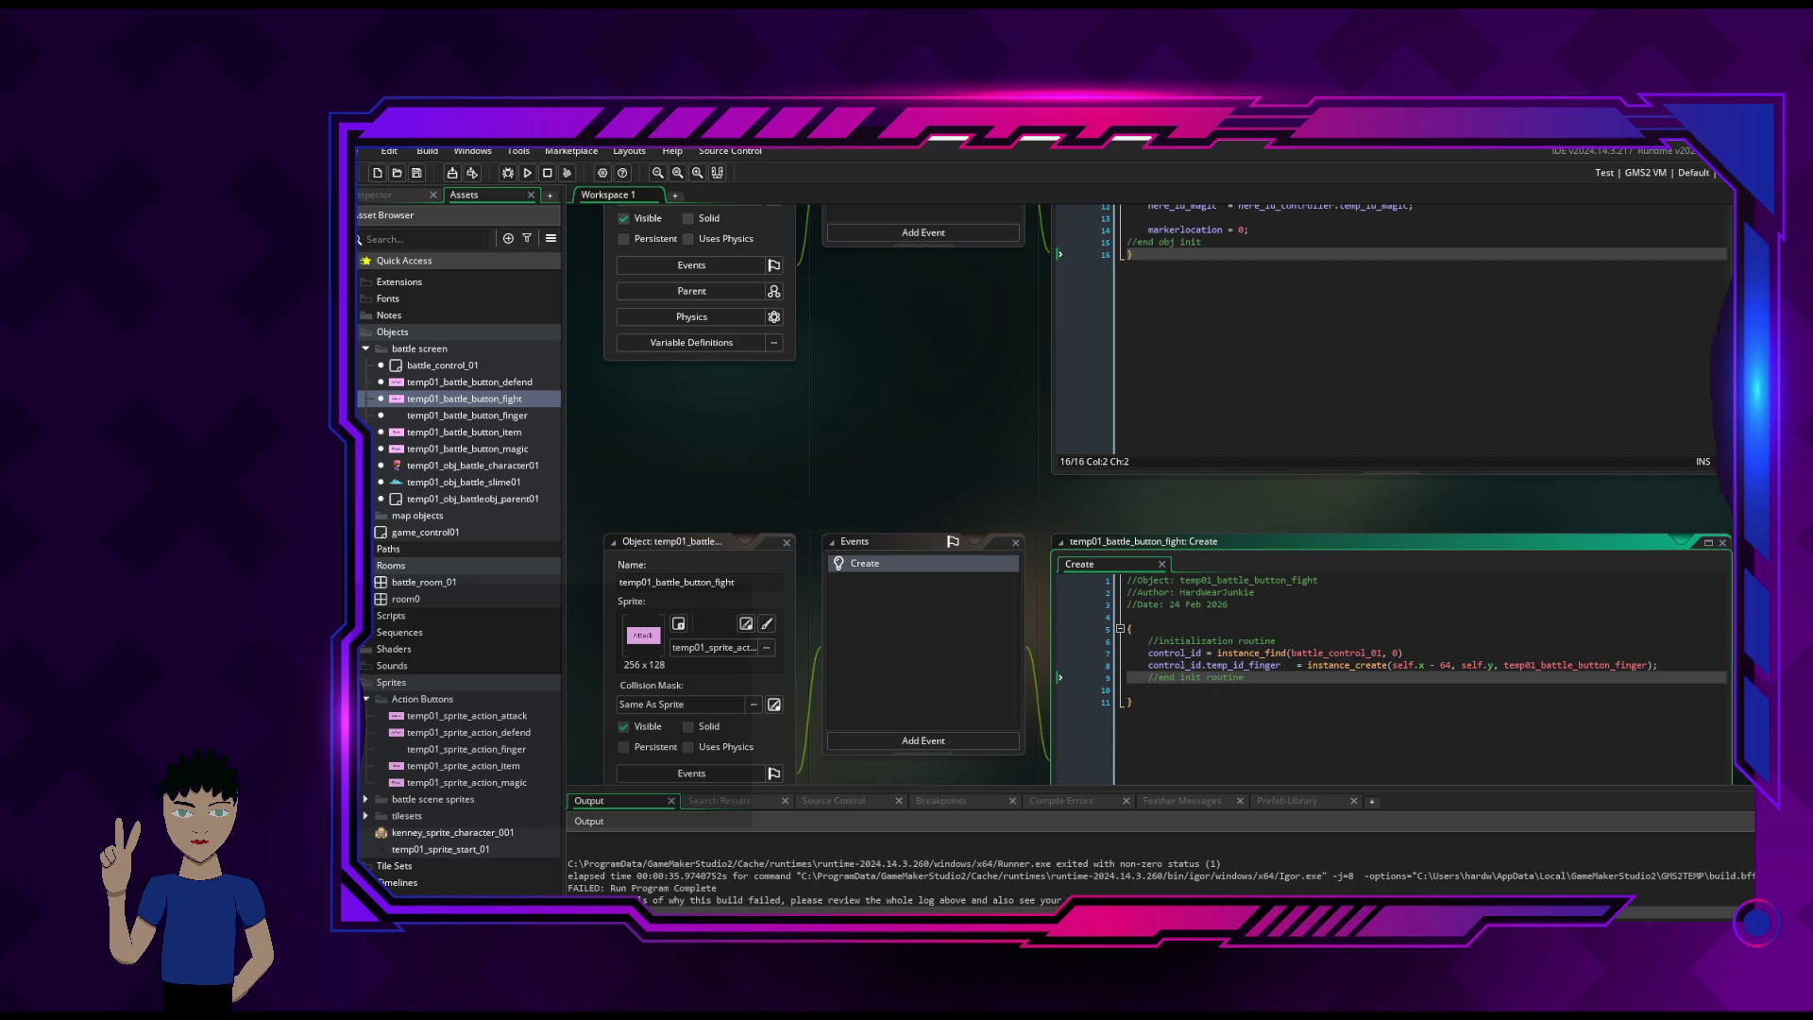
pyautogui.moveTo(359, 510)
pyautogui.click(376, 642)
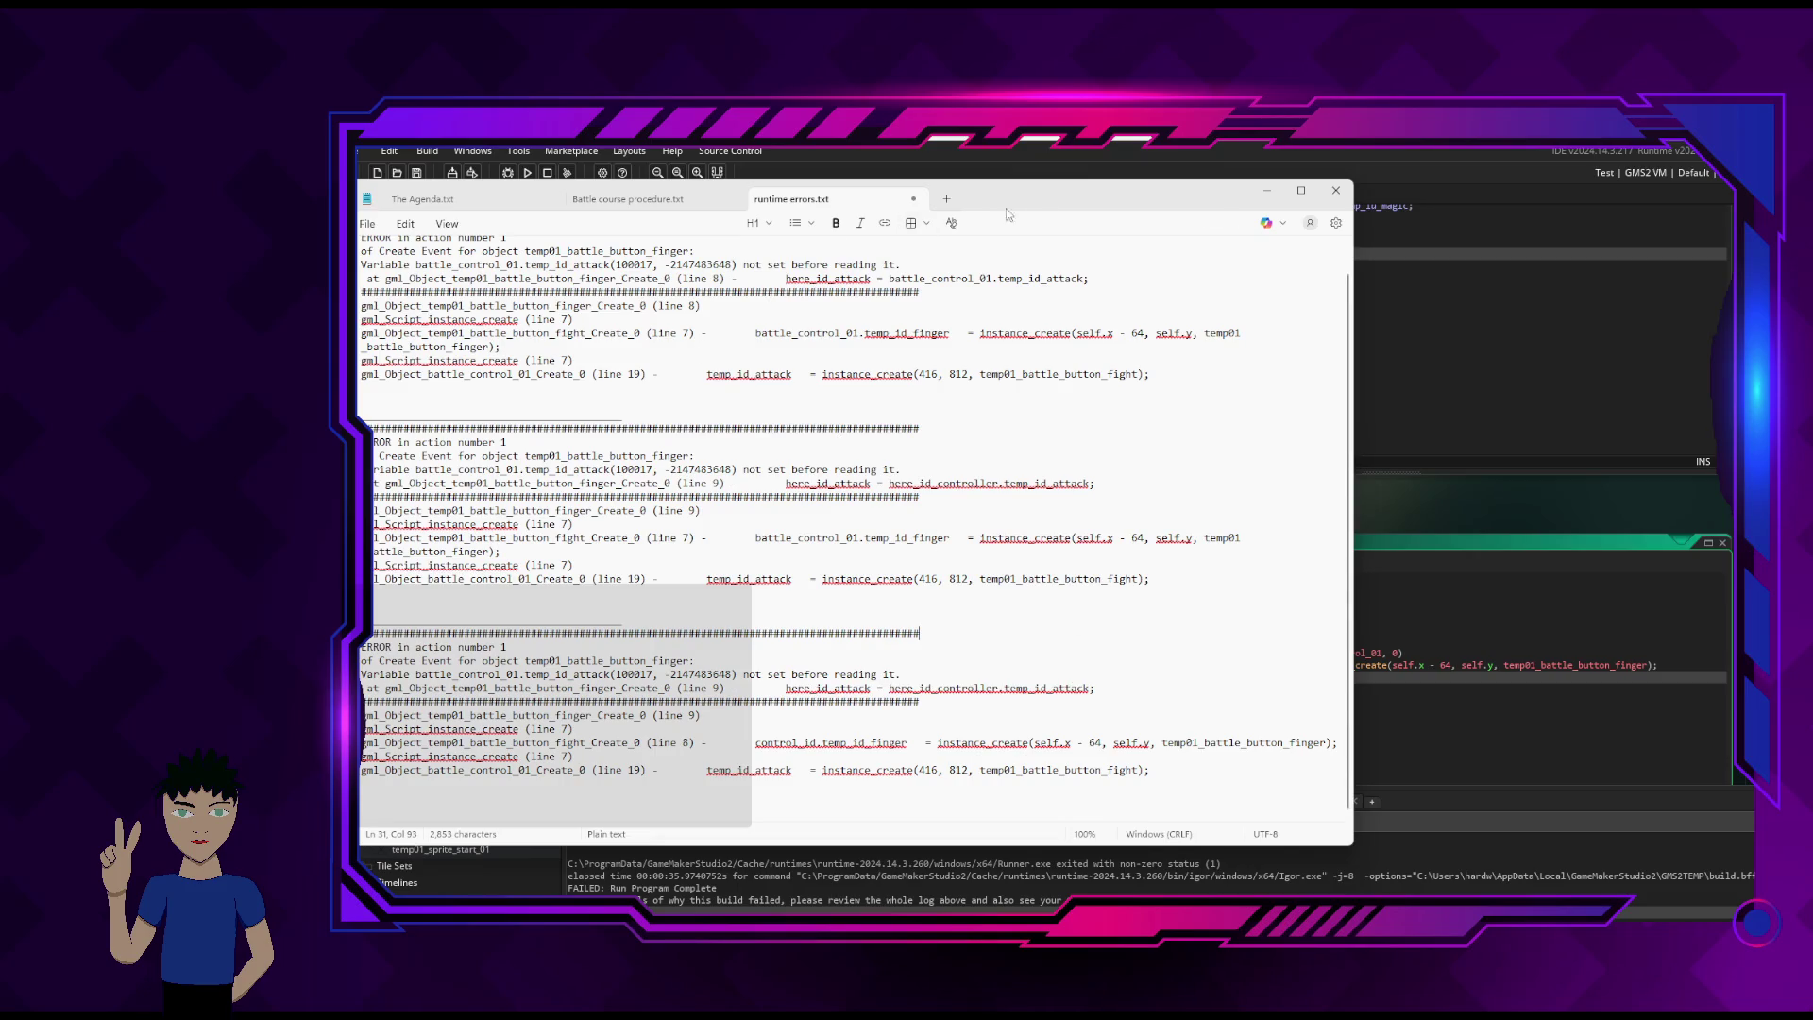
# - Turn off Notepad's text formatting in Settings and confirm
pyautogui.click(1335, 223)
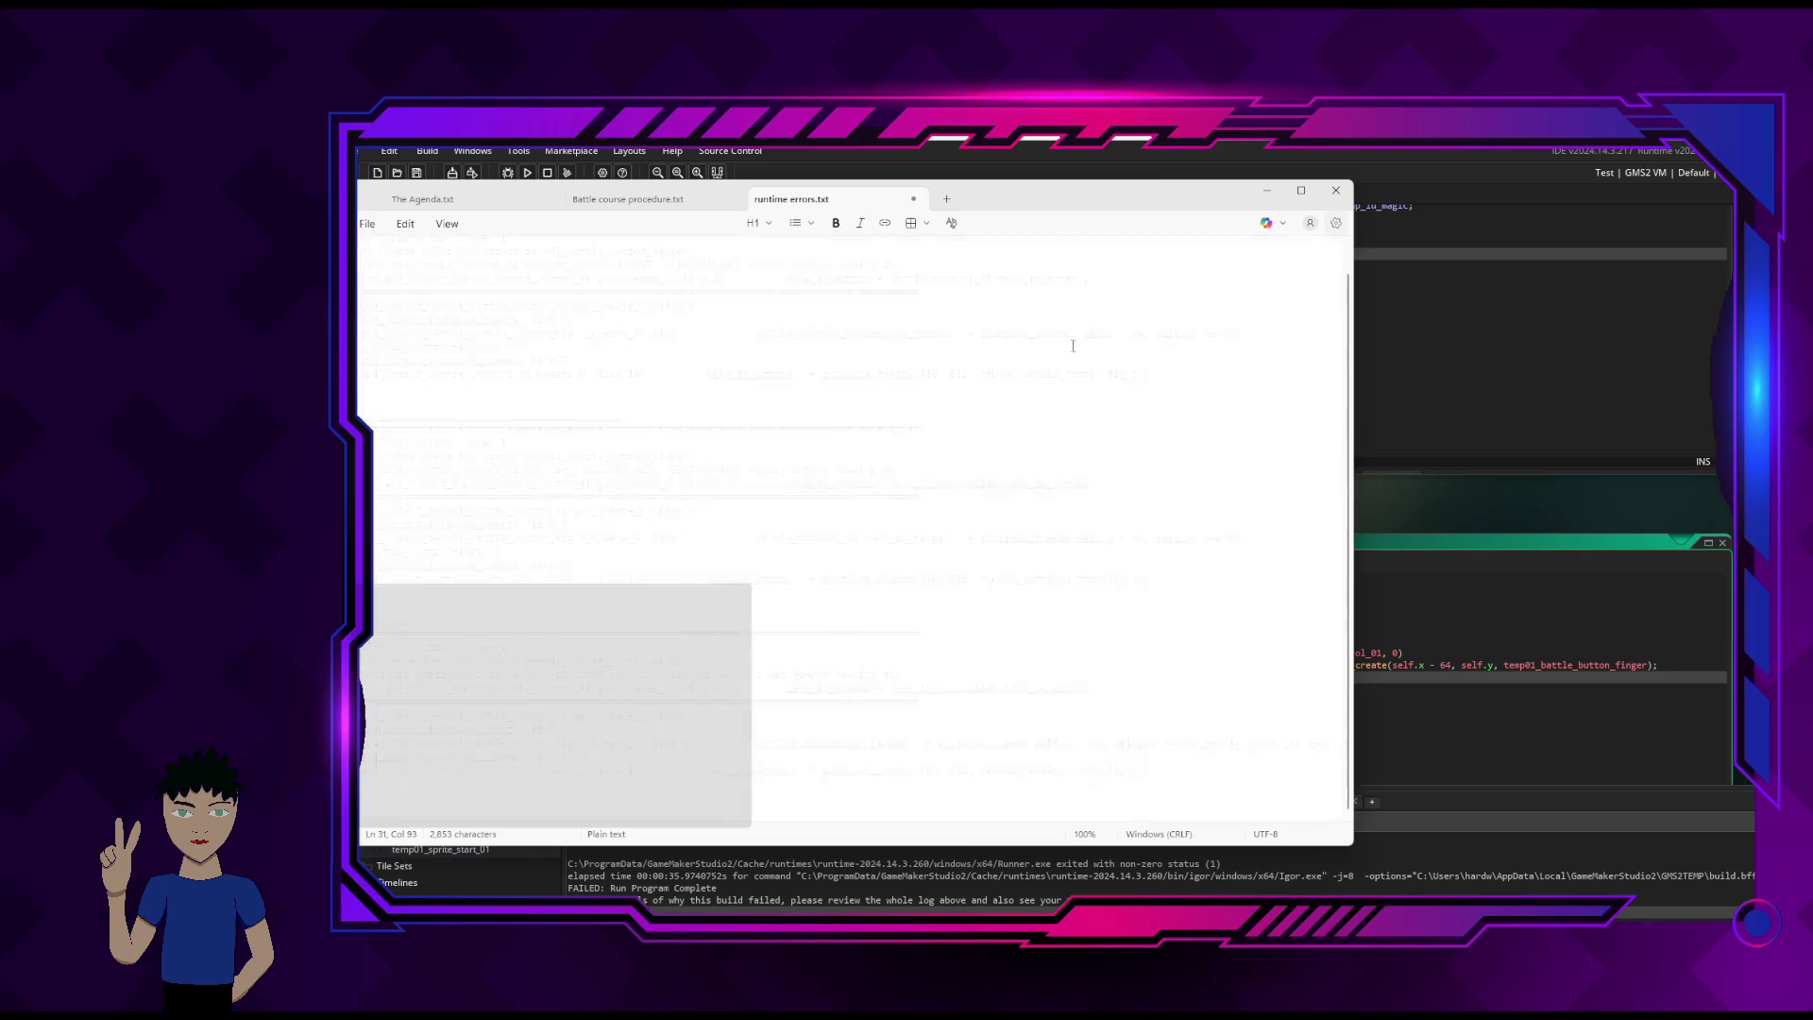
pyautogui.scroll(-2, 696, 406)
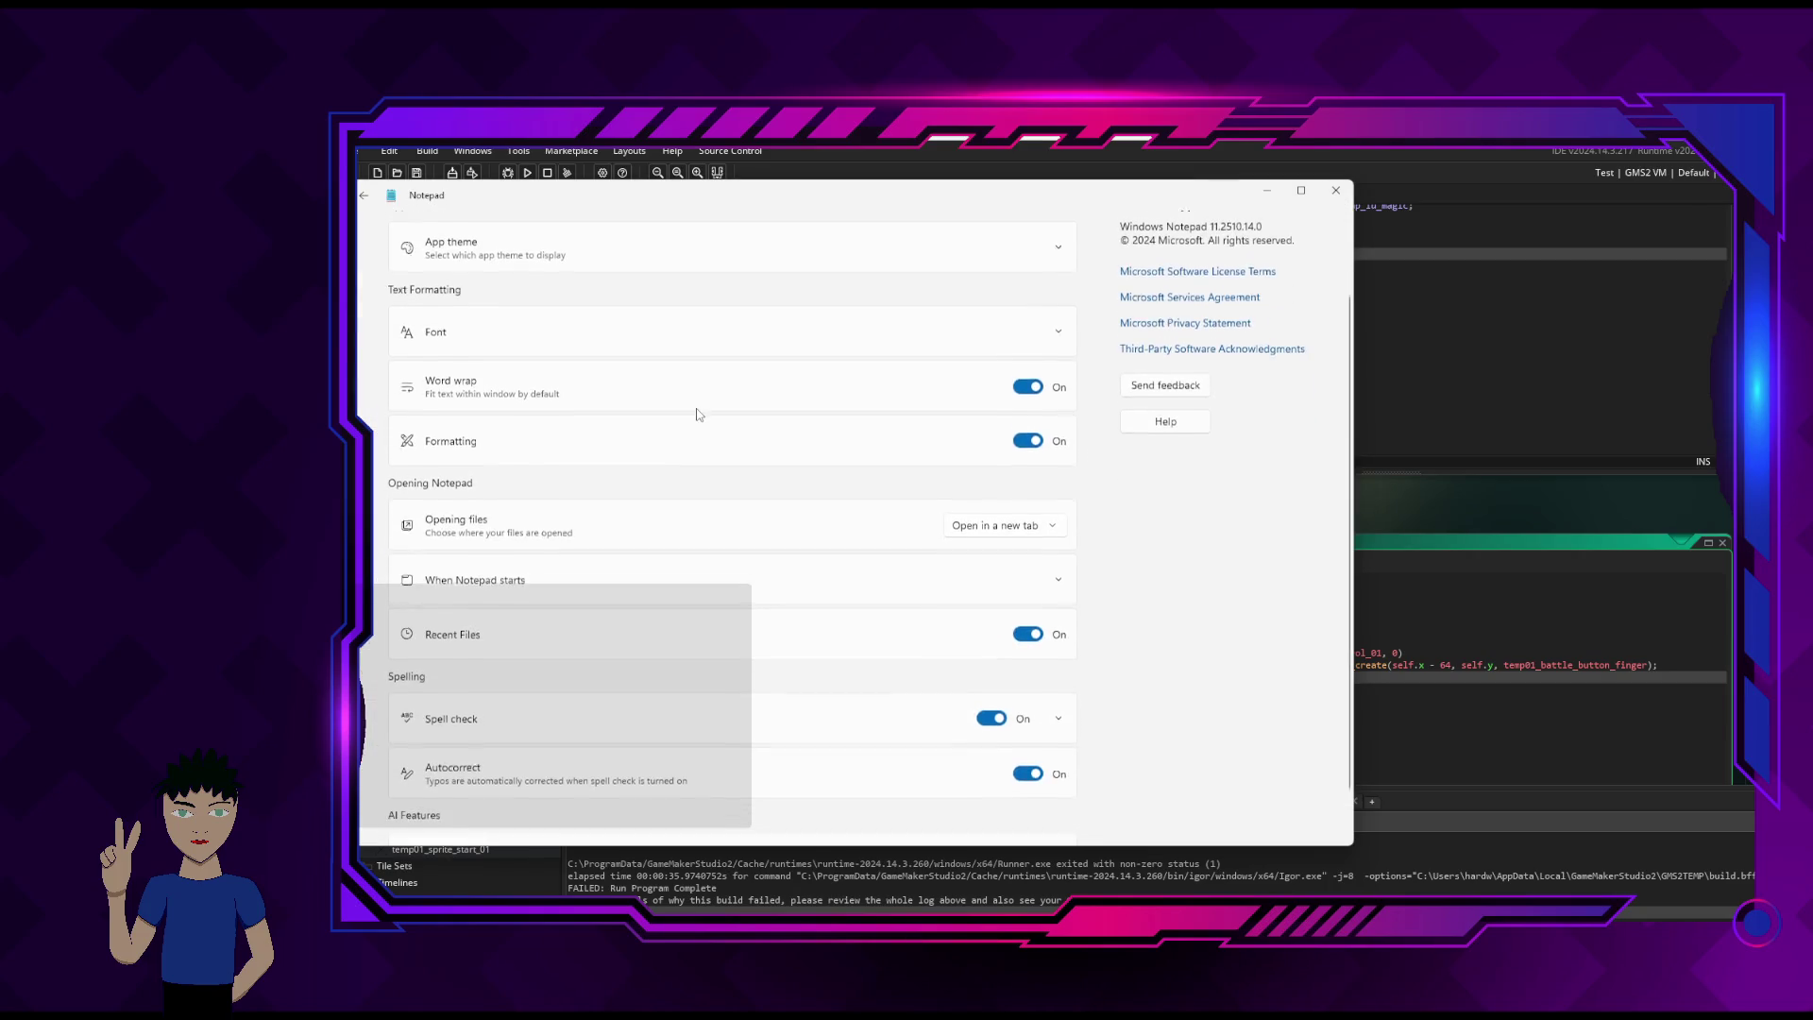
pyautogui.click(1028, 438)
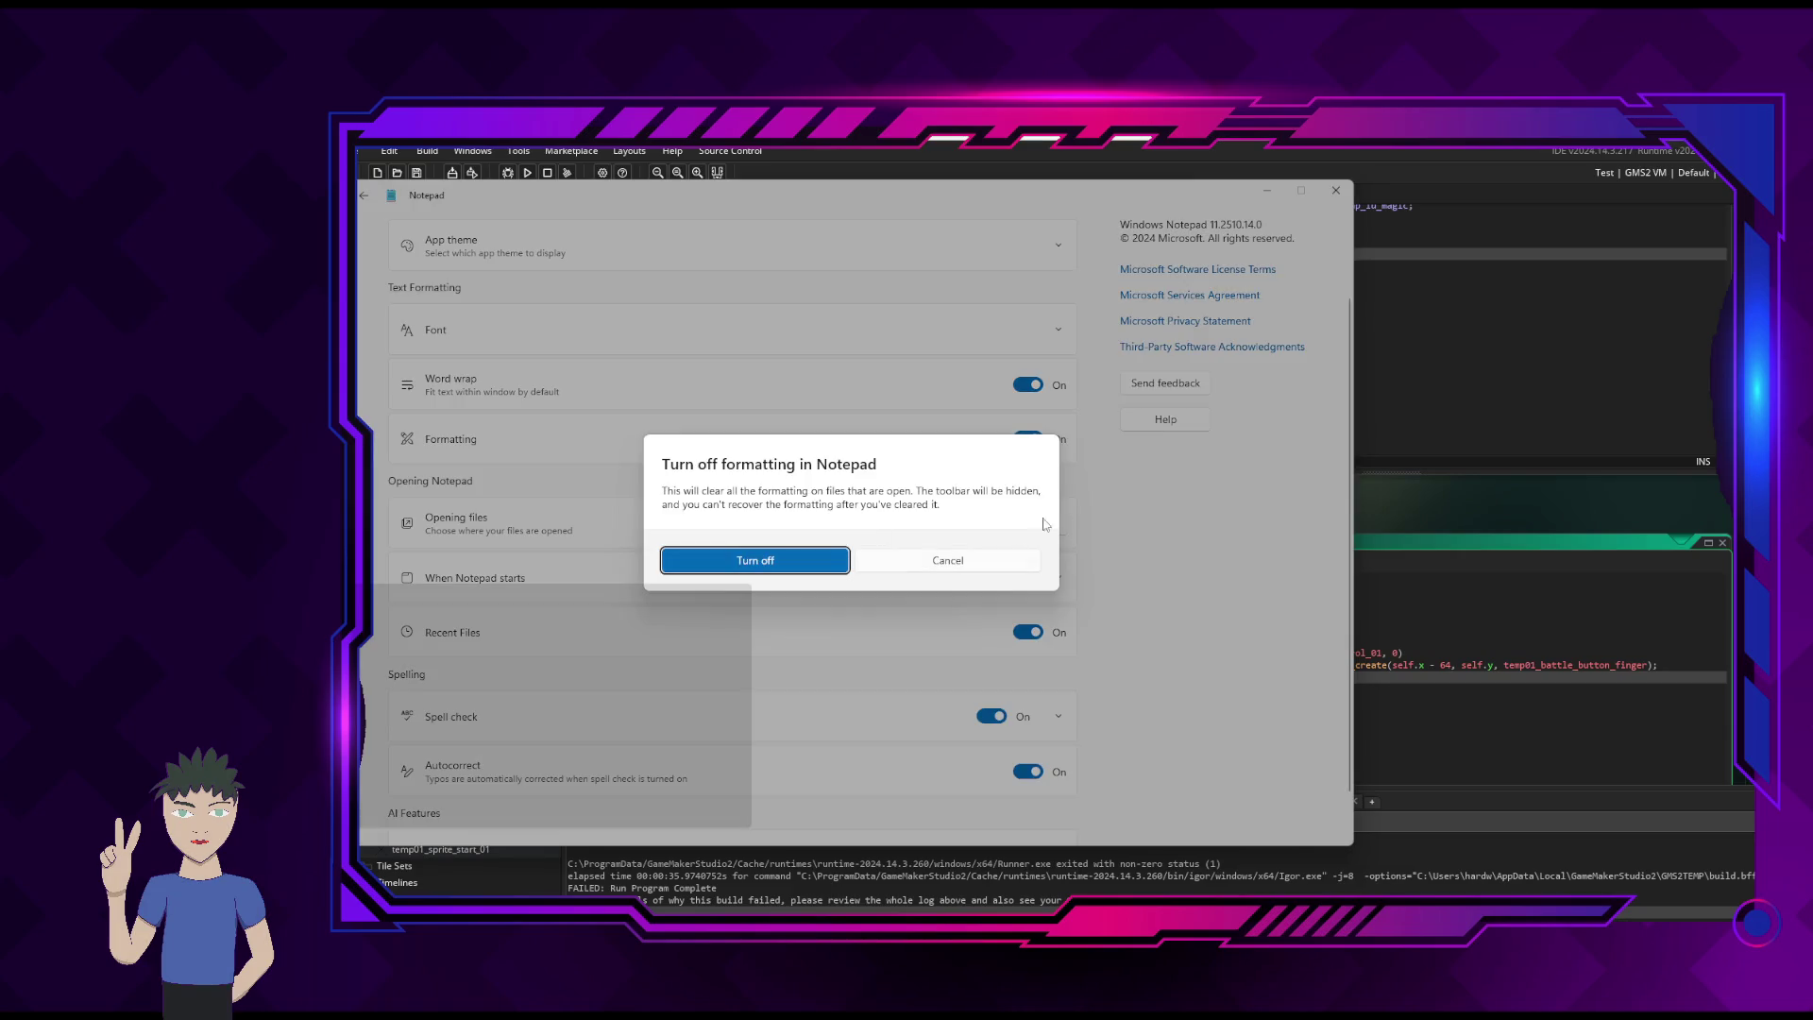
pyautogui.click(826, 559)
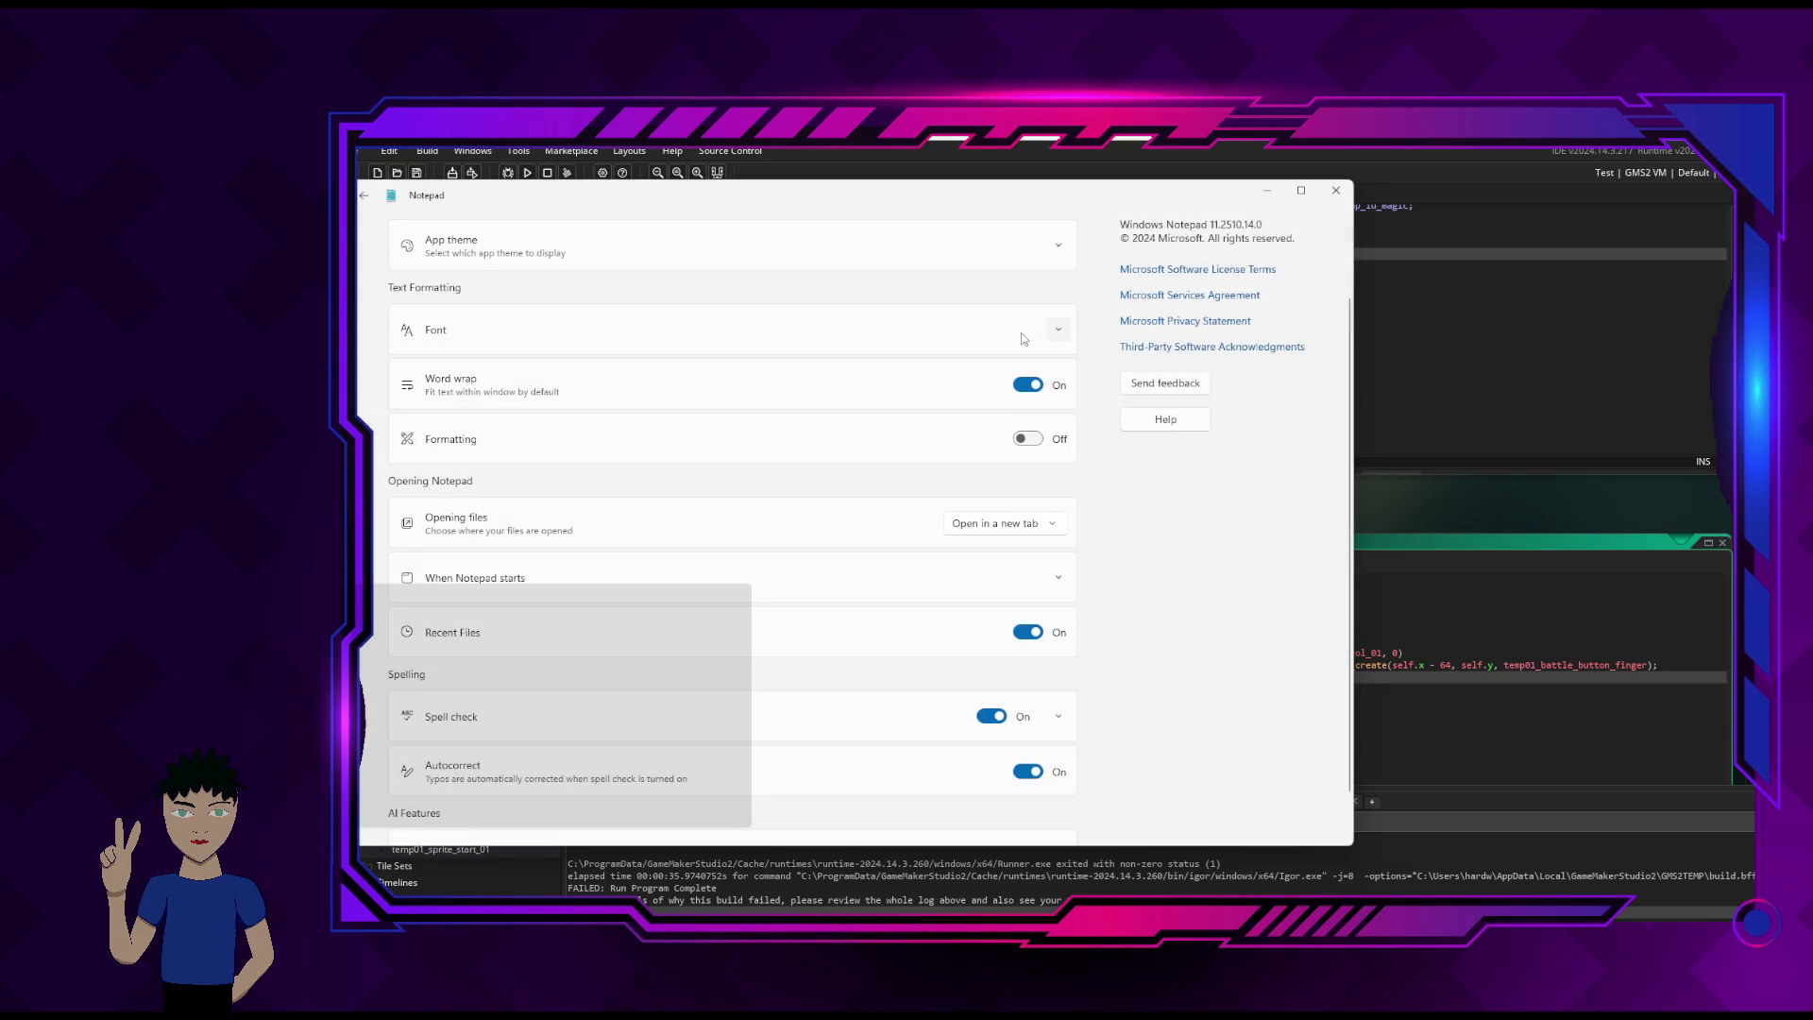
pyautogui.scroll(2, 1126, 287)
pyautogui.click(365, 198)
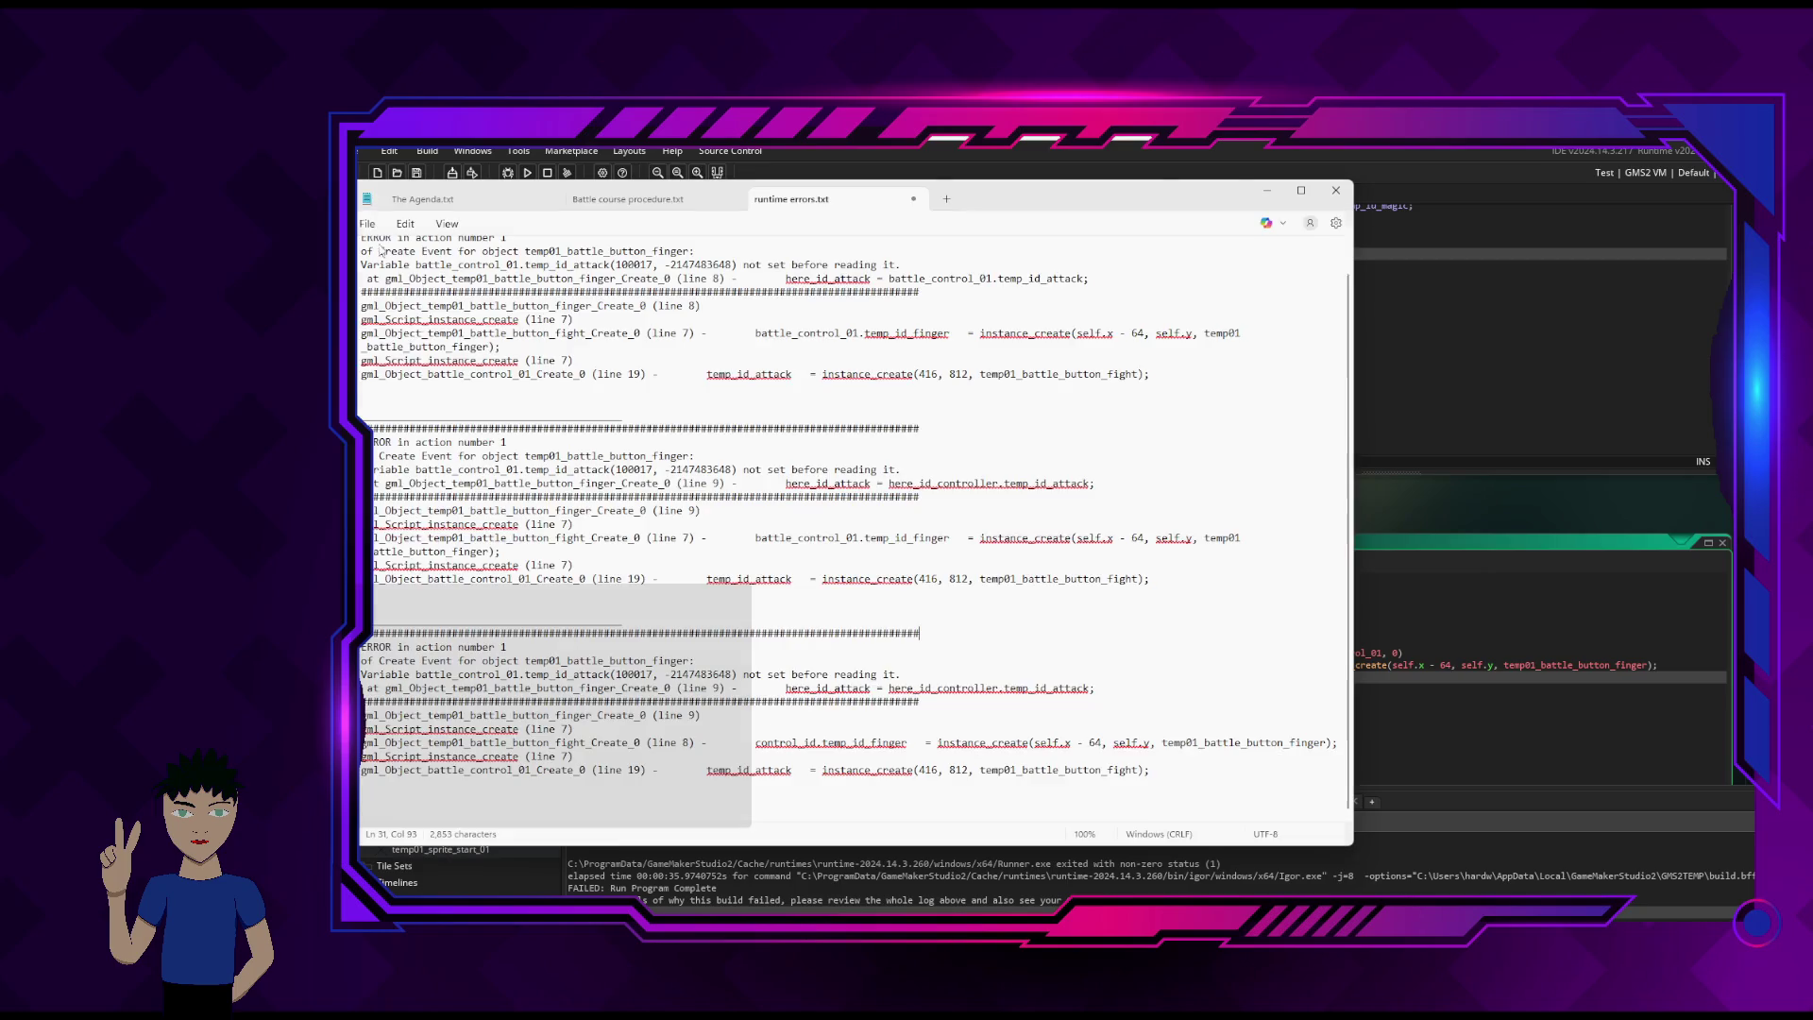
# - Close Notepad and reopen runtime errors.txt from the Stream RPG folder
pyautogui.rightClick(947, 688)
pyautogui.click(910, 649)
pyautogui.click(642, 199)
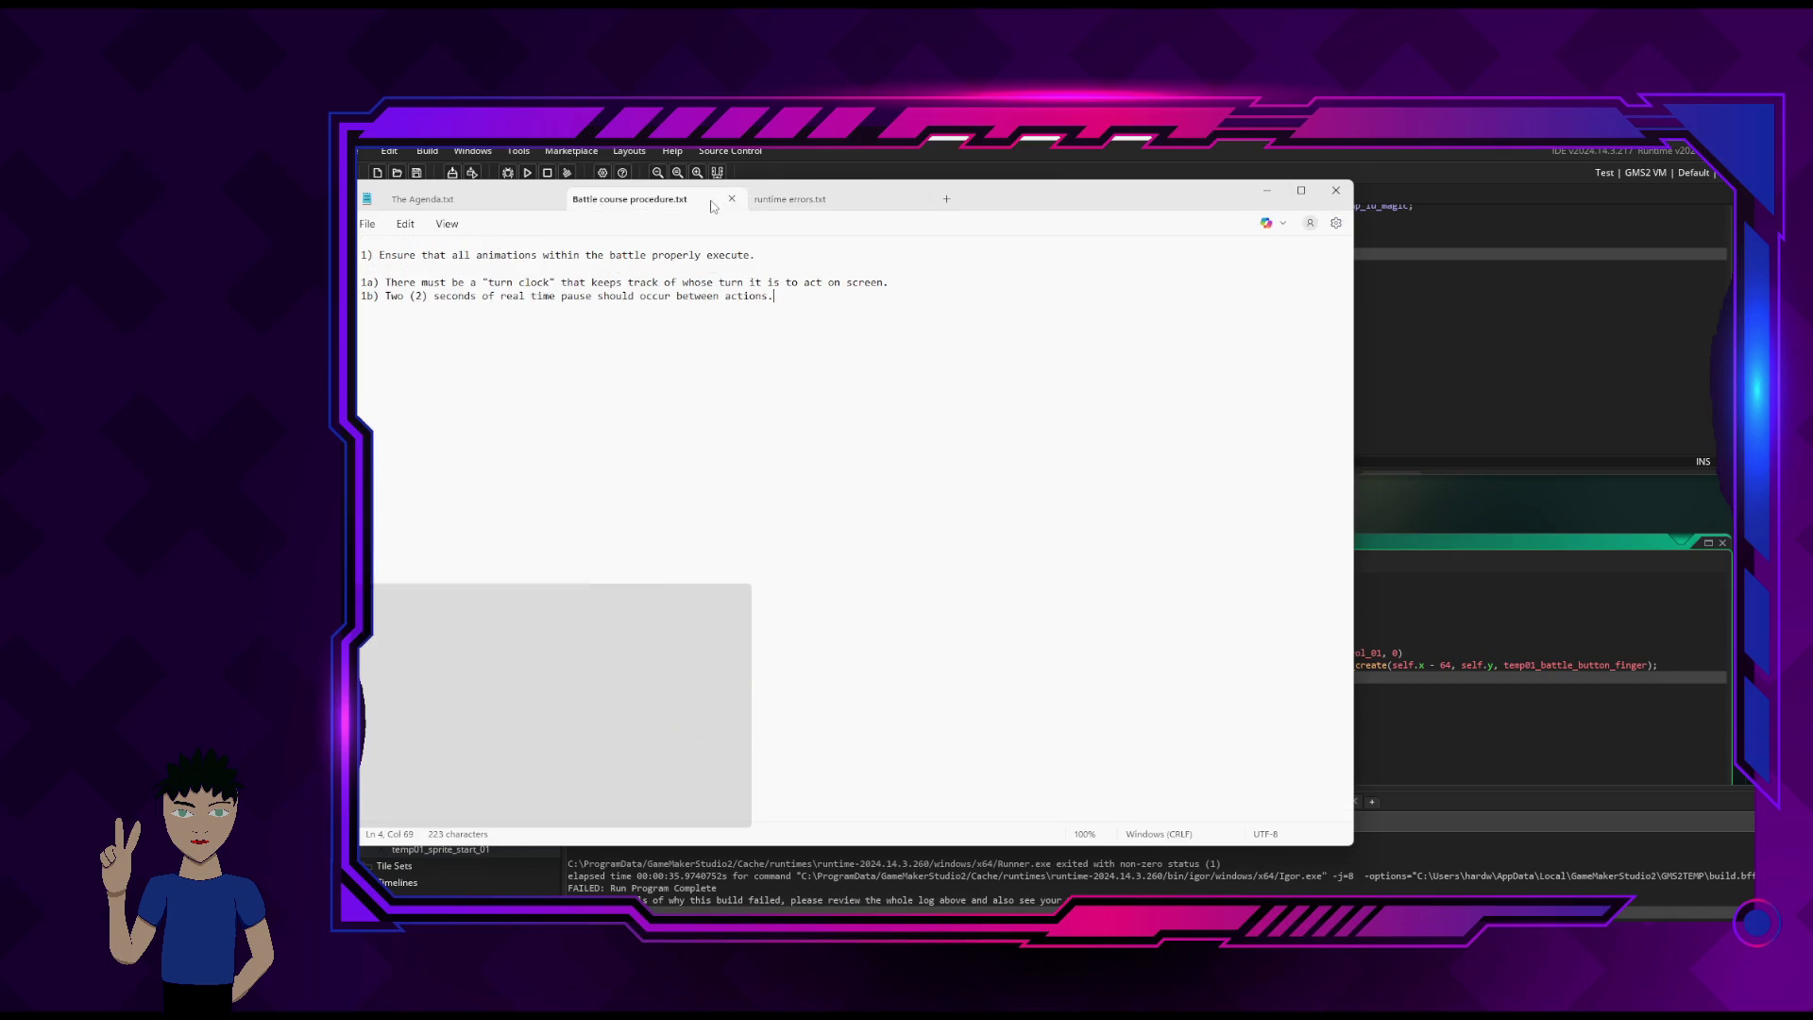
pyautogui.click(788, 202)
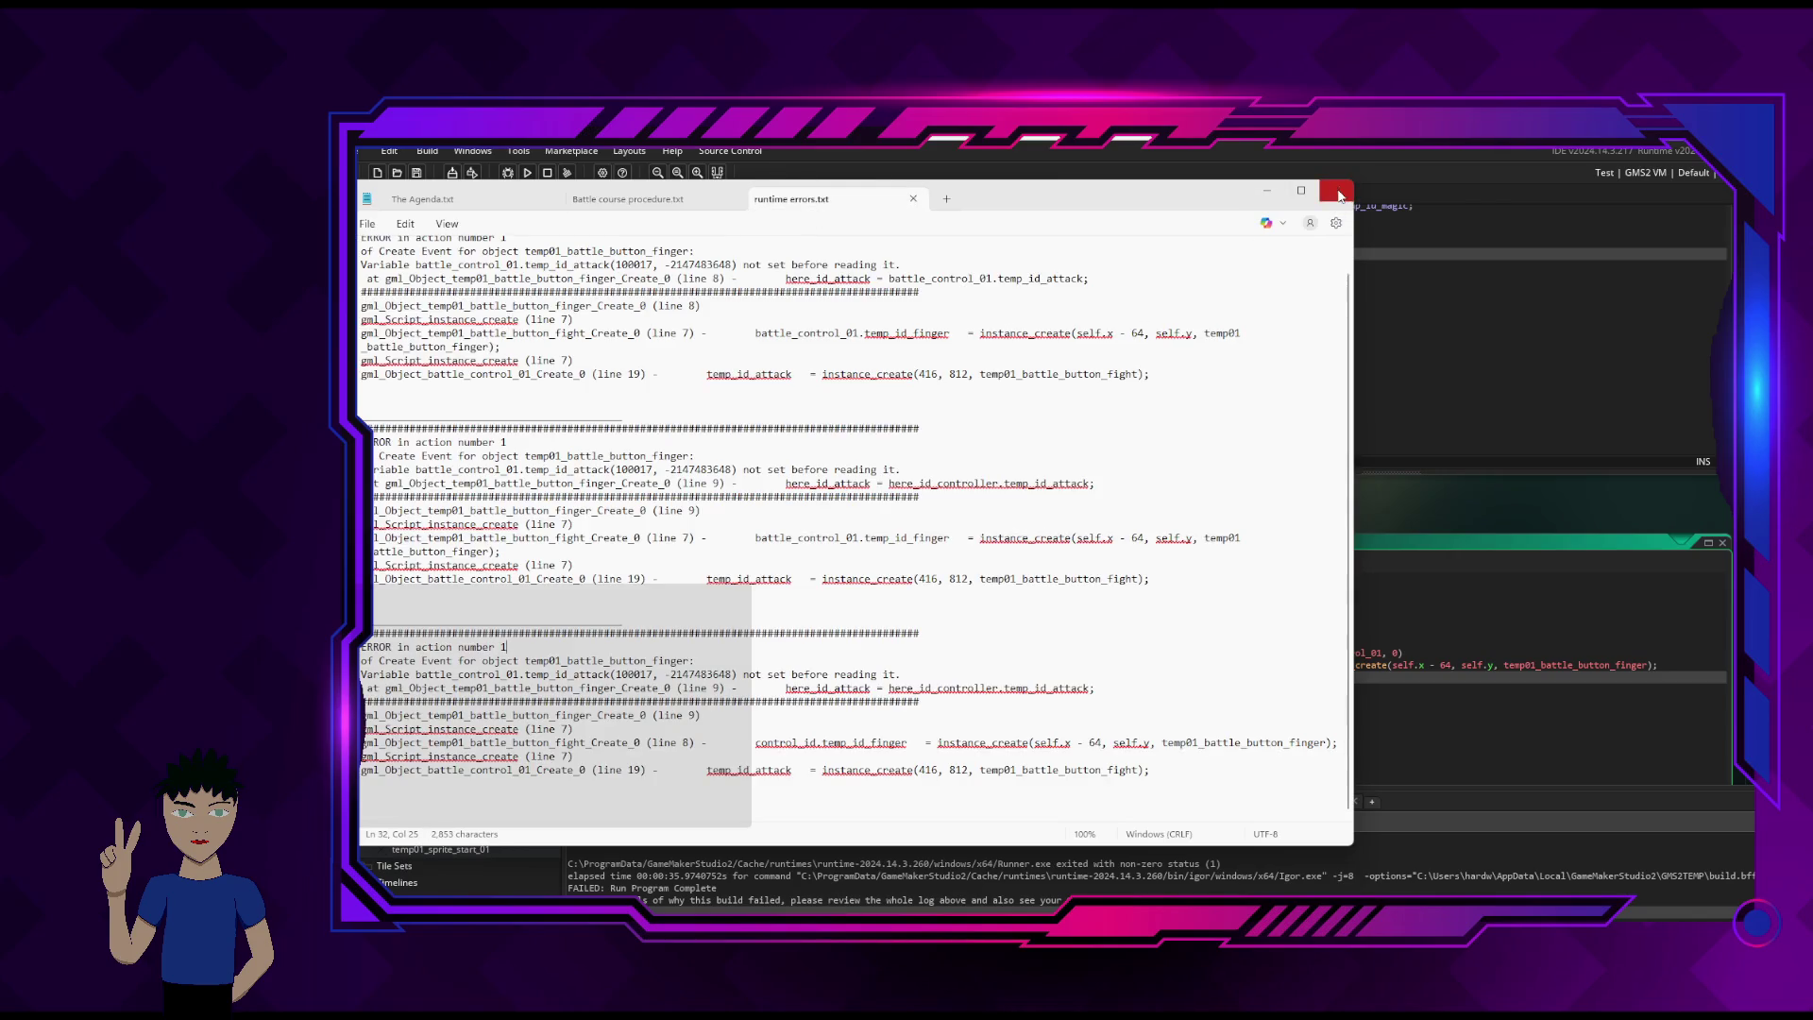
pyautogui.click(1335, 191)
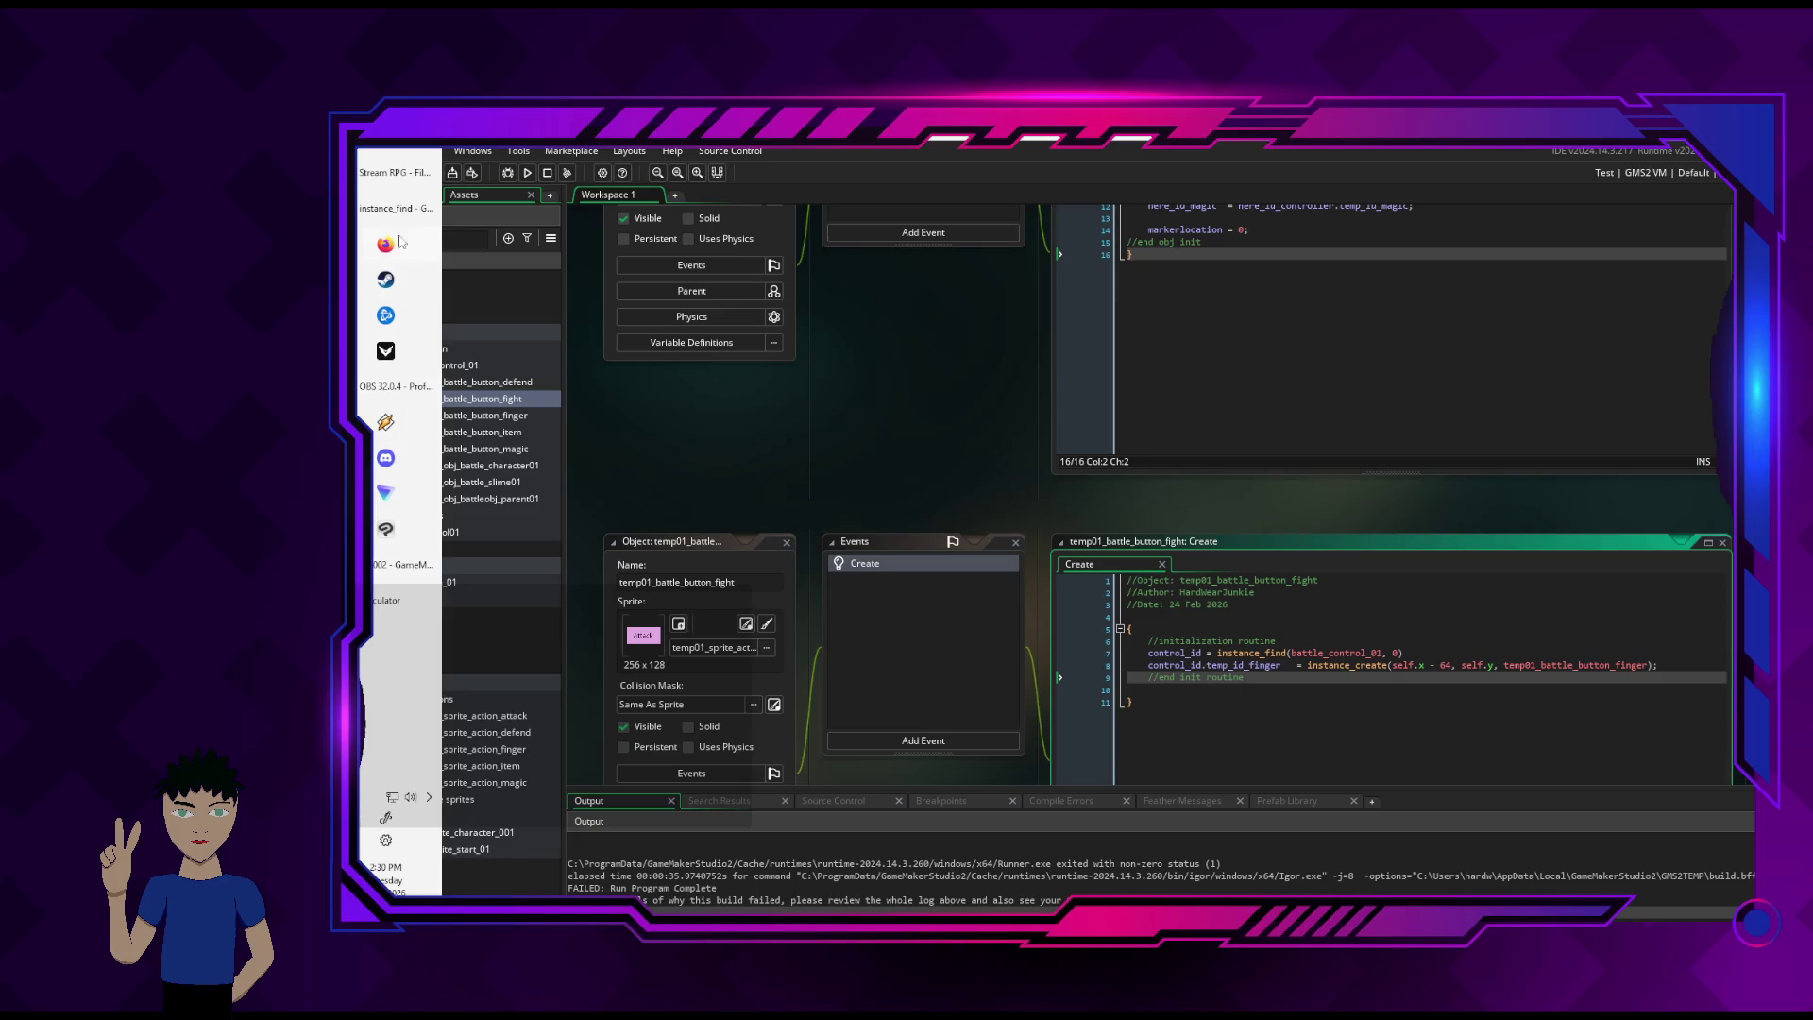
pyautogui.click(390, 179)
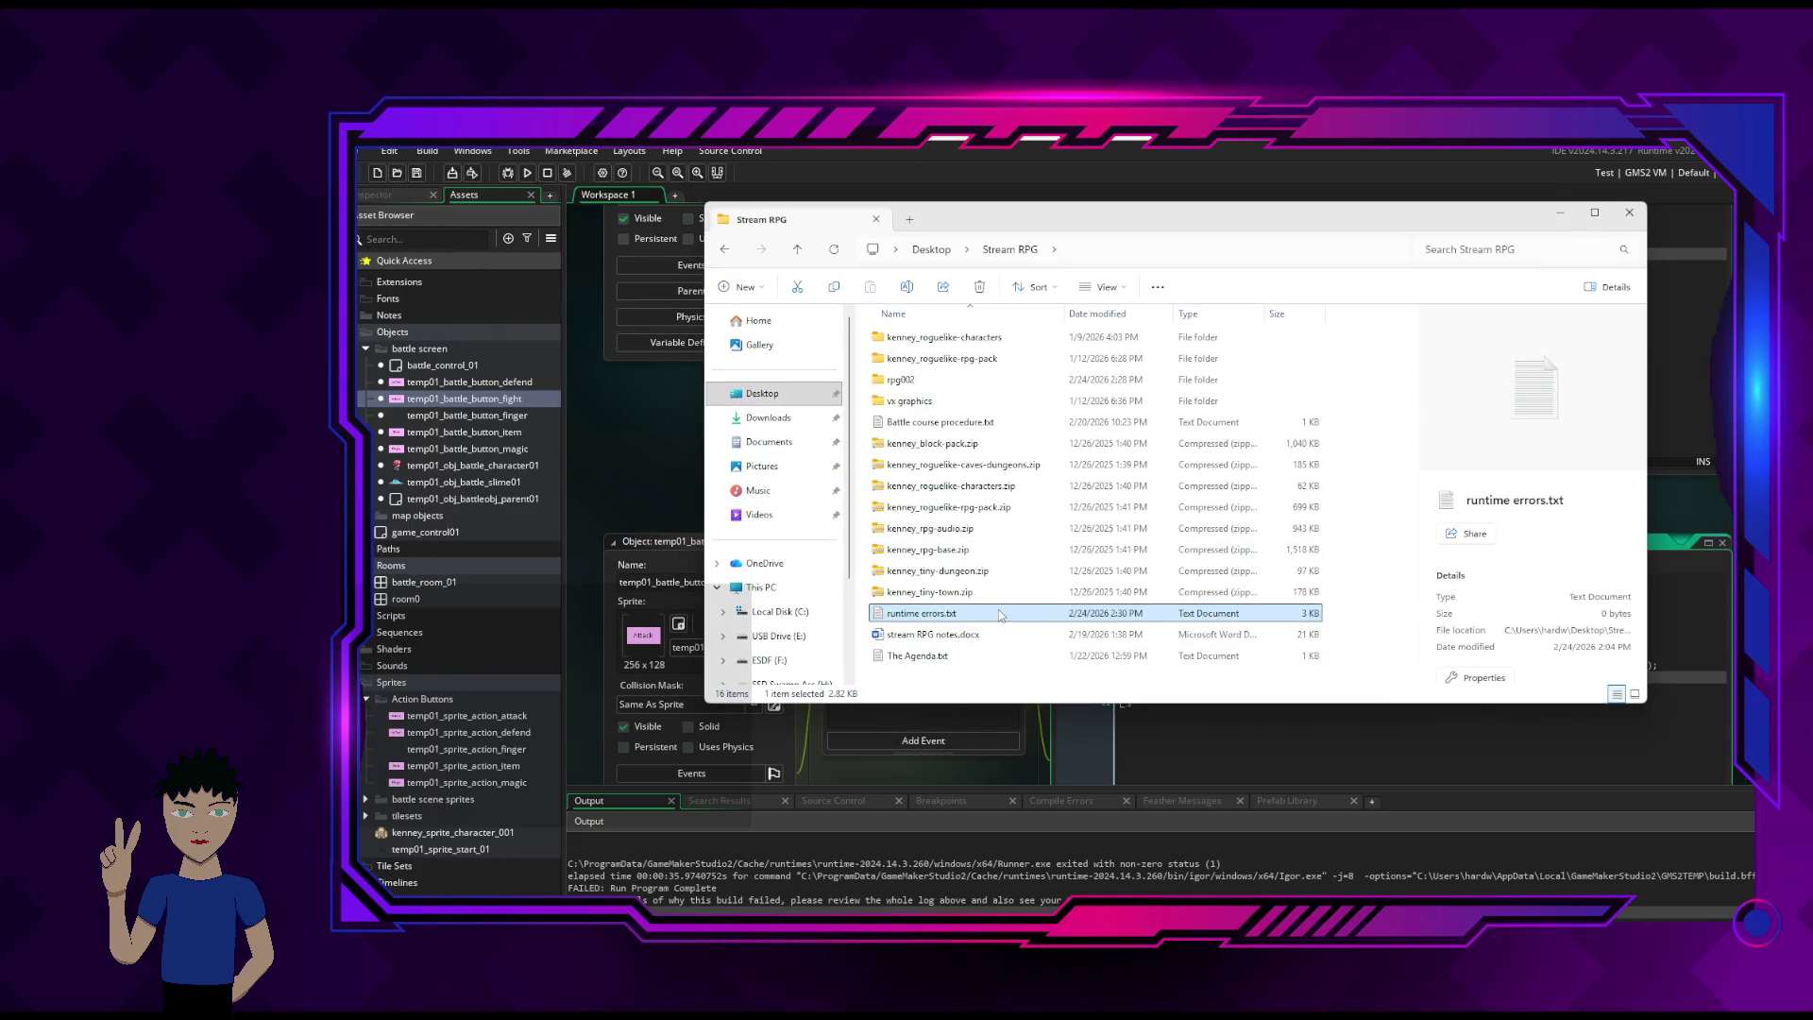
pyautogui.doubleClick(979, 618)
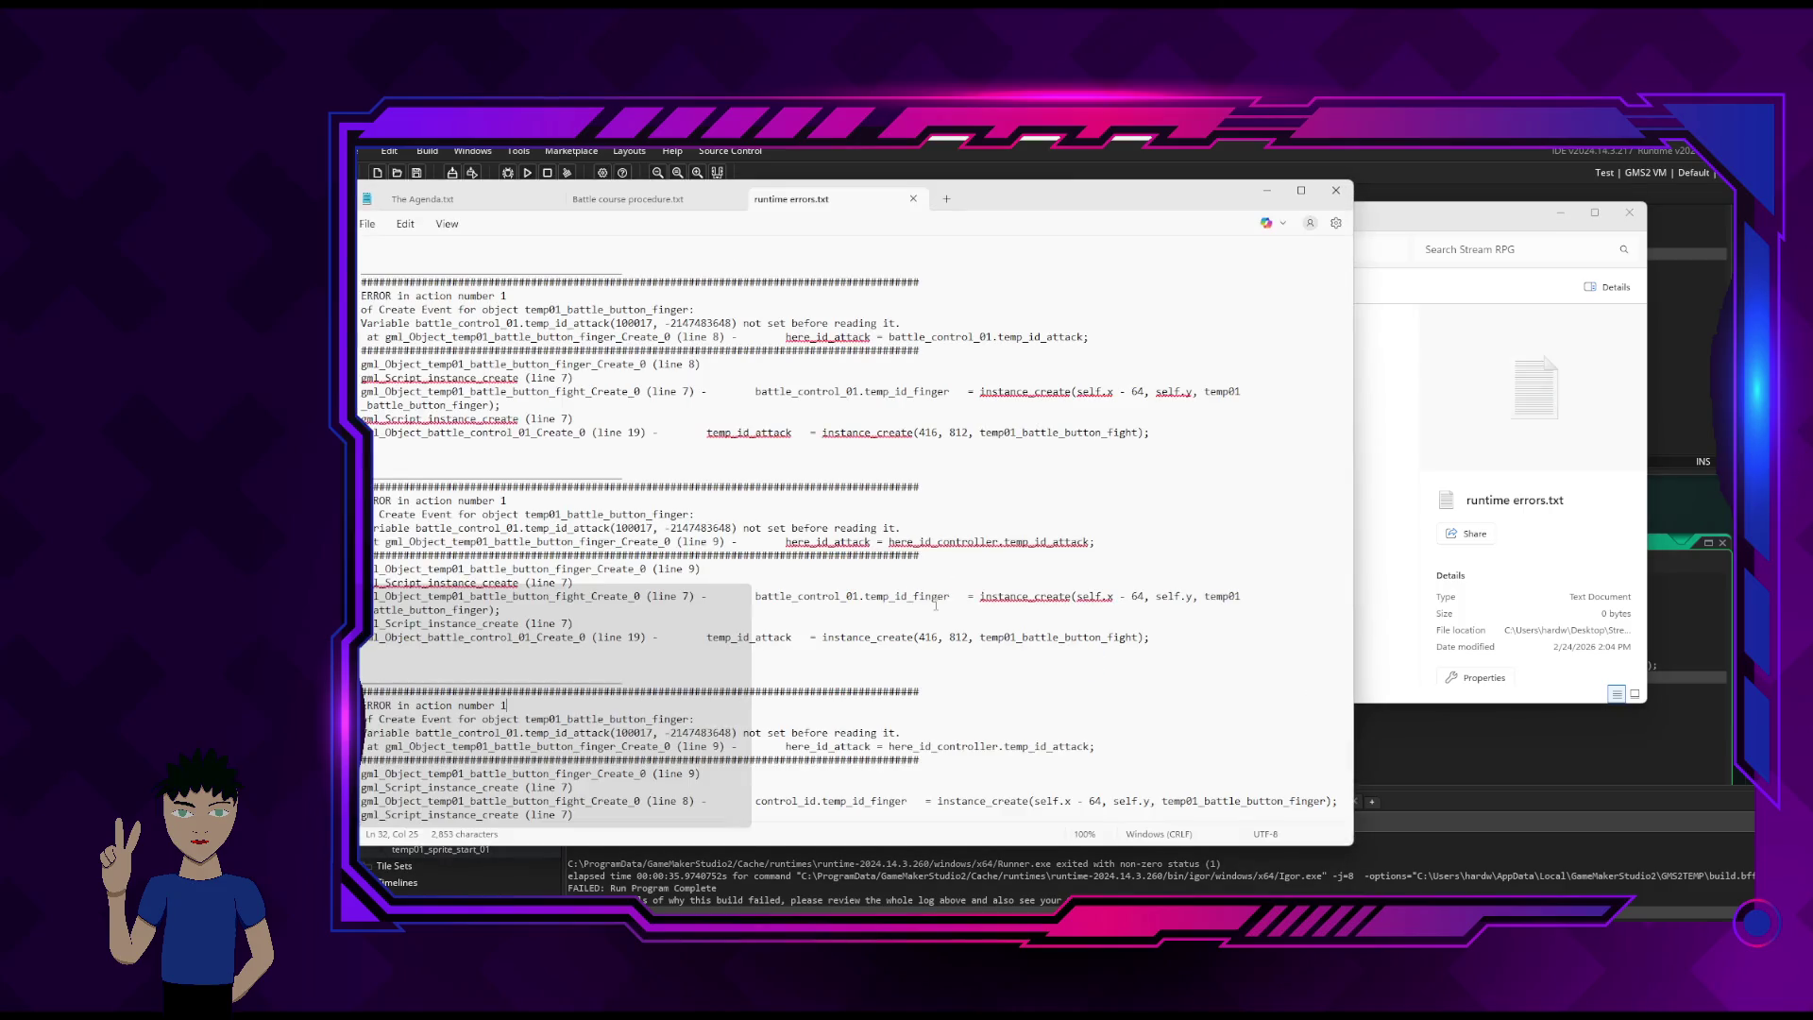
# - Switch off Notepad's spell check, autocorrect and Copilot, then return to the error log
pyautogui.scroll(-1, 1100, 437)
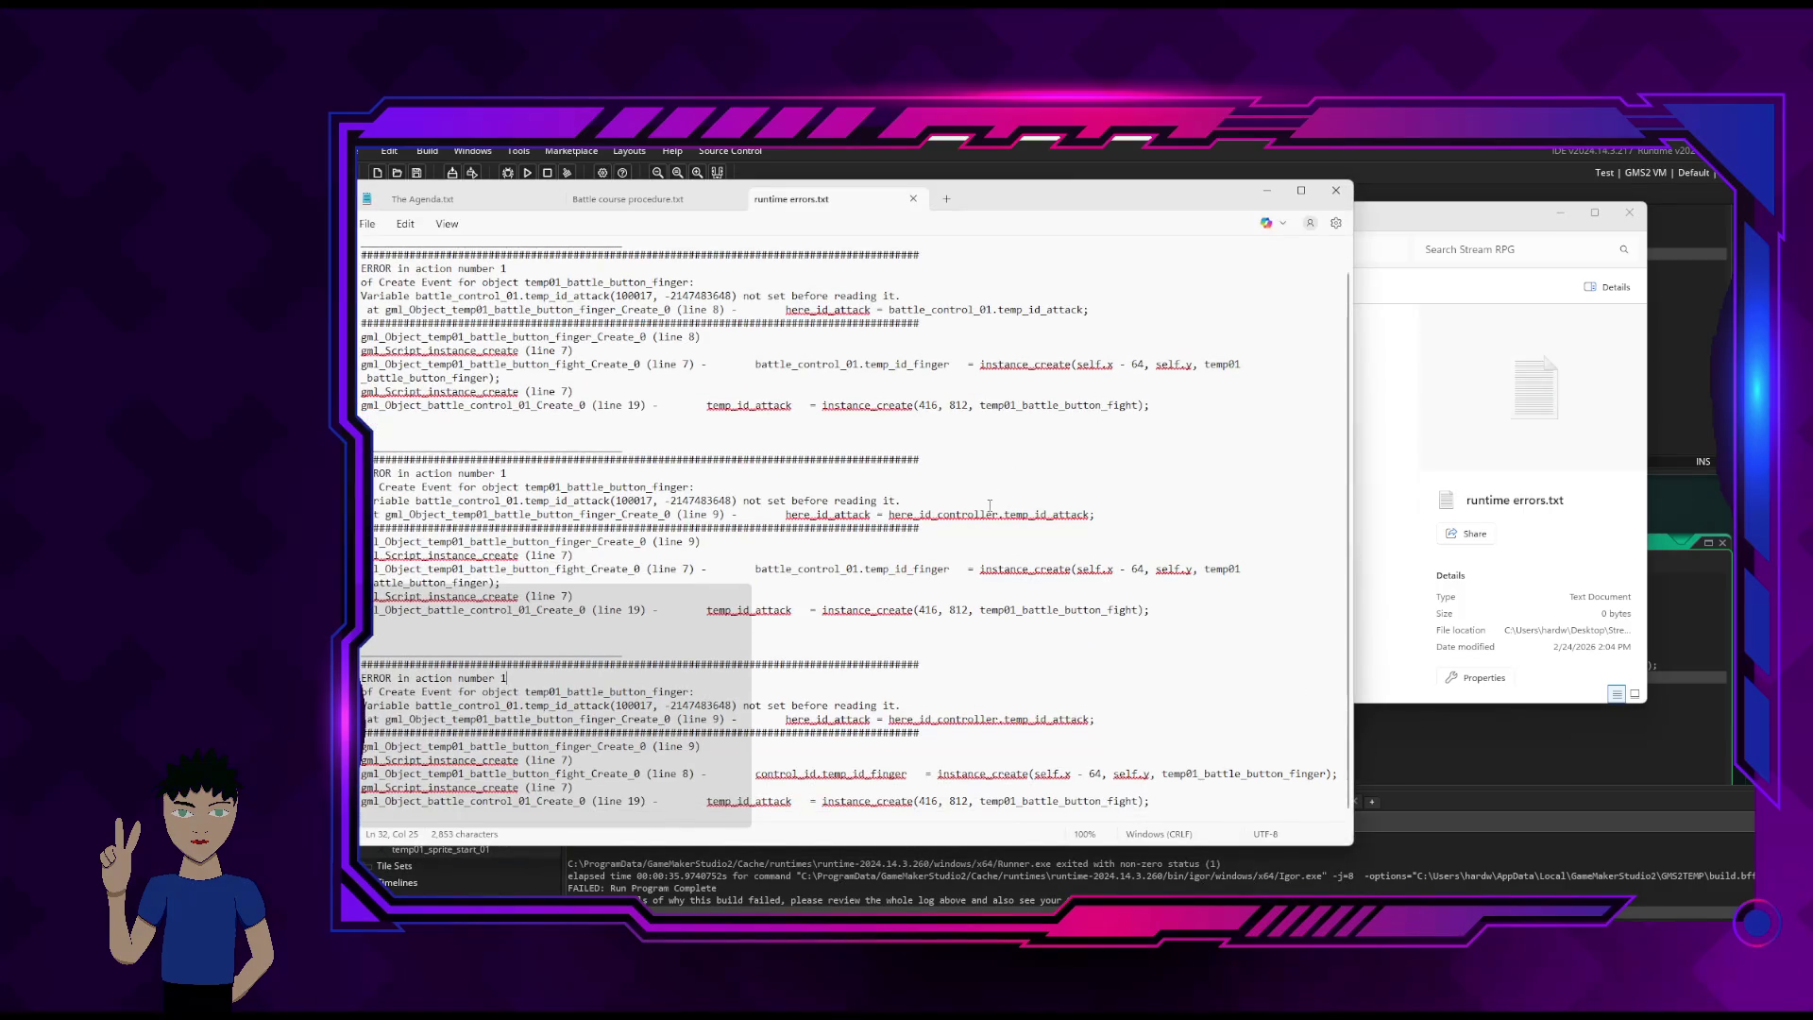
pyautogui.rightClick(989, 514)
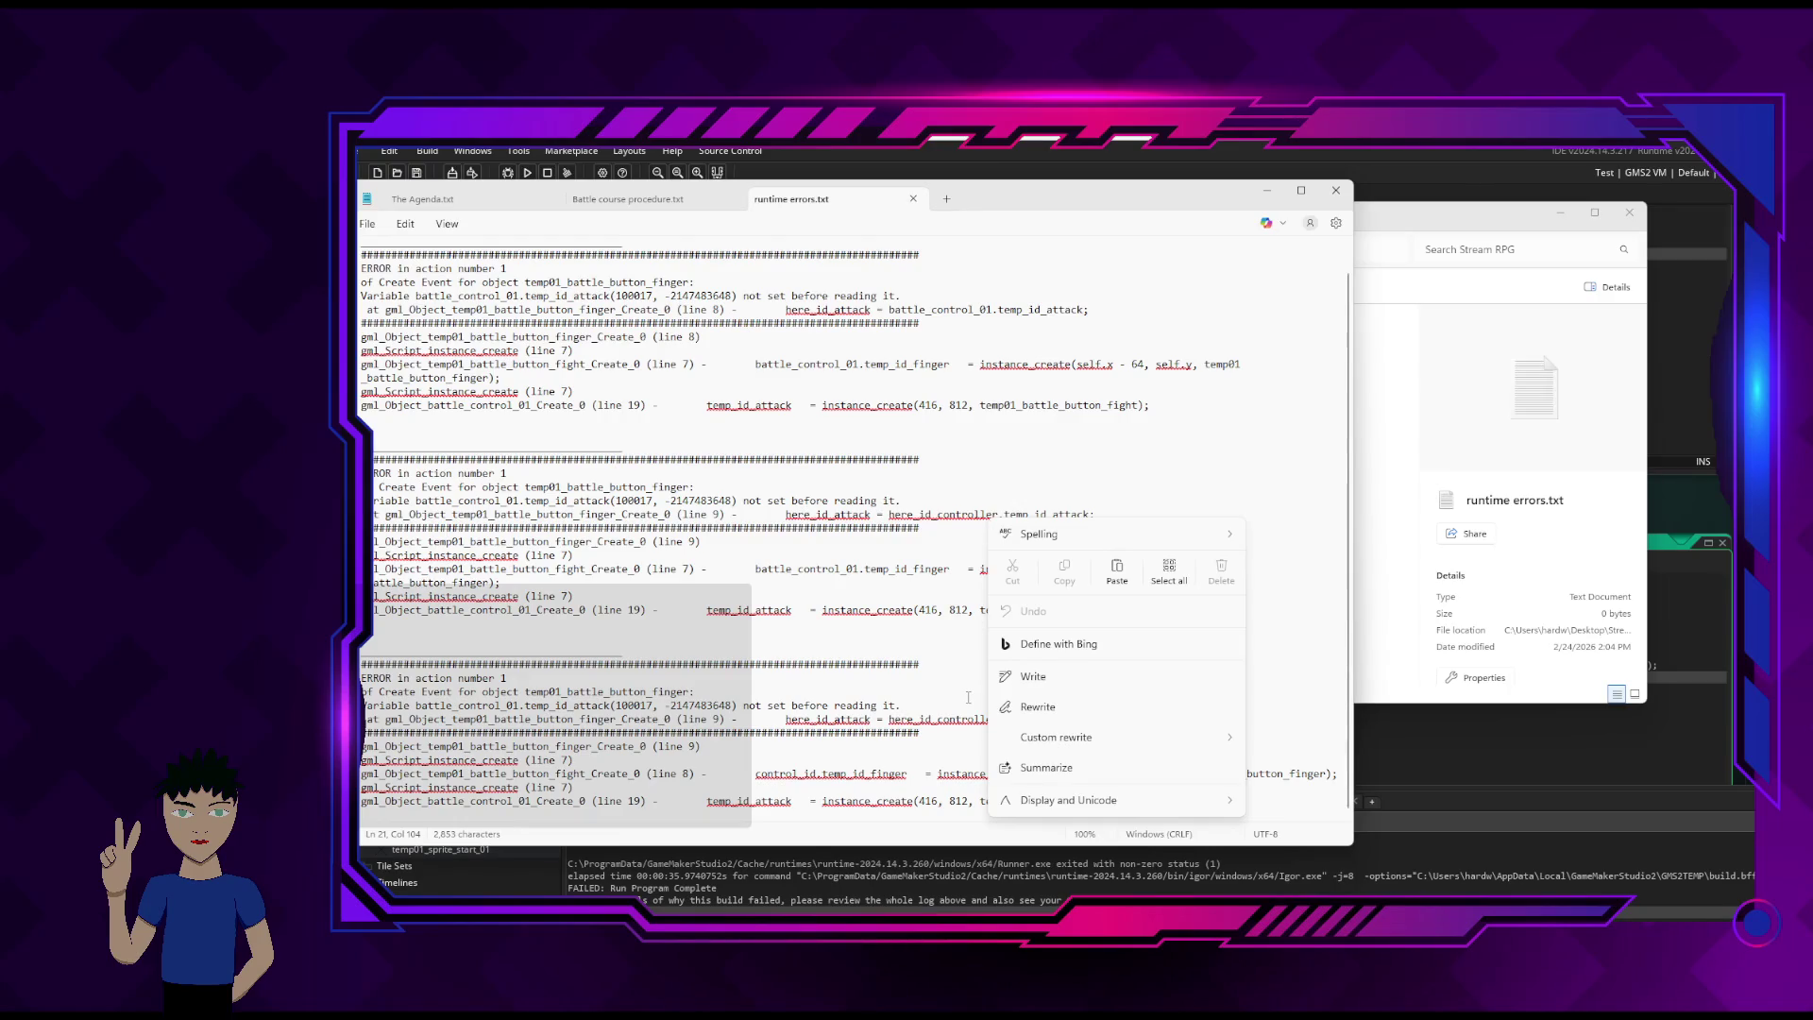
pyautogui.moveTo(1071, 742)
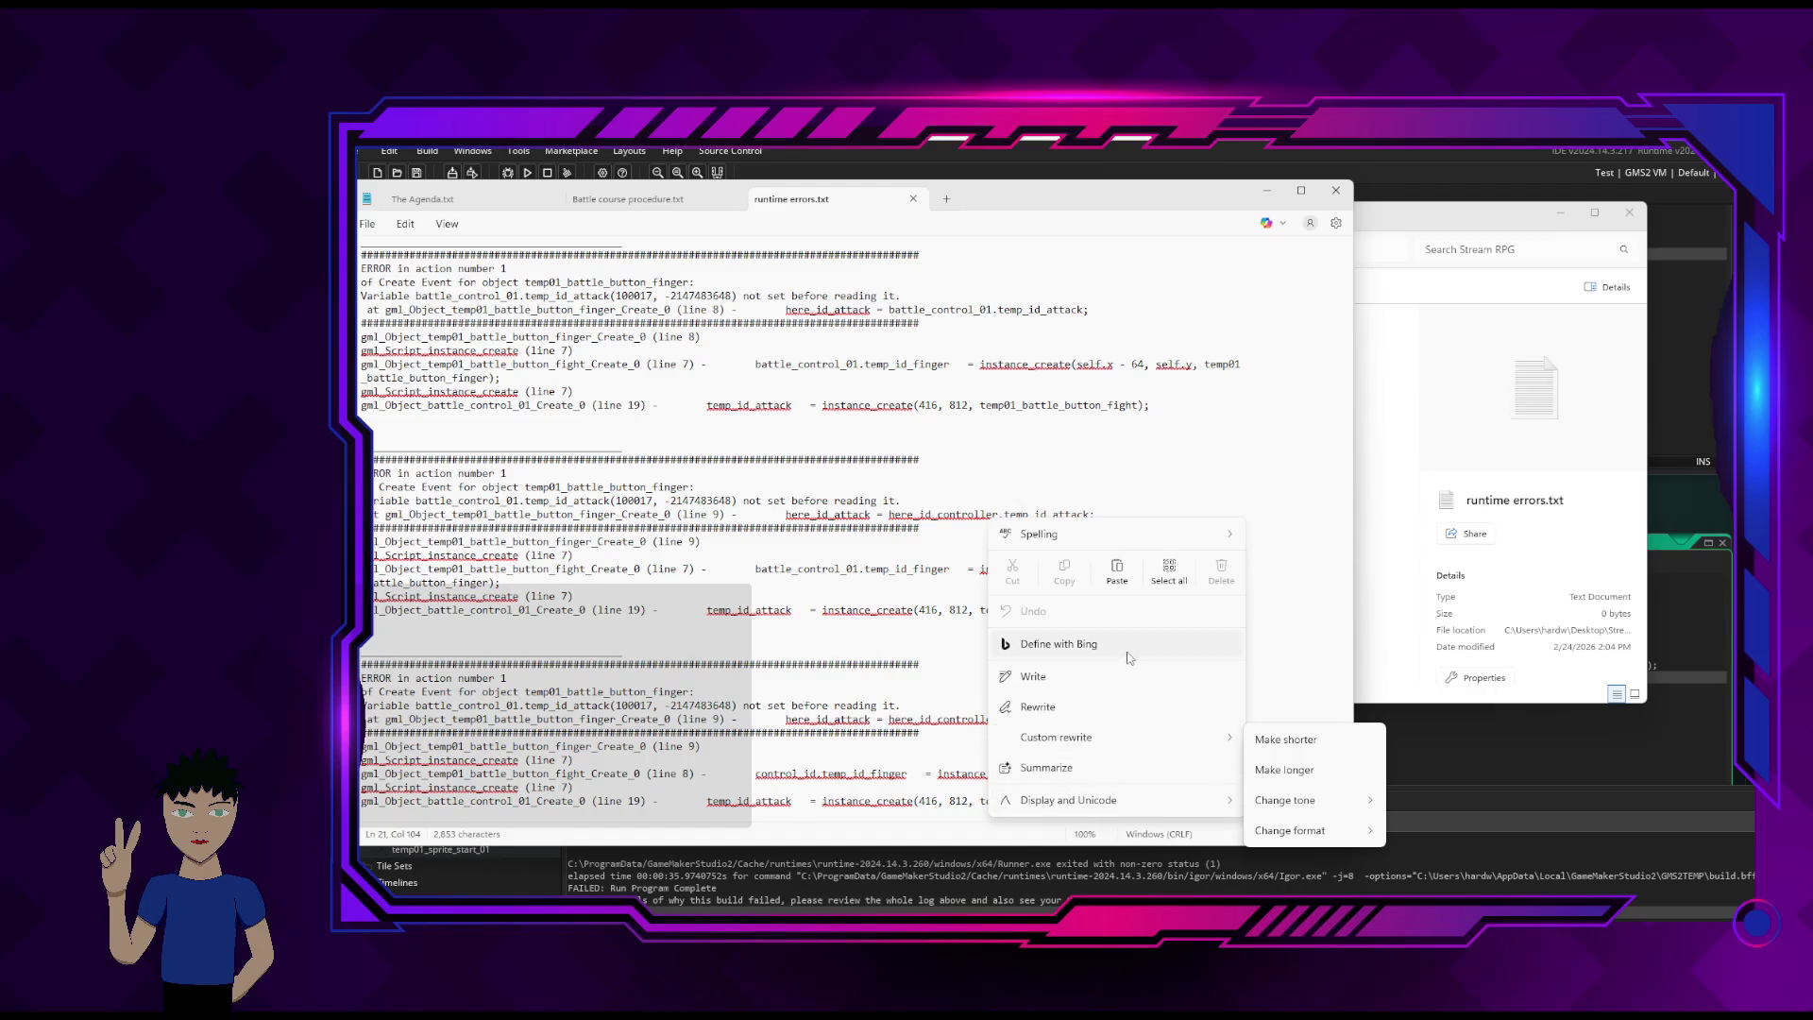
pyautogui.click(1299, 424)
pyautogui.click(1336, 223)
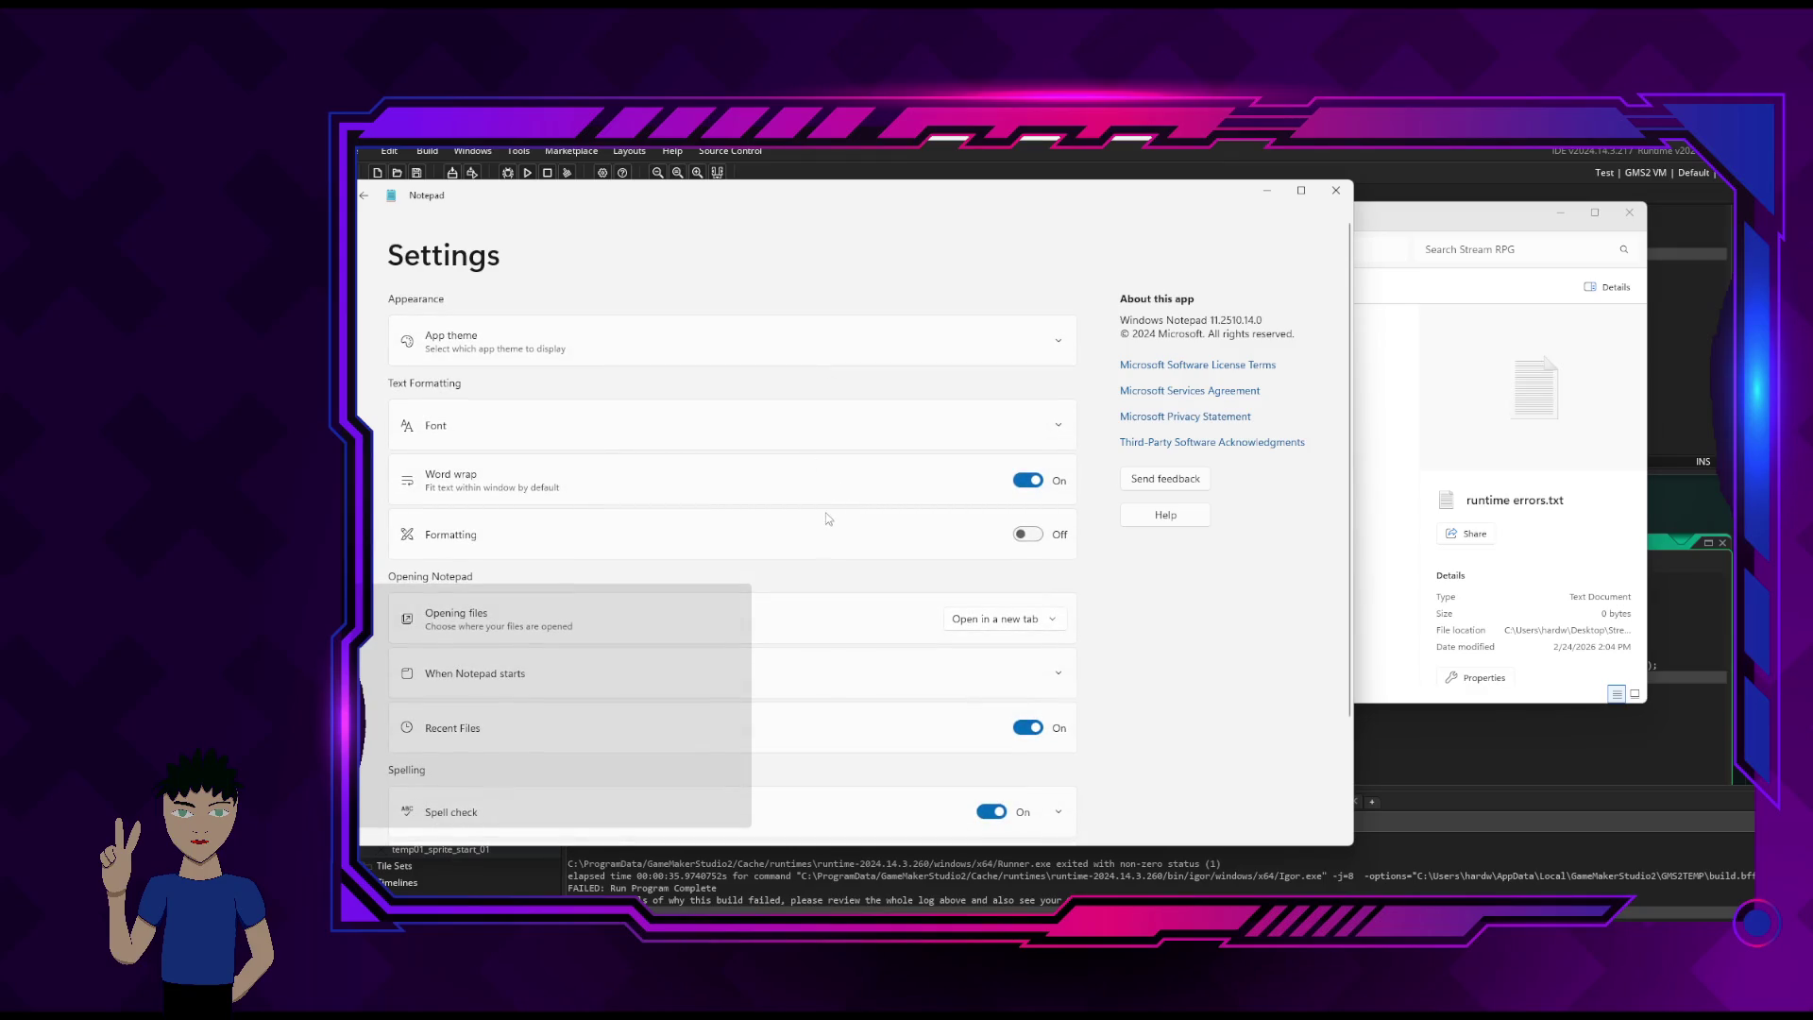
pyautogui.scroll(-2, 818, 555)
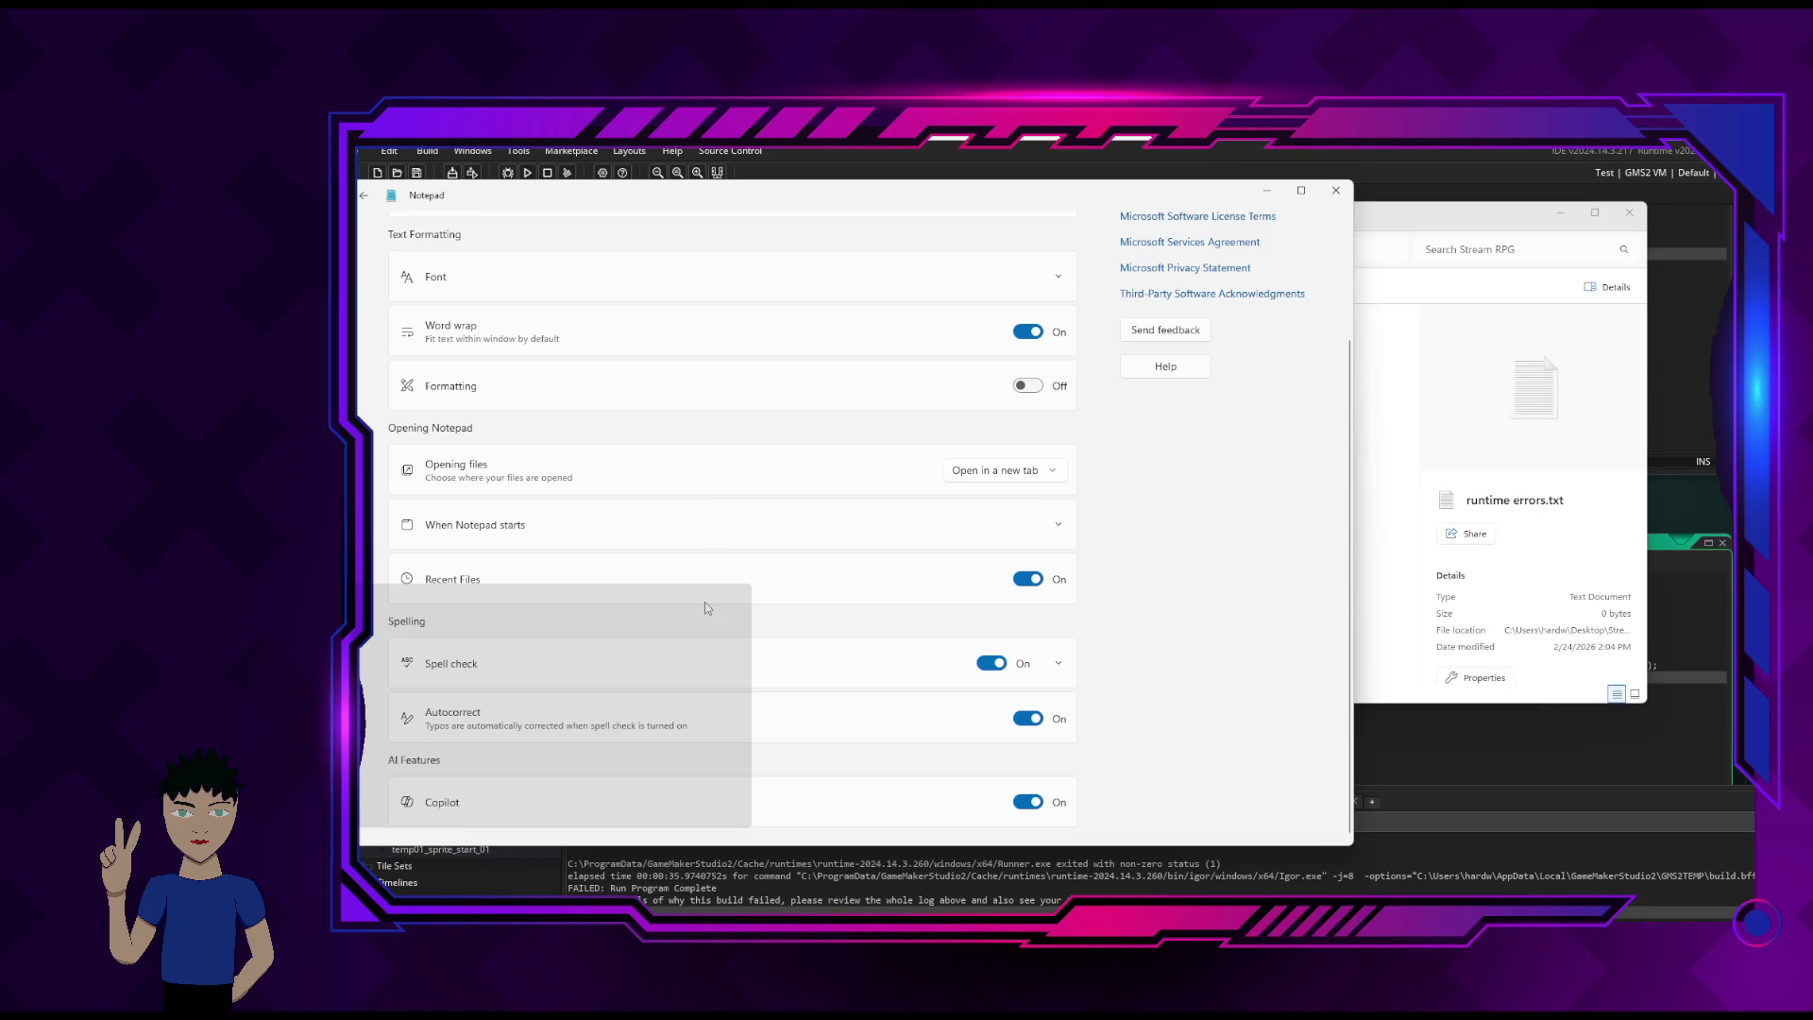
pyautogui.click(992, 663)
pyautogui.click(1034, 719)
pyautogui.click(1028, 802)
pyautogui.scroll(3, 1150, 751)
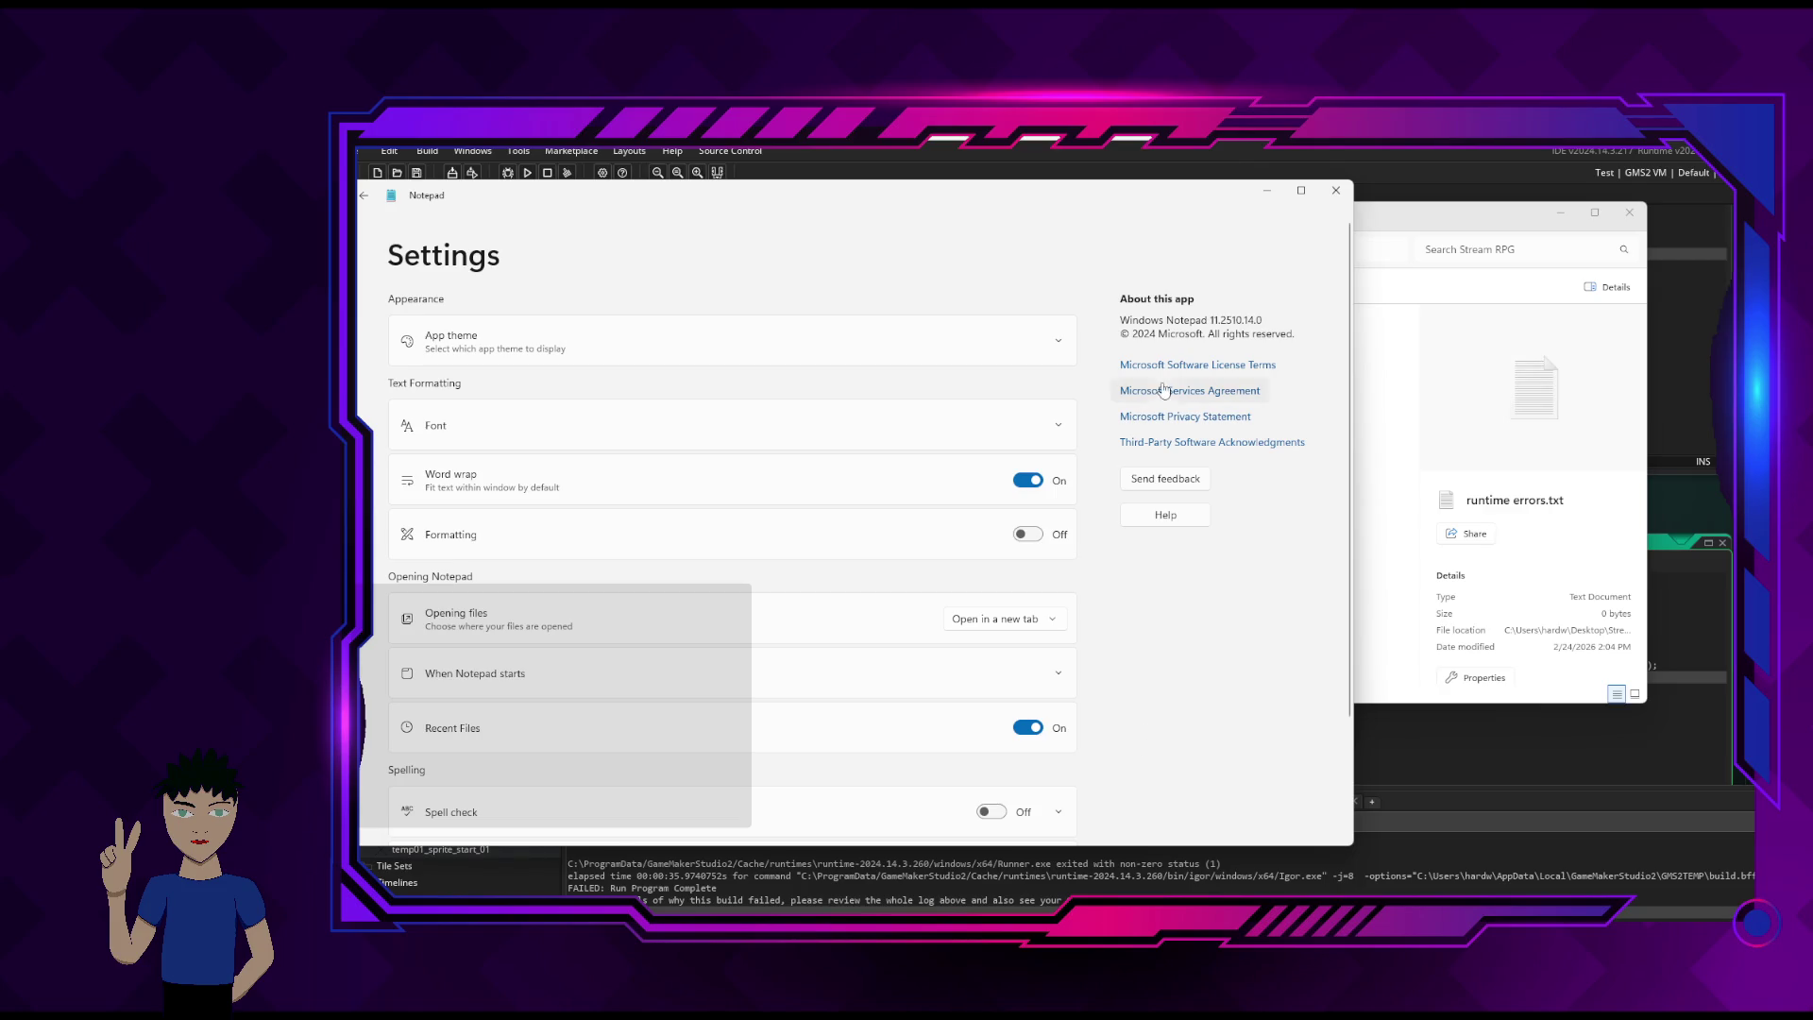
pyautogui.click(366, 195)
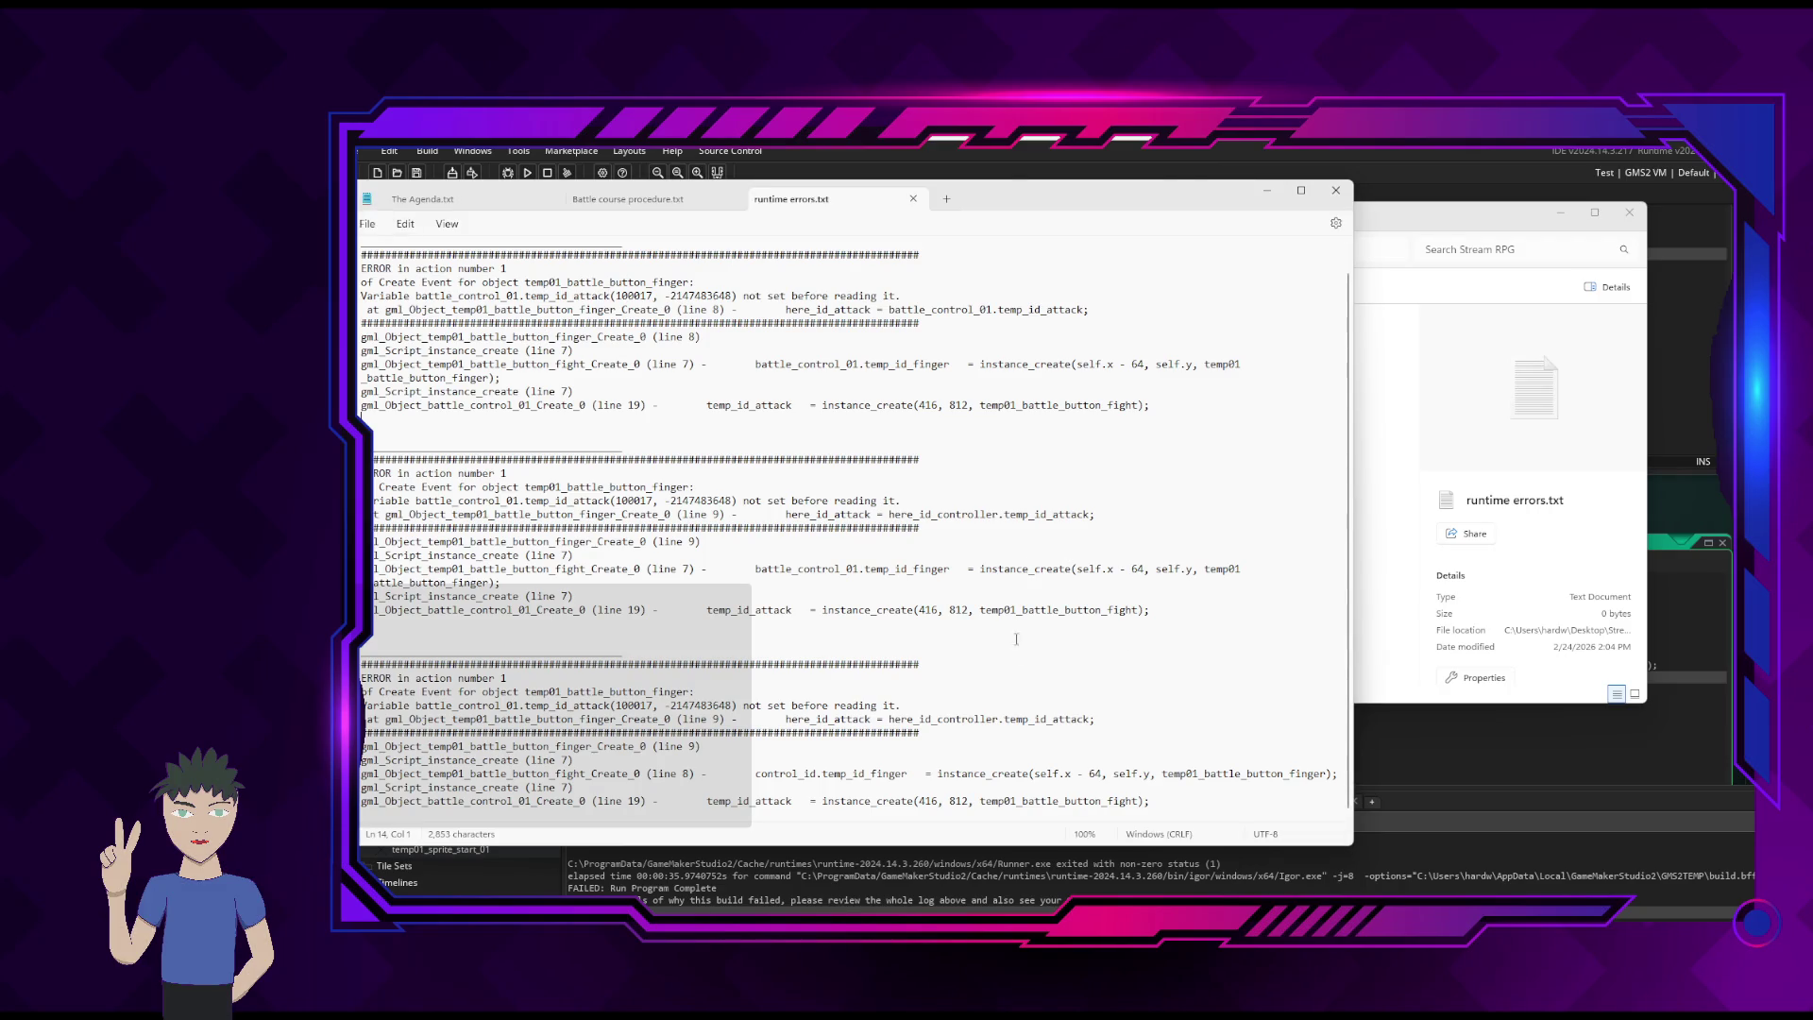
# - Check the battle_control_01 and here_id_attack error lines, then return to GameMaker over the log
pyautogui.click(861, 570)
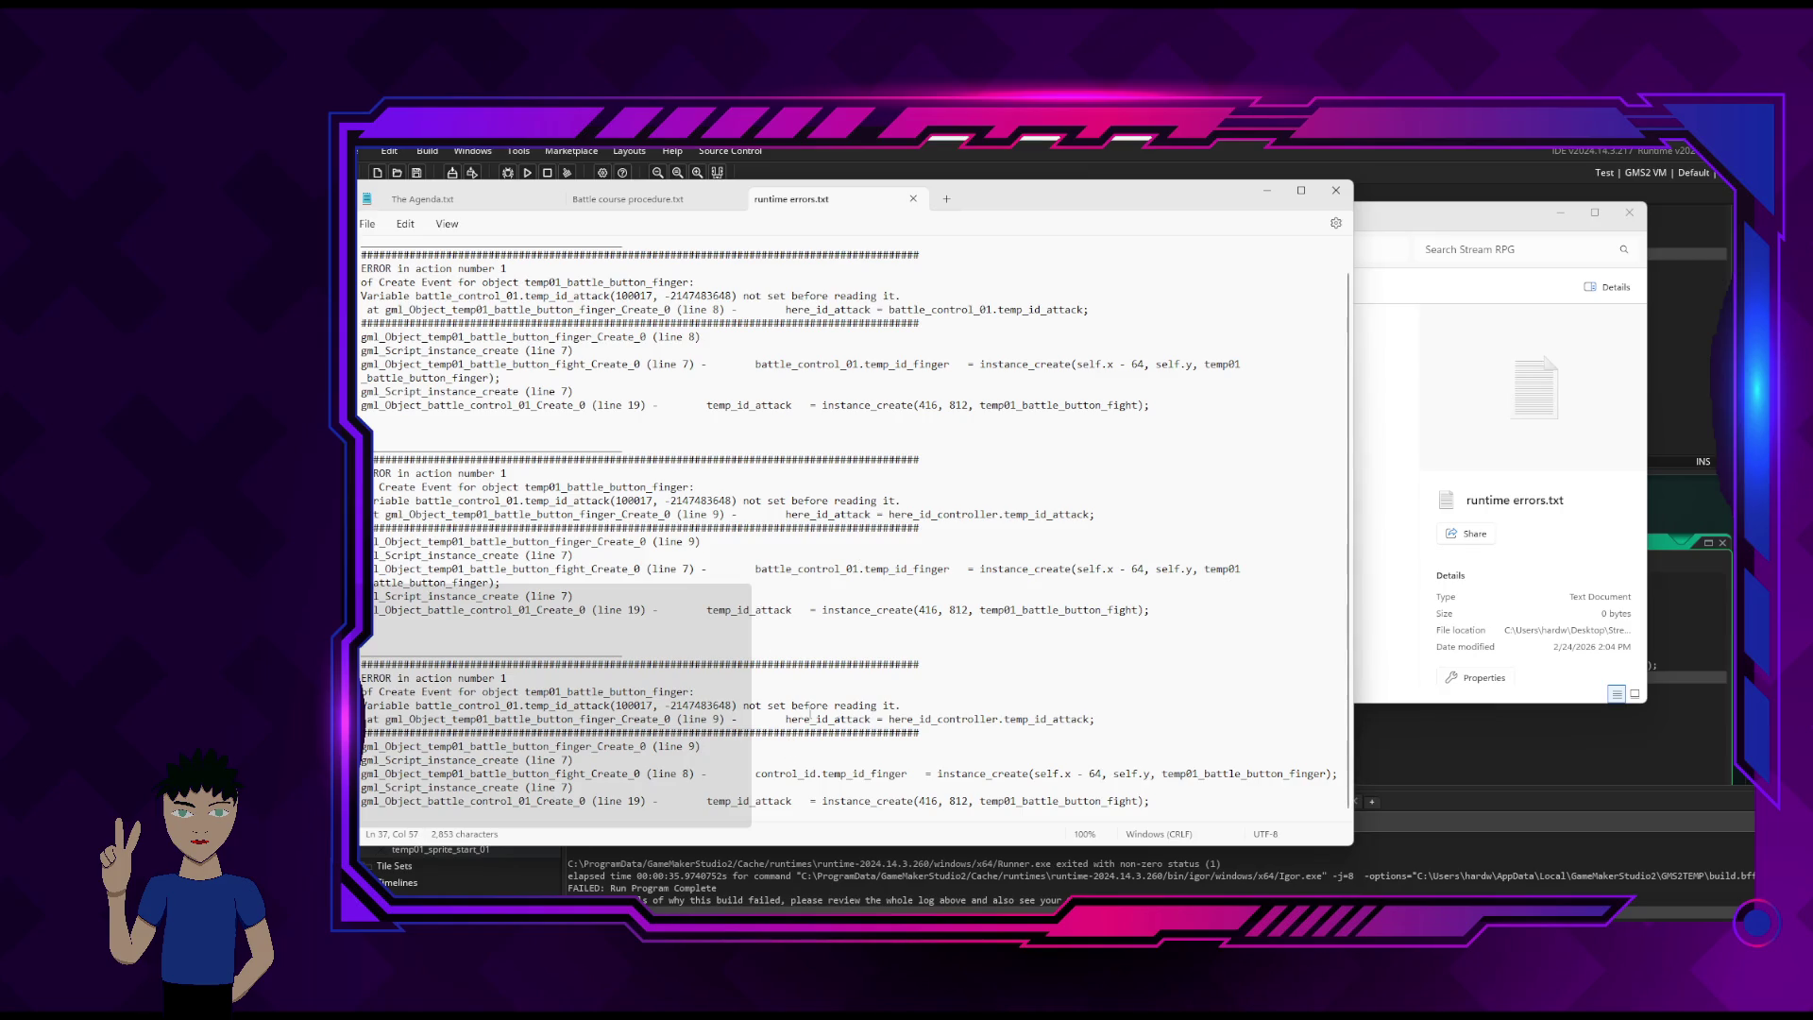
pyautogui.click(700, 686)
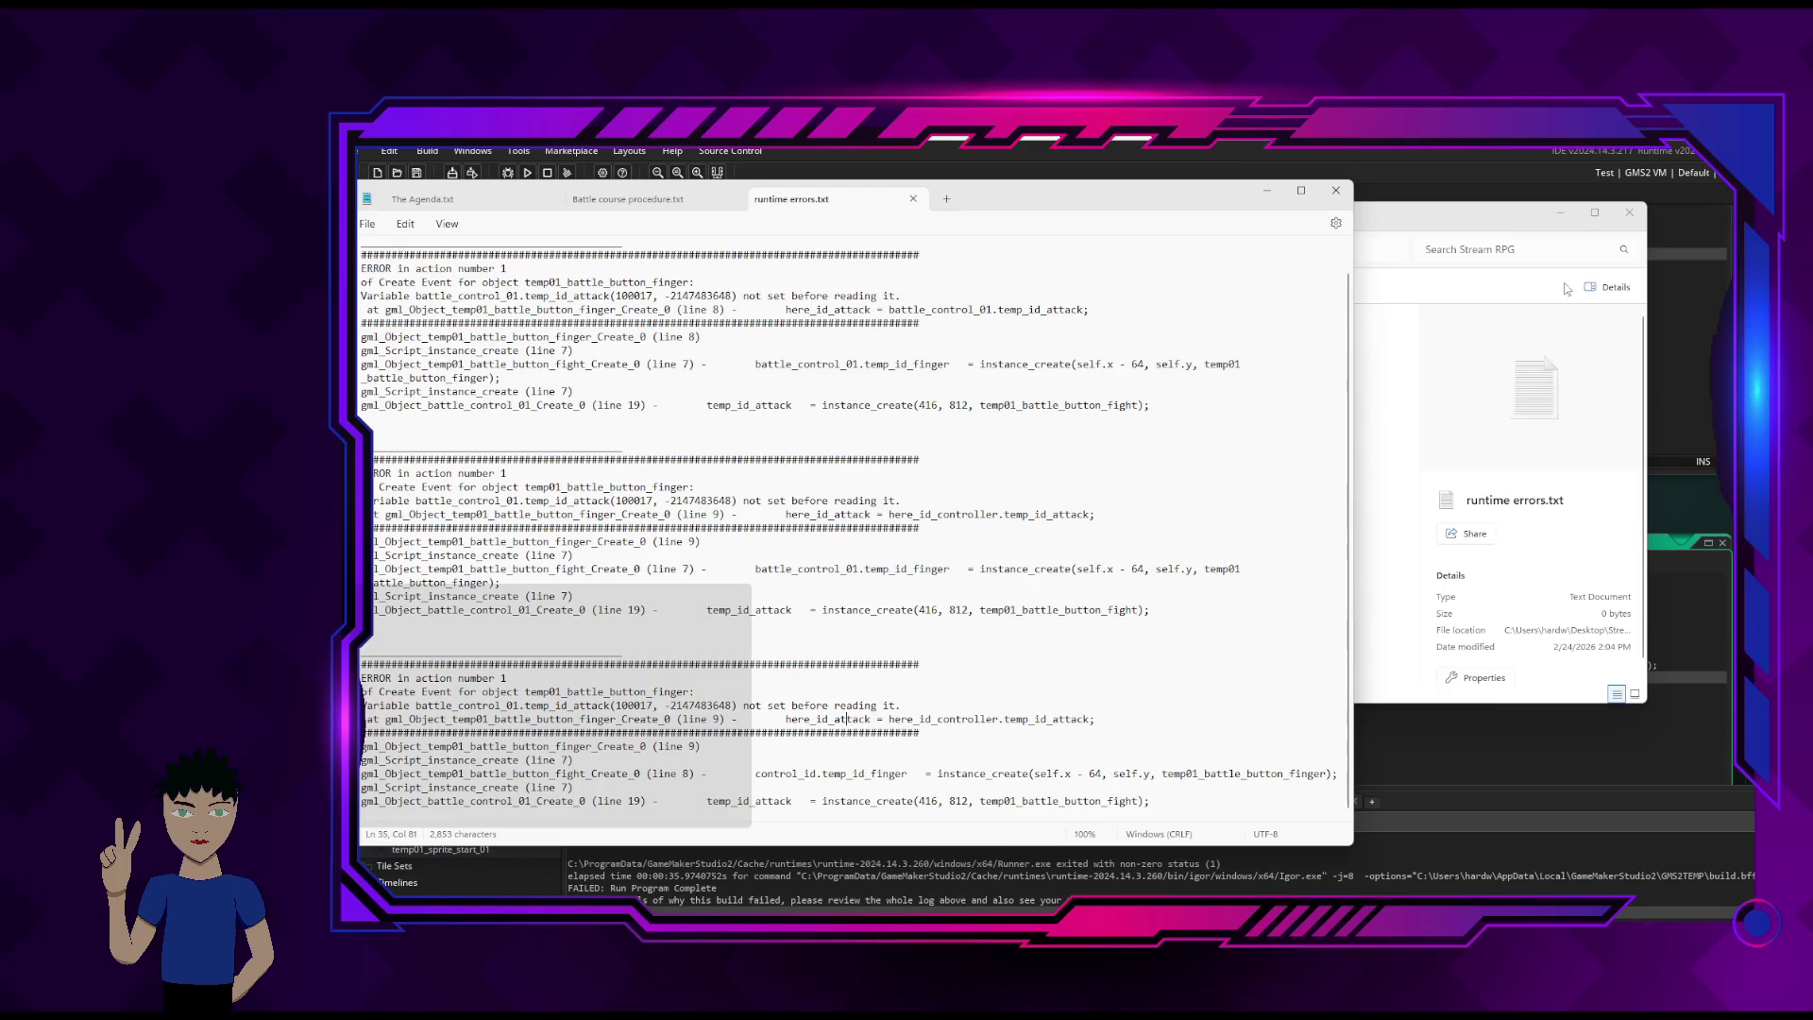
pyautogui.click(1560, 213)
pyautogui.click(1474, 406)
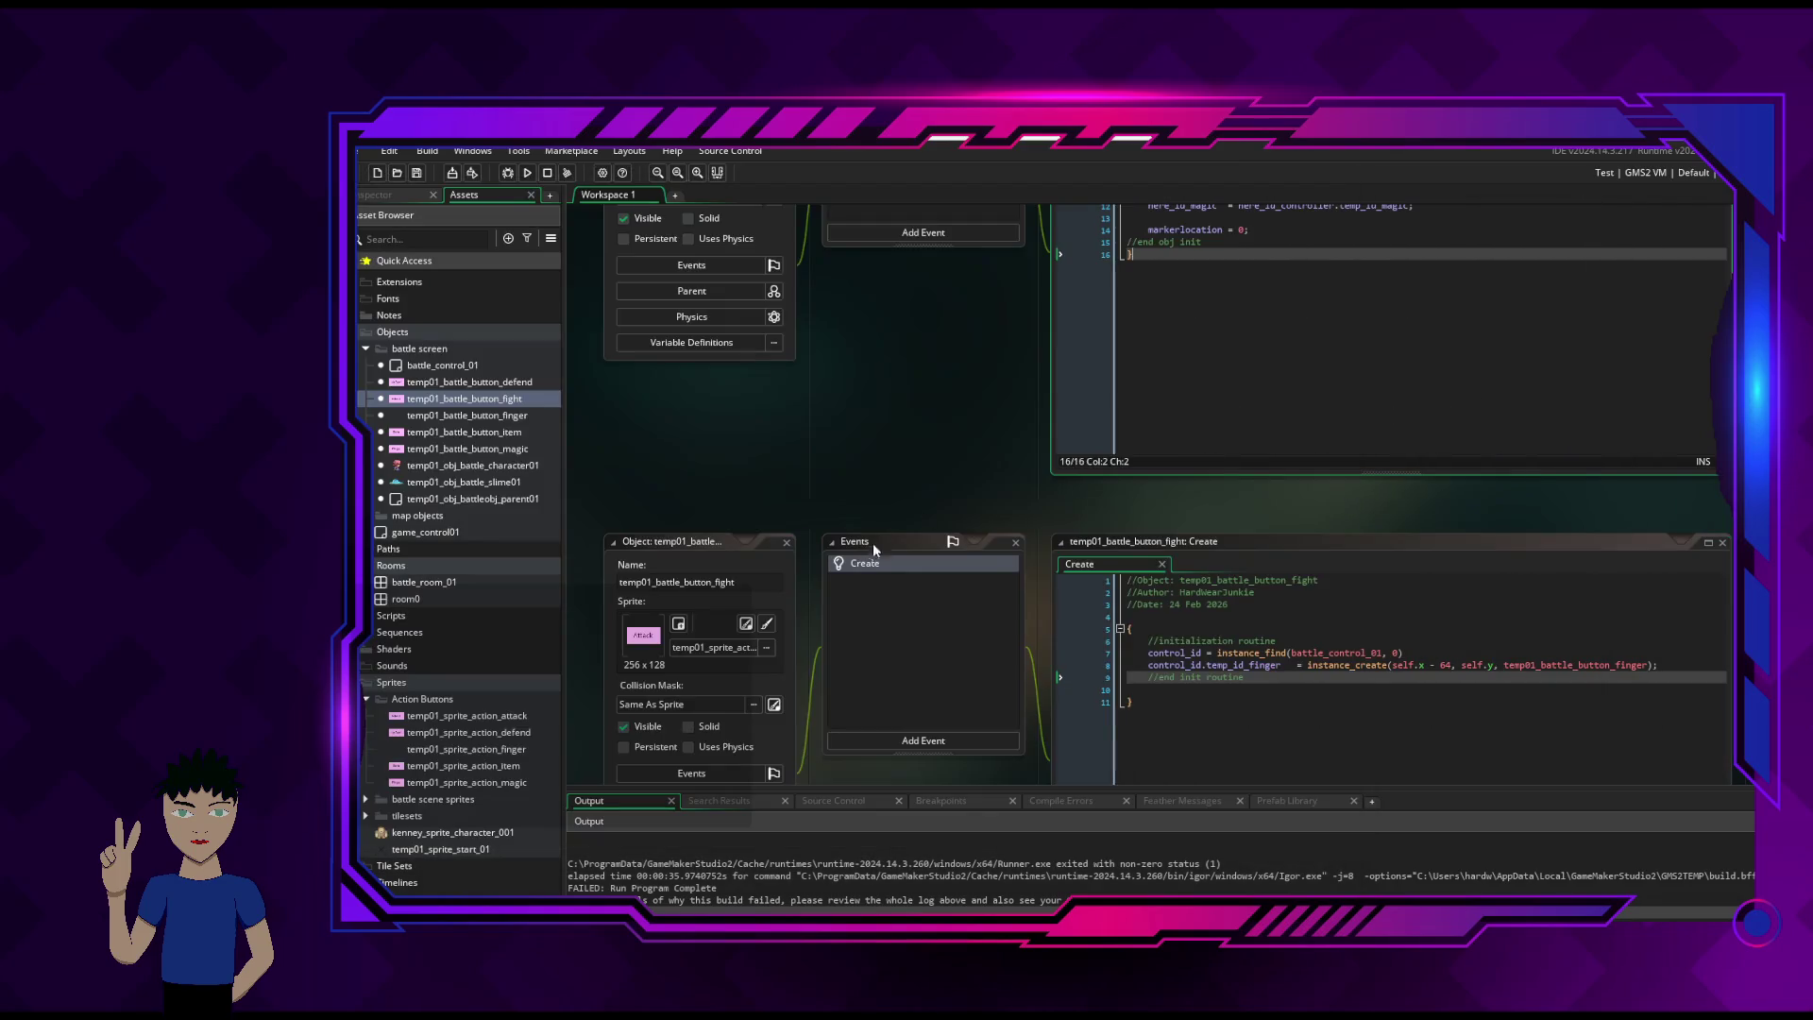
# - Inspect temp01_battle_button_finger's Create code at its instance_find line, then return to runtime errors.txt
pyautogui.scroll(-3, 801, 639)
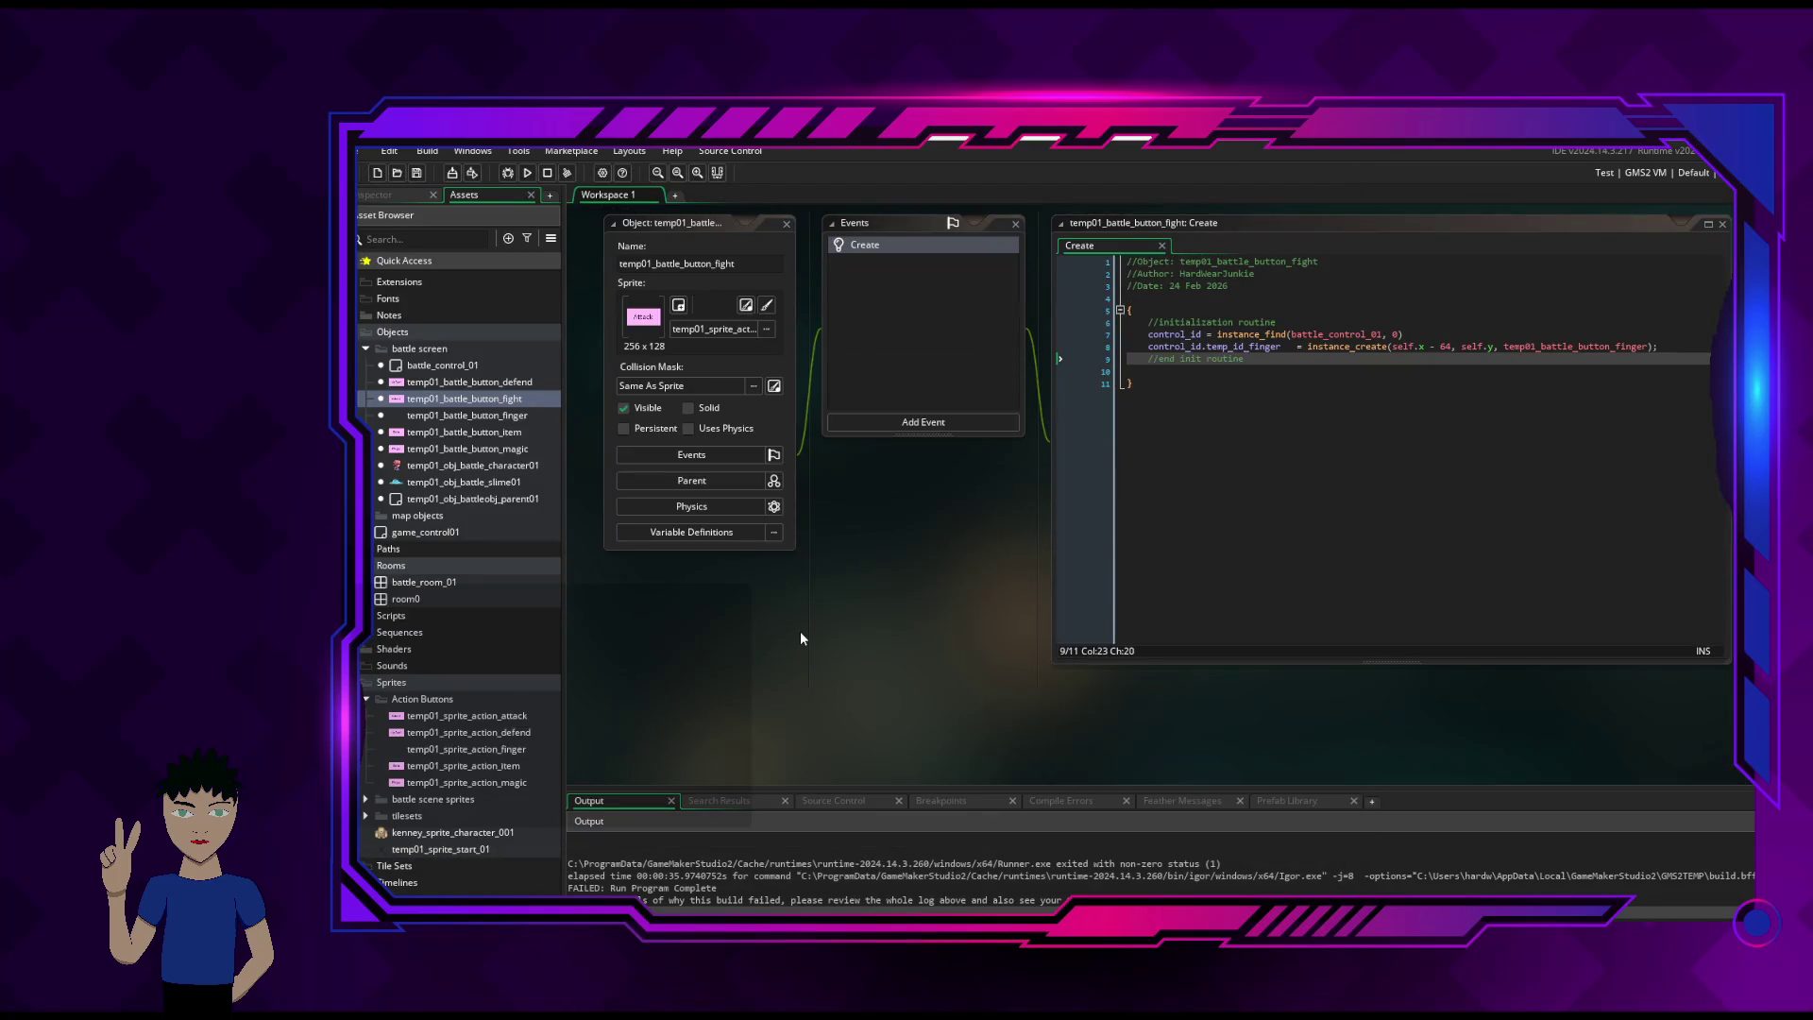
pyautogui.scroll(5, 801, 639)
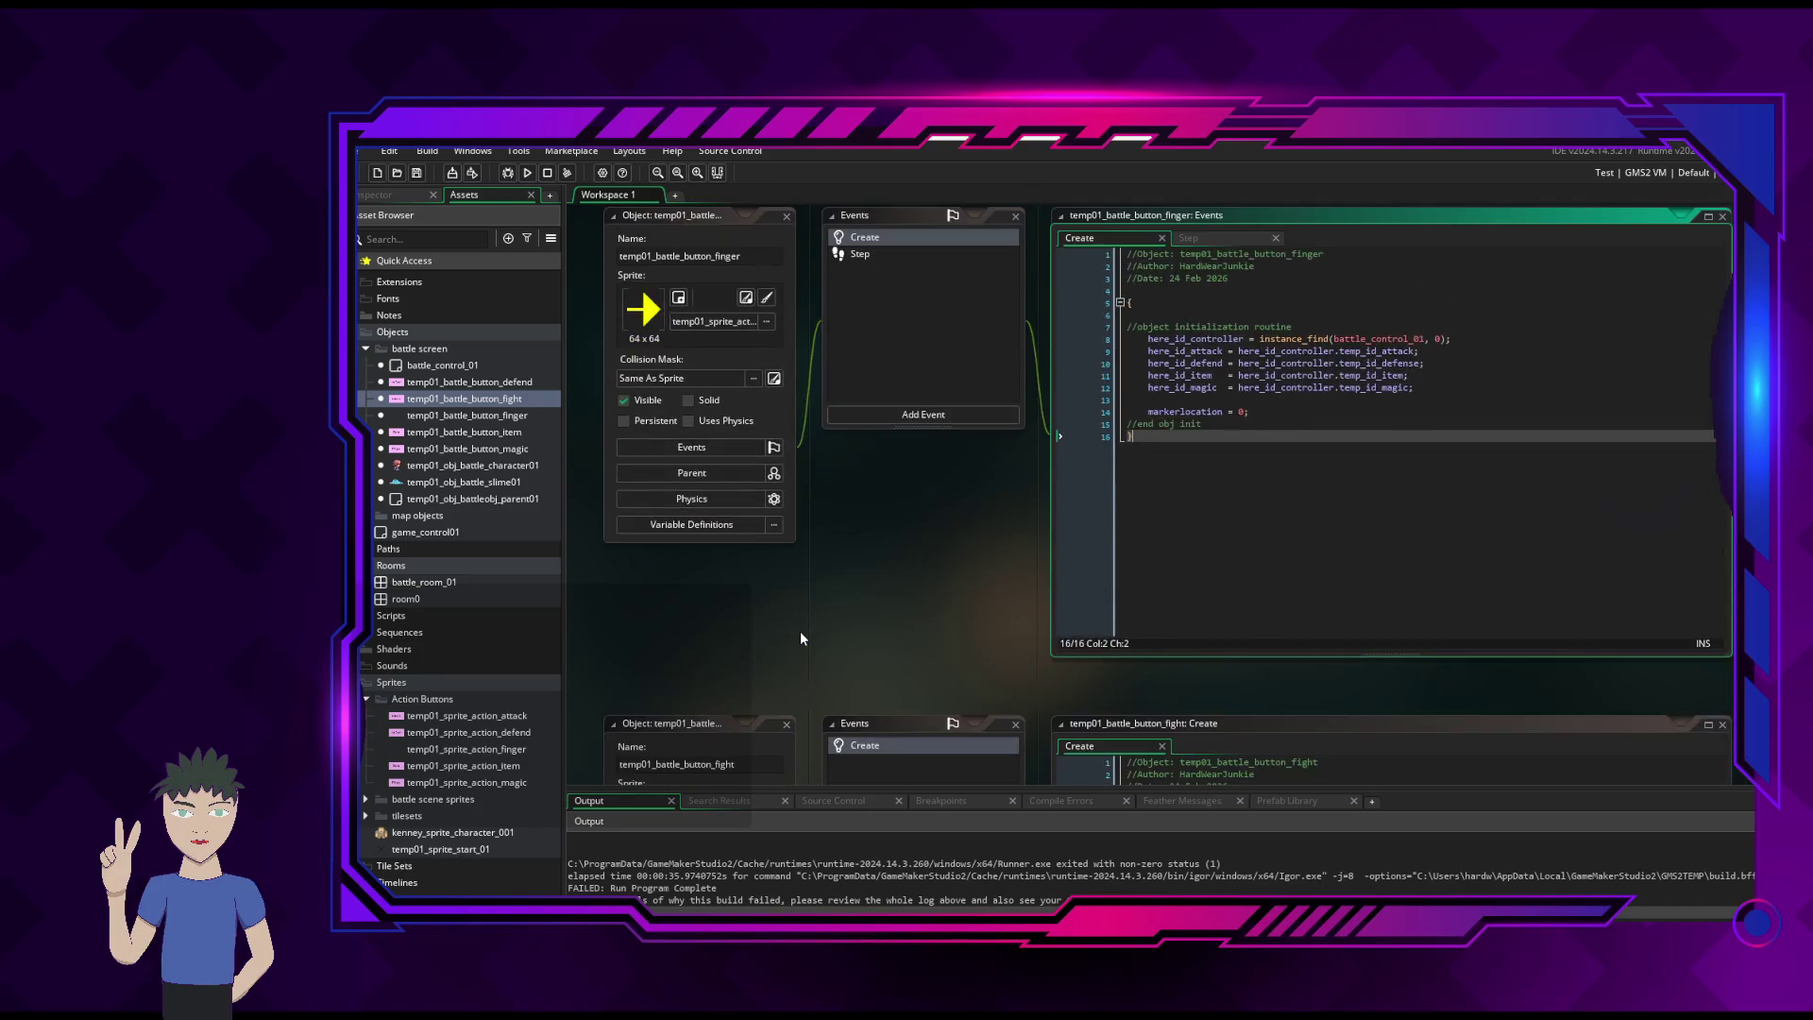
pyautogui.scroll(2, 801, 639)
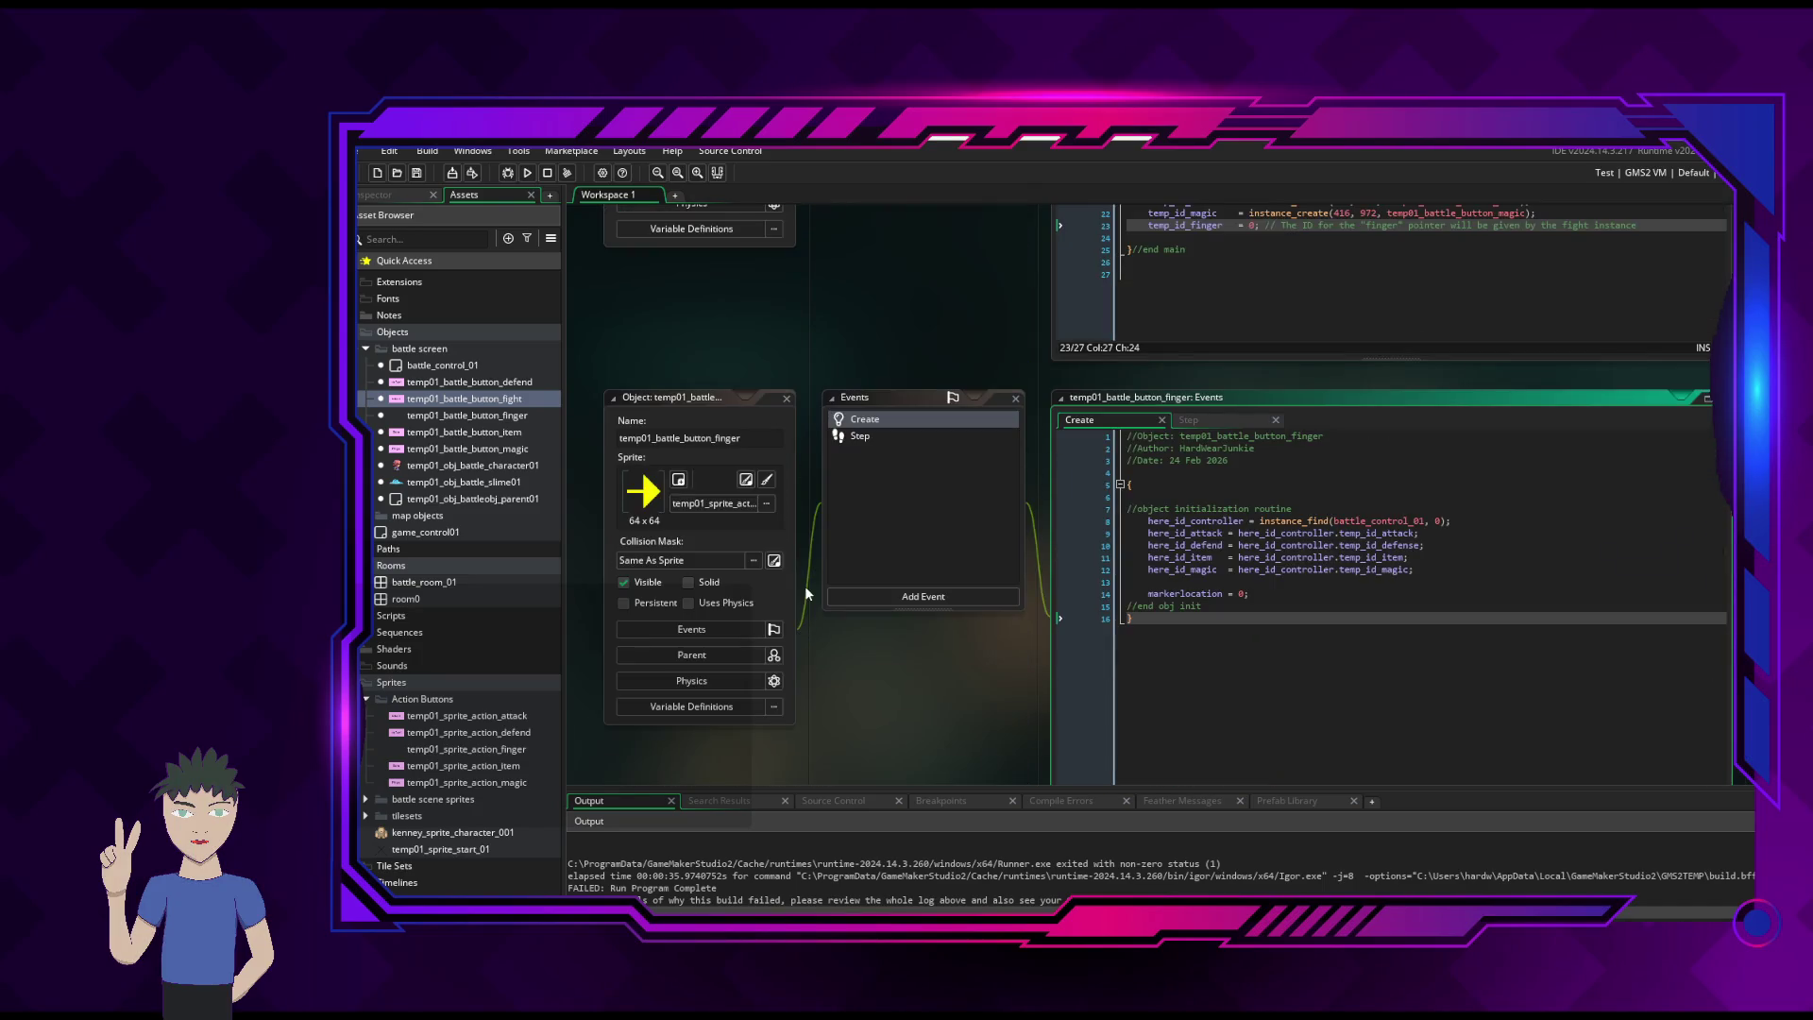
pyautogui.click(923, 429)
pyautogui.click(1346, 532)
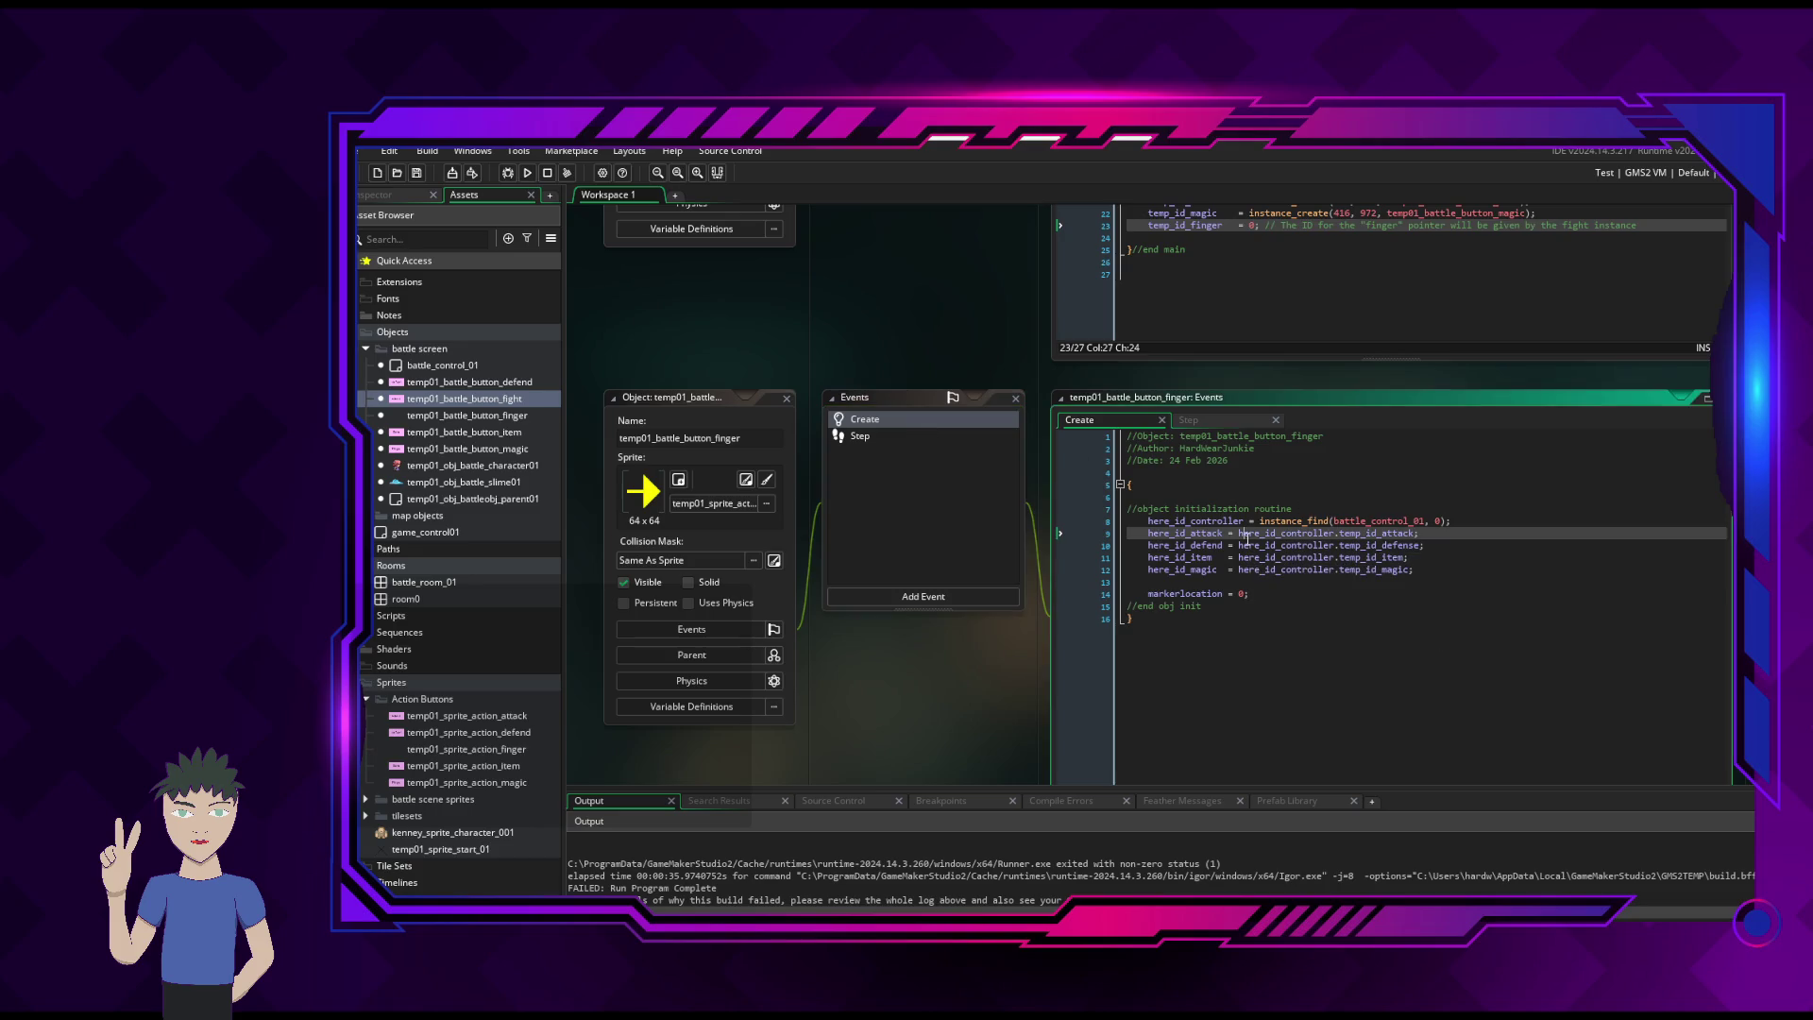
pyautogui.click(1337, 522)
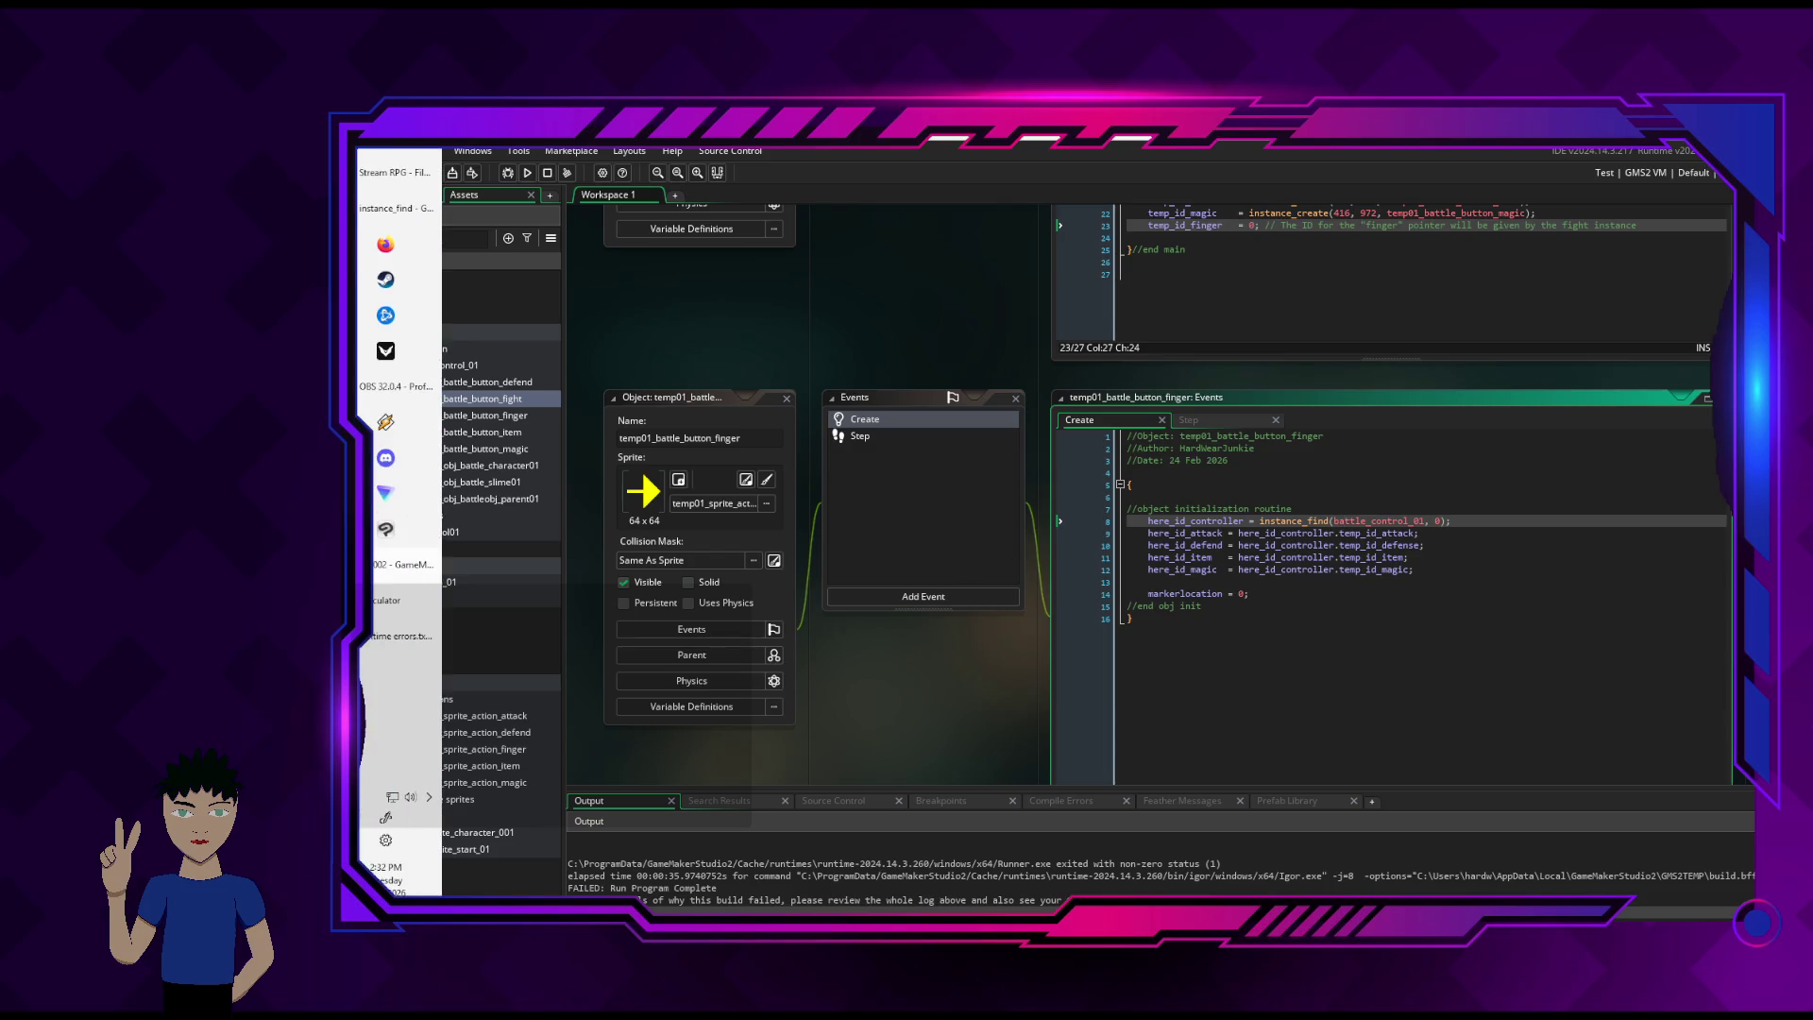
pyautogui.moveTo(397, 564)
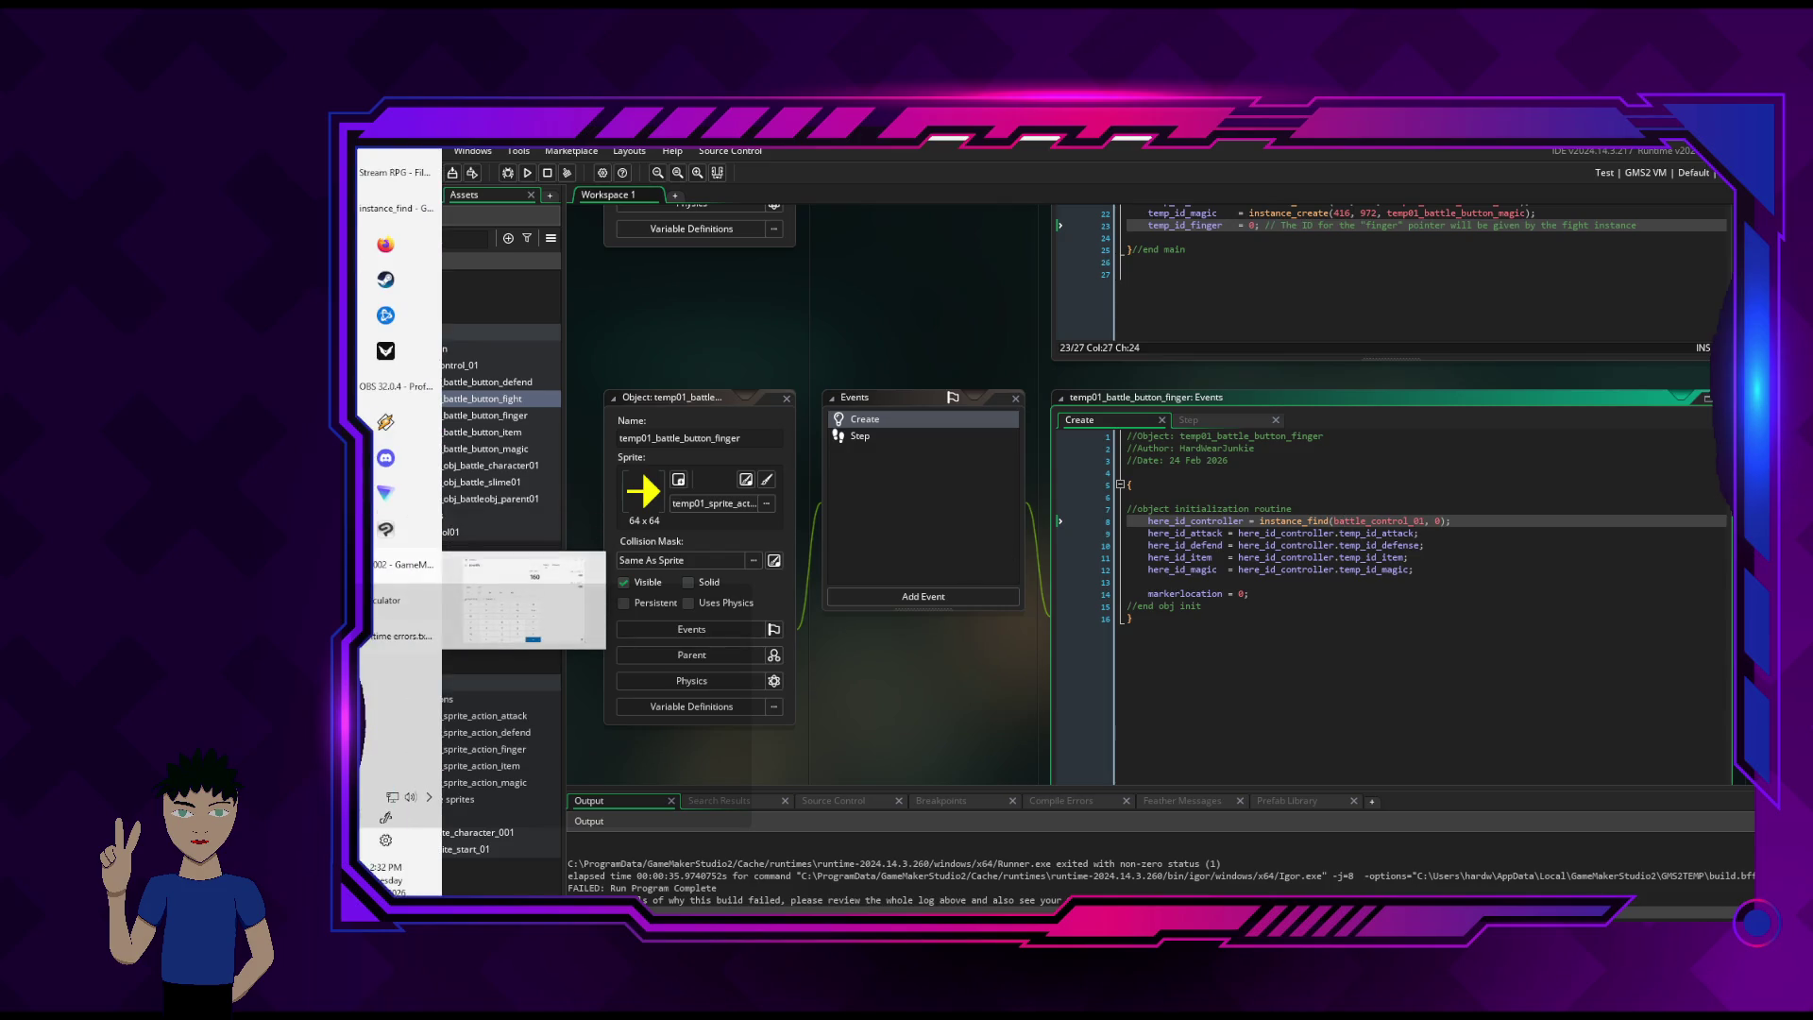
pyautogui.click(401, 636)
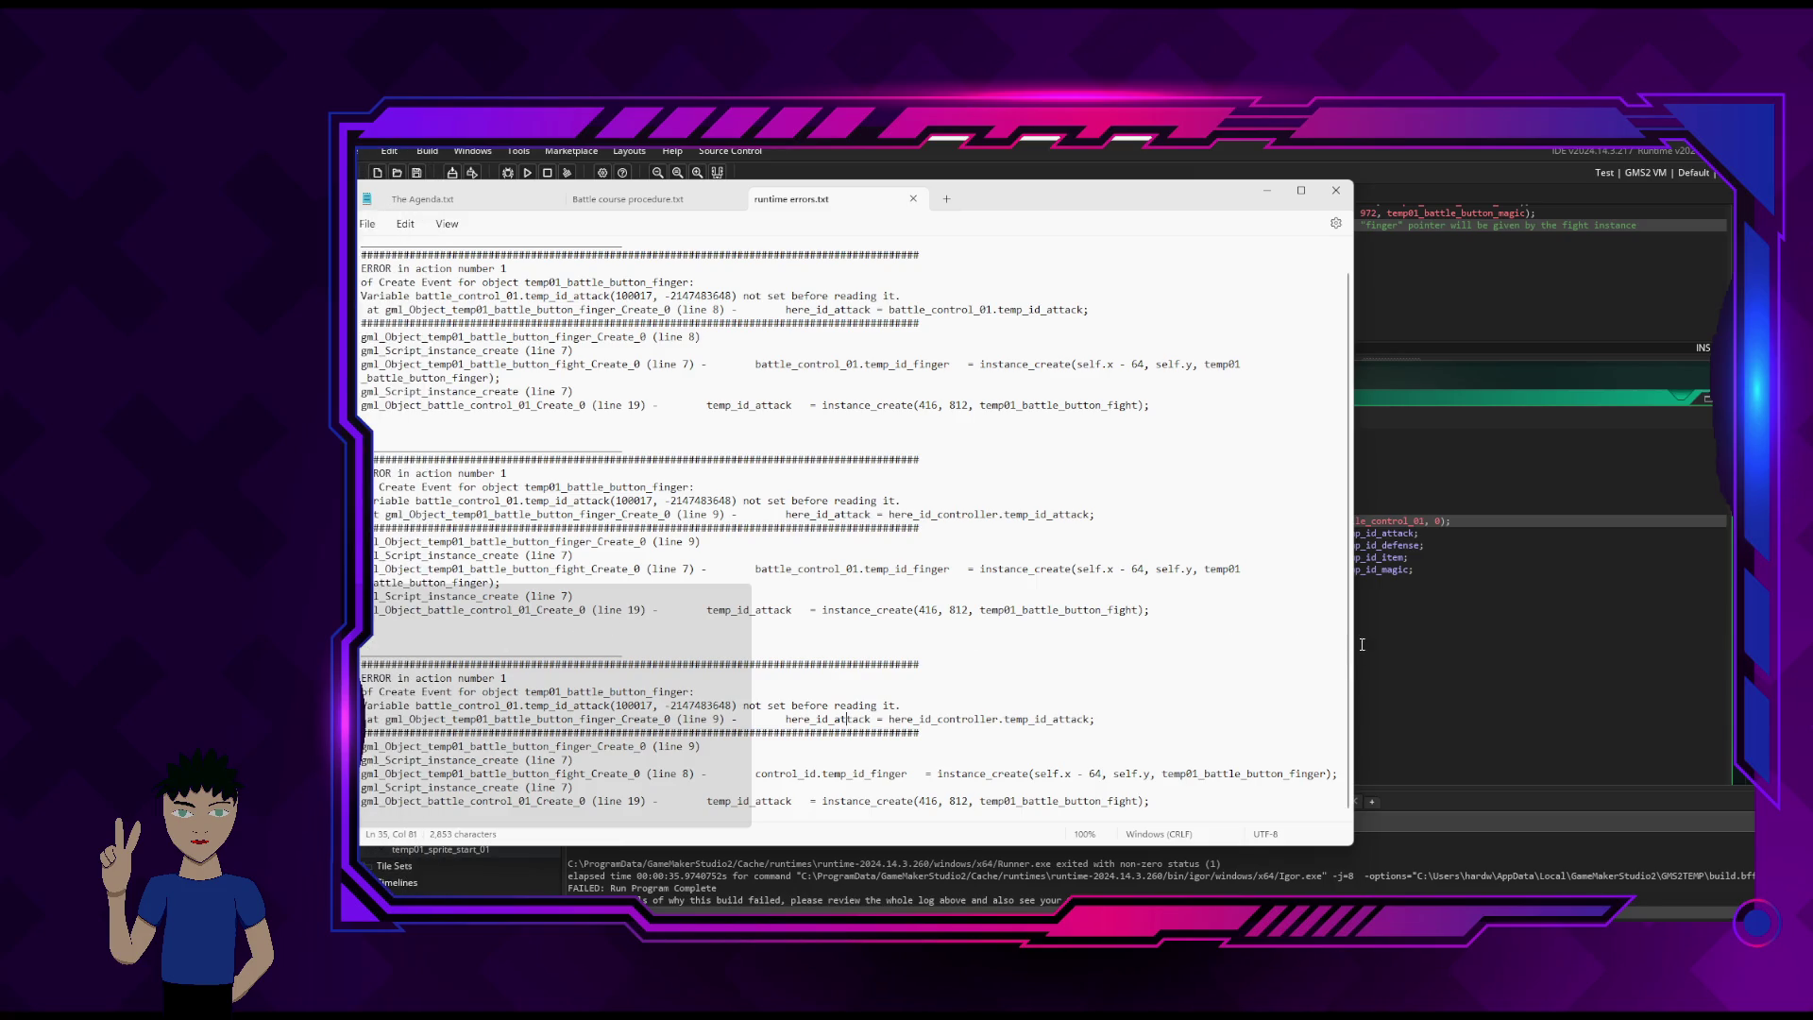
# - Widen the runtime errors.txt window slightly by dragging its right edge outward
pyautogui.moveTo(1353, 769); pyautogui.dragTo(1385, 768)
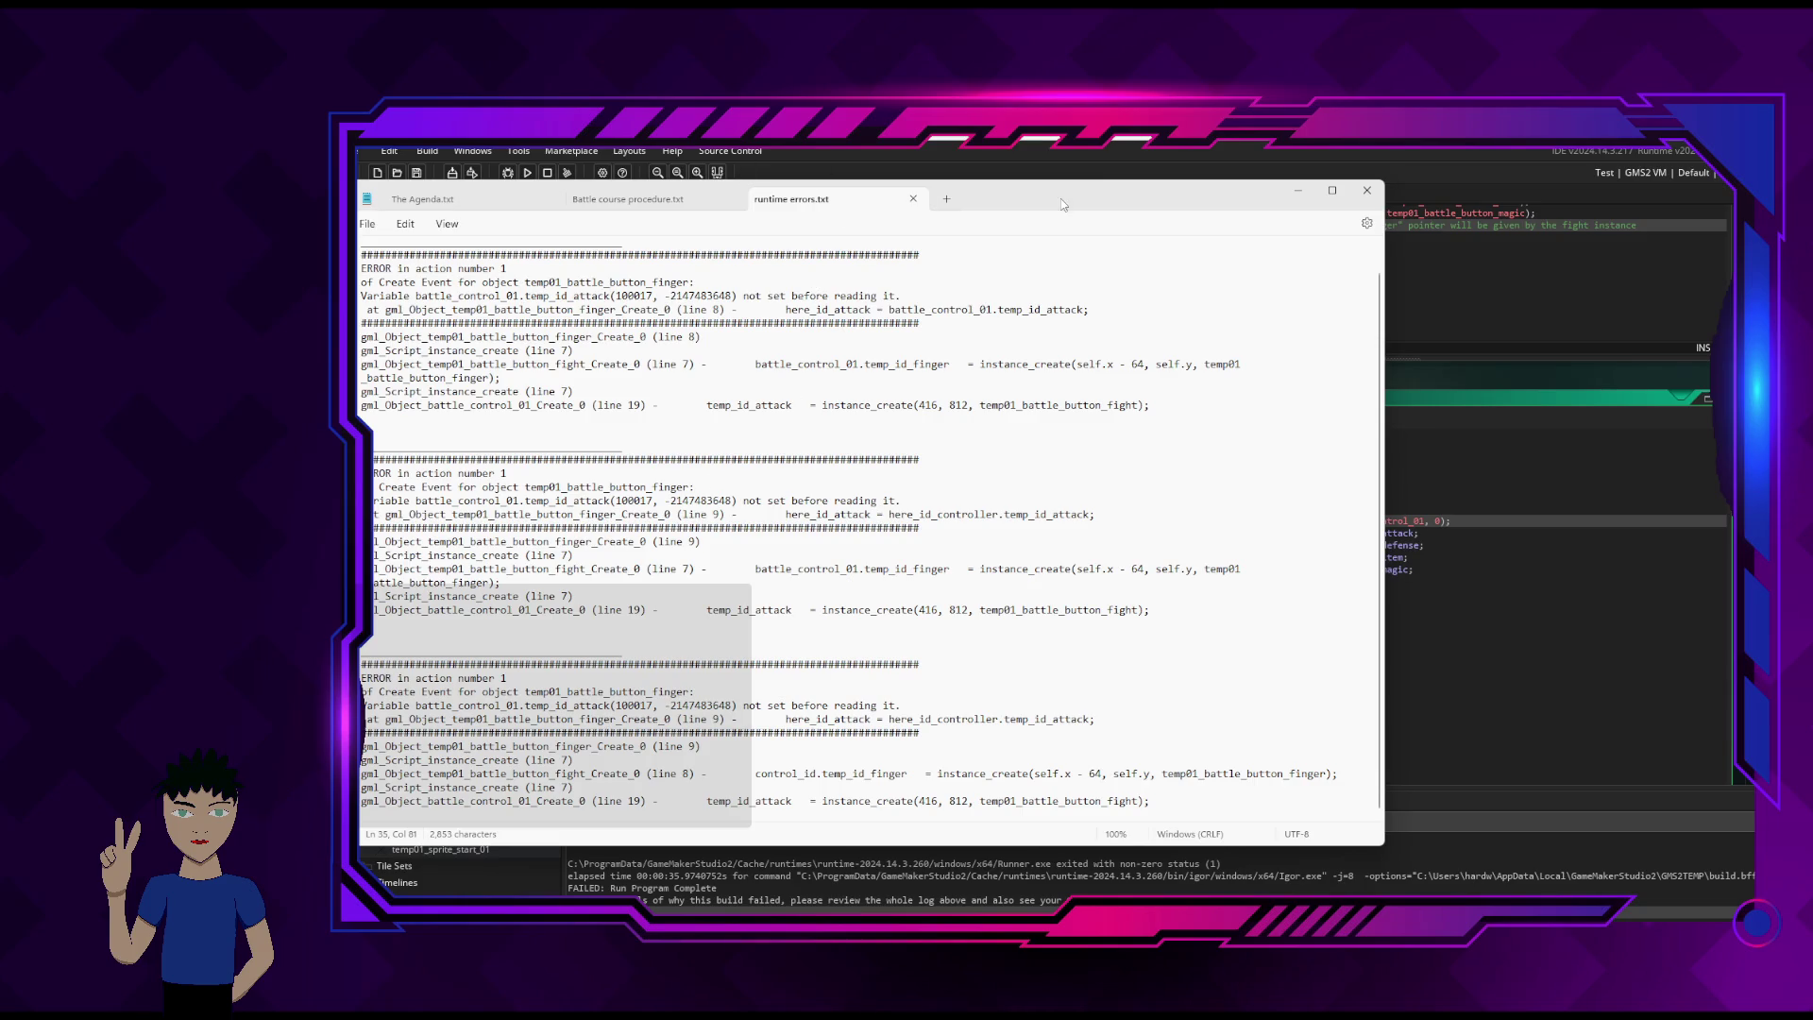
# - Put the Notepad error log away and bring up the finger object's Create and Step code
pyautogui.click(1298, 190)
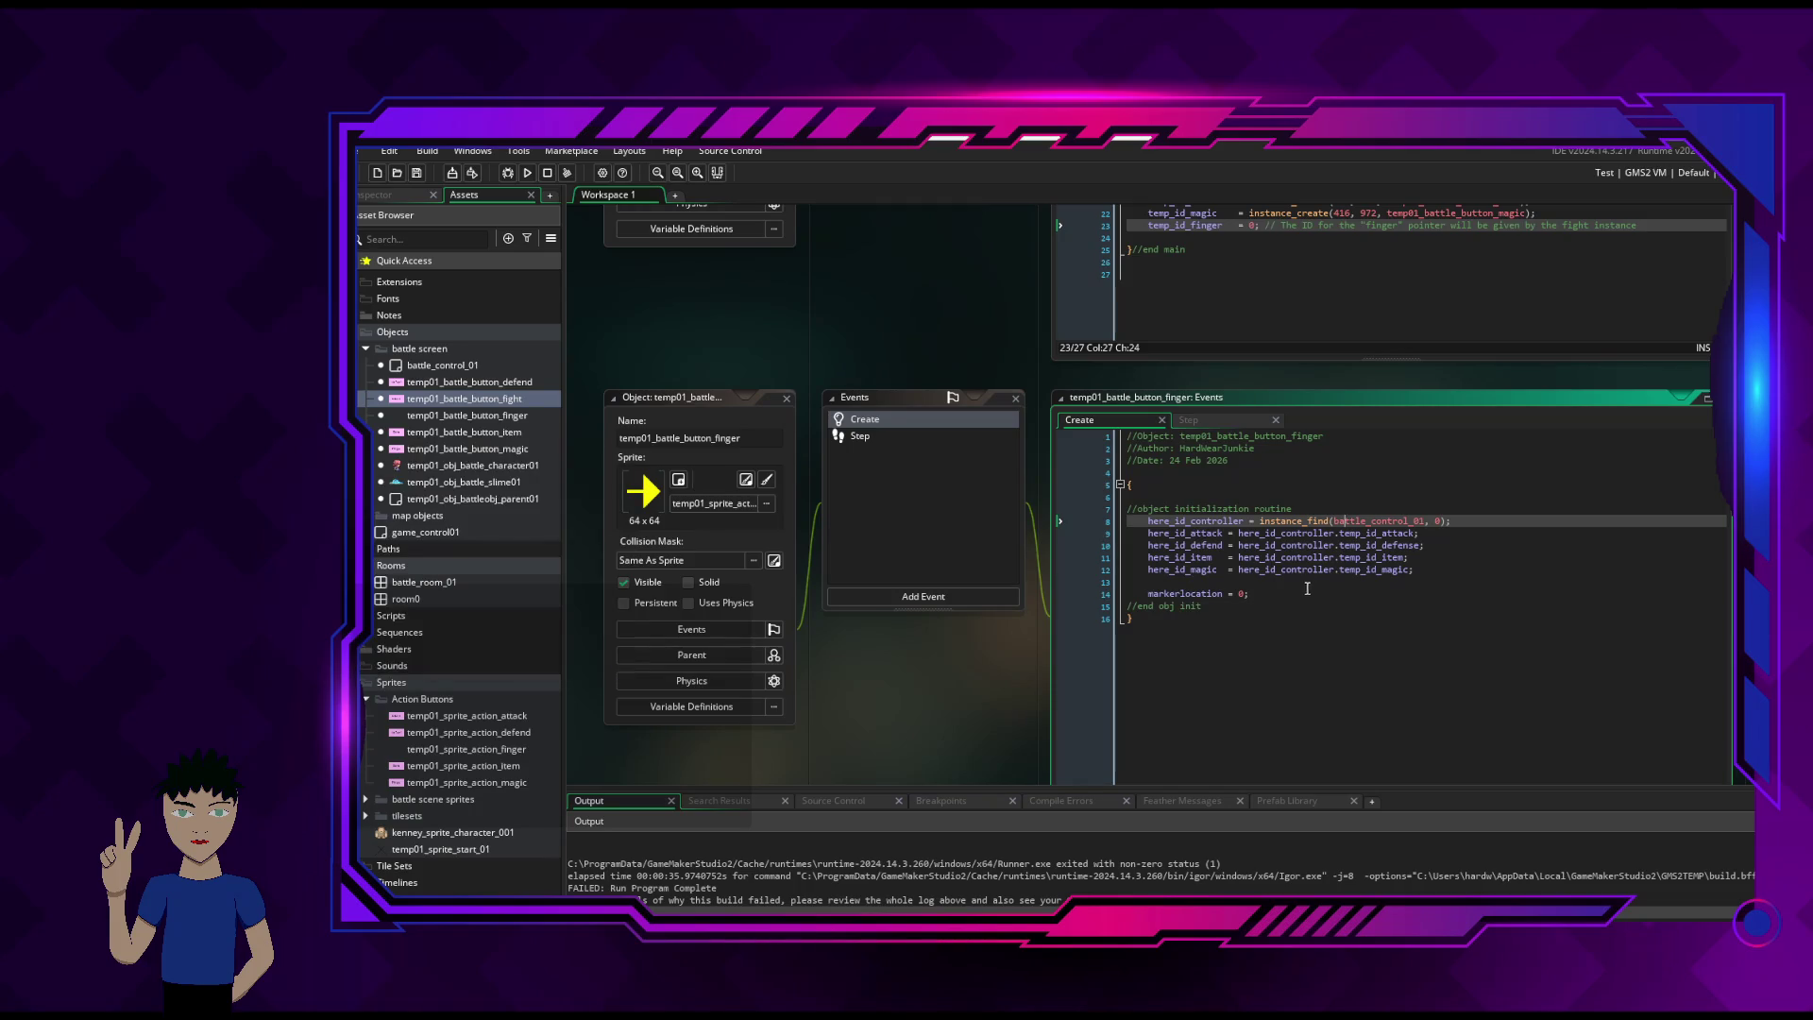
pyautogui.click(1432, 569)
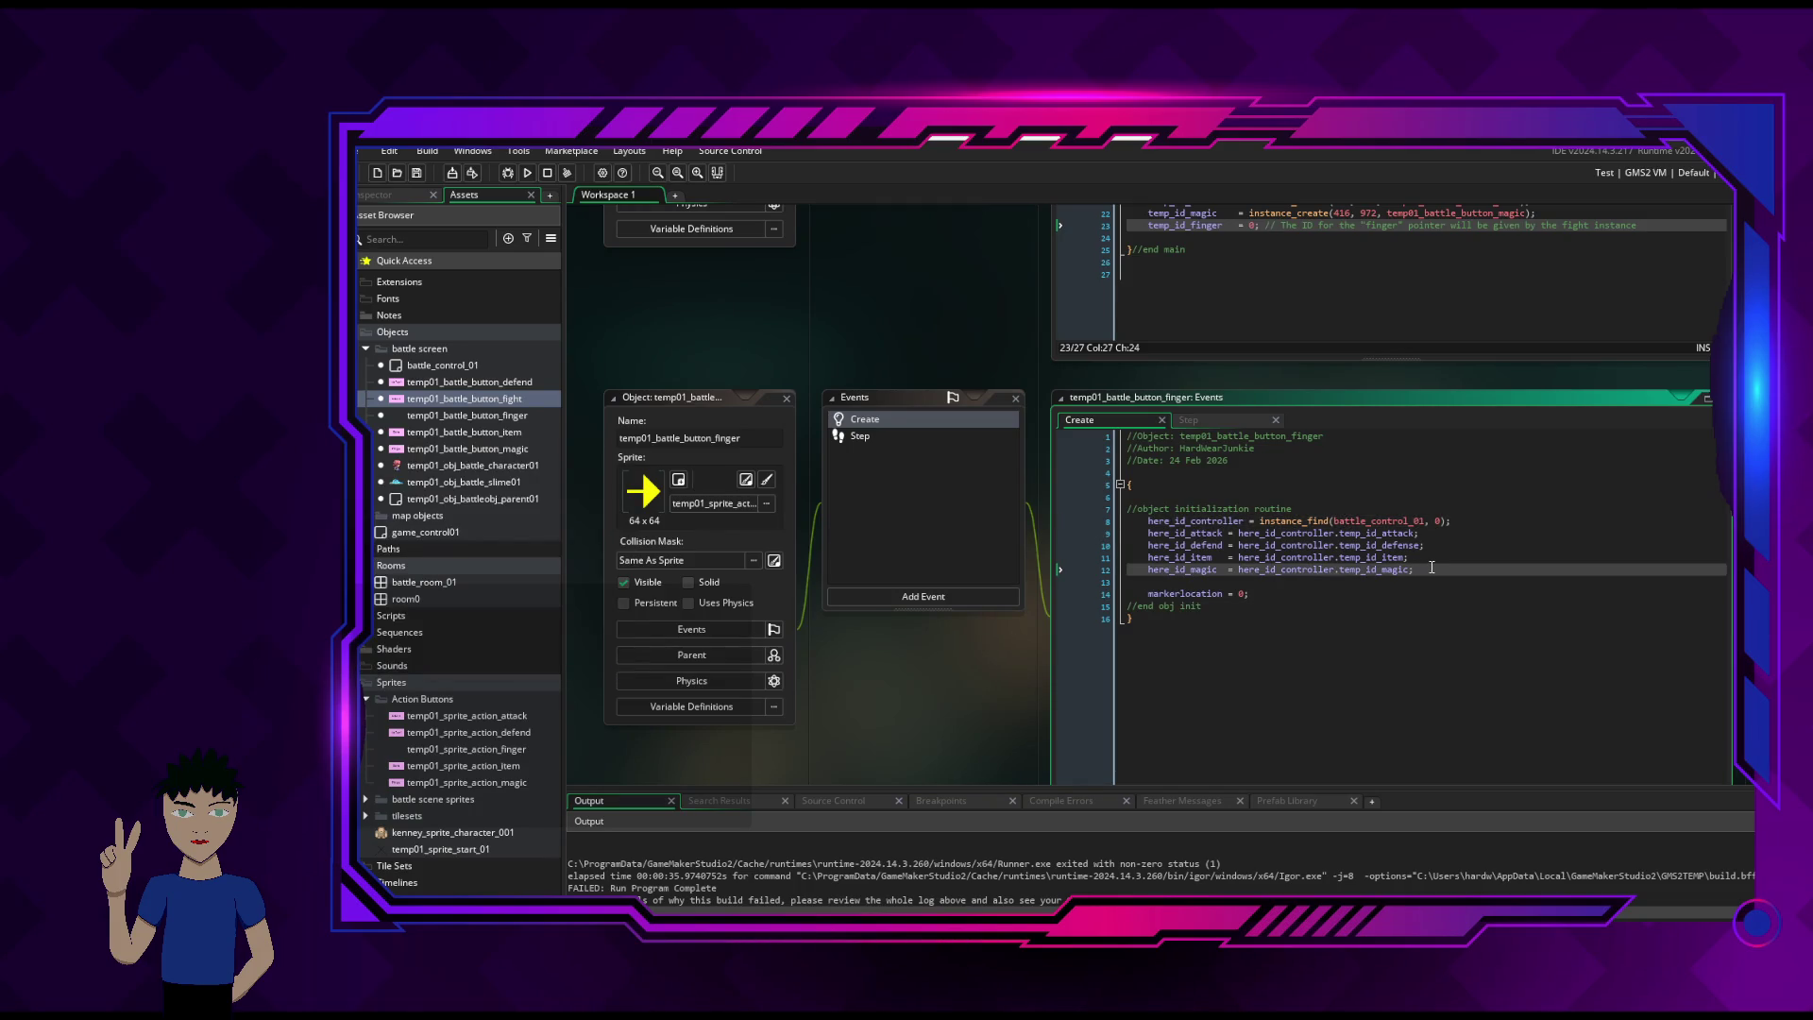
pyautogui.moveTo(1393, 521)
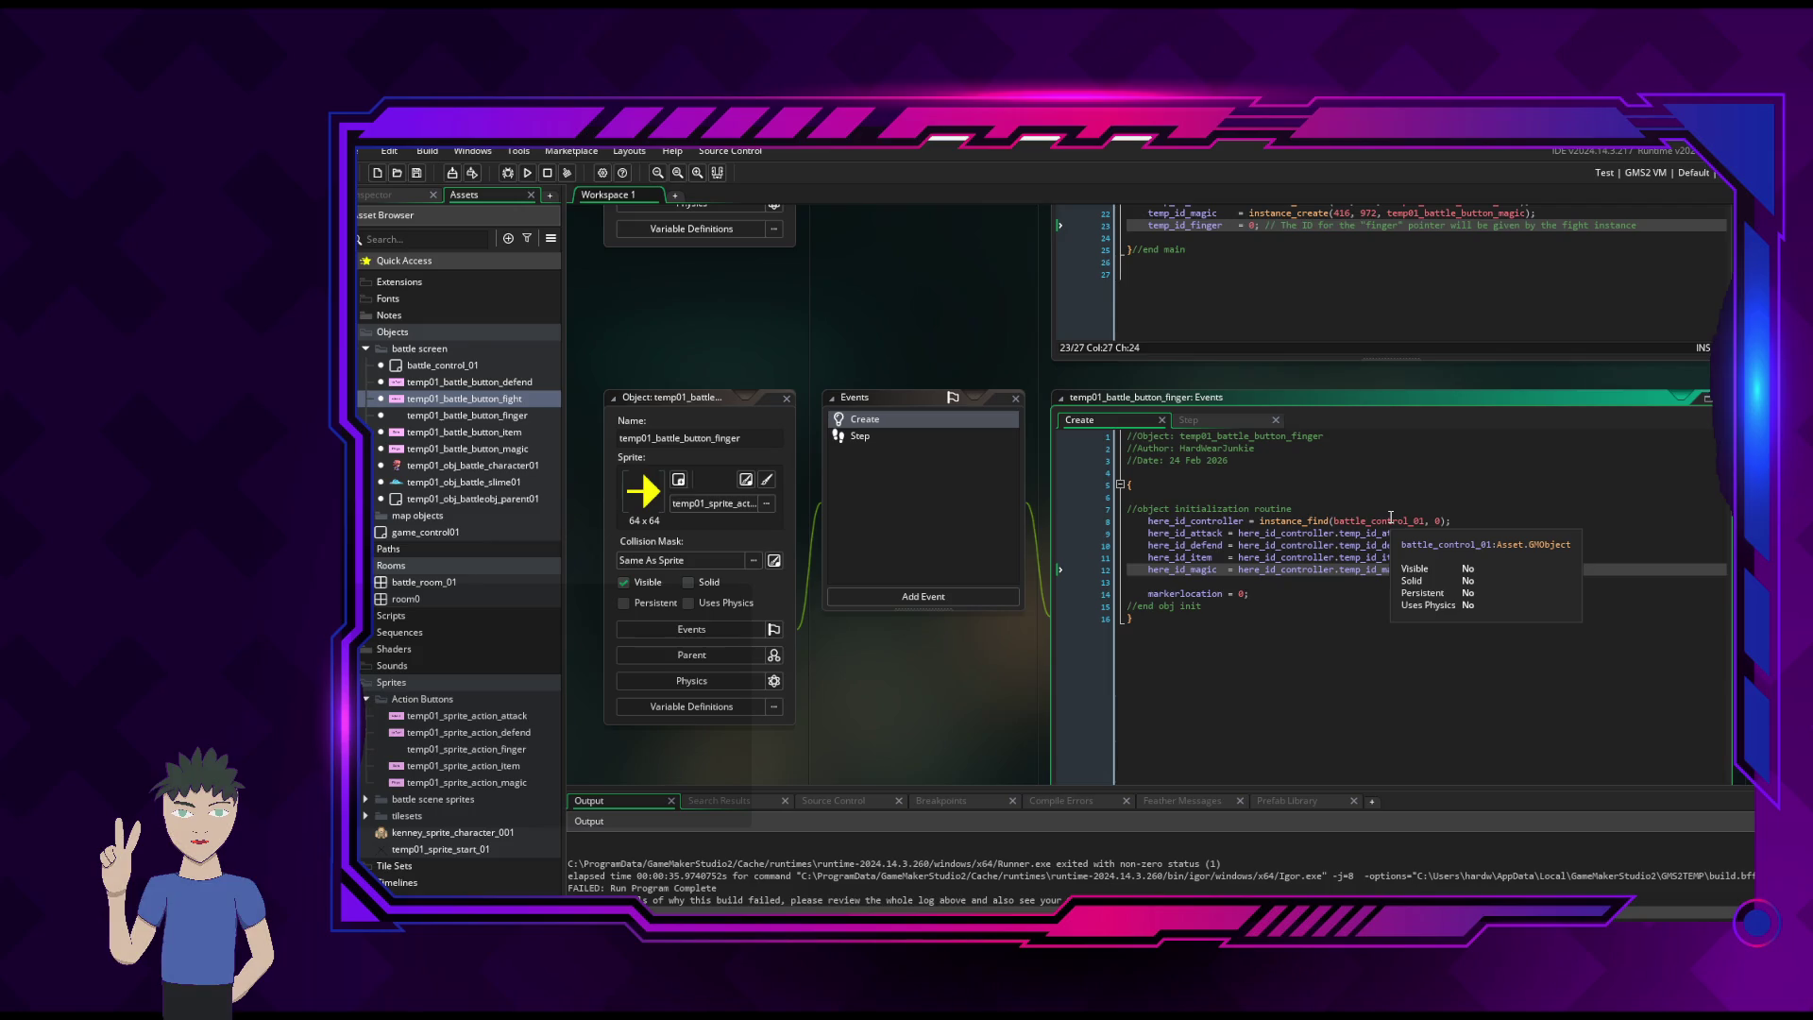
pyautogui.moveTo(1158, 593)
pyautogui.scroll(3, 1295, 503)
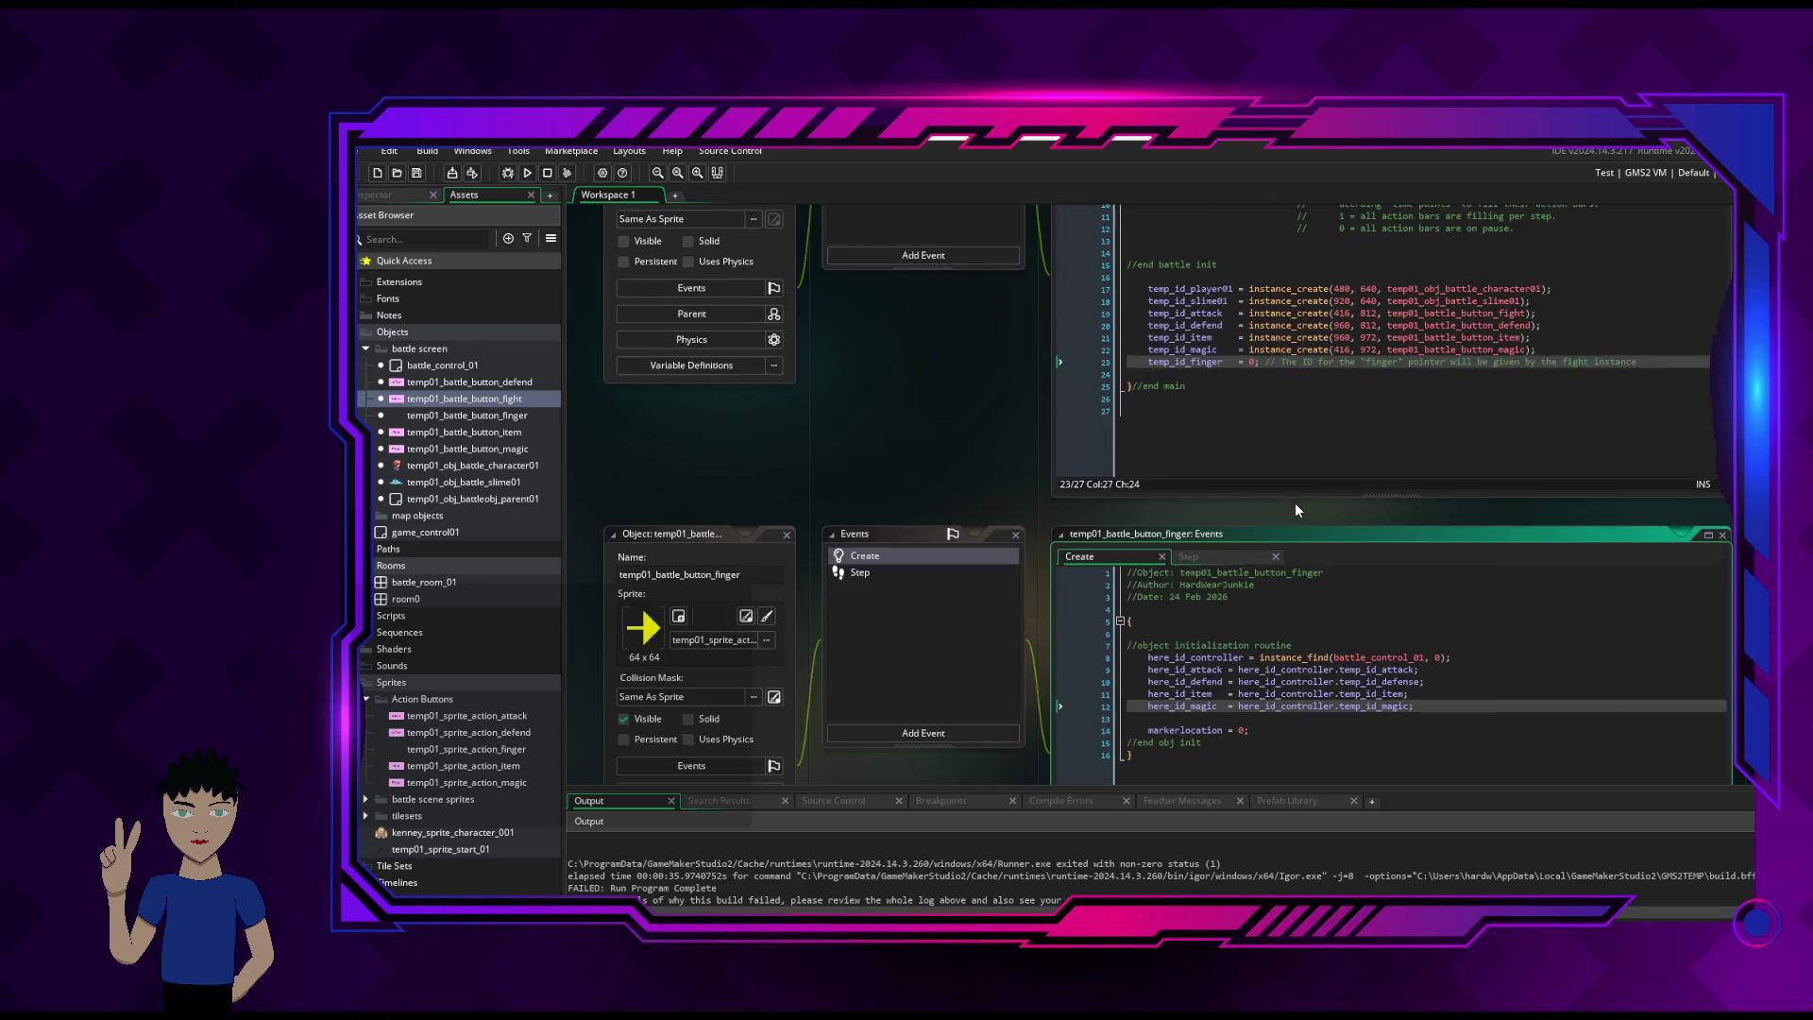
pyautogui.scroll(1, 1341, 404)
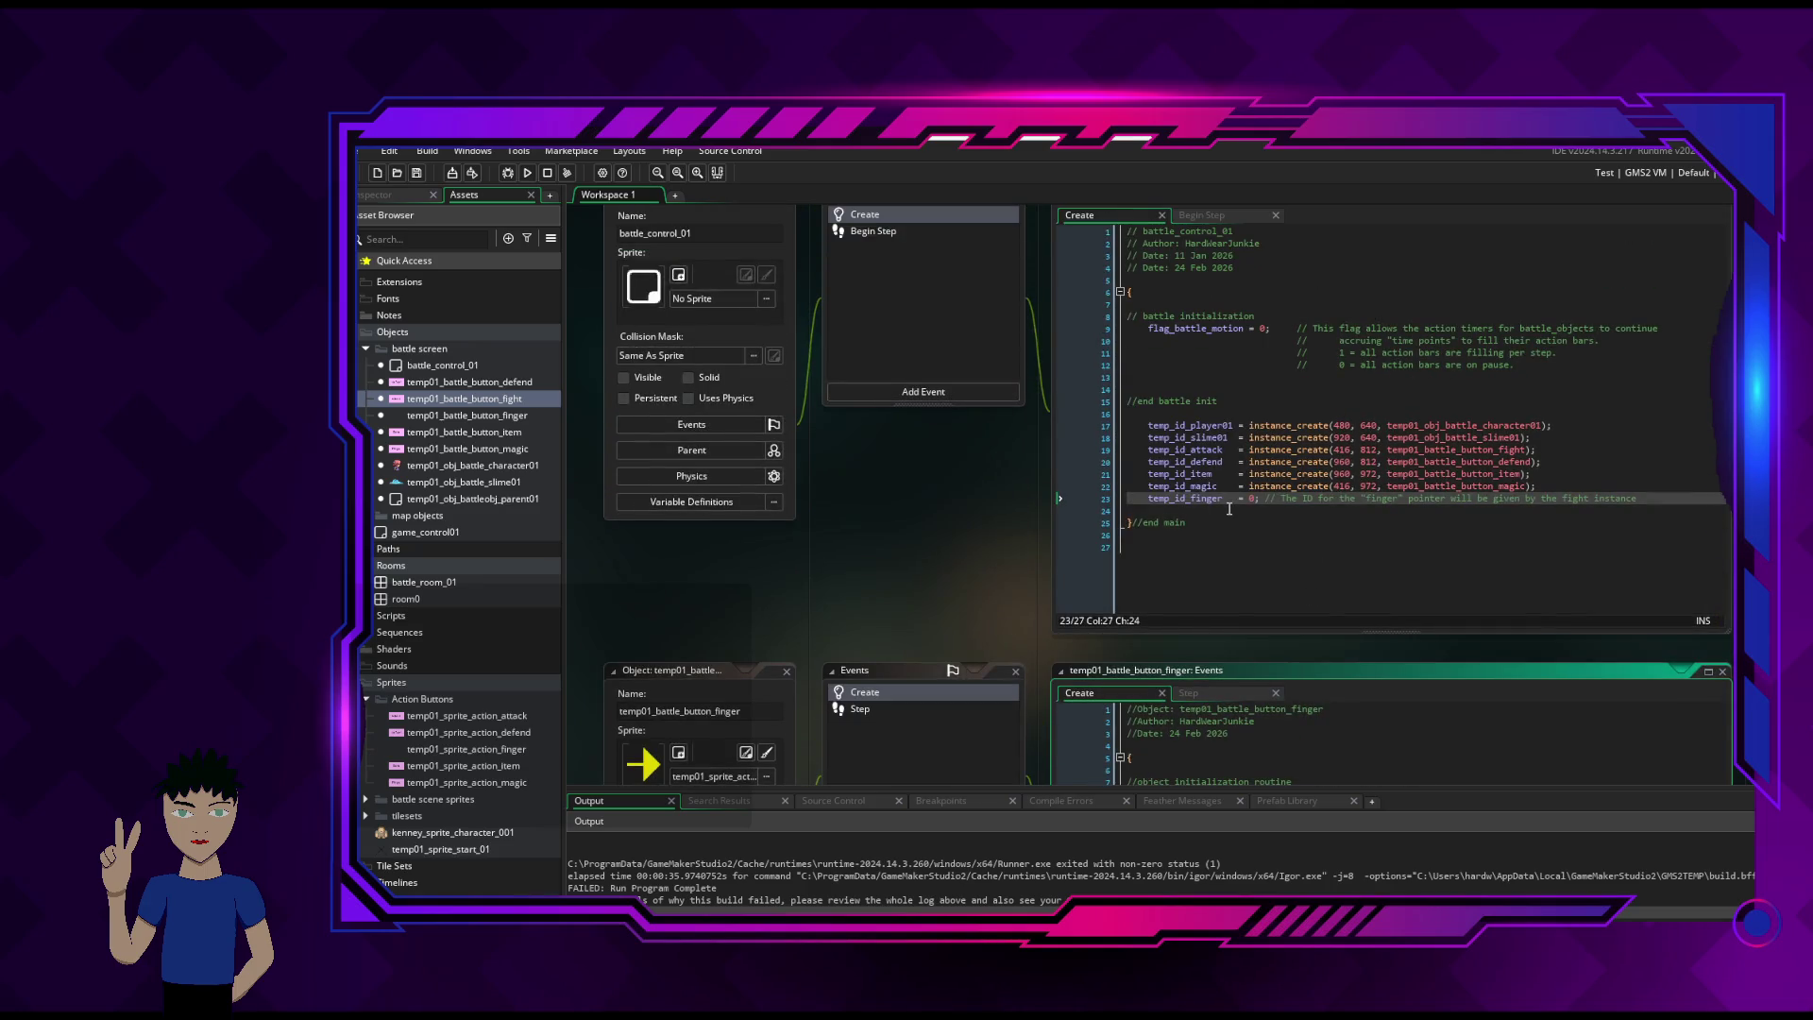
pyautogui.scroll(-4, 1185, 653)
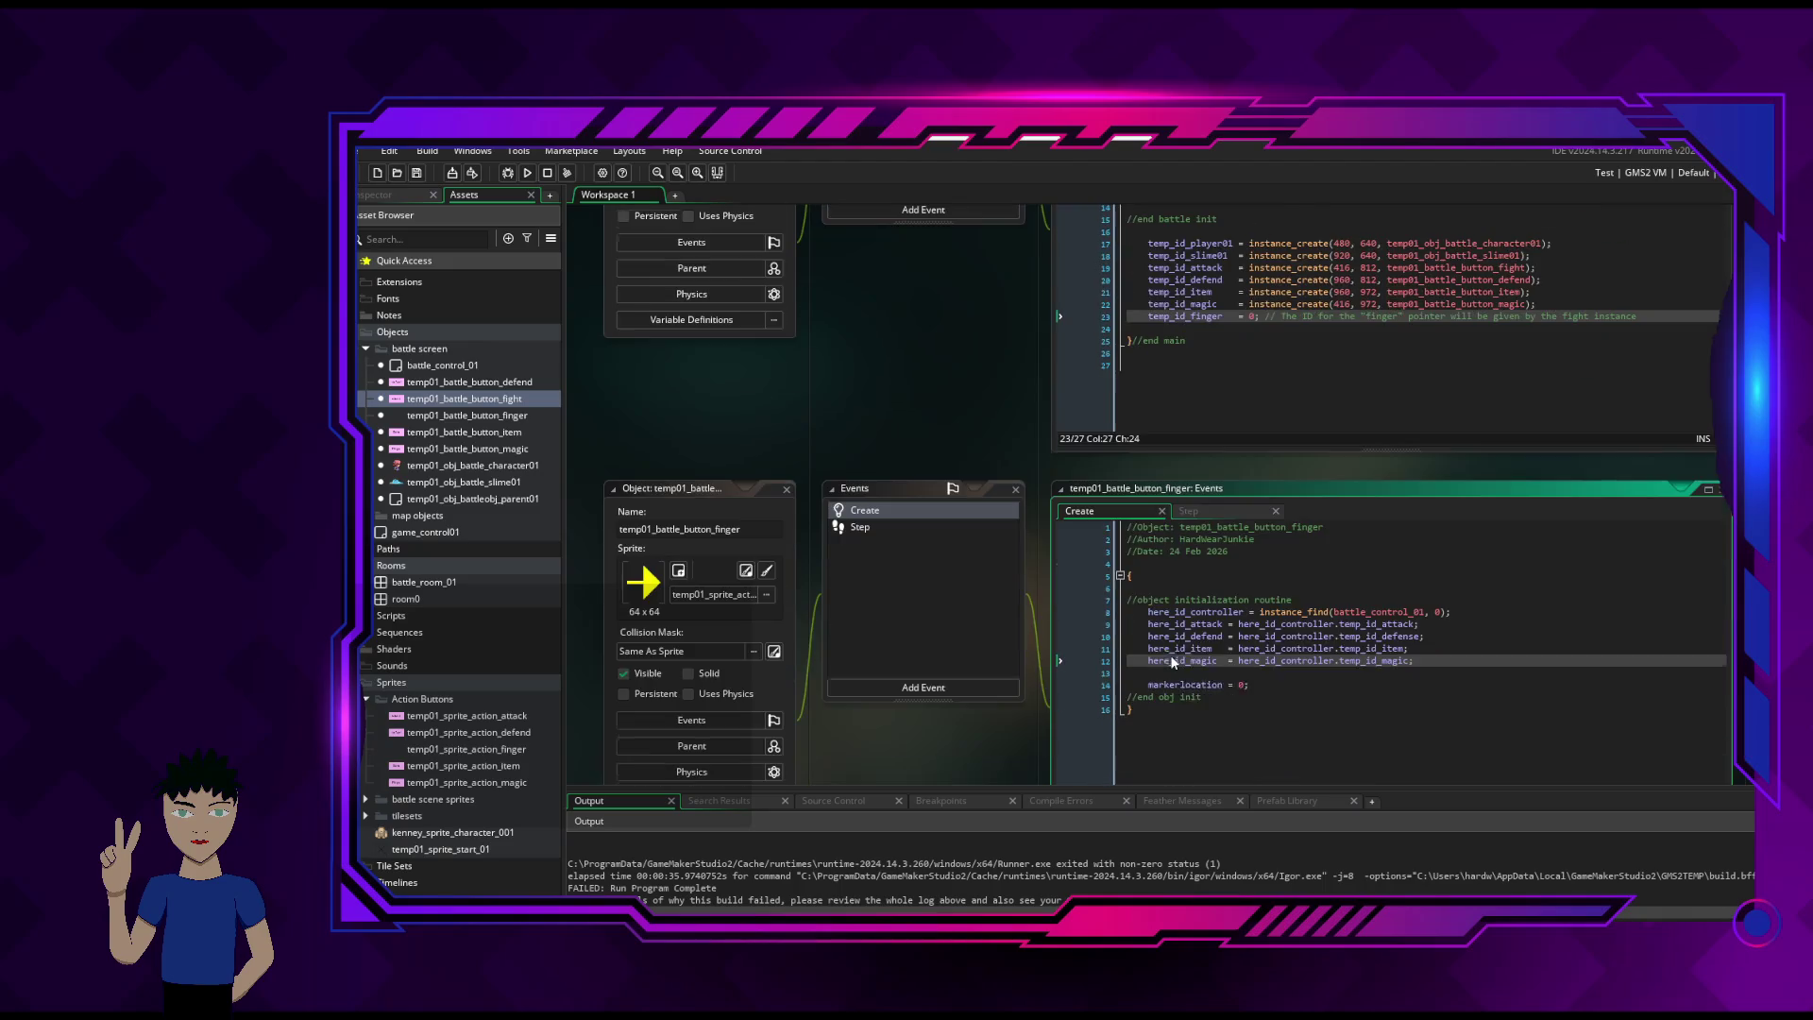
pyautogui.click(1190, 514)
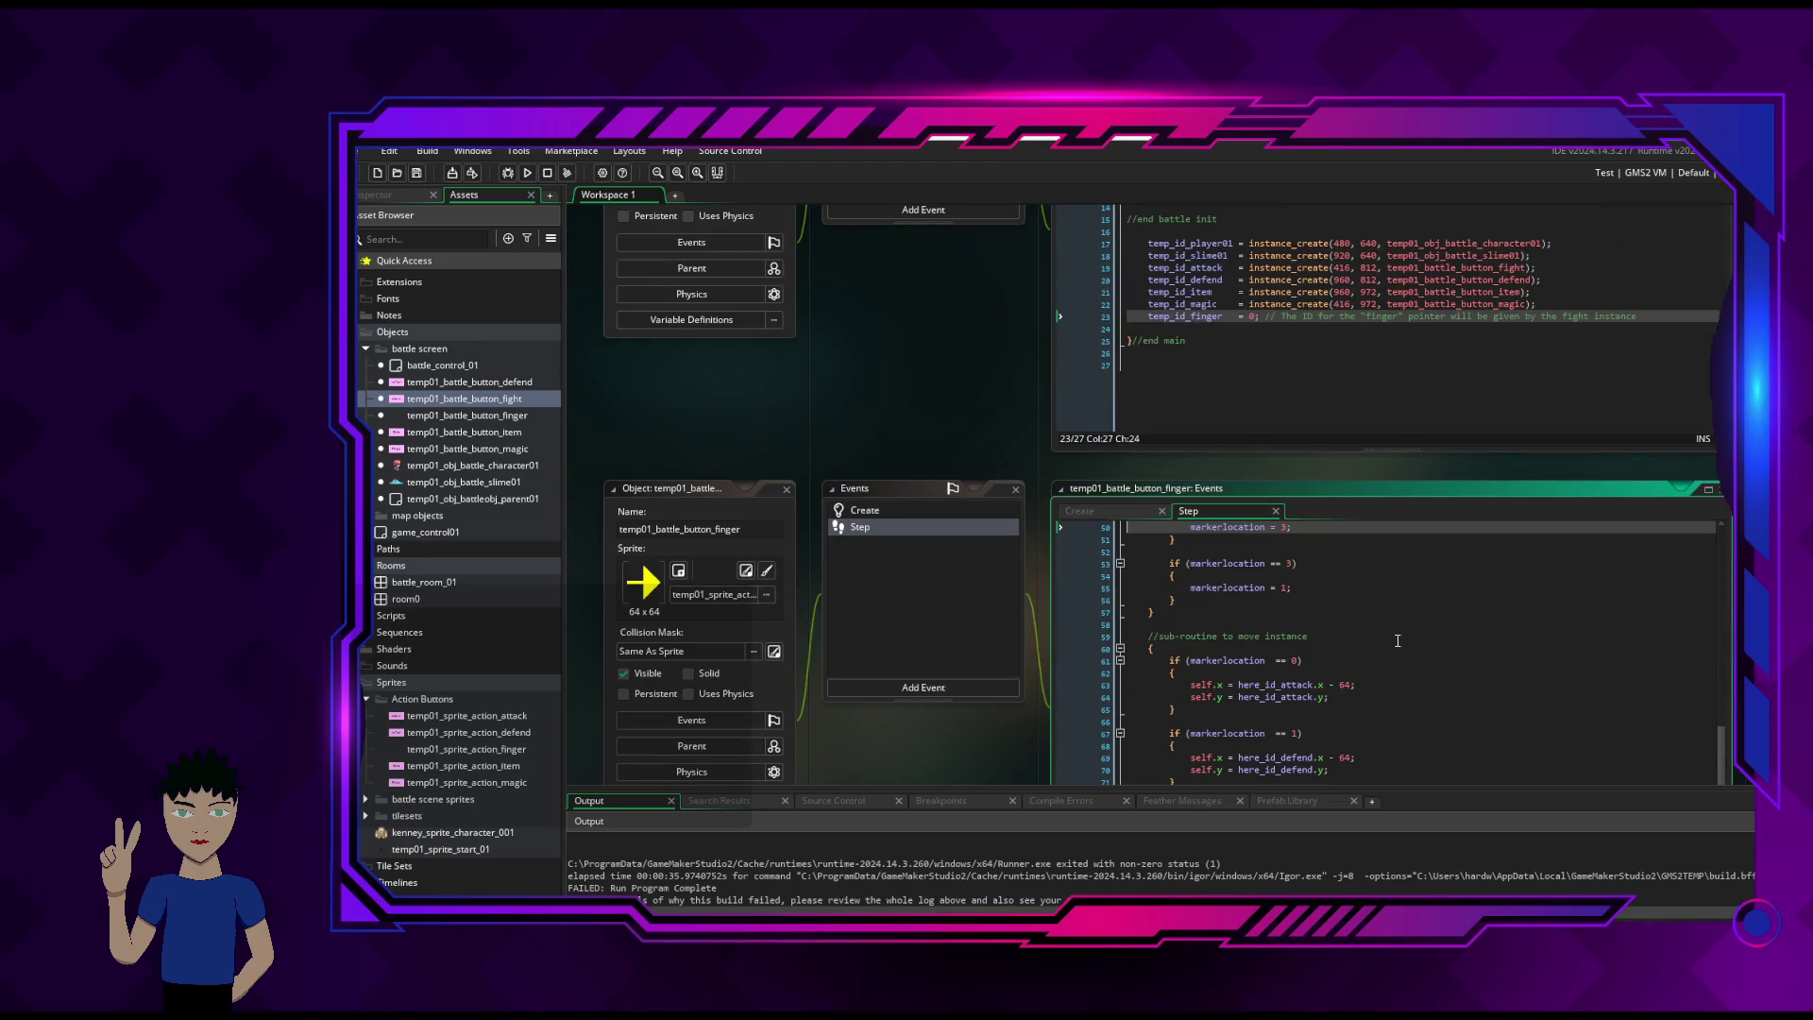
pyautogui.scroll(-2, 1398, 640)
pyautogui.scroll(-1, 1403, 639)
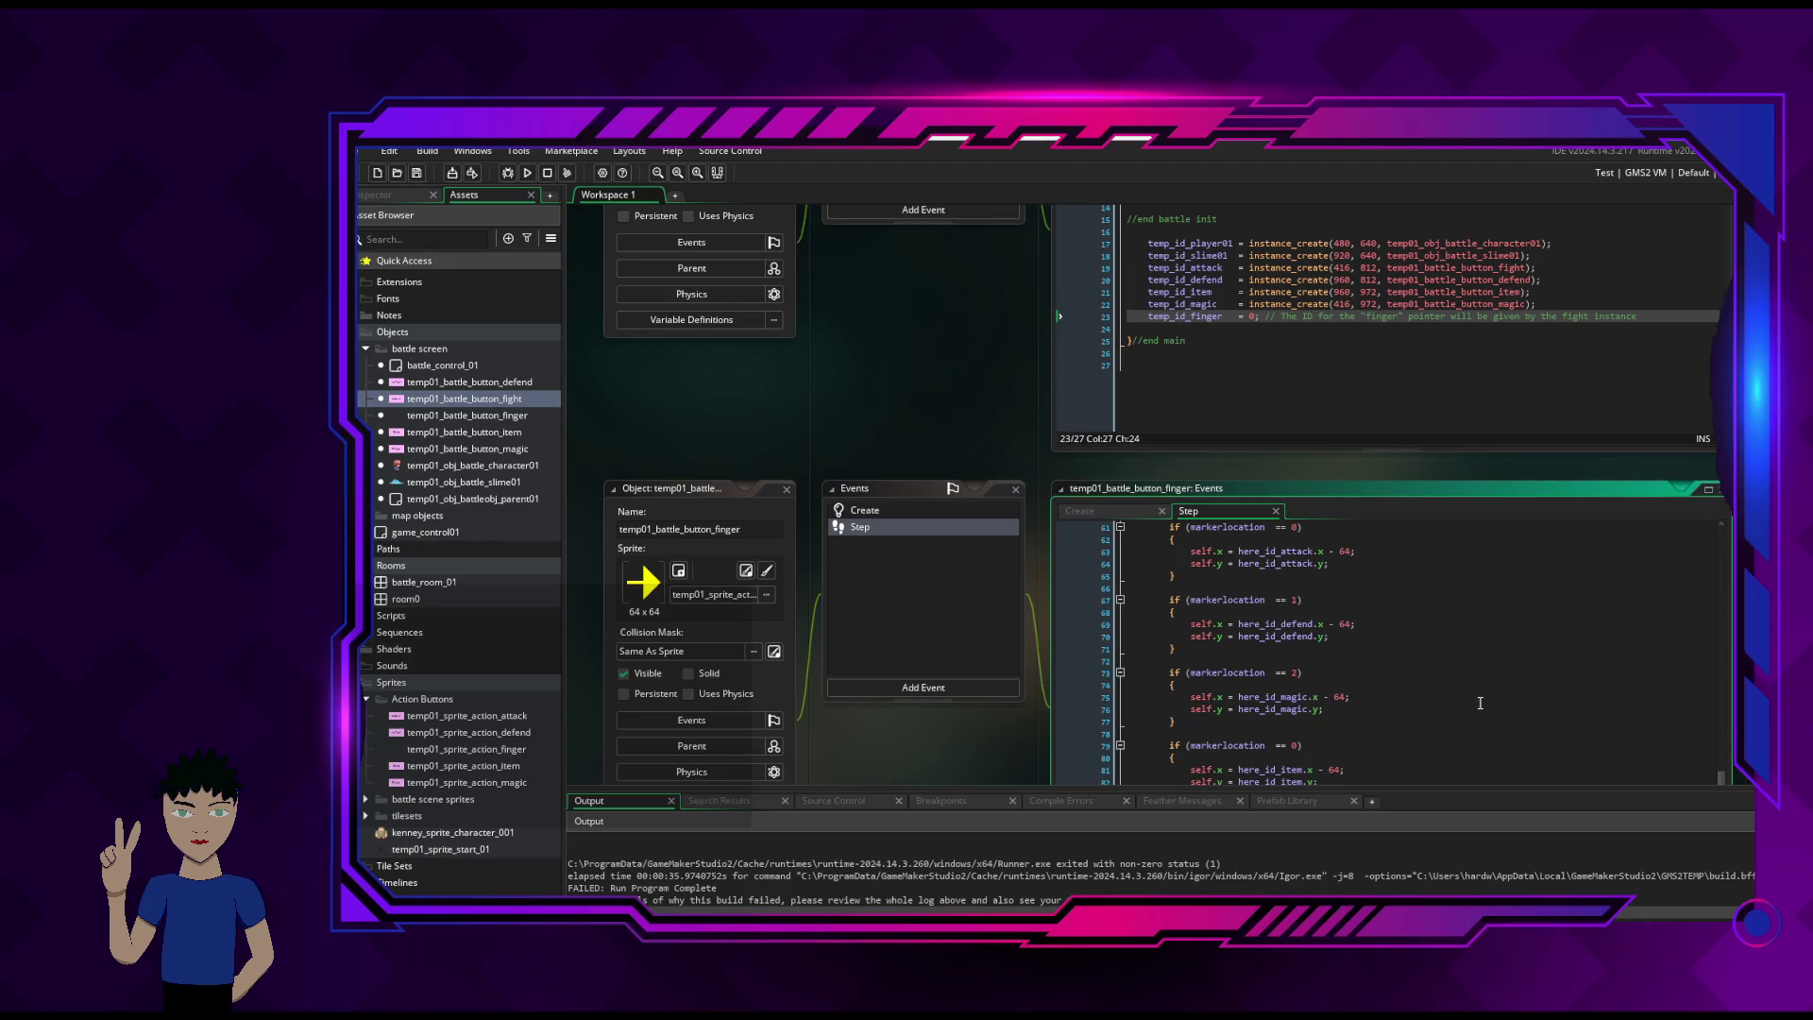
pyautogui.scroll(-3, 1703, 522)
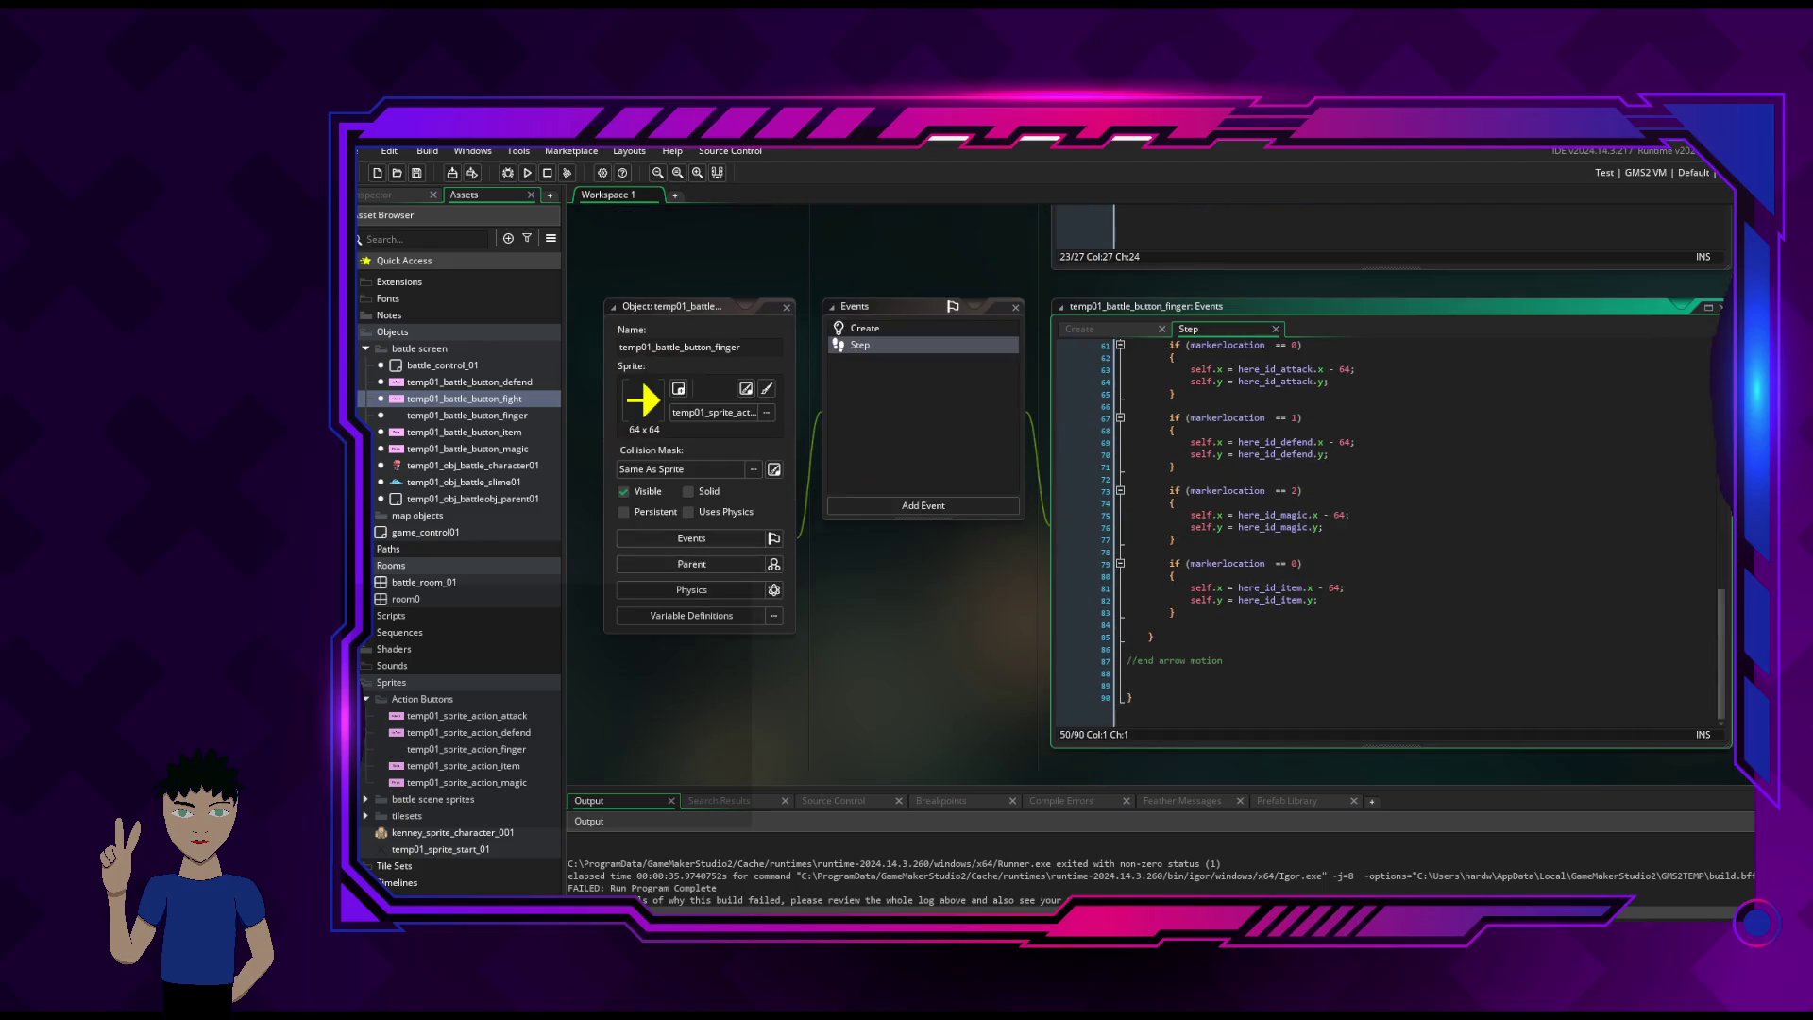
pyautogui.scroll(10, 1547, 535)
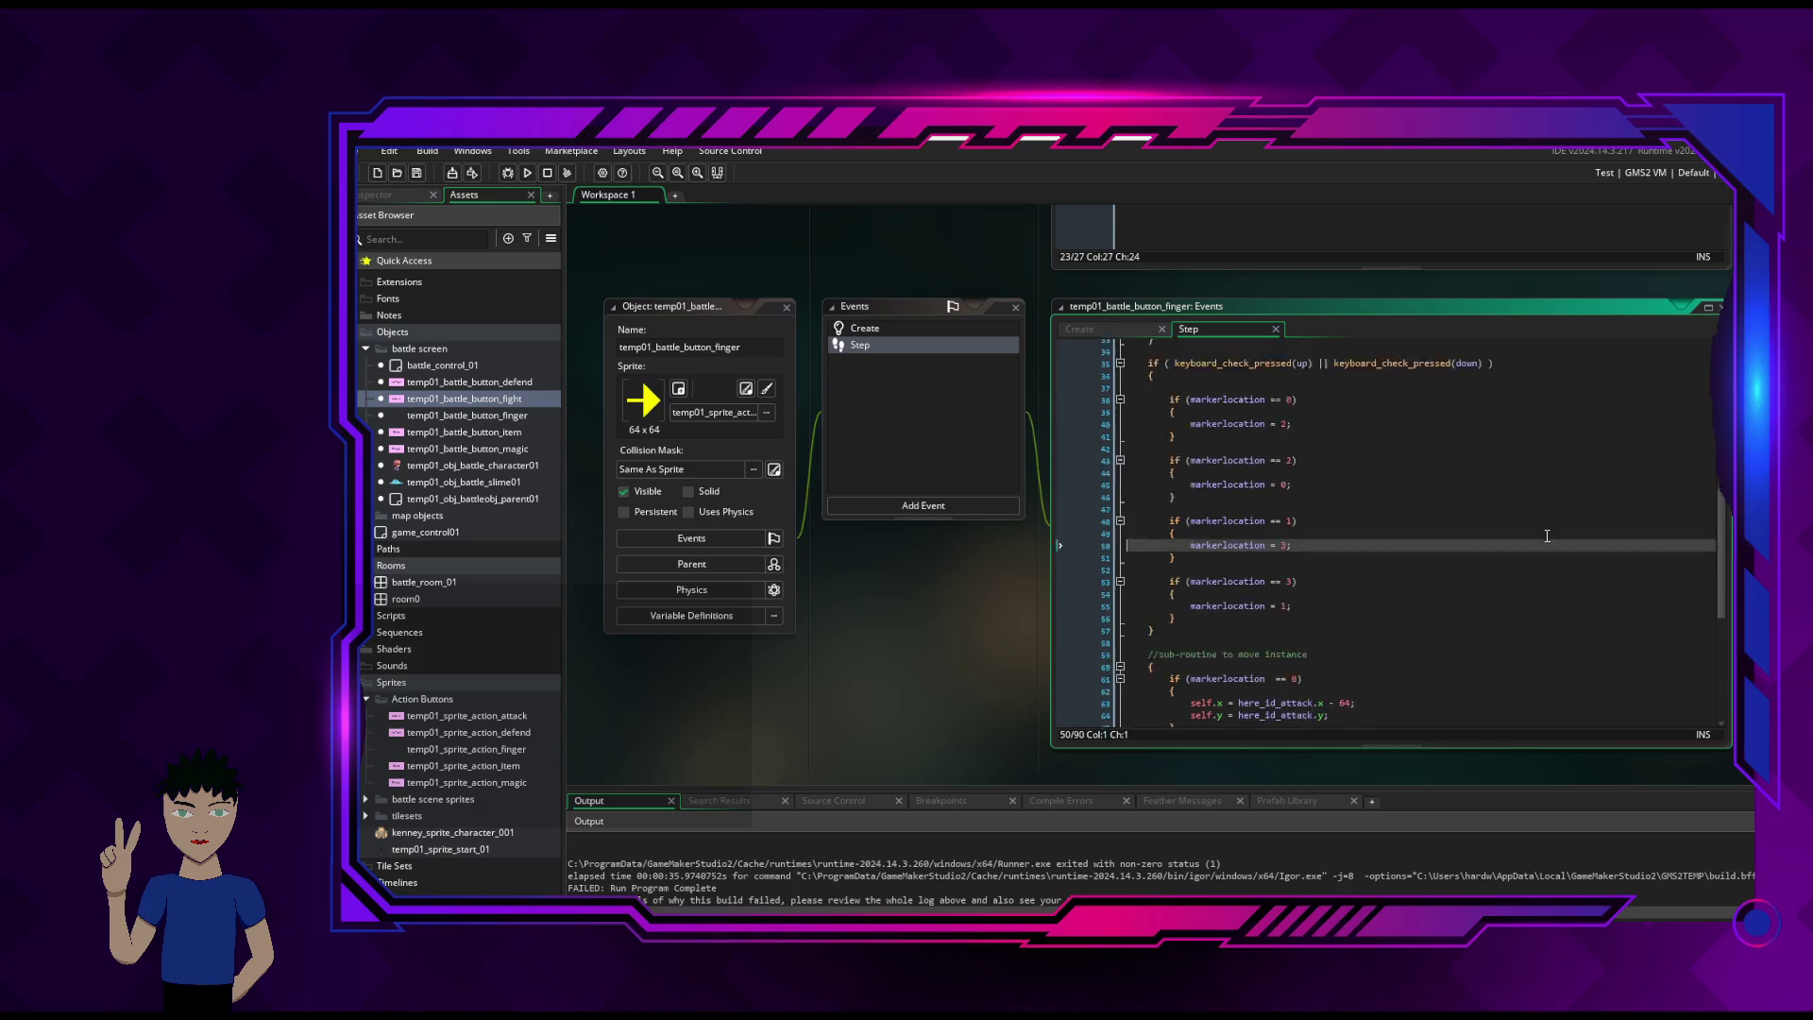
pyautogui.scroll(7, 1547, 536)
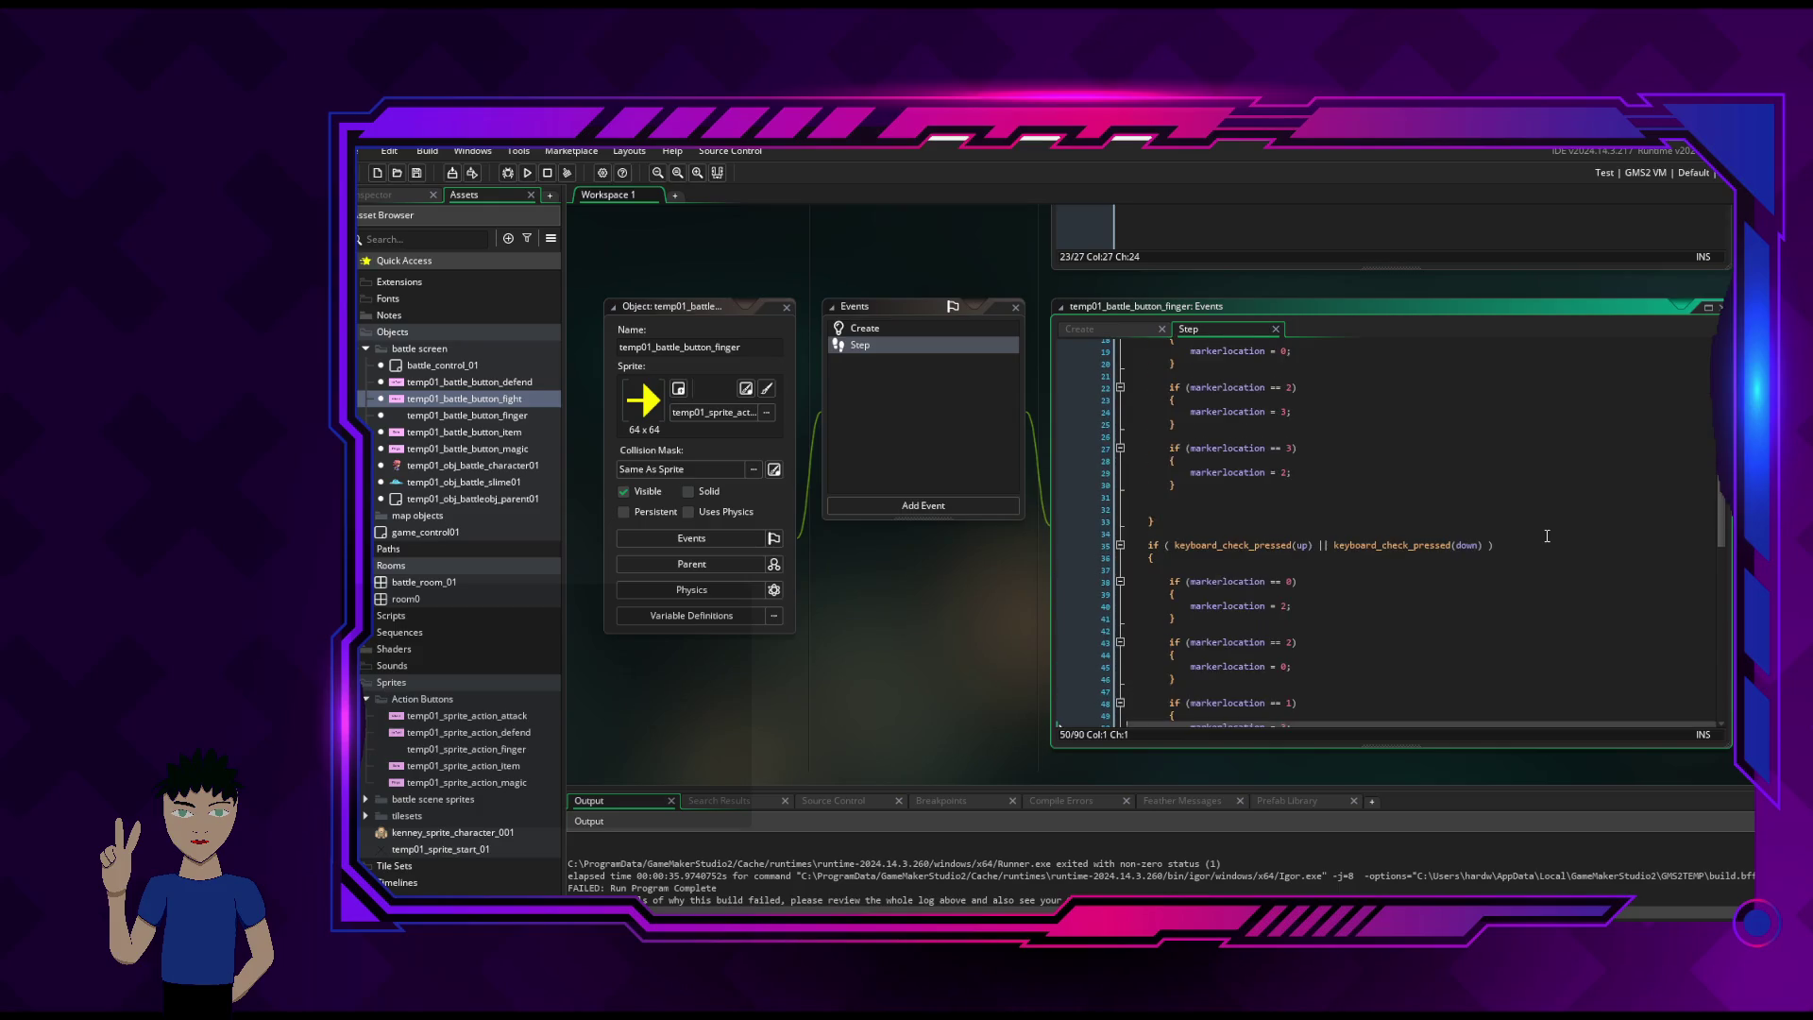
pyautogui.scroll(3, 1547, 535)
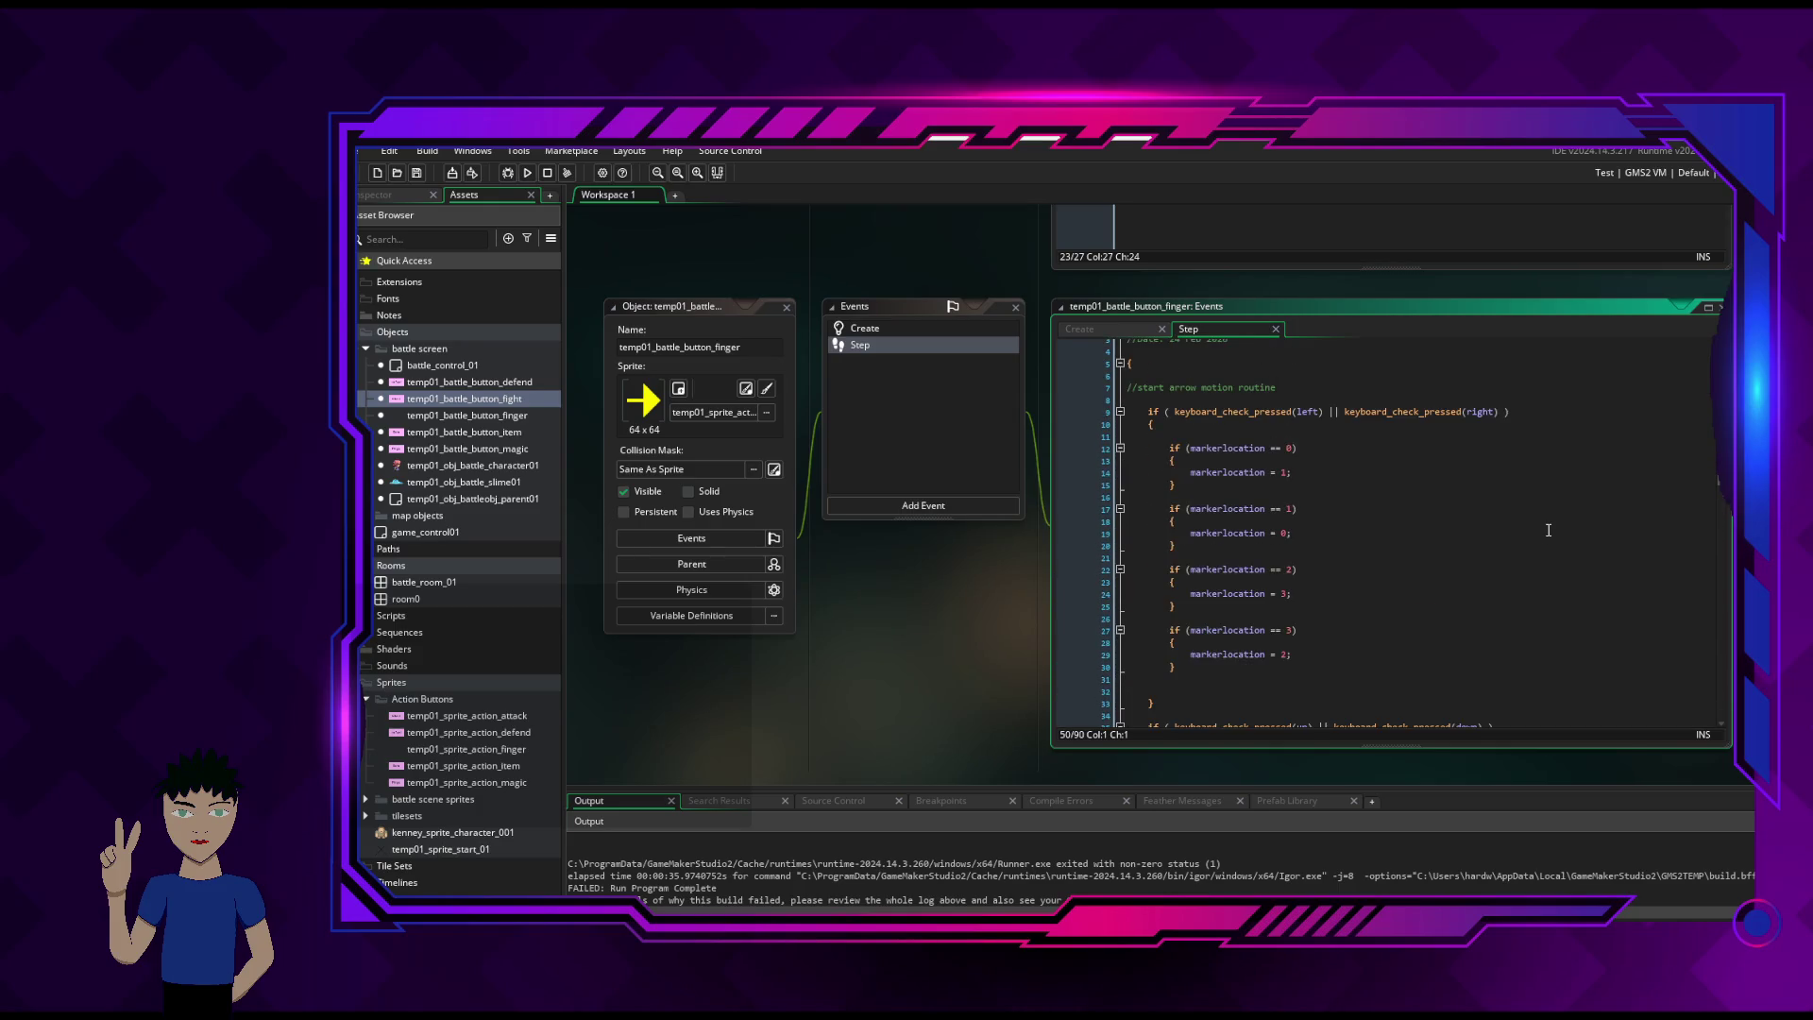
pyautogui.scroll(1, 1548, 529)
pyautogui.scroll(-15, 1547, 525)
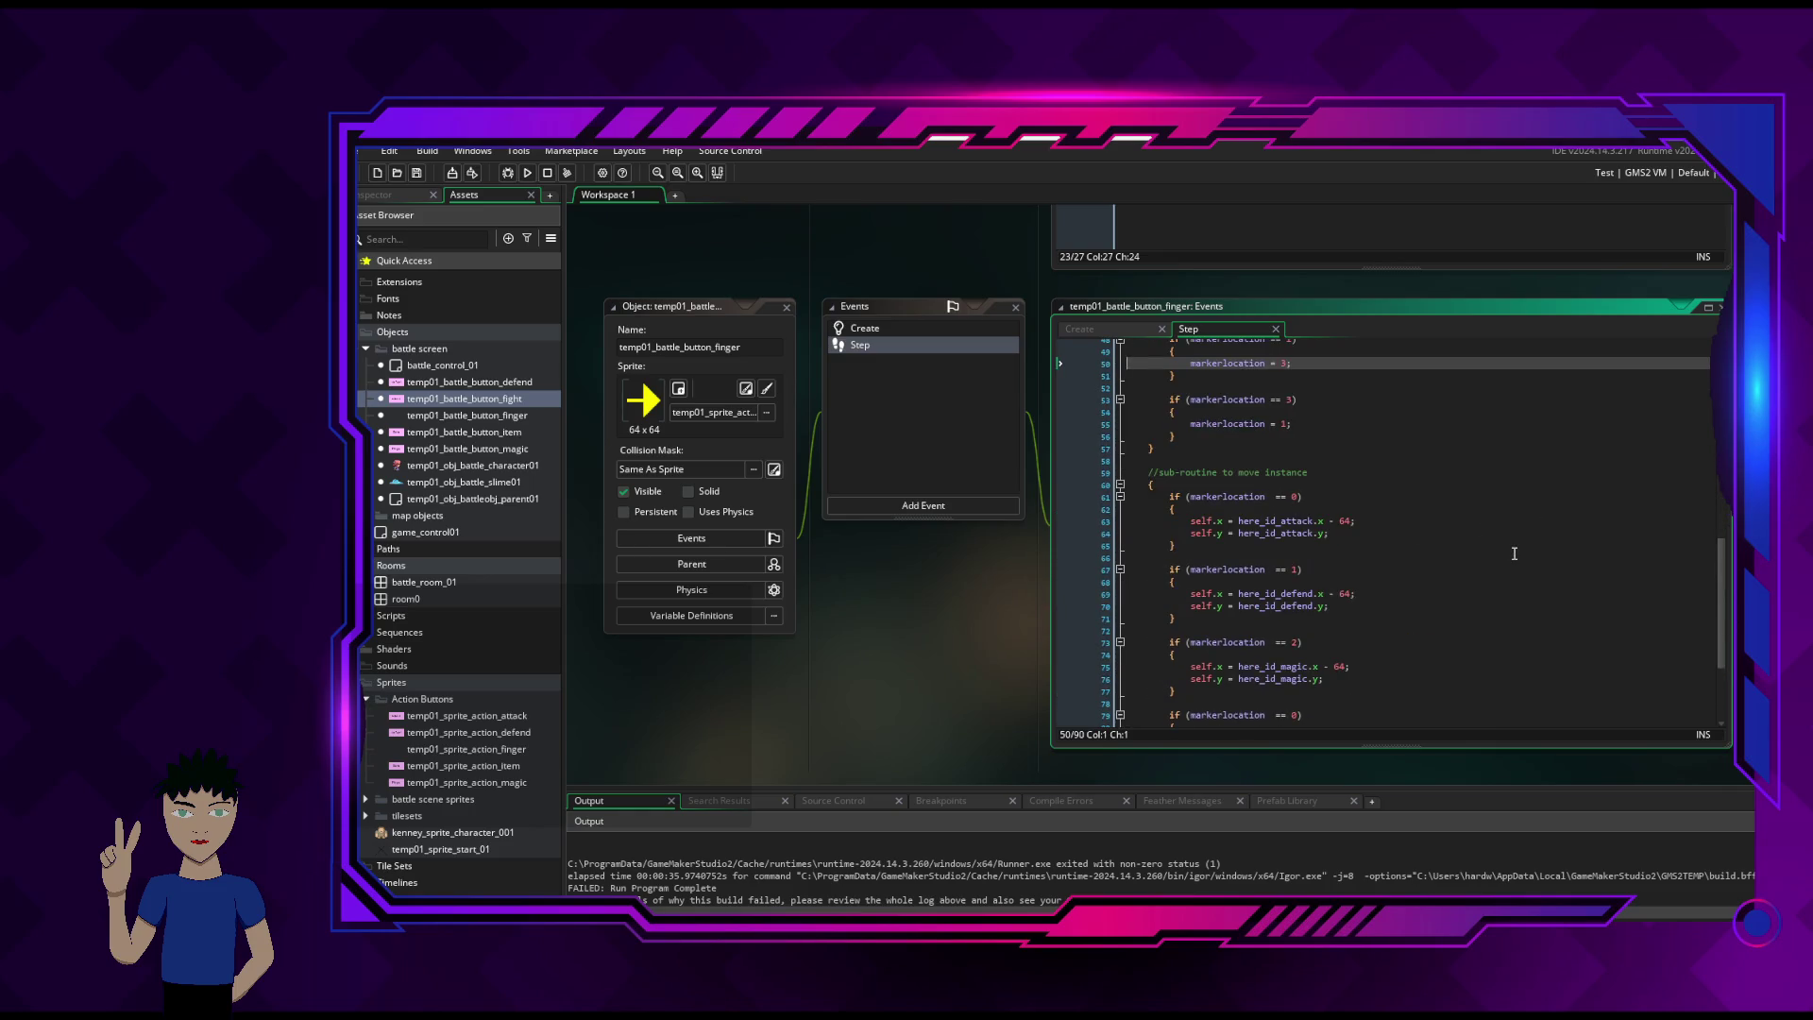
pyautogui.scroll(-5, 1513, 553)
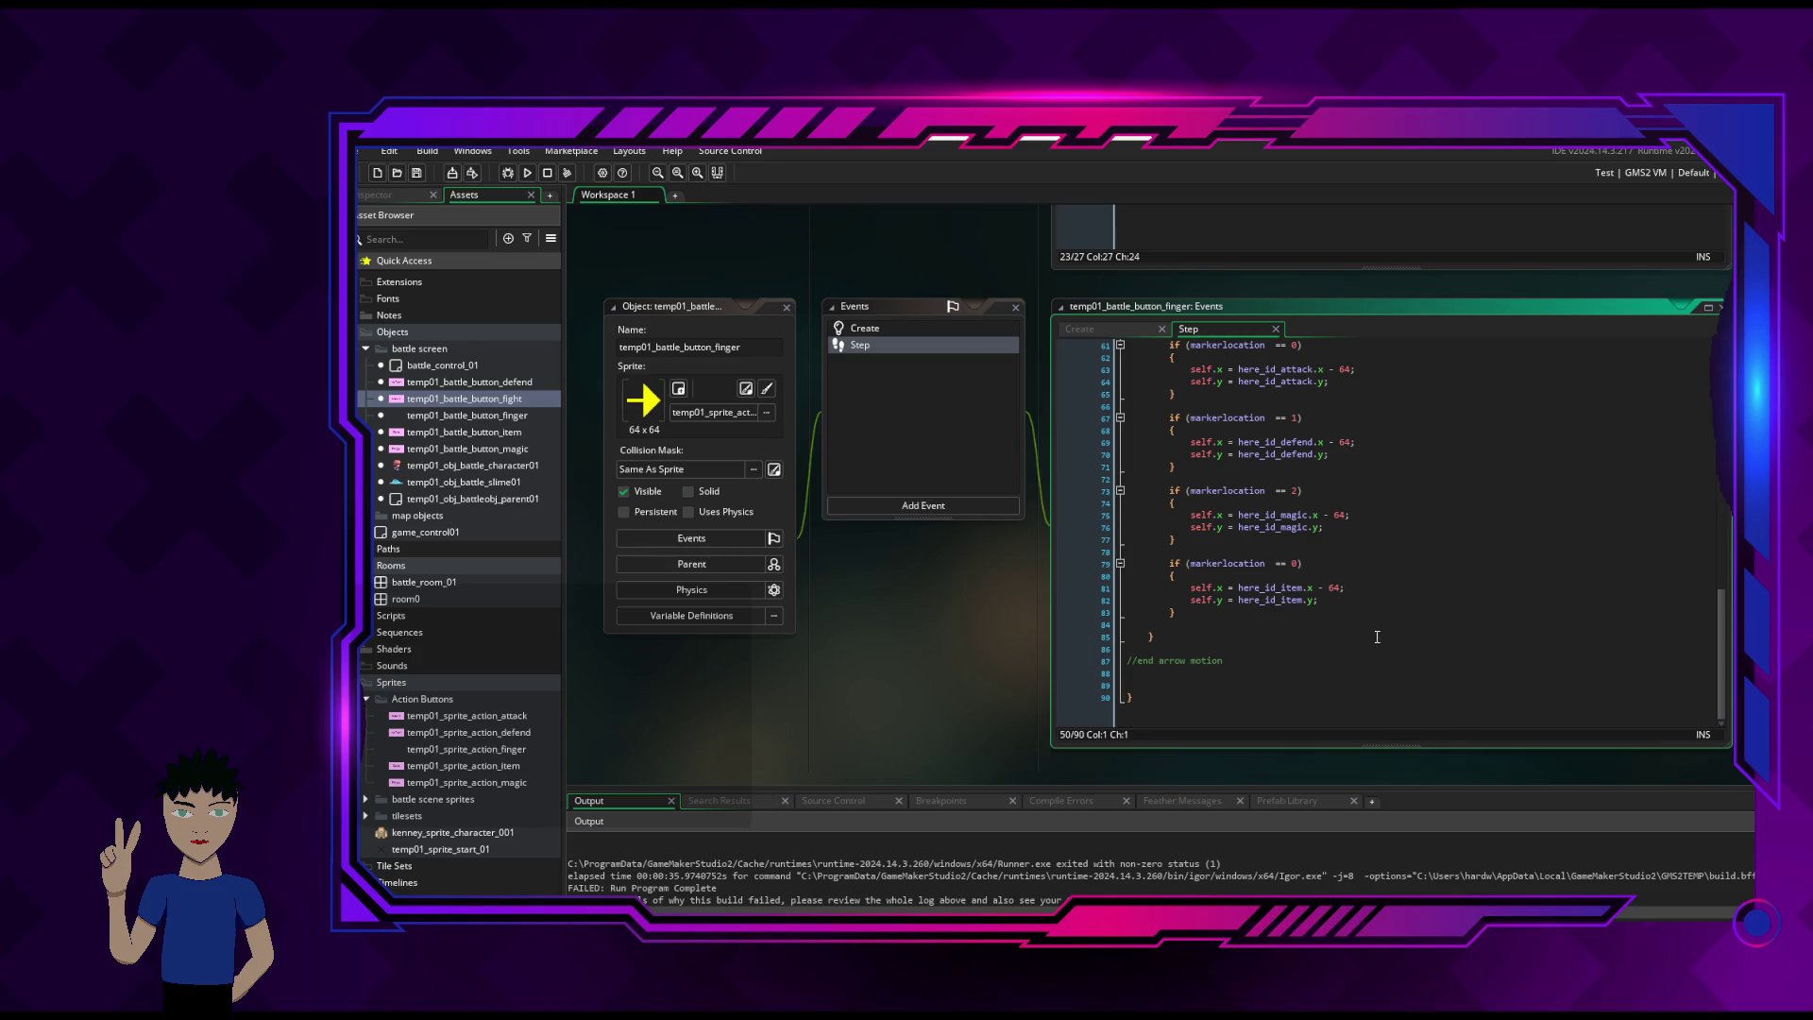
pyautogui.click(1365, 606)
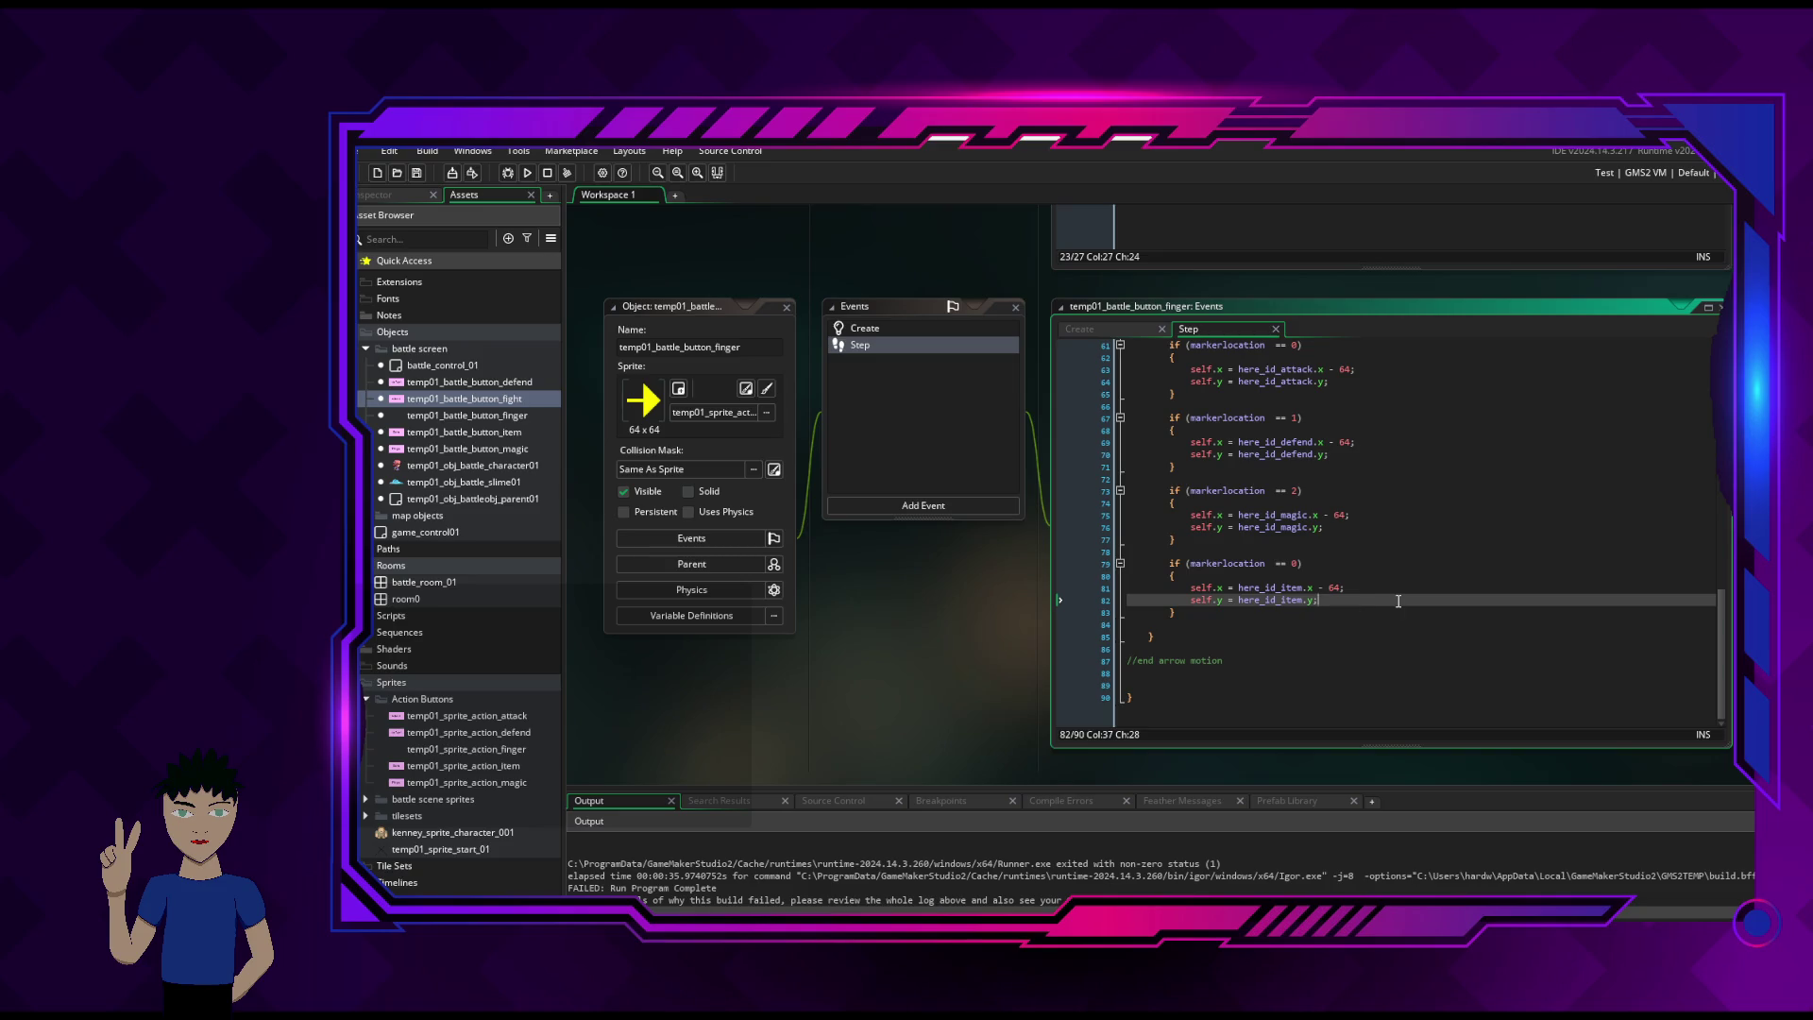
pyautogui.scroll(10, 1399, 602)
pyautogui.scroll(10, 1457, 576)
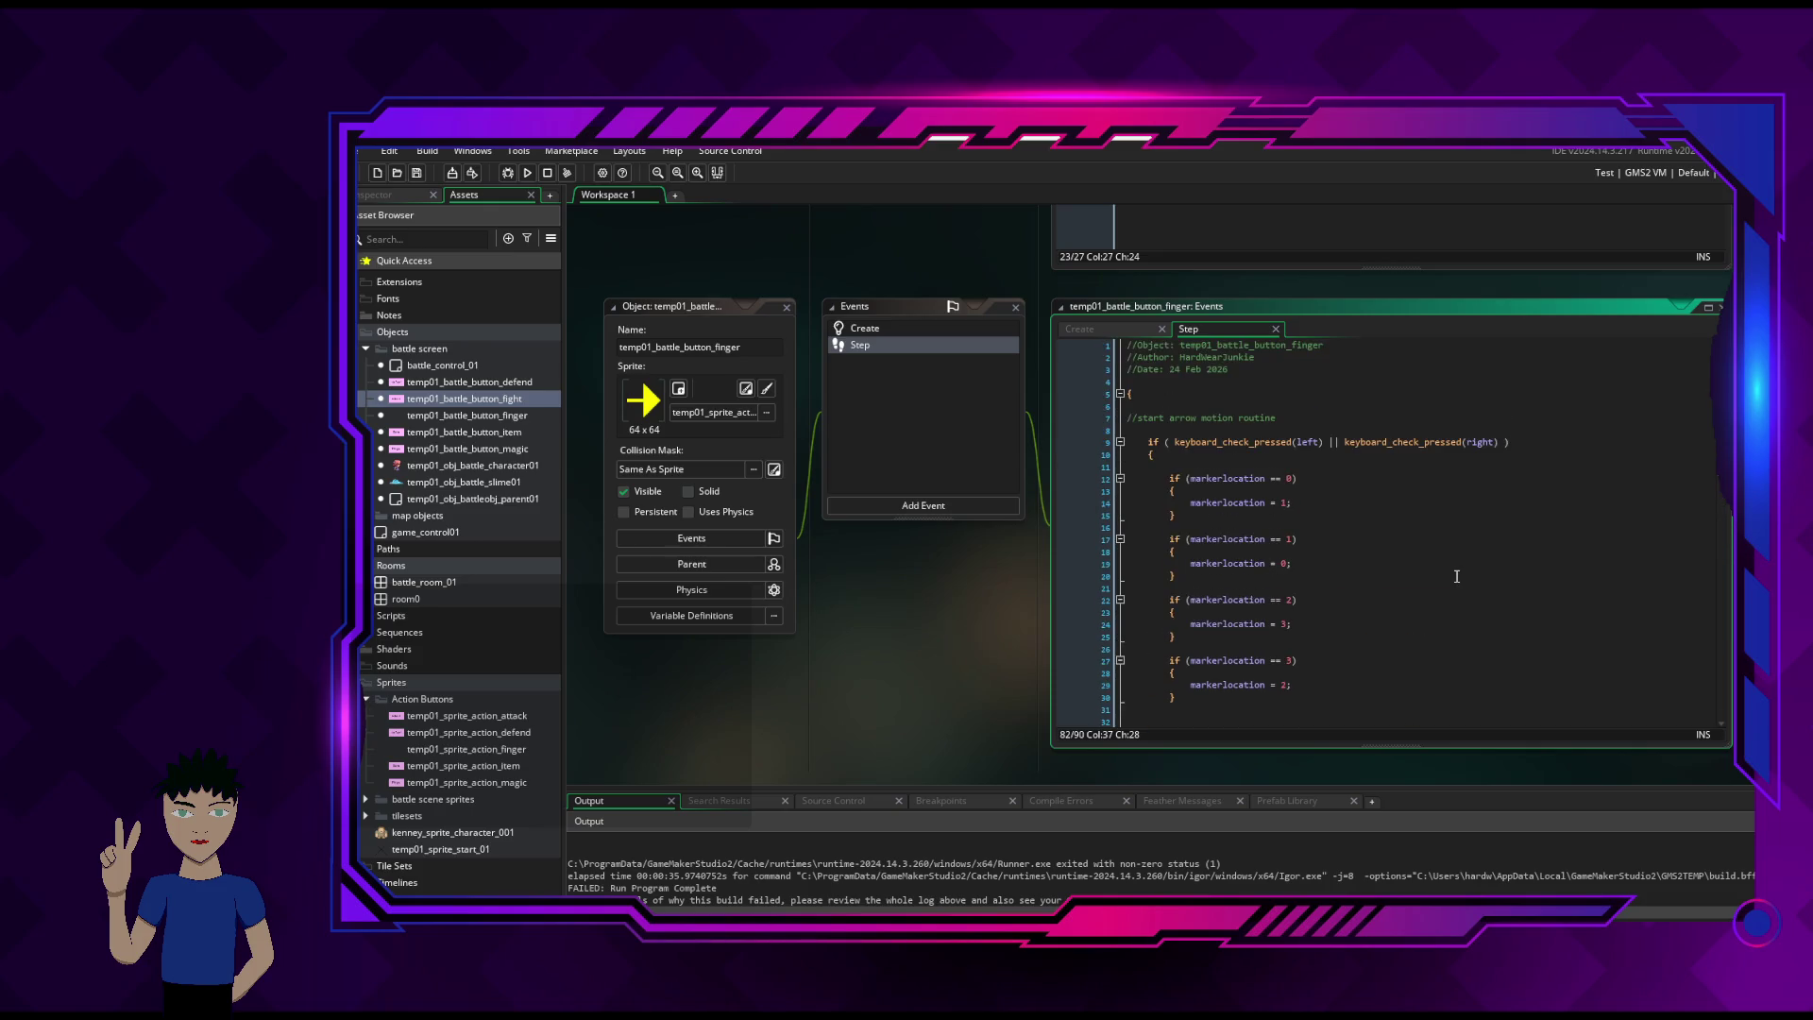
pyautogui.click(1106, 333)
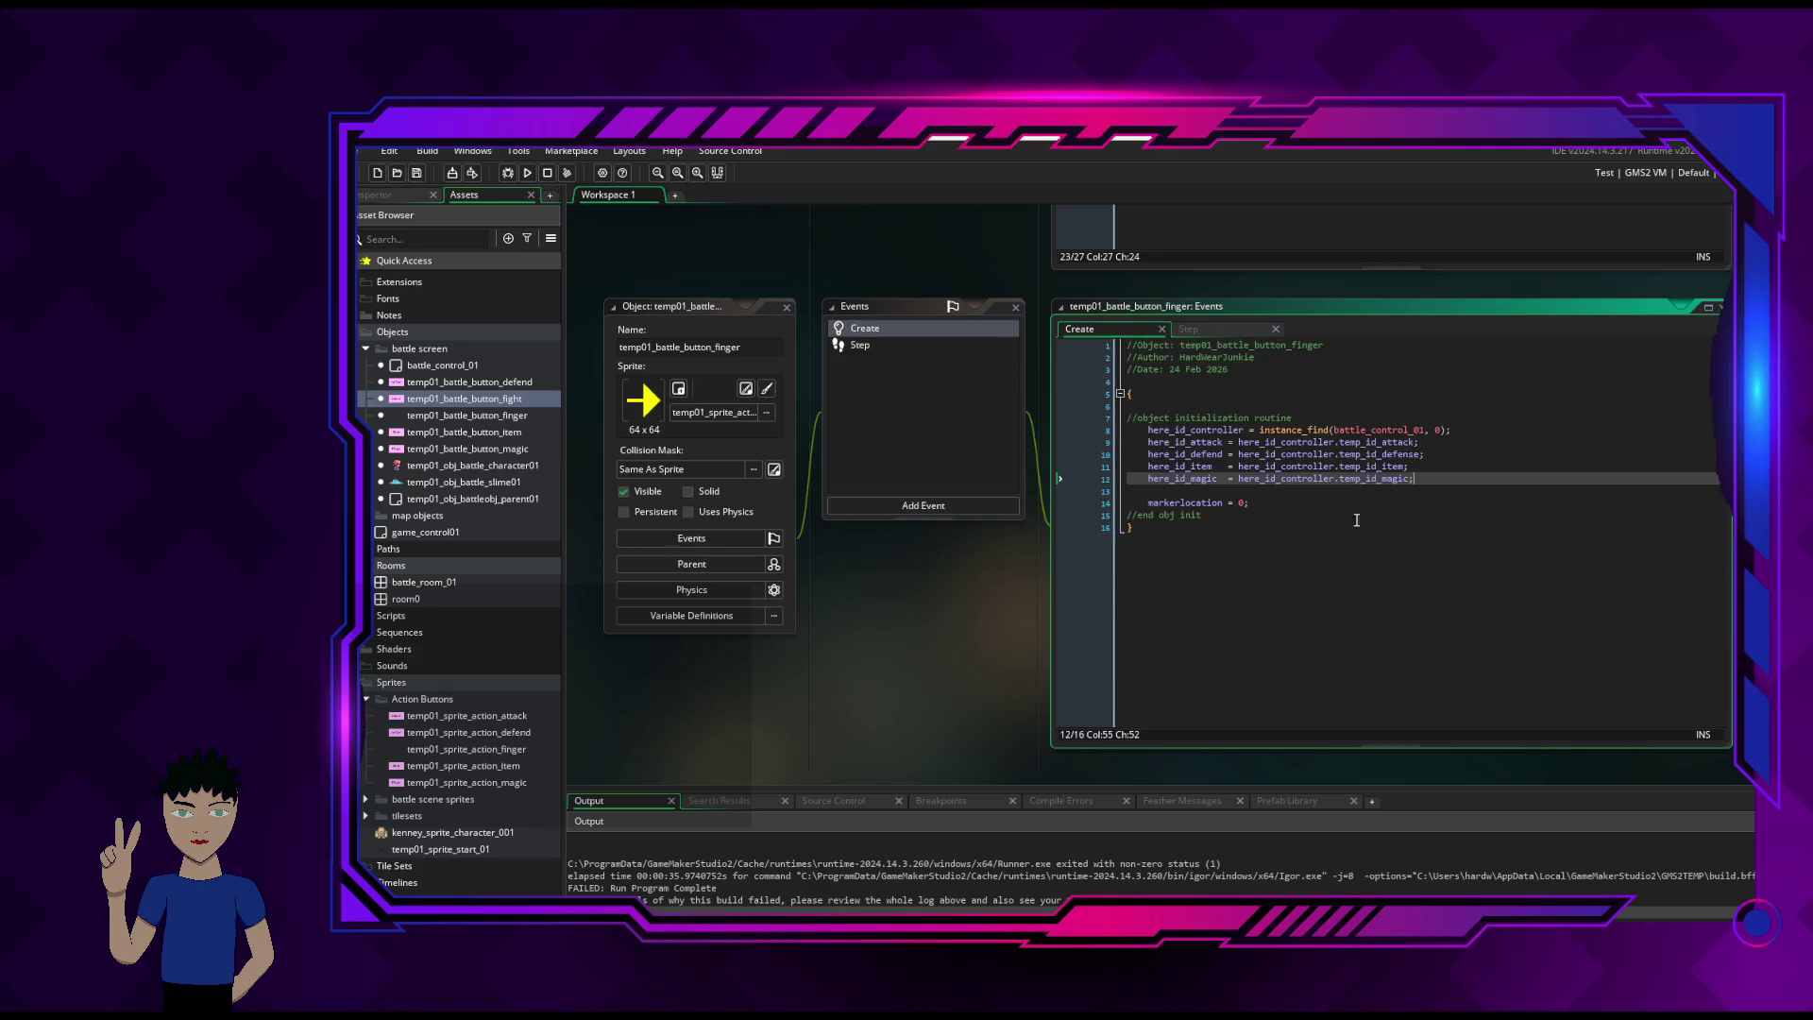
pyautogui.press('Down')
pyautogui.press('Down')
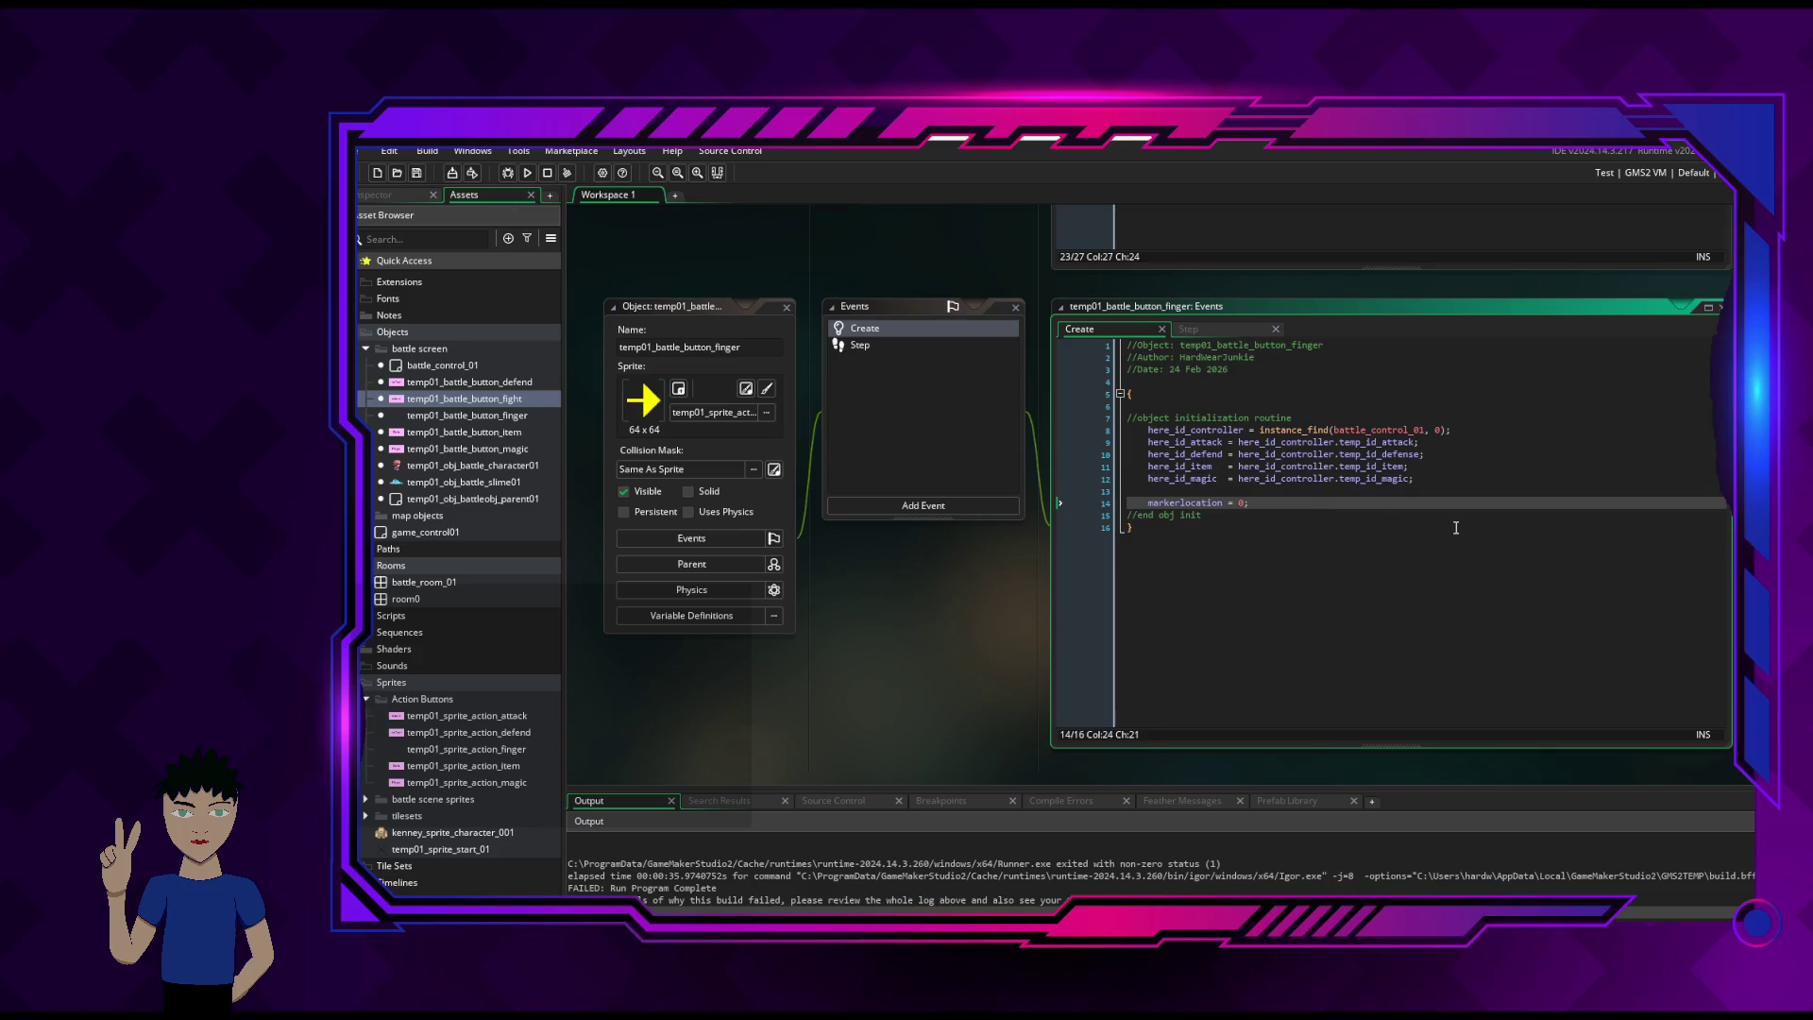
pyautogui.moveTo(1407, 433)
pyautogui.scroll(5, 1046, 302)
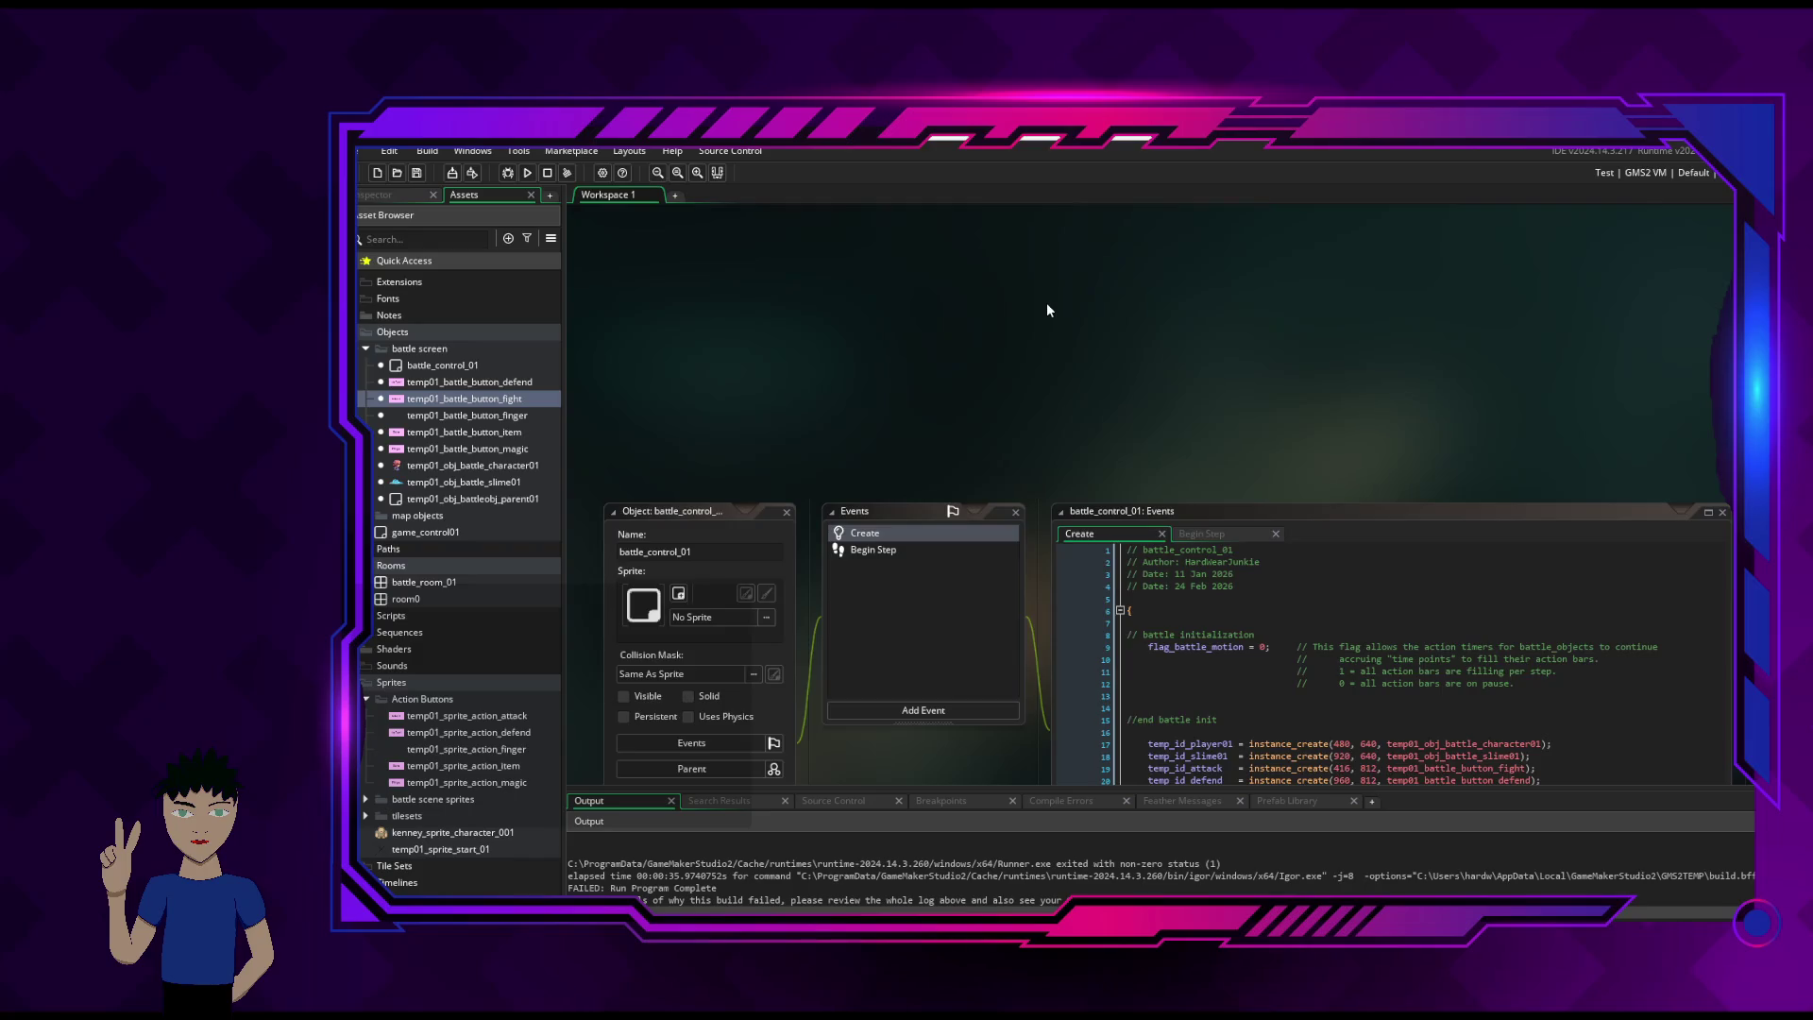
pyautogui.scroll(-3, 1049, 310)
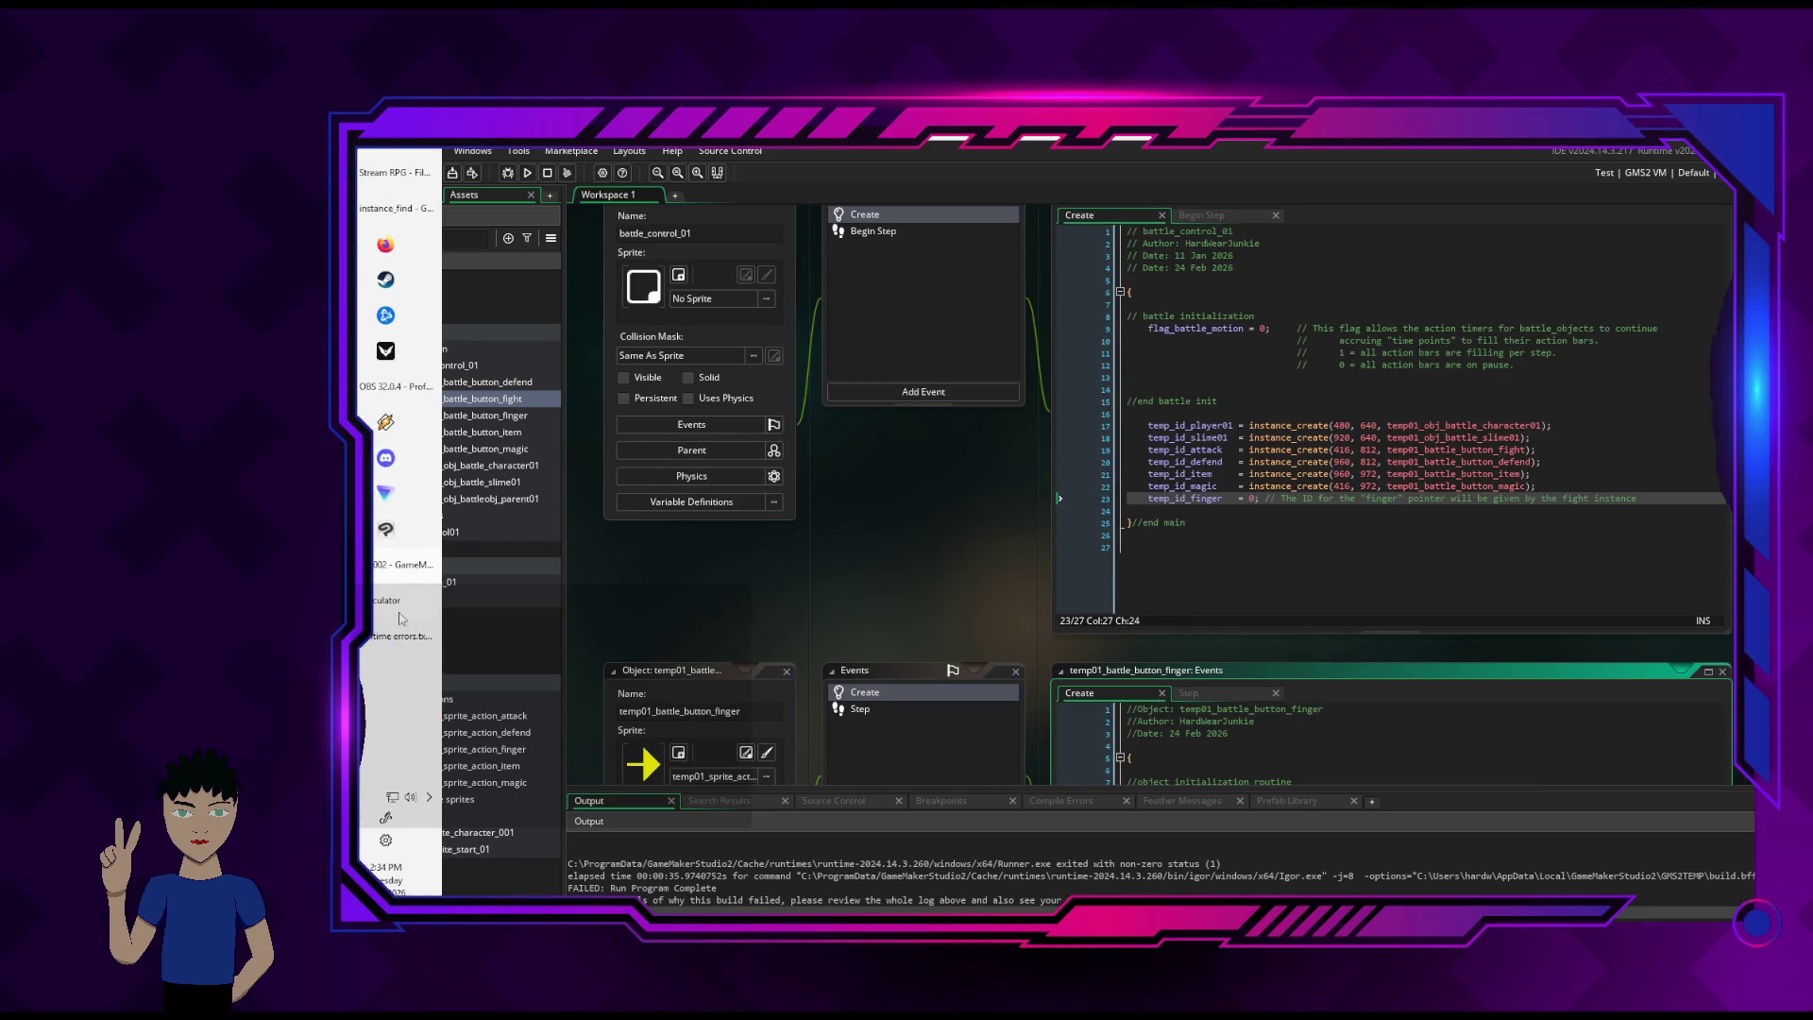
pyautogui.click(401, 565)
pyautogui.click(401, 564)
pyautogui.click(377, 208)
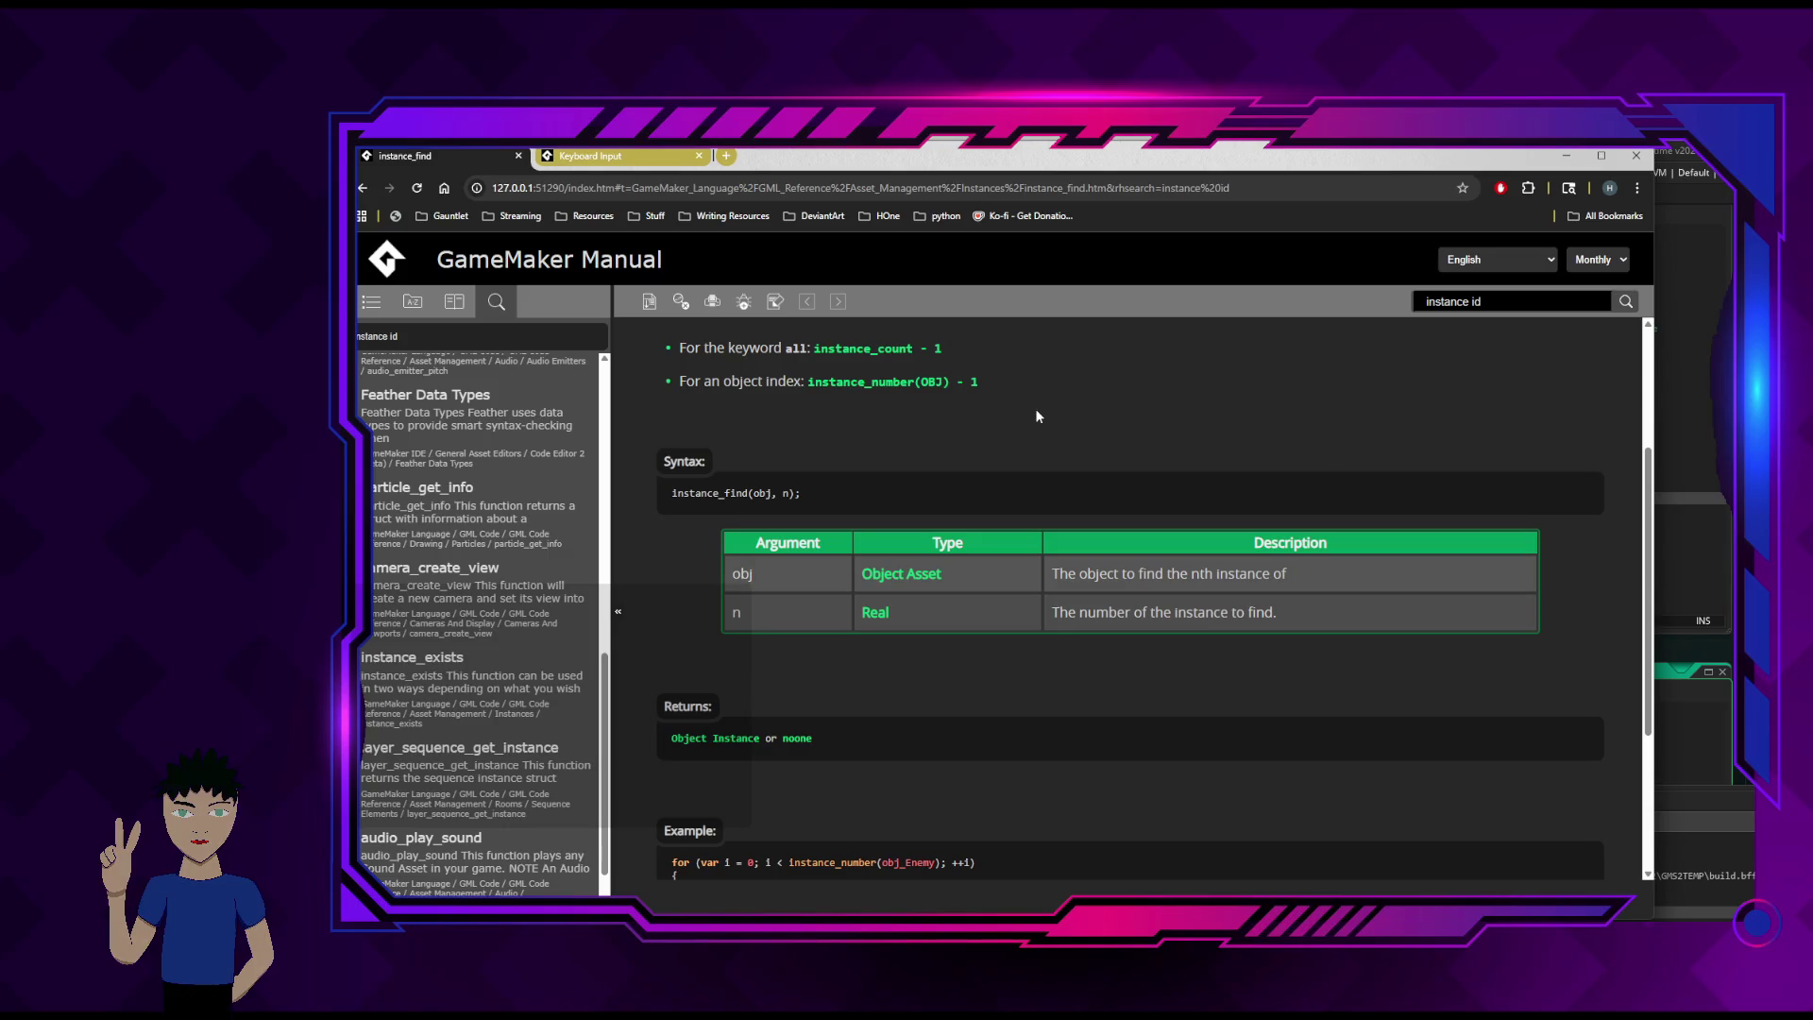
pyautogui.scroll(3, 1035, 415)
pyautogui.scroll(-3, 1036, 418)
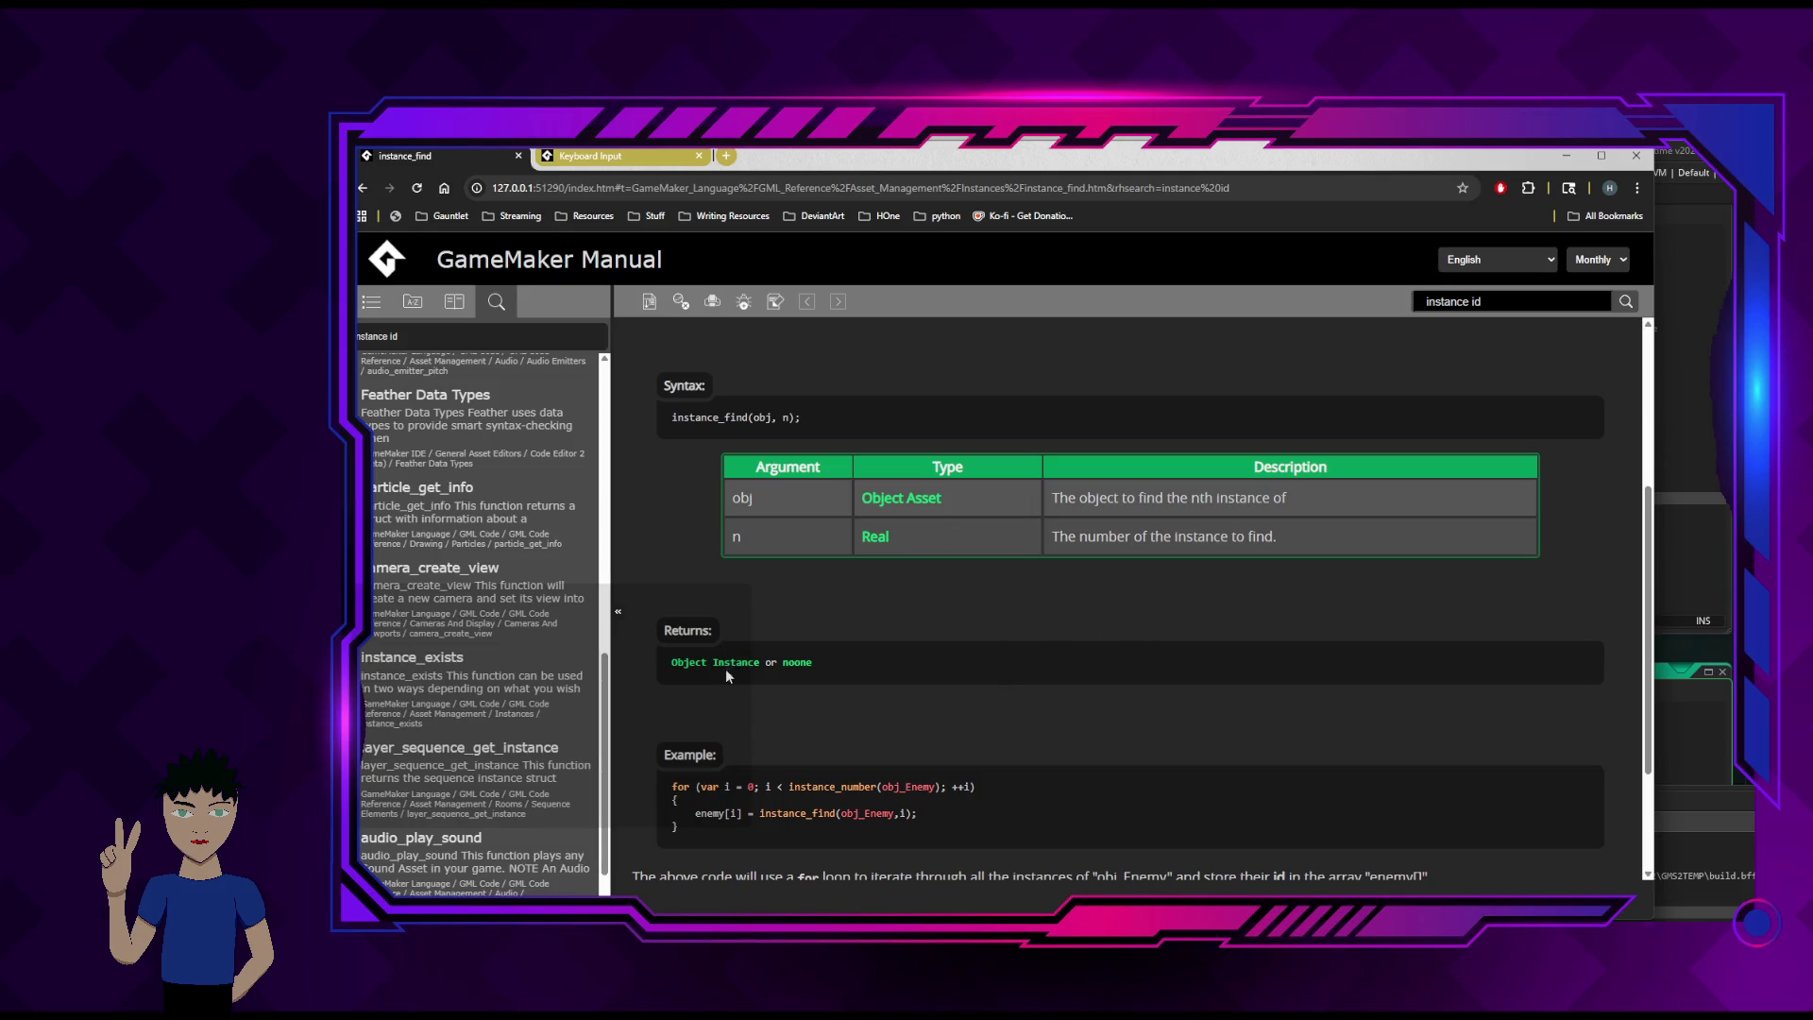
pyautogui.scroll(-2, 1067, 729)
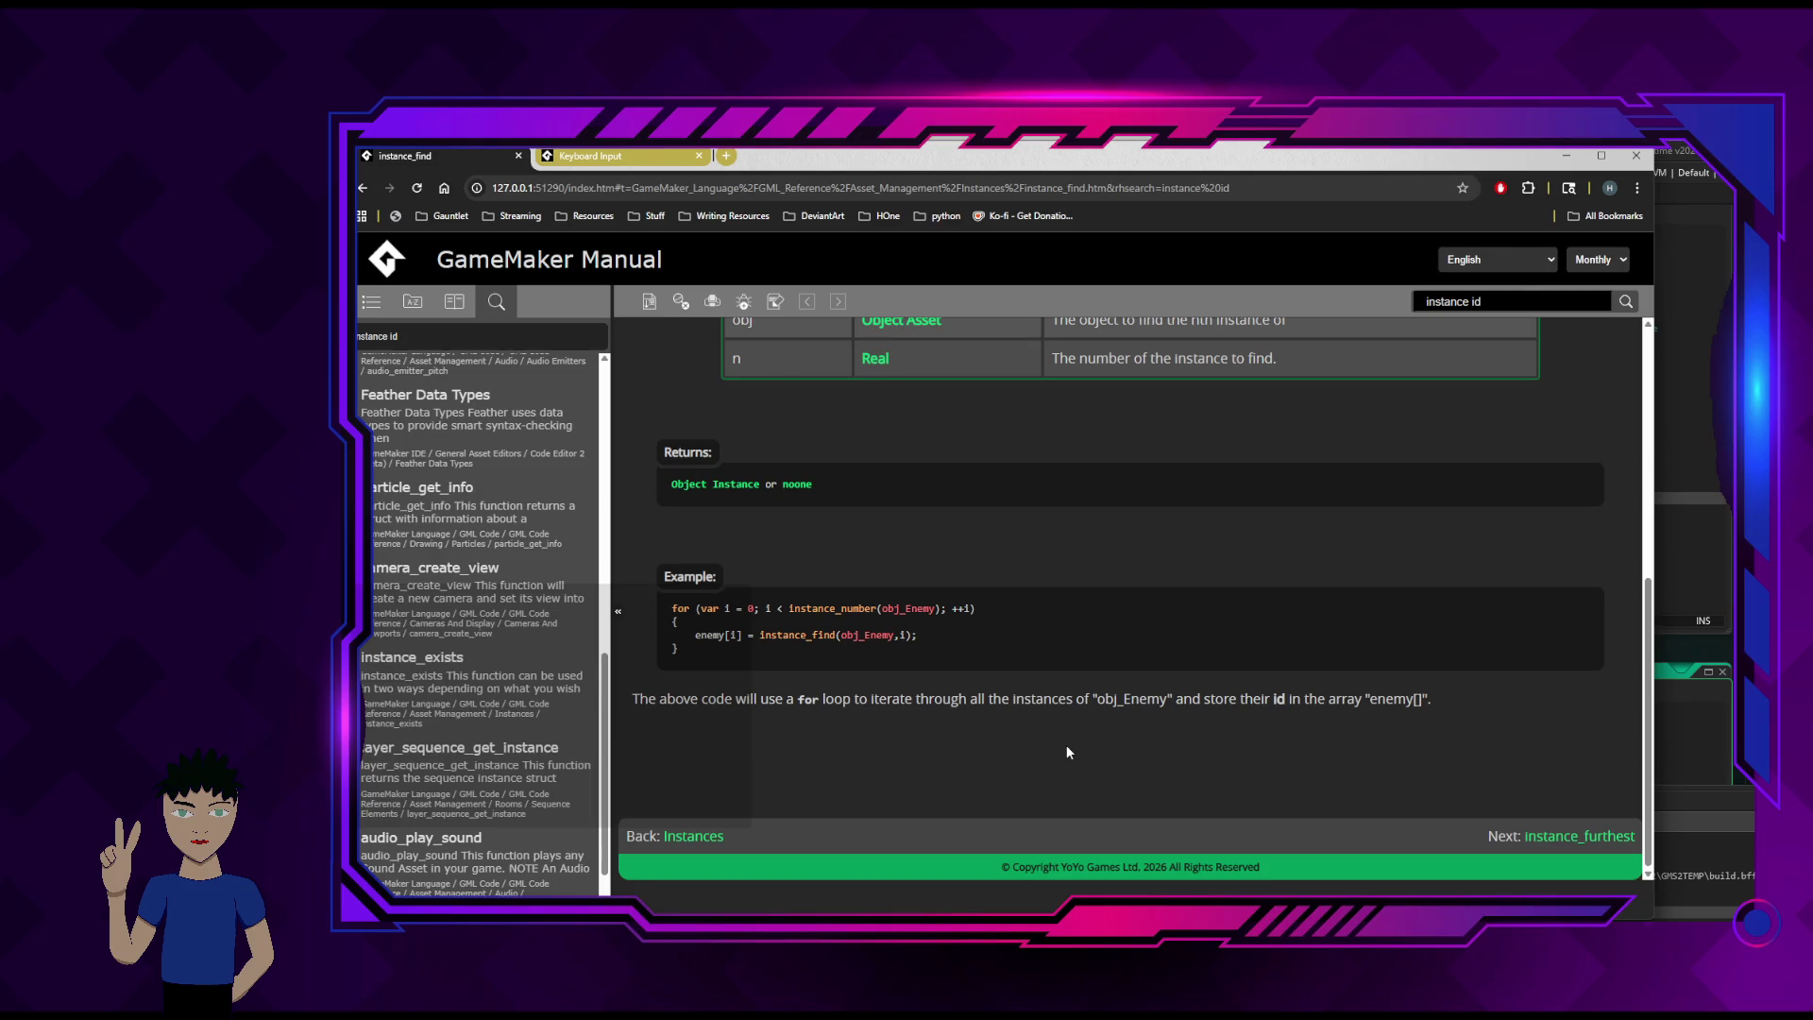
pyautogui.scroll(5, 1068, 751)
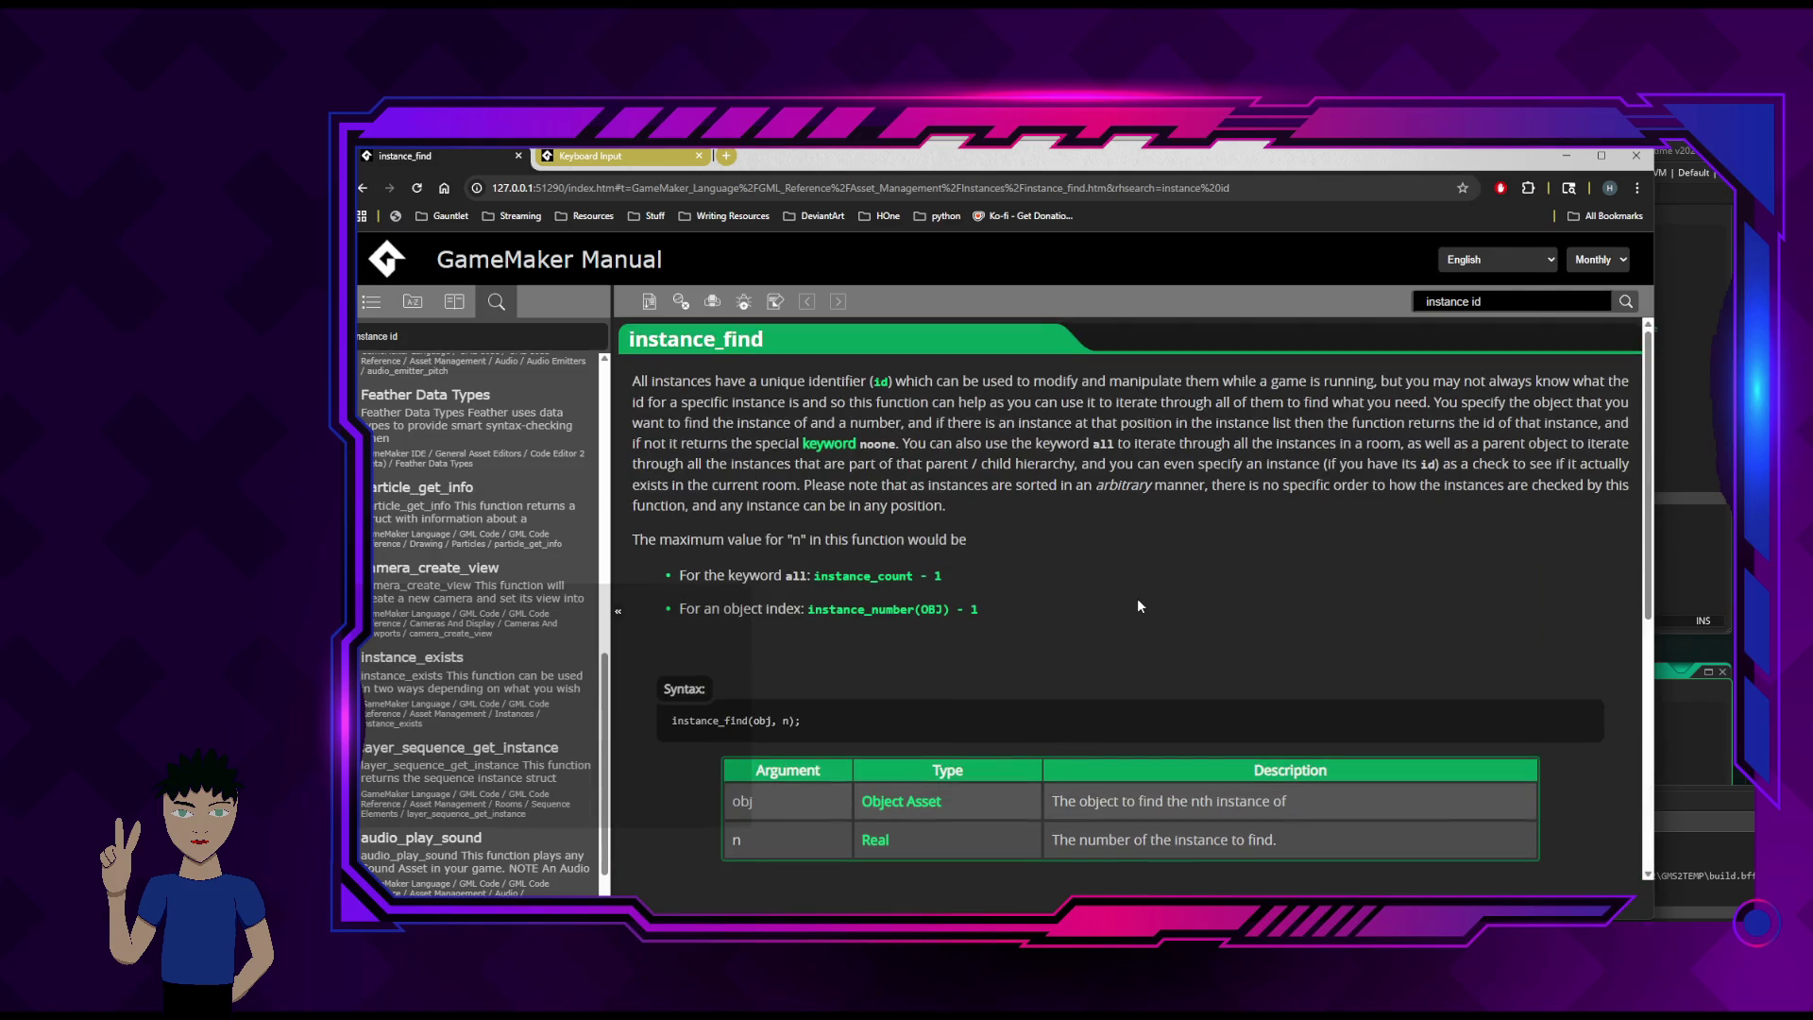
pyautogui.scroll(-4, 1077, 612)
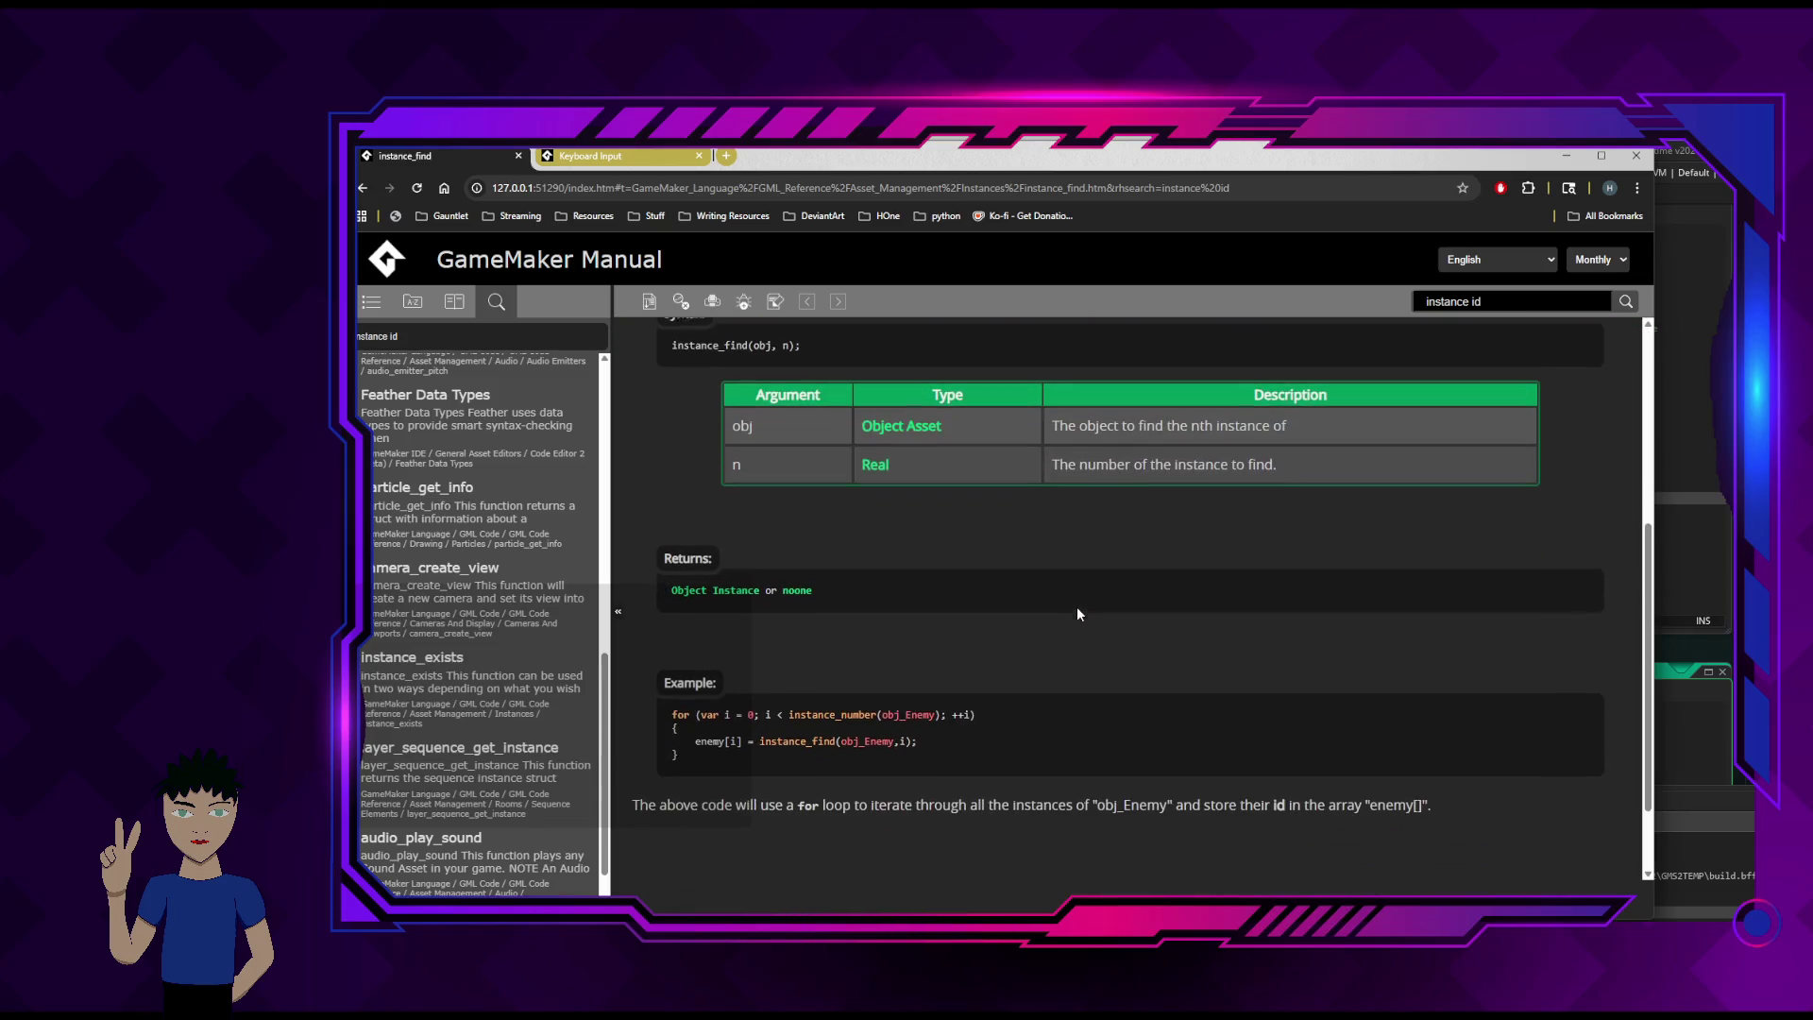
pyautogui.click(1565, 156)
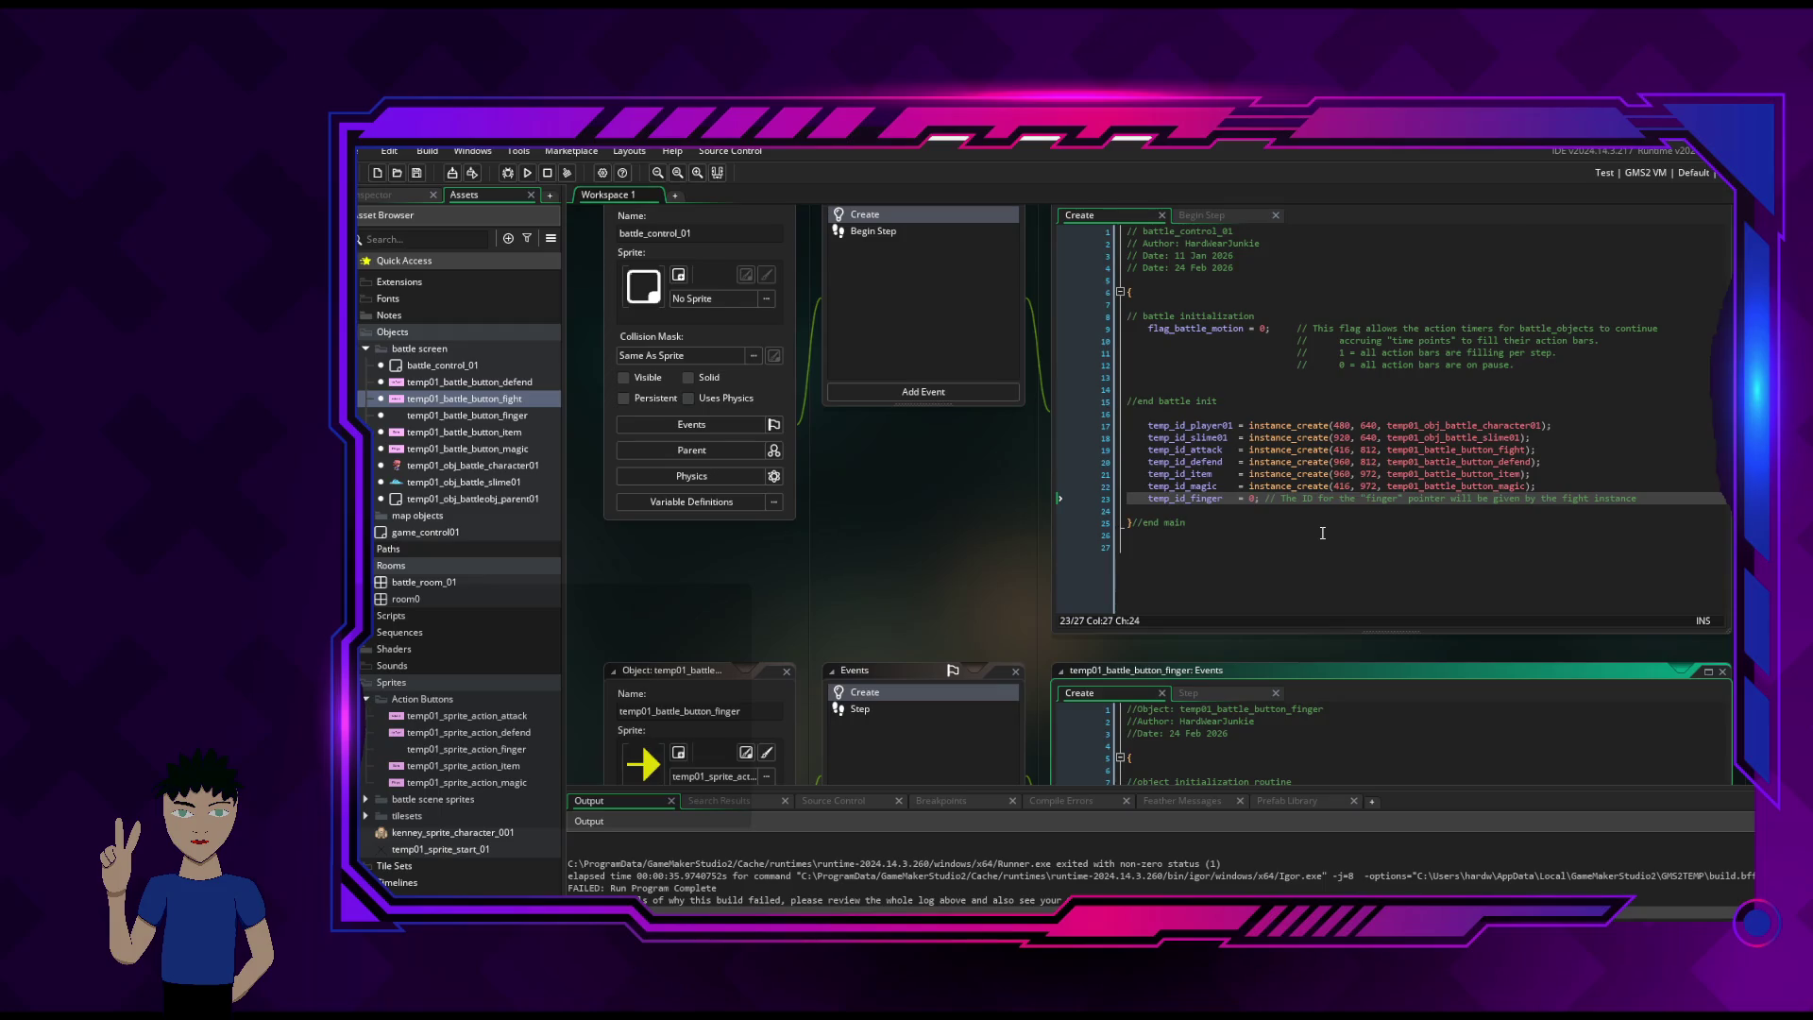
# - Cut the here_id_controller = instance_find(battle_control_01, 0) line out of the finger's Create code
pyautogui.scroll(3, 1322, 534)
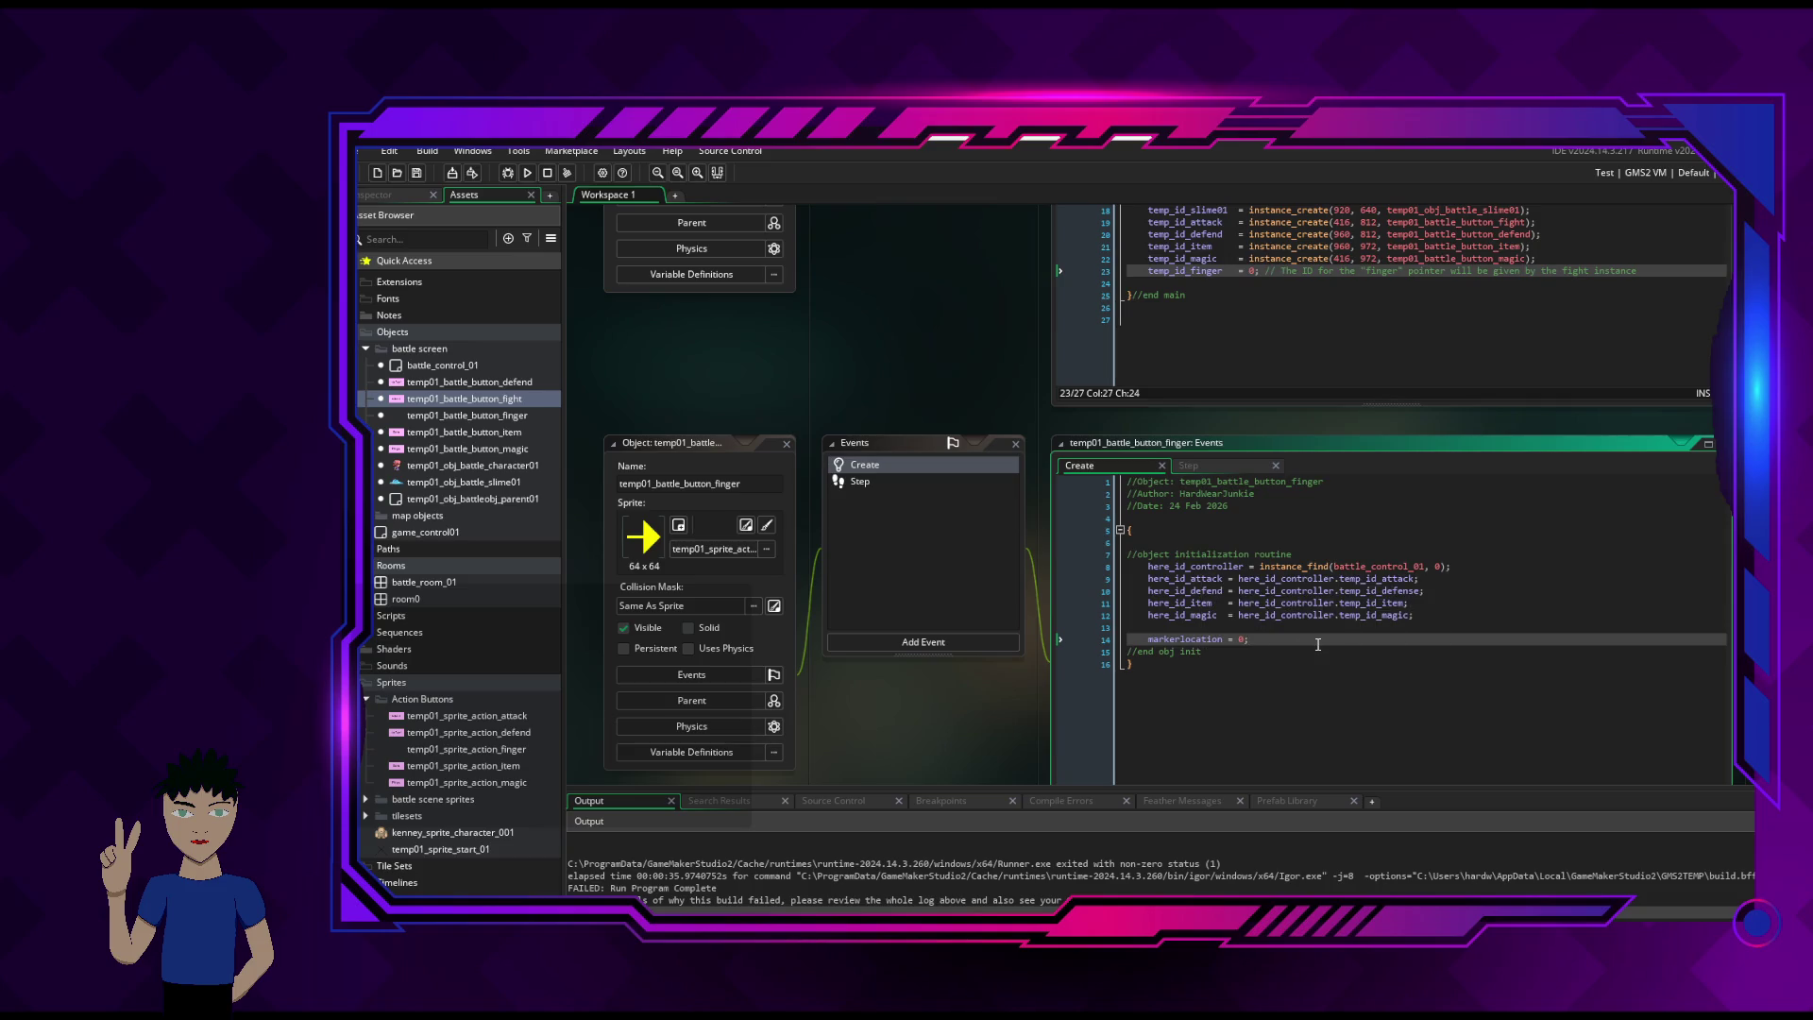
pyautogui.click(1126, 569)
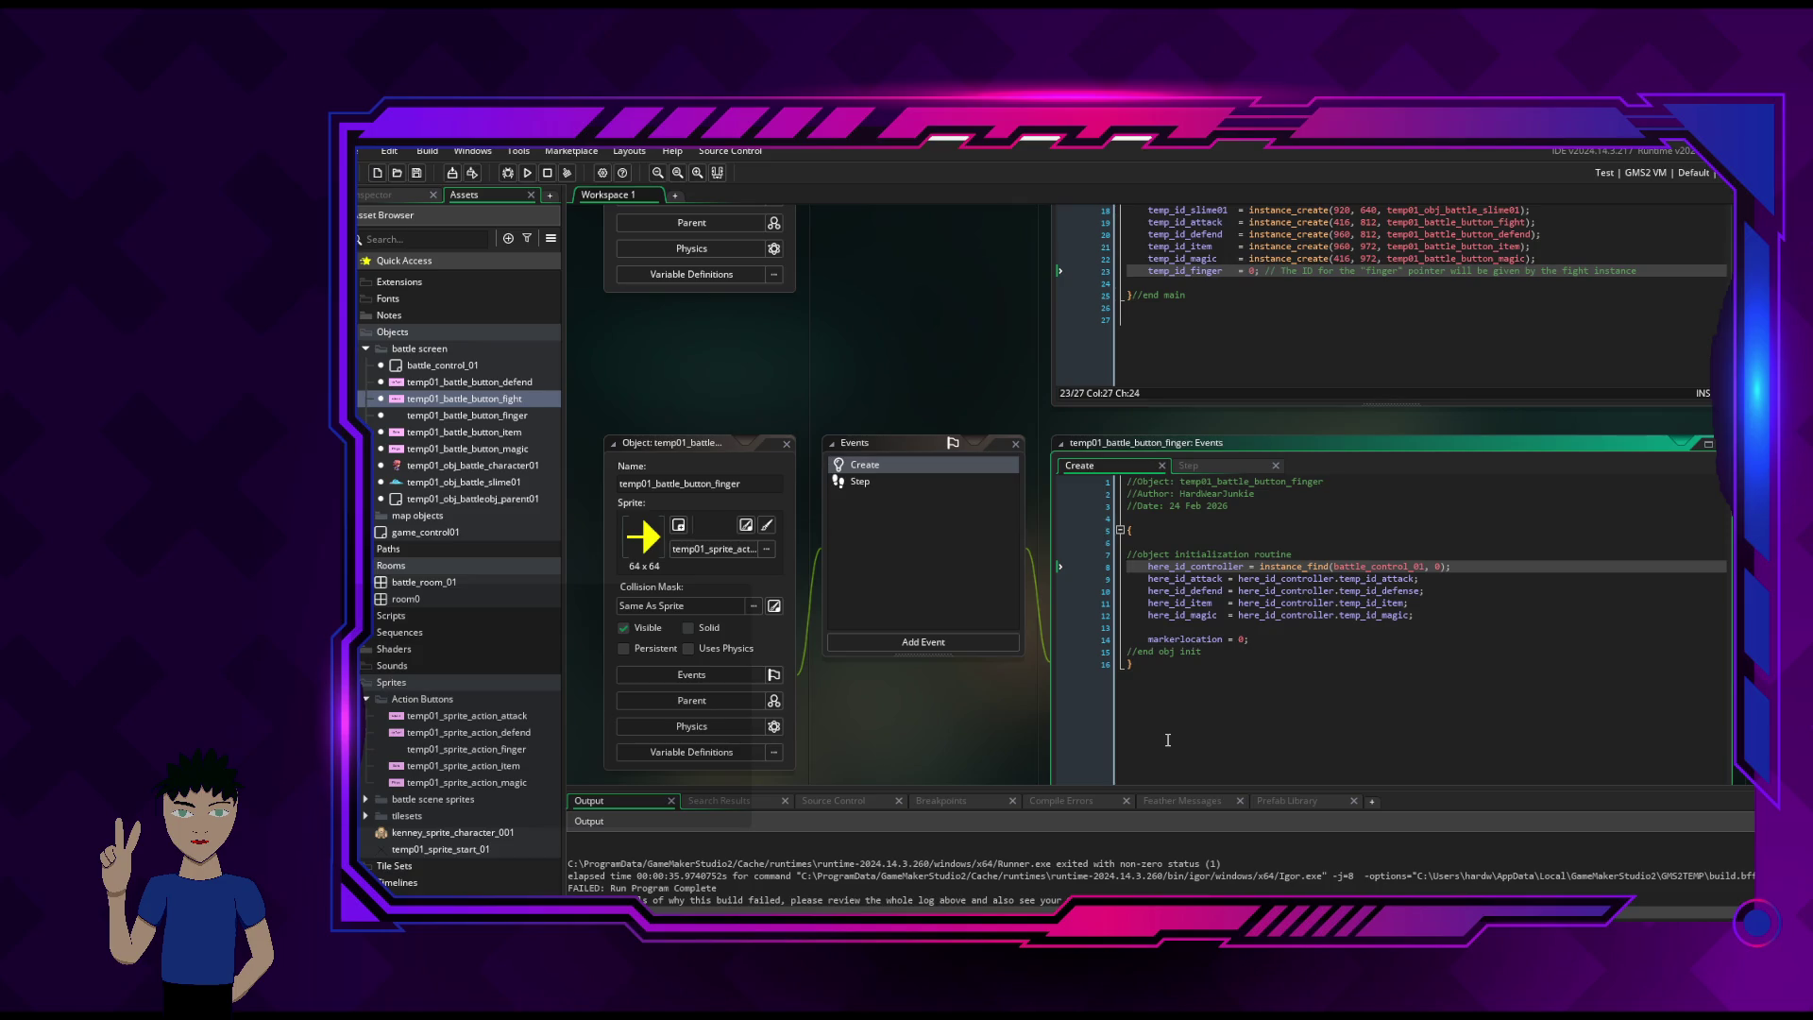
pyautogui.hotkey('shift', 'Down')
pyautogui.press('Delete')
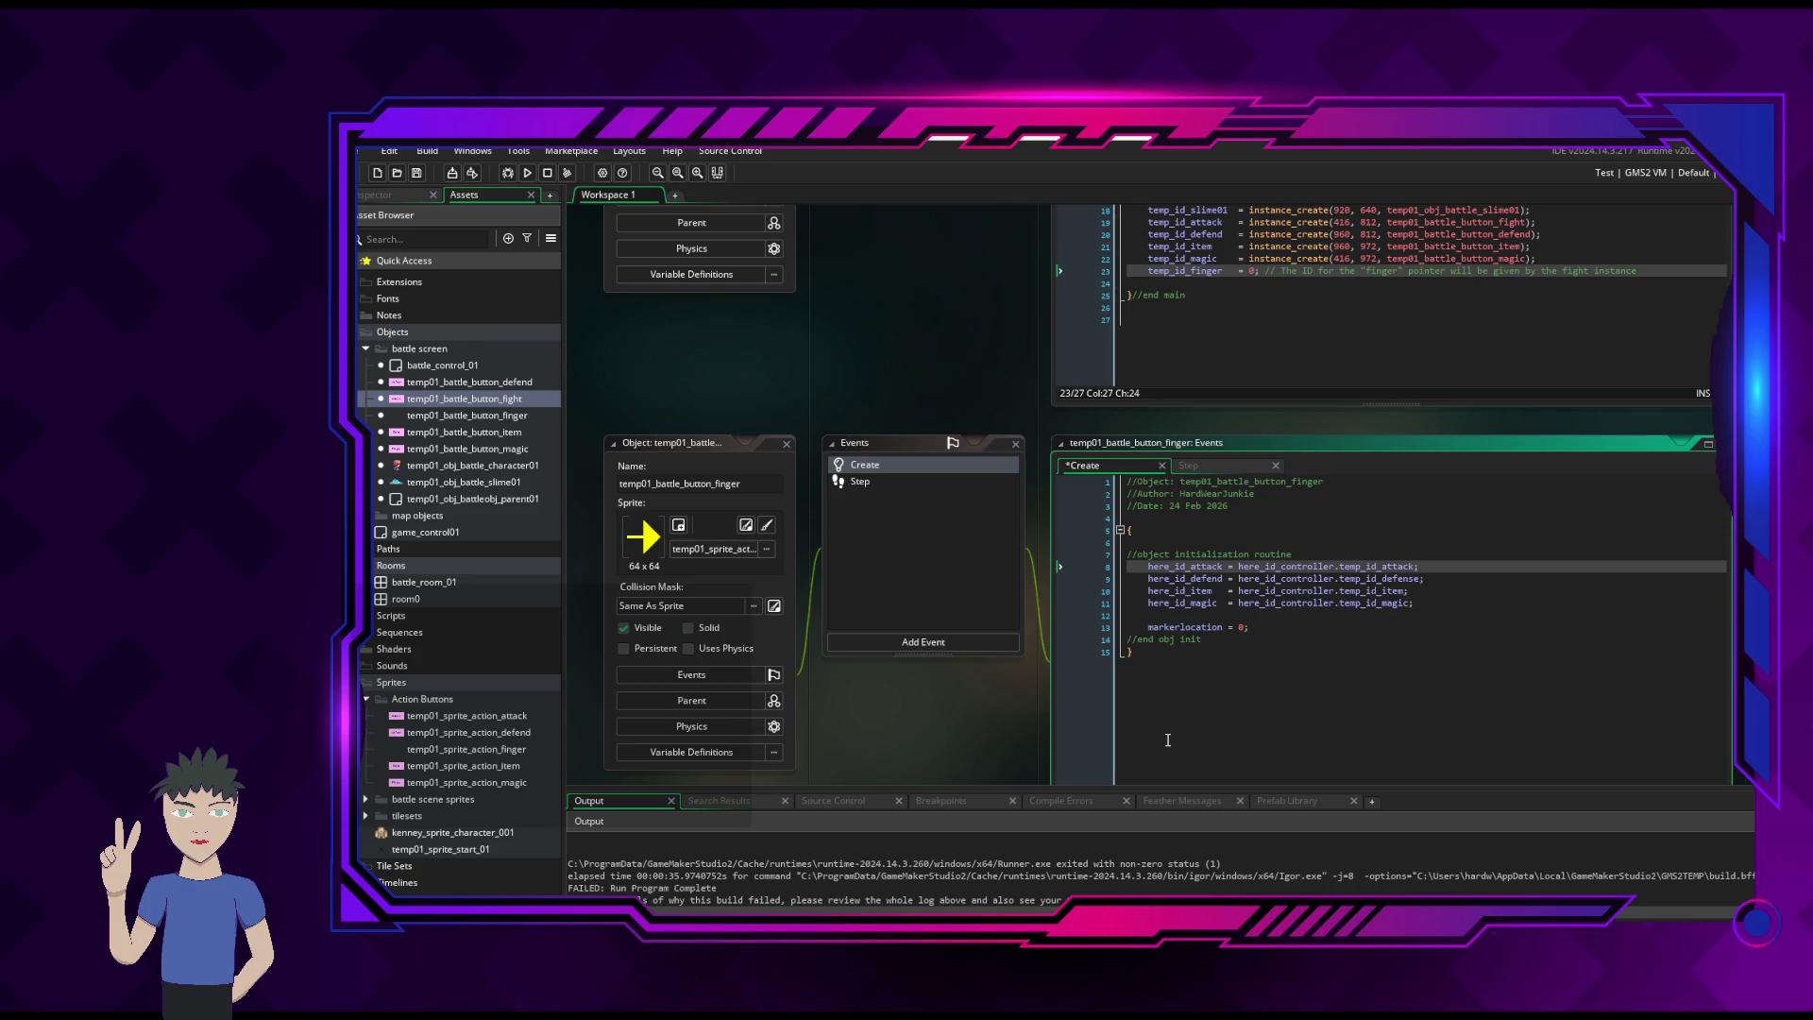
# - Add blank lines and a '//checking for instance of' battle_control comment atop the Step code
pyautogui.click(1212, 471)
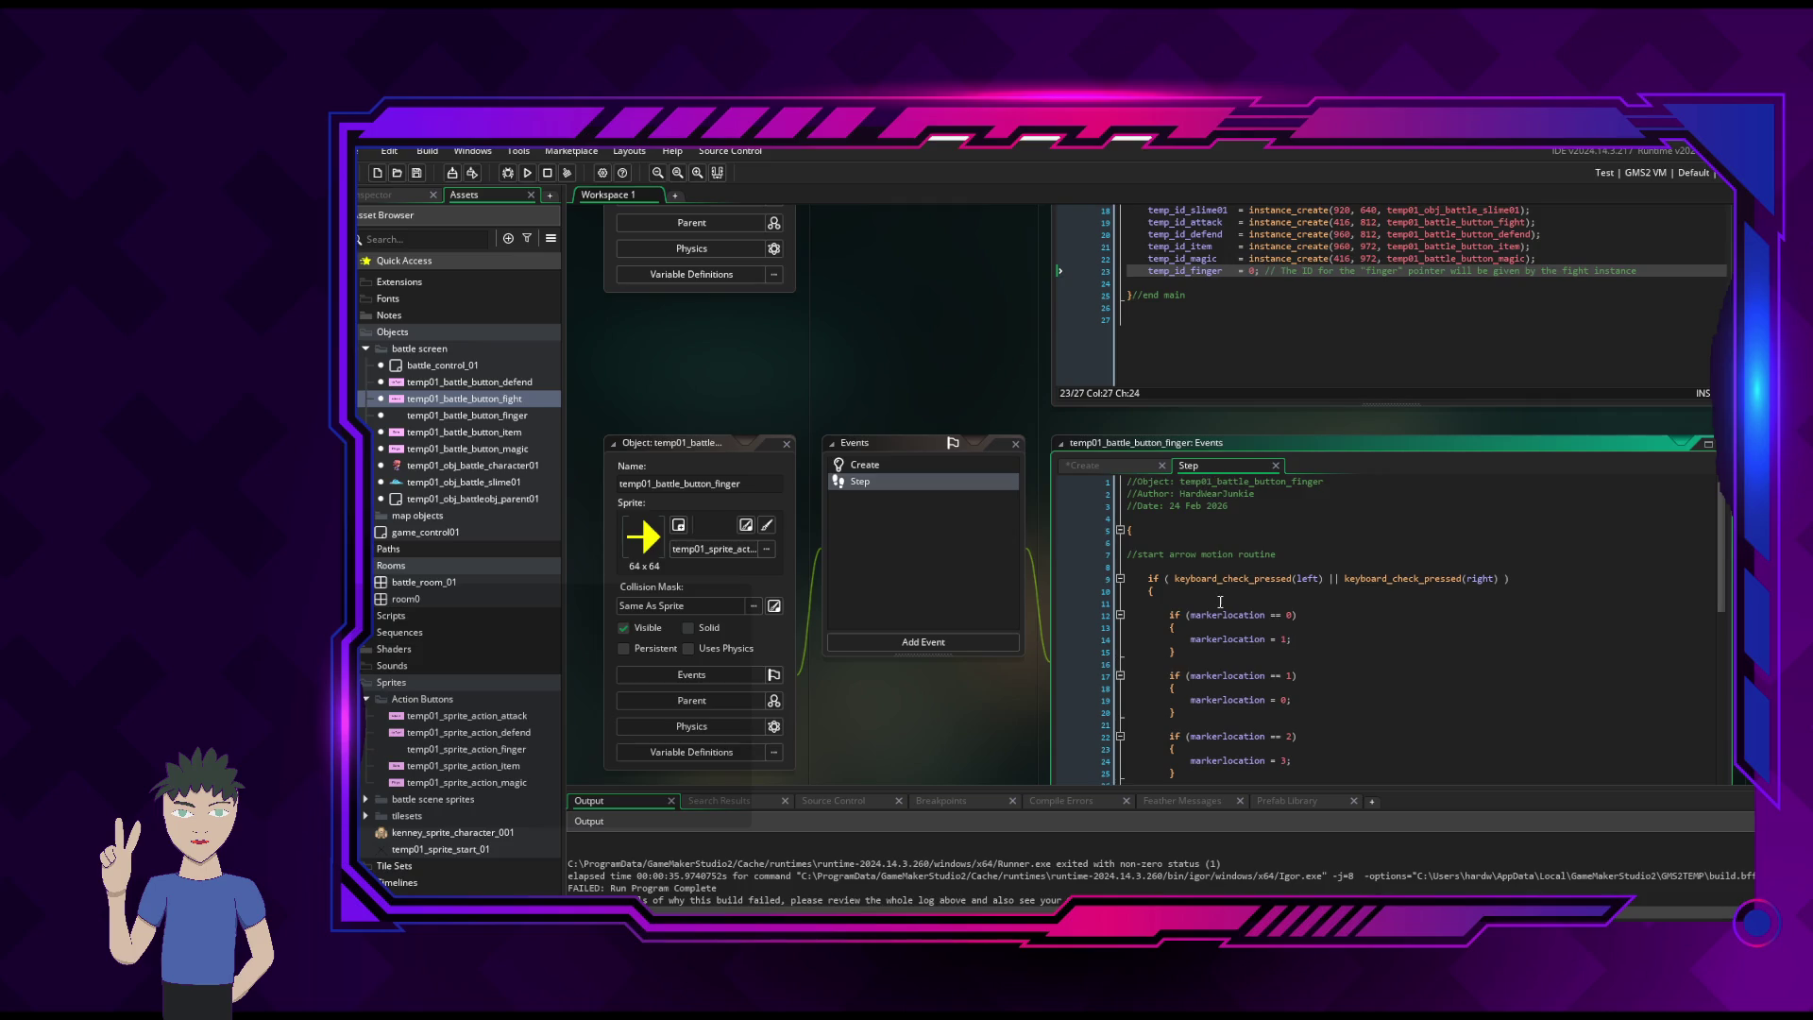
pyautogui.click(1322, 542)
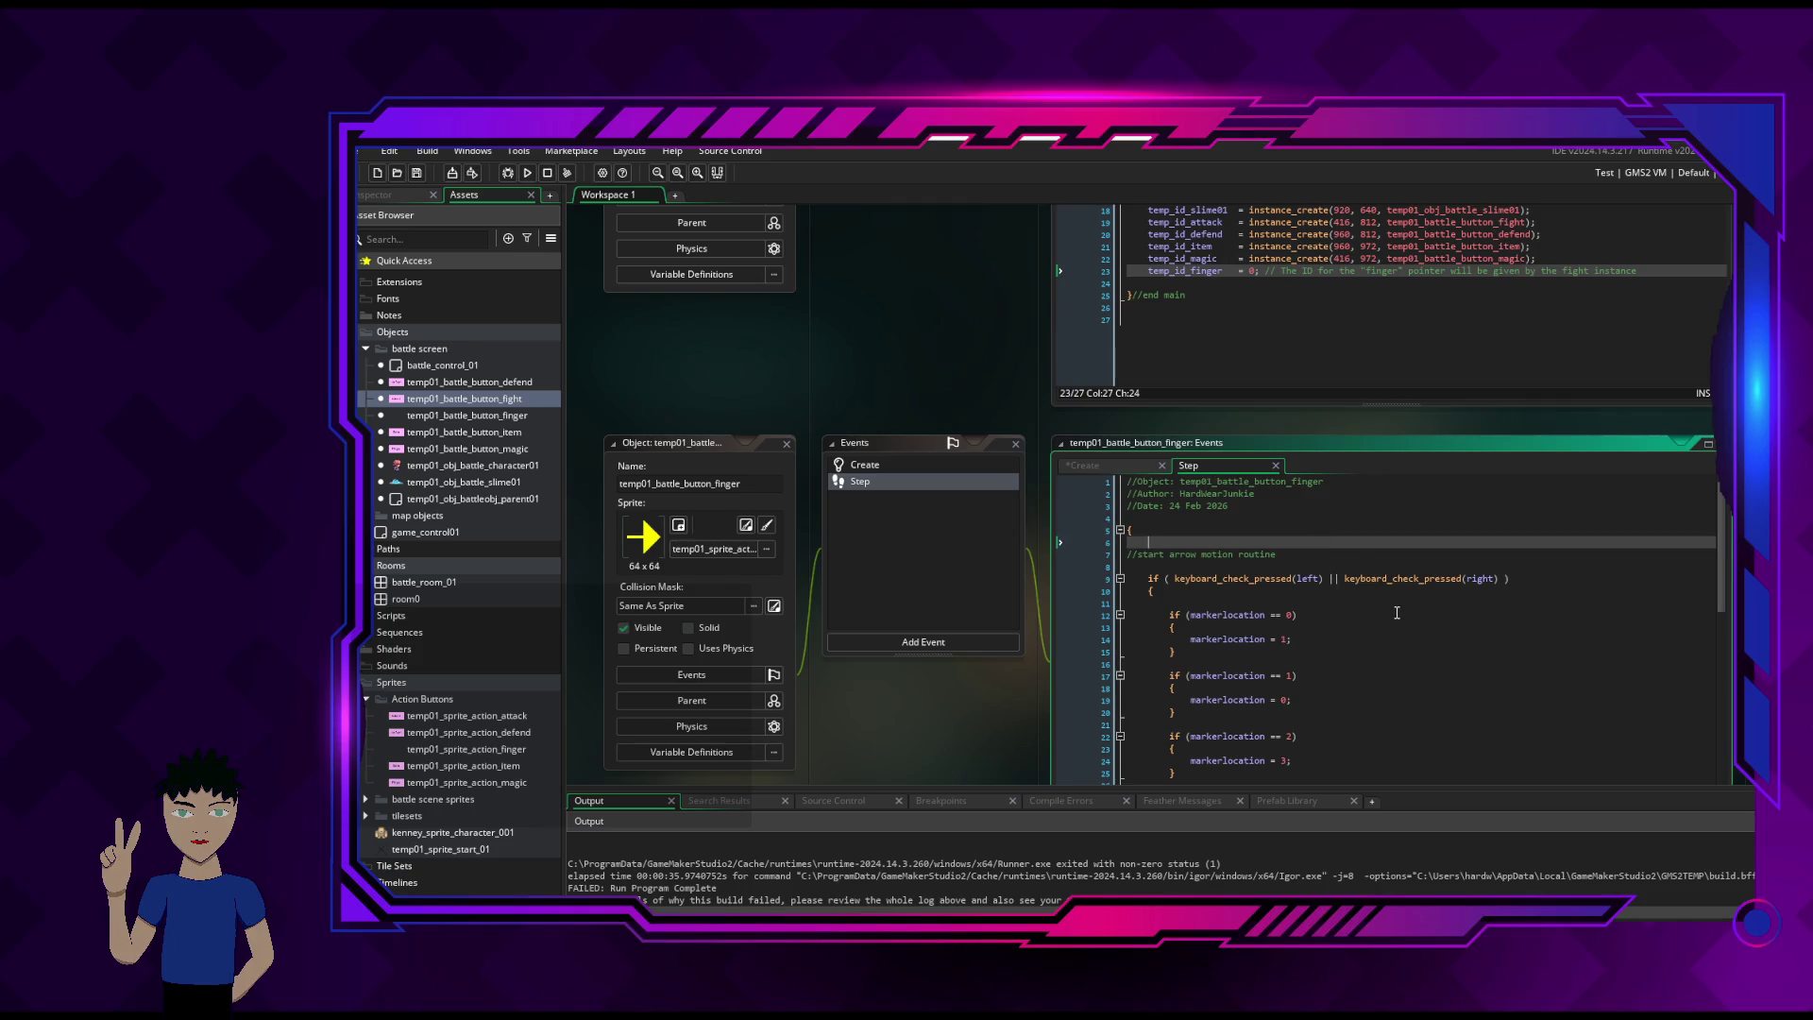
pyautogui.press('Return')
pyautogui.press('Return')
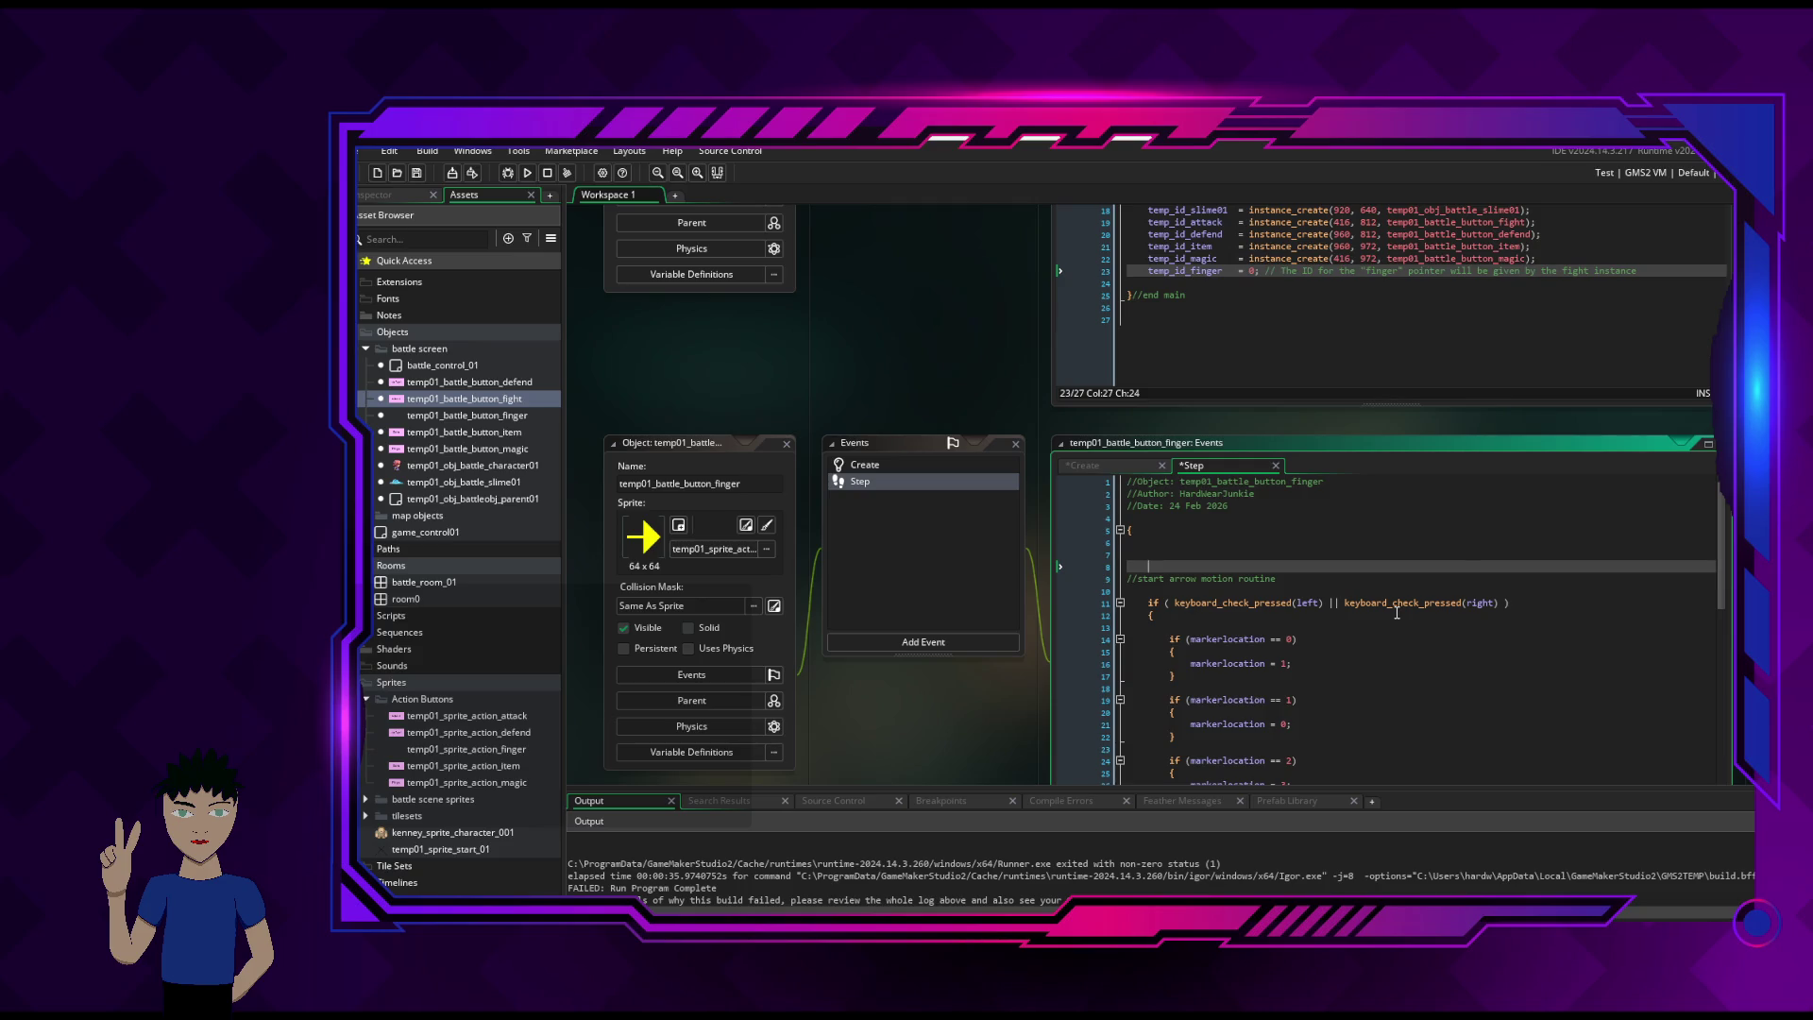
pyautogui.press('Up')
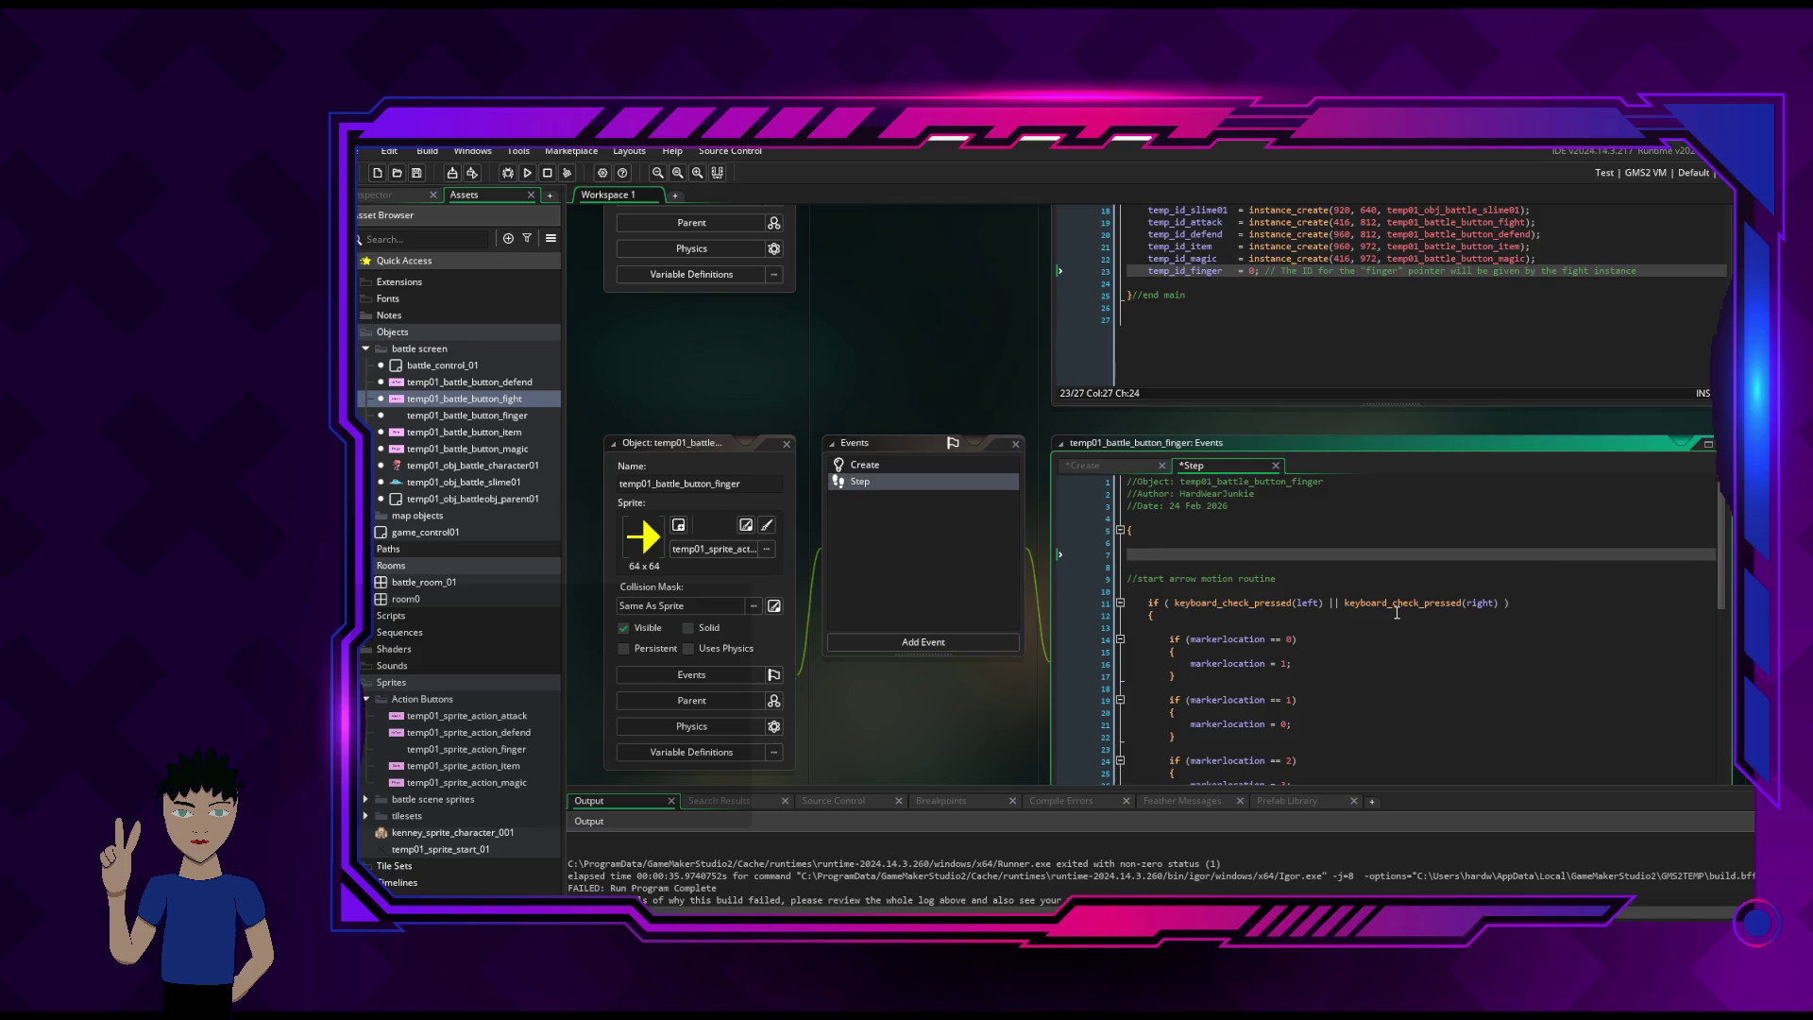
pyautogui.press('Up')
pyautogui.press('Return')
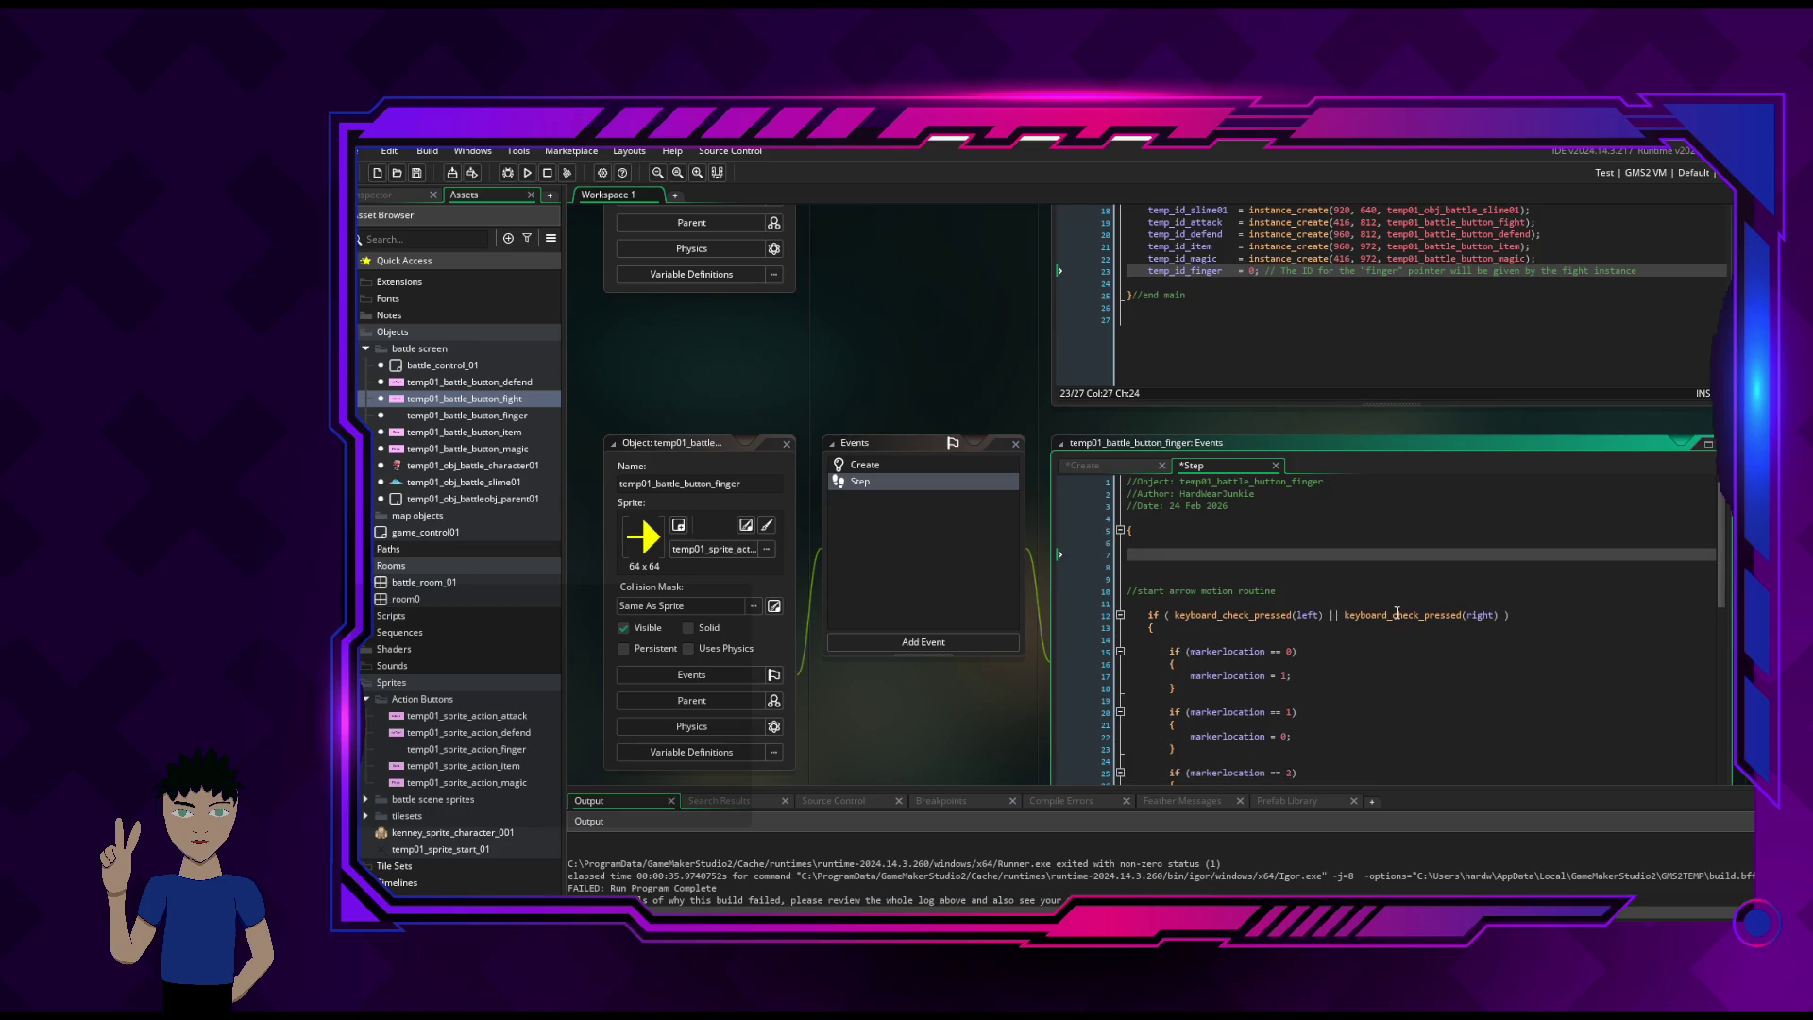
pyautogui.write('//')
pyautogui.write('//')
pyautogui.press('BackSpace')
pyautogui.press('BackSpace')
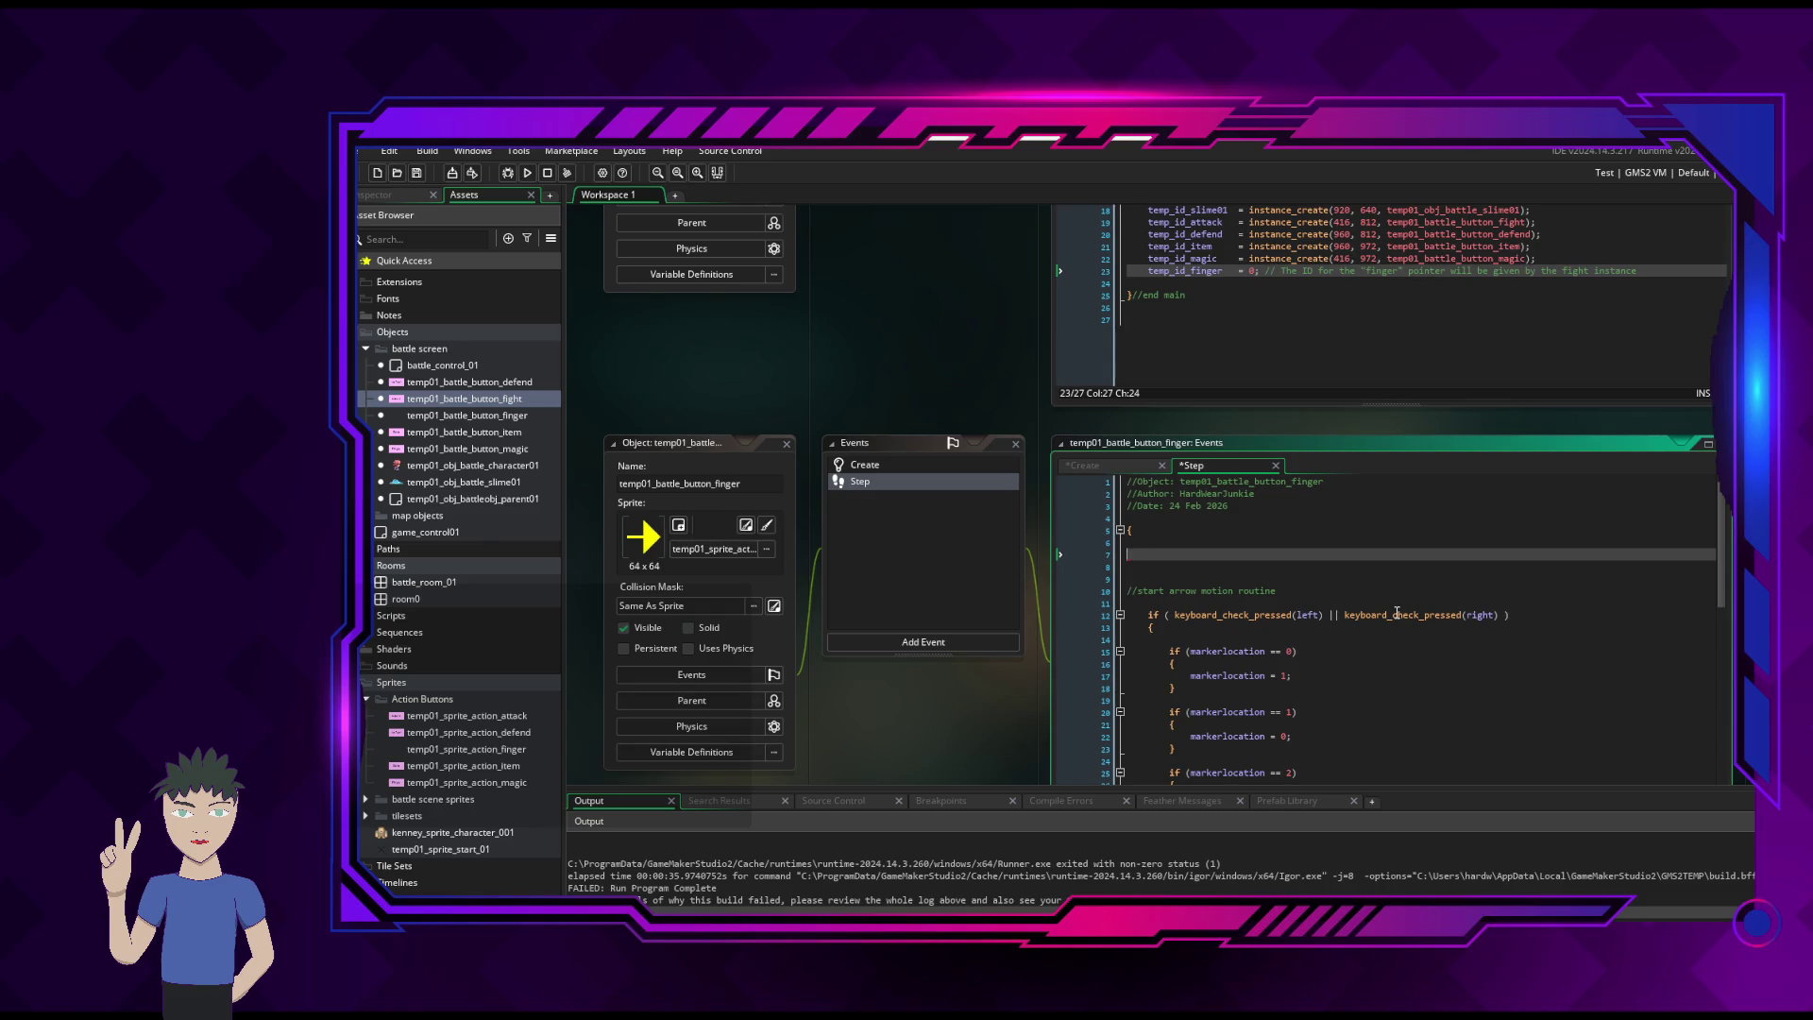
pyautogui.write('//checking for objec')
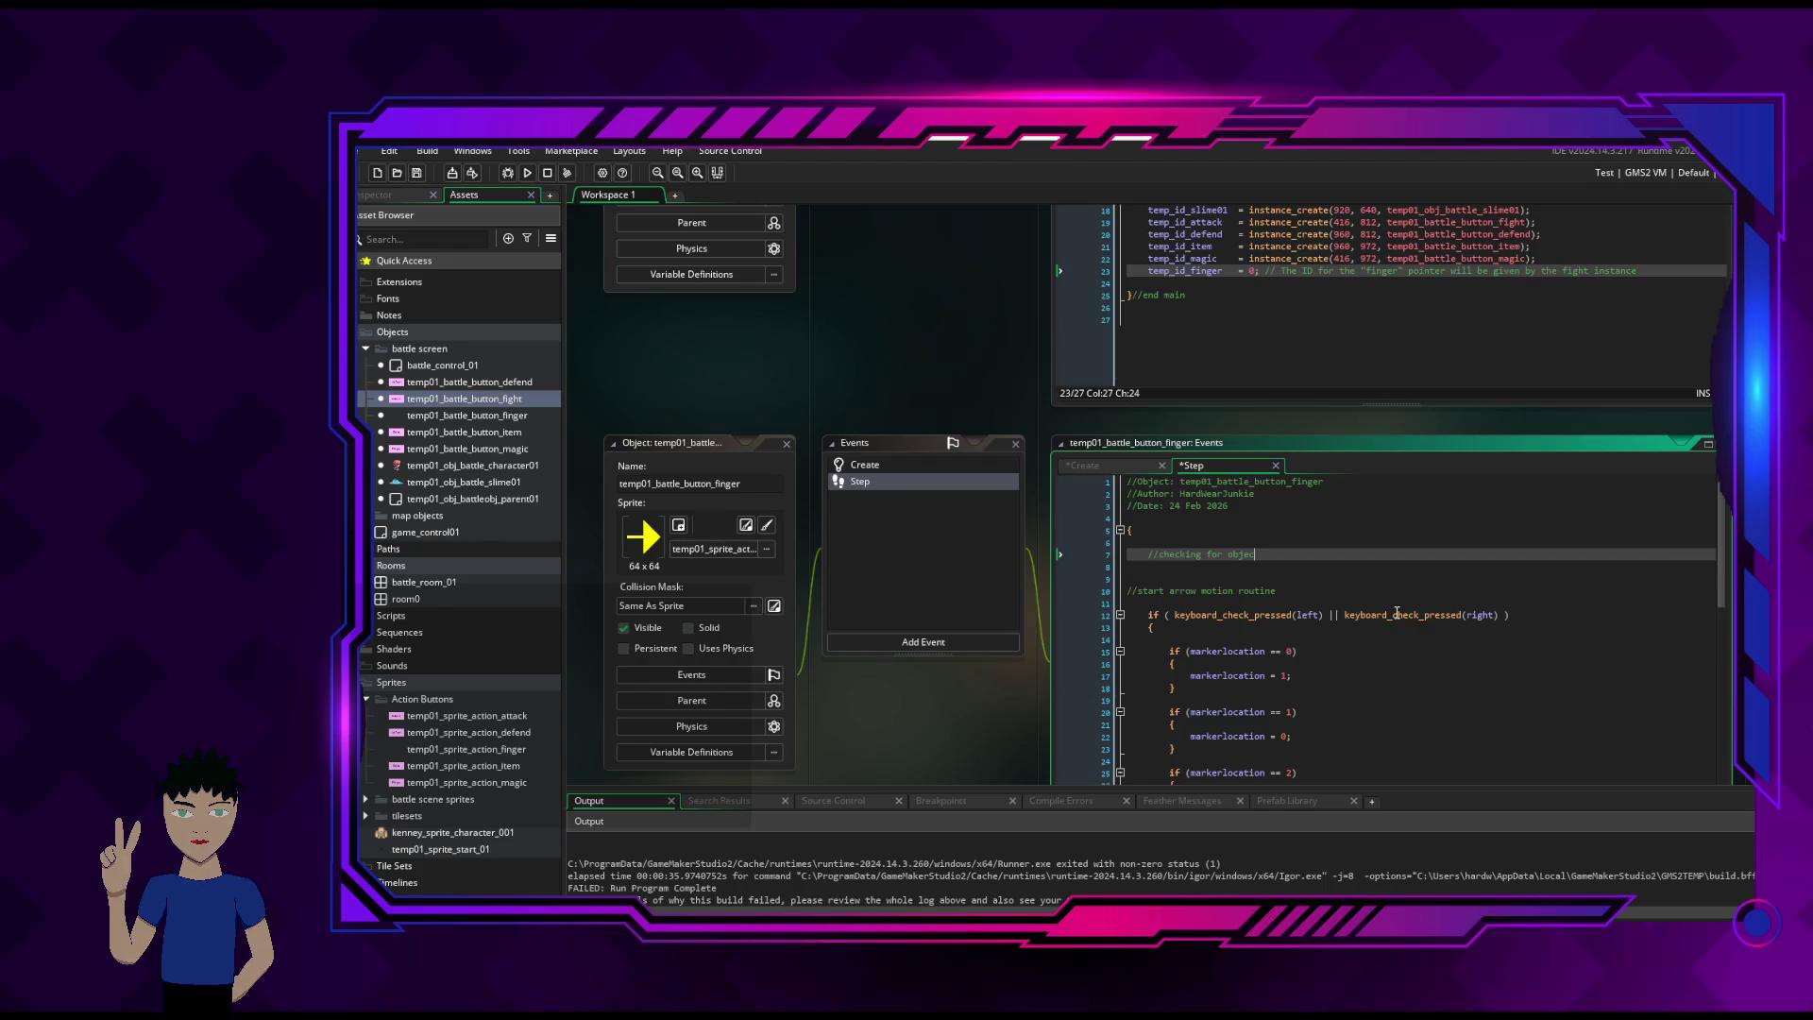
pyautogui.press('BackSpace')
pyautogui.press('BackSpace')
pyautogui.press('BackSpace')
pyautogui.press('BackSpace')
pyautogui.press('BackSpace')
pyautogui.write('instanc')
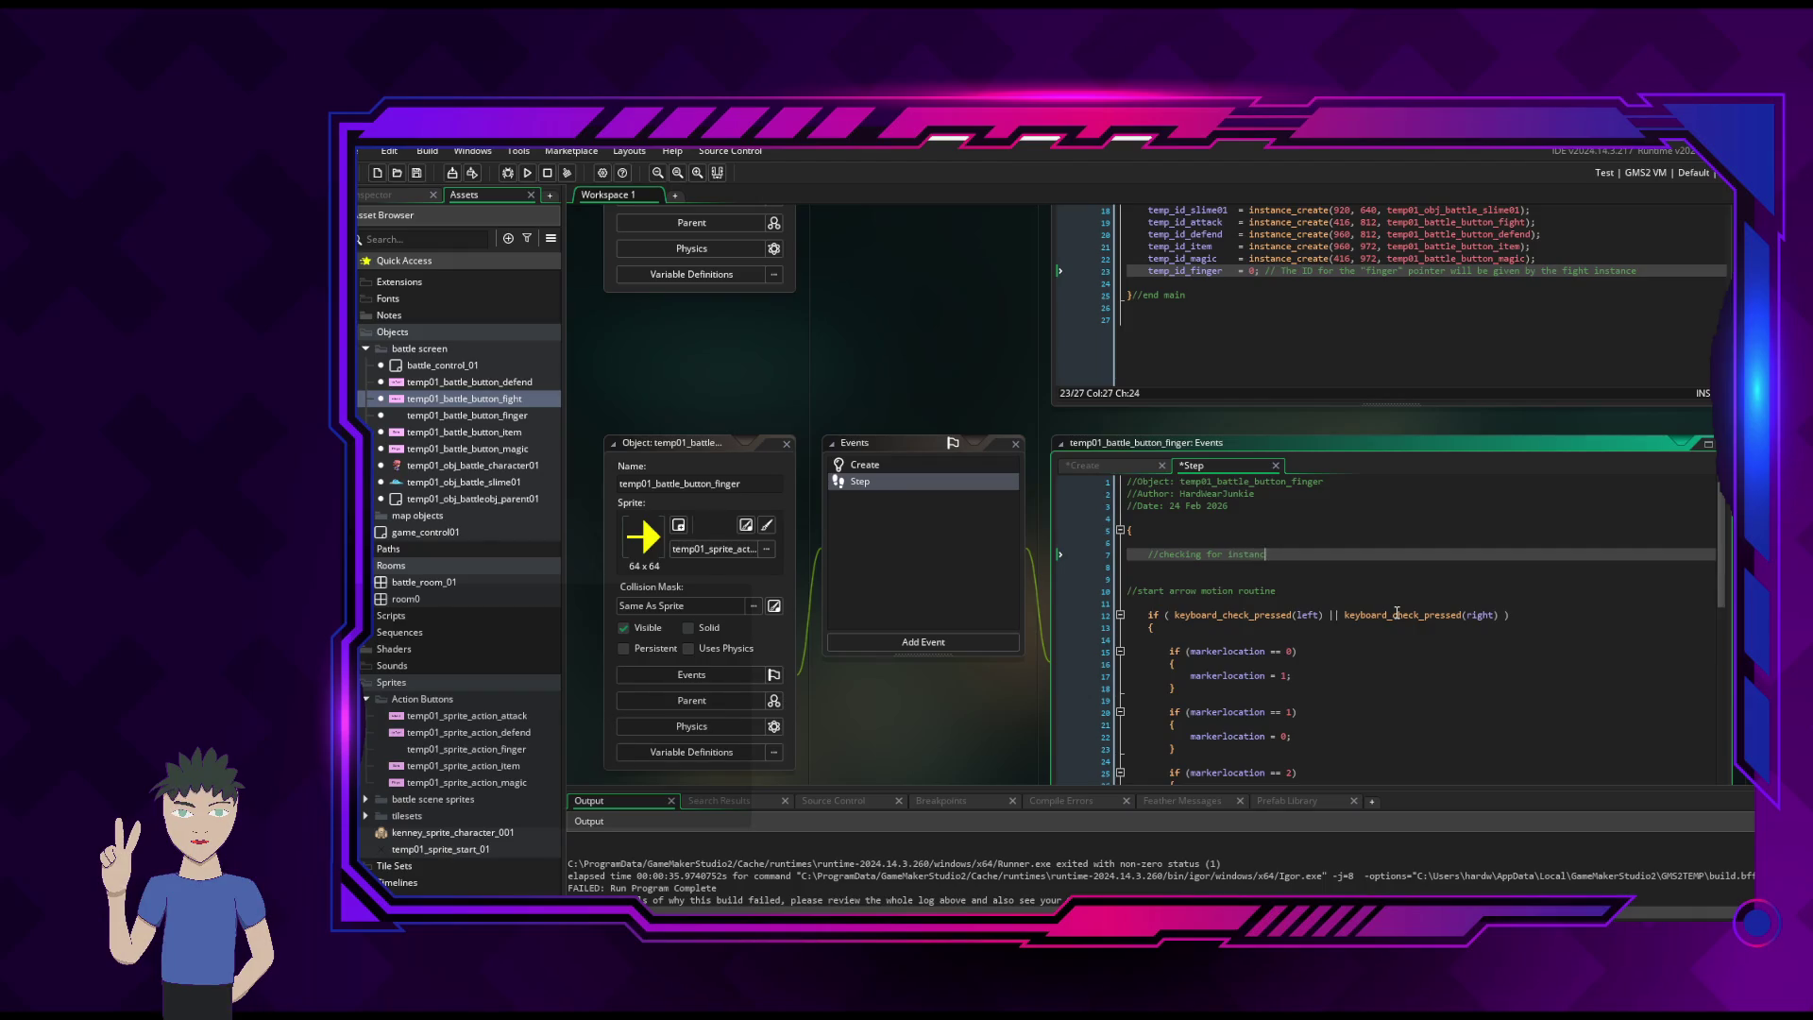
pyautogui.write('e of con')
pyautogui.press('BackSpace')
pyautogui.write('b')
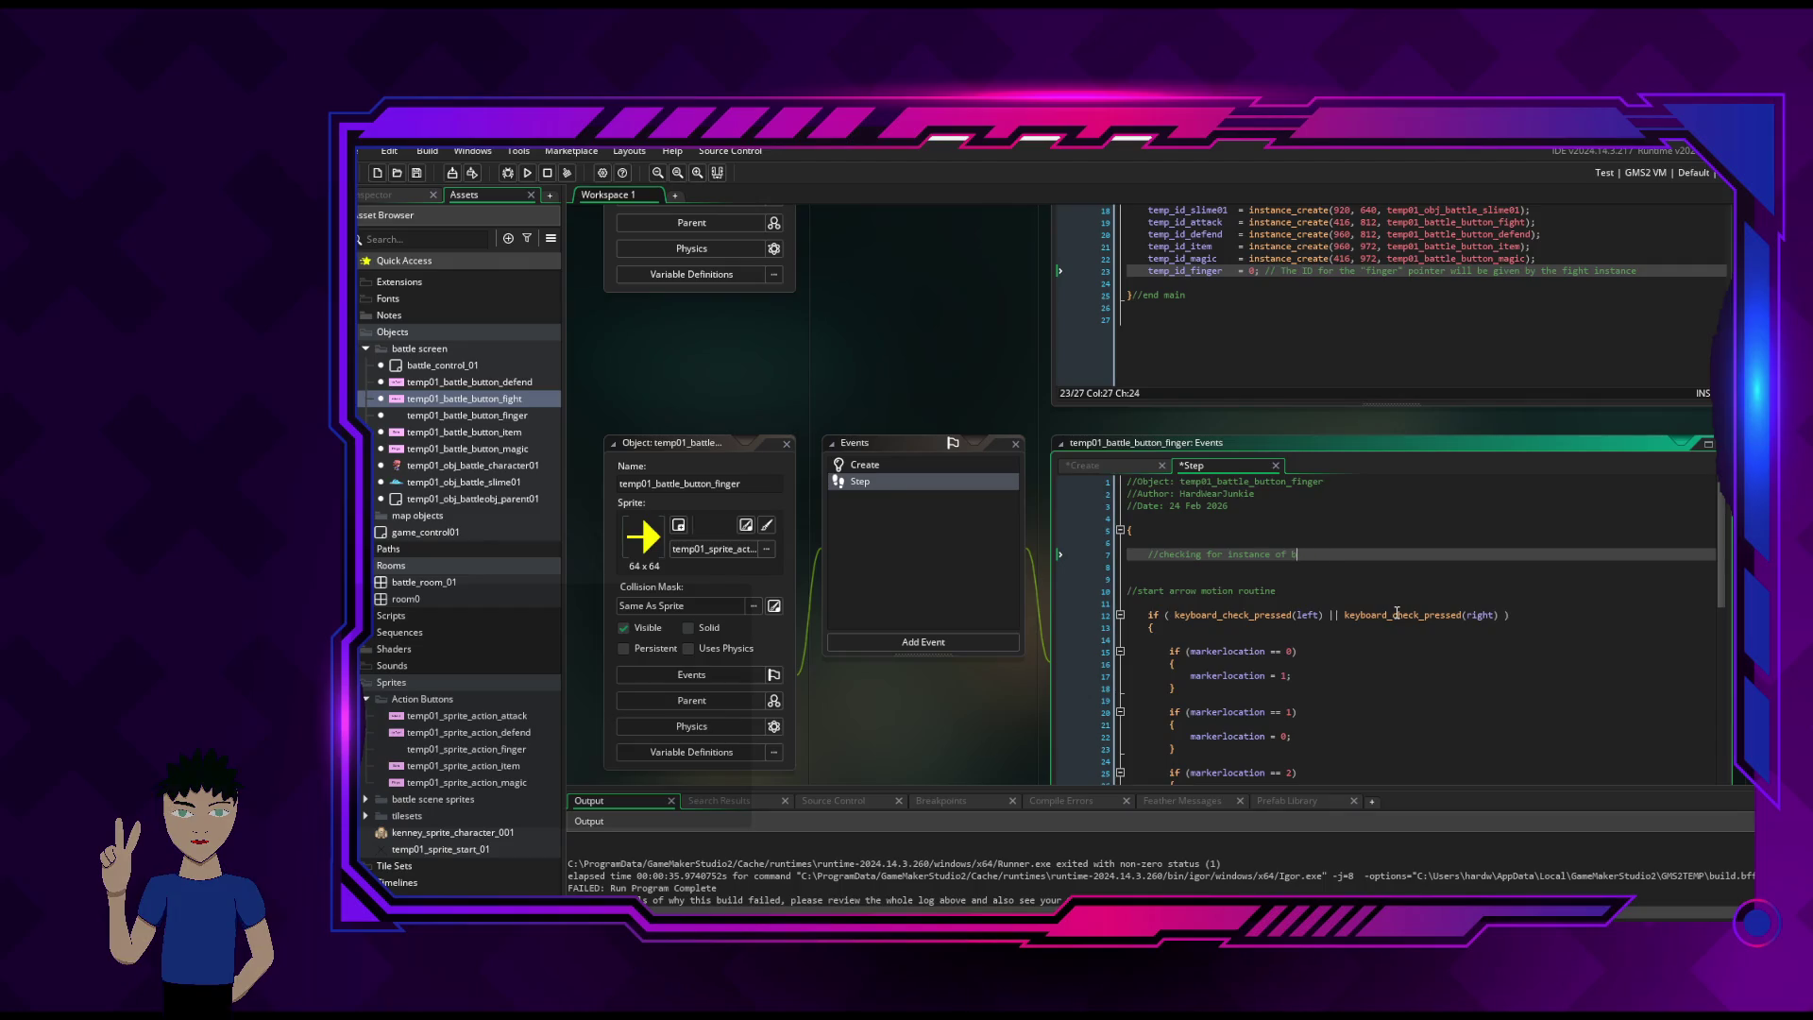
pyautogui.write('attle_control_c')
pyautogui.press('BackSpace')
pyautogui.press('Return')
# - Add a brace block below the comment and paste the instance_find line into it, unindented
pyautogui.write('{')
pyautogui.press('Return')
pyautogui.press('Return')
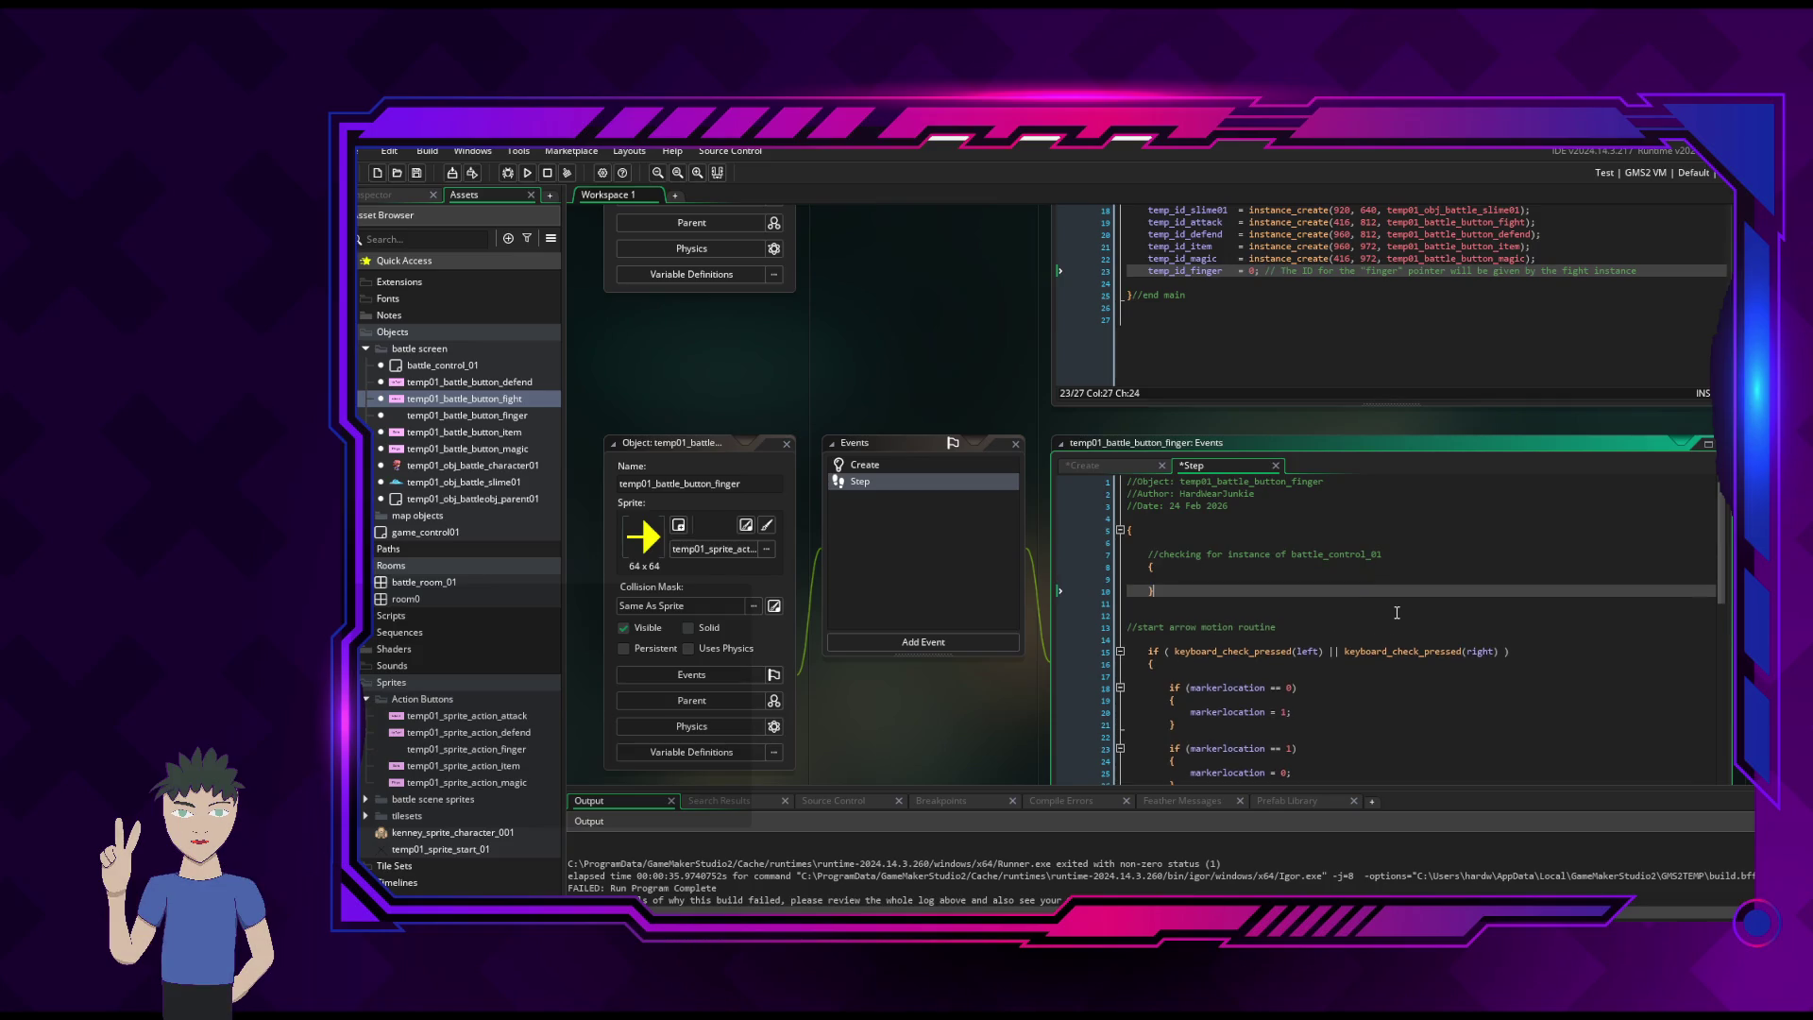
pyautogui.write('}')
pyautogui.press('Up')
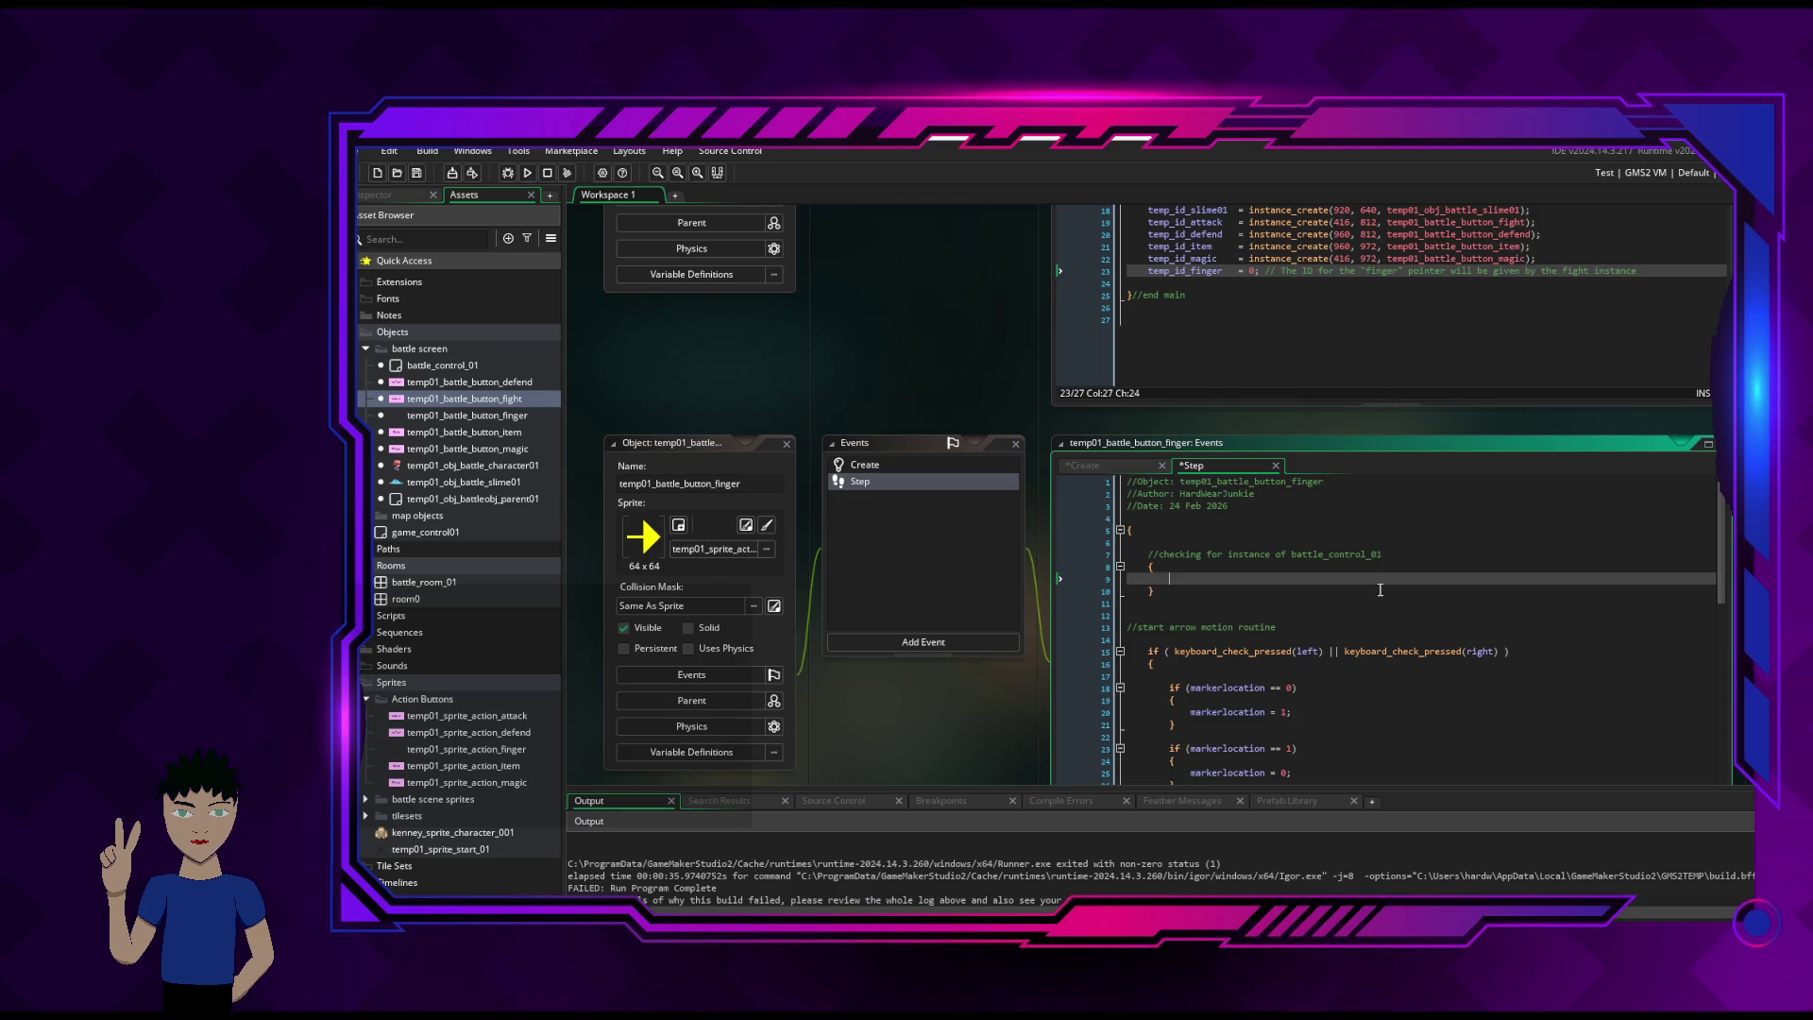
pyautogui.write('here_id_controller = instance_find(battle_control_01, 0);')
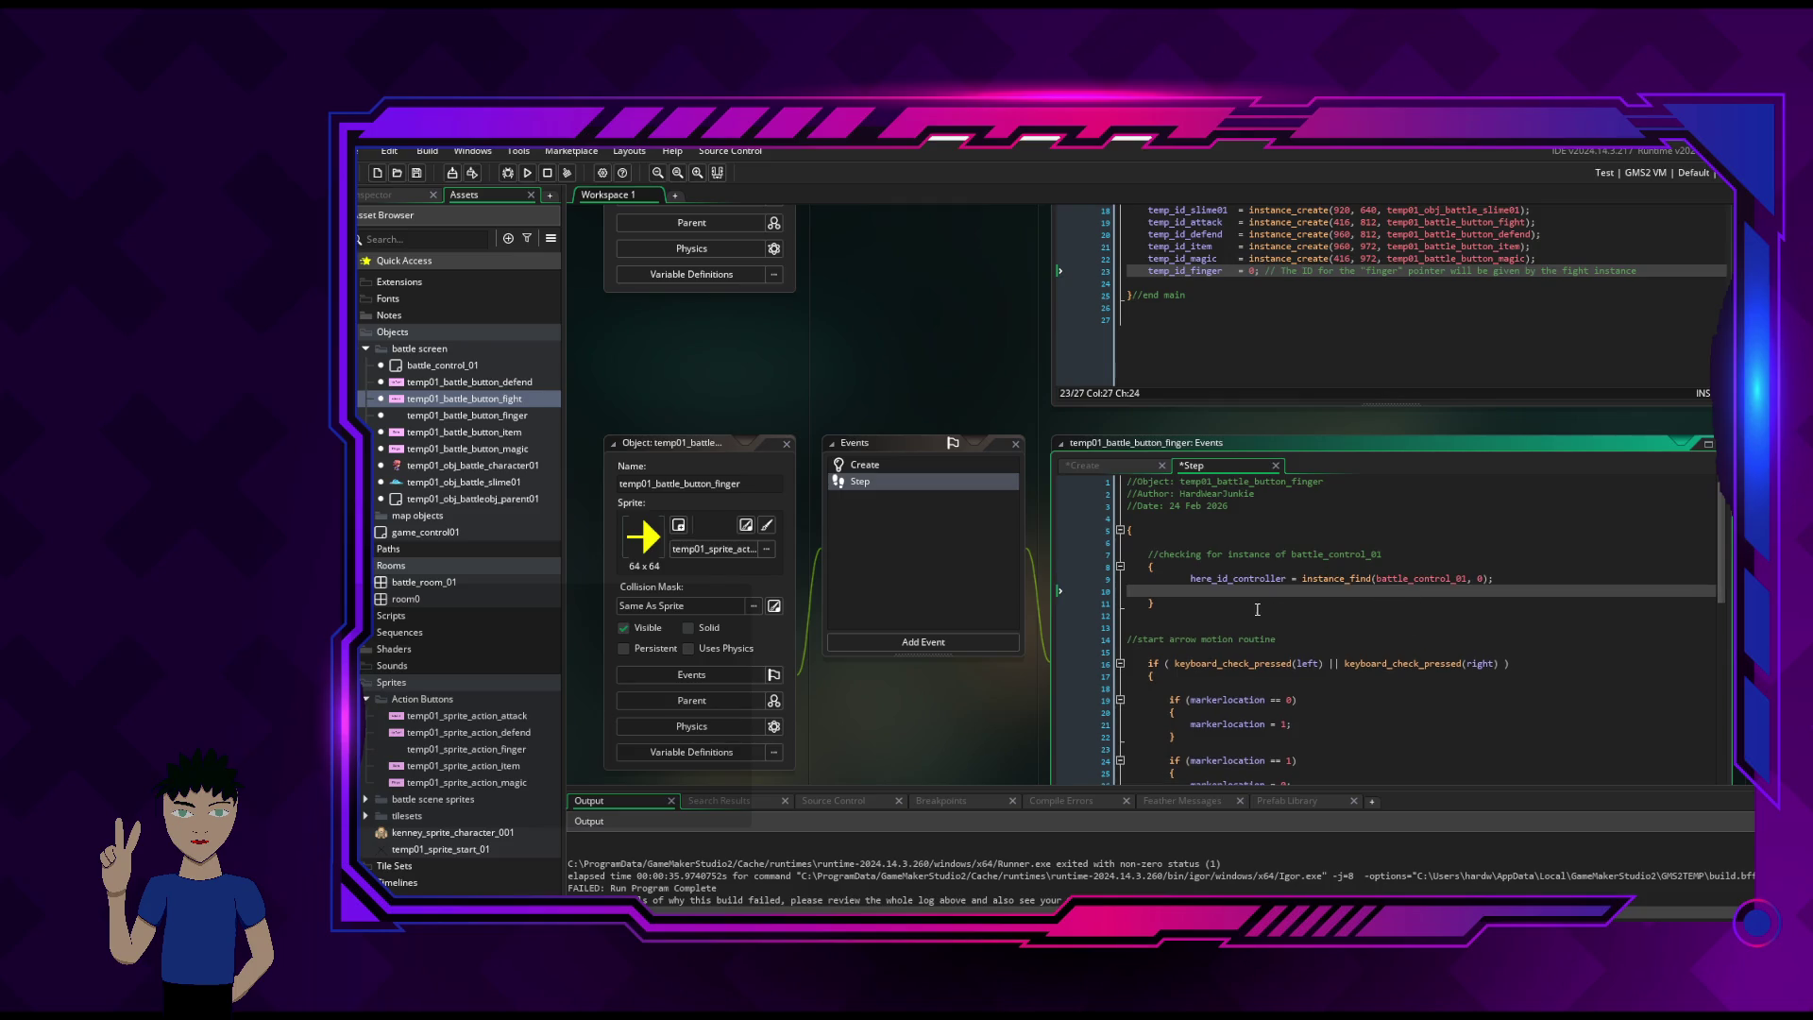
pyautogui.click(1187, 578)
pyautogui.press('BackSpace')
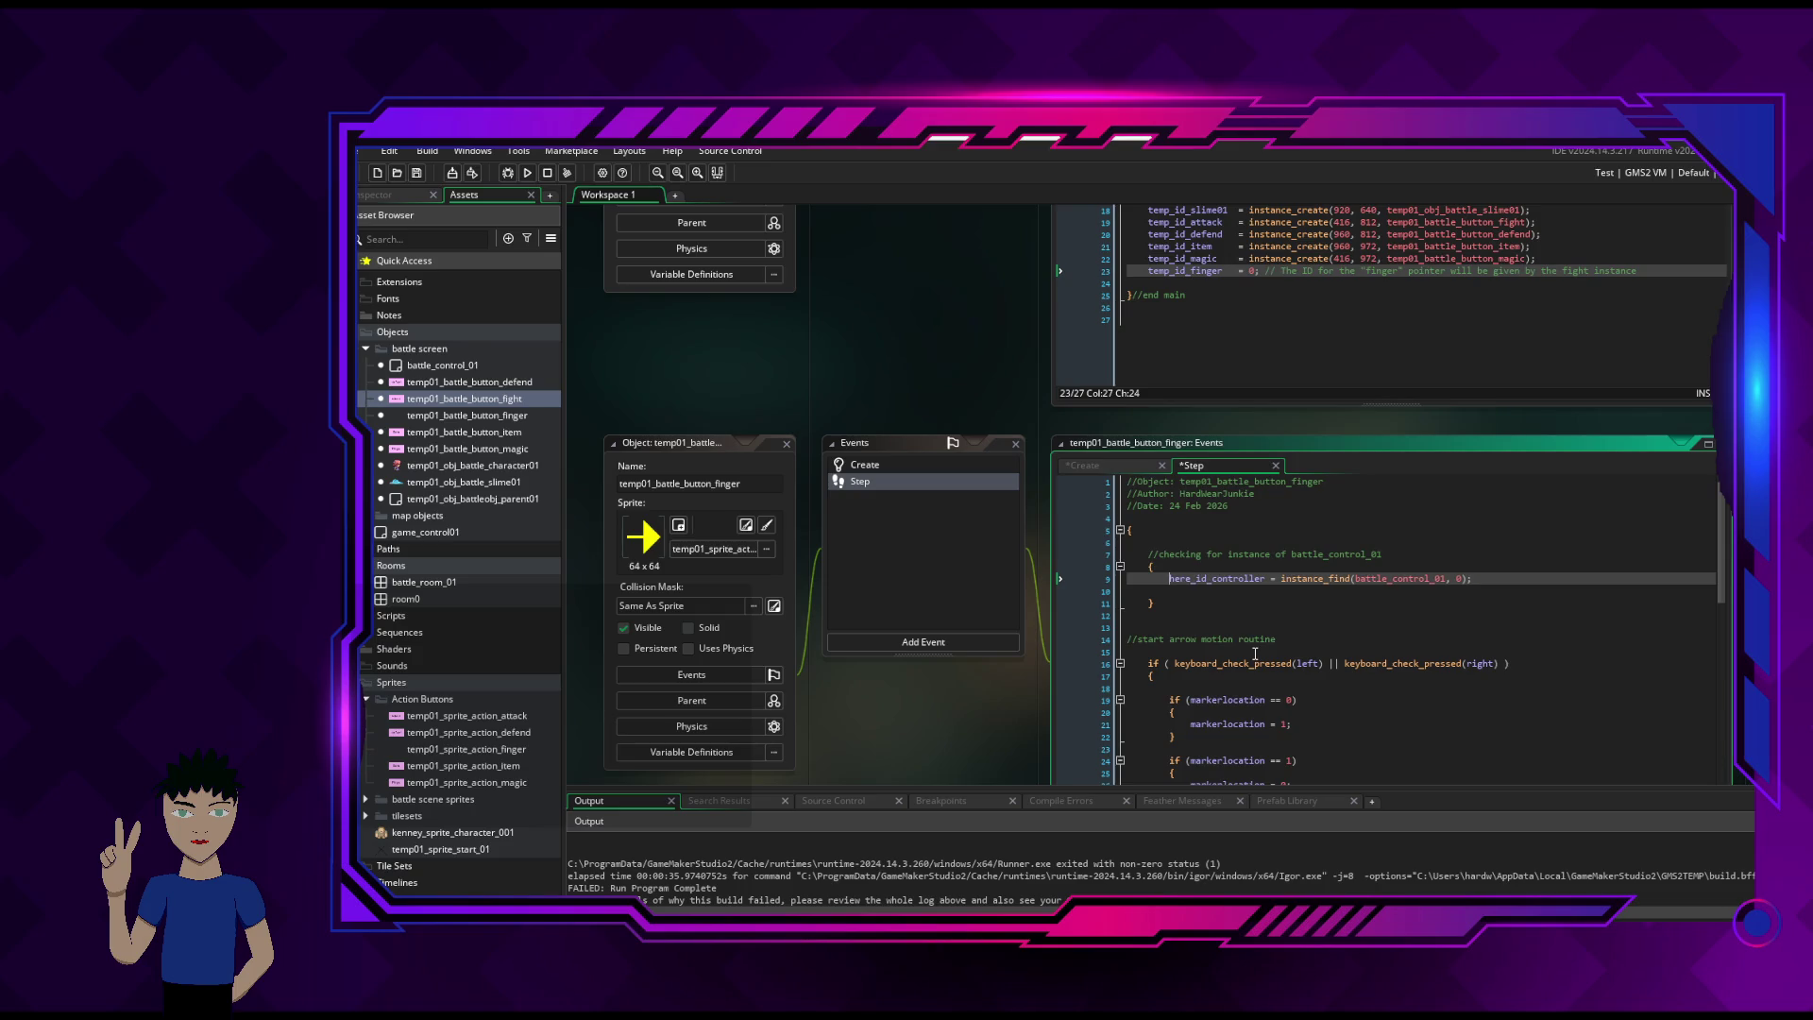
# - Start an if statement below the comment, partly typed as 'if (instance_find(battle'
pyautogui.click(1388, 554)
pyautogui.press('Return')
pyautogui.press('Return')
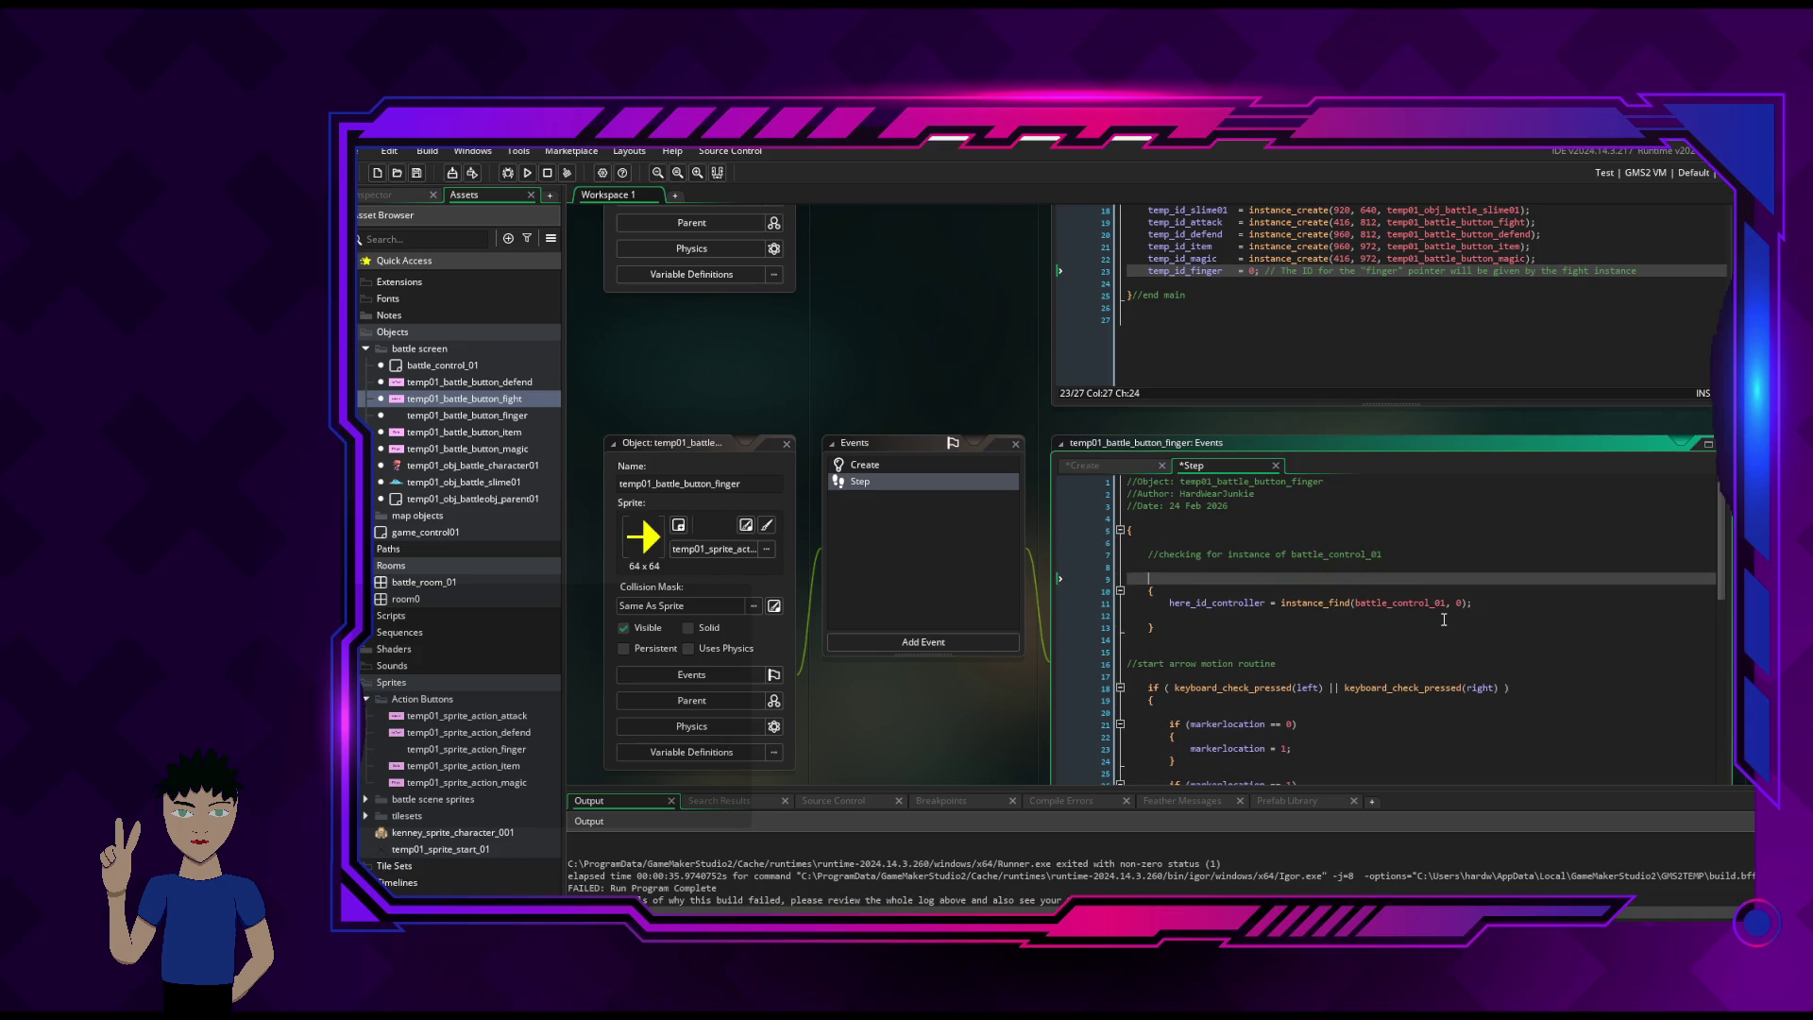
pyautogui.write('if')
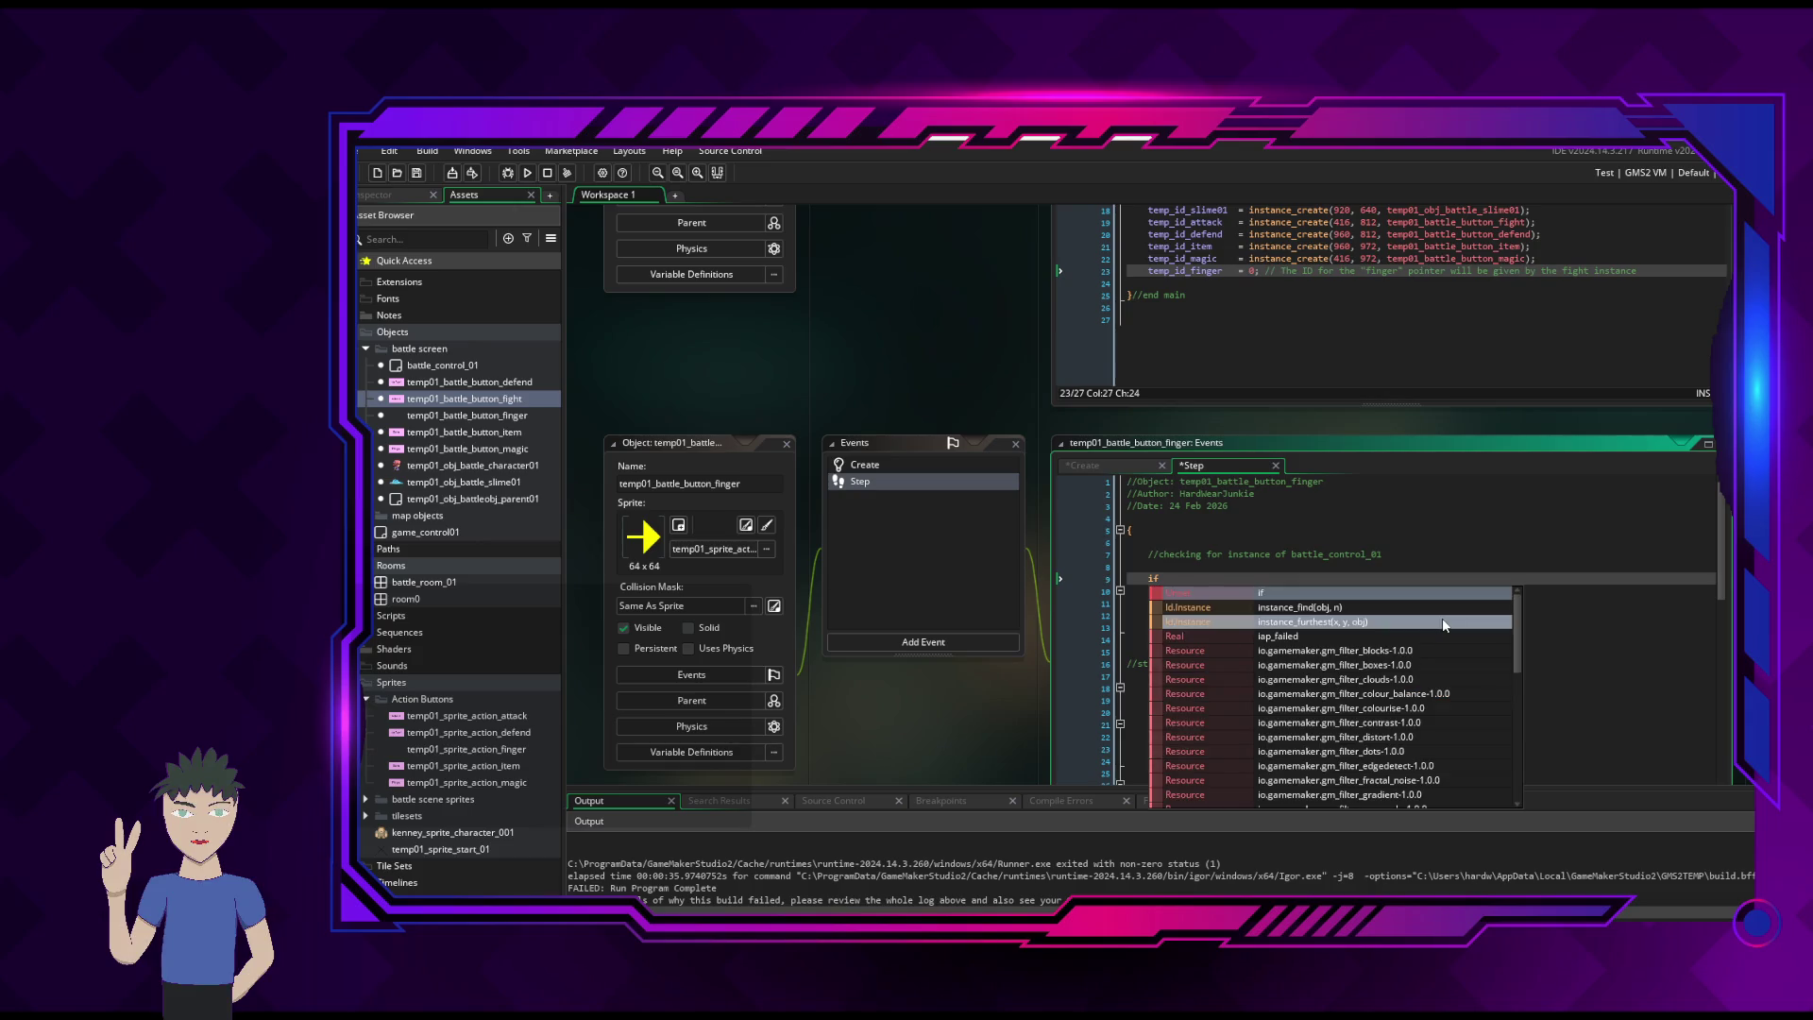
pyautogui.press('Escape')
pyautogui.write('(')
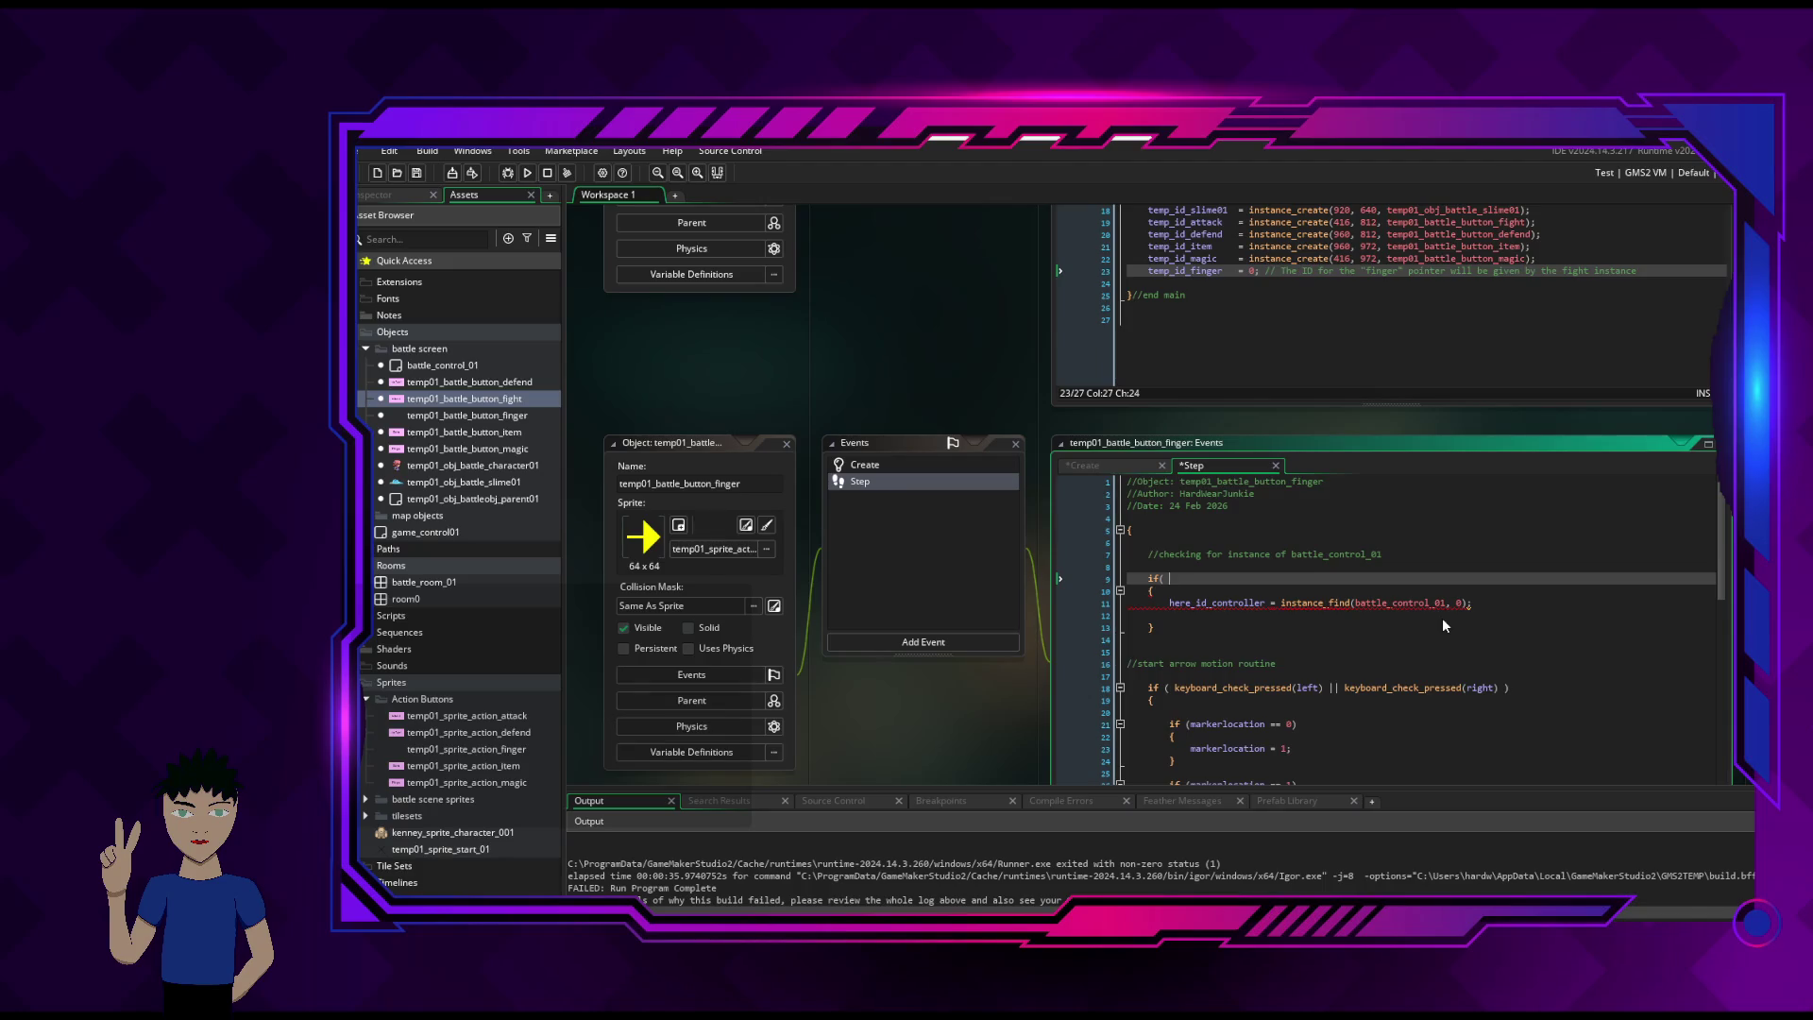
pyautogui.write('!(')
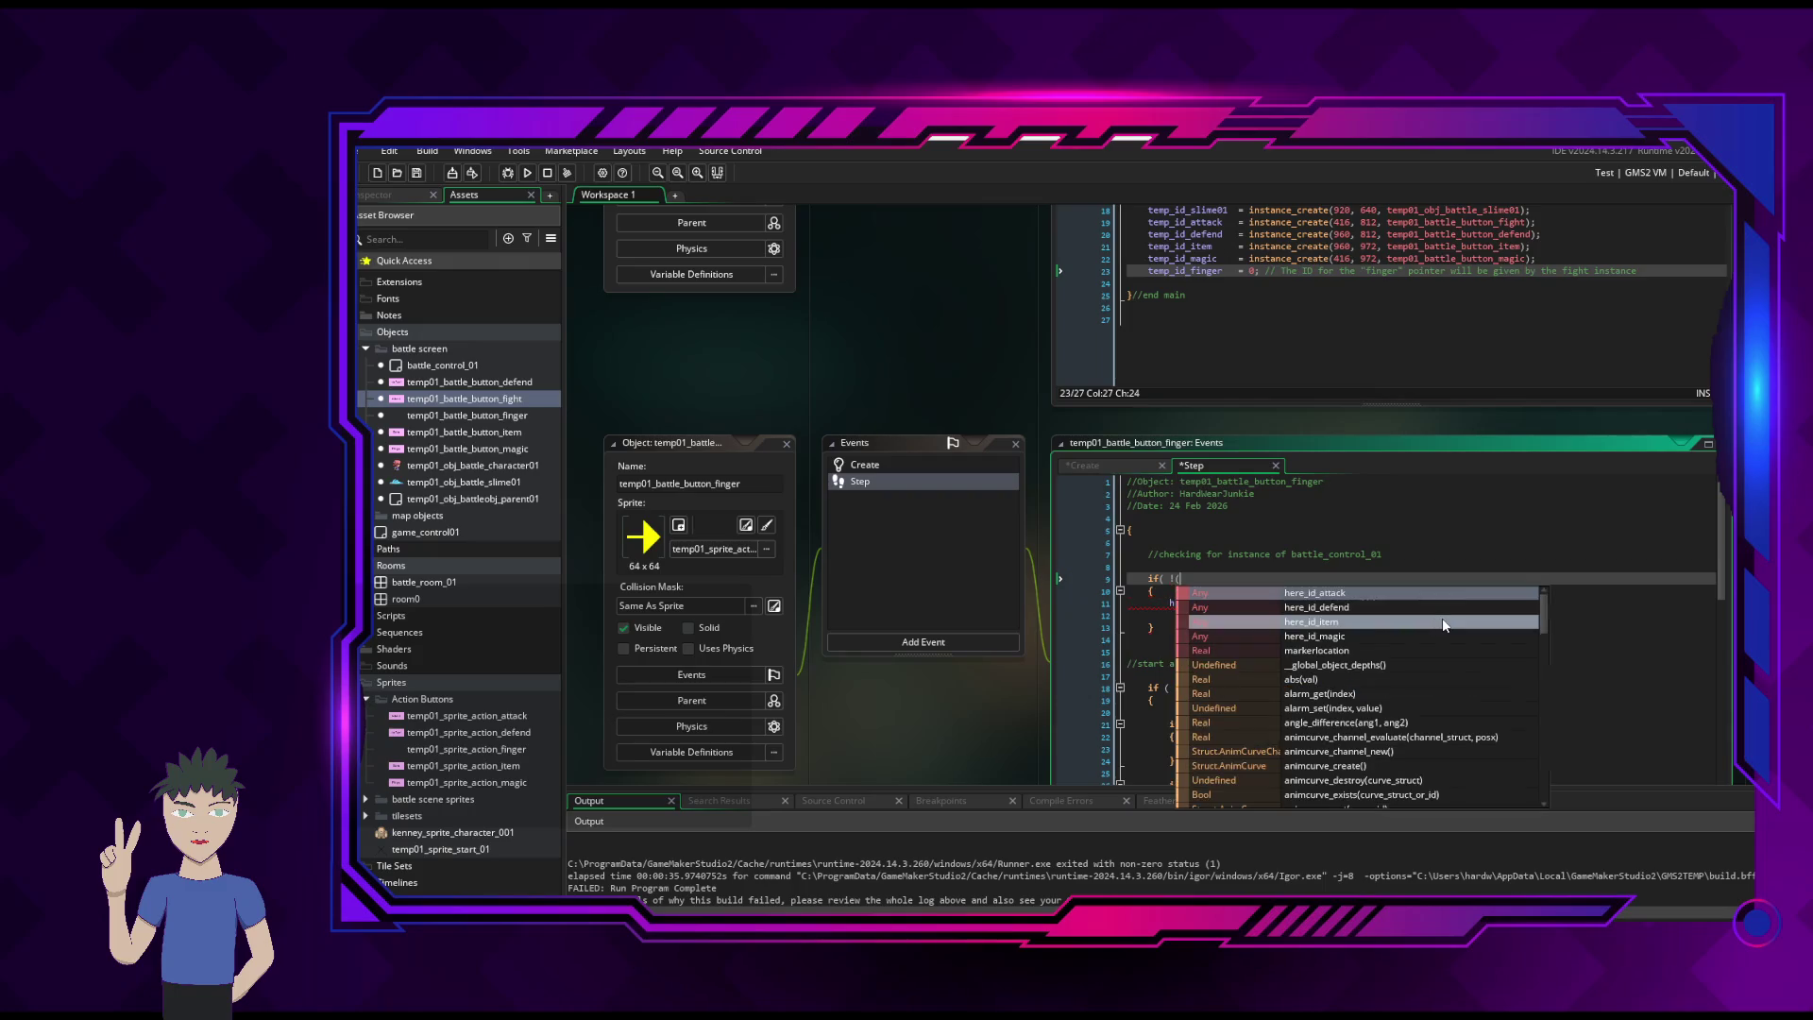
pyautogui.write('instance')
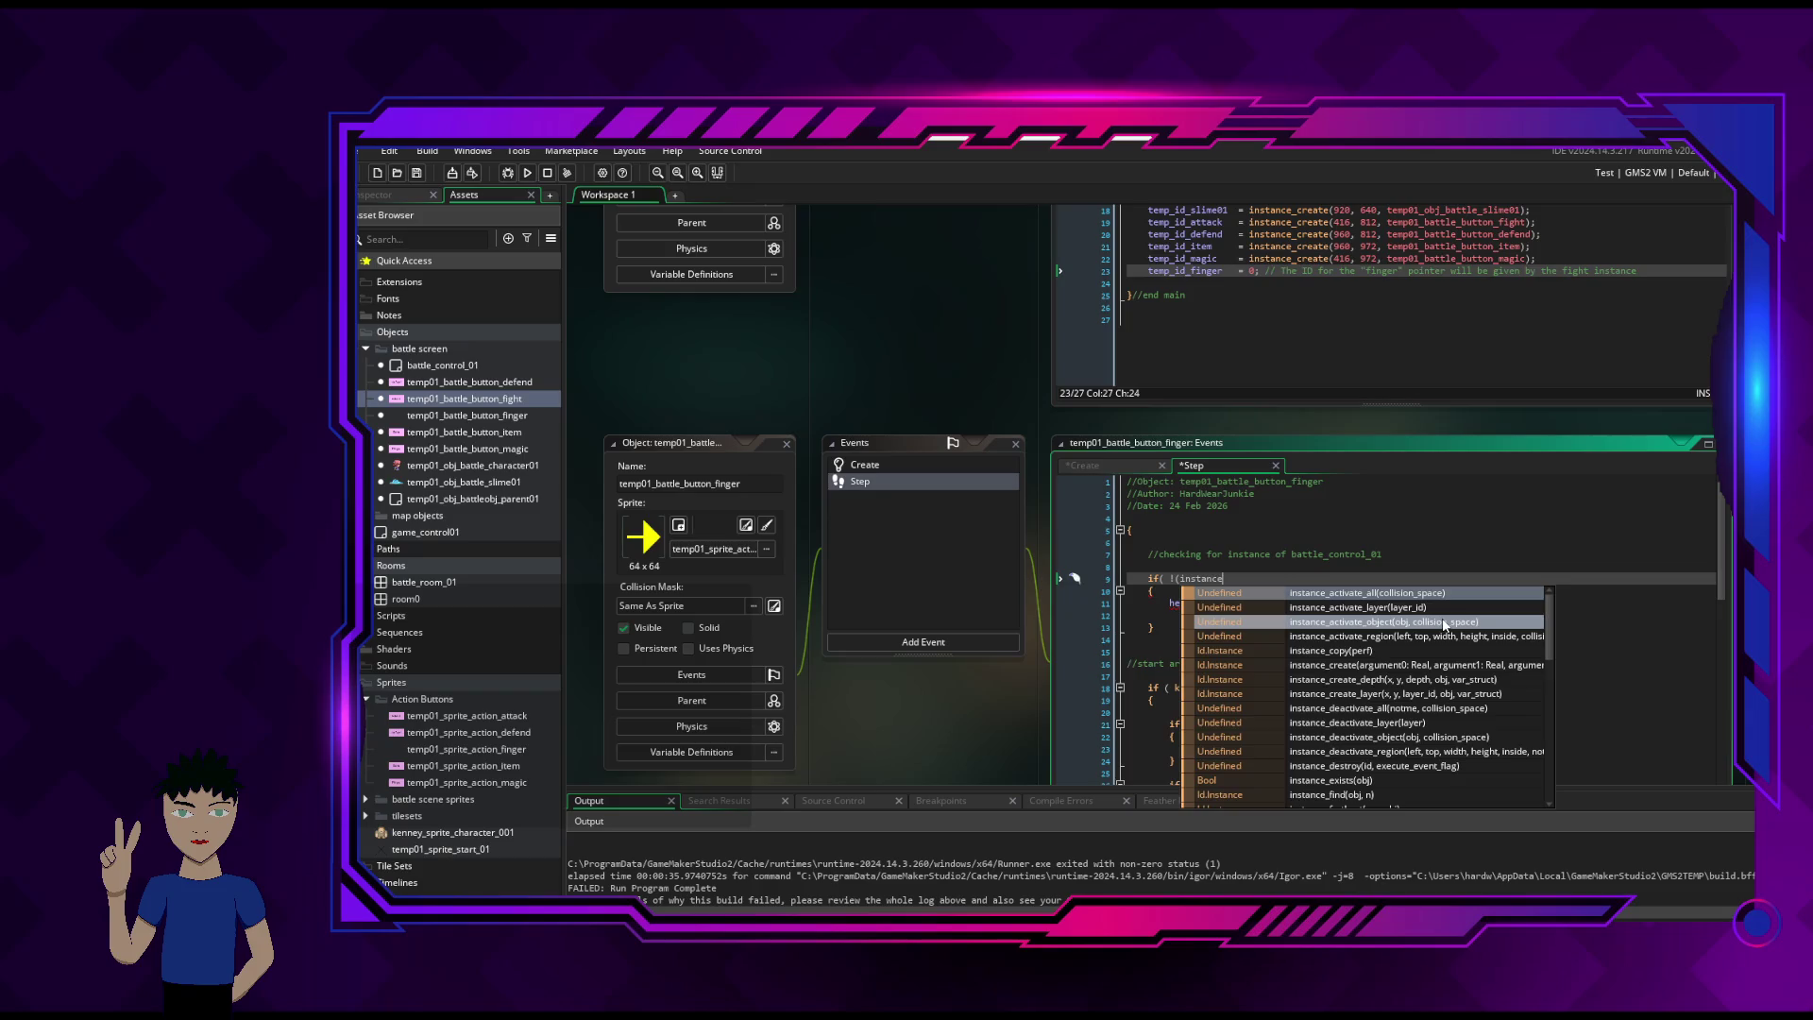
pyautogui.write('_find')
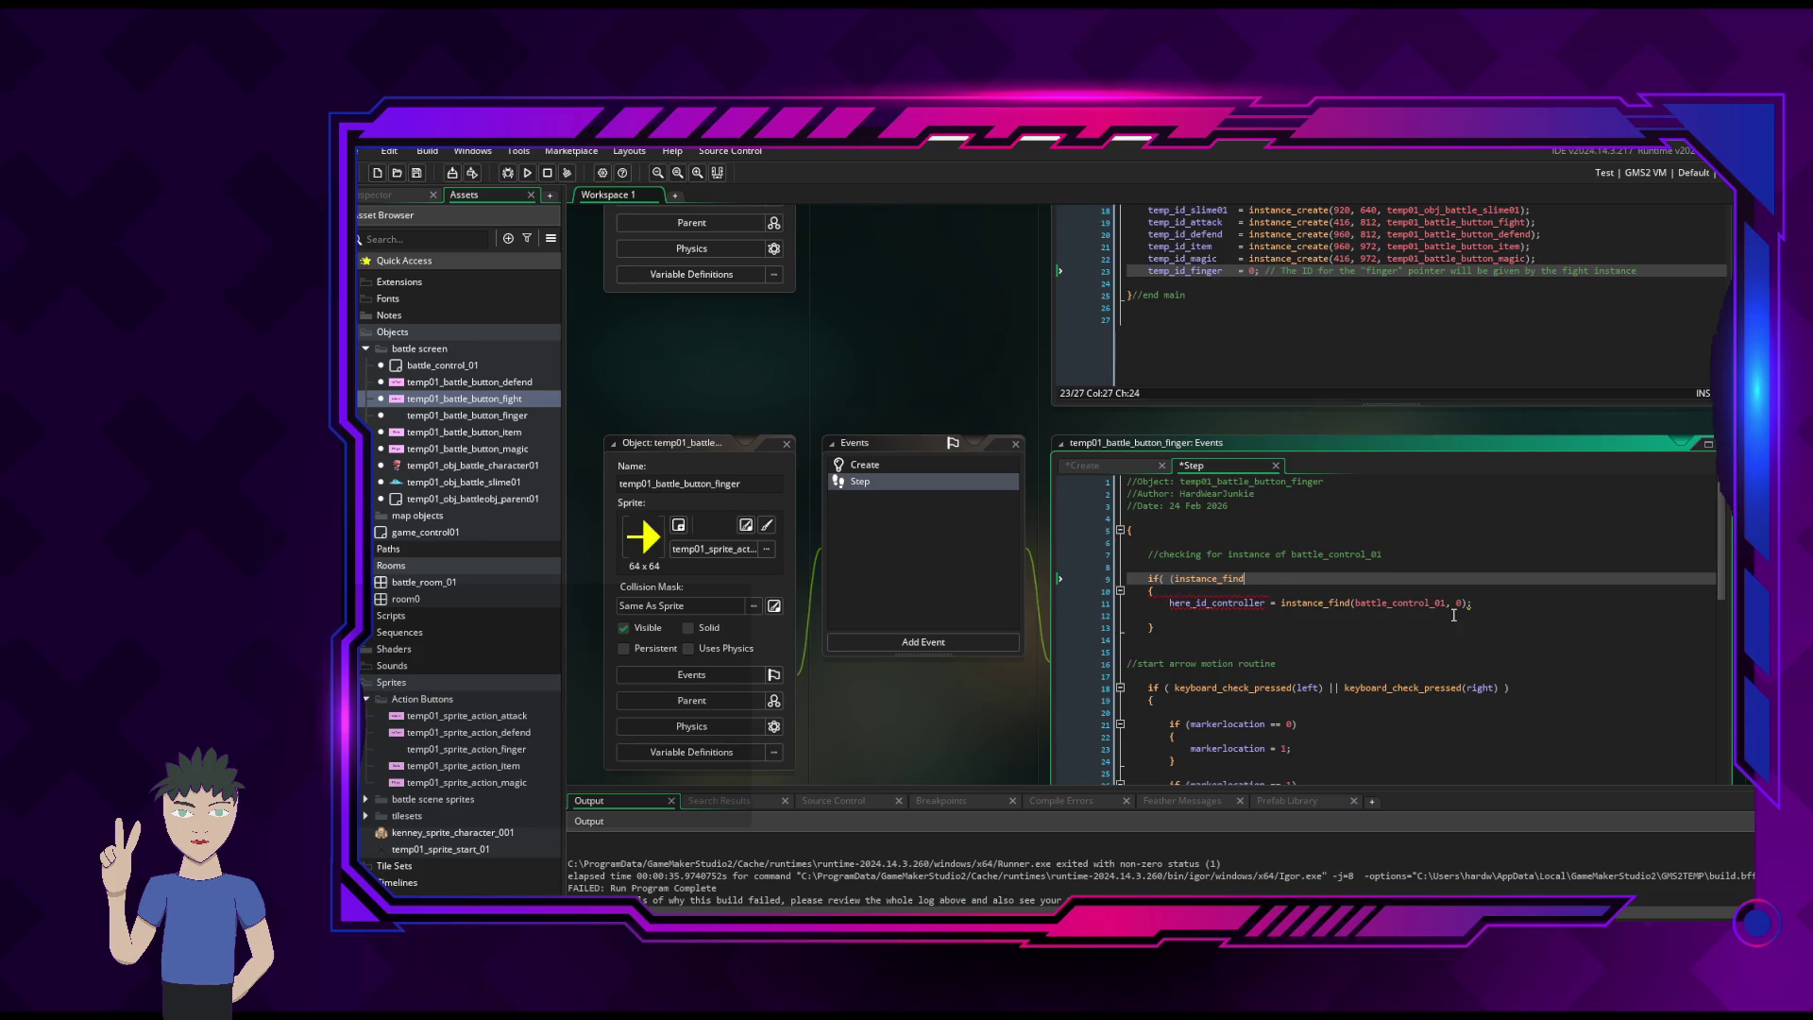
pyautogui.write('battle')
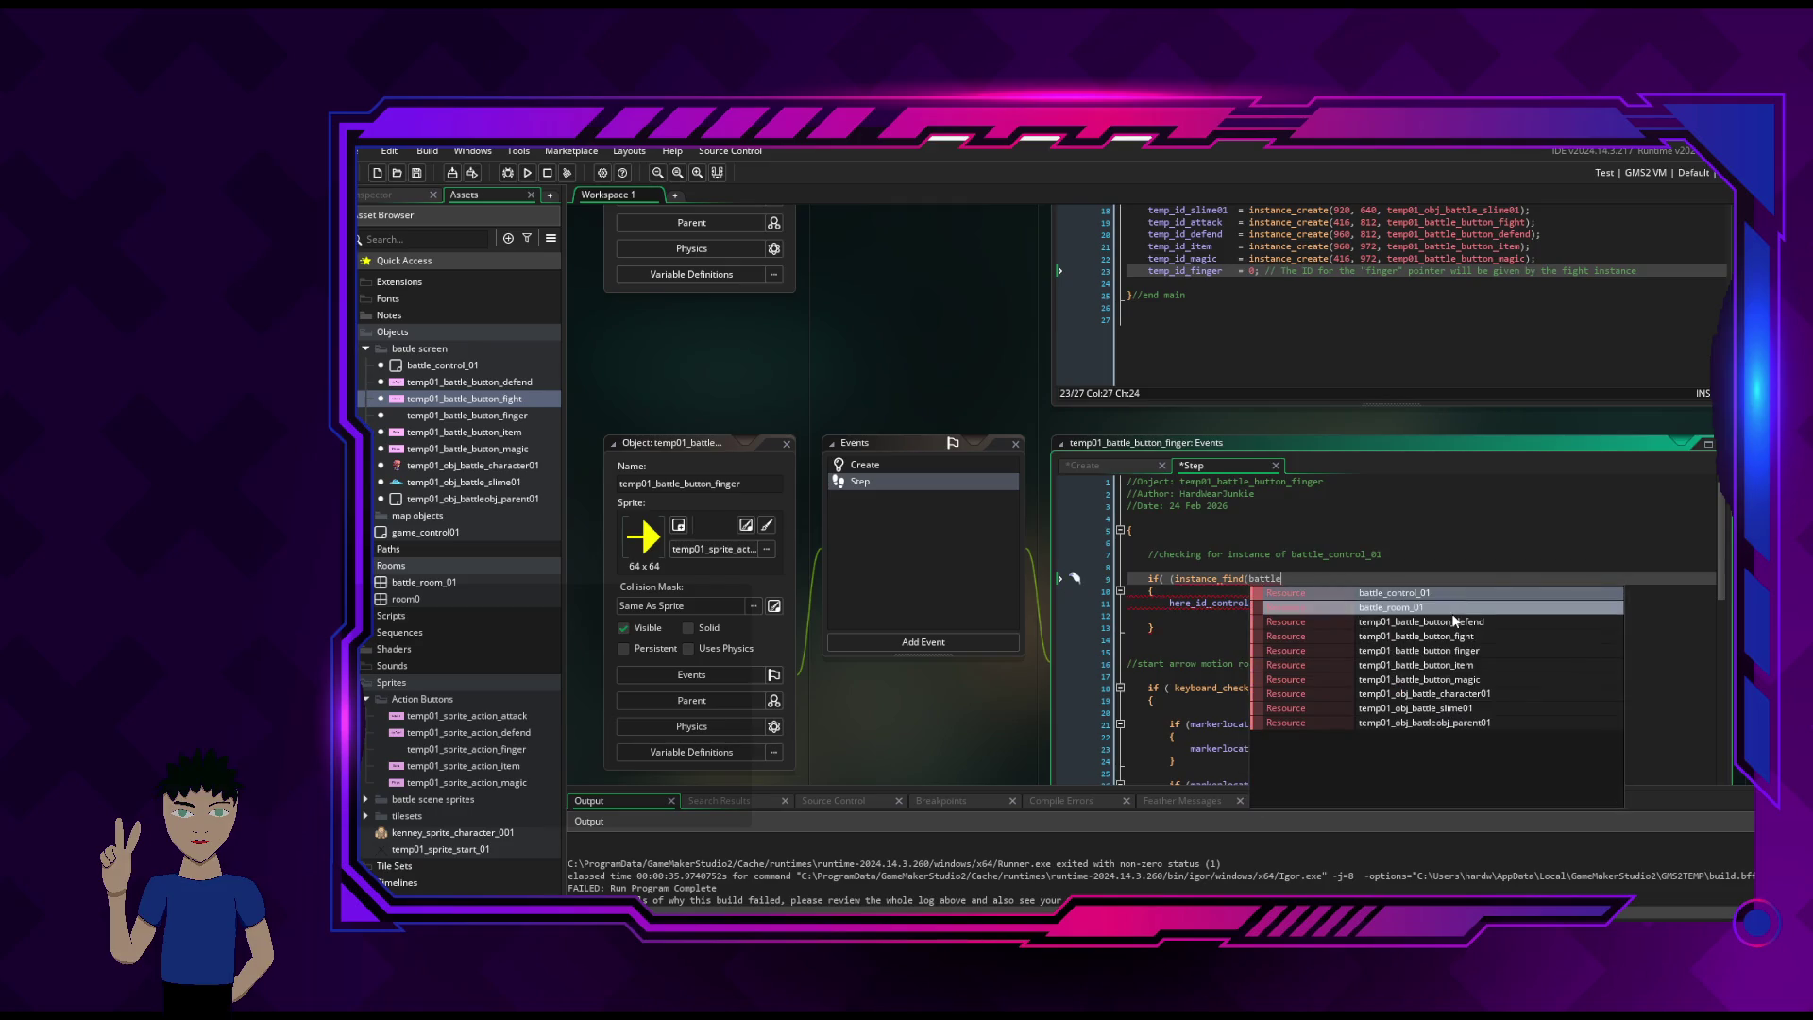
# - Complete the condition as instance_find(battle_control_01, 0) != noone
pyautogui.click(1437, 593)
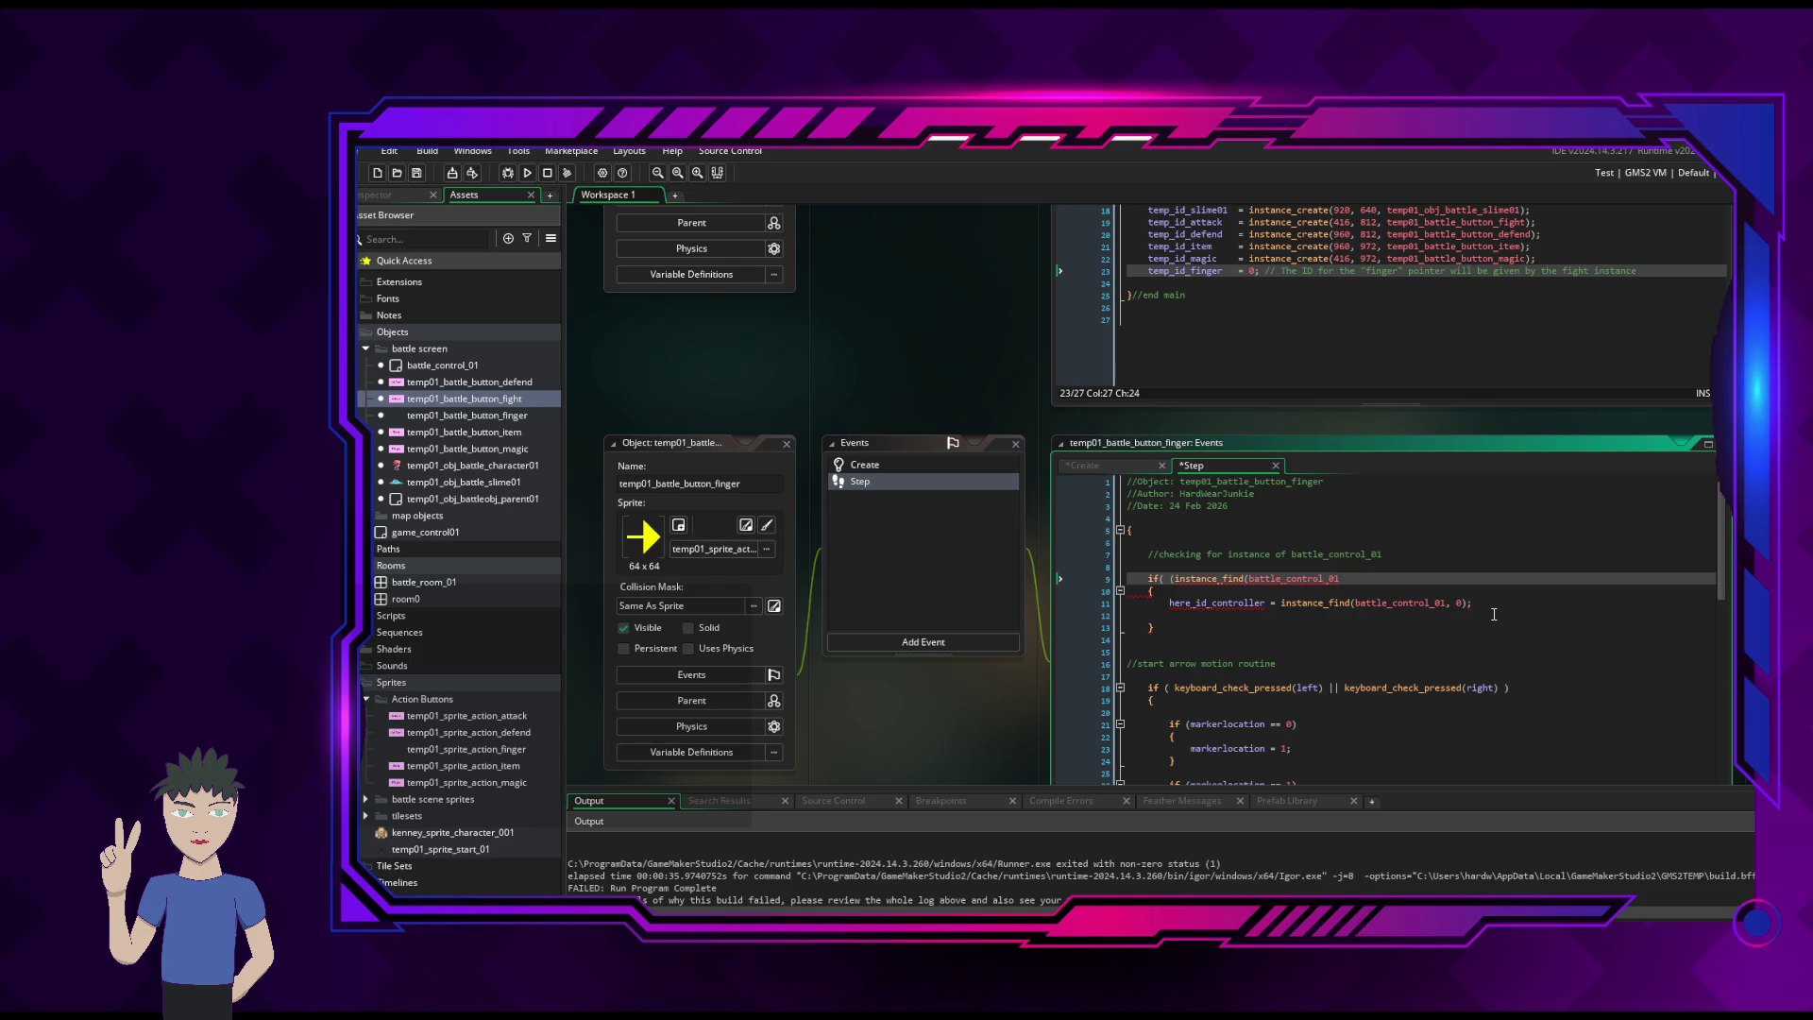
pyautogui.write(', 0) ')
pyautogui.write('=')
pyautogui.press('BackSpace')
pyautogui.press('BackSpace')
pyautogui.press('BackSpace')
pyautogui.write('!= ')
pyautogui.write('noone')
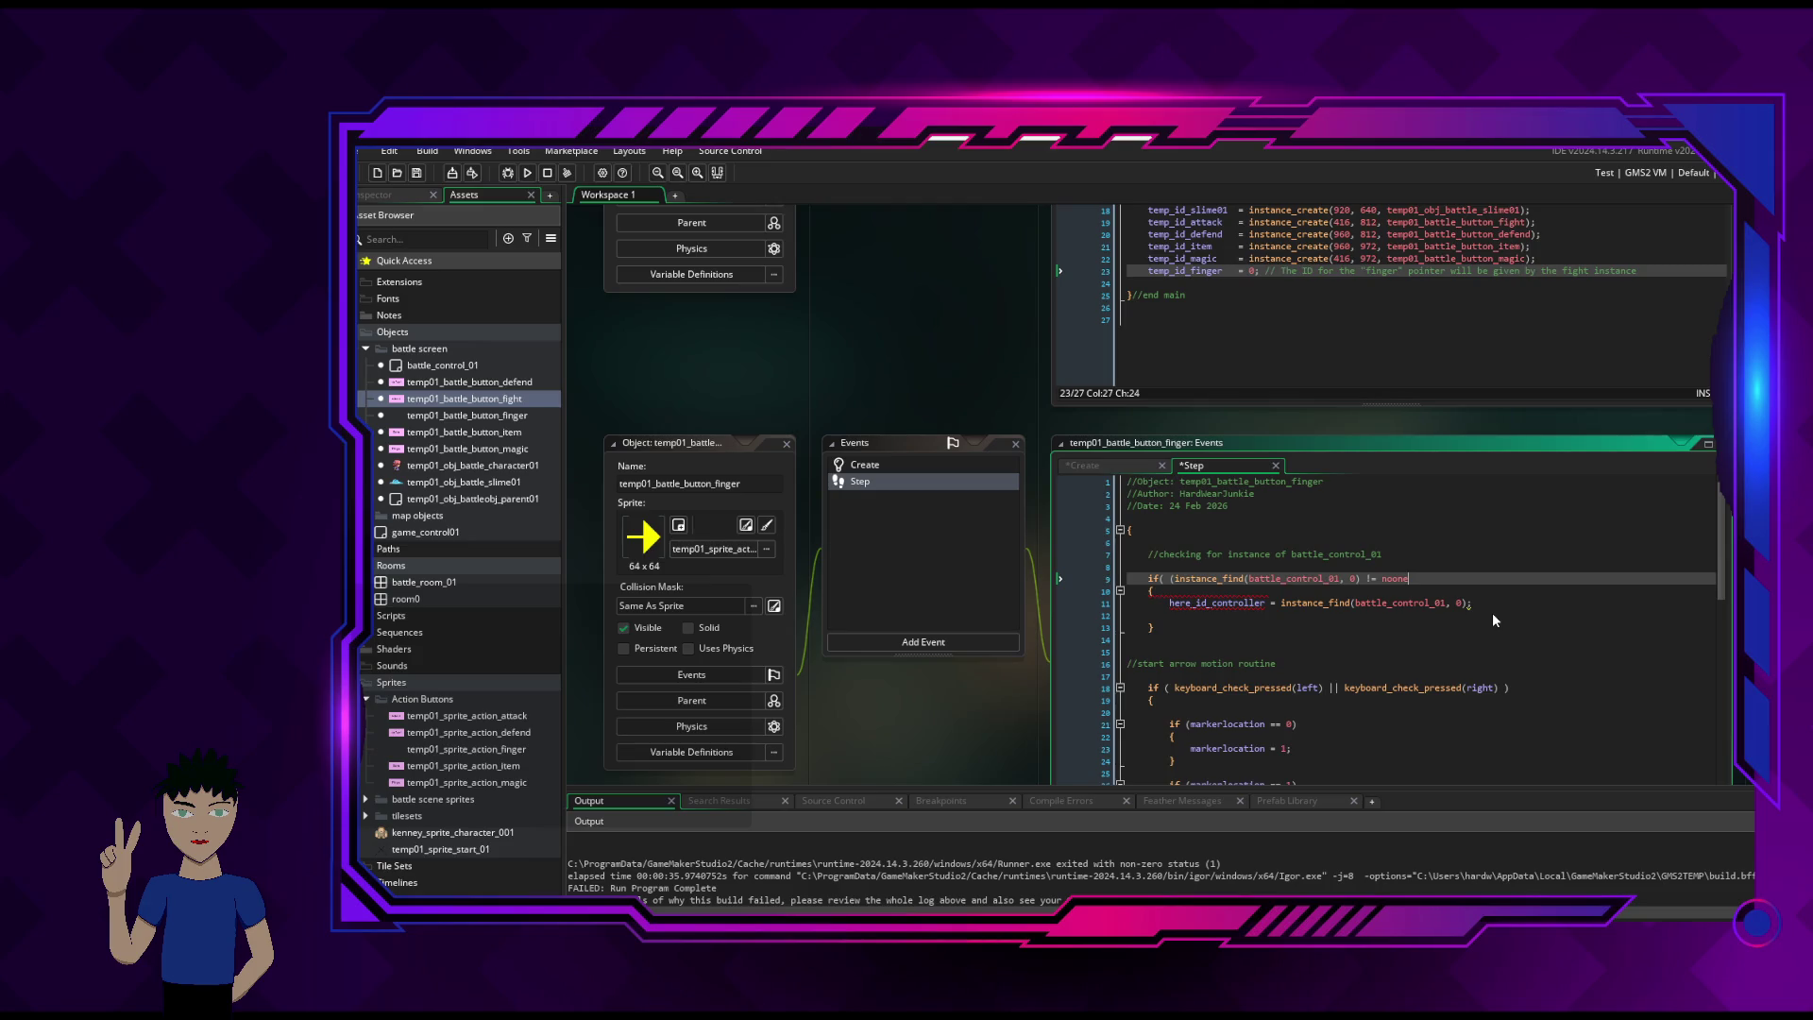
pyautogui.write(')')
# - Fix the brackets so the line reads 'if ((instance_find(battle_control_01, 0) != noone) &&'
pyautogui.click(1171, 580)
pyautogui.press('BackSpace')
pyautogui.press('Right')
pyautogui.press('Right')
pyautogui.press('Down')
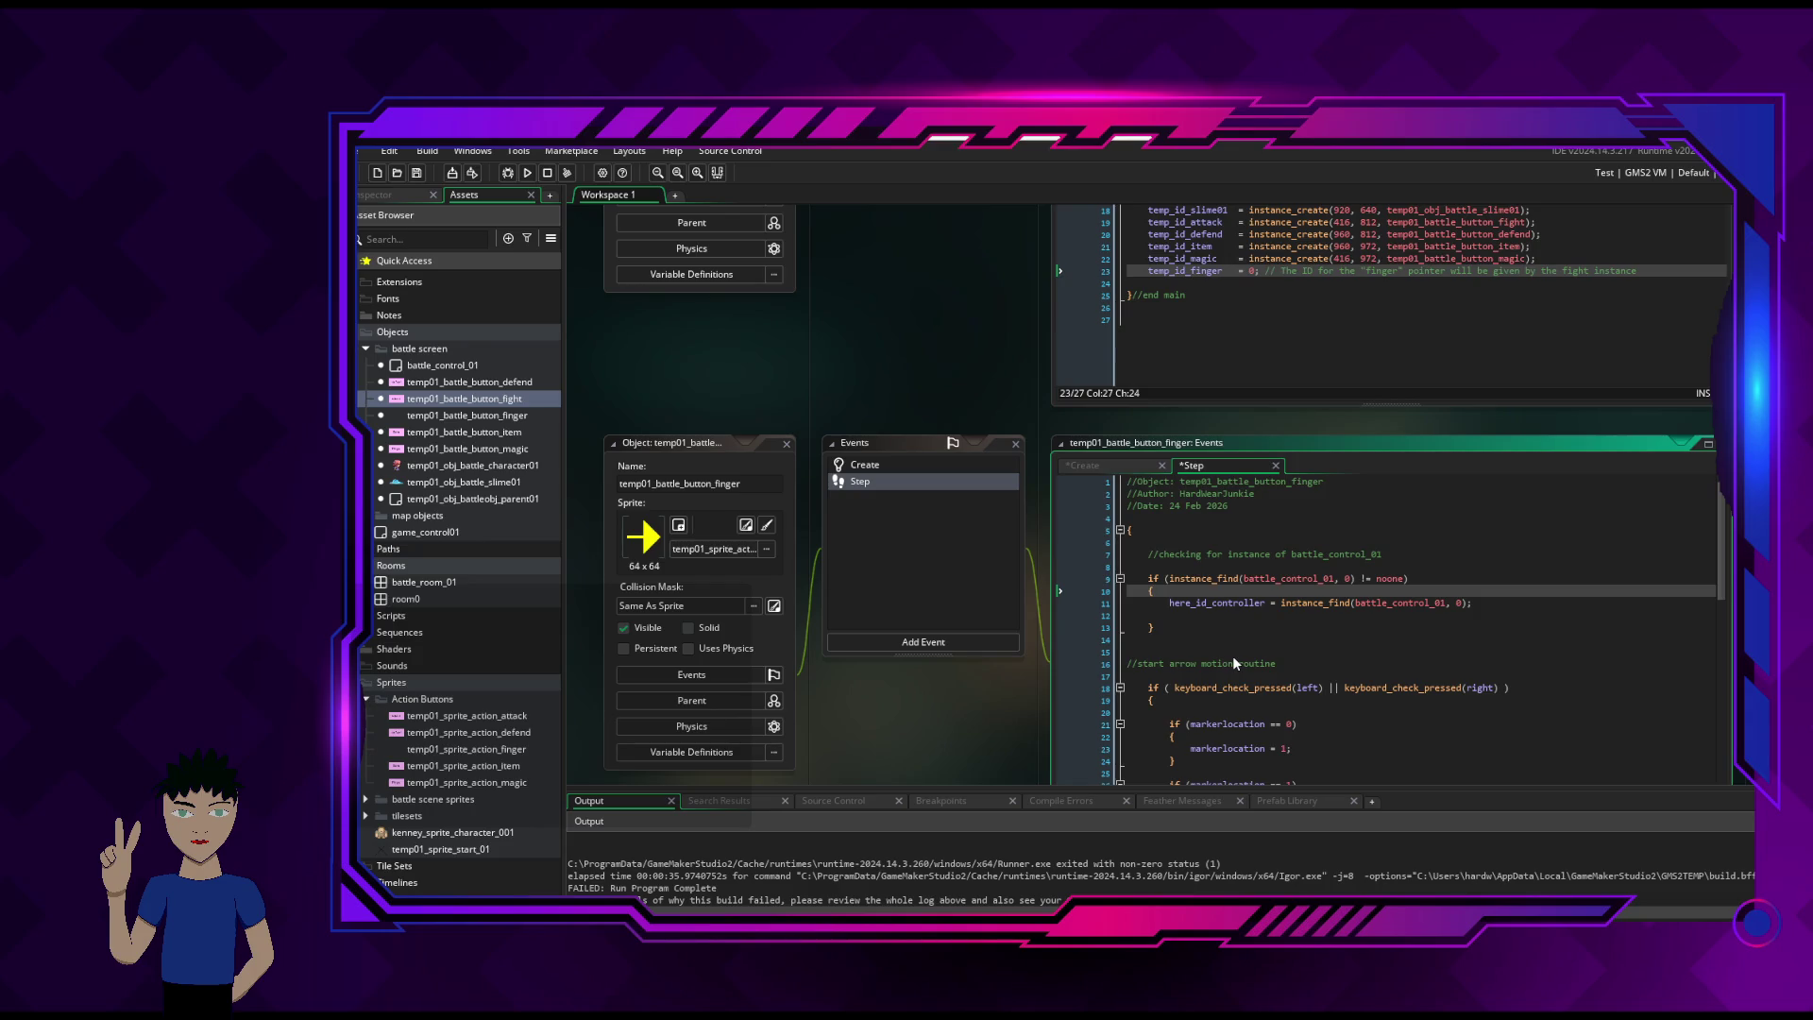
pyautogui.press('Up')
pyautogui.write('(')
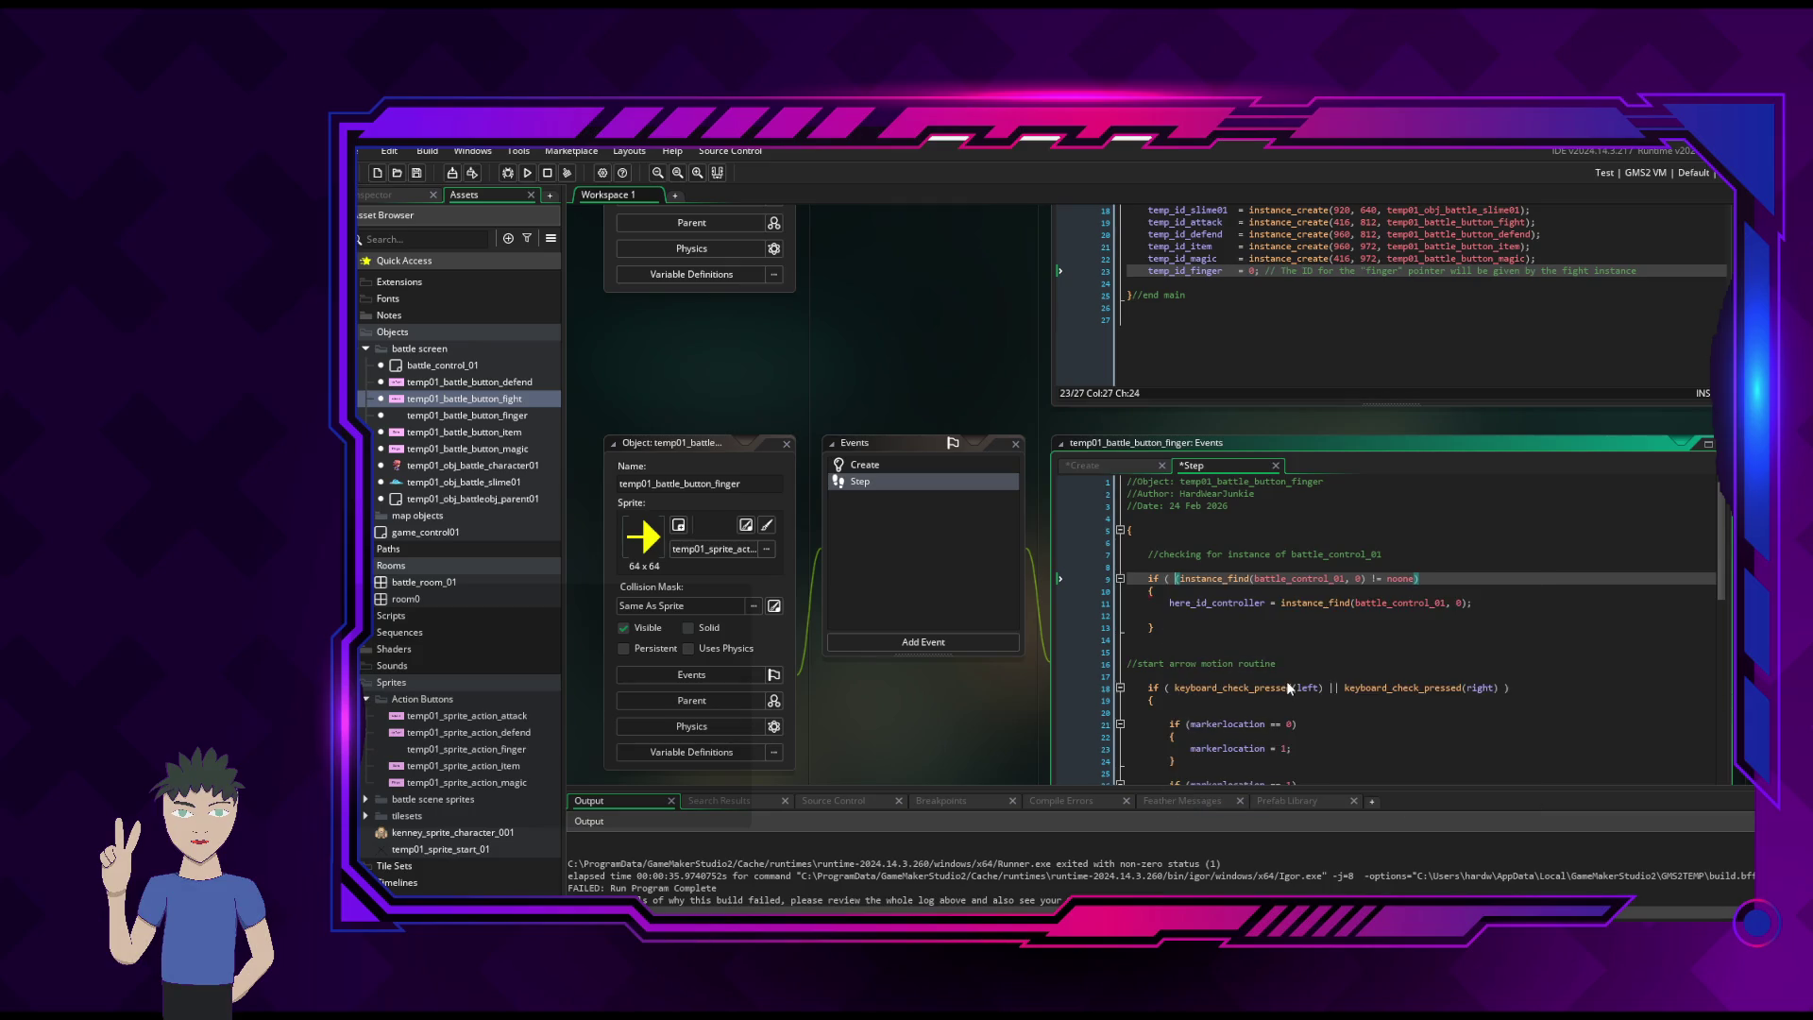
pyautogui.click(1465, 579)
pyautogui.write('&&')
pyautogui.click(1116, 466)
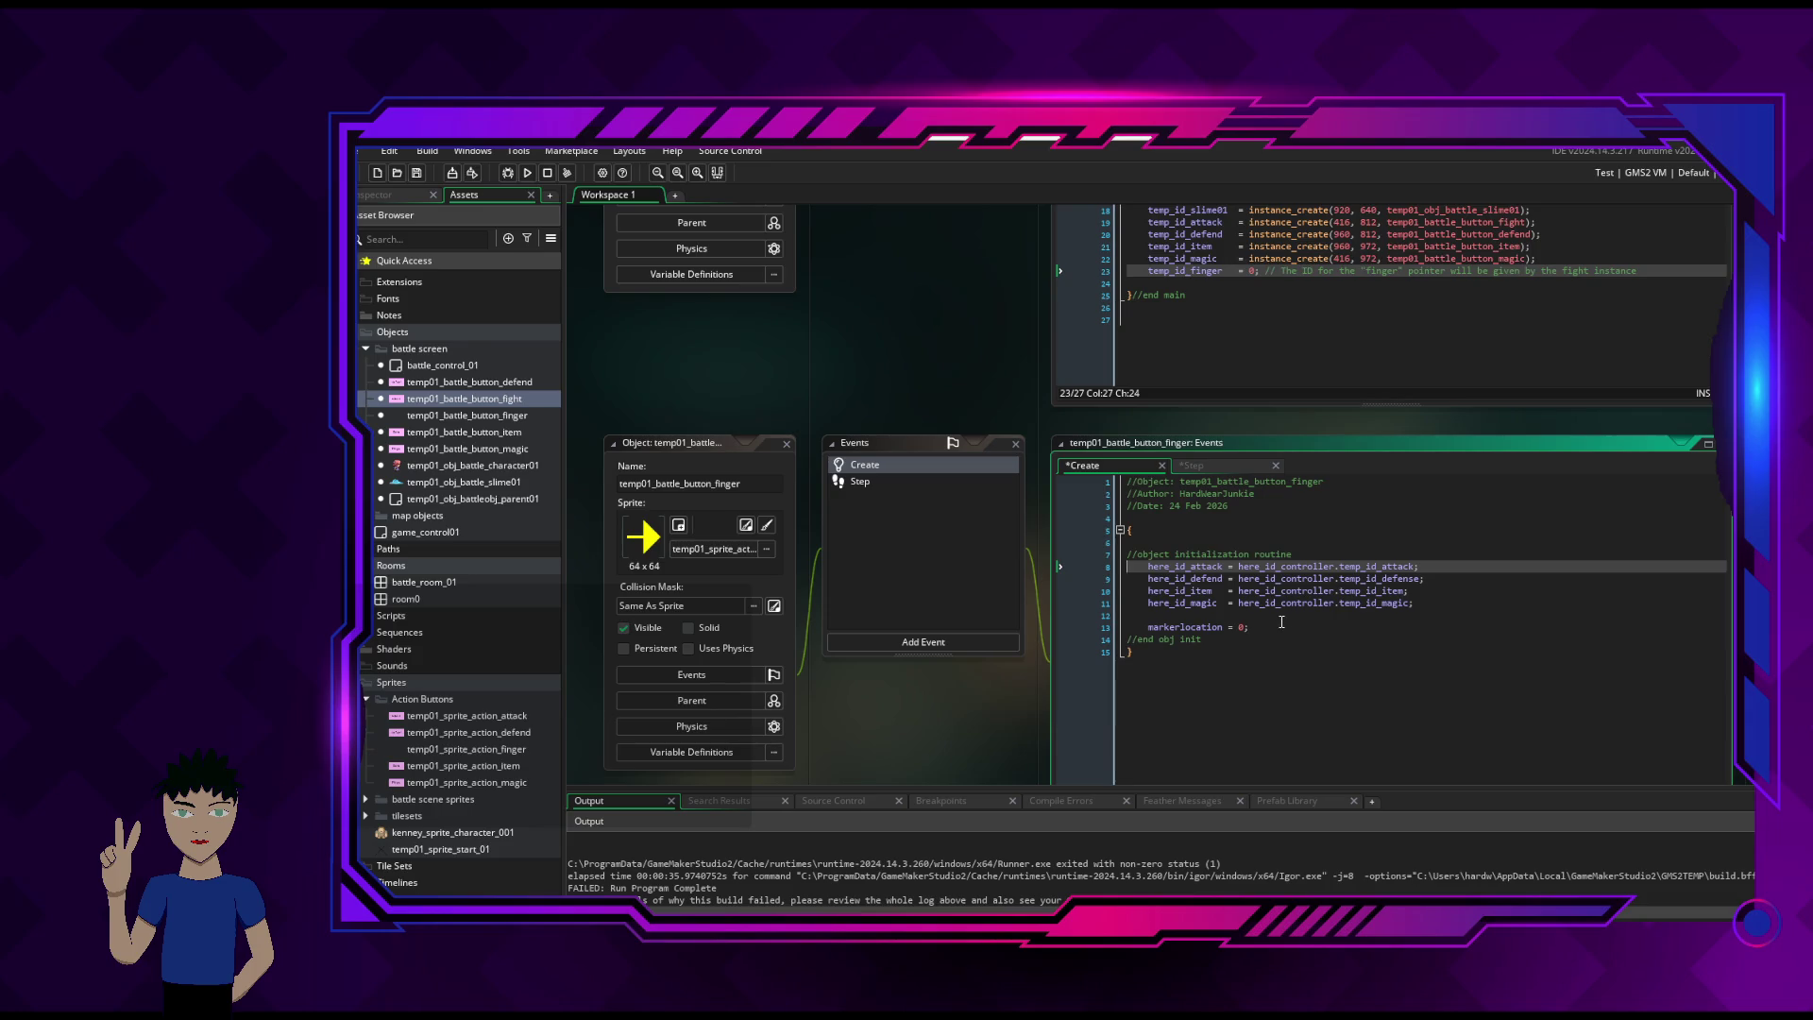
# - Add a 'flag_generic = 0;' line right below the initialisation comment in the Create code
pyautogui.click(1282, 618)
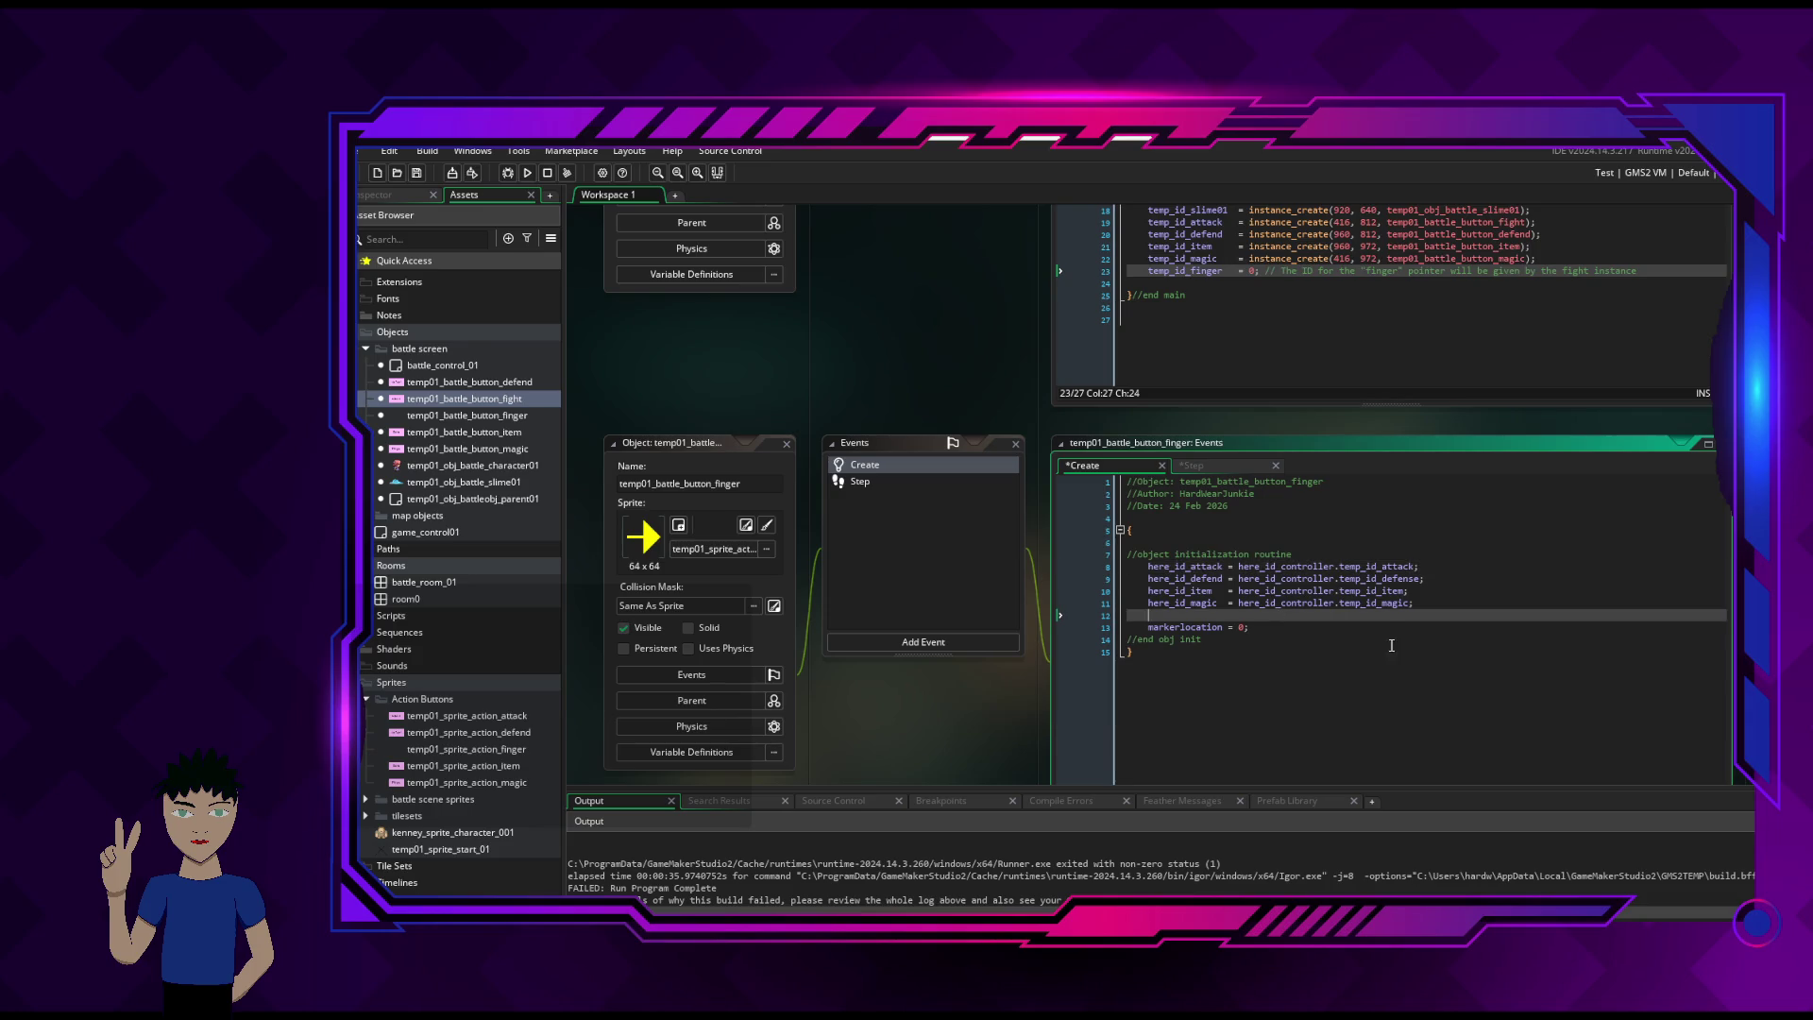
pyautogui.click(1393, 556)
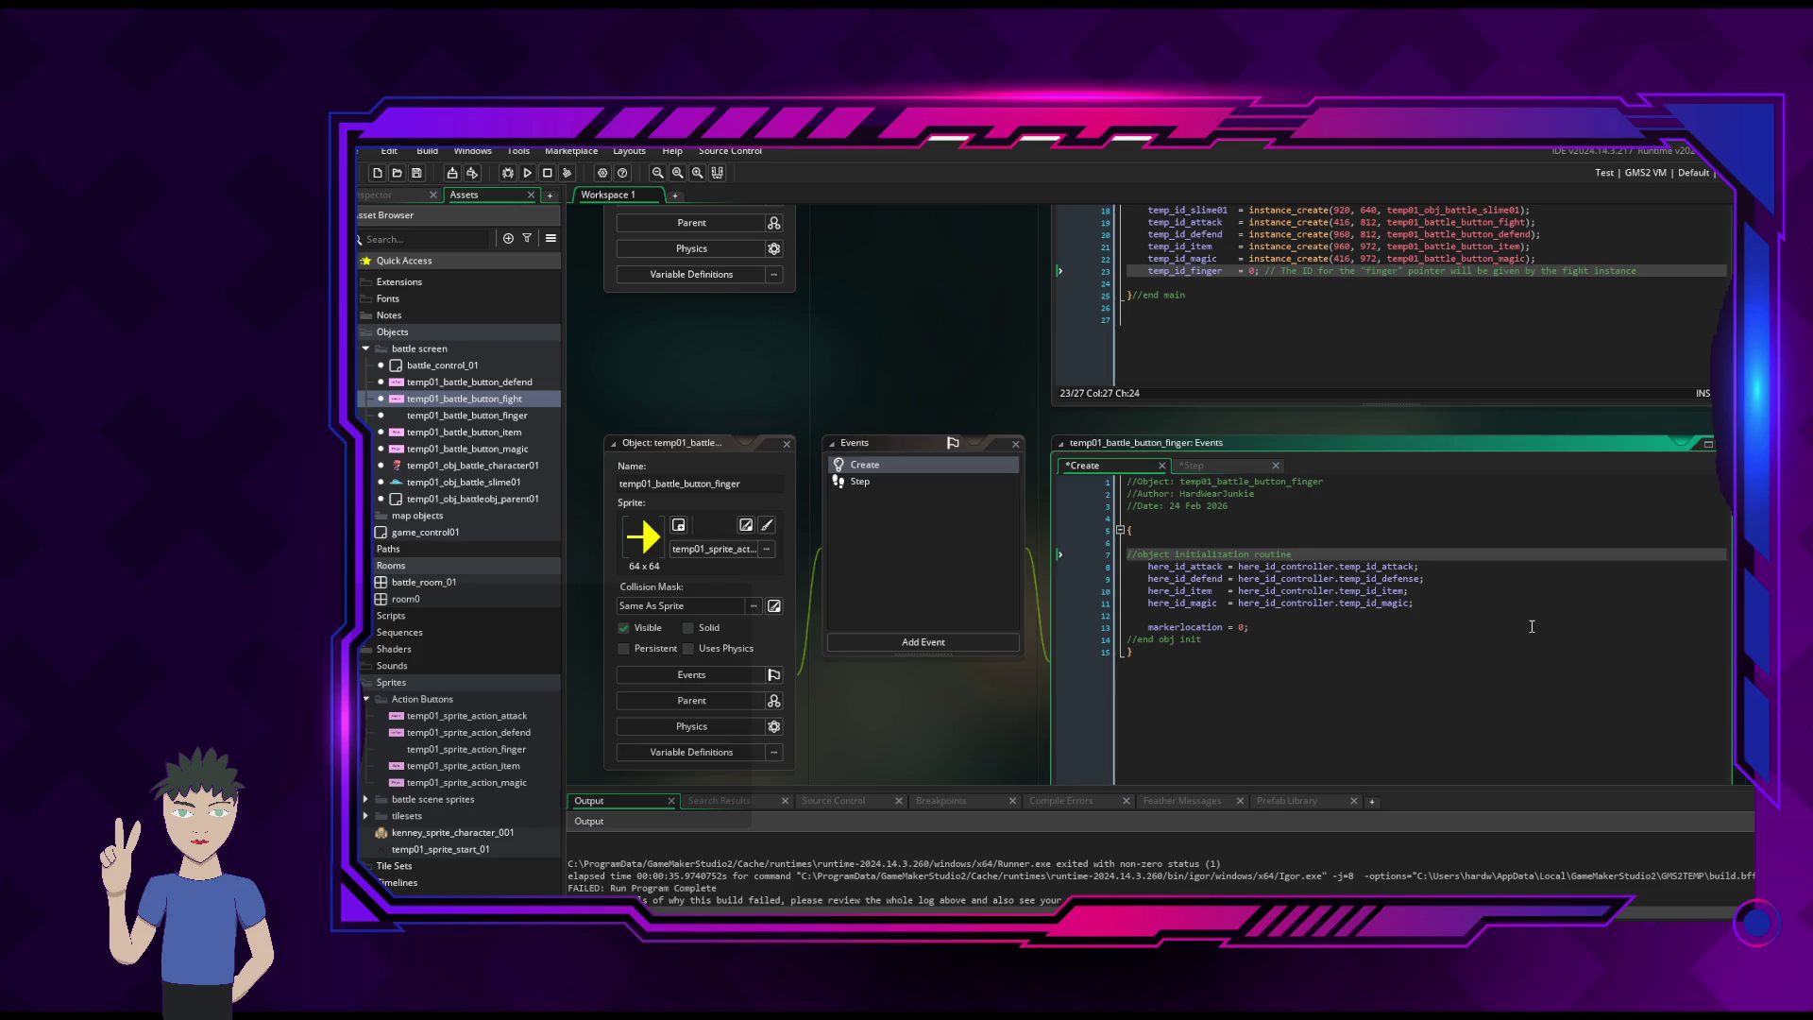
pyautogui.press('Return')
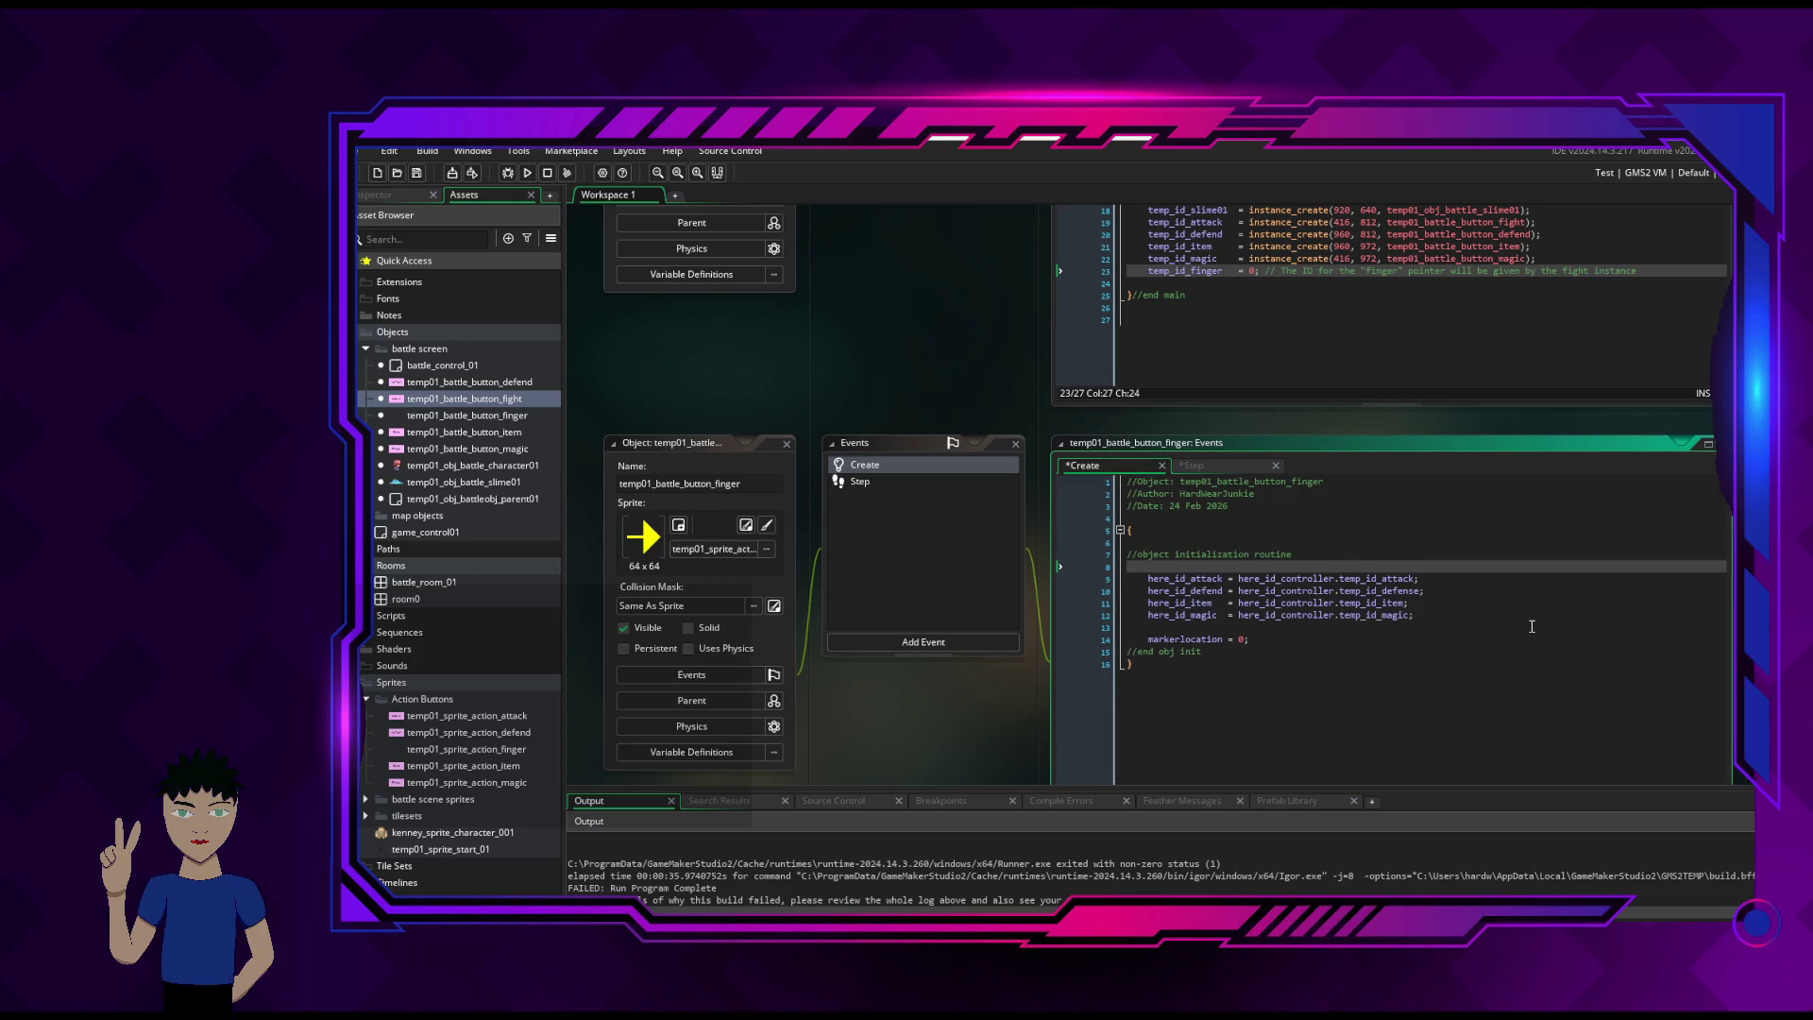
pyautogui.press('Return')
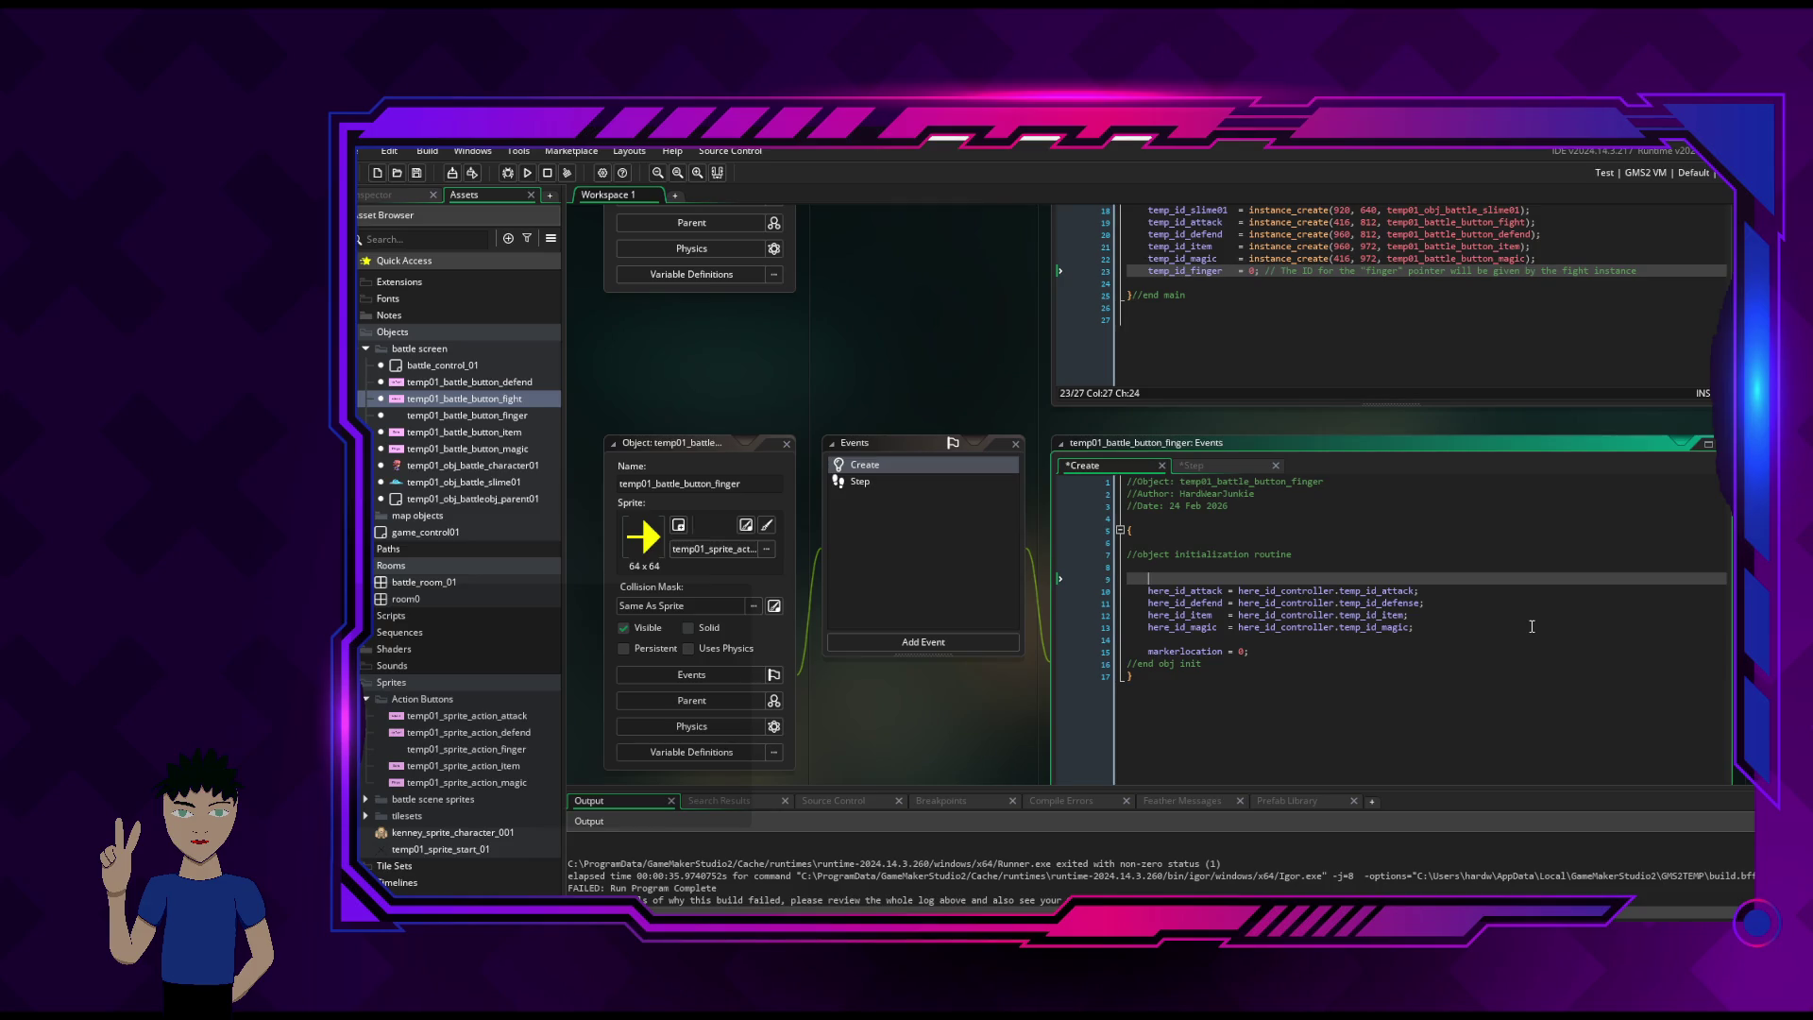
pyautogui.write('generic')
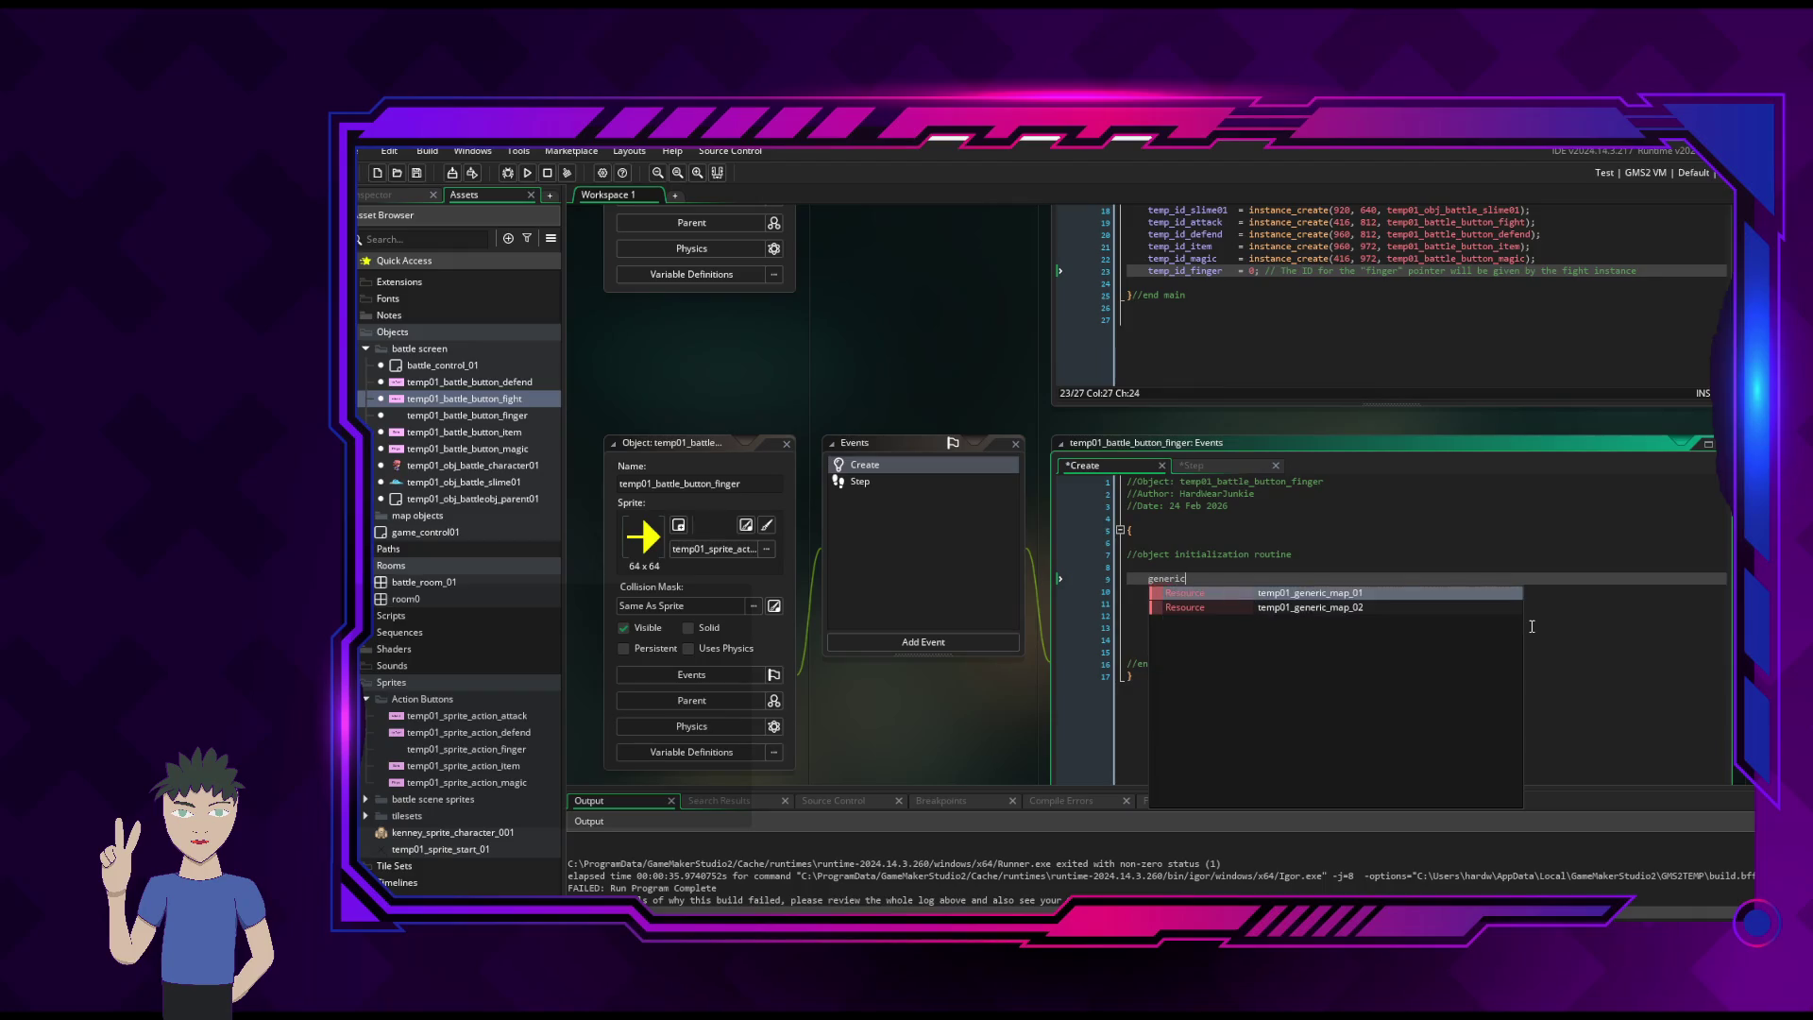
pyautogui.write('_fla')
pyautogui.press('BackSpace')
pyautogui.press('BackSpace')
pyautogui.press('BackSpace')
pyautogui.write('fla')
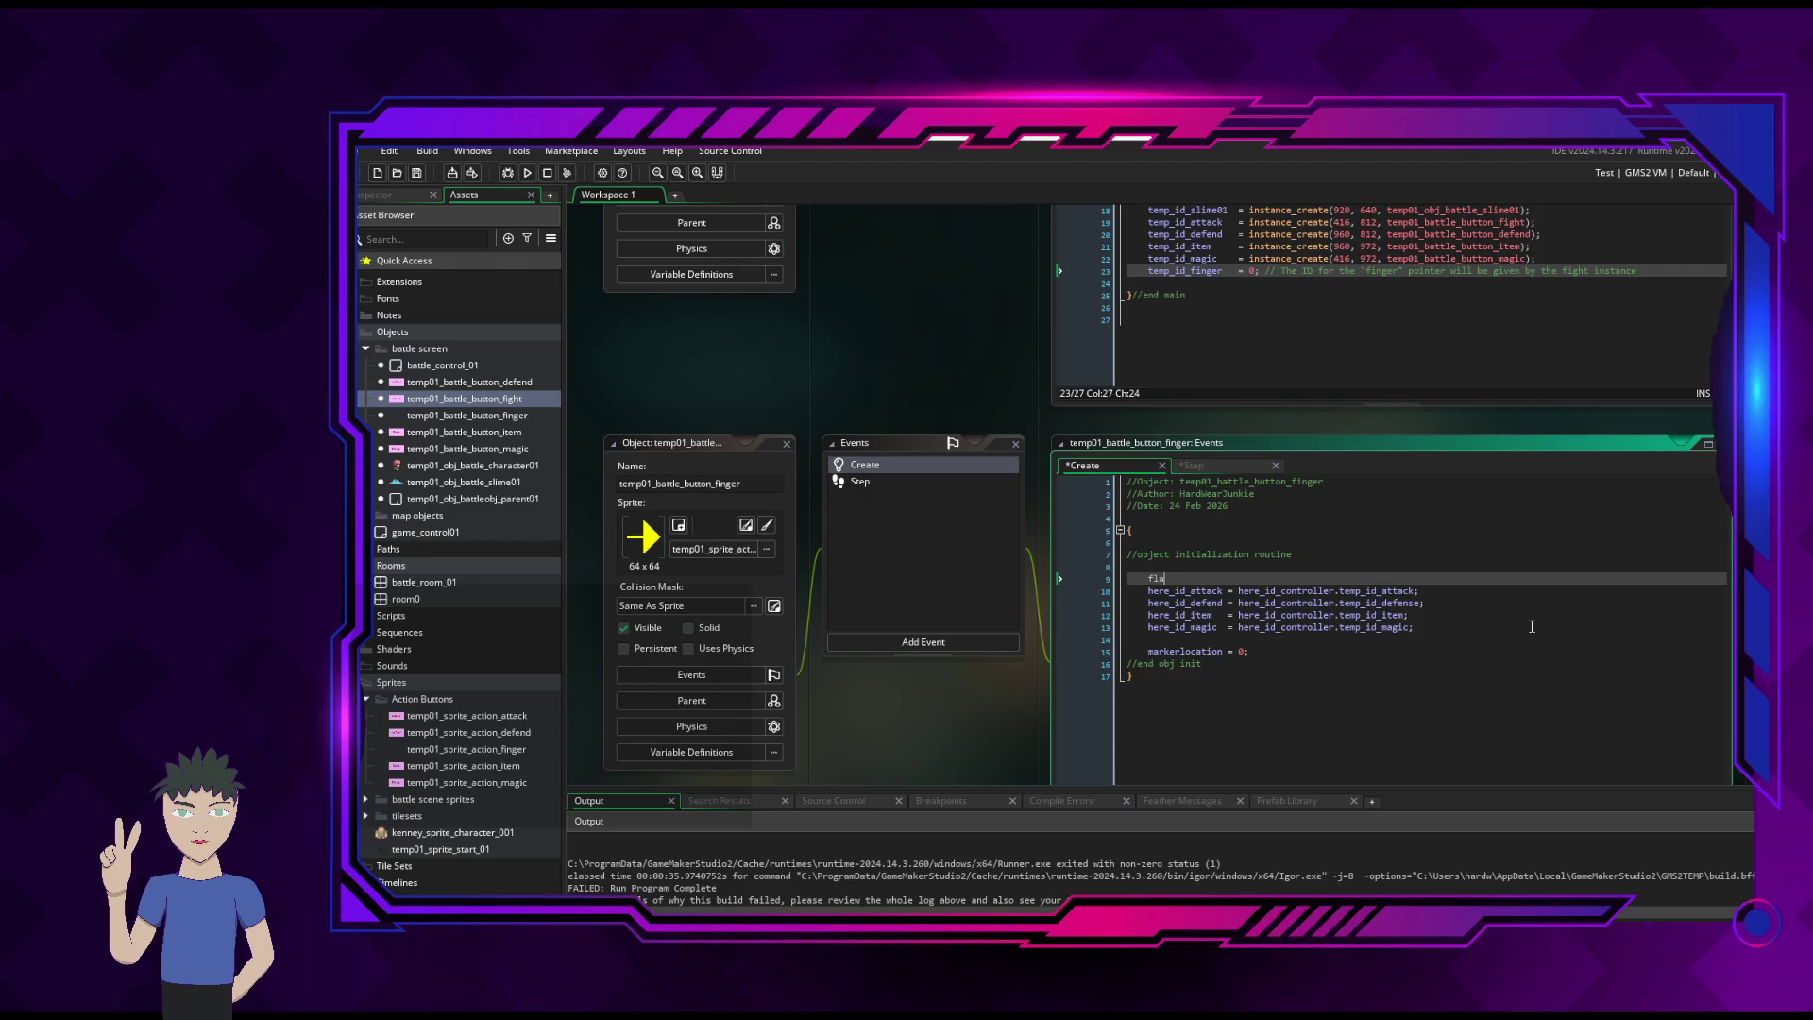
pyautogui.write('g_generic   =')
pyautogui.write(' 0;')
pyautogui.click(1382, 642)
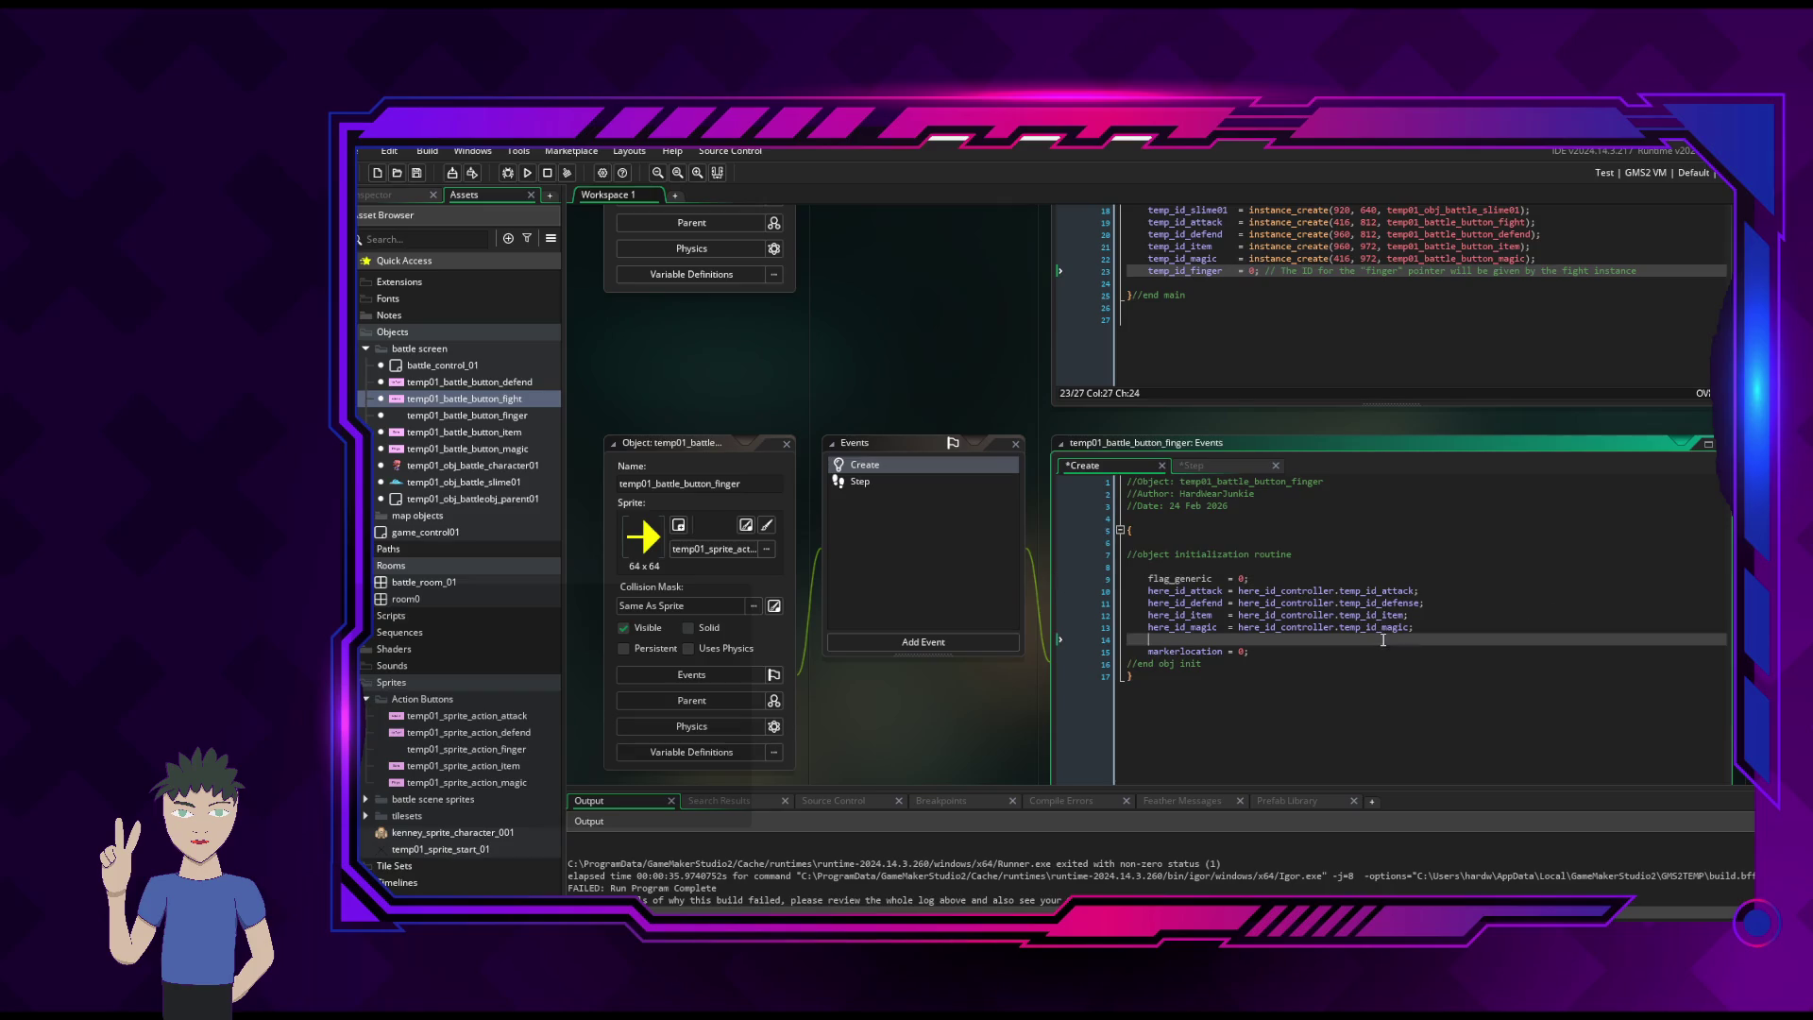
# - Append '(flag_generic == 0)' to the Step event's if condition
pyautogui.click(1193, 464)
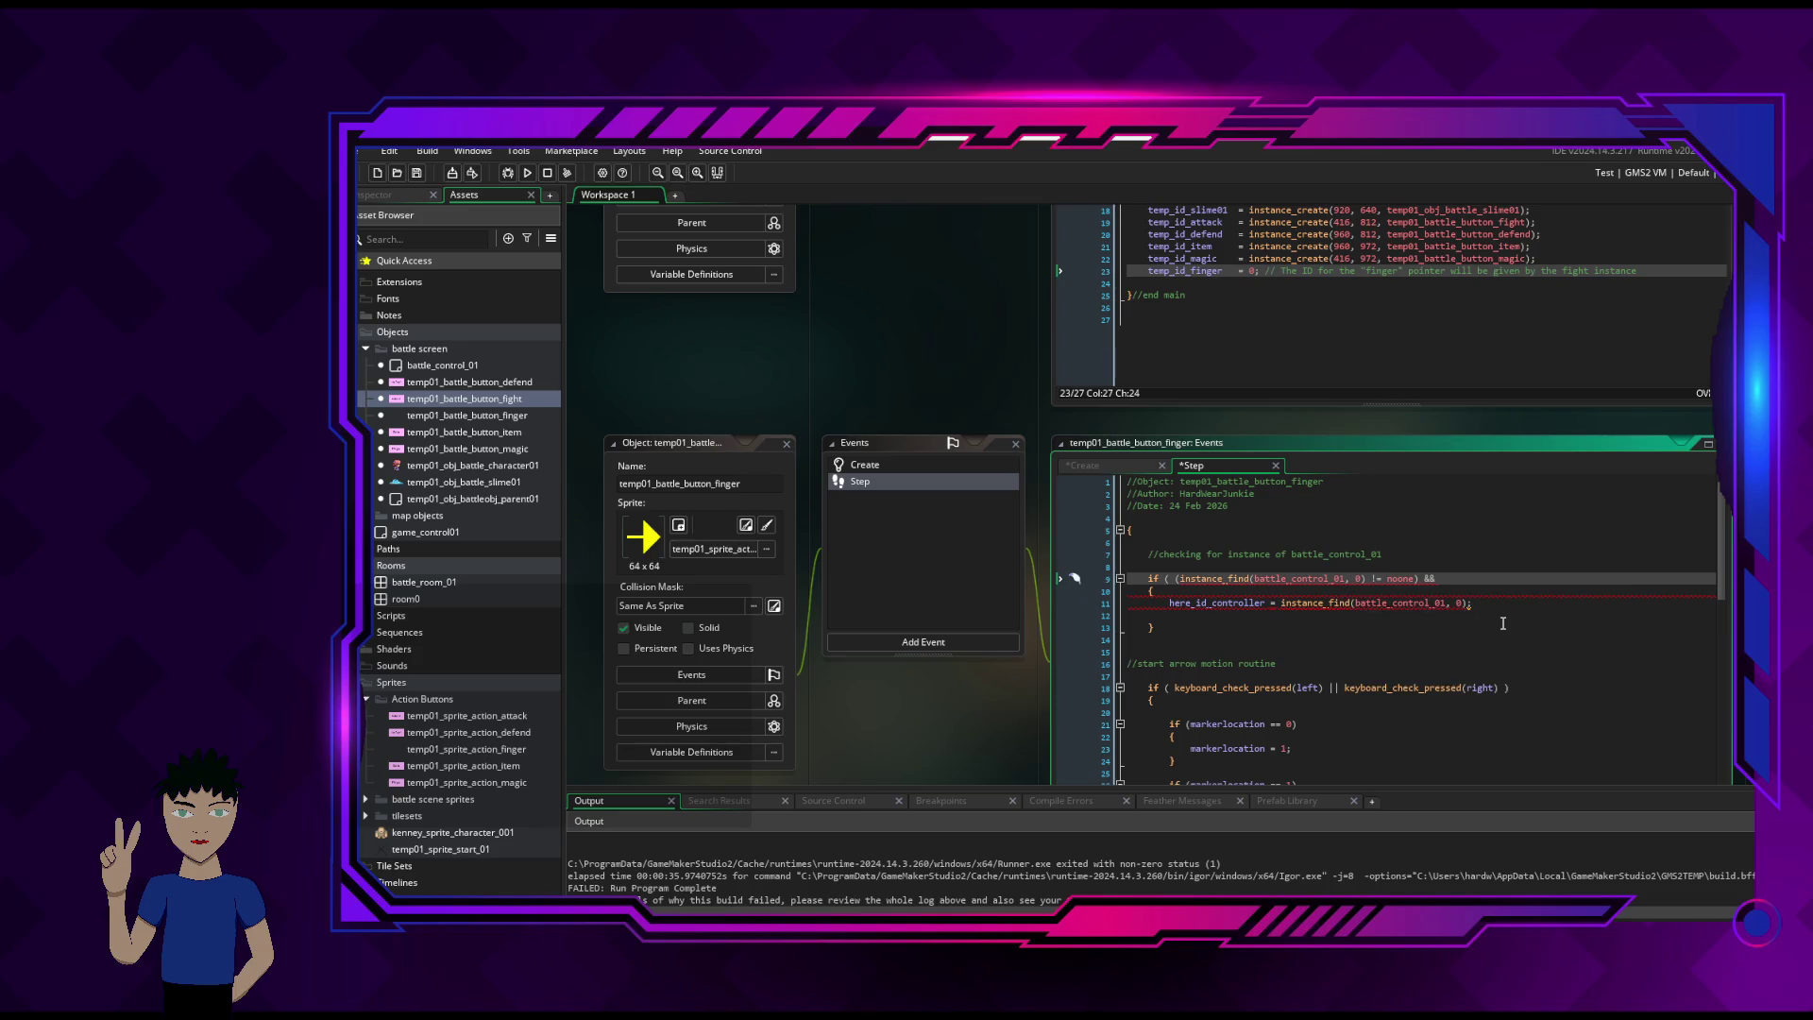
pyautogui.write('flag_')
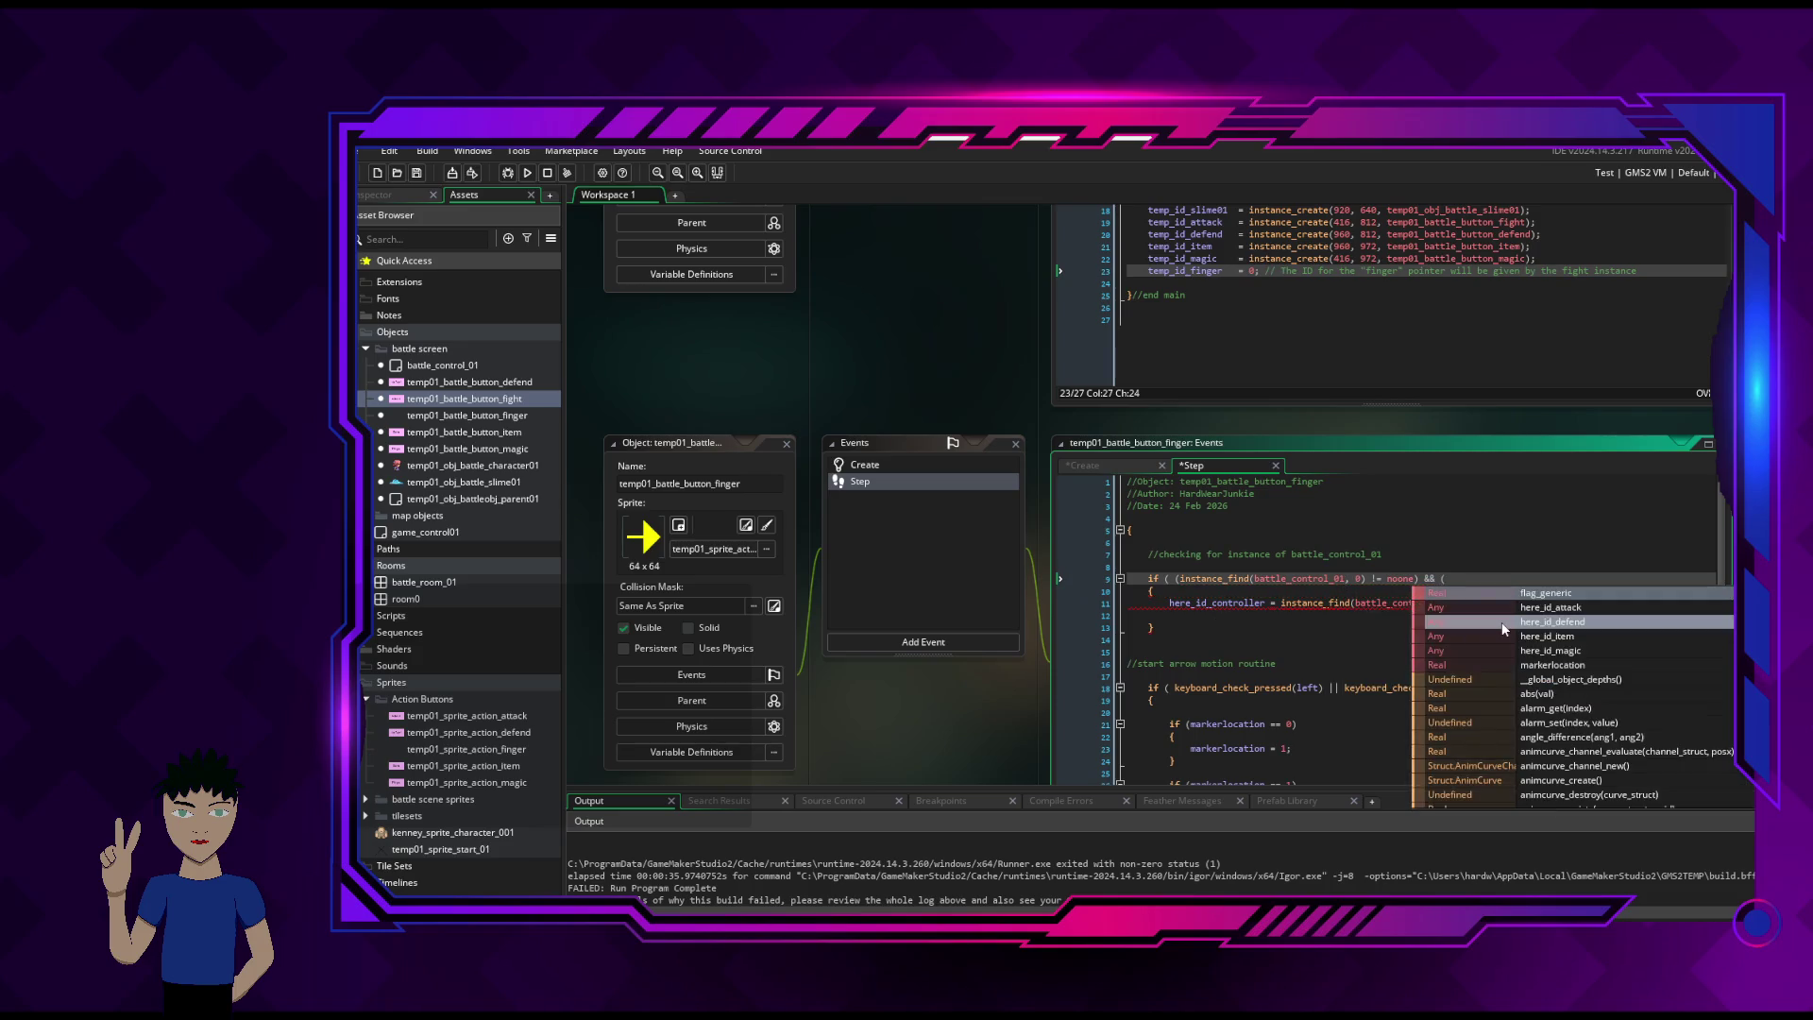
pyautogui.write('gener')
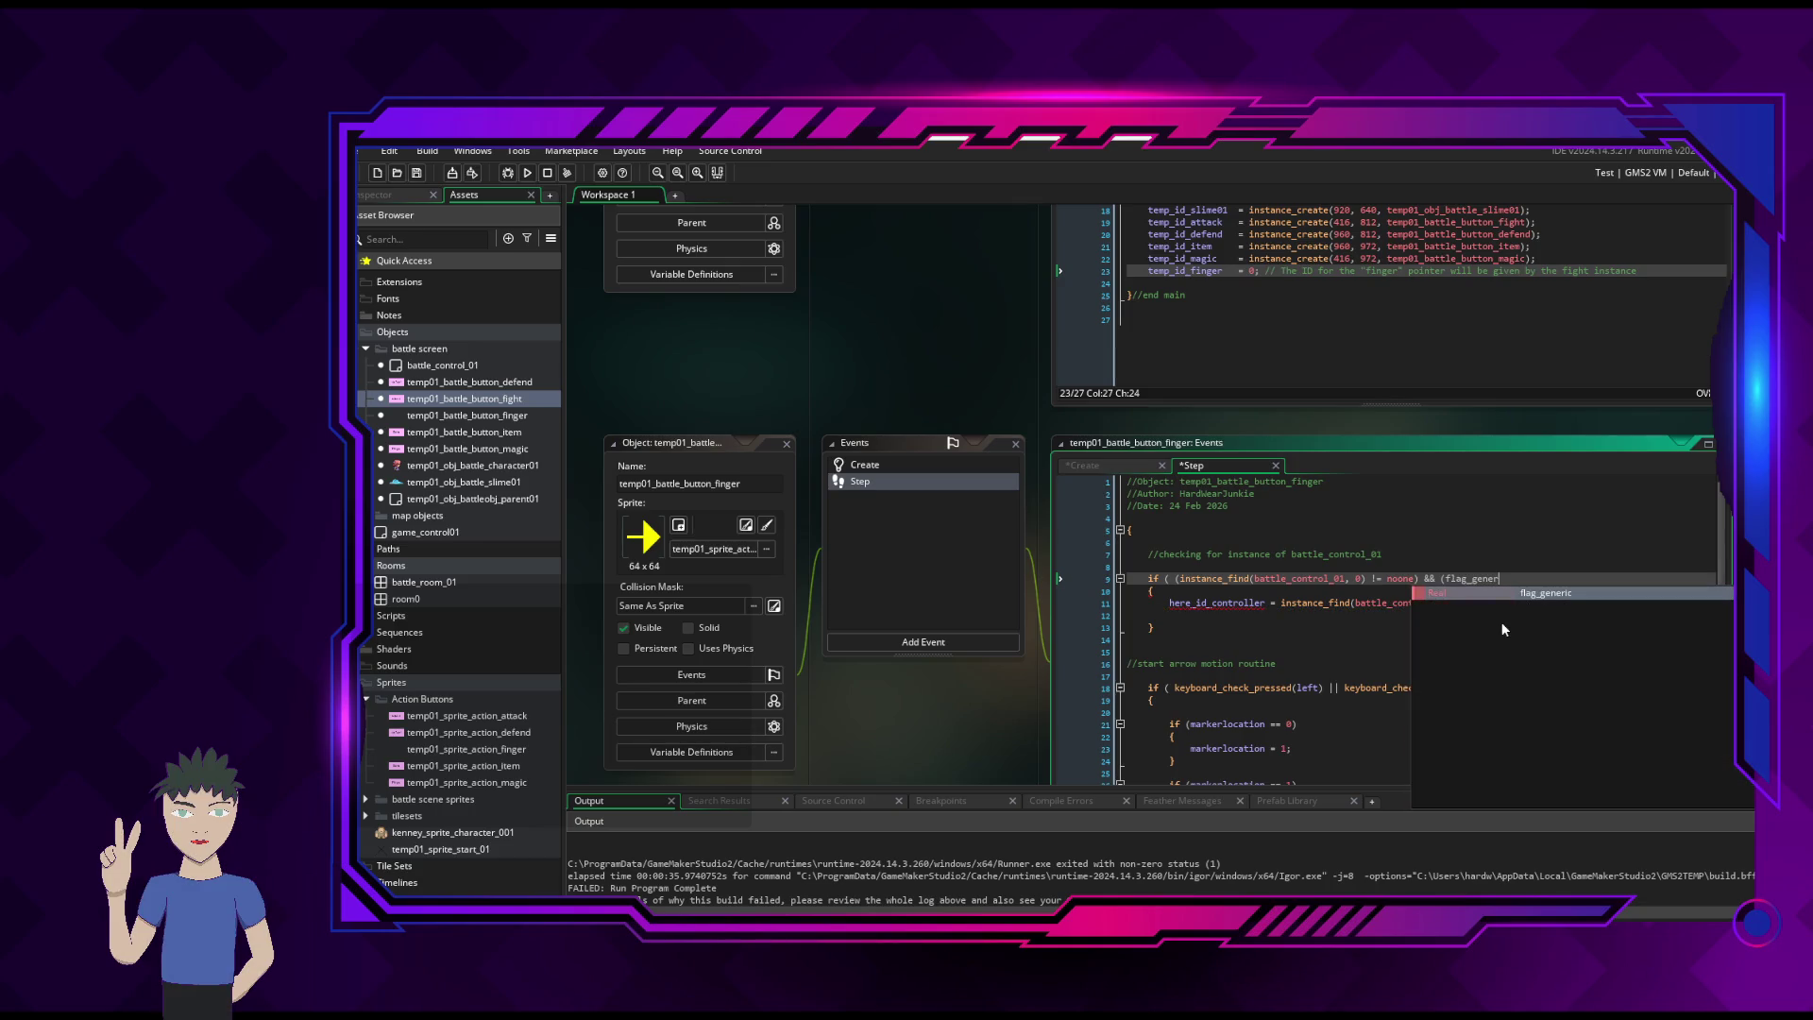
pyautogui.press('Return')
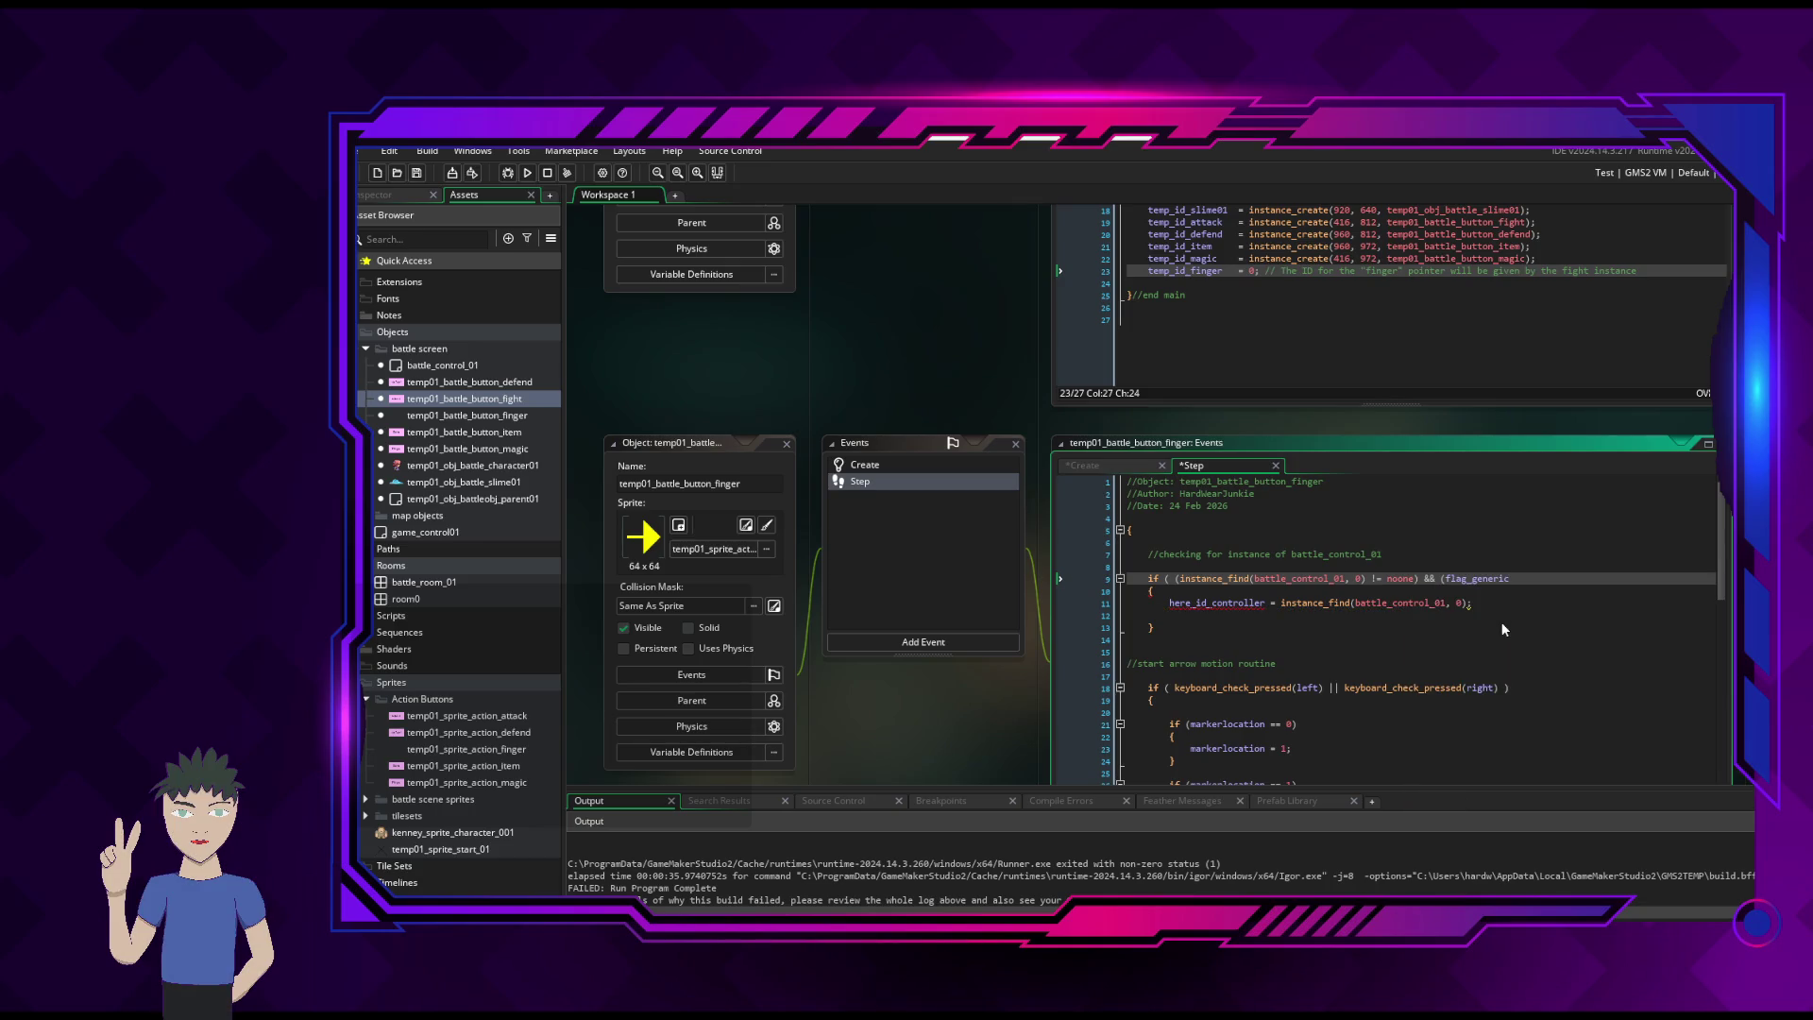
pyautogui.write(' == ')
pyautogui.write('0')
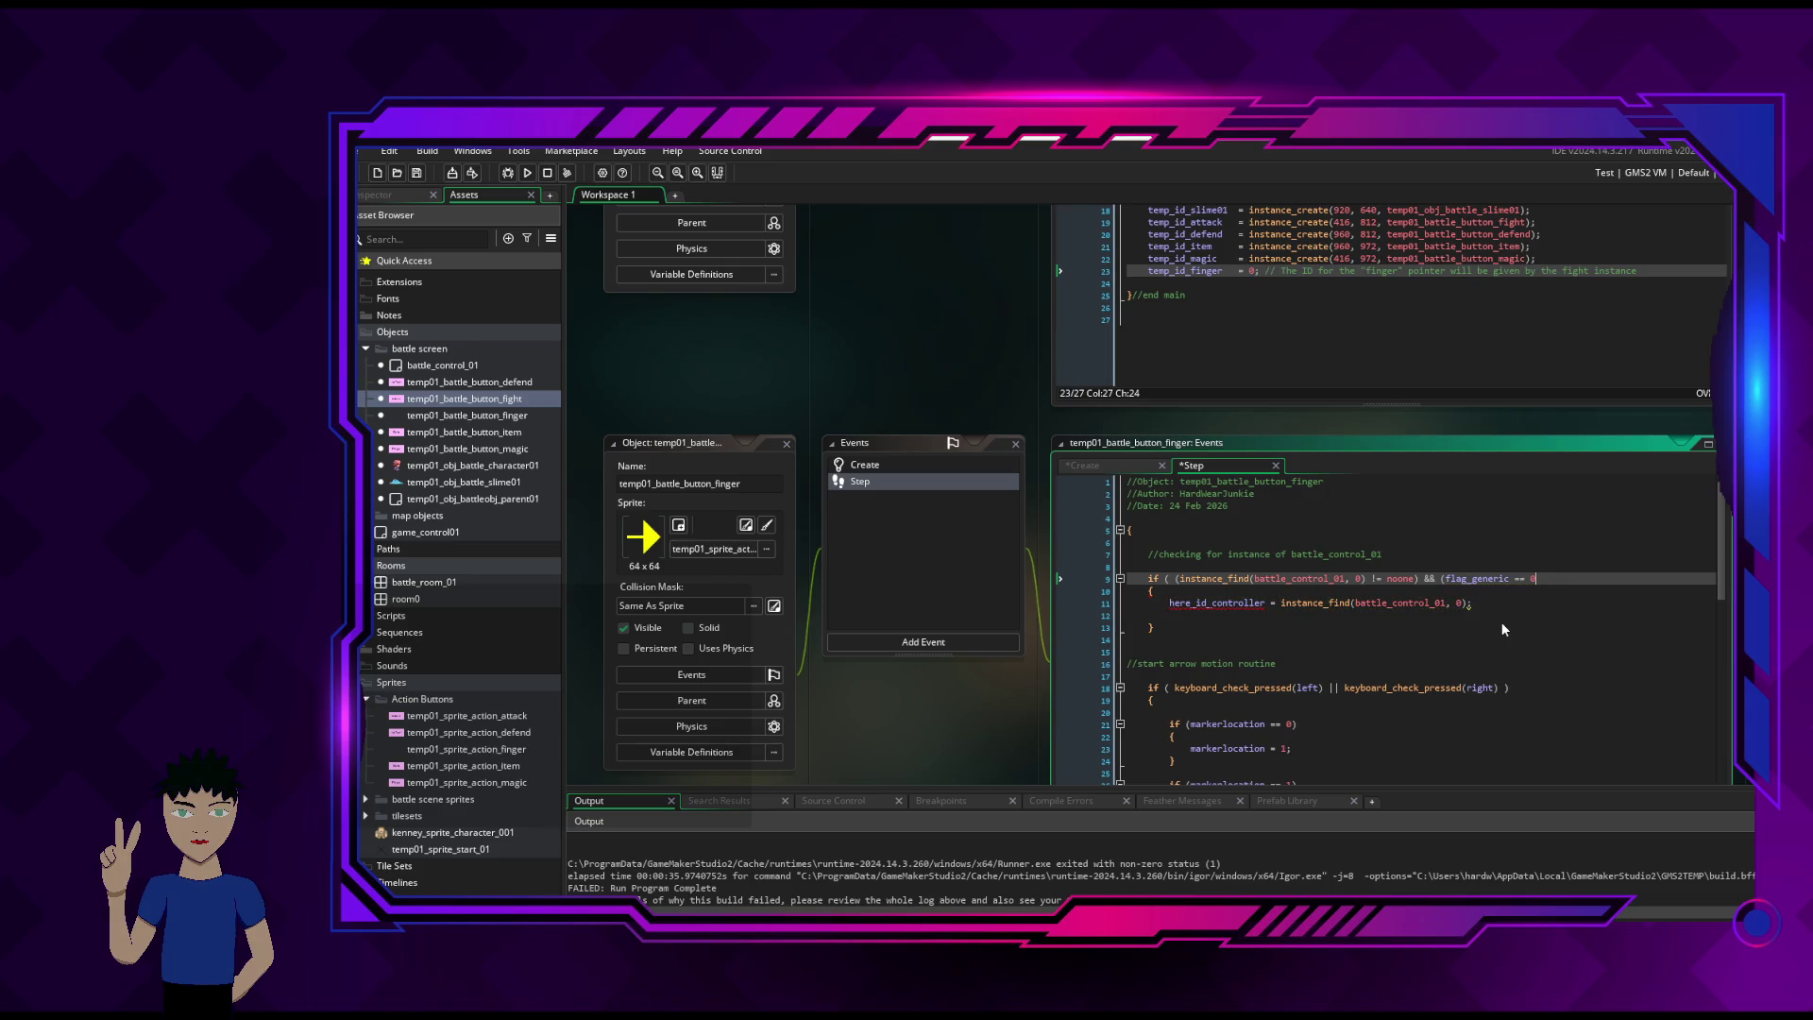
pyautogui.write(')')
pyautogui.press('Left')
pyautogui.press('Left')
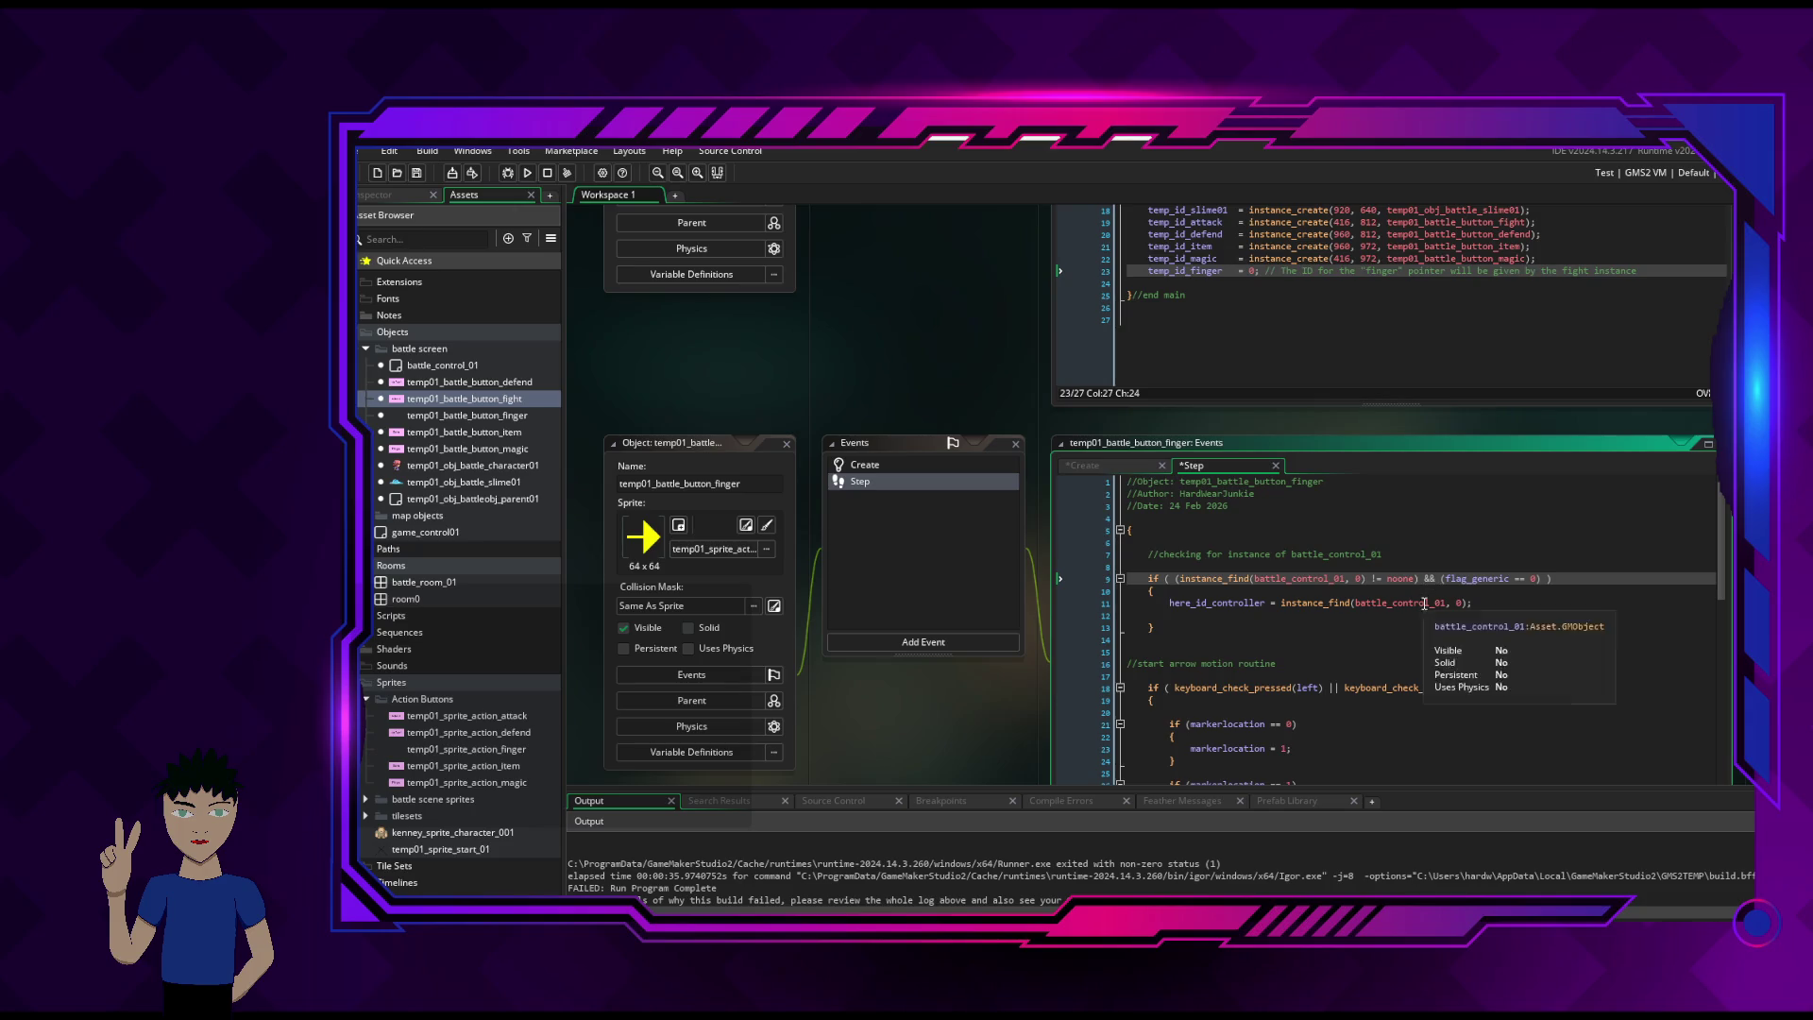
# - Start a 'flag_generic =' line above the here_id_controller assignment inside the block
pyautogui.click(1169, 604)
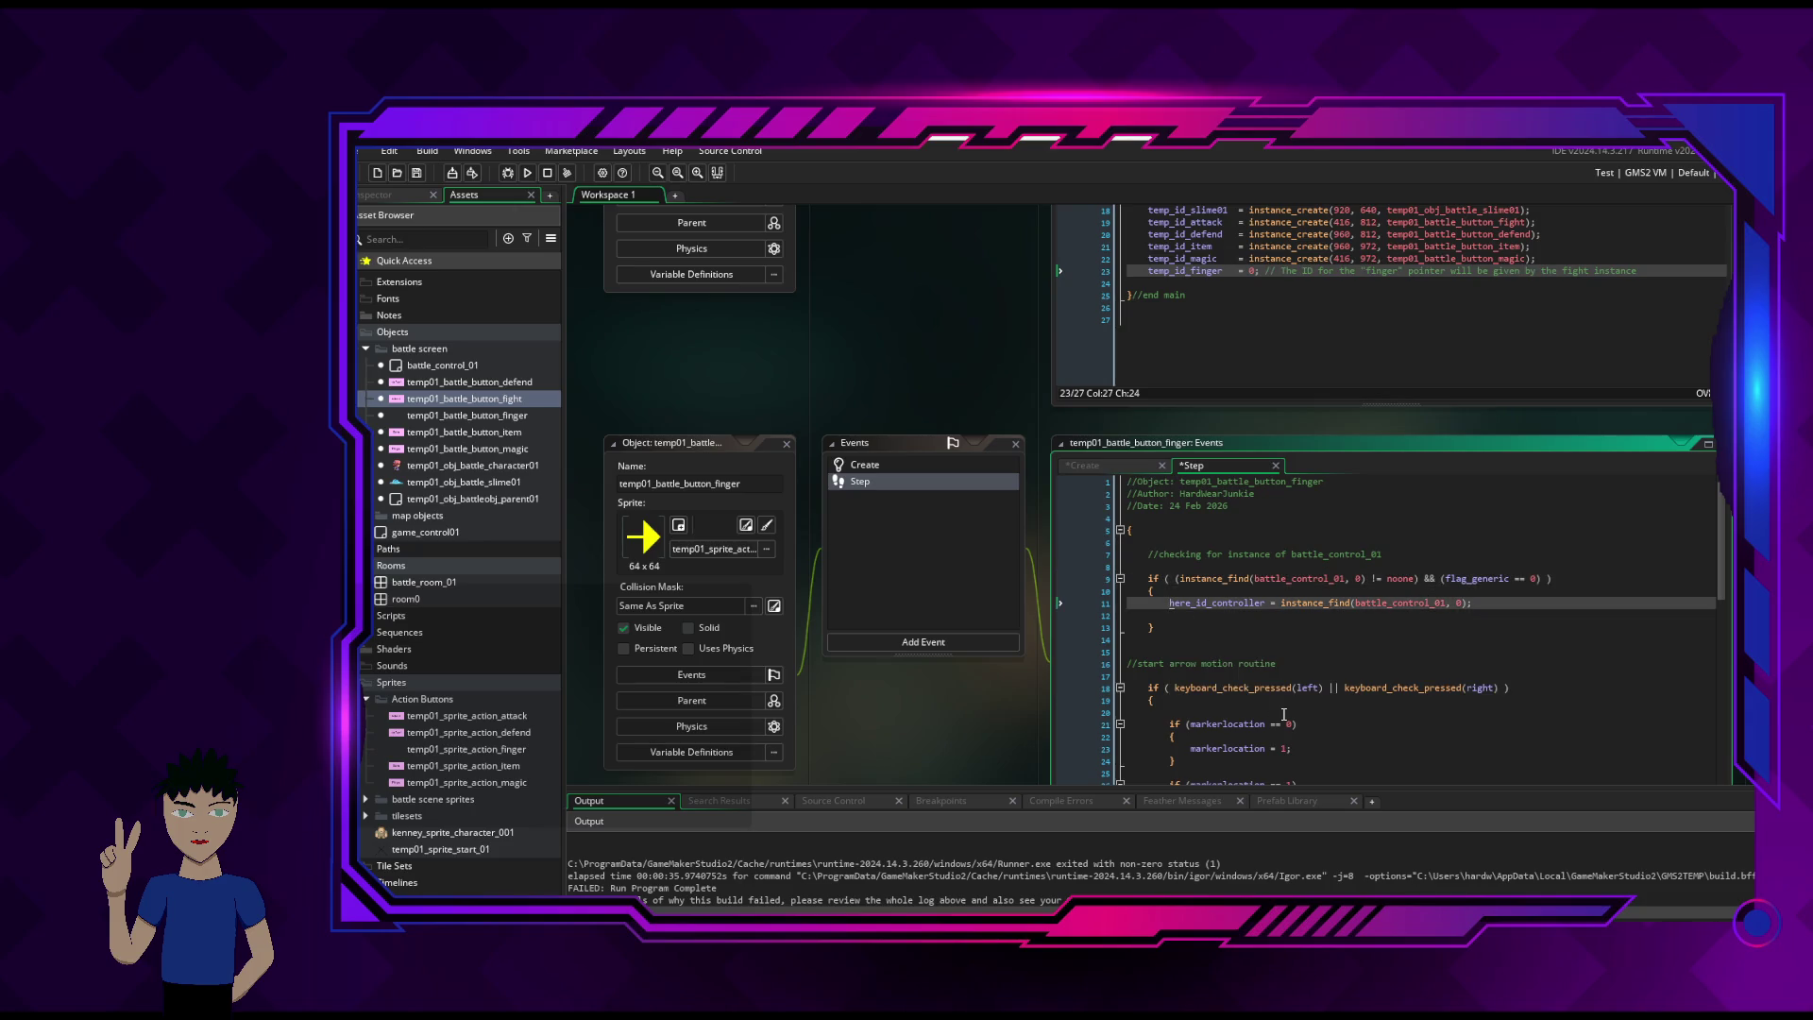
pyautogui.press('Return')
pyautogui.press('Up')
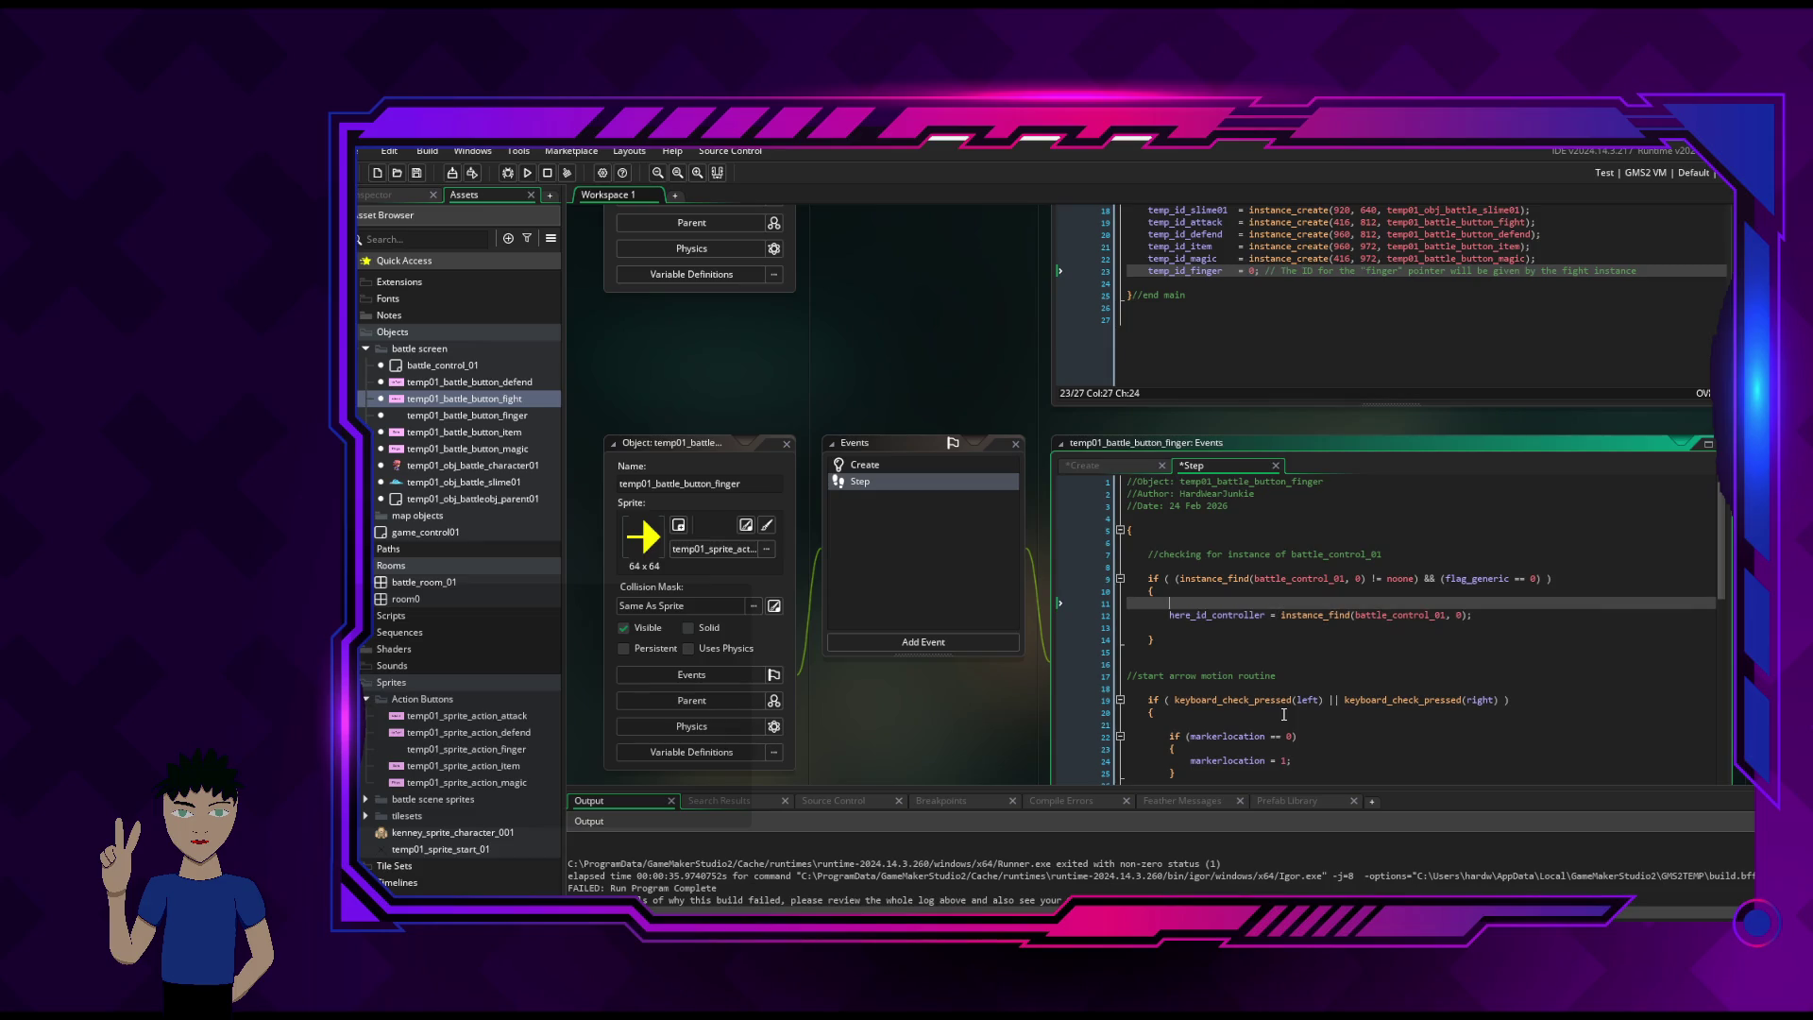
pyautogui.write('flag_g')
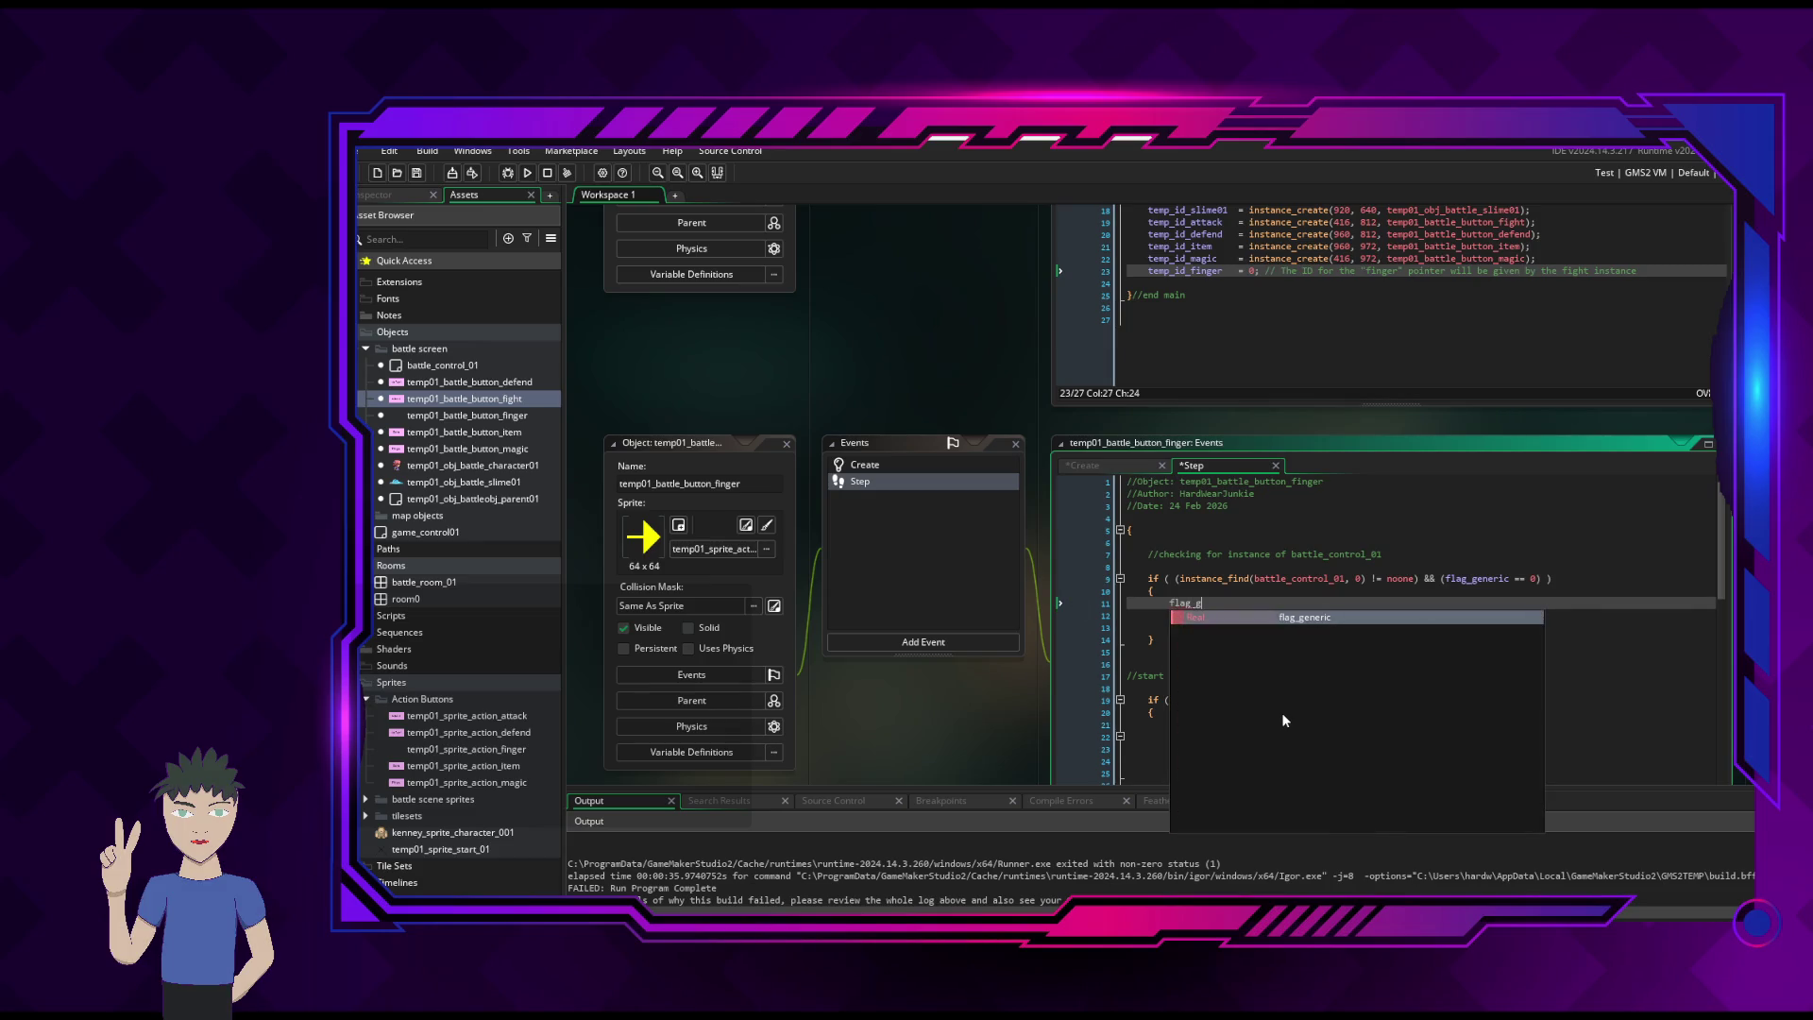
pyautogui.write('eneric = 1;')
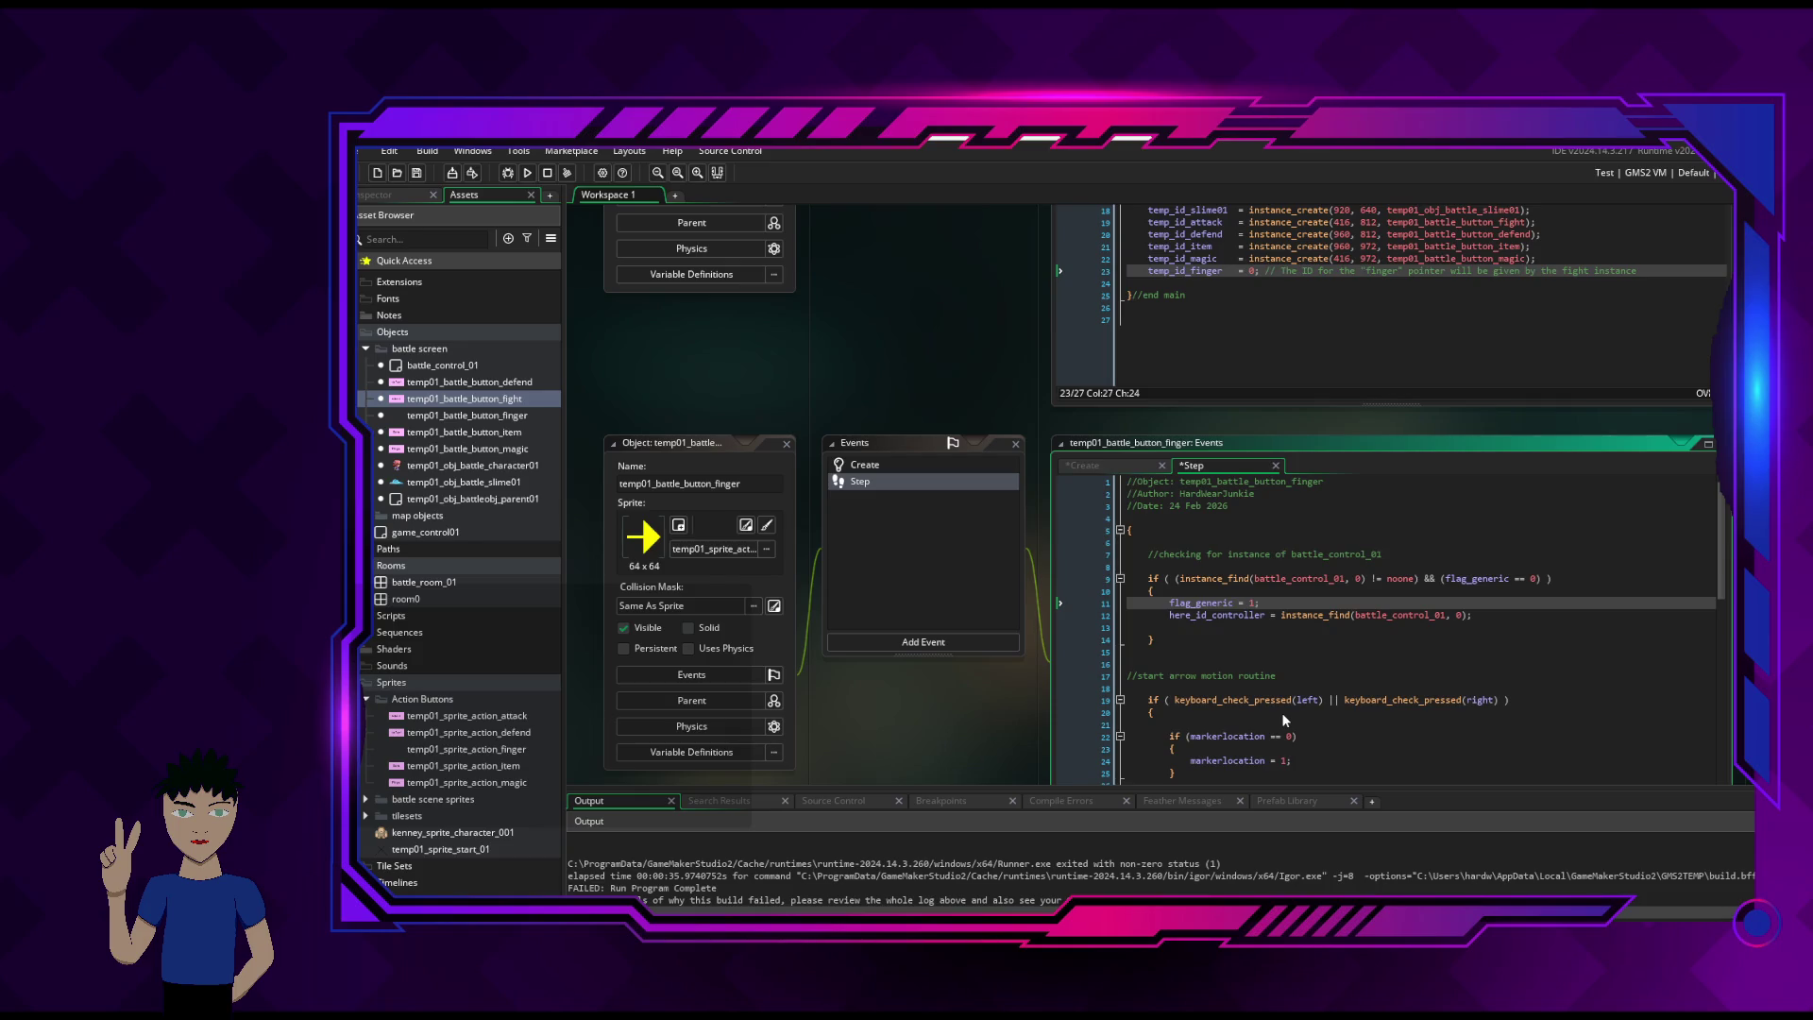
# - Save the code and test-run the game, walking the character left, up, right and down
pyautogui.hotkey('ctrl', 's')
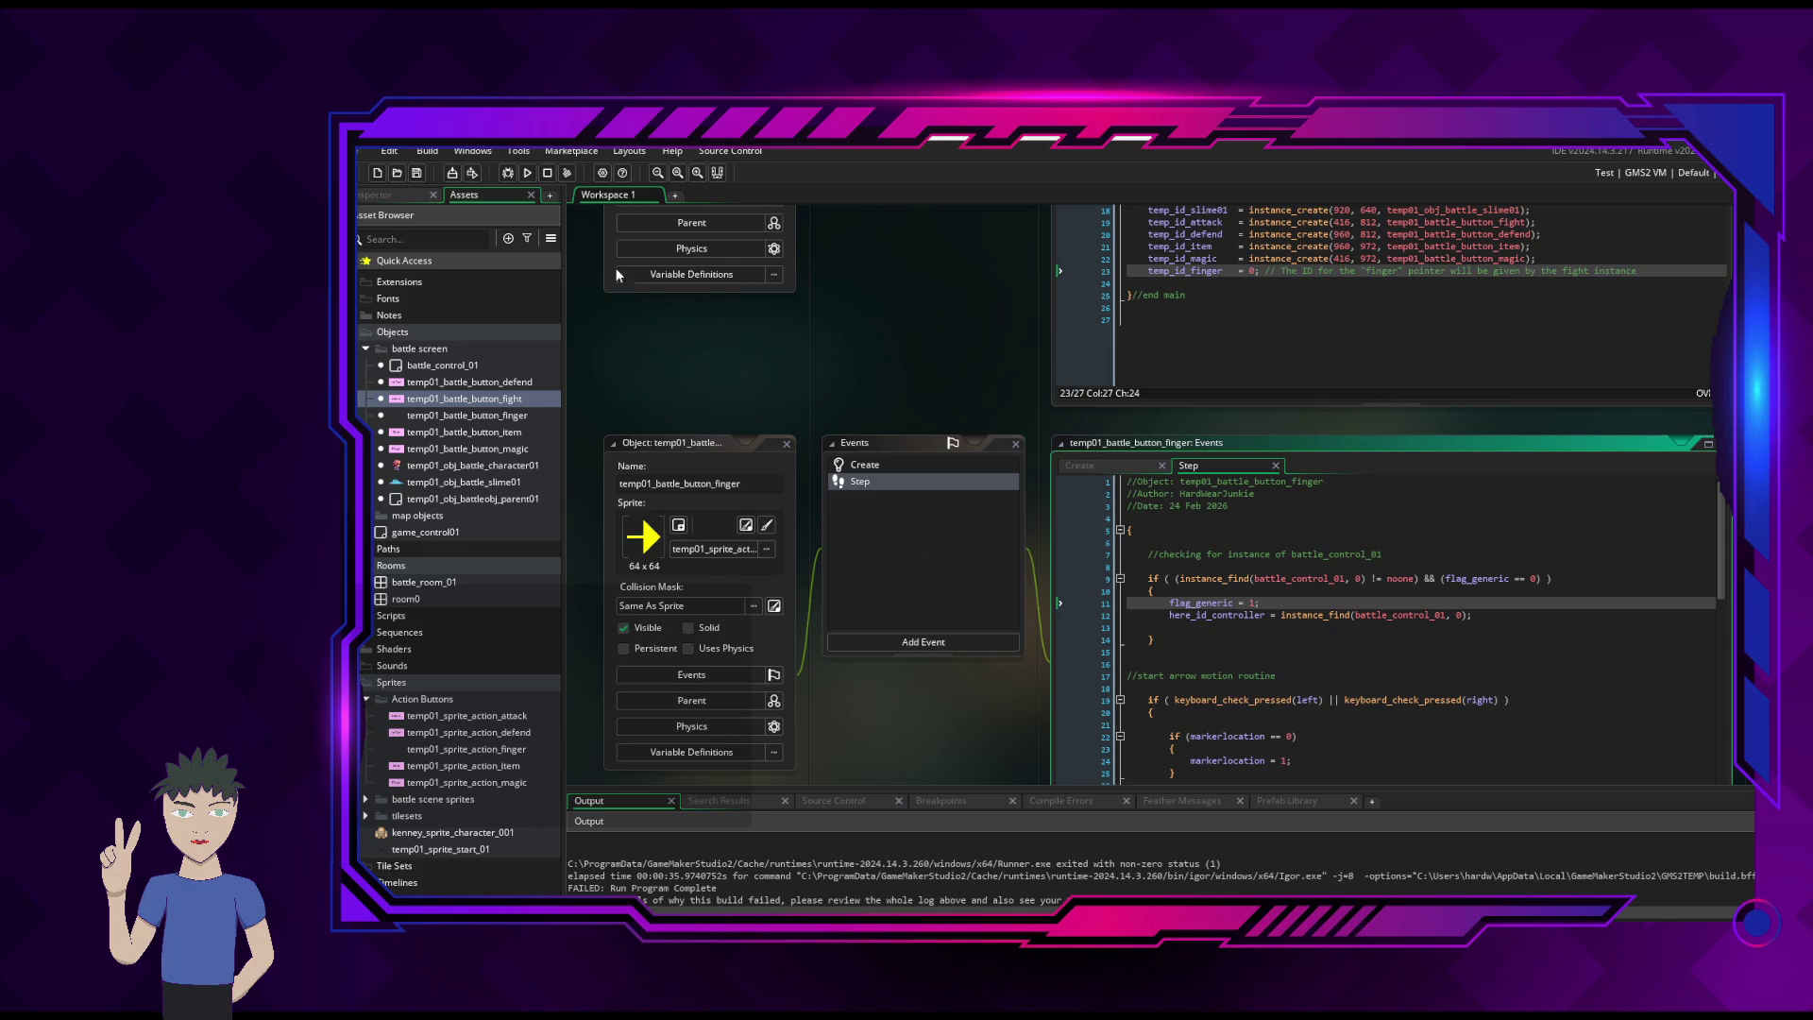
pyautogui.click(527, 172)
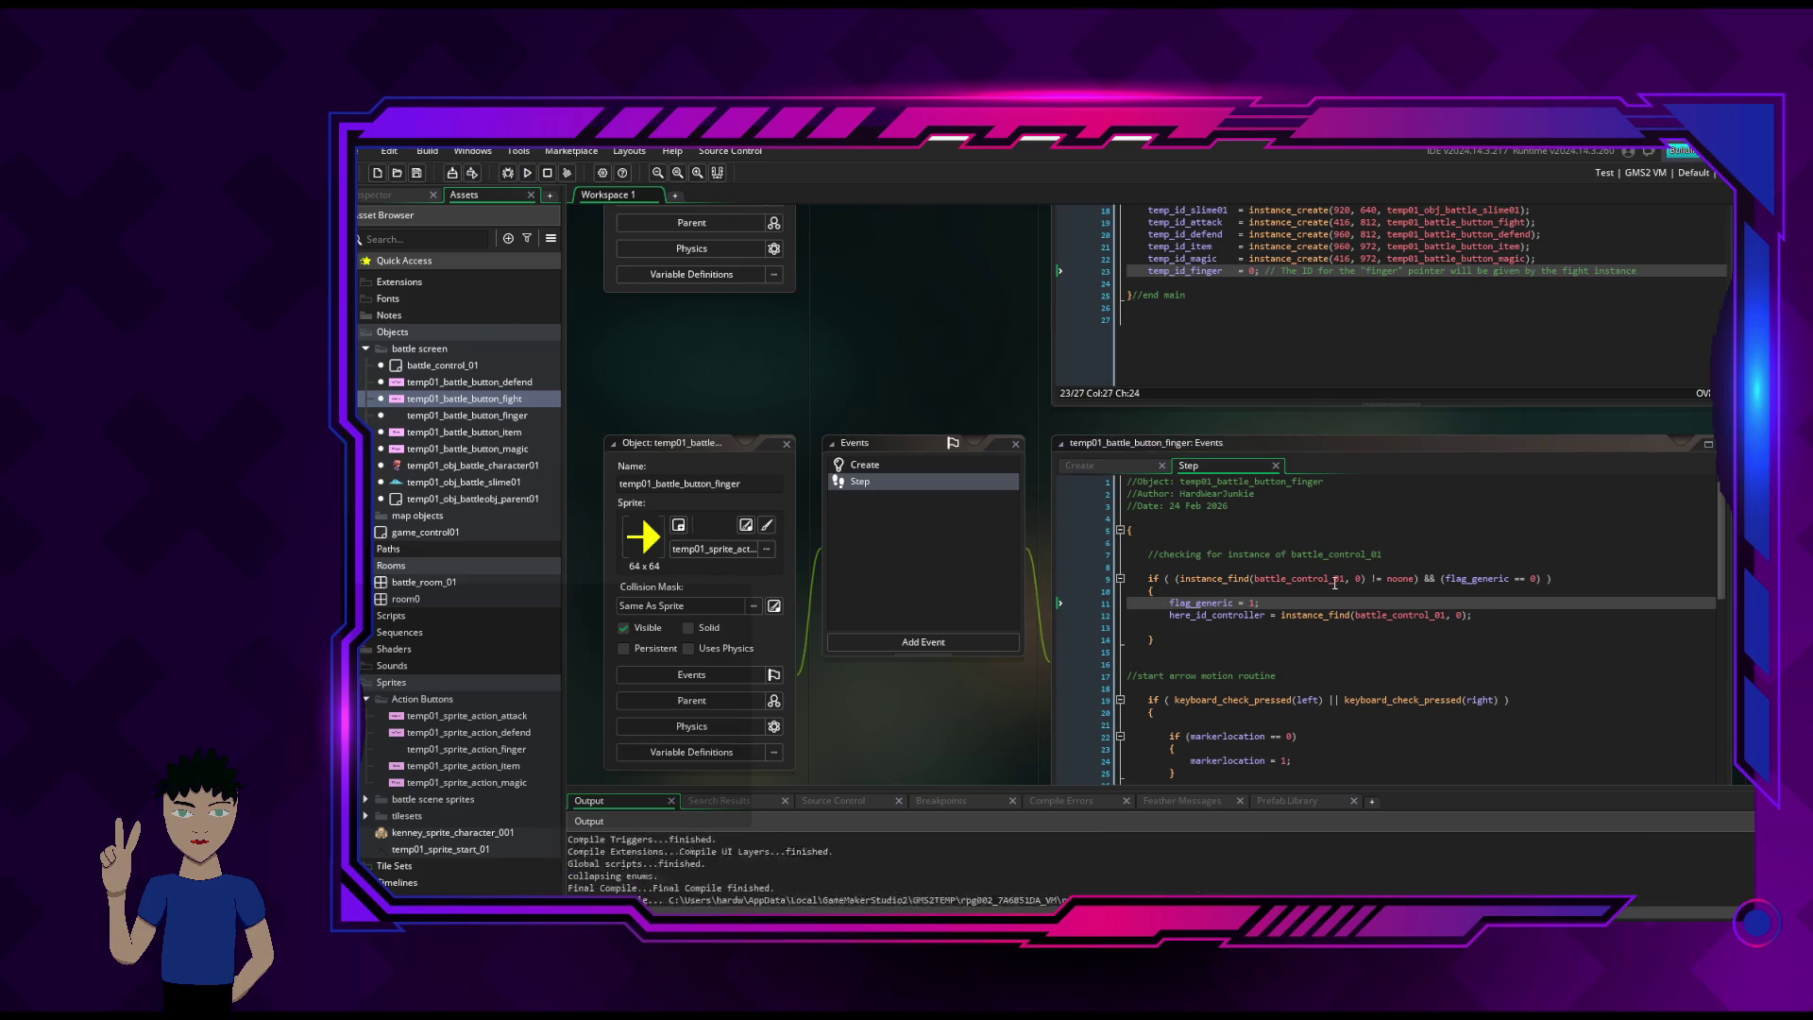
pyautogui.press('Left')
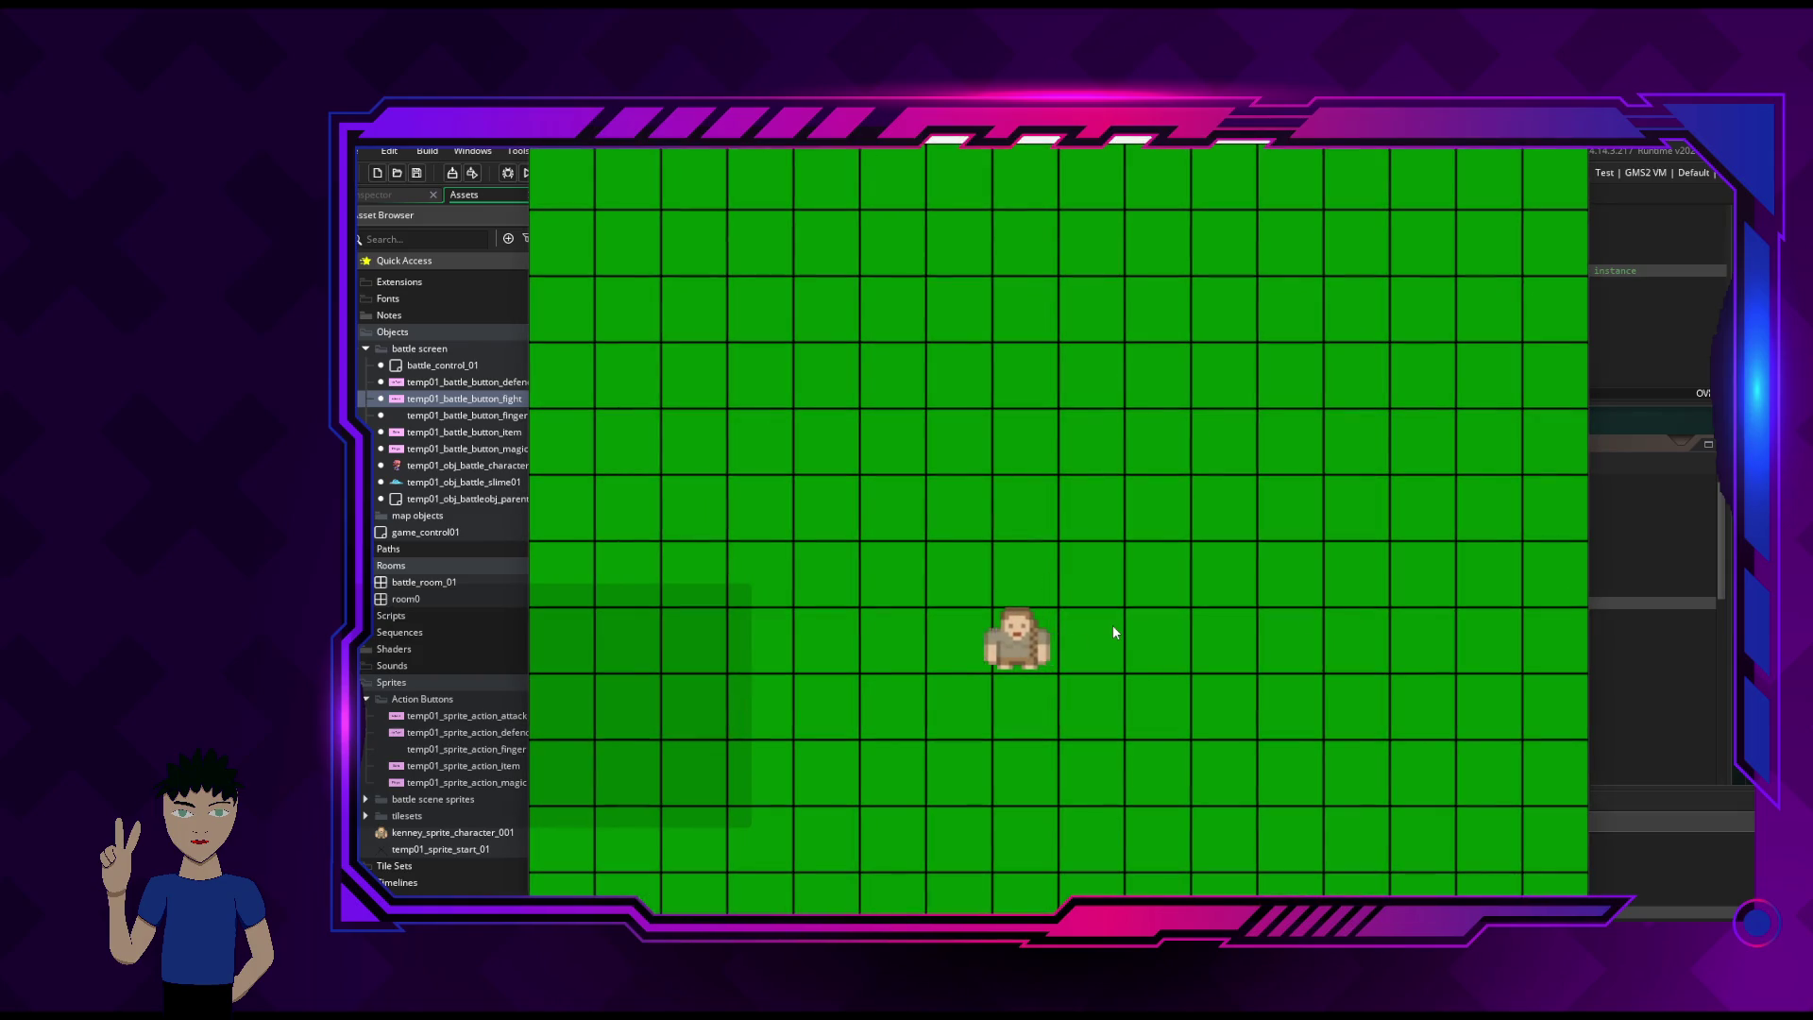
pyautogui.press('Up')
pyautogui.press('Up')
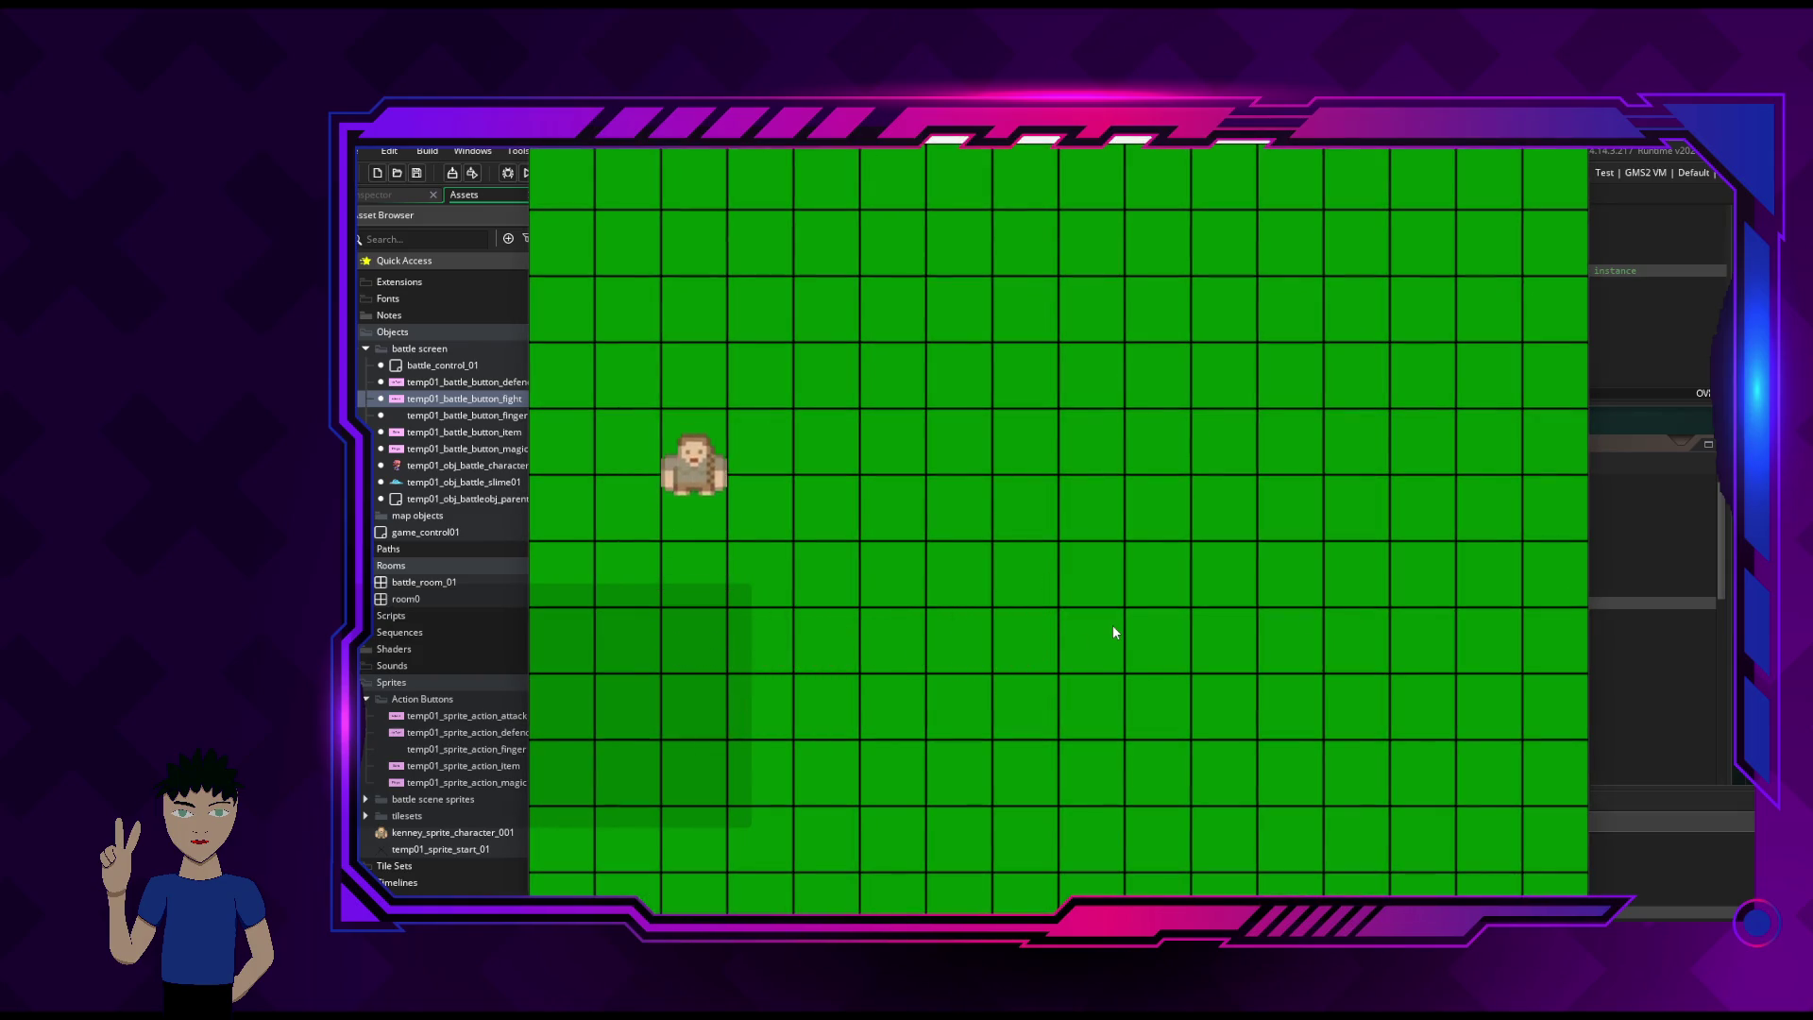
pyautogui.press('Right')
pyautogui.press('Right')
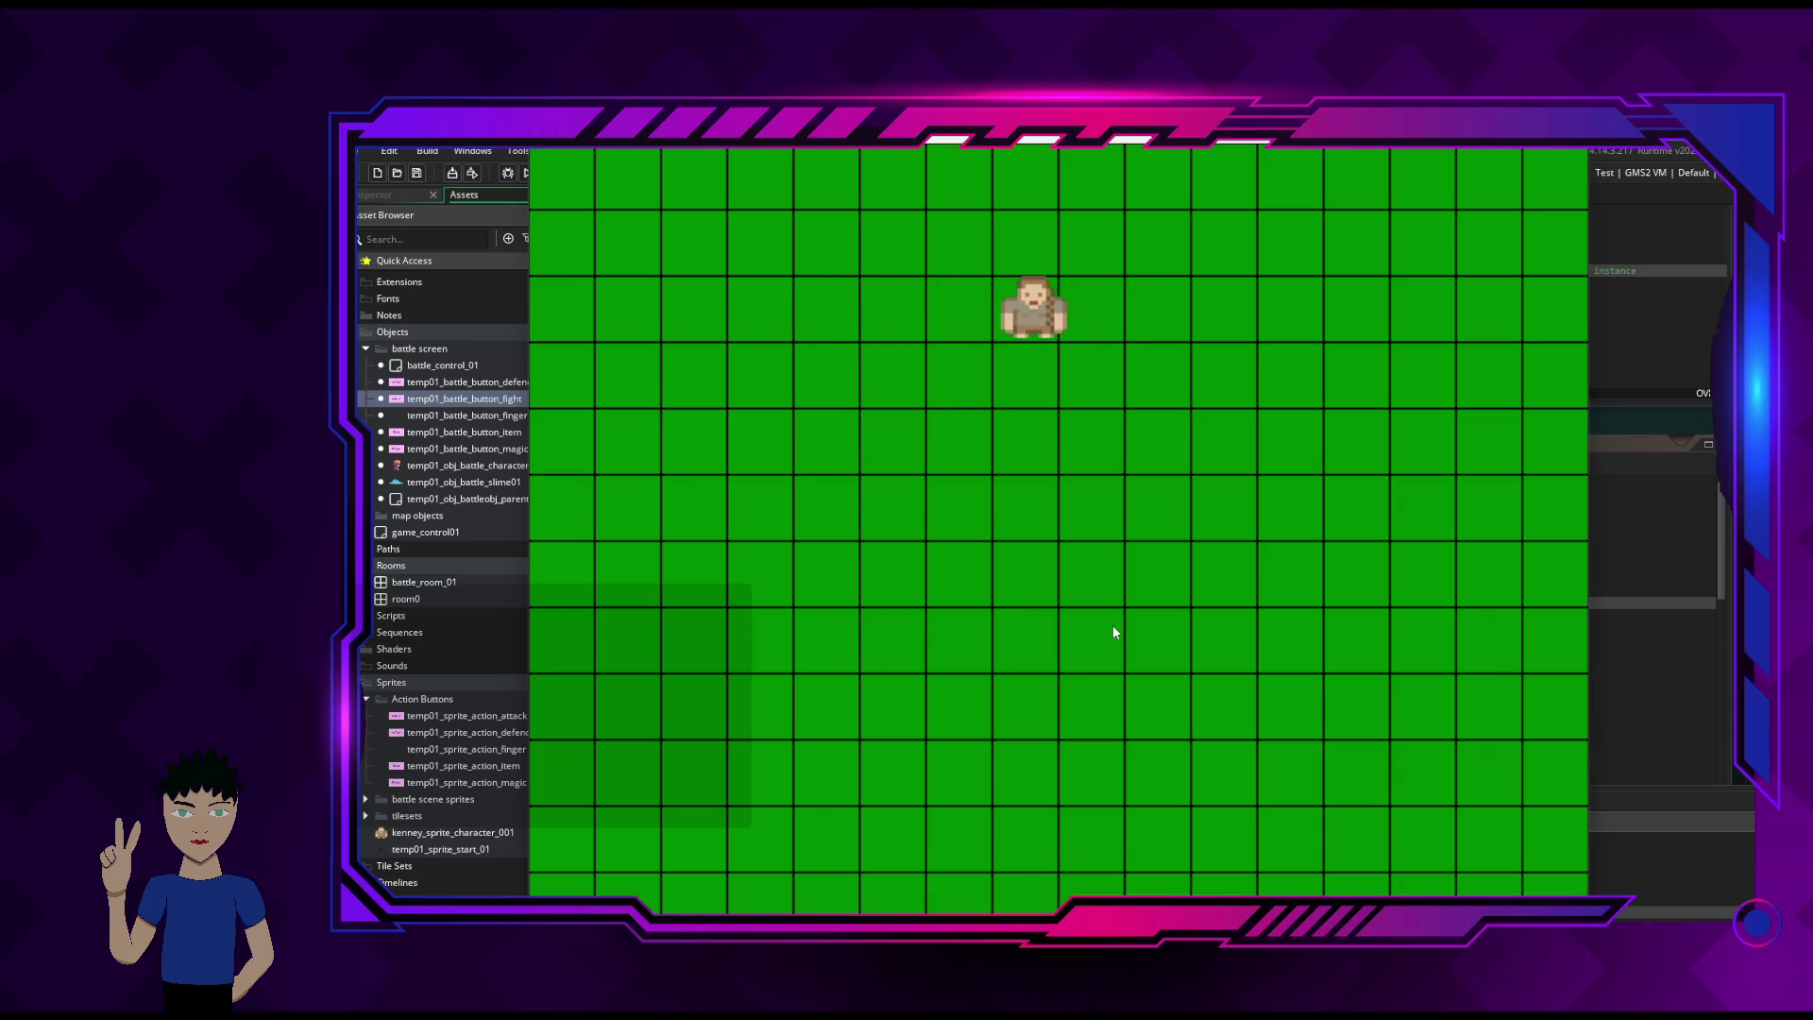
pyautogui.press('Down')
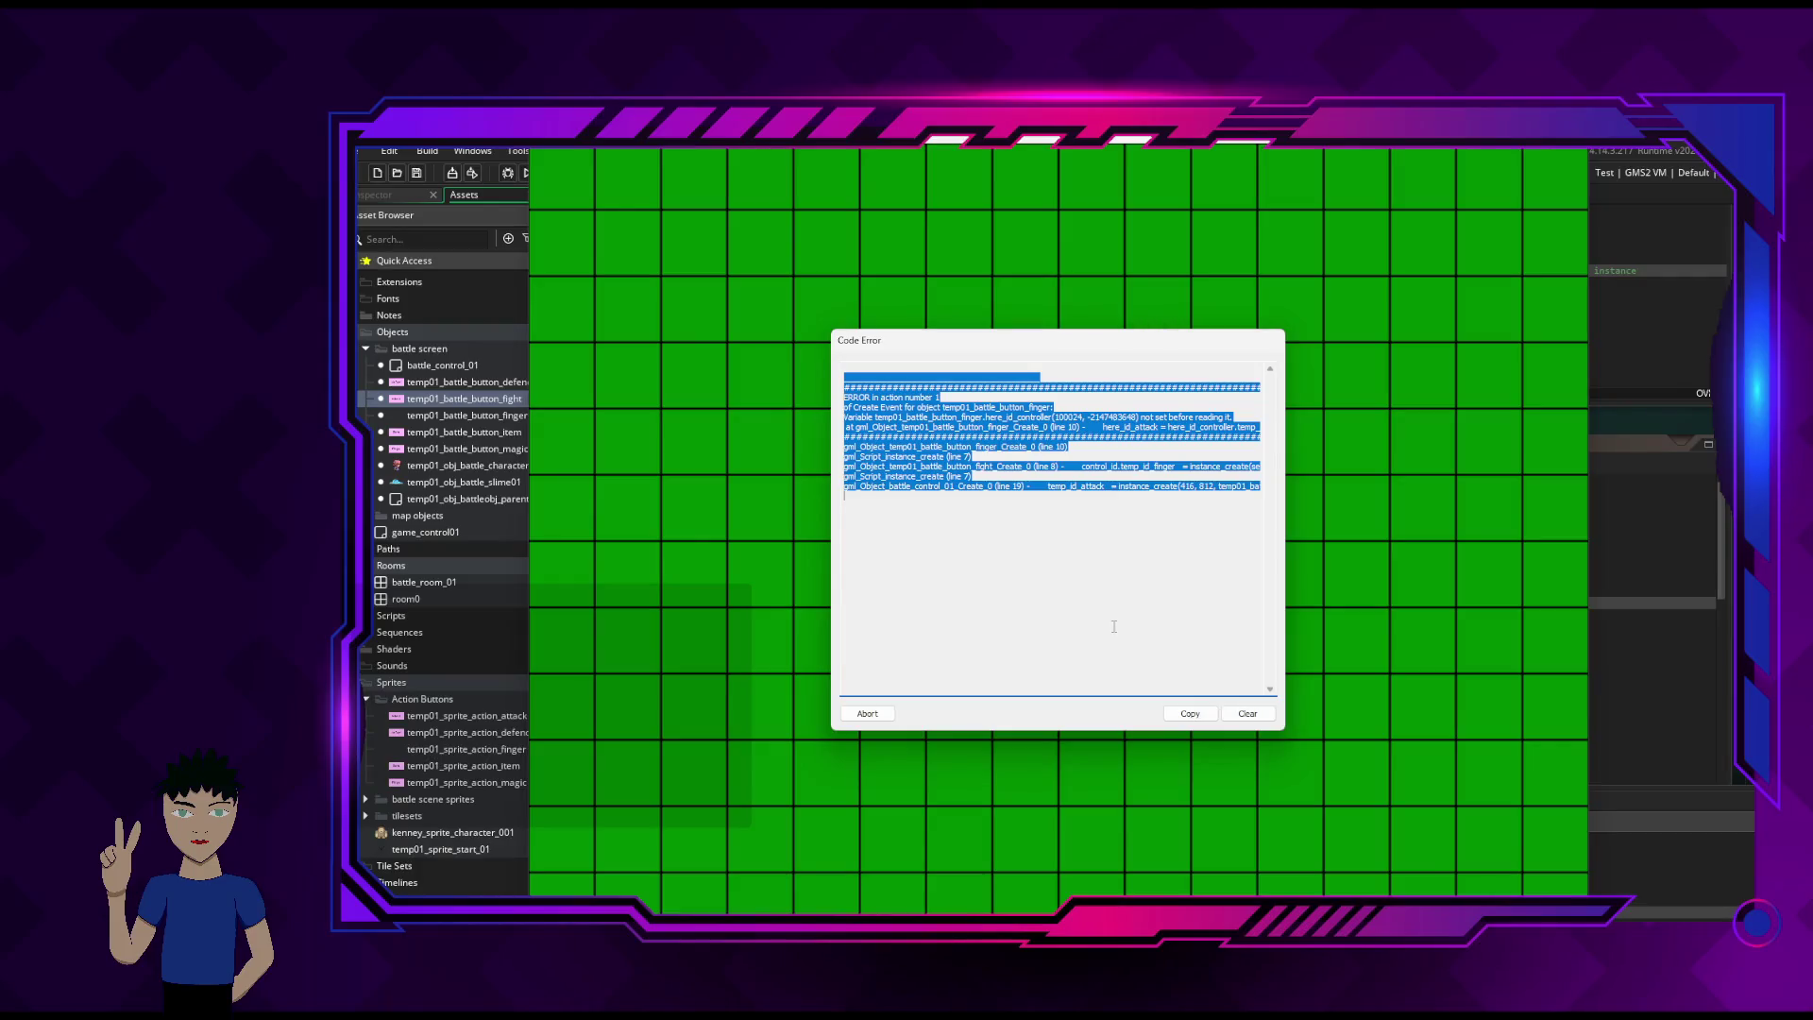
# - Copy the here_id_controller code error report and abort the game
pyautogui.click(1190, 714)
pyautogui.click(867, 714)
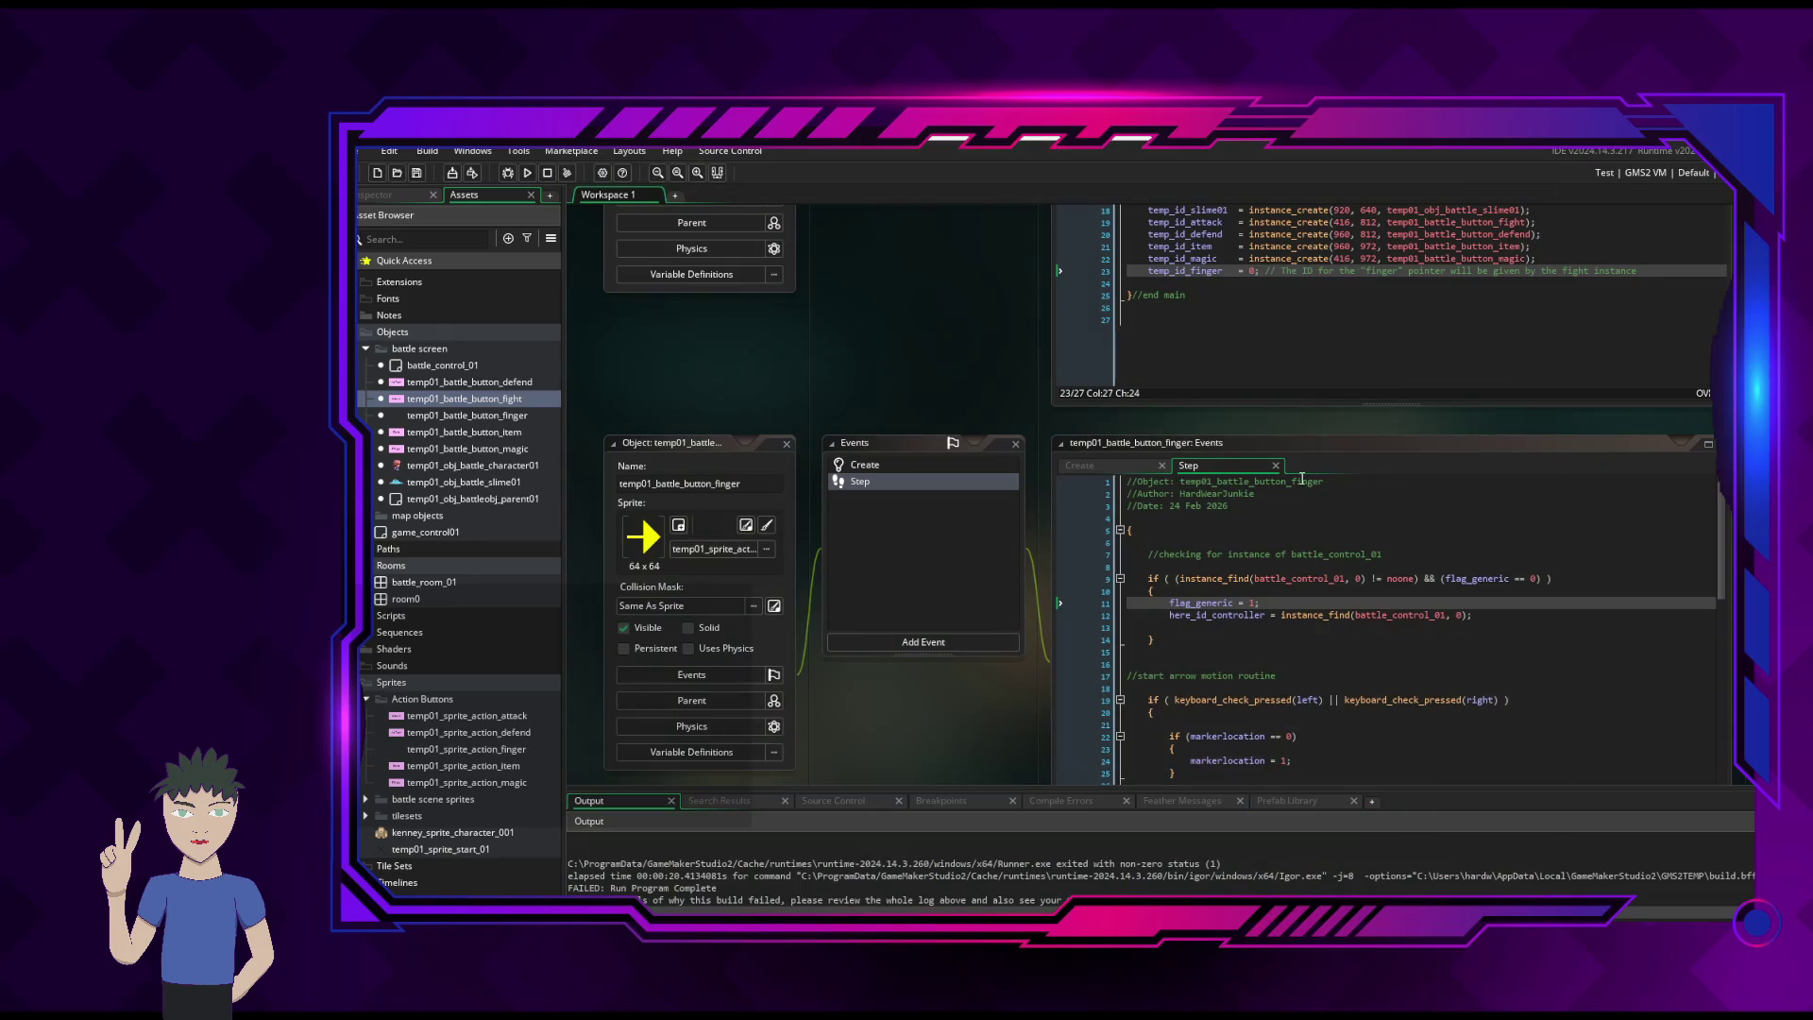
pyautogui.hotkey('alt', 'Tab')
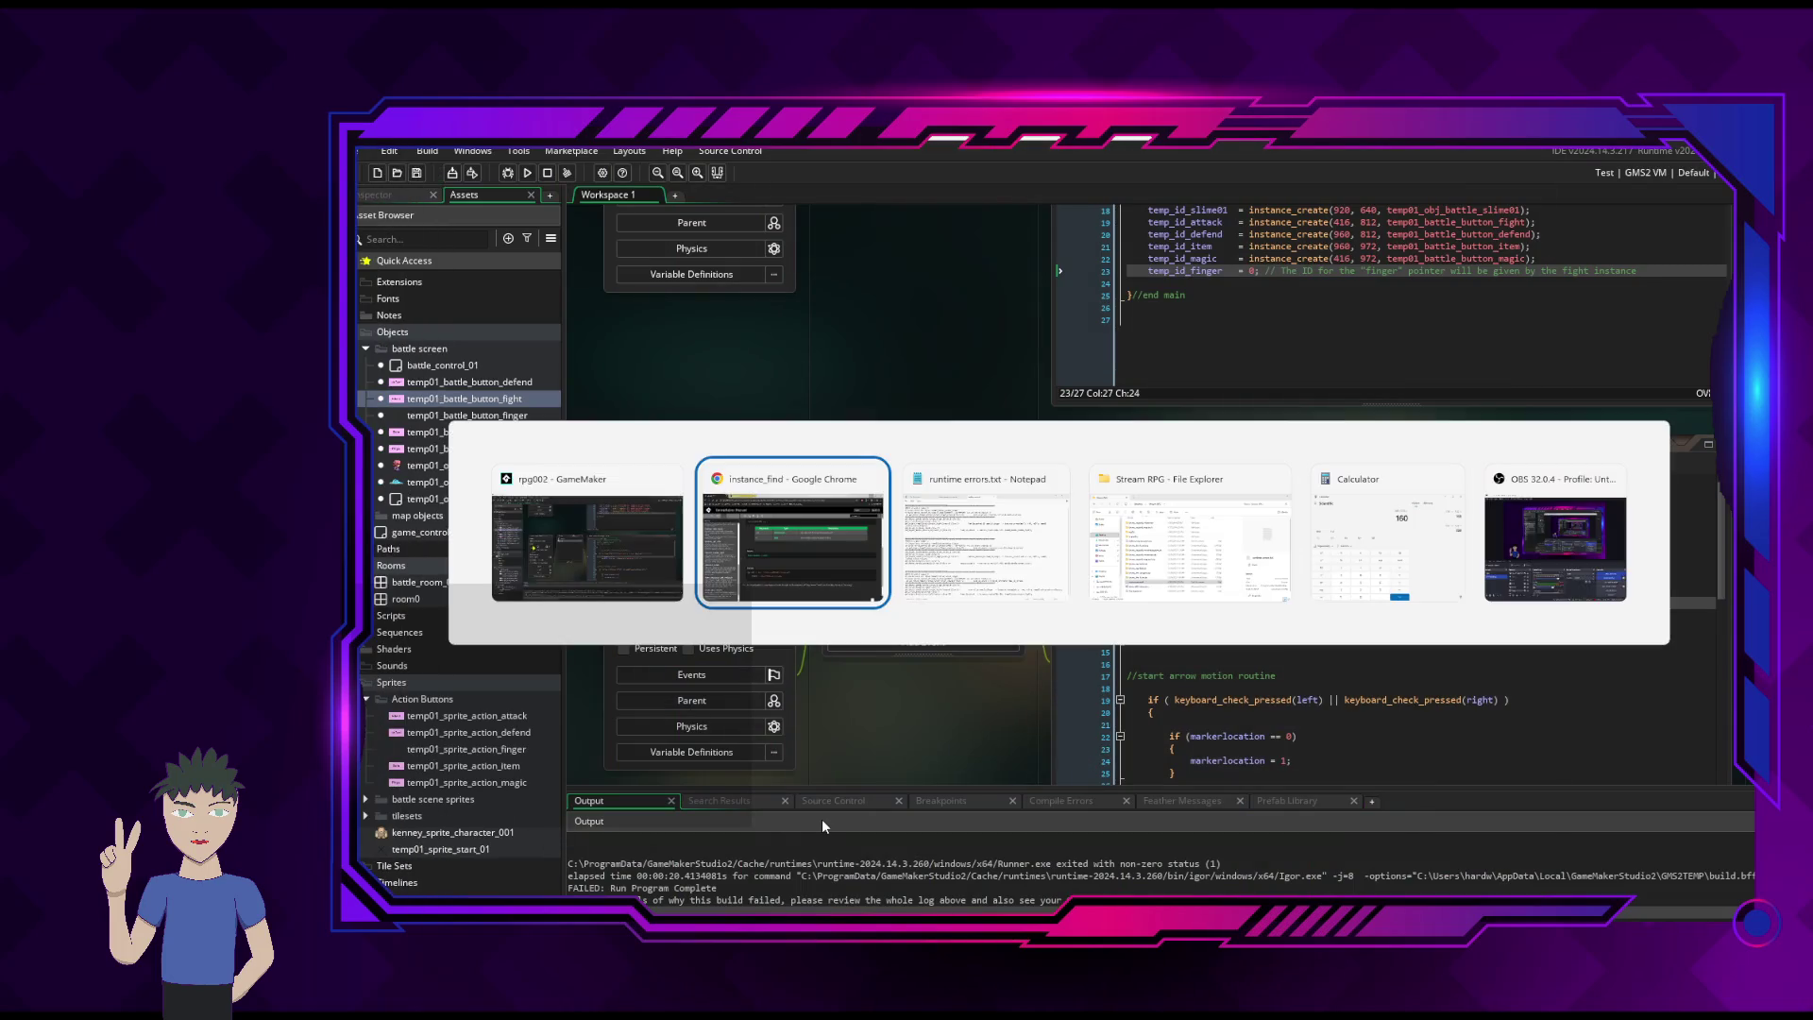
# - Paste the copied here_id_controller error report after a blank line at the end of runtime errors.txt
pyautogui.hotkey('alt', 'Tab')
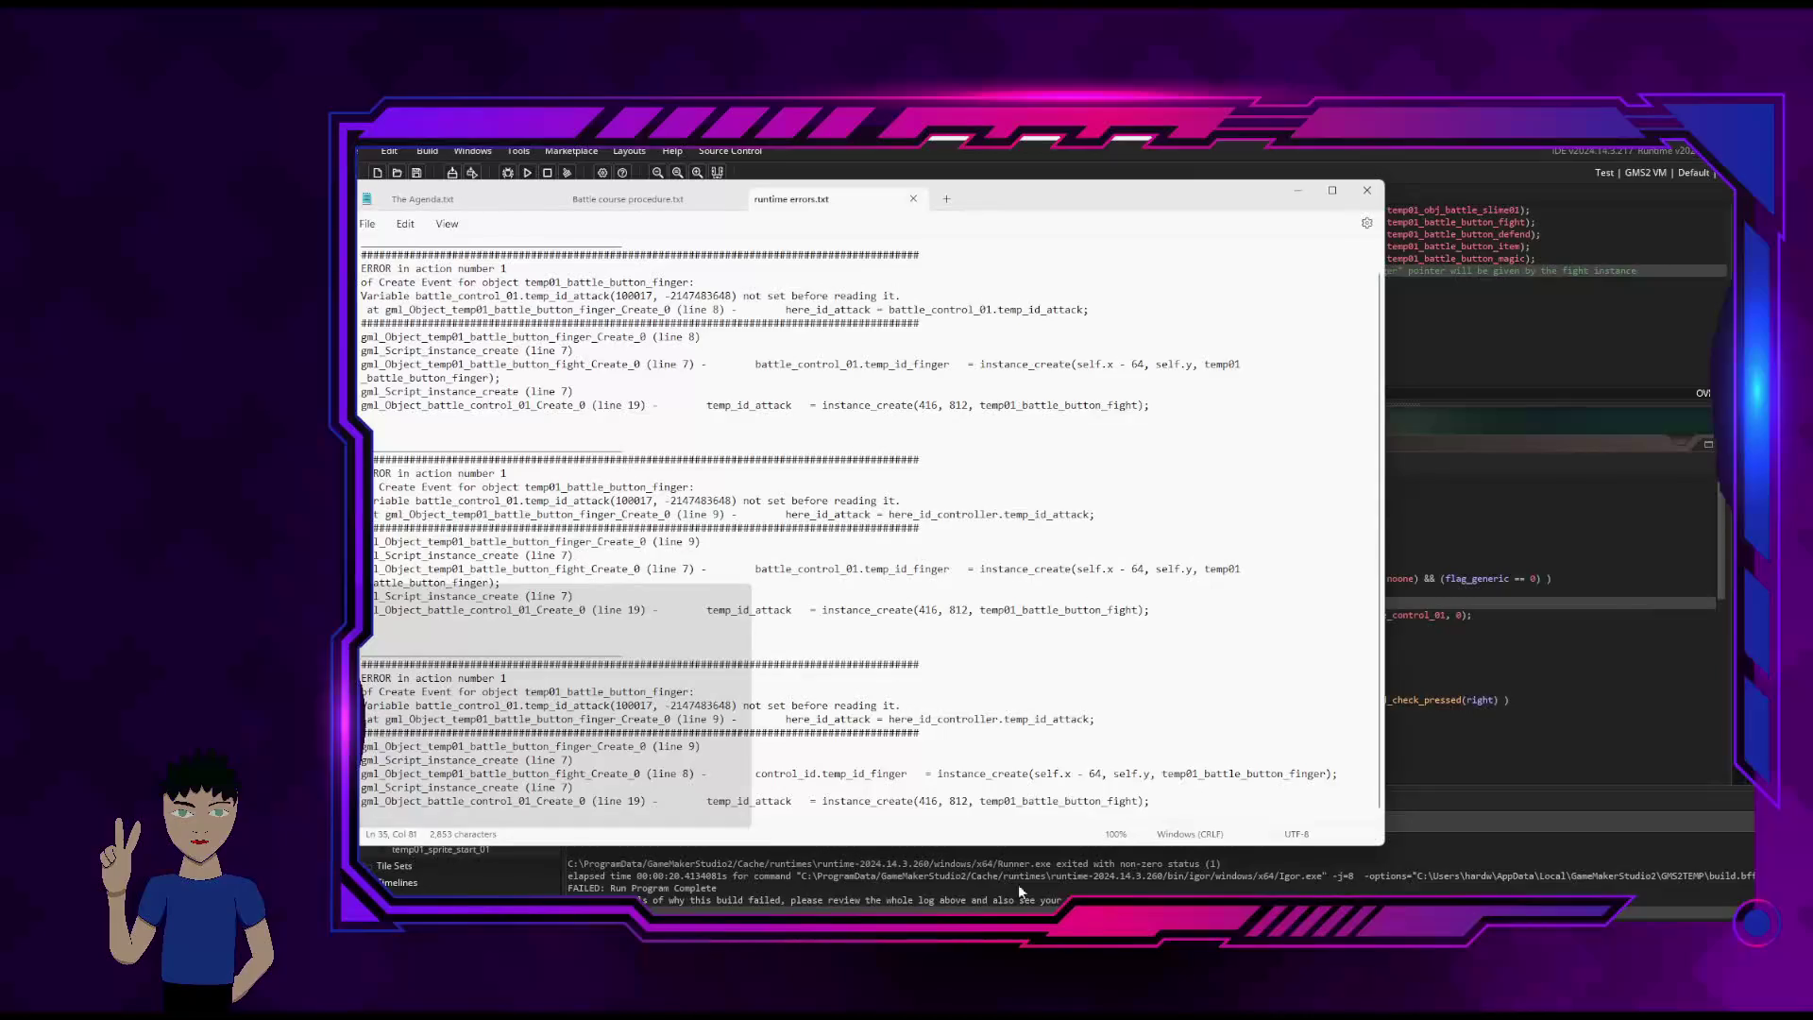
pyautogui.press('Return')
pyautogui.press('Return')
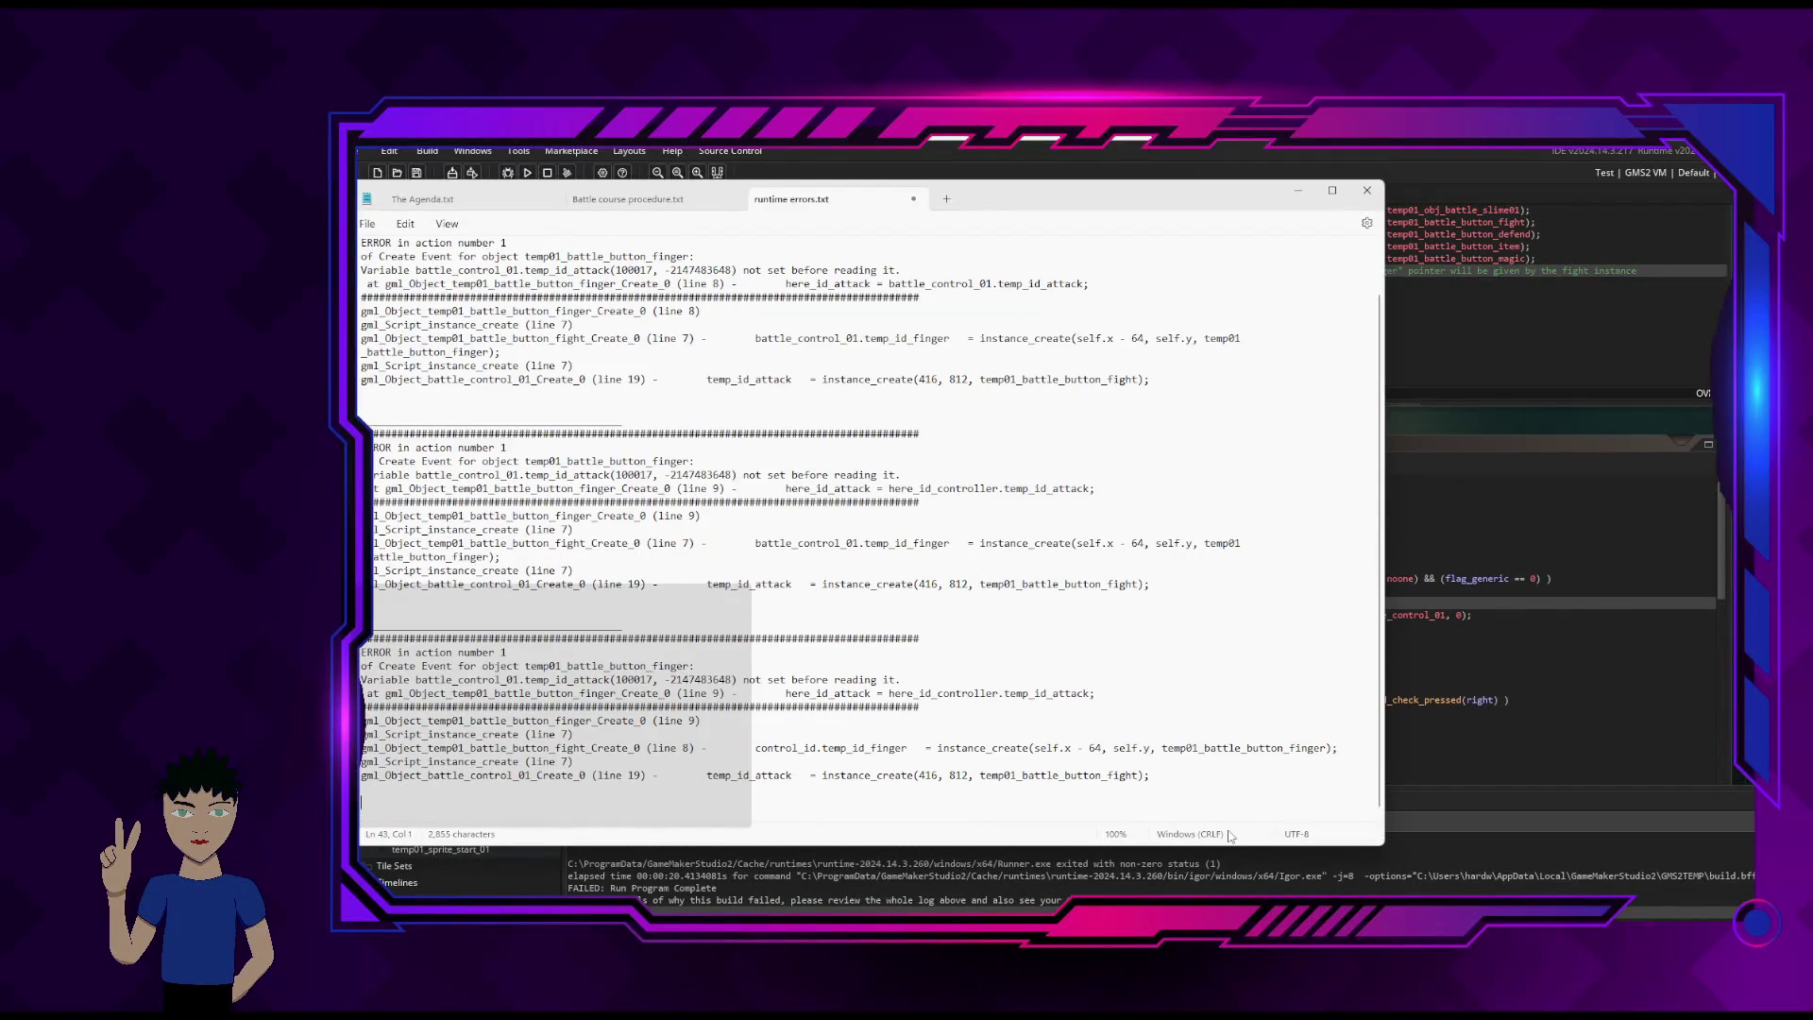
pyautogui.hotkey('ctrl', 'v')
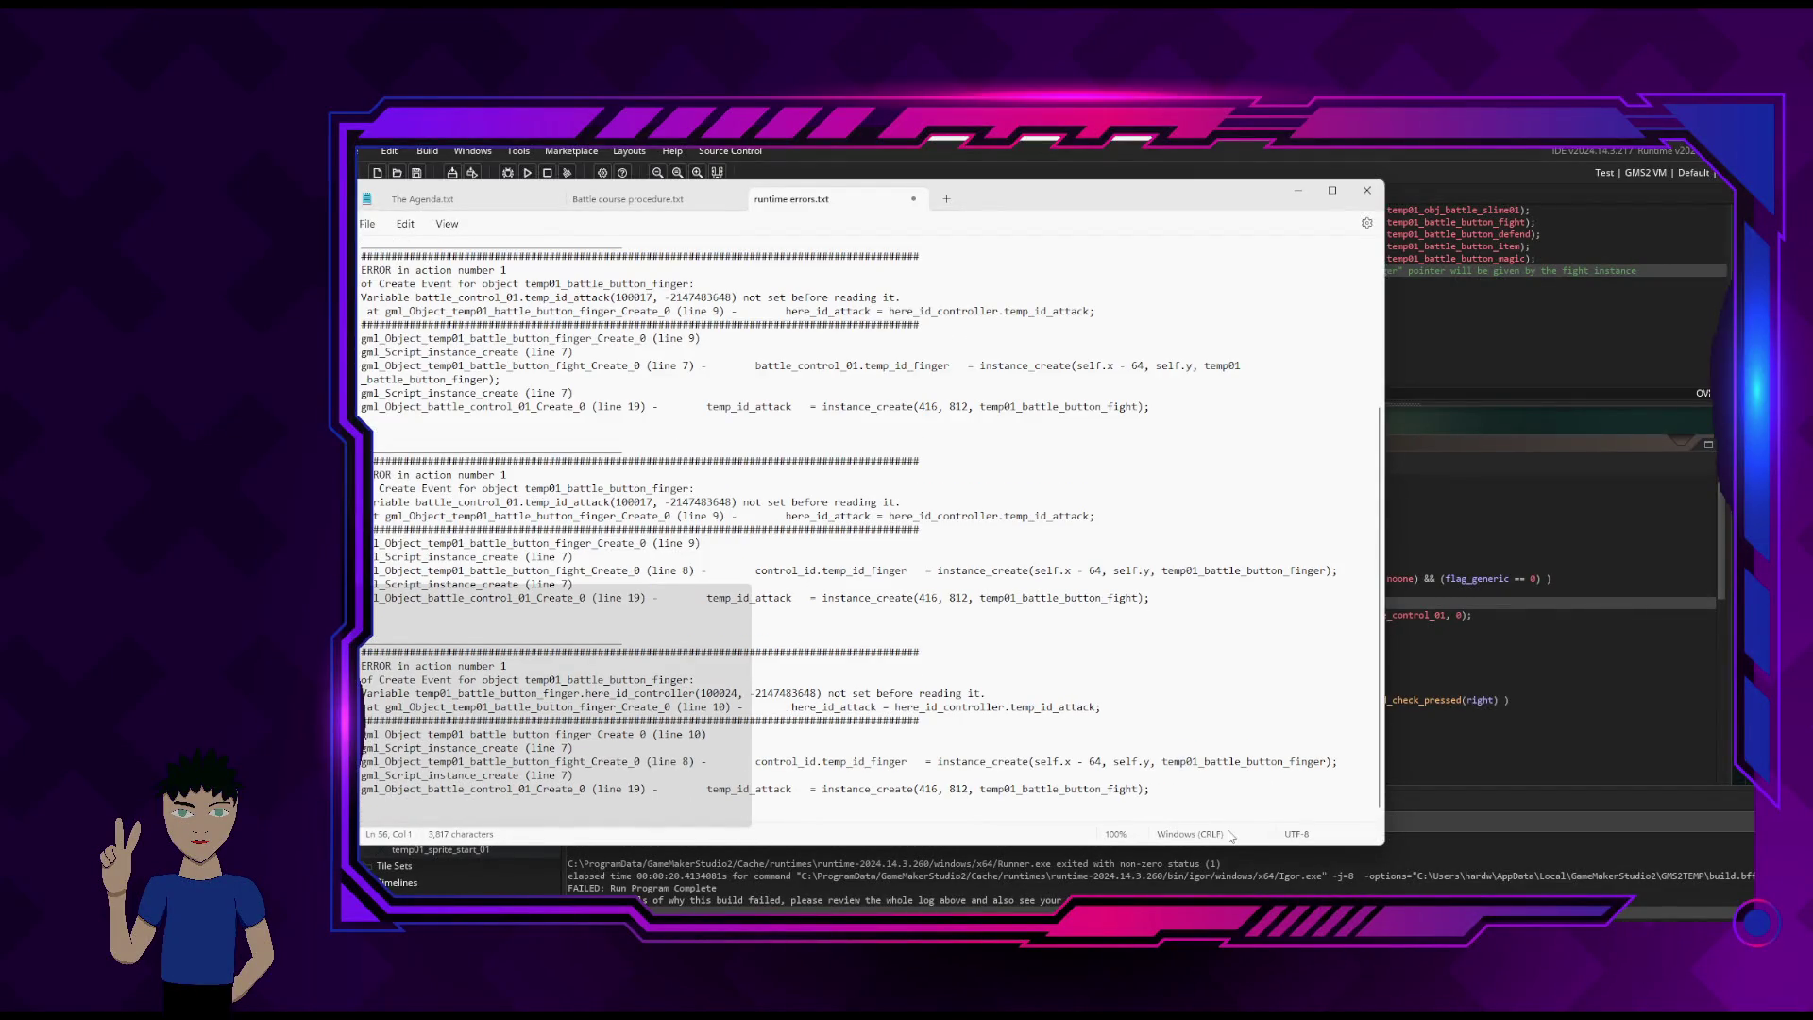
pyautogui.press('Up')
pyautogui.press('Up')
pyautogui.press('Up')
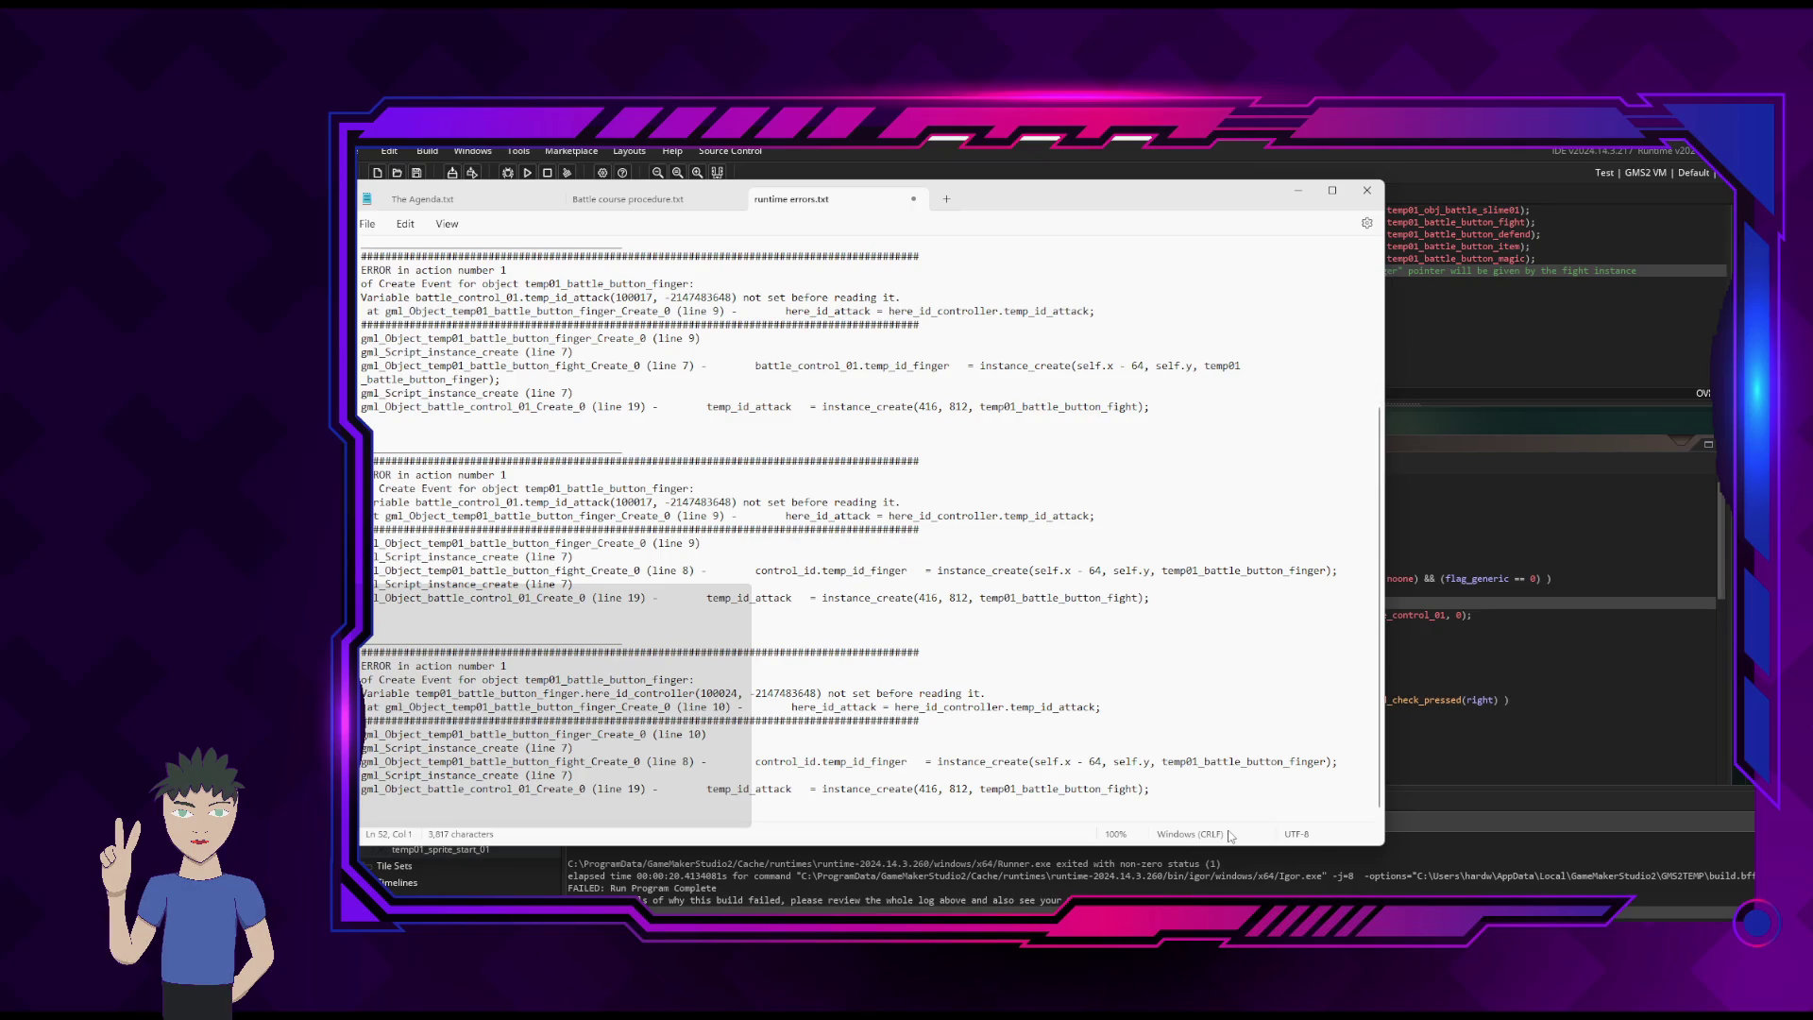